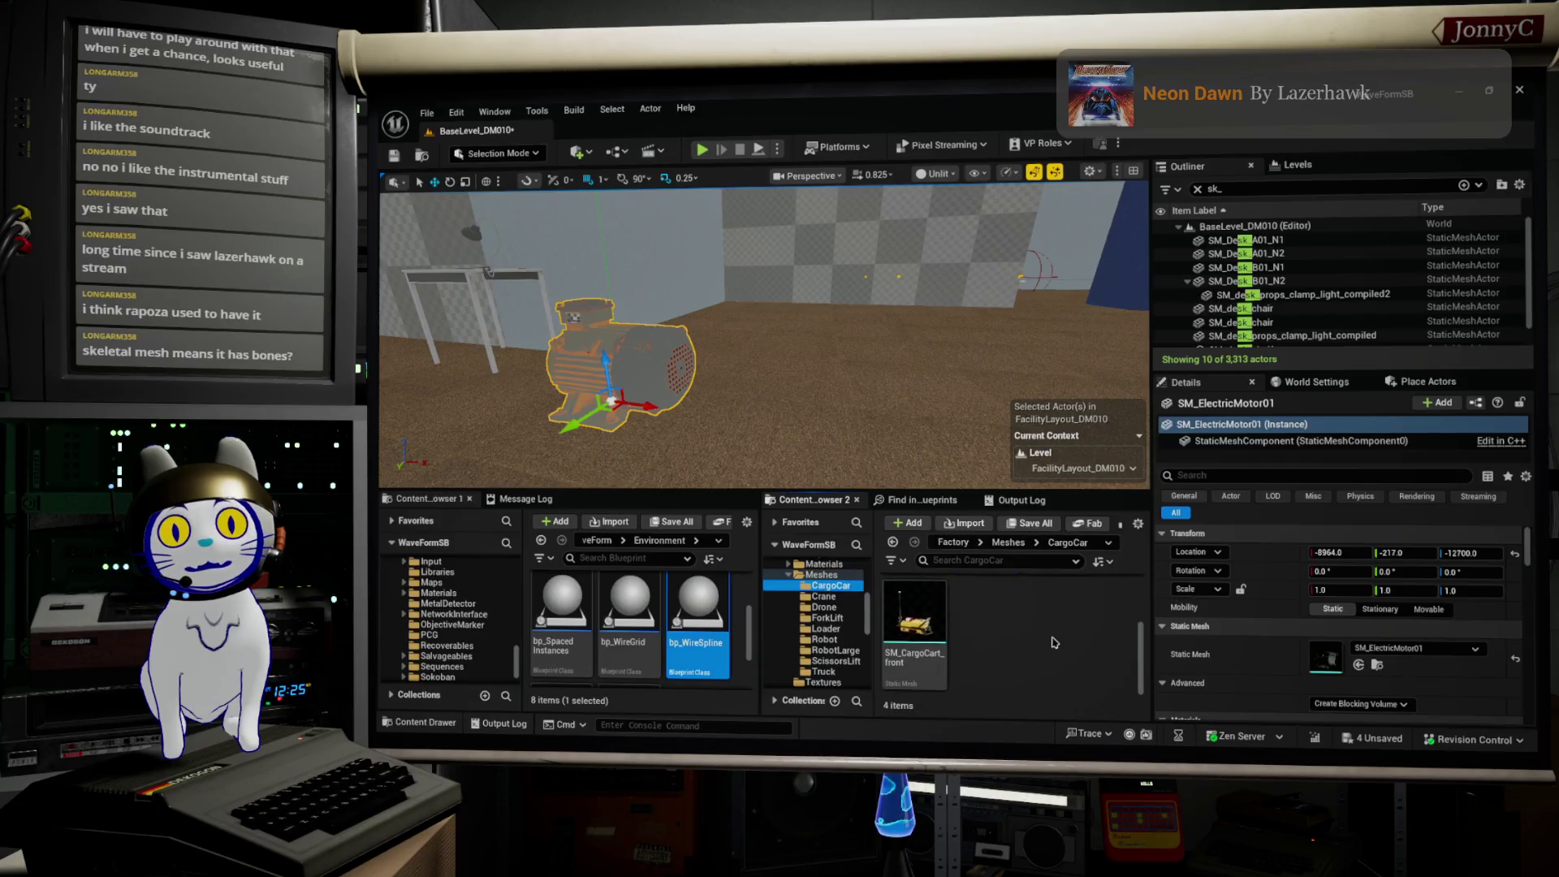
# Step: Select the green L-shaped desk SM_Desk_A01_N2 and locate its mesh in Content Browser 2
pyautogui.moveTo(1066, 649)
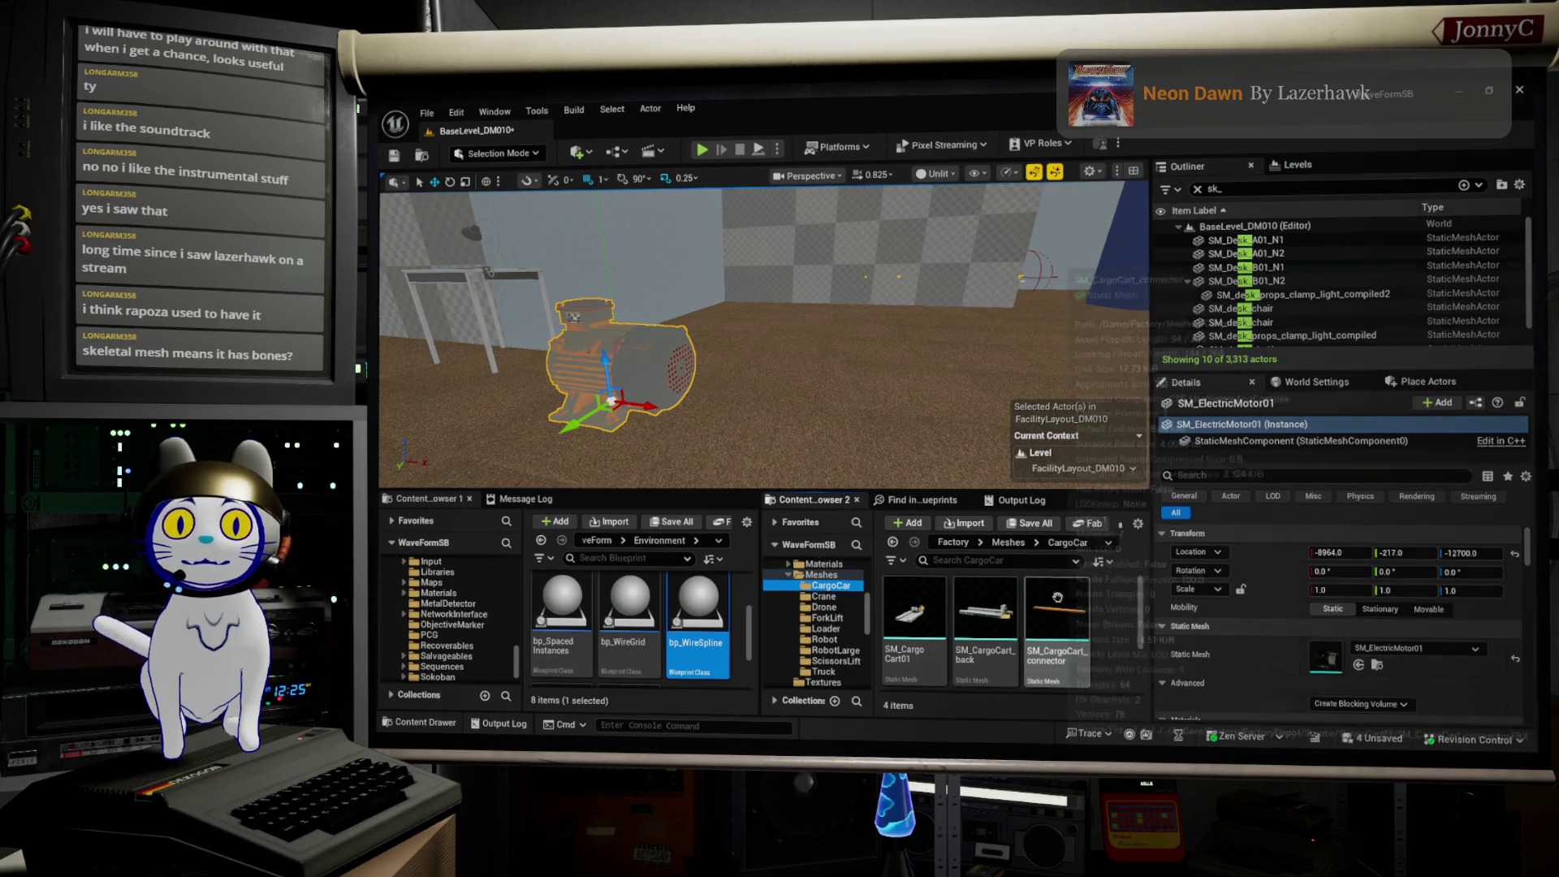
pyautogui.scroll(-2, 1054, 627)
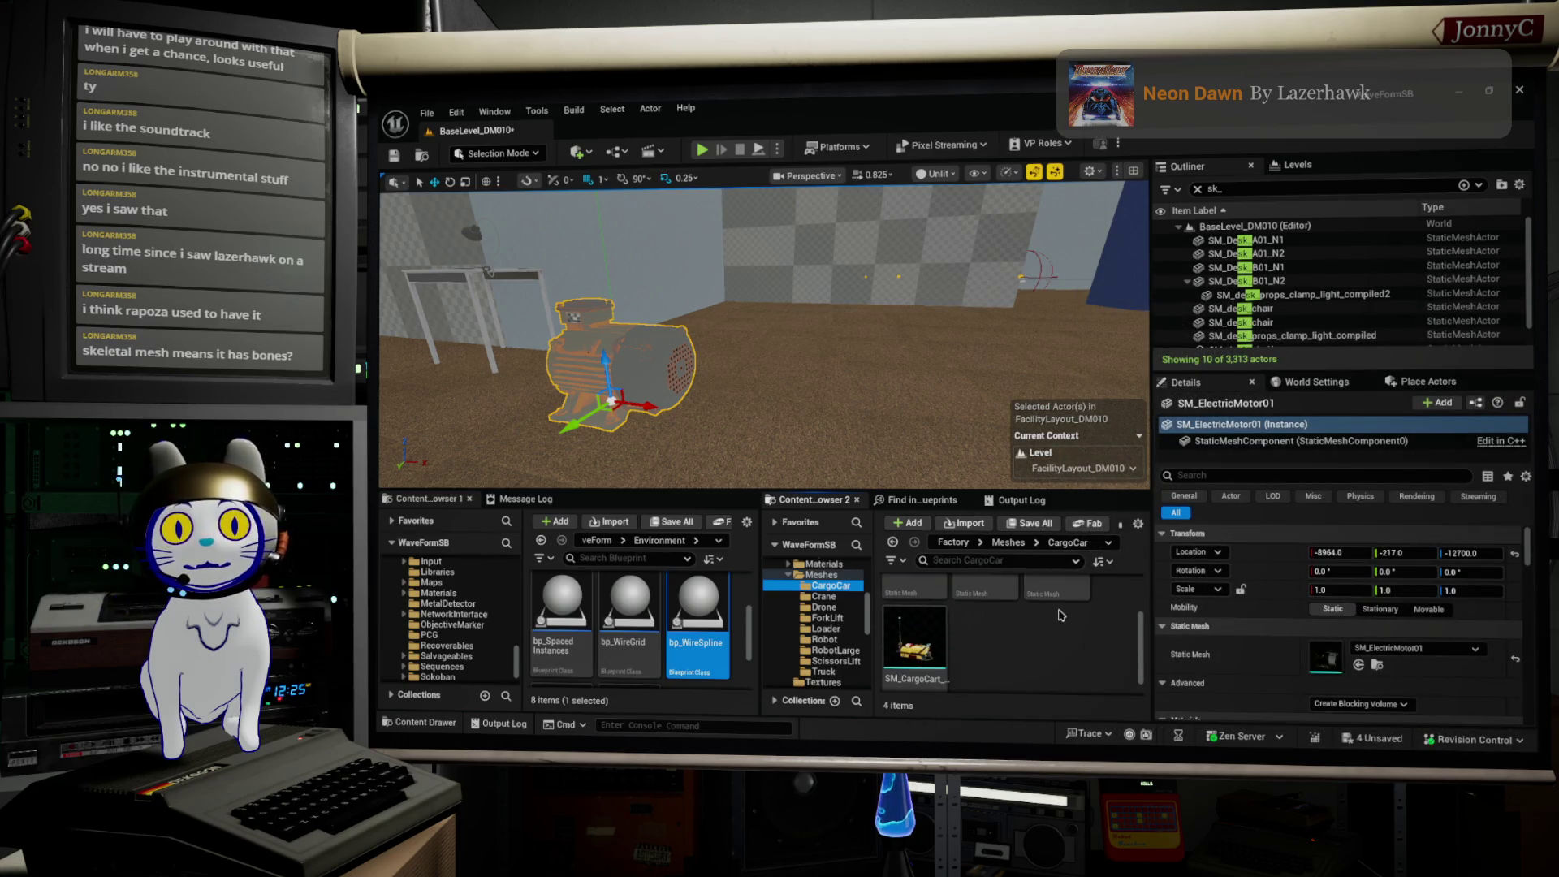
pyautogui.scroll(-2, 836, 626)
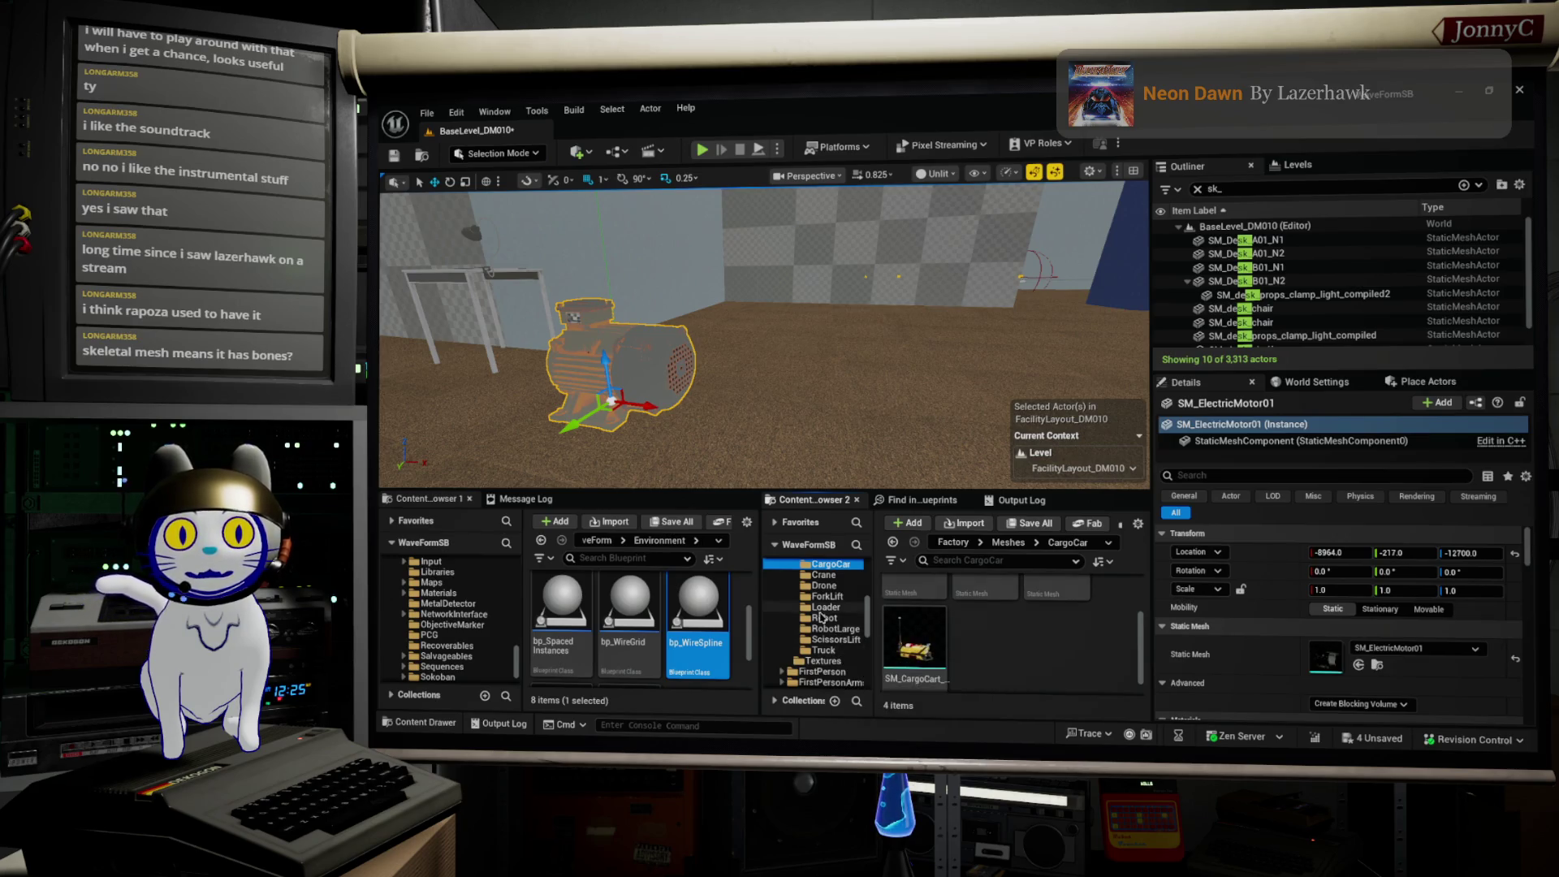
pyautogui.scroll(4, 836, 654)
pyautogui.moveTo(731, 341)
pyautogui.mouseDown()
pyautogui.moveTo(617, 325)
pyautogui.moveTo(852, 381)
pyautogui.mouseUp()
pyautogui.click(787, 350)
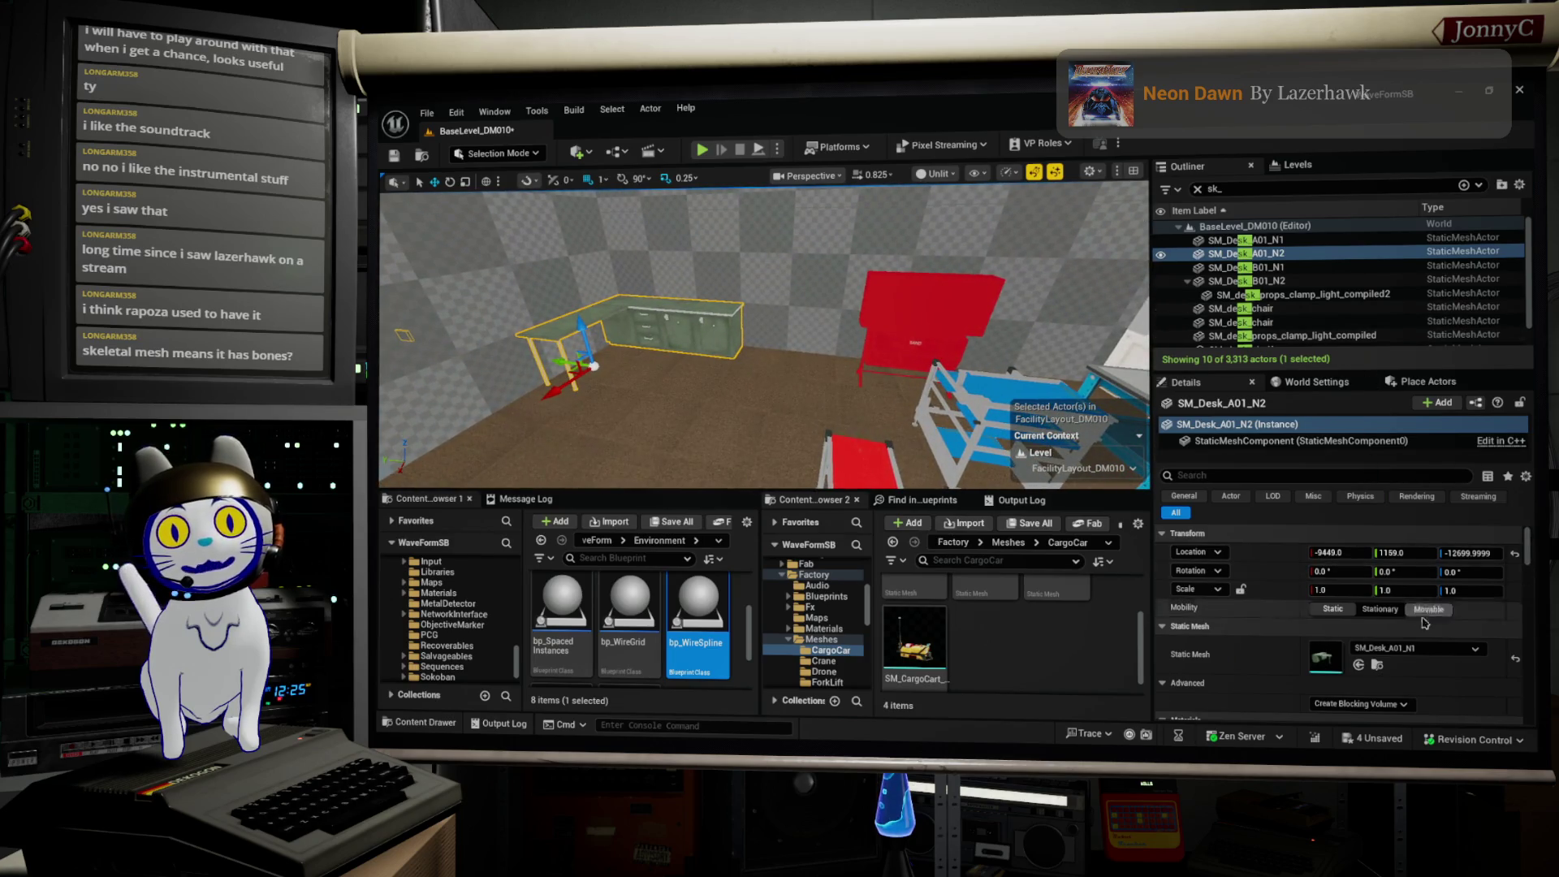
pyautogui.click(1377, 664)
# Step: Frame the desk in the viewport, tilting to show its countertop and front
pyautogui.scroll(5, 1068, 615)
pyautogui.scroll(-2, 1070, 613)
pyautogui.press('f')
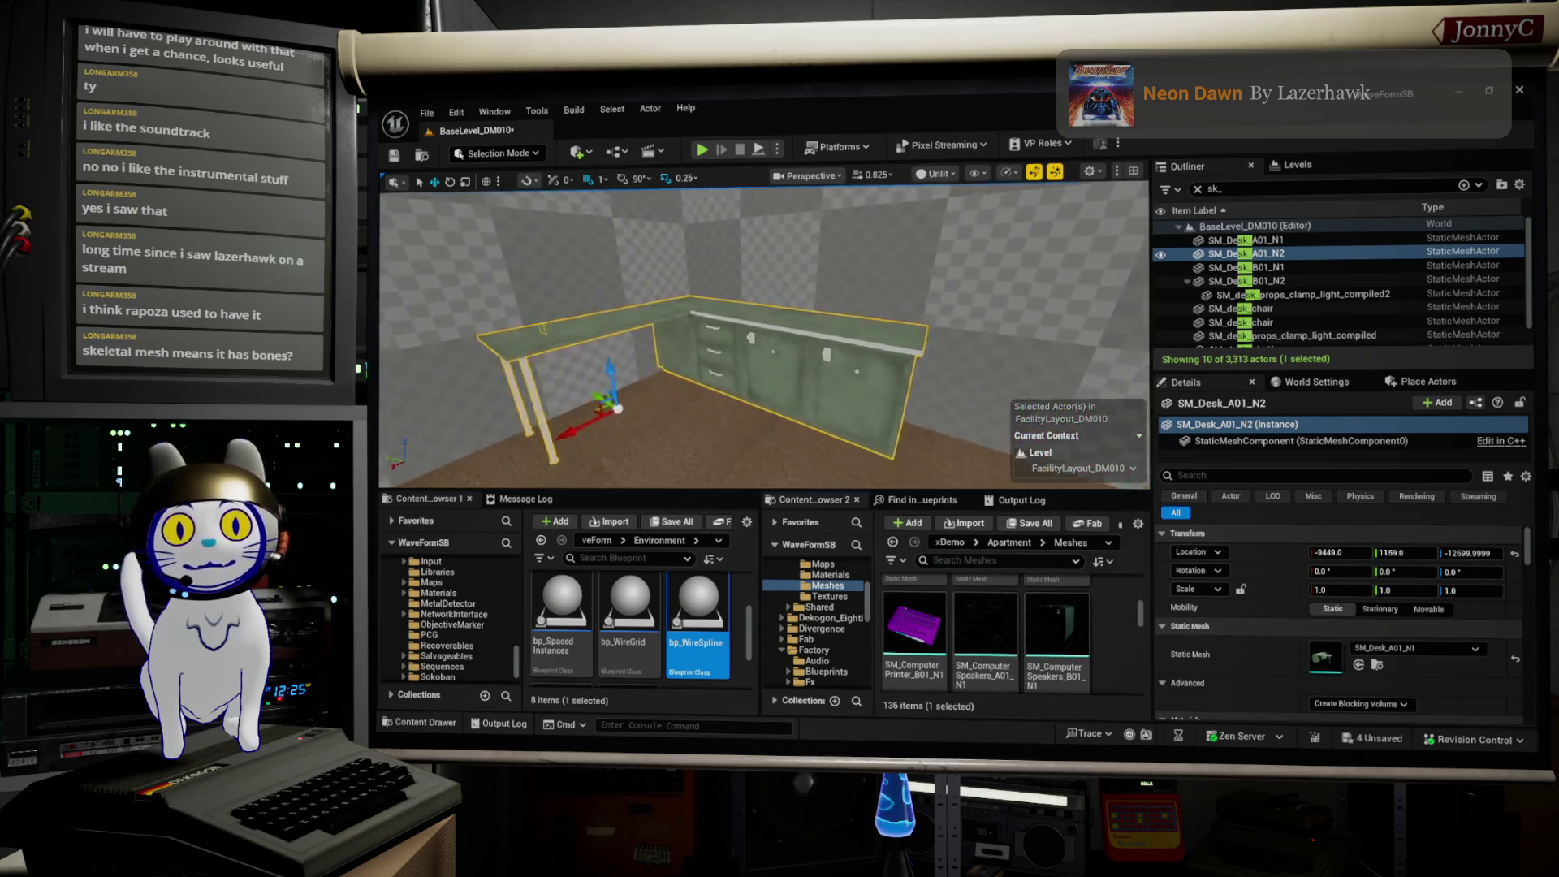
pyautogui.scroll(5, 692, 274)
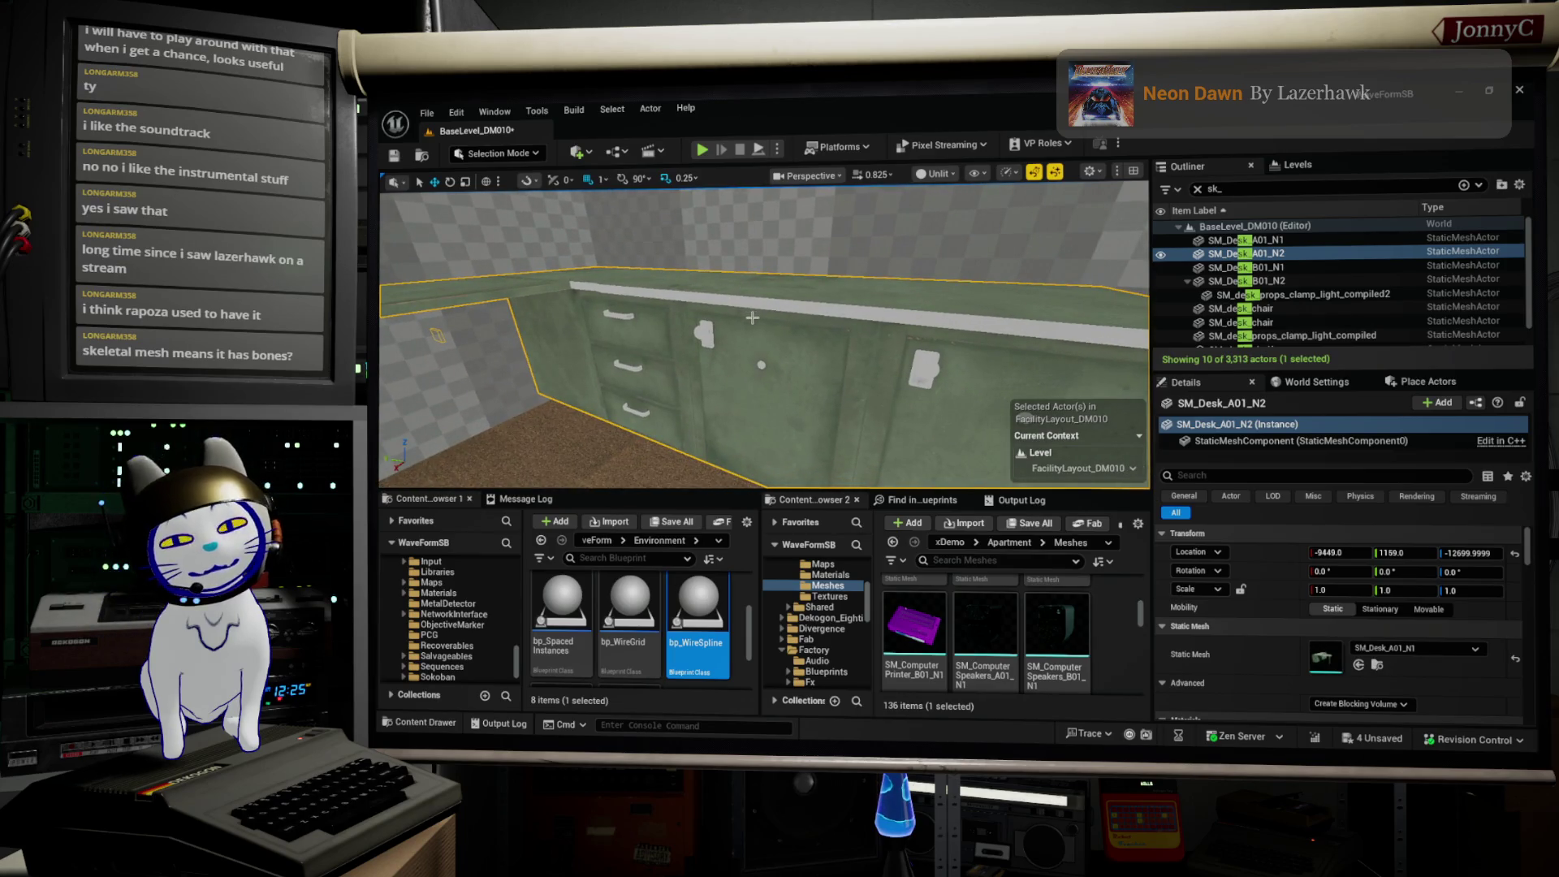
pyautogui.moveTo(764, 352); pyautogui.dragTo(748, 333)
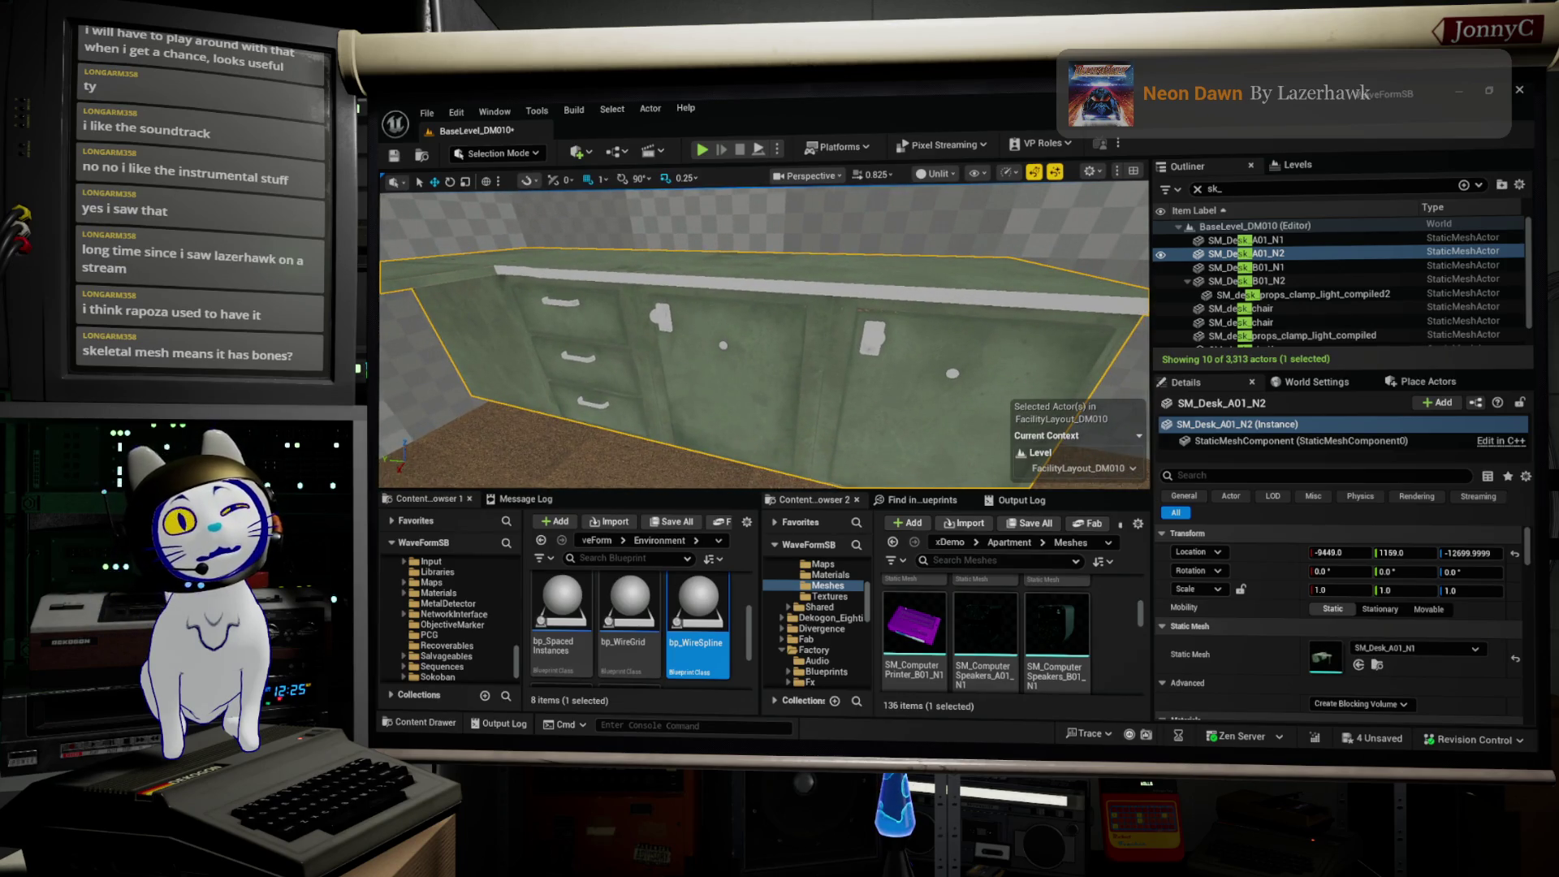
pyautogui.moveTo(747, 333); pyautogui.dragTo(731, 328)
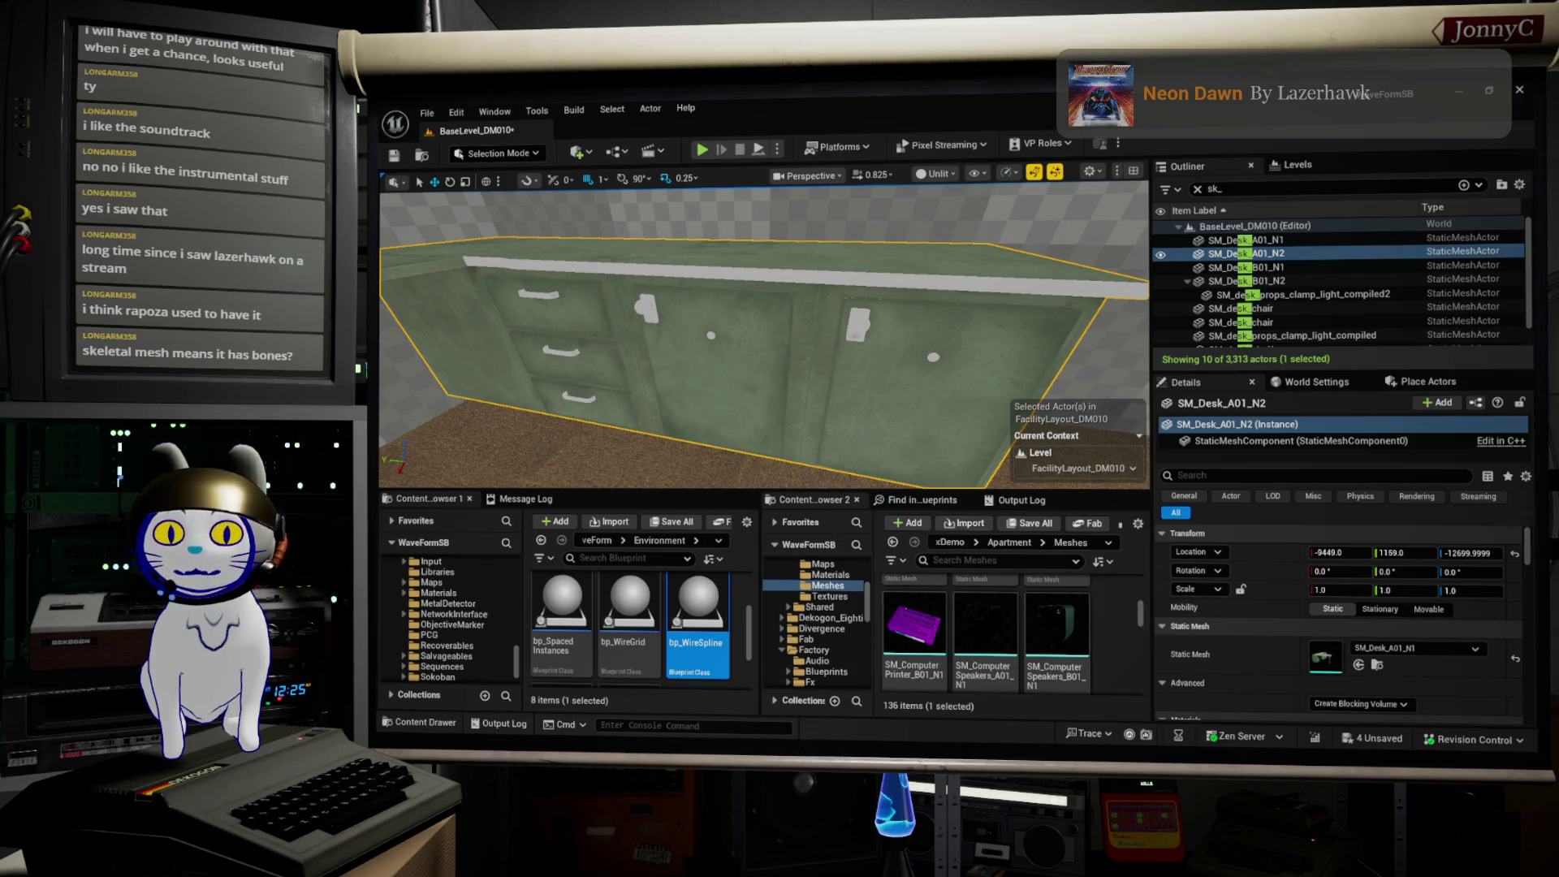
pyautogui.hotkey('alt', 'Tab')
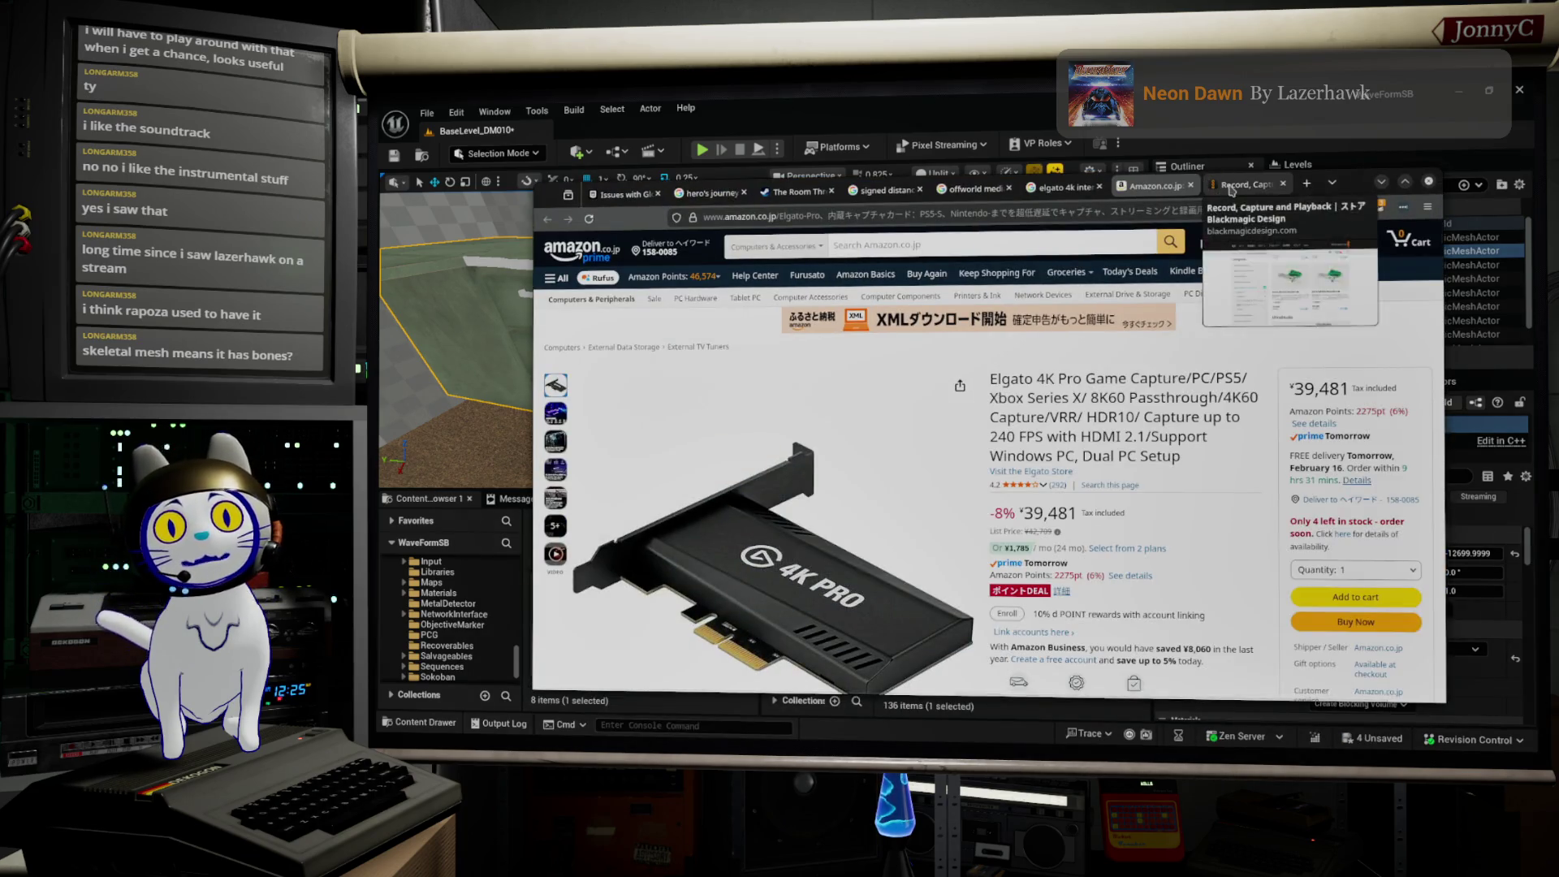
# Step: Run a Google search for 'unreal neo room matrix' in Firefox
pyautogui.click(1232, 188)
pyautogui.click(1146, 218)
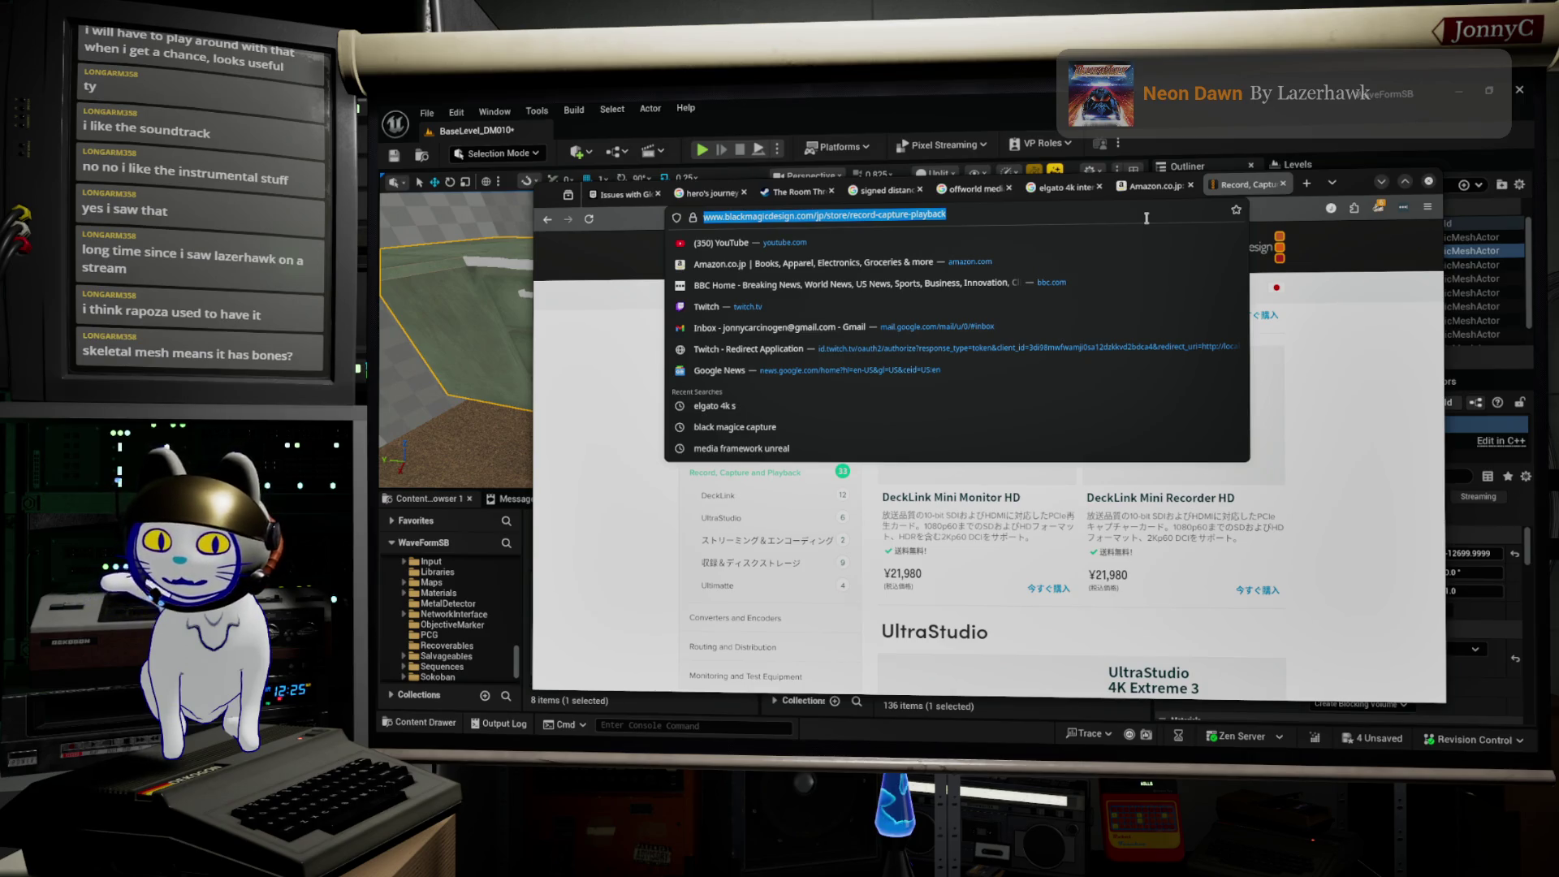
pyautogui.write('unreal ')
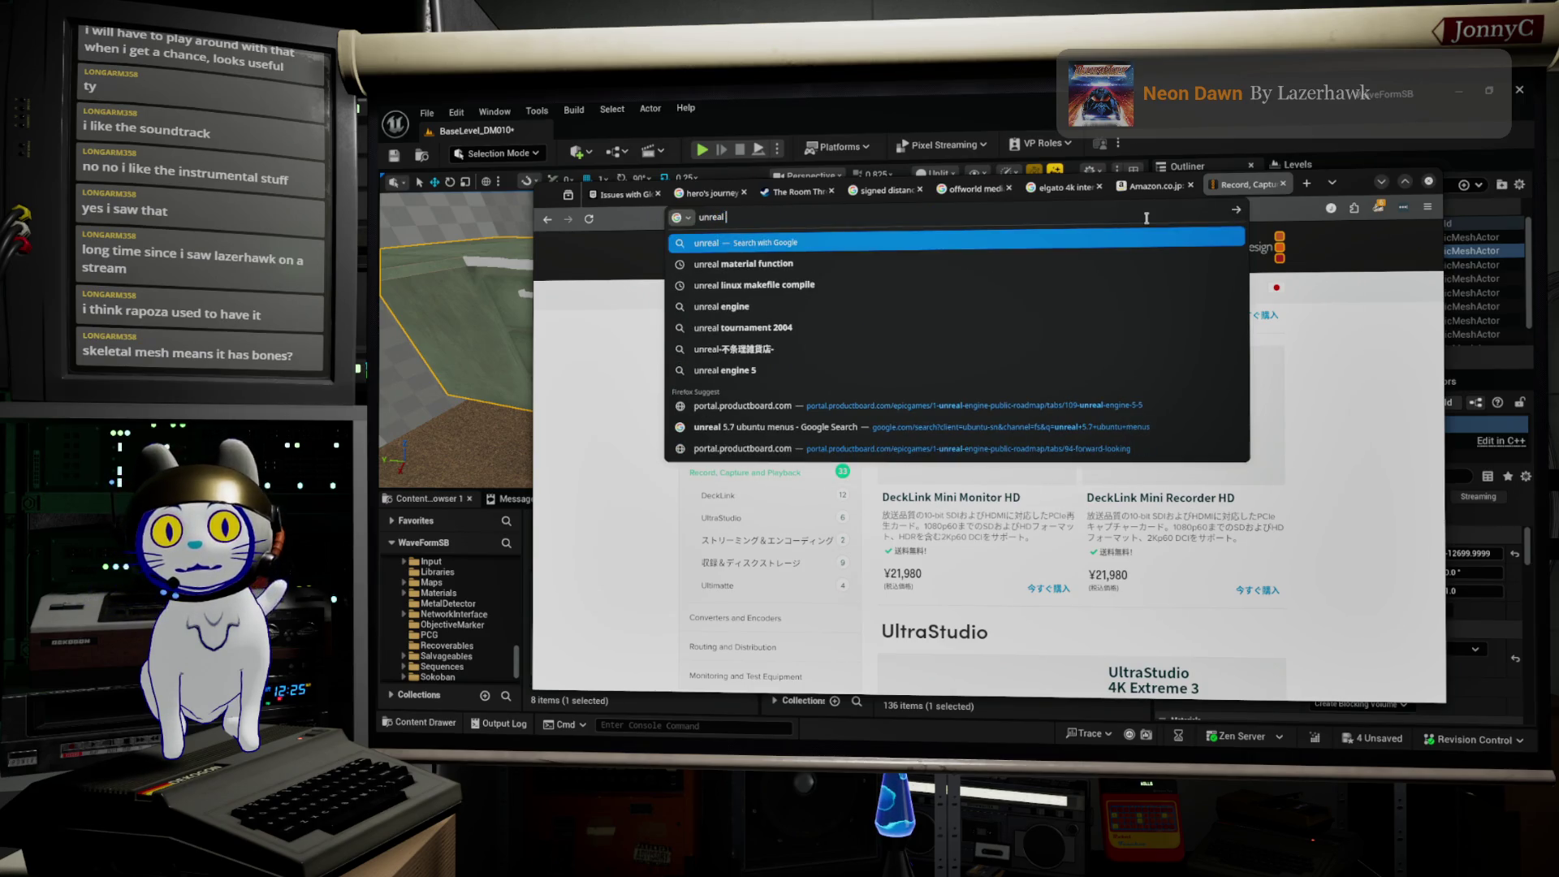
pyautogui.write('neo r')
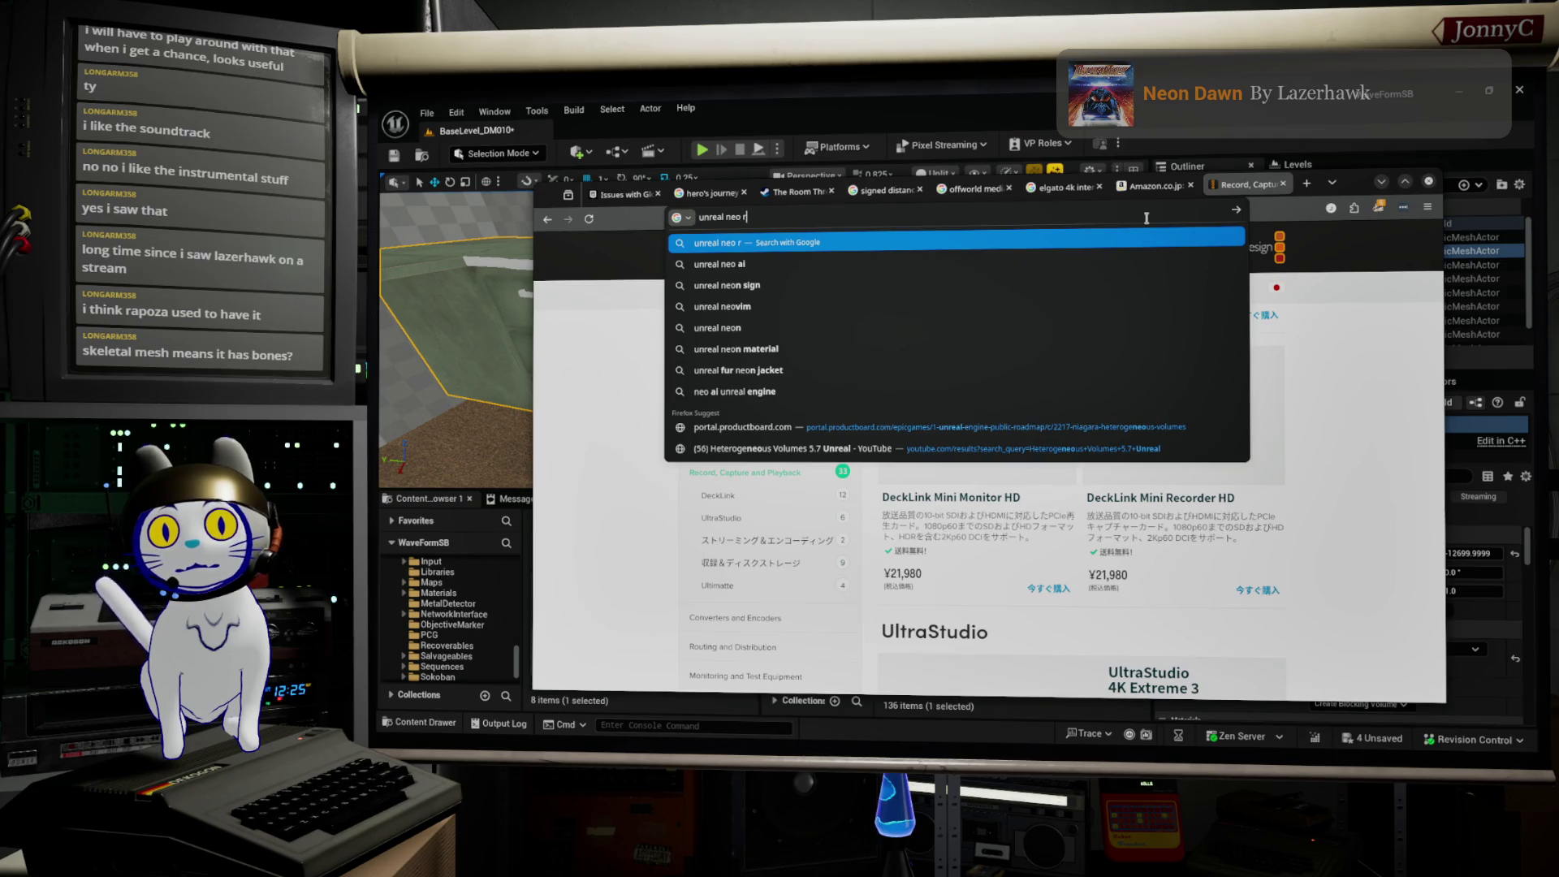
pyautogui.write('oom matrix')
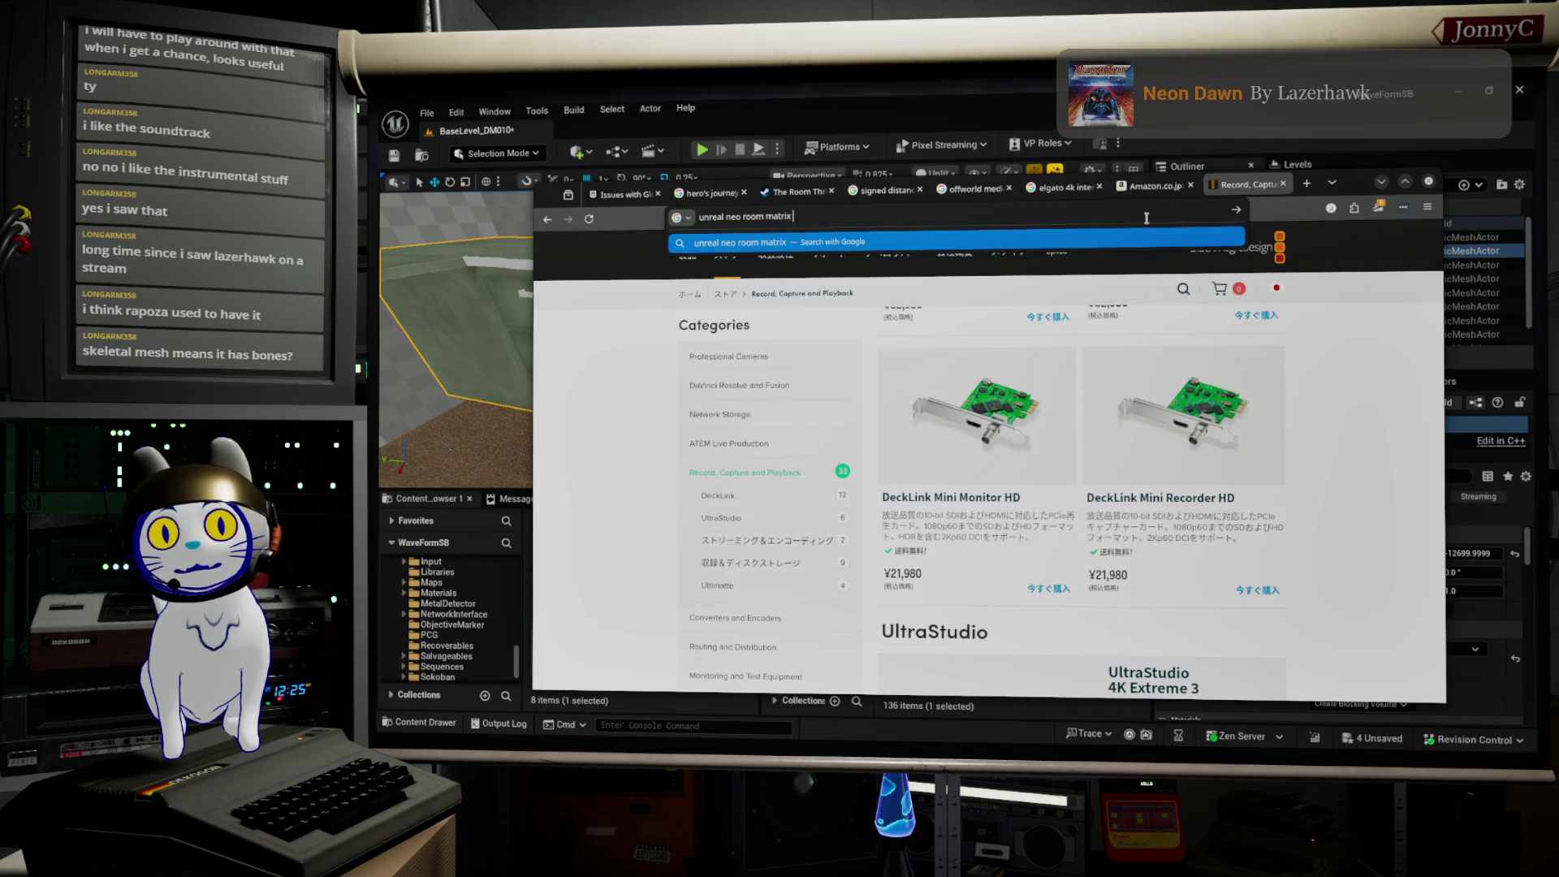
pyautogui.press('Return')
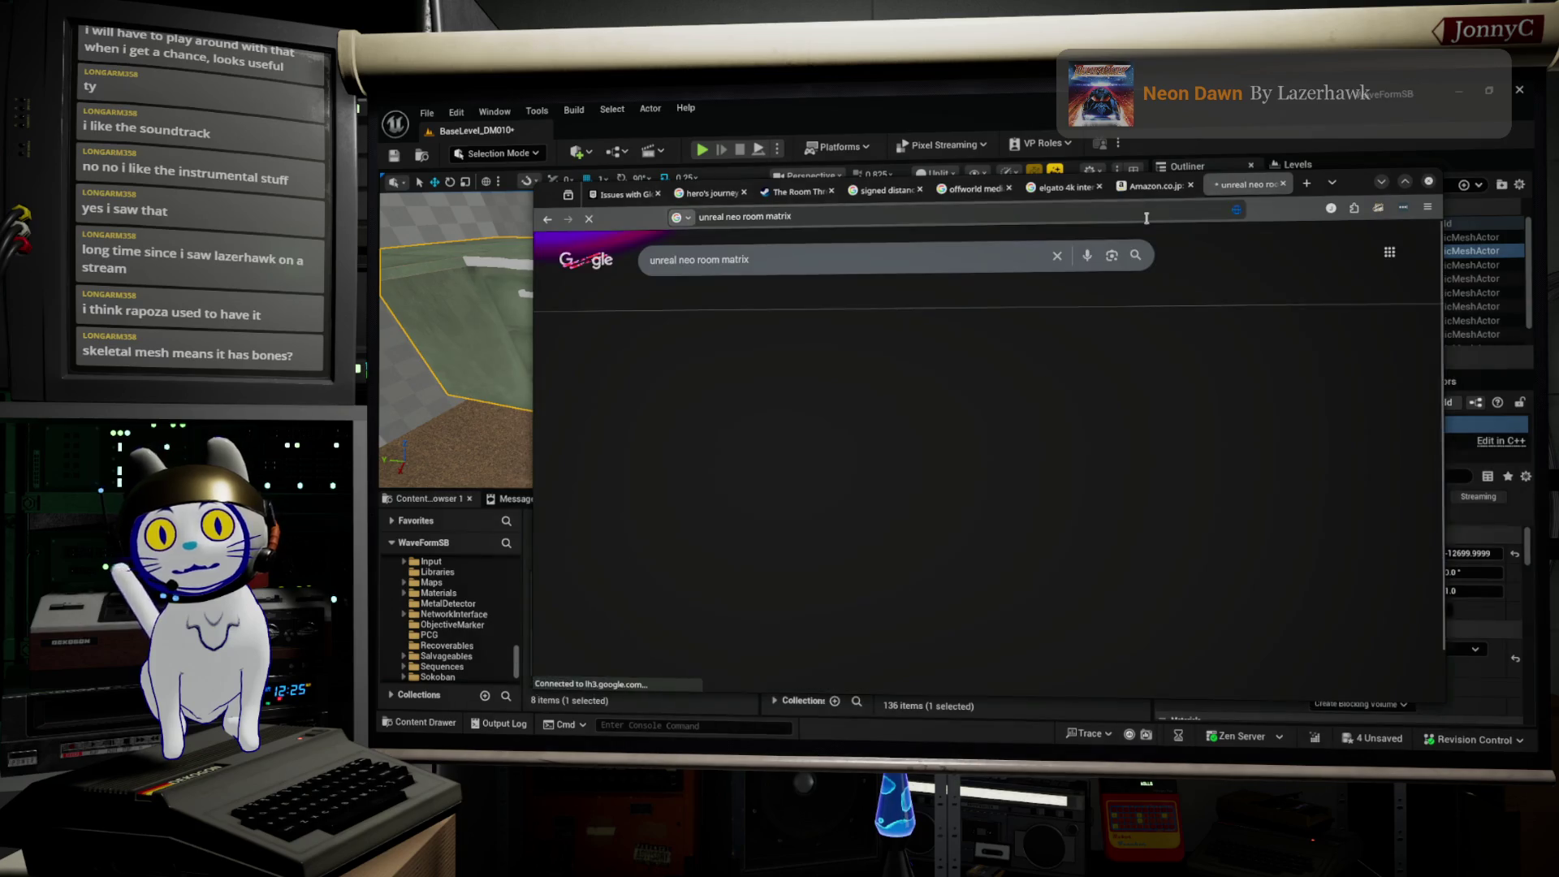
# Step: Back in Unreal, save all four unsaved level assets
pyautogui.hotkey('alt', 'Tab')
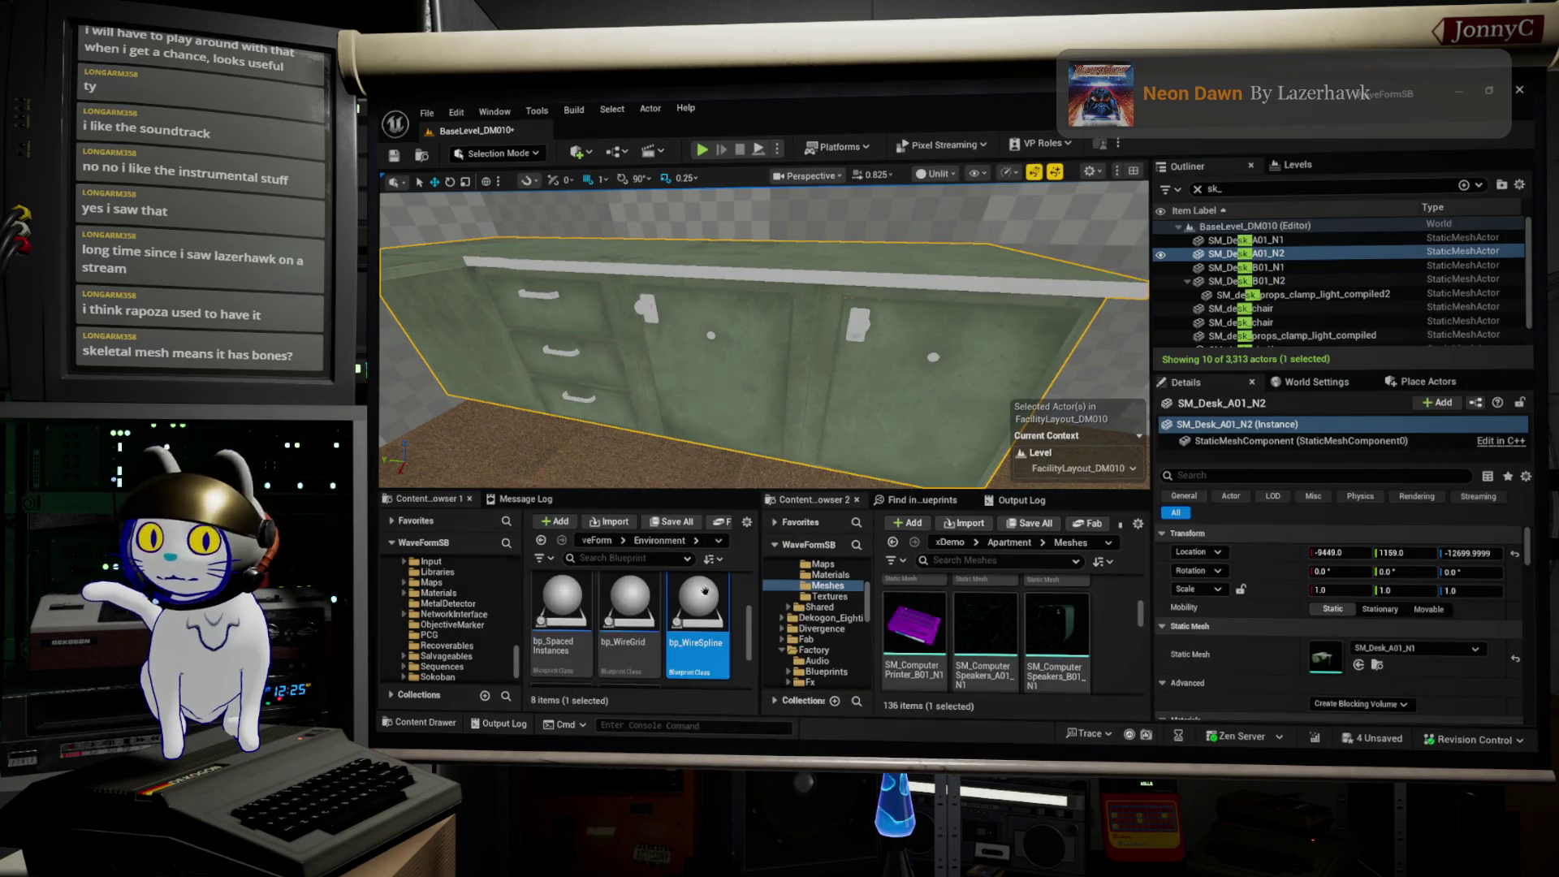
pyautogui.click(427, 112)
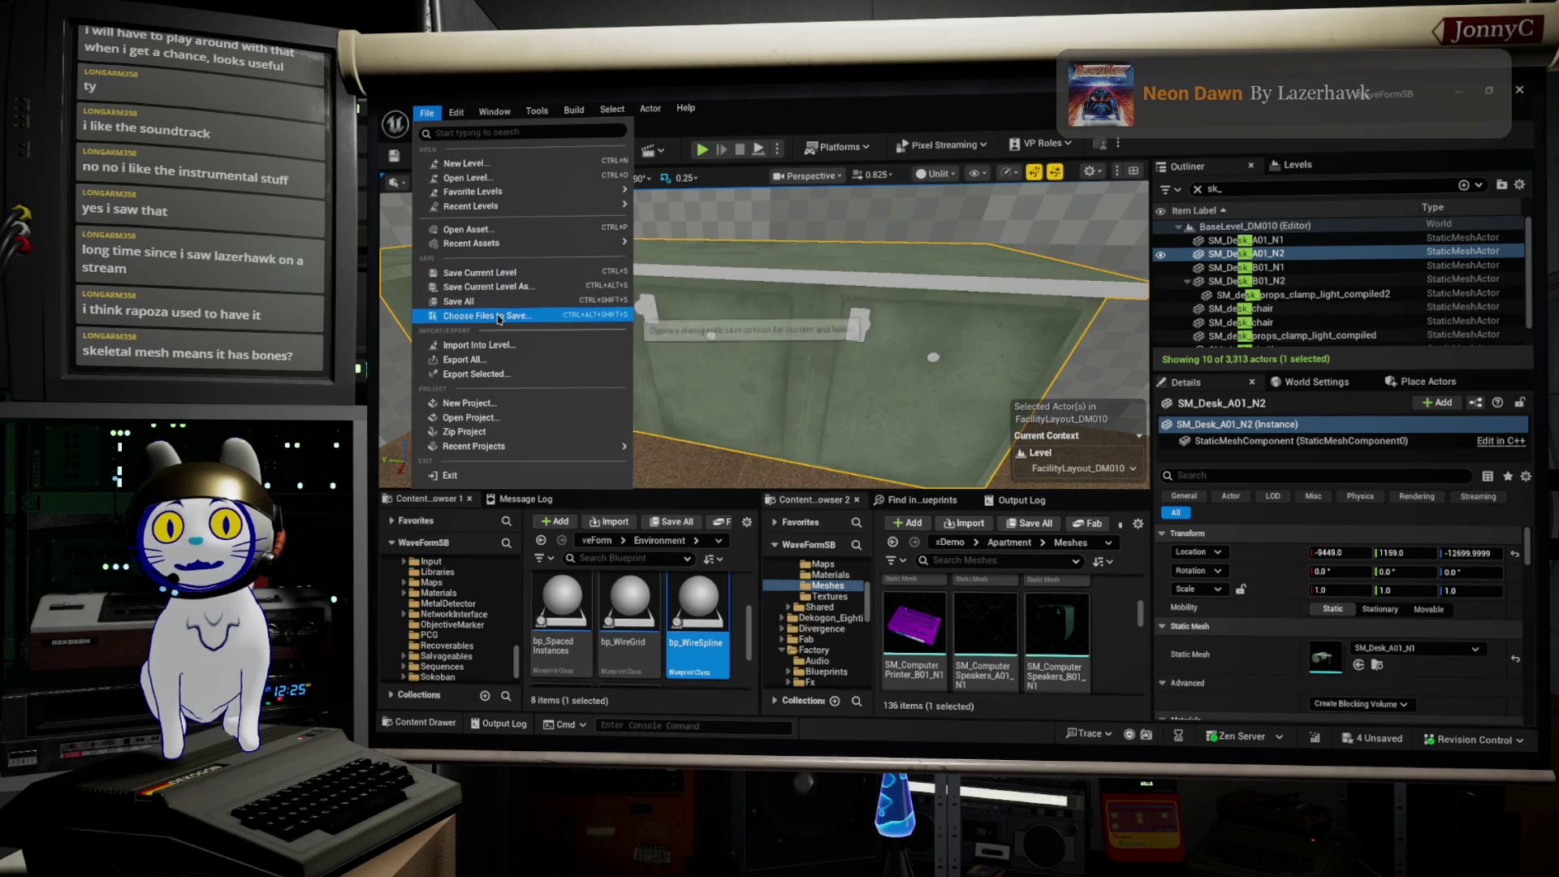
pyautogui.press('Escape')
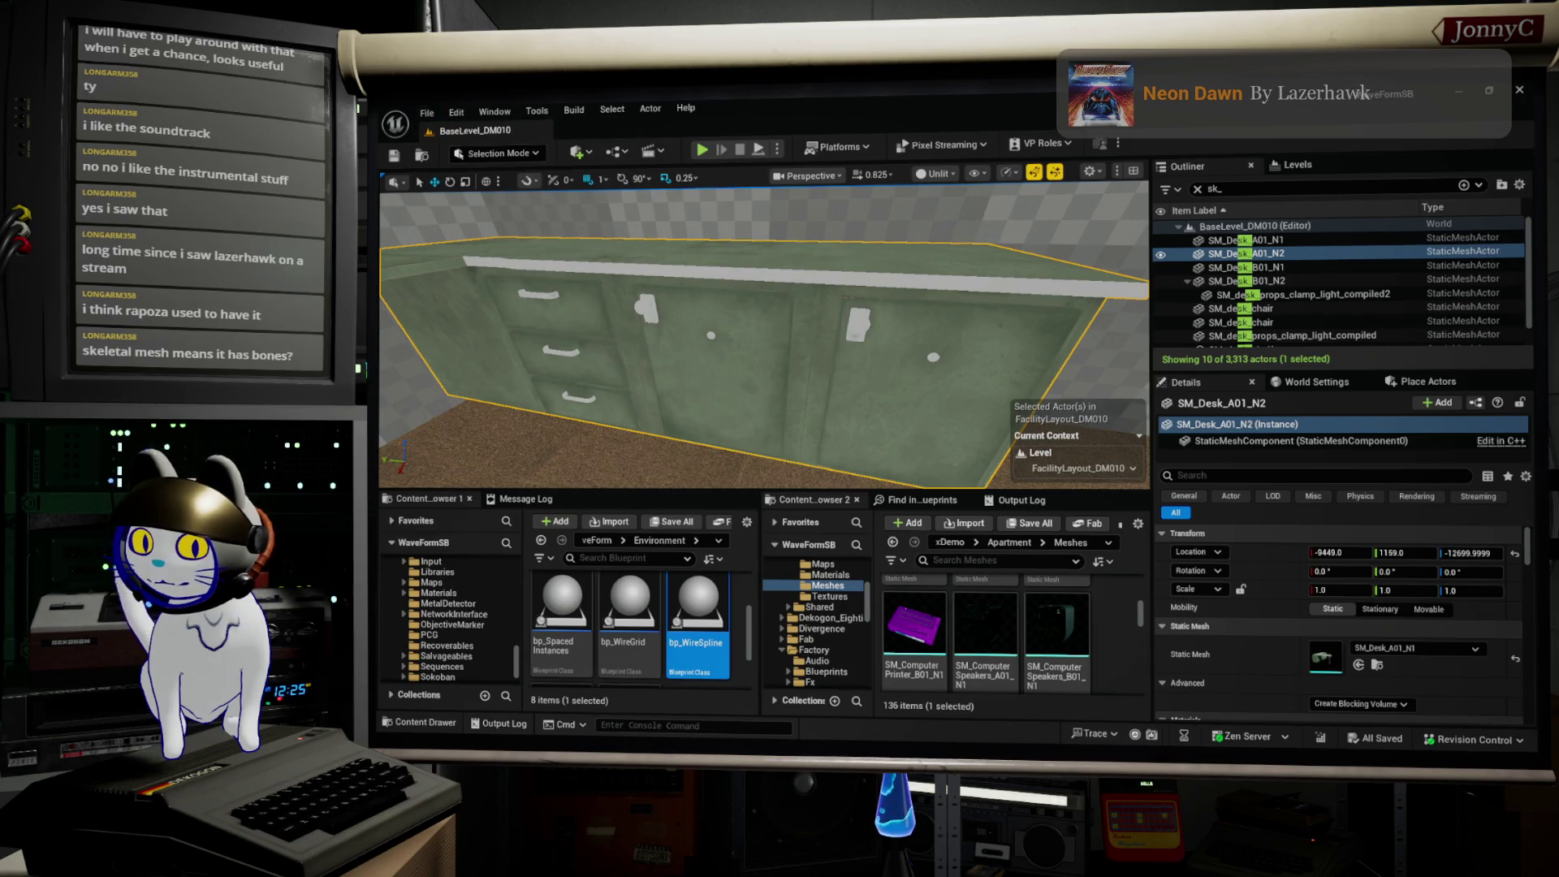
pyautogui.hotkey('alt', 'Tab')
pyautogui.scroll(-2, 967, 401)
pyautogui.scroll(-3, 967, 401)
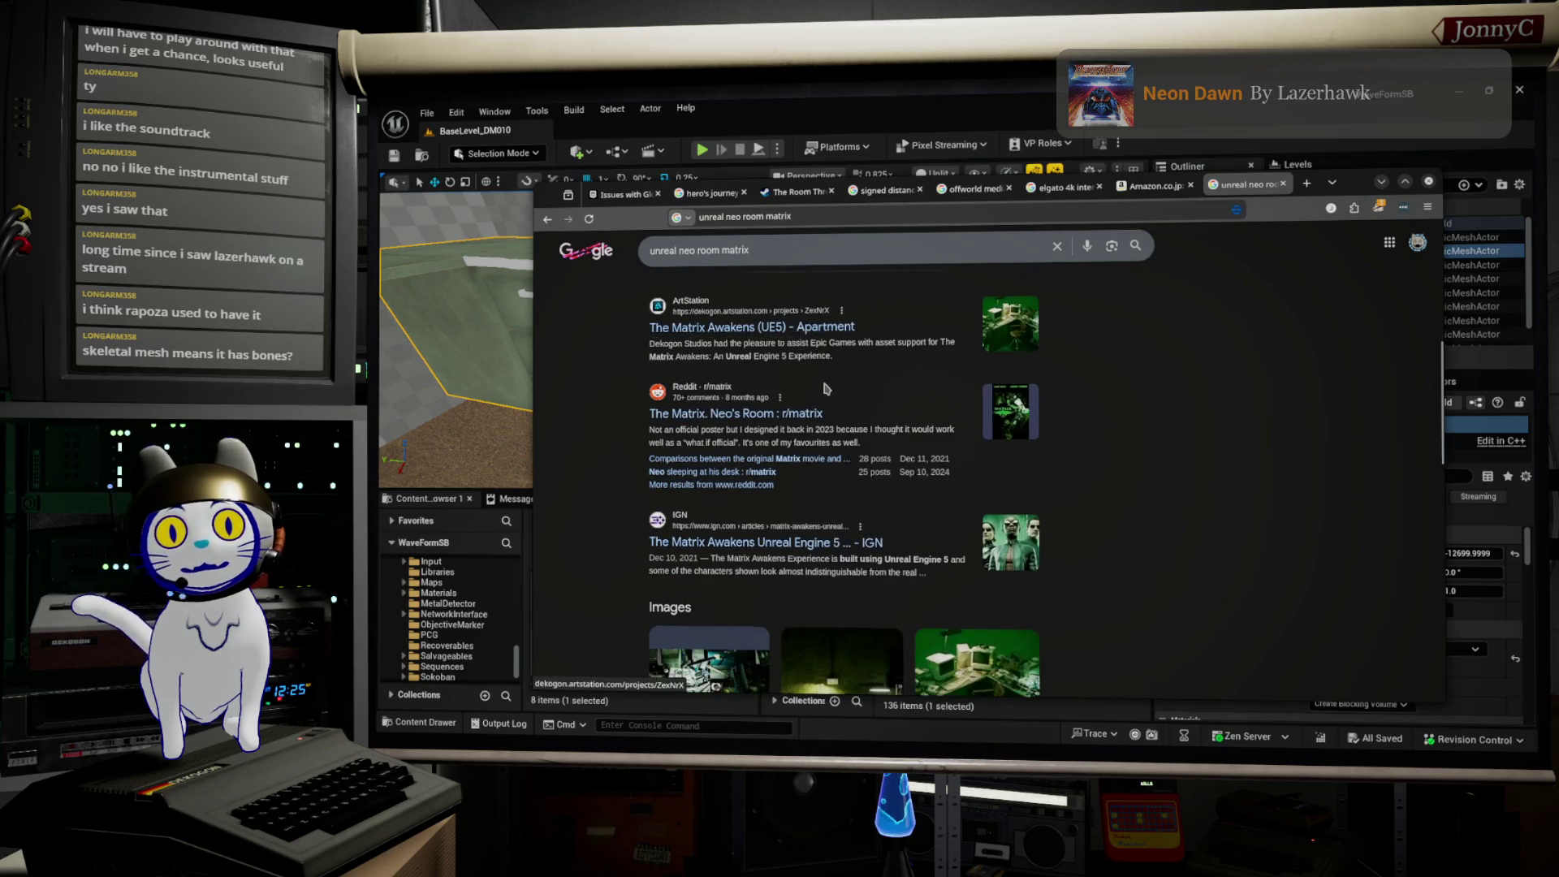
# Step: Refine the query to 'unreal neo room matrix fab' and open the Matrix Buildings Scene Fab result
pyautogui.scroll(-5, 812, 349)
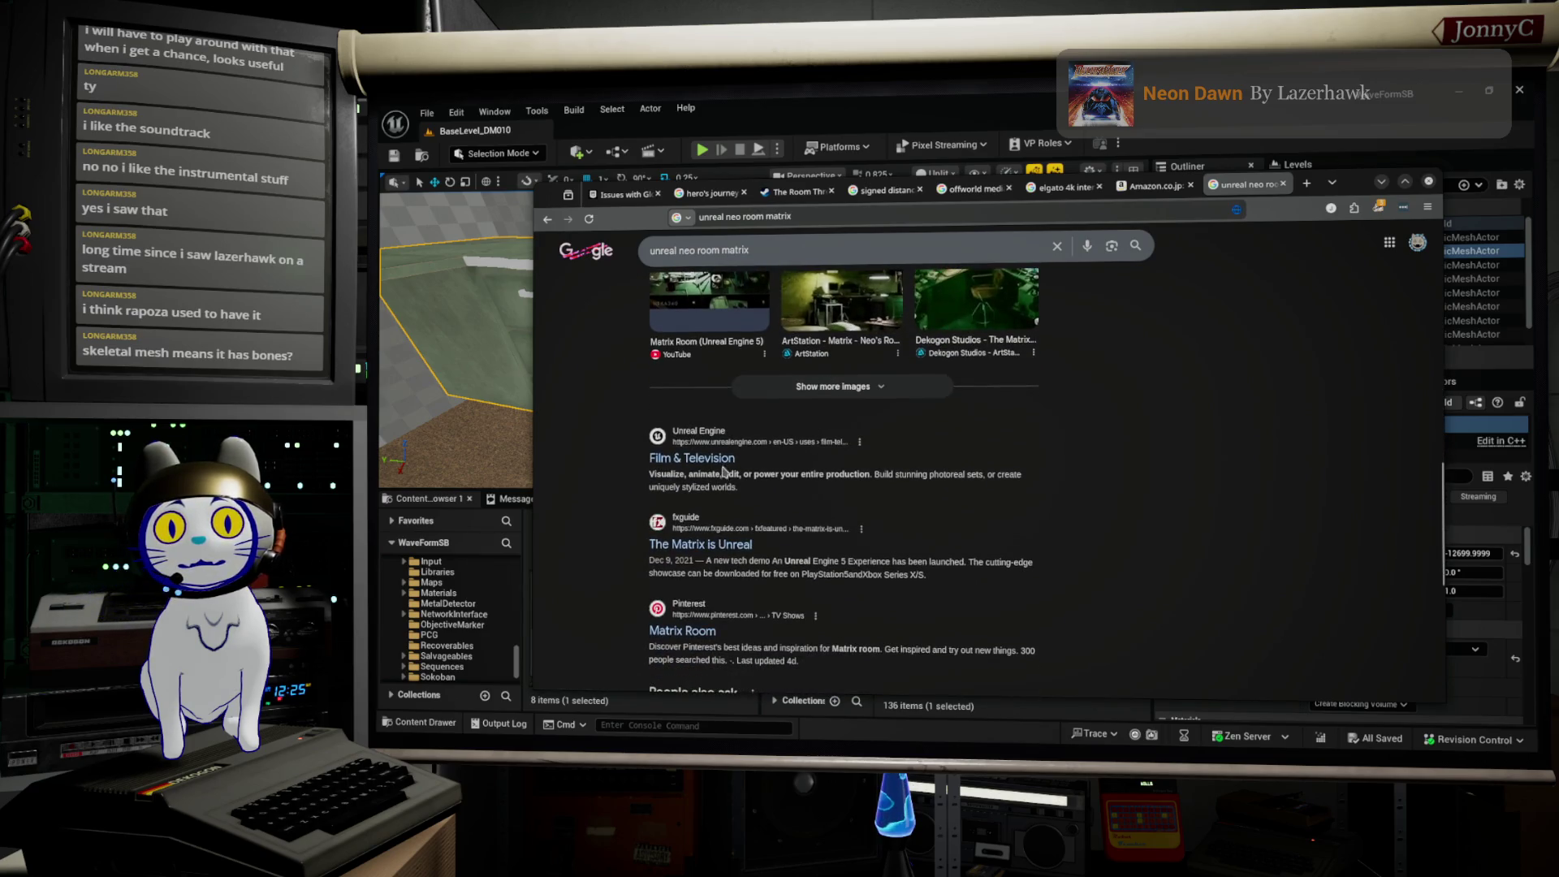
pyautogui.scroll(-5, 845, 476)
pyautogui.scroll(10, 845, 475)
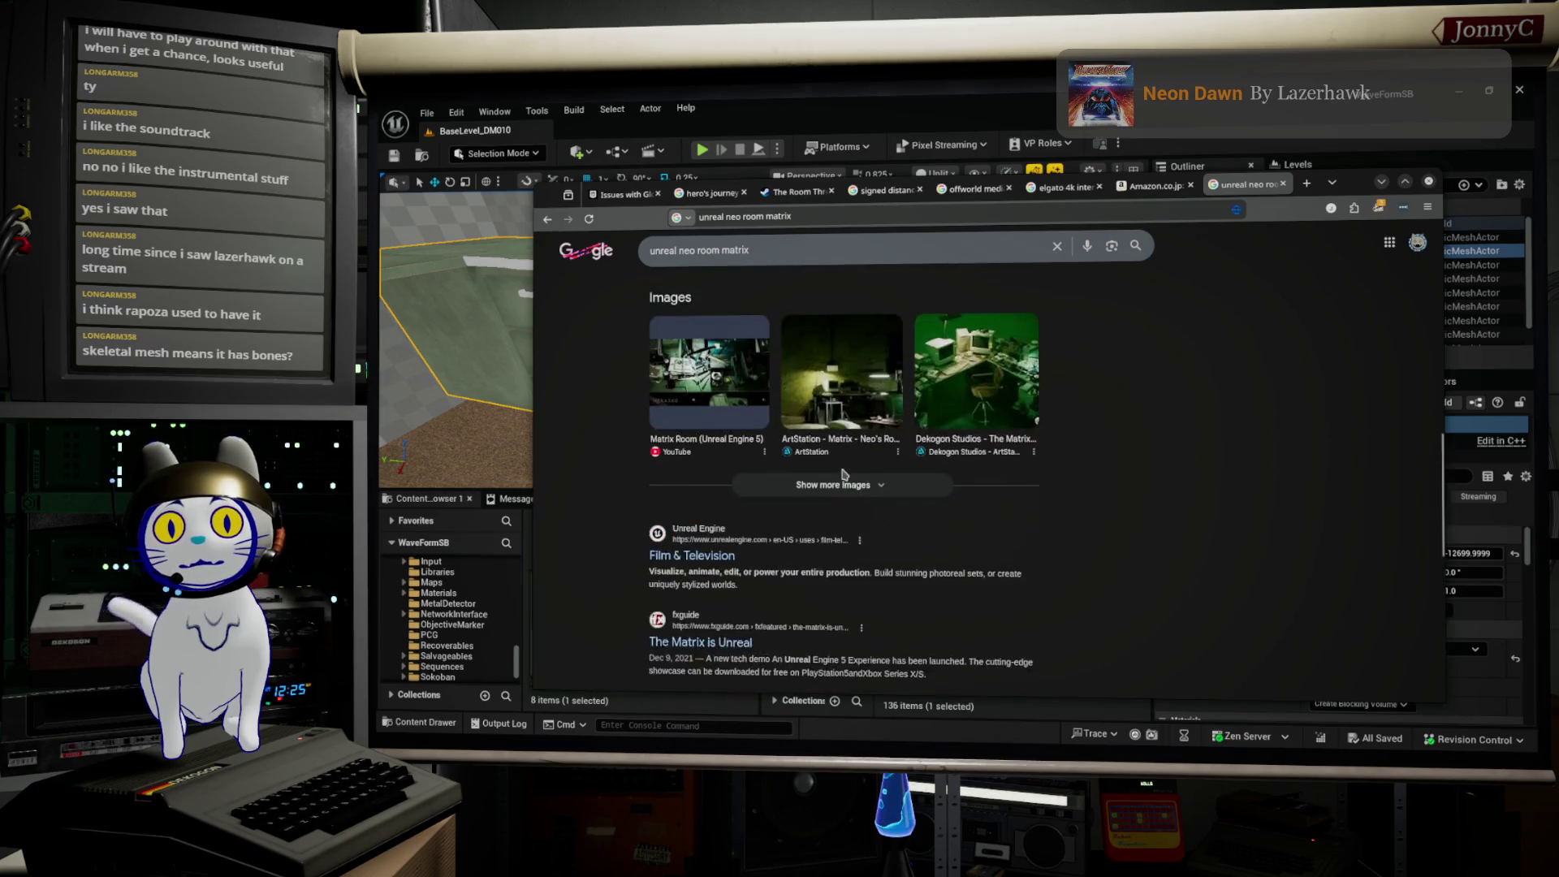
pyautogui.click(800, 263)
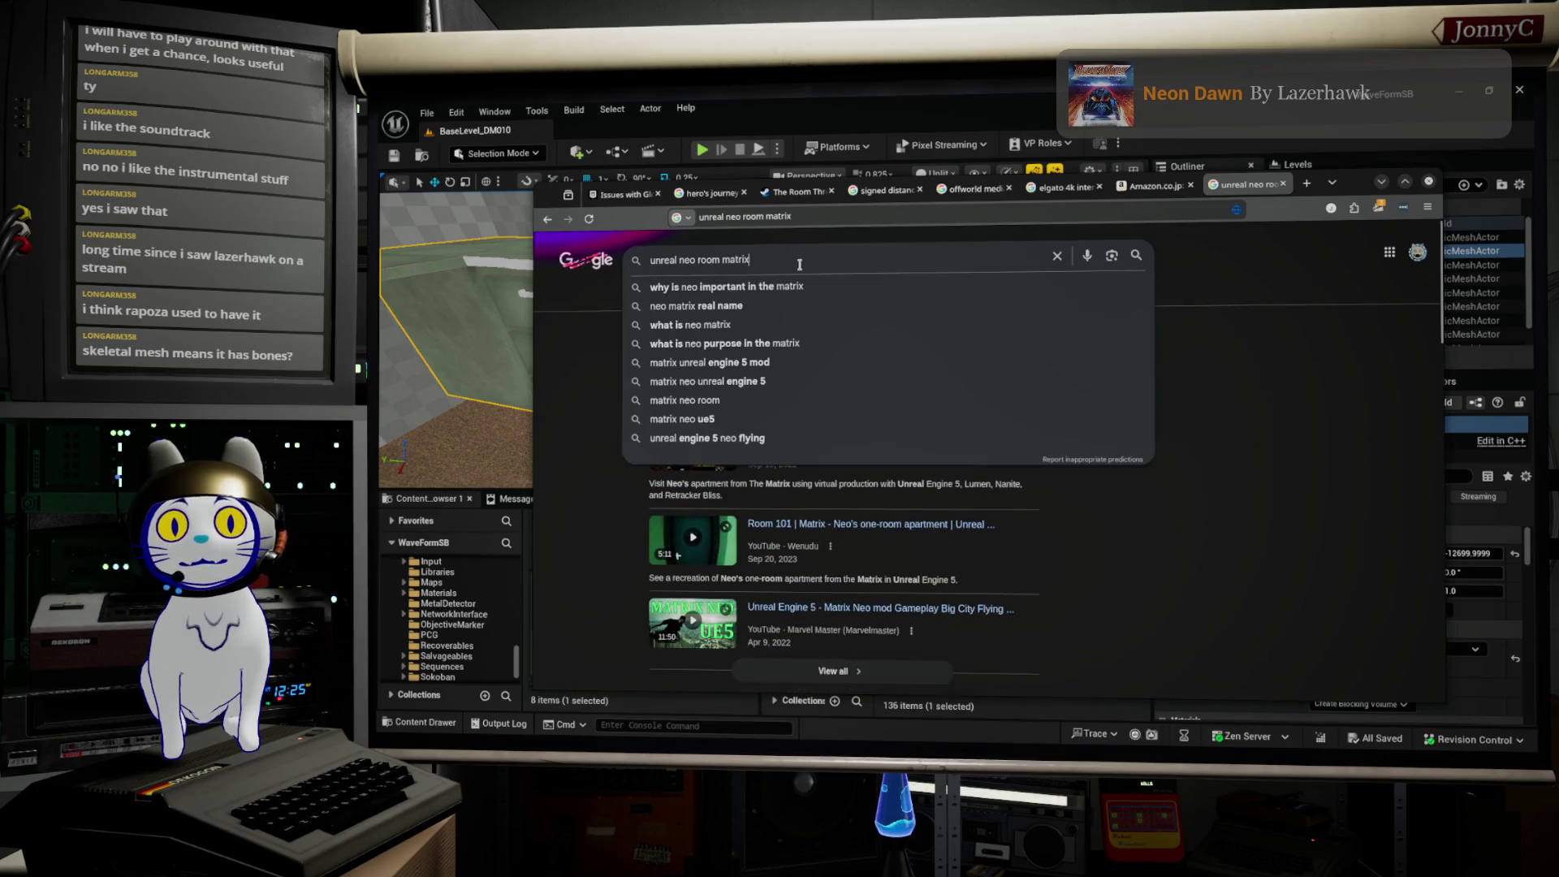
pyautogui.write(' fab')
pyautogui.press('Return')
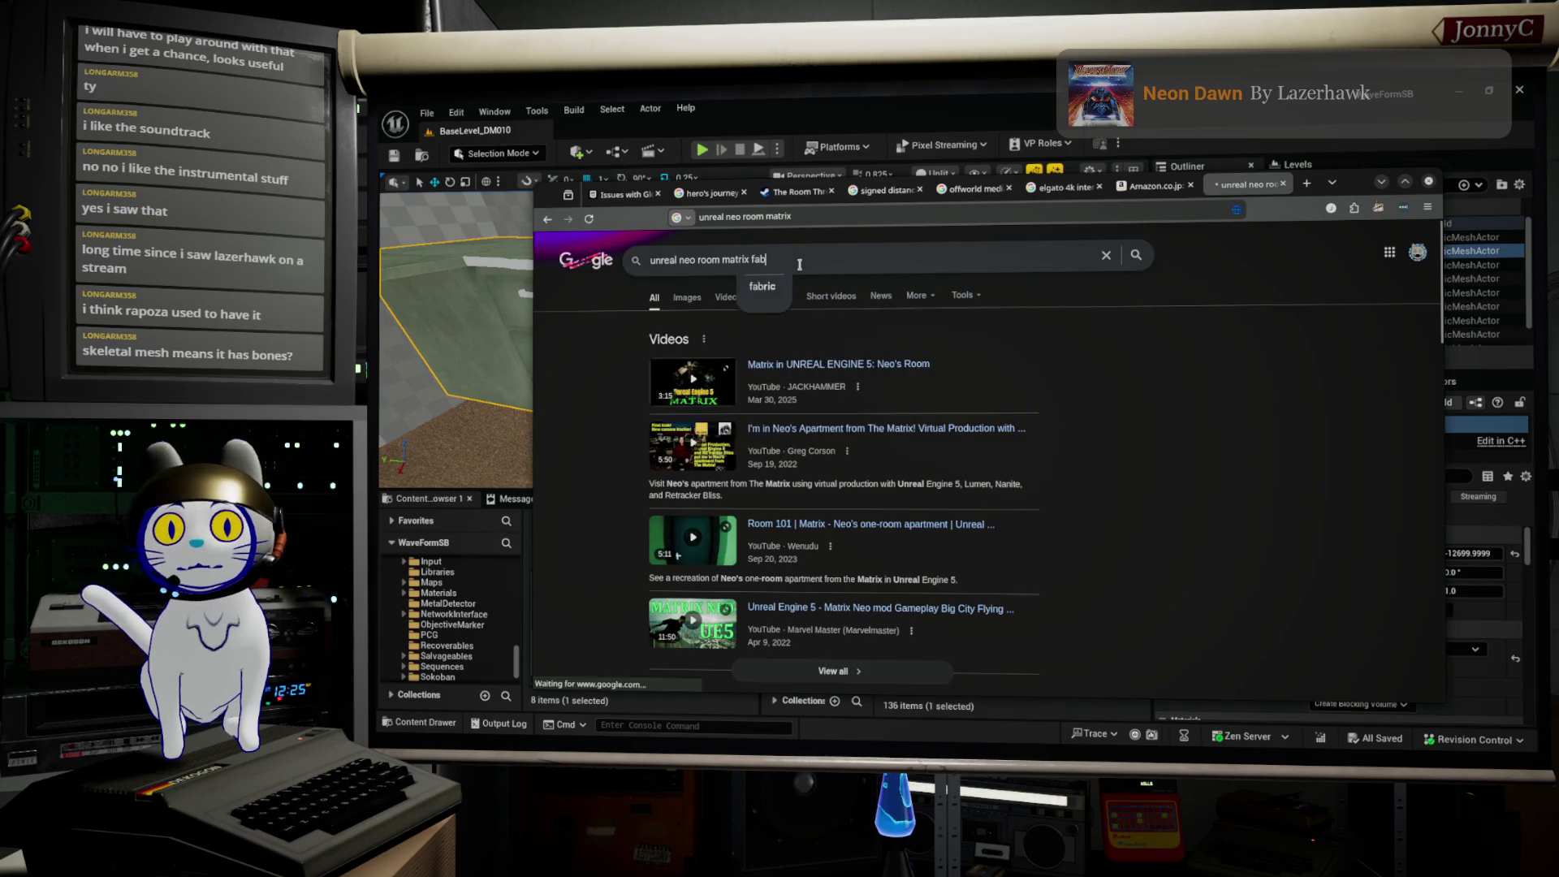
pyautogui.scroll(-5, 794, 401)
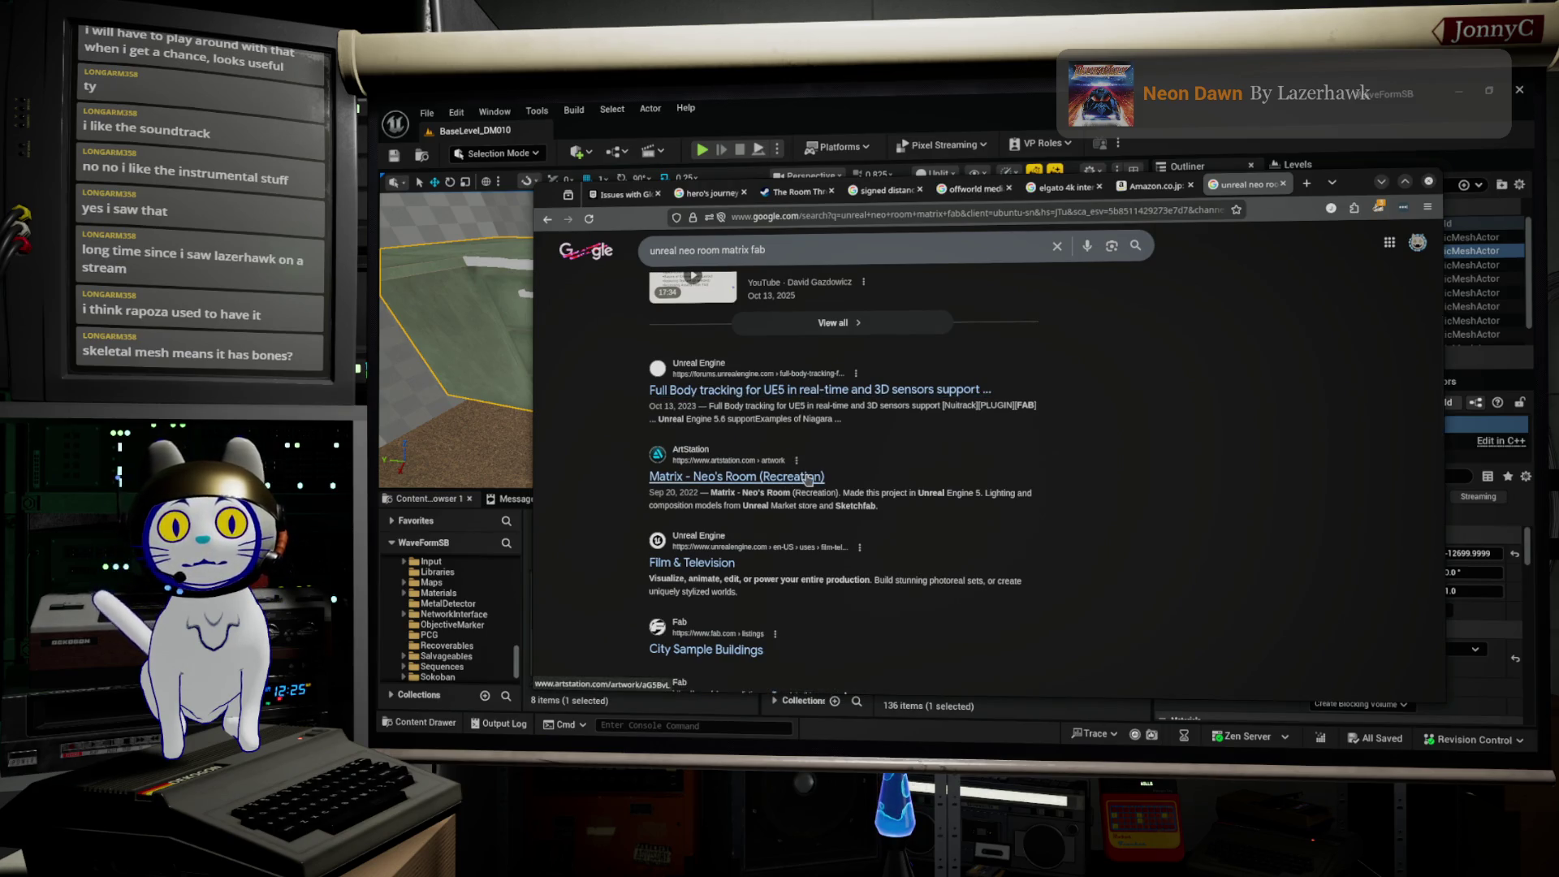
pyautogui.scroll(-3, 806, 485)
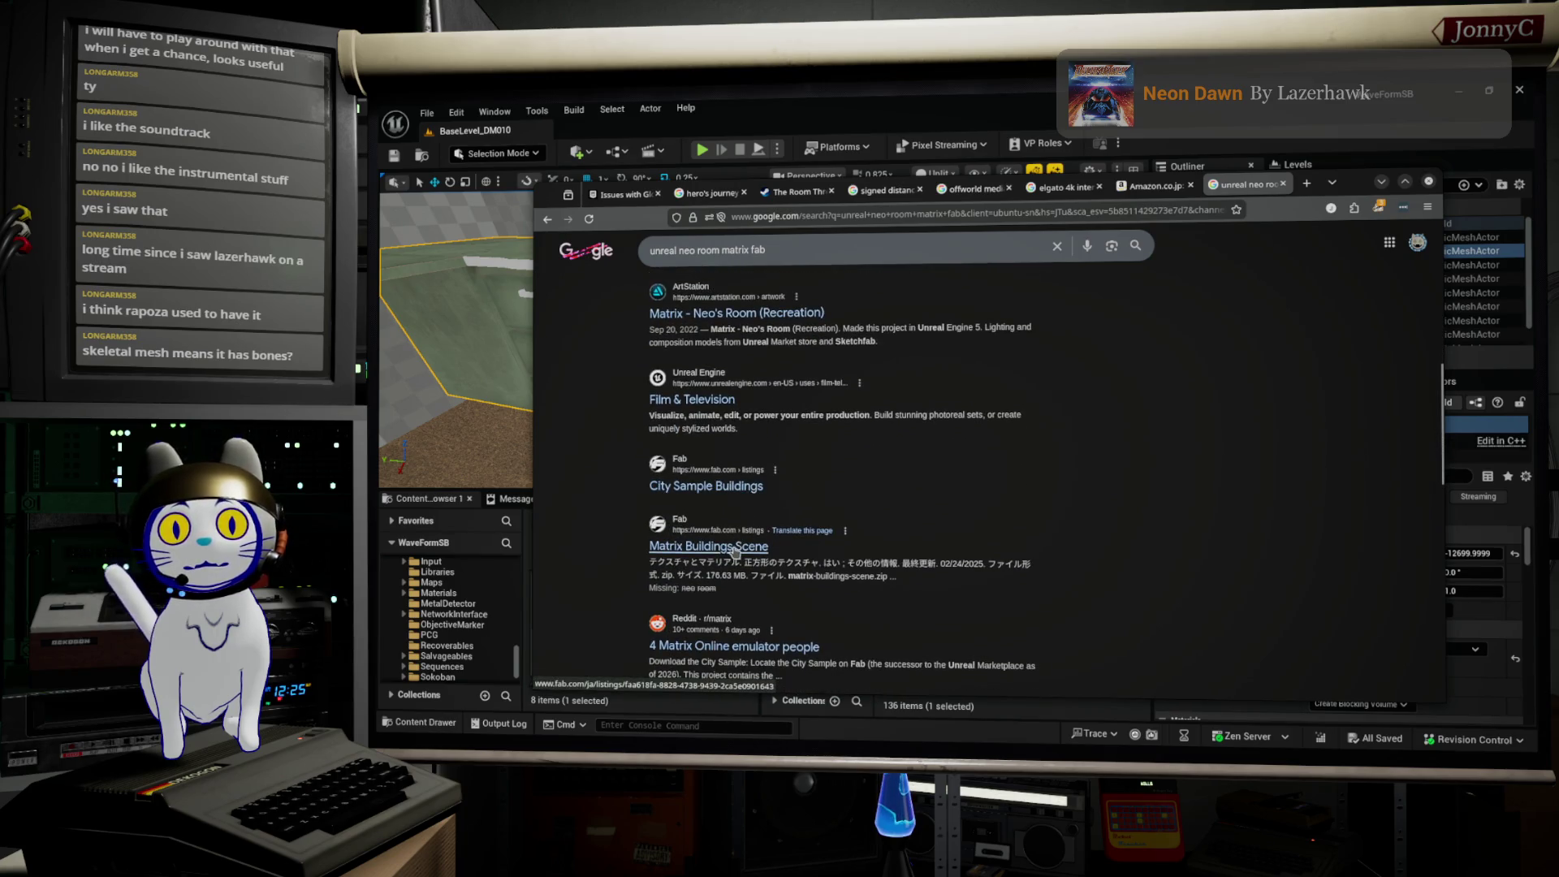
pyautogui.click(742, 552)
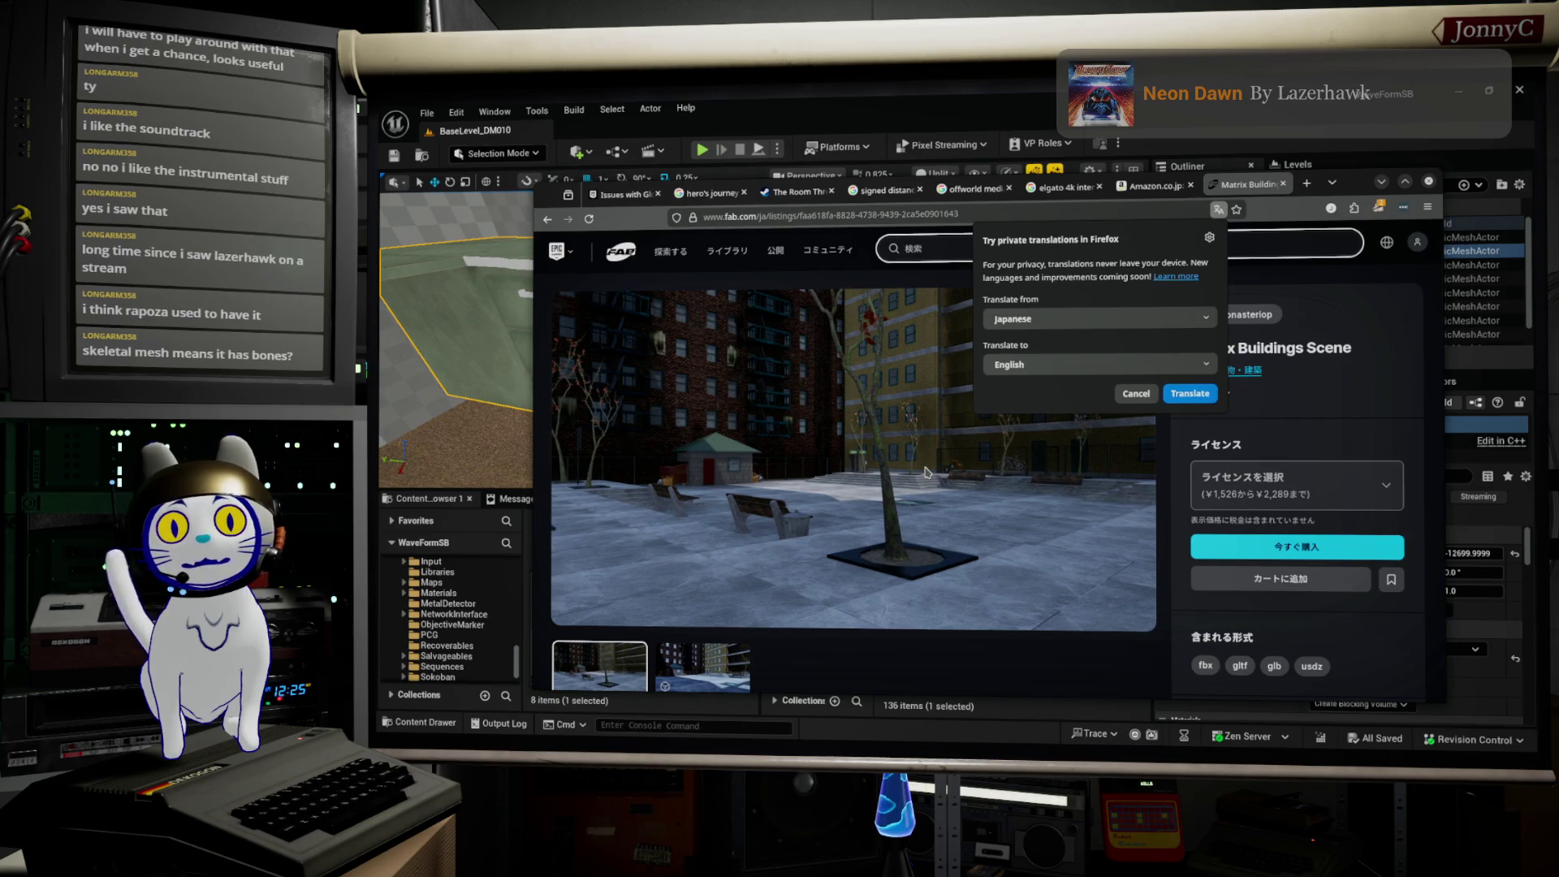
# Step: Dismiss the translation offer and search Fab for 'Matrix'
pyautogui.scroll(-4, 926, 472)
pyautogui.scroll(4, 925, 471)
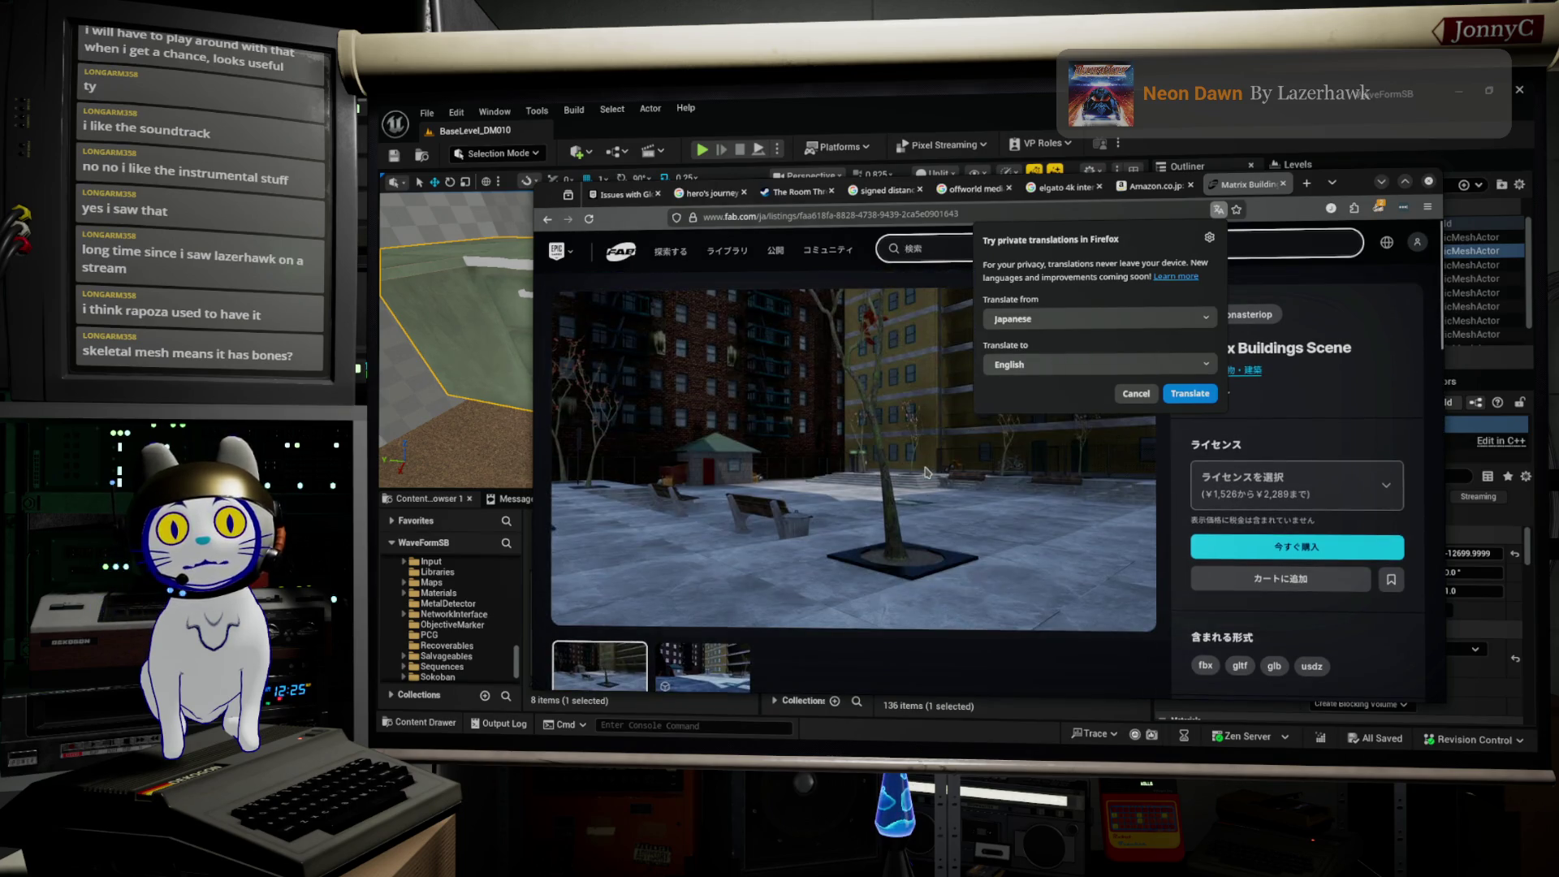
pyautogui.click(942, 248)
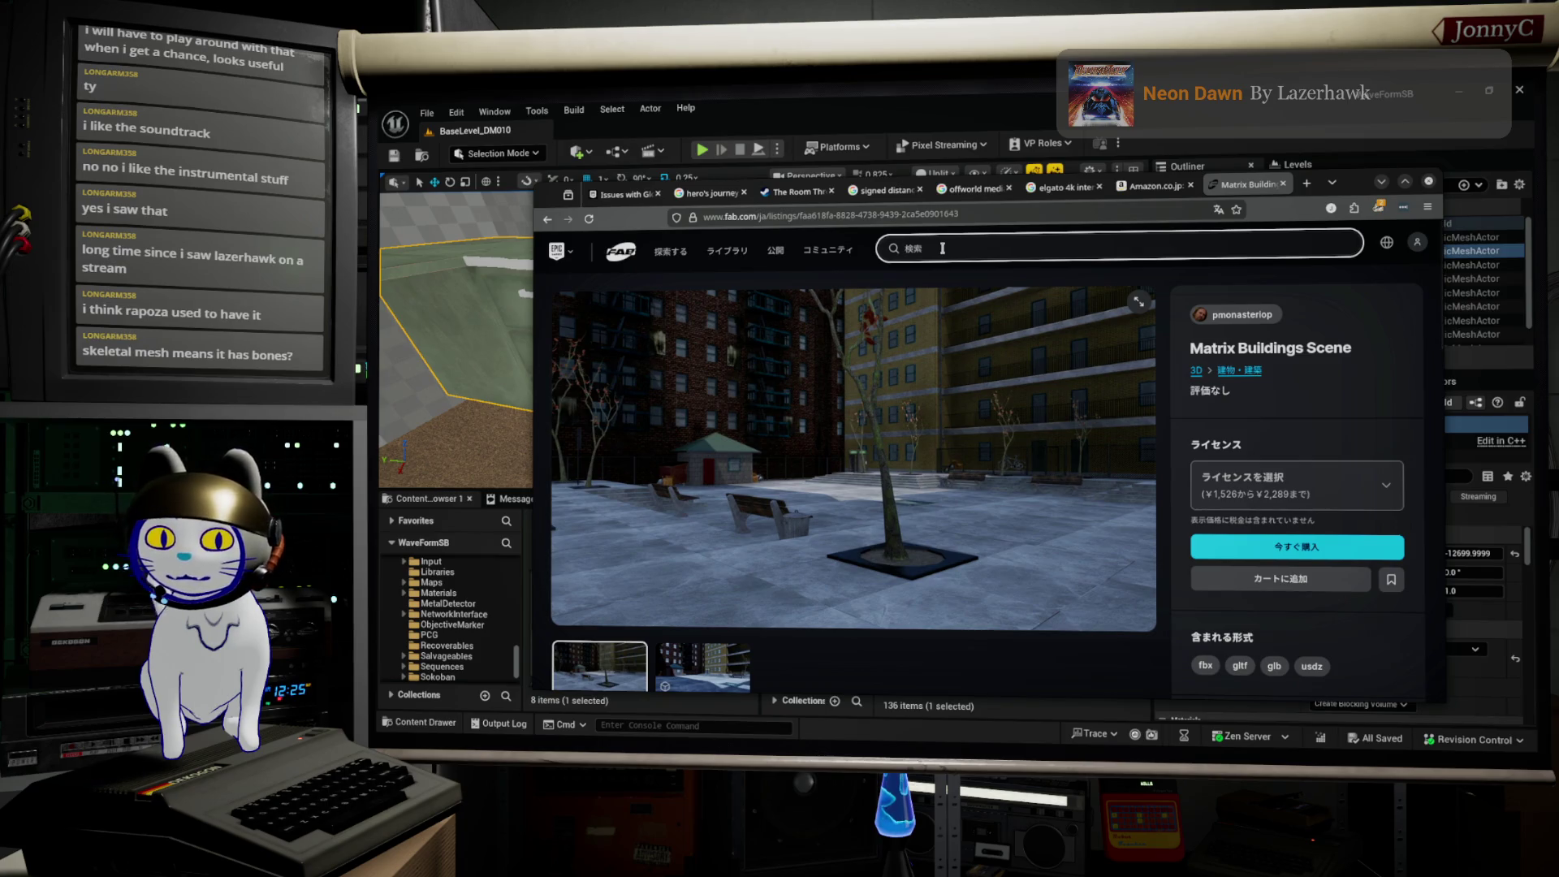
pyautogui.write('Matrix')
pyautogui.press('Return')
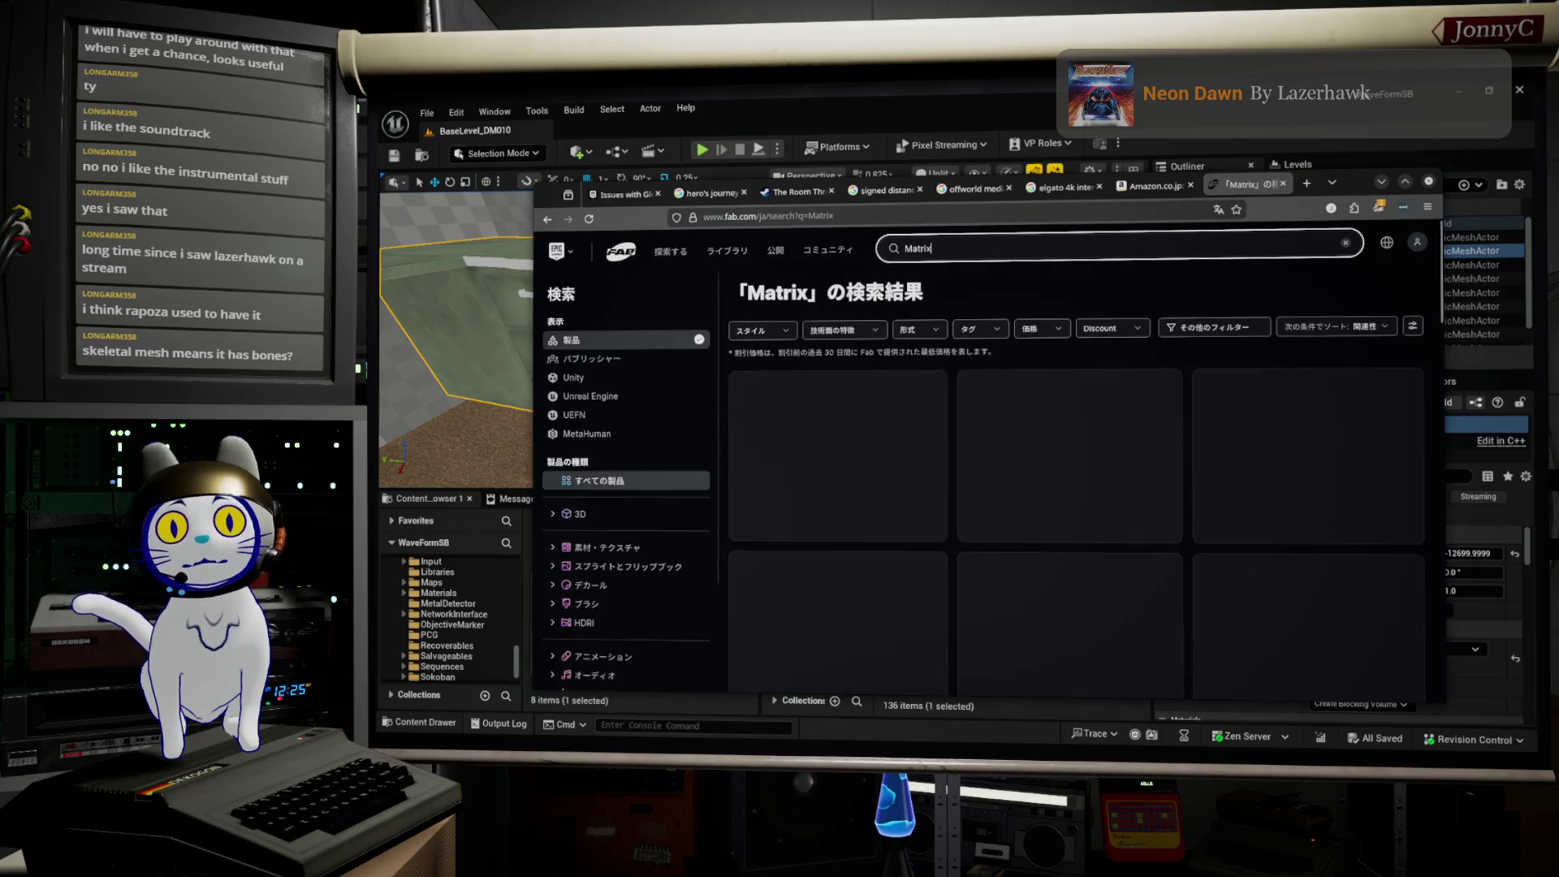
# Step: Scroll the Matrix results down to Old Style Graphics and Infinite Environments 2
pyautogui.scroll(-5, 1177, 435)
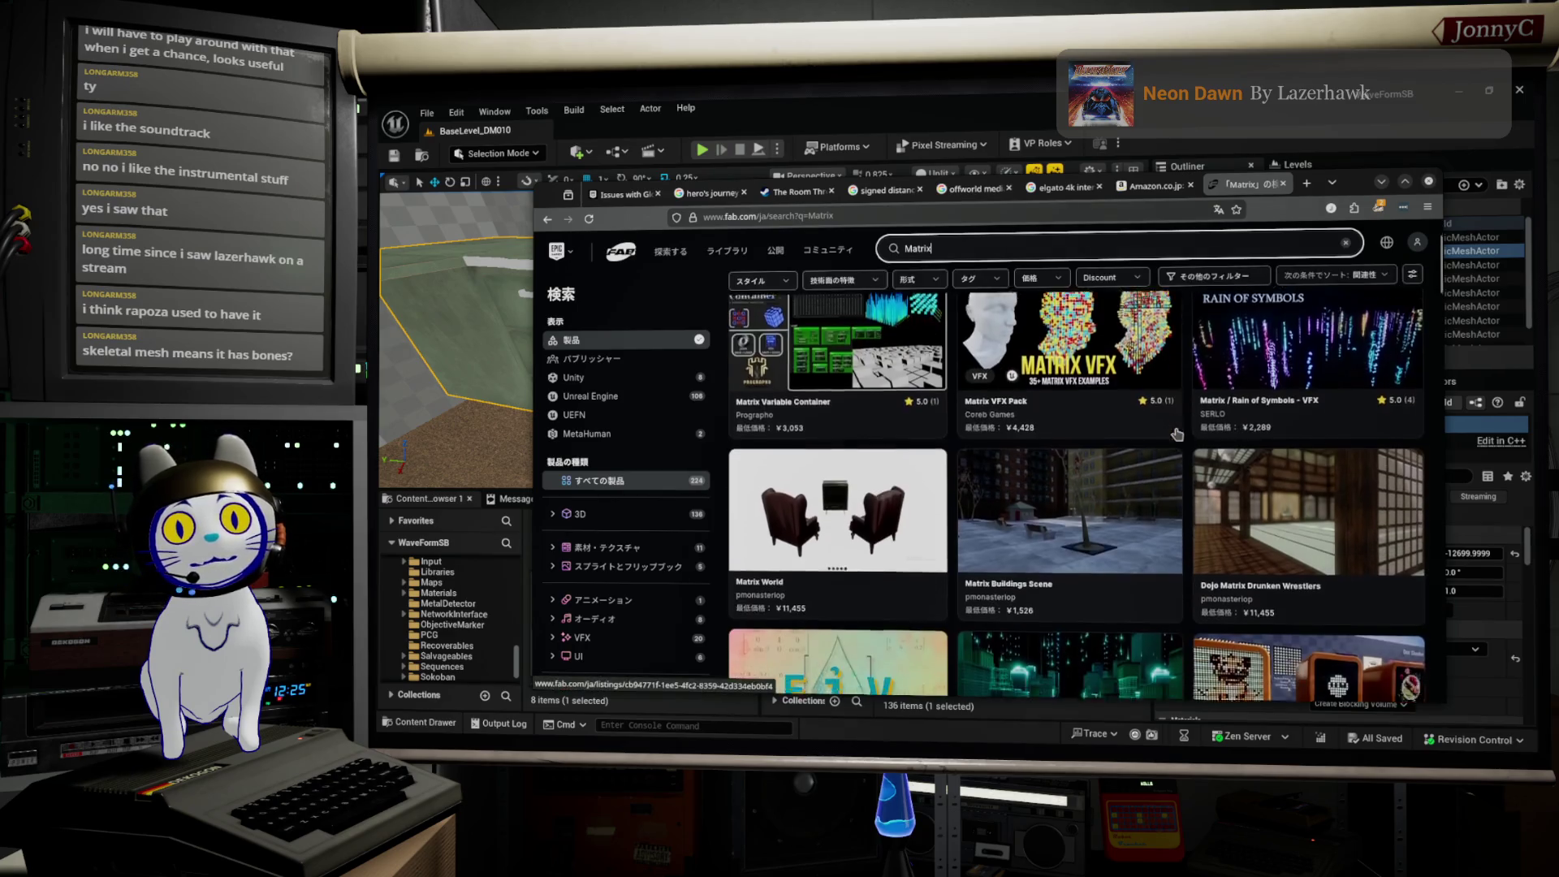
pyautogui.scroll(-10, 1180, 434)
pyautogui.scroll(-10, 1180, 434)
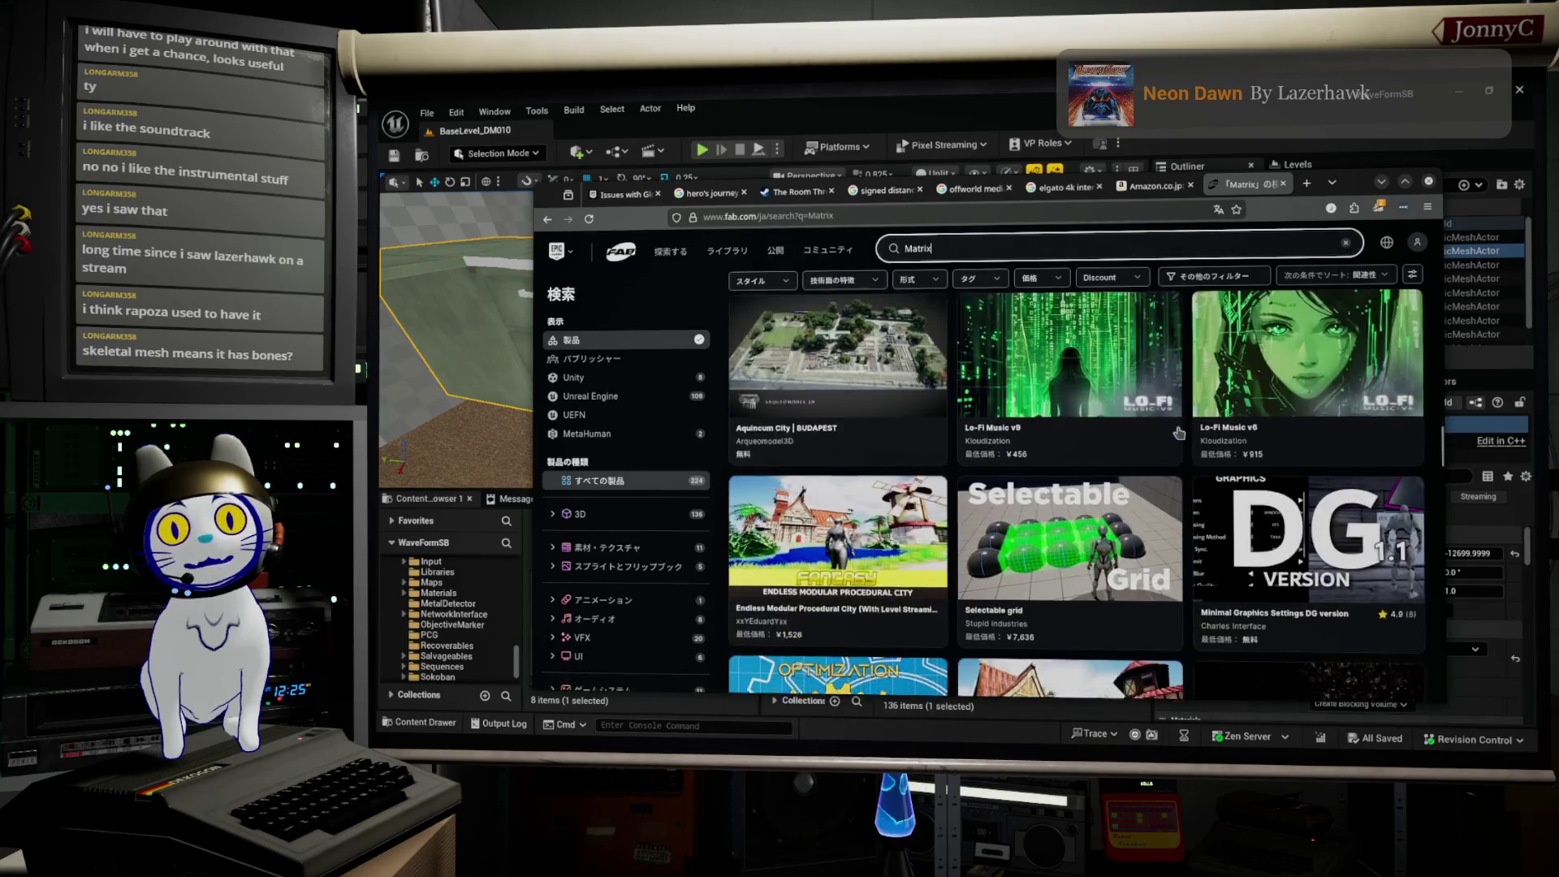
pyautogui.scroll(-10, 1178, 433)
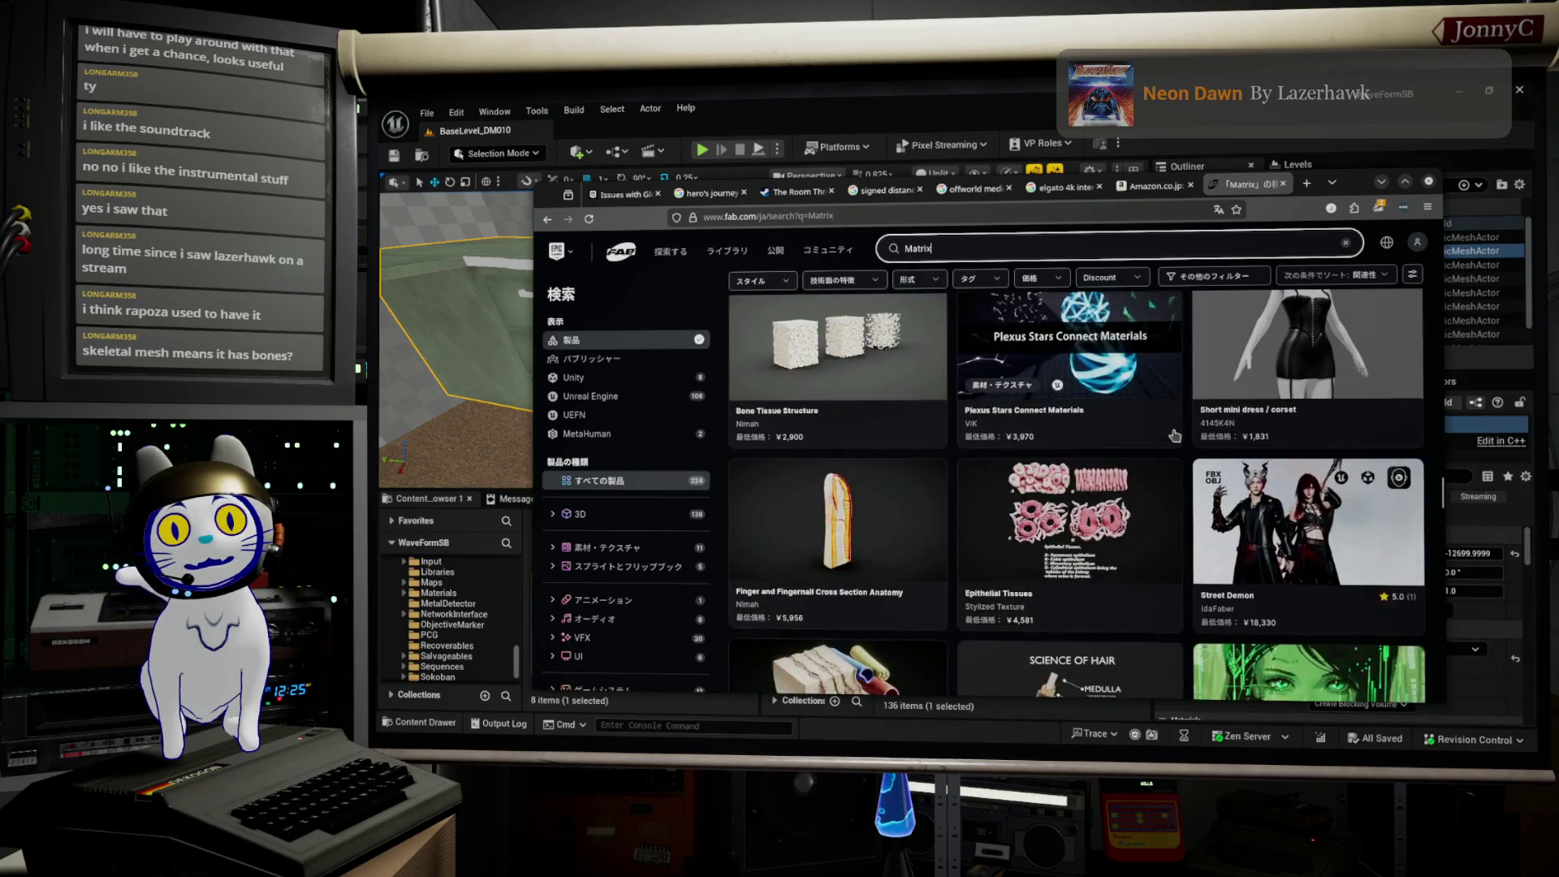
pyautogui.scroll(-2, 1174, 436)
pyautogui.scroll(-3, 1175, 434)
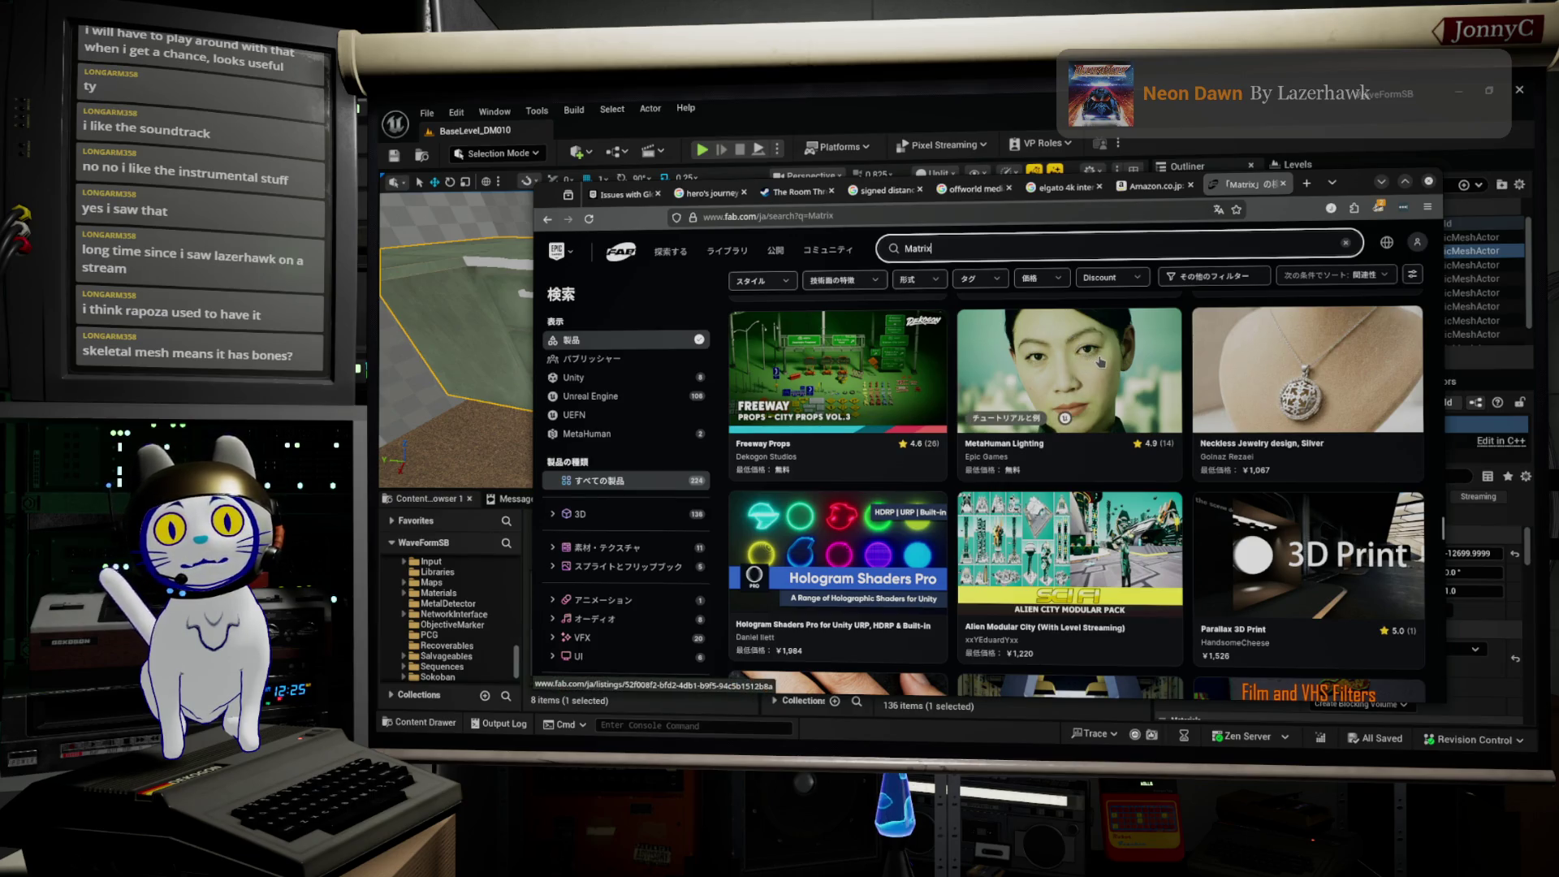
pyautogui.scroll(-10, 1101, 359)
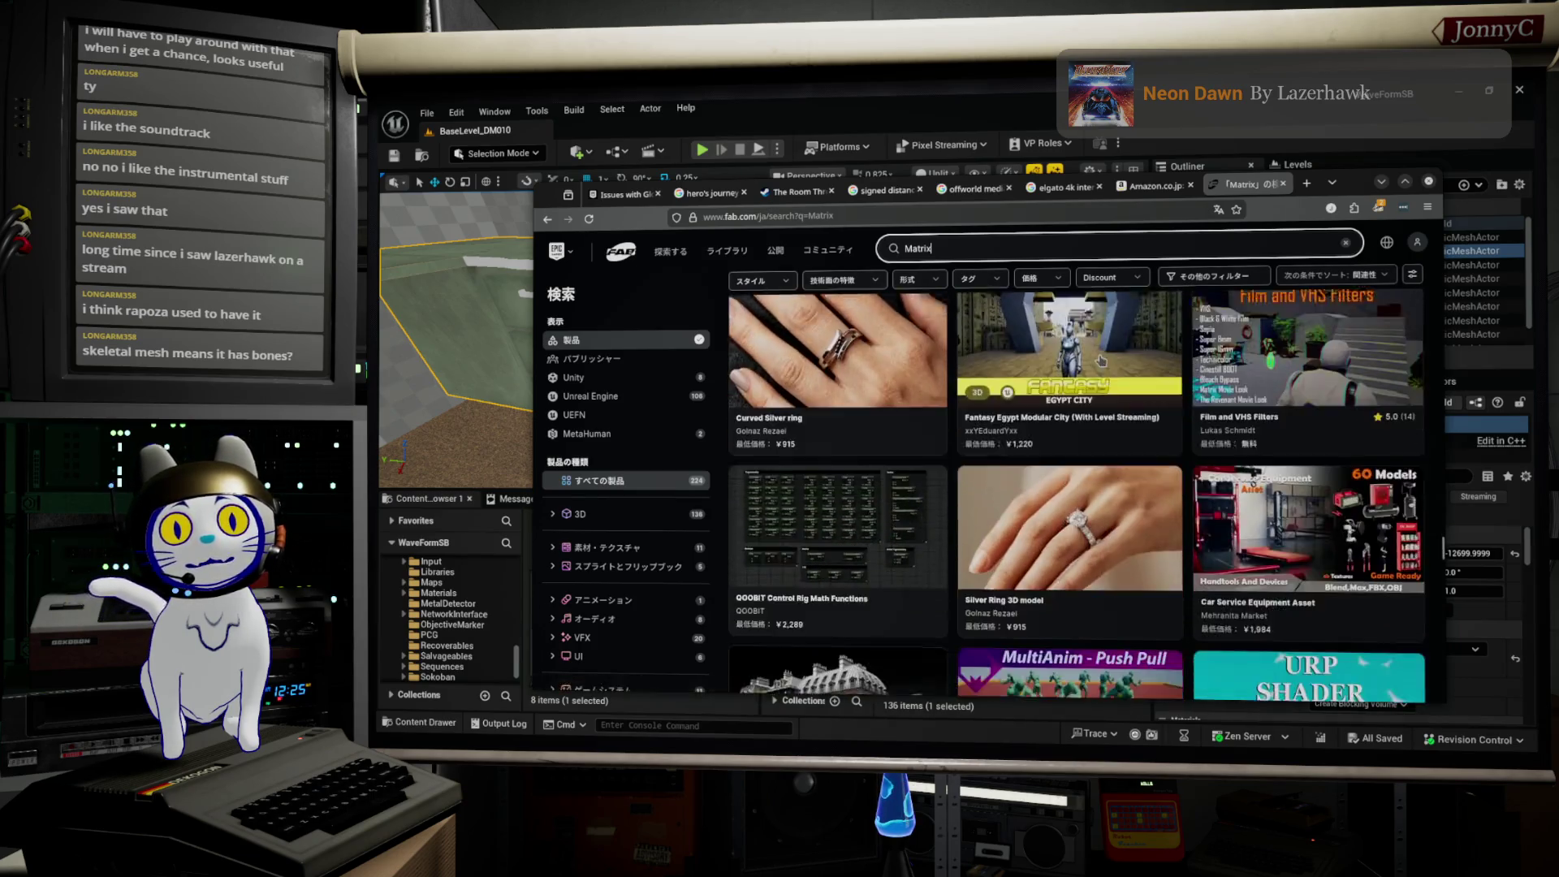
pyautogui.scroll(-10, 1096, 361)
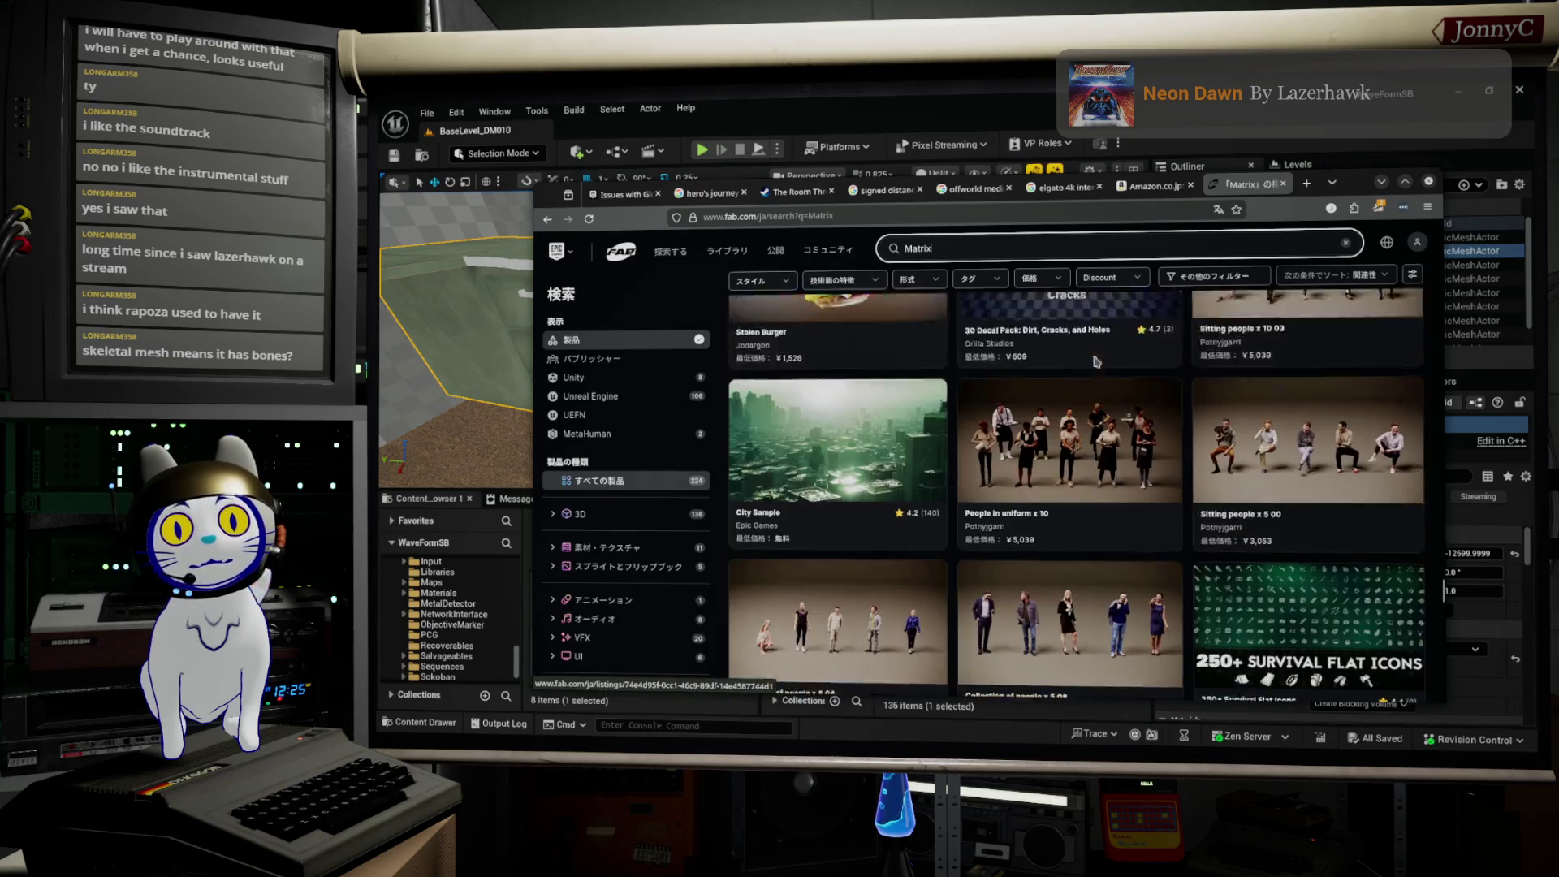
pyautogui.scroll(-10, 1094, 363)
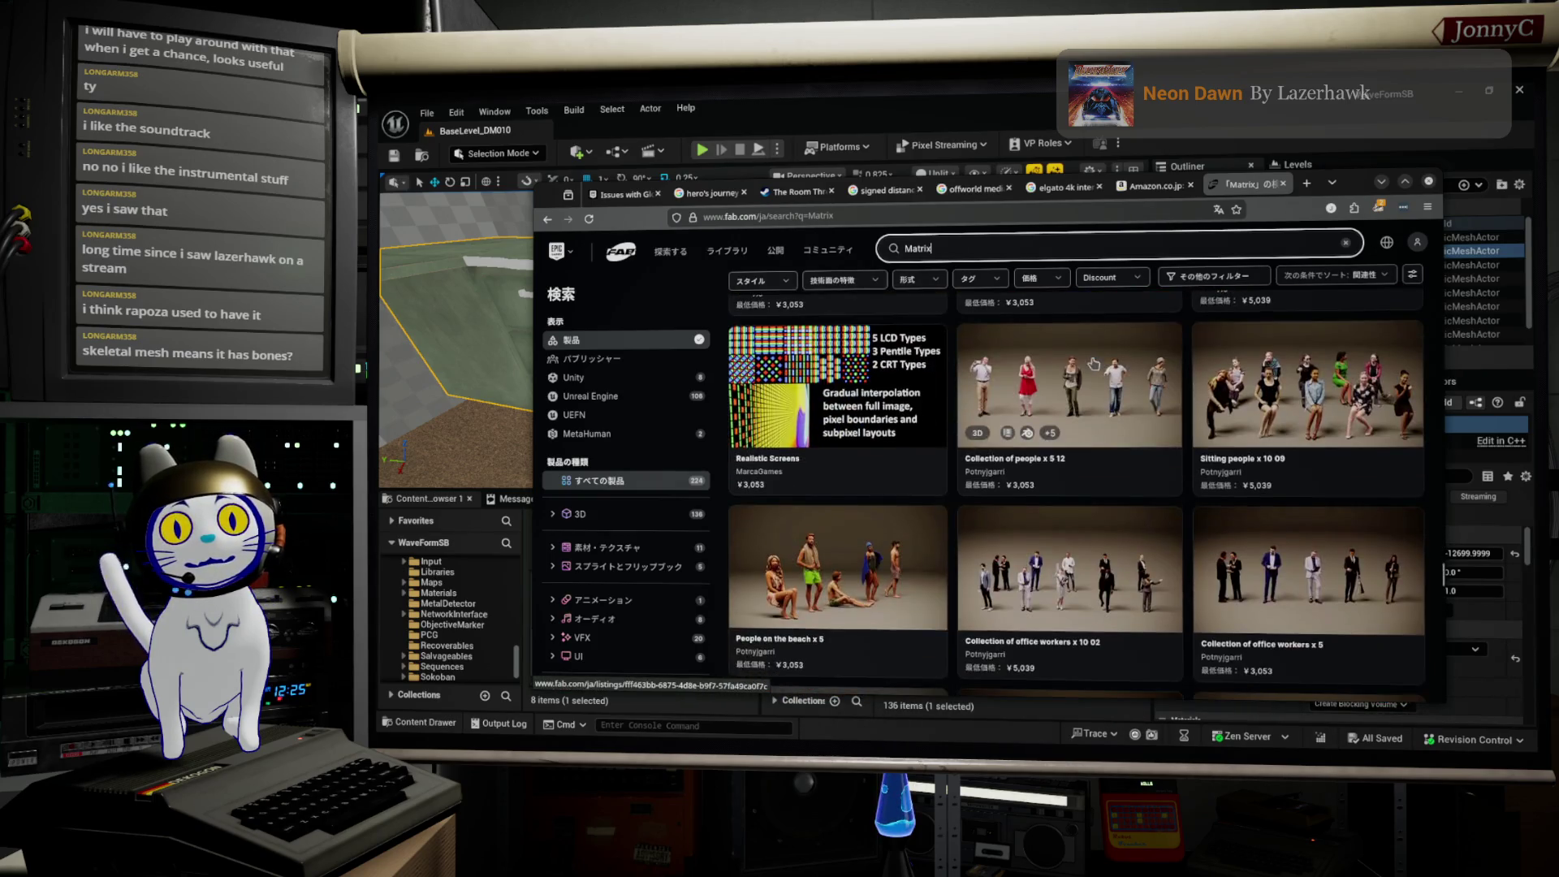
pyautogui.scroll(-10, 1094, 363)
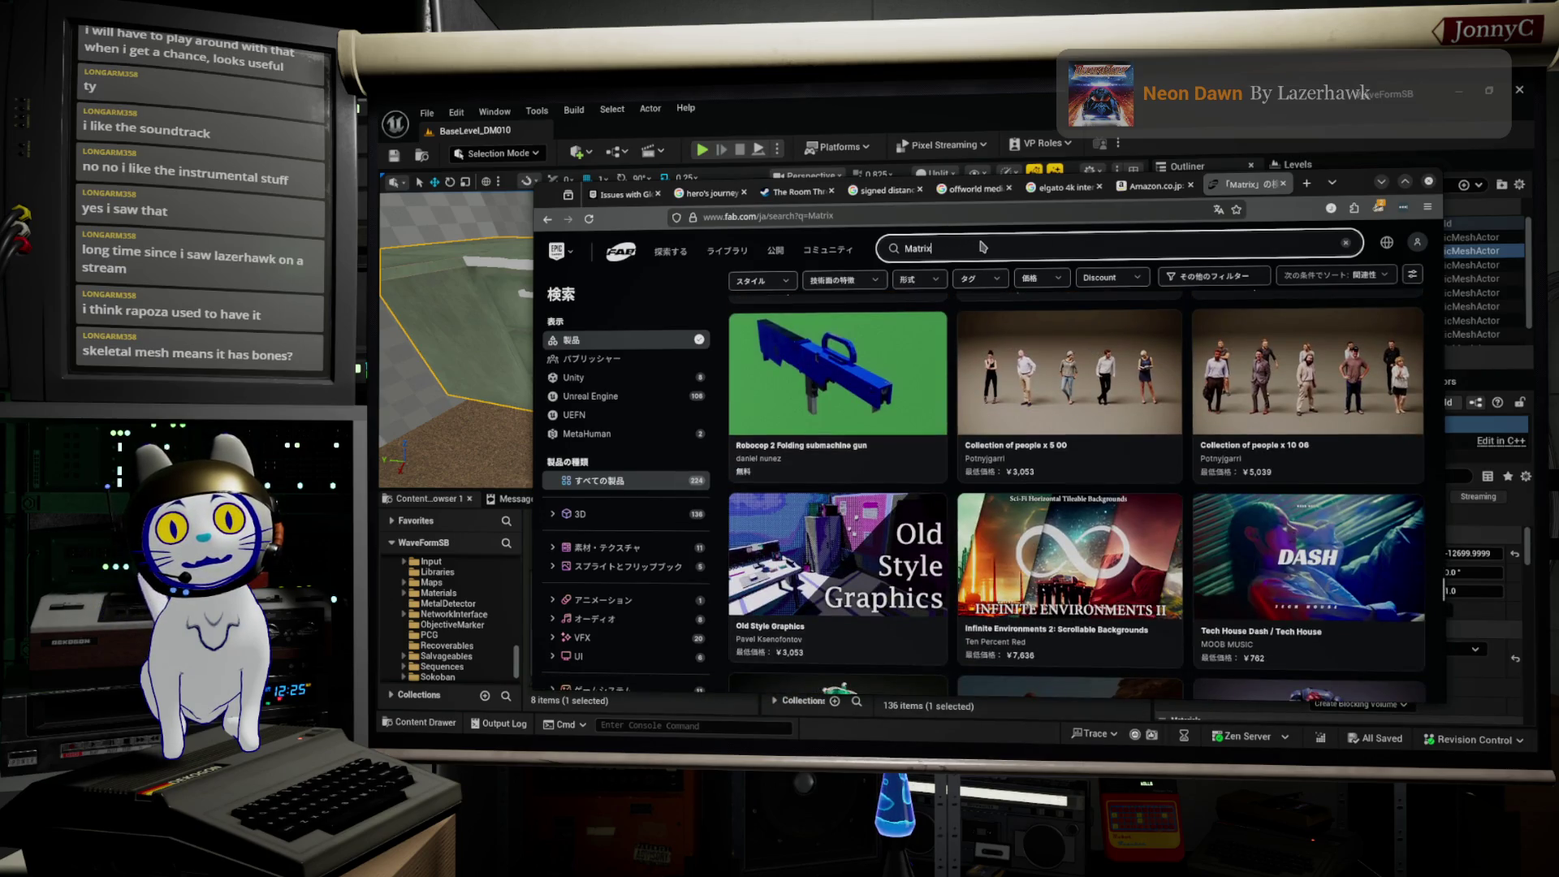
pyautogui.click(961, 218)
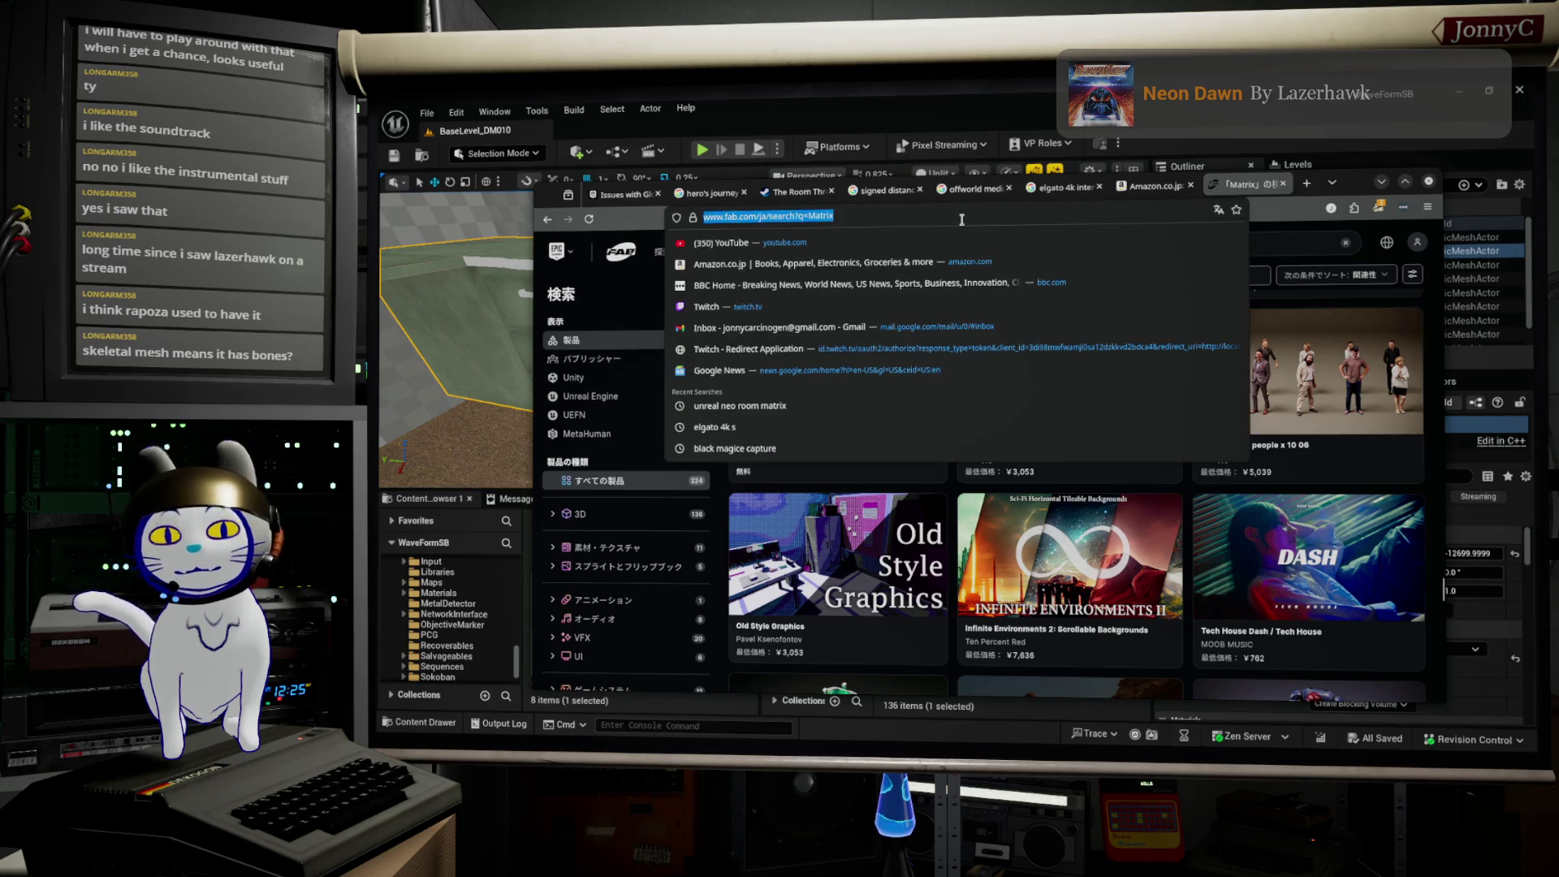
# Step: Google 'neos room sample project unreal' and look over the AI overview
pyautogui.write('neos ')
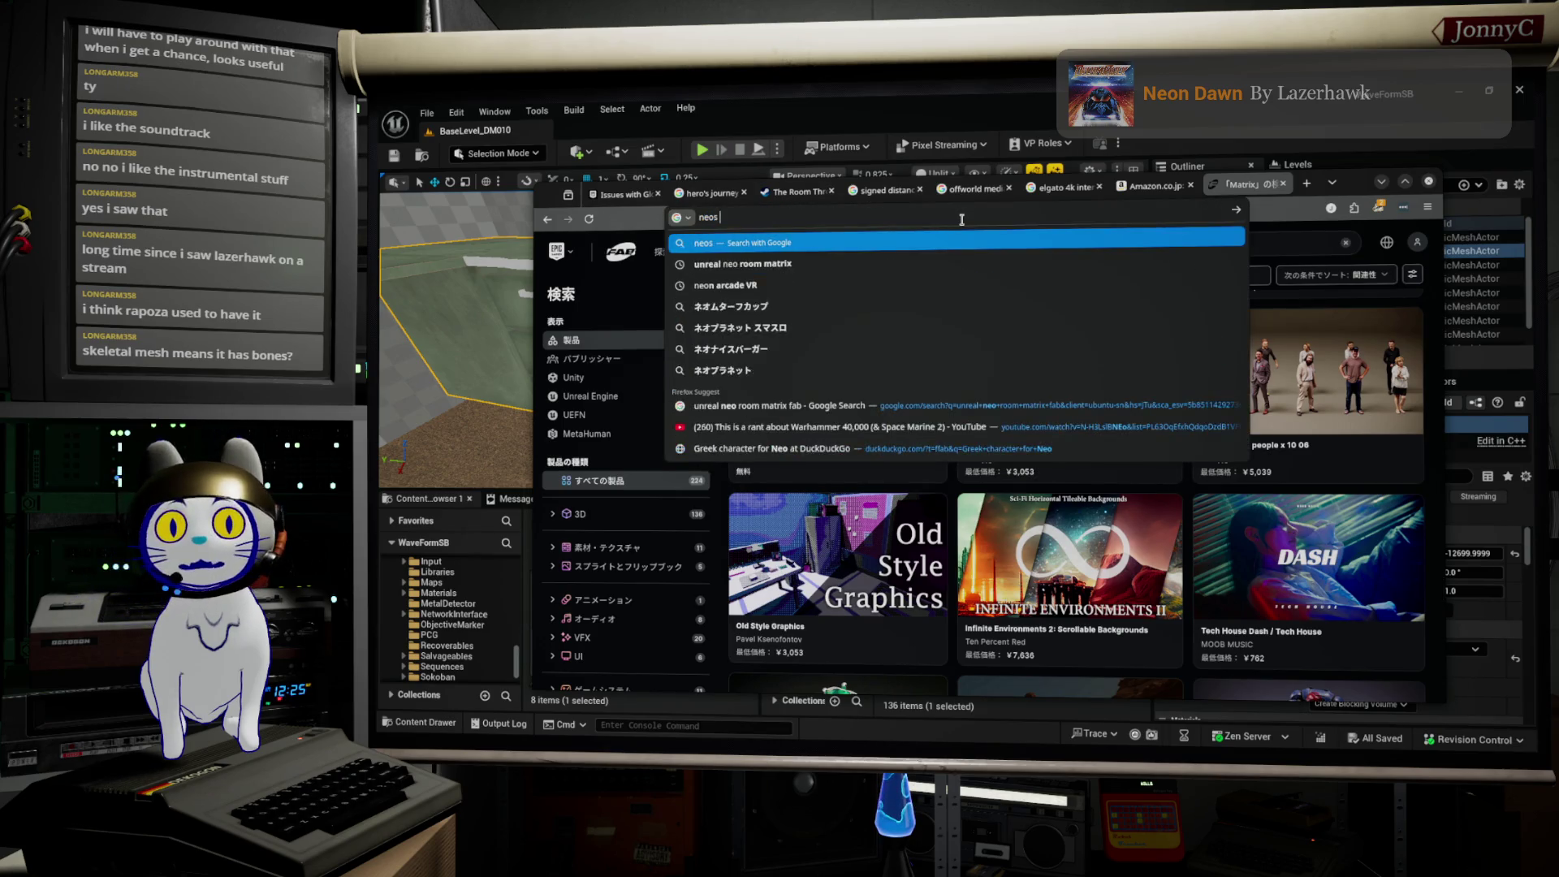
pyautogui.write('room sample project u')
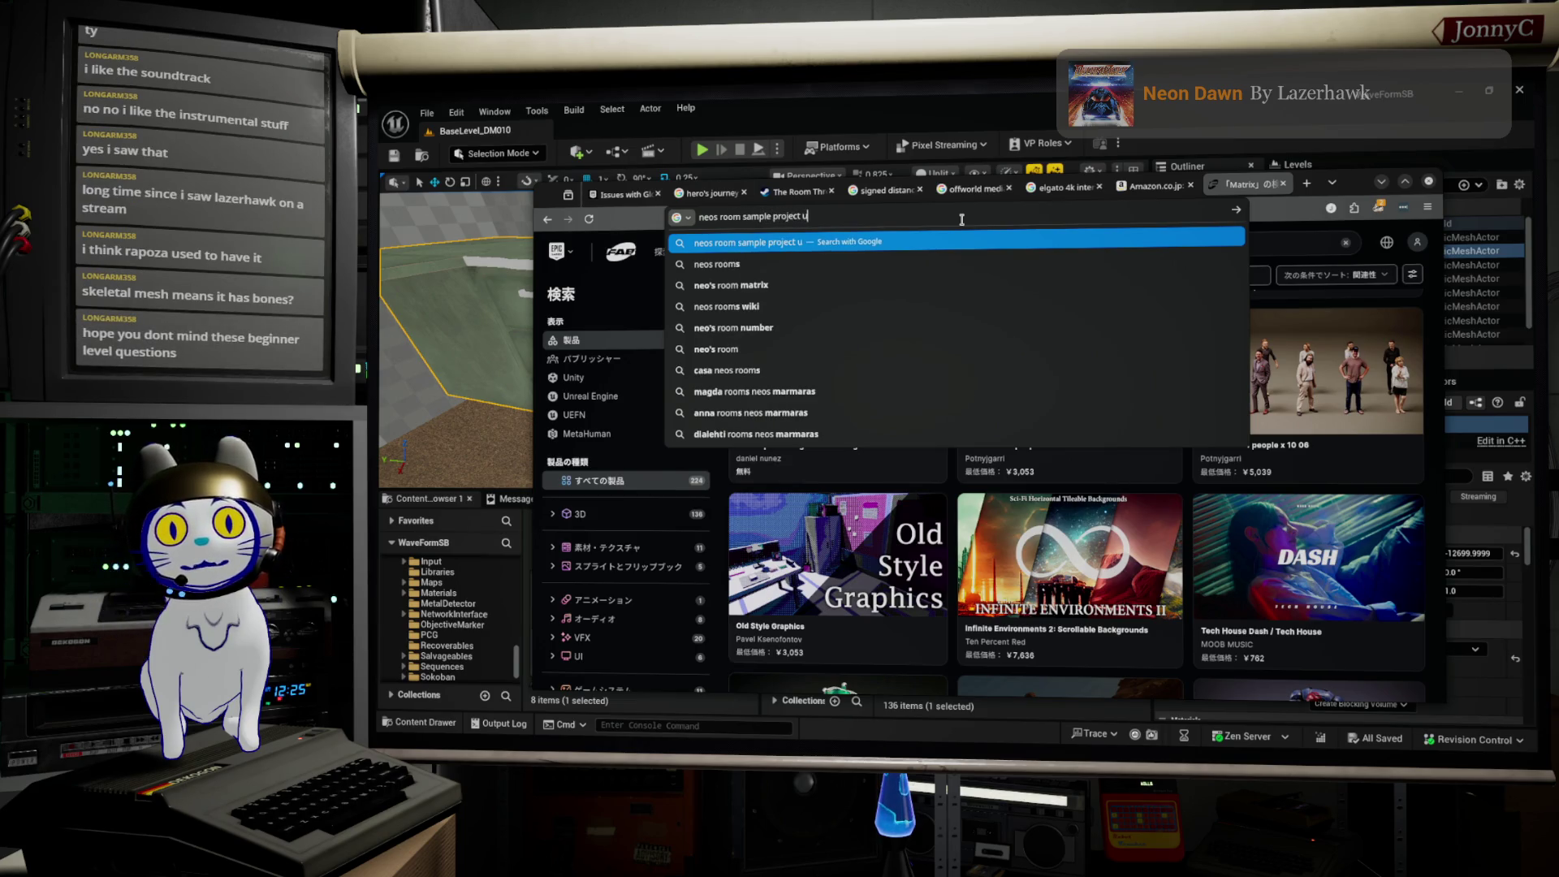
pyautogui.write('nreal')
pyautogui.press('Return')
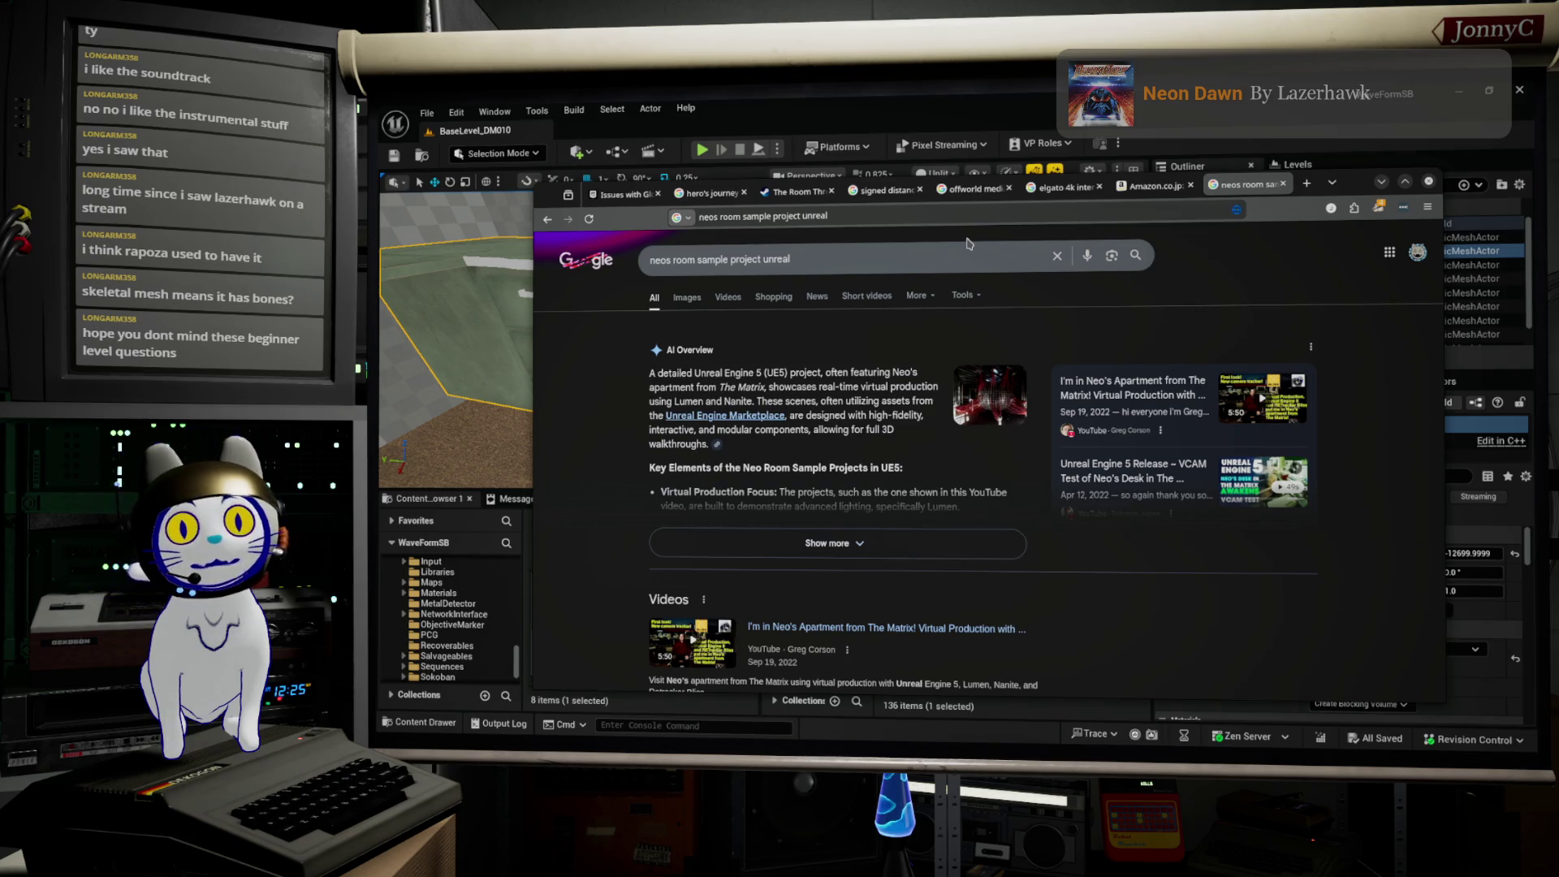
pyautogui.scroll(-3, 589, 401)
pyautogui.scroll(-7, 589, 401)
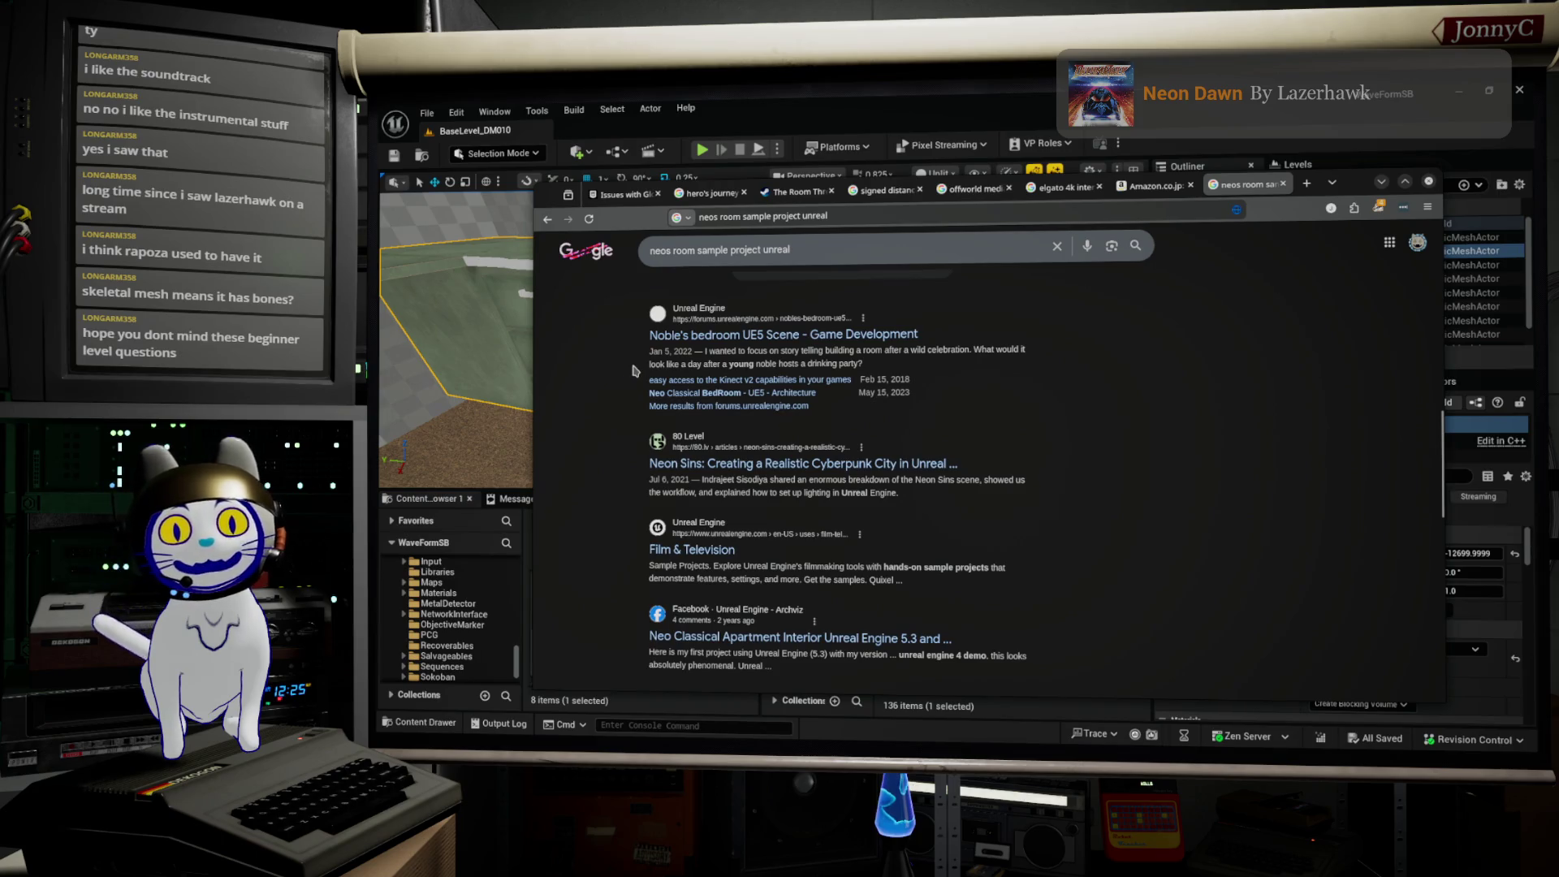
pyautogui.scroll(-1, 635, 371)
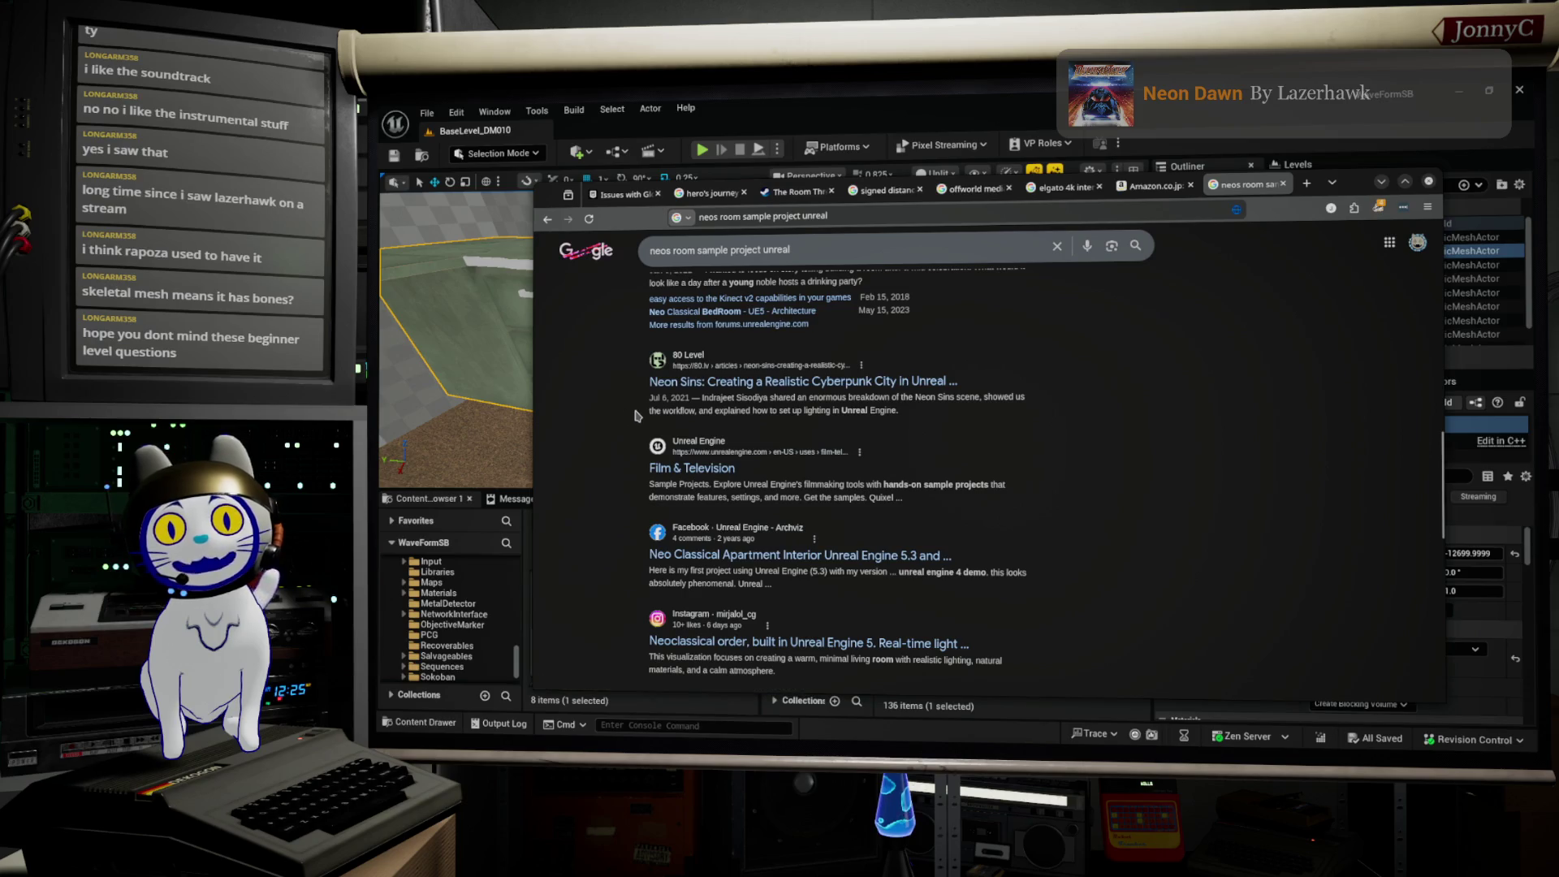
# Step: Browse further down the results and open the Neo's Apartment YouTube video
pyautogui.scroll(-3, 612, 420)
pyautogui.scroll(-4, 613, 420)
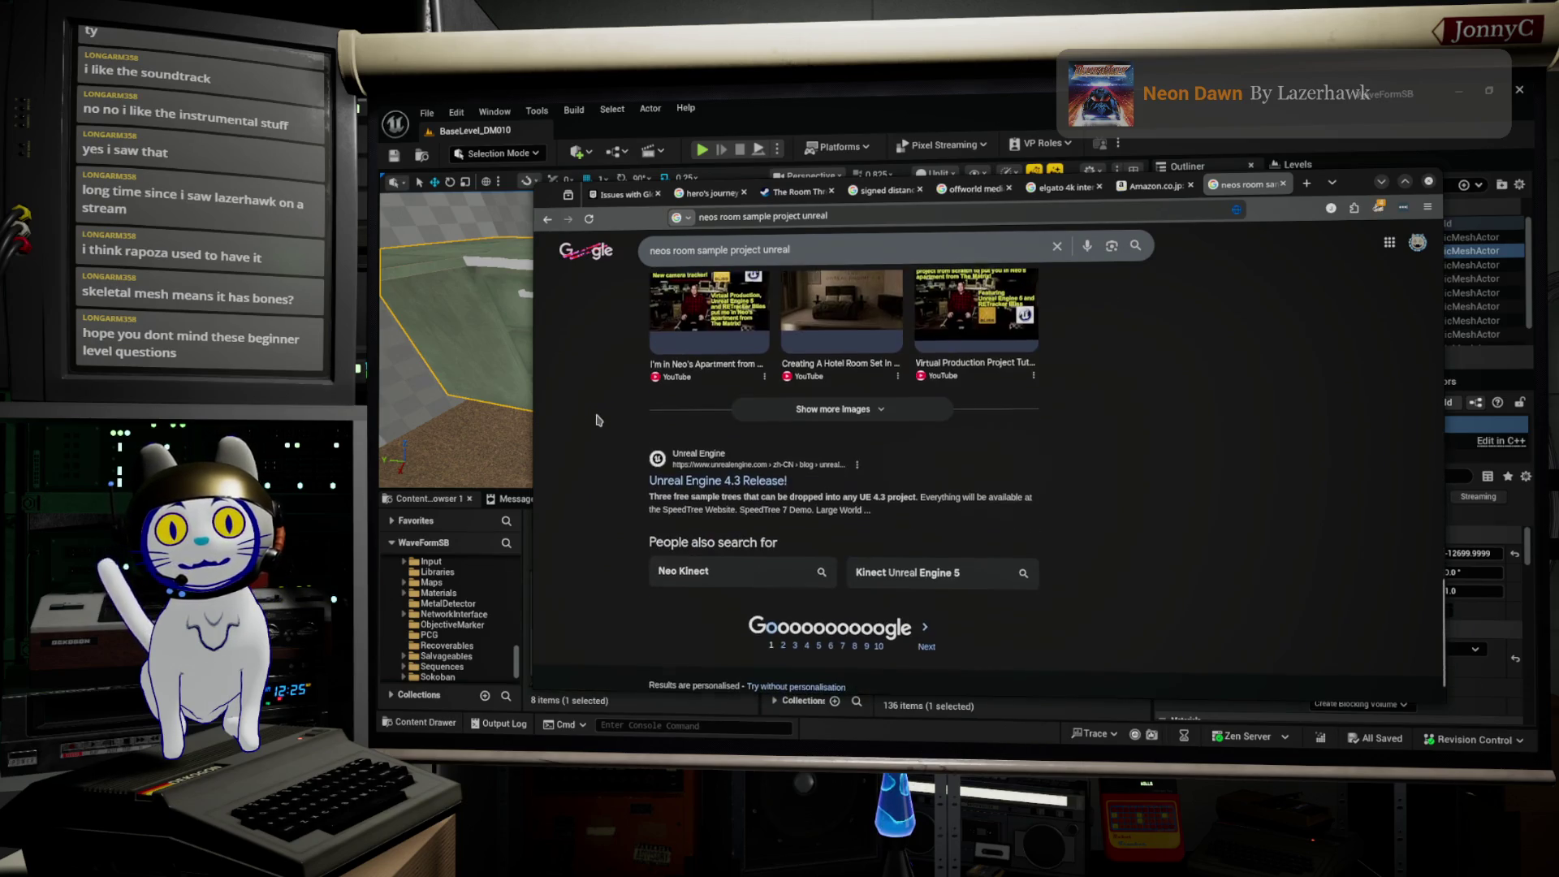
pyautogui.scroll(6, 596, 420)
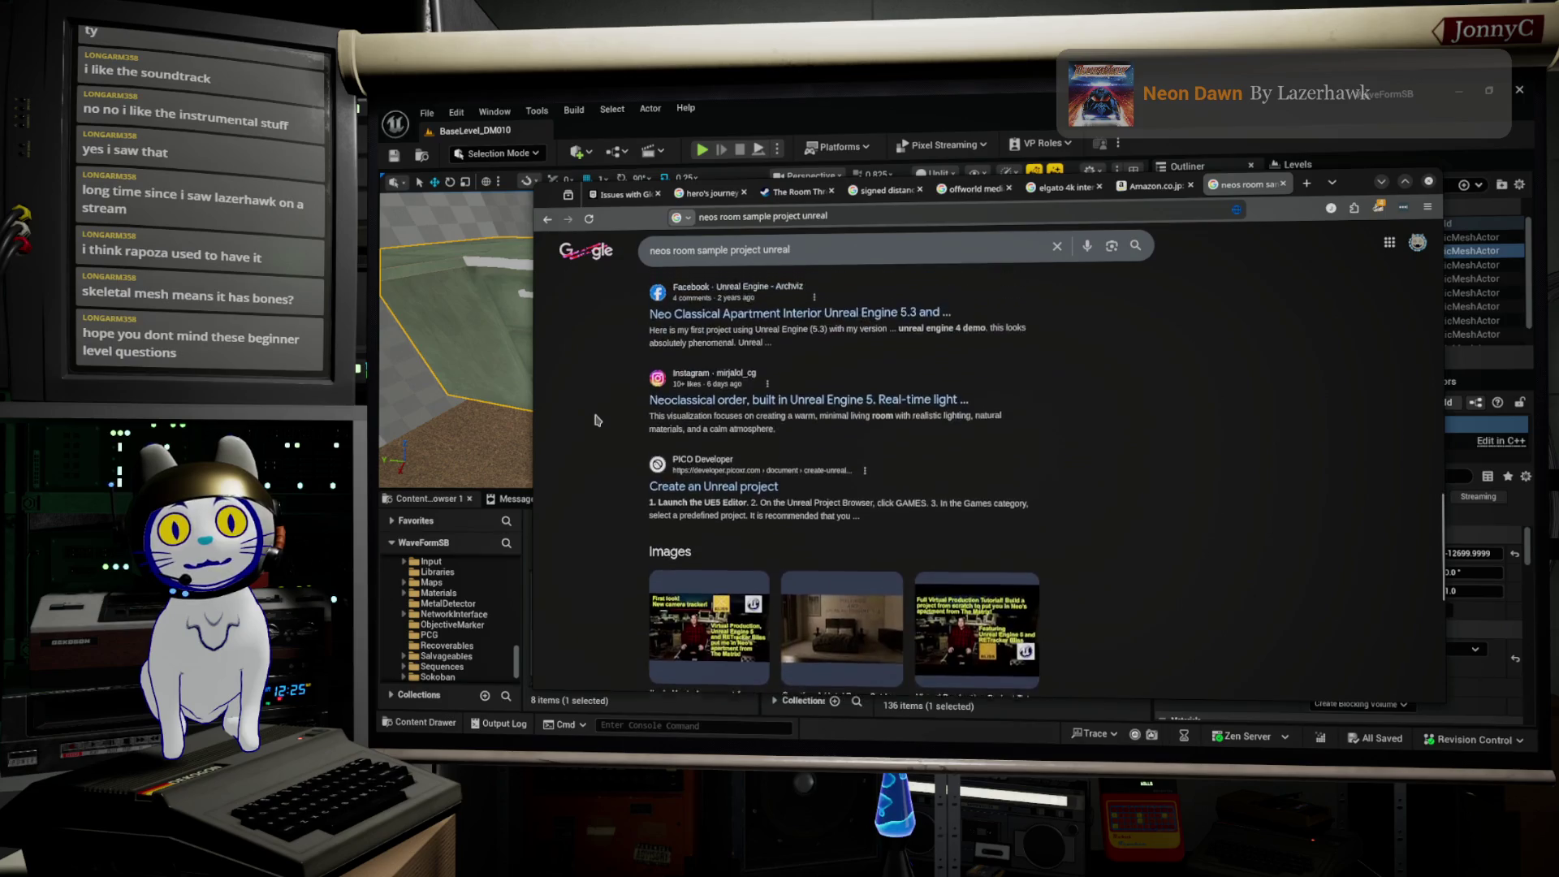
pyautogui.scroll(5, 596, 420)
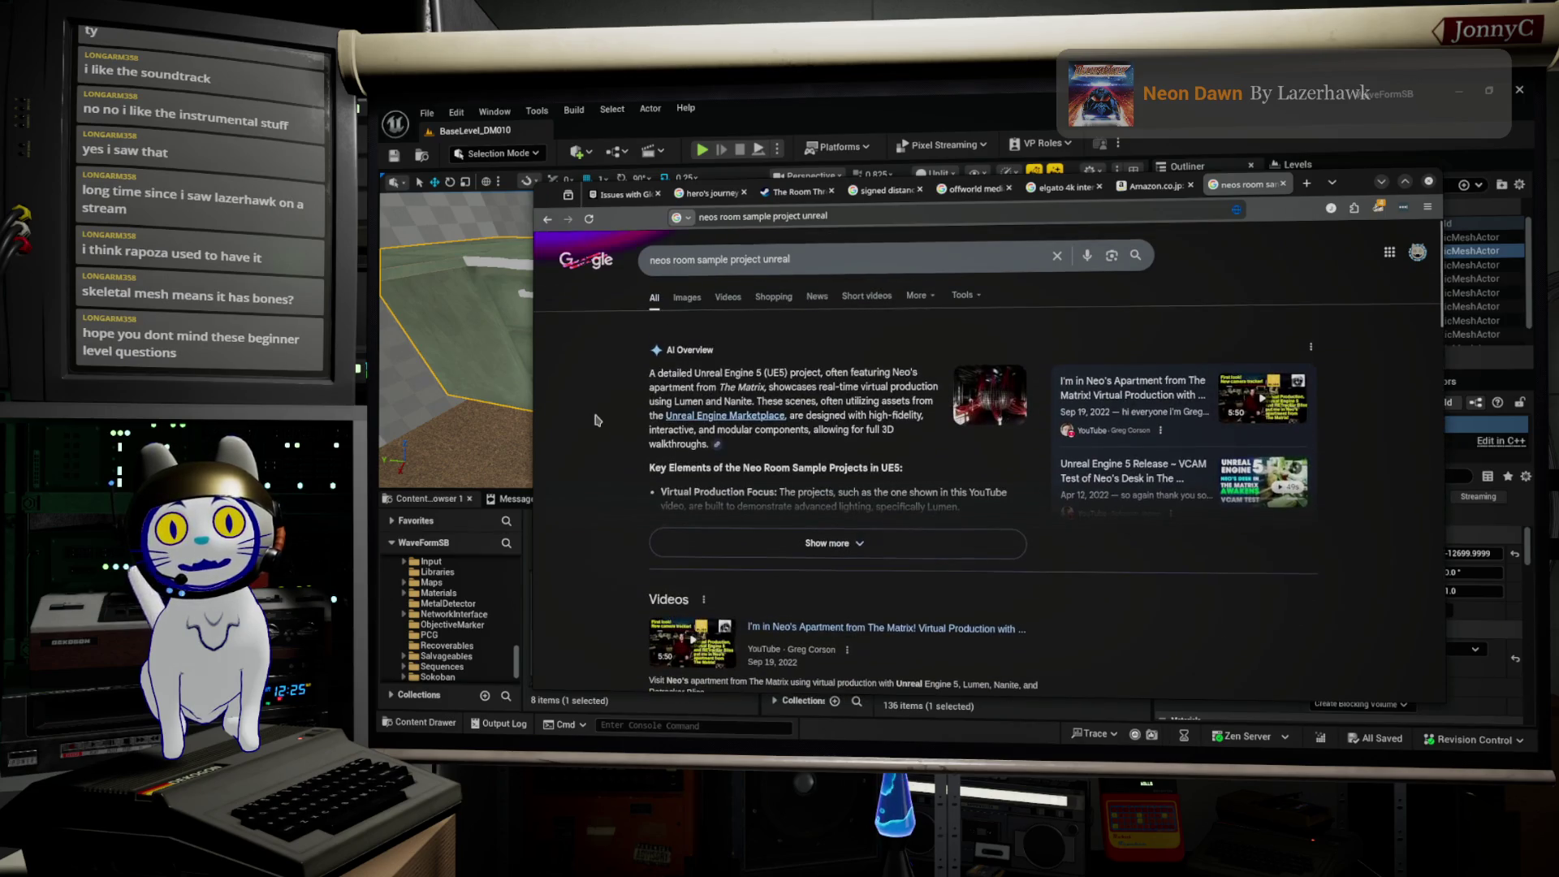
pyautogui.scroll(-10, 596, 420)
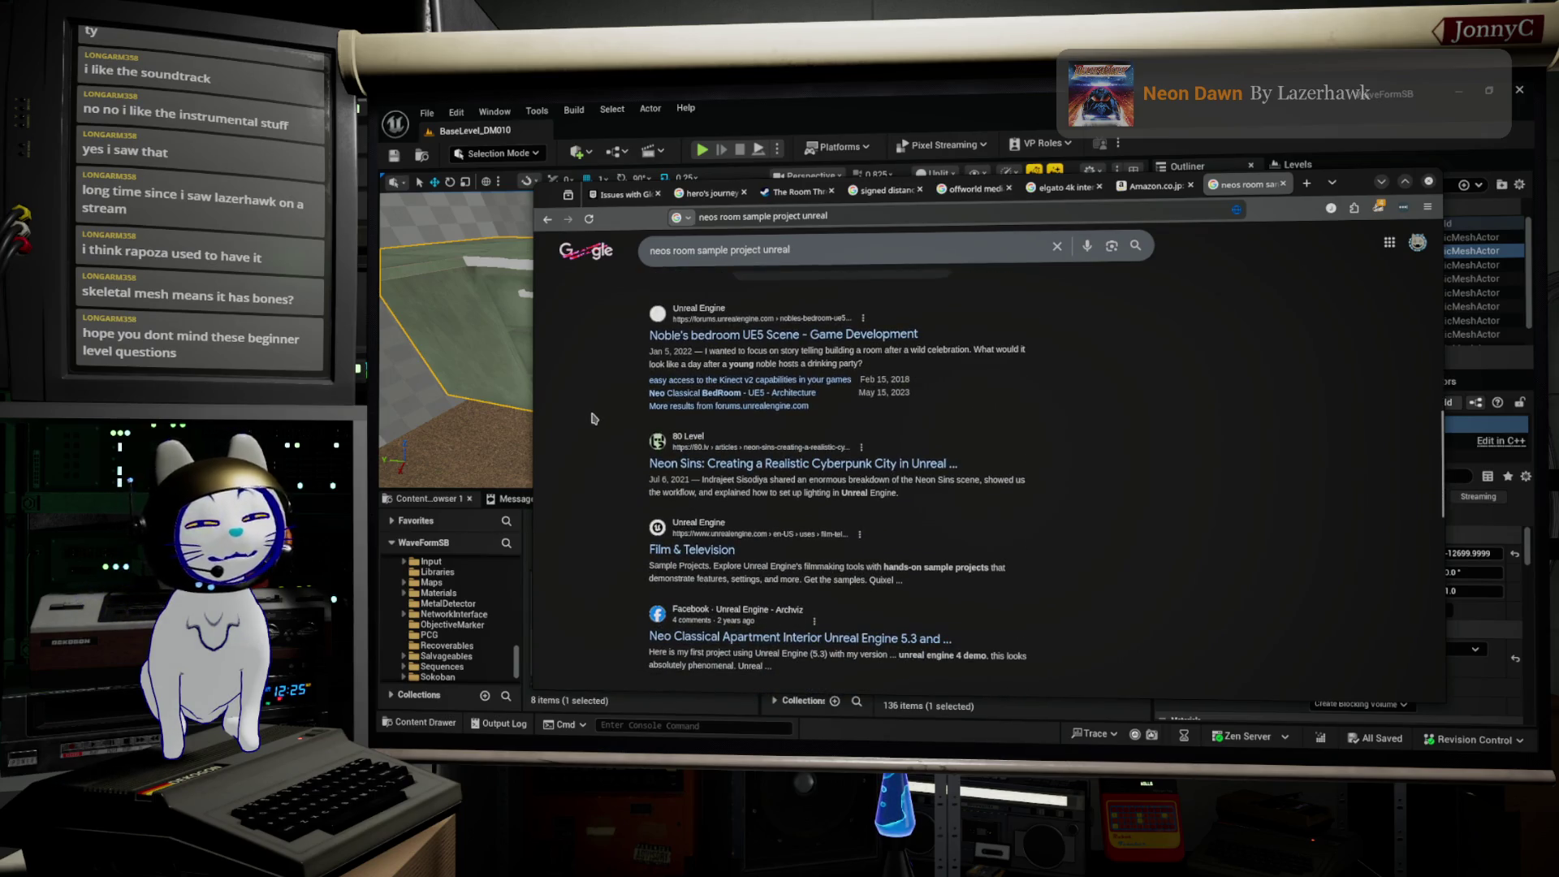
pyautogui.scroll(-5, 594, 418)
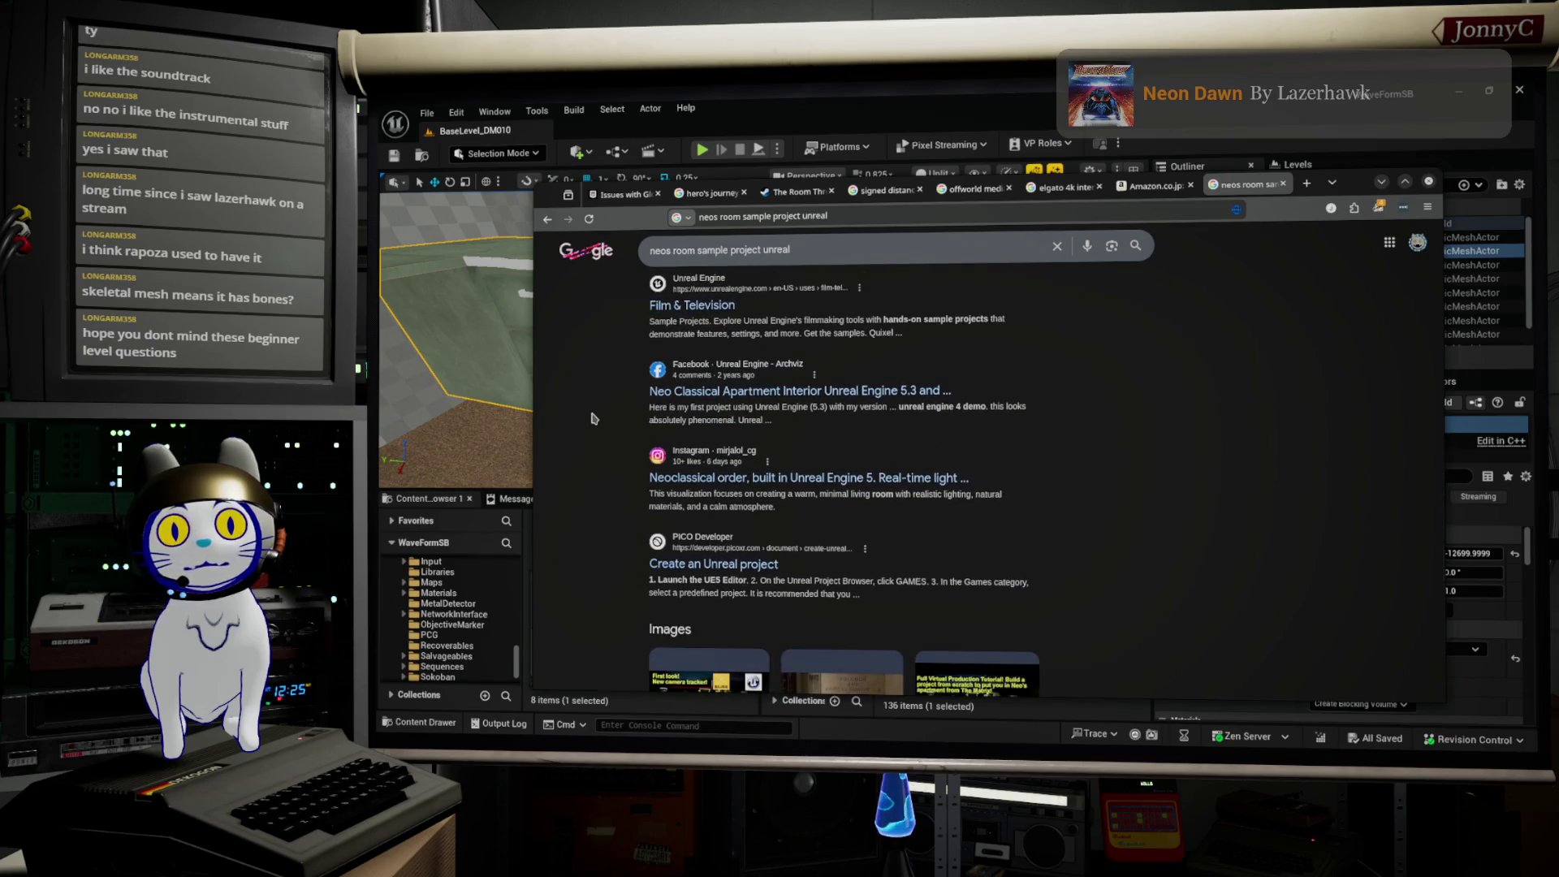
pyautogui.scroll(-4, 594, 419)
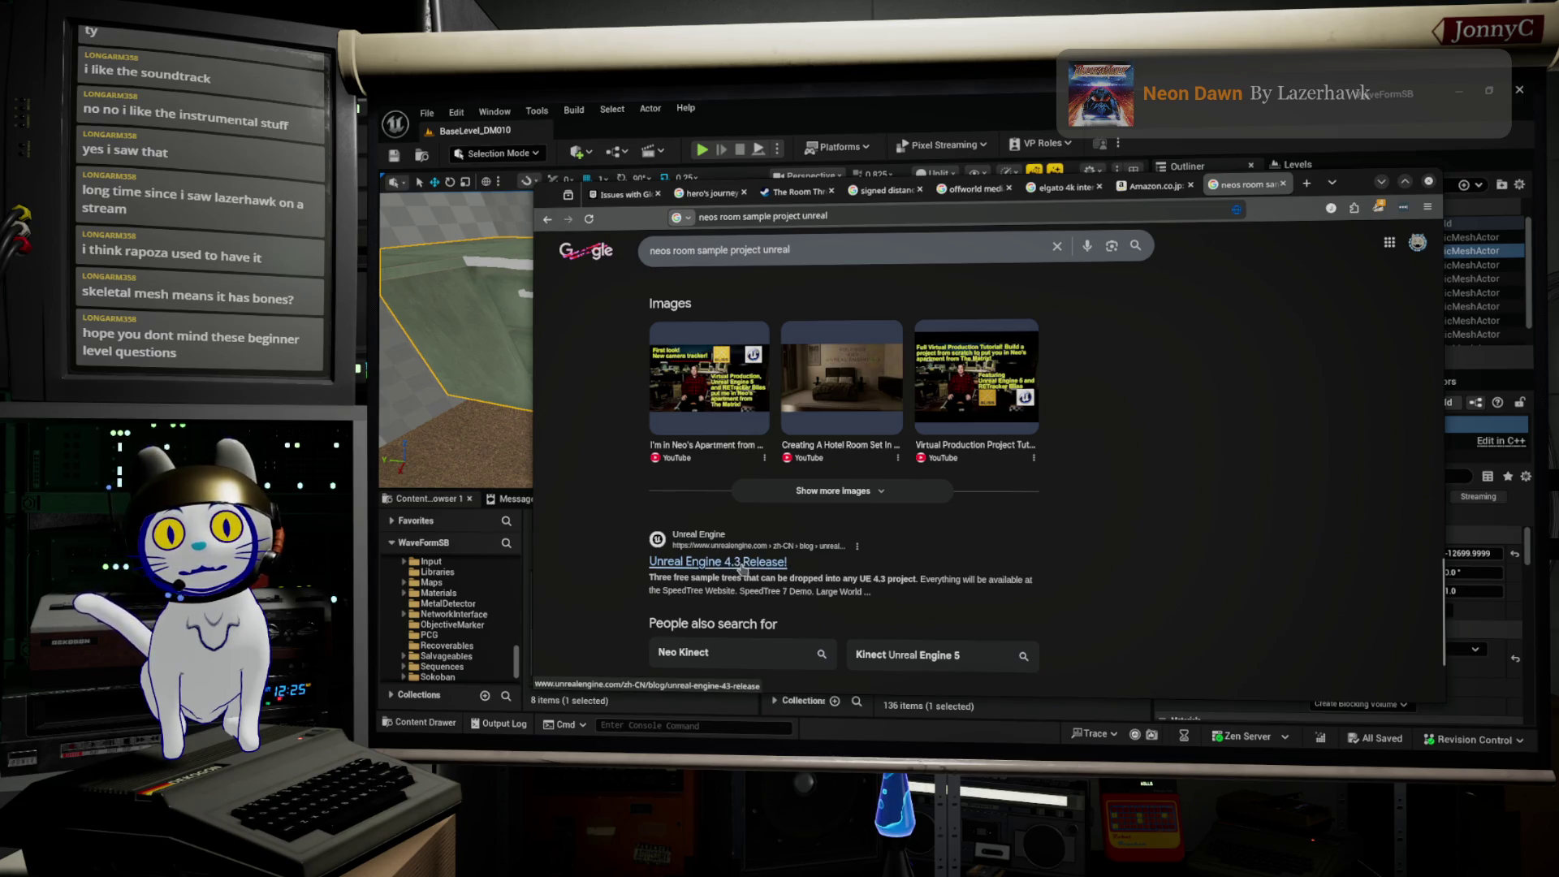
pyautogui.scroll(-2, 740, 535)
pyautogui.scroll(6, 743, 406)
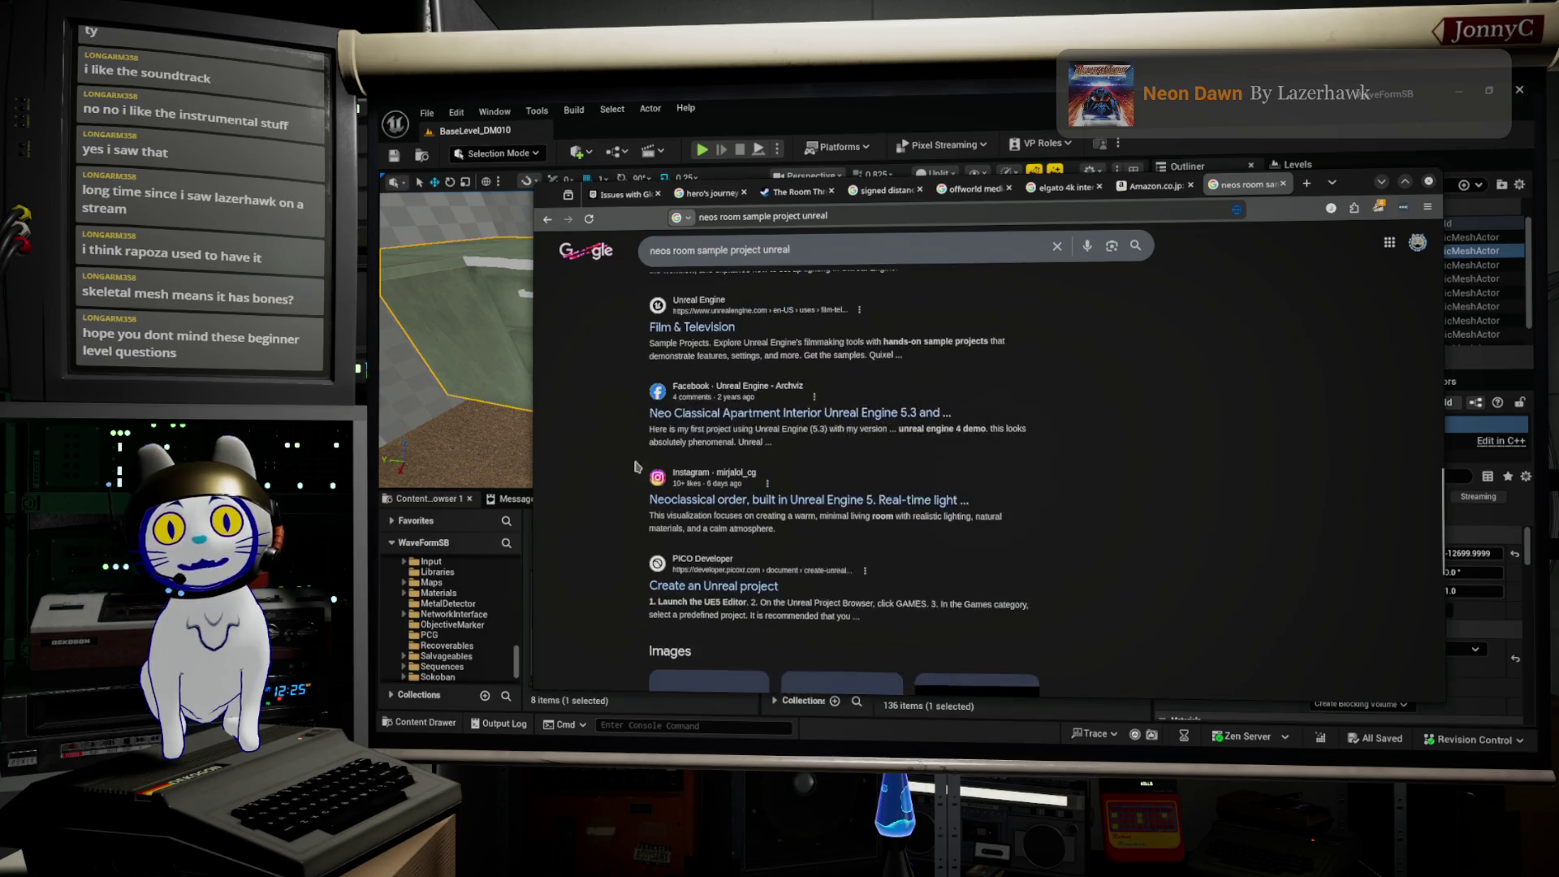
pyautogui.scroll(10, 747, 301)
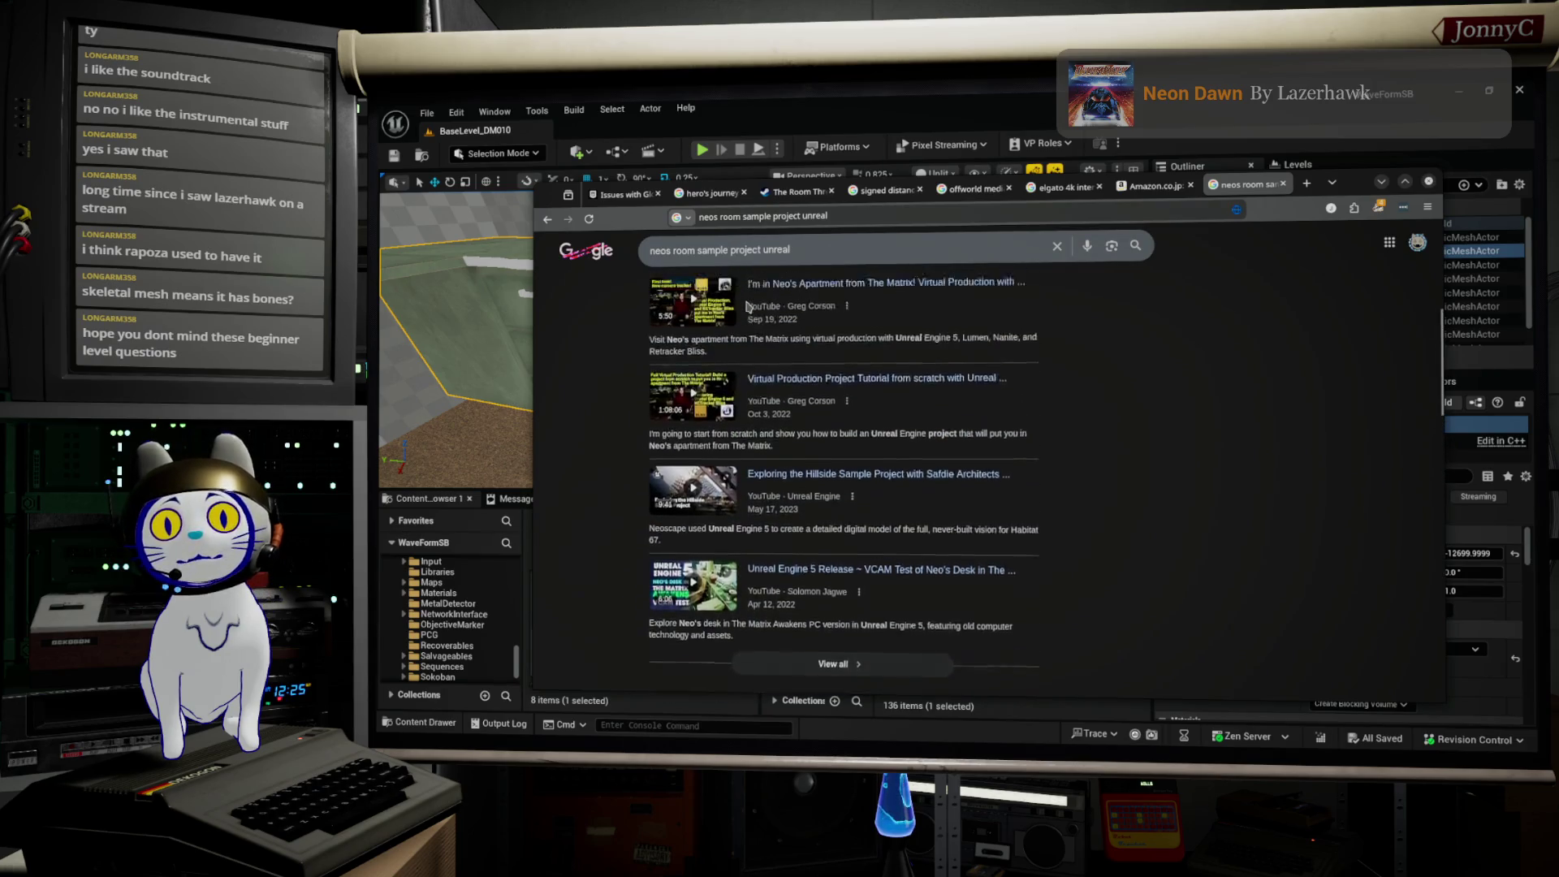
pyautogui.scroll(3, 747, 306)
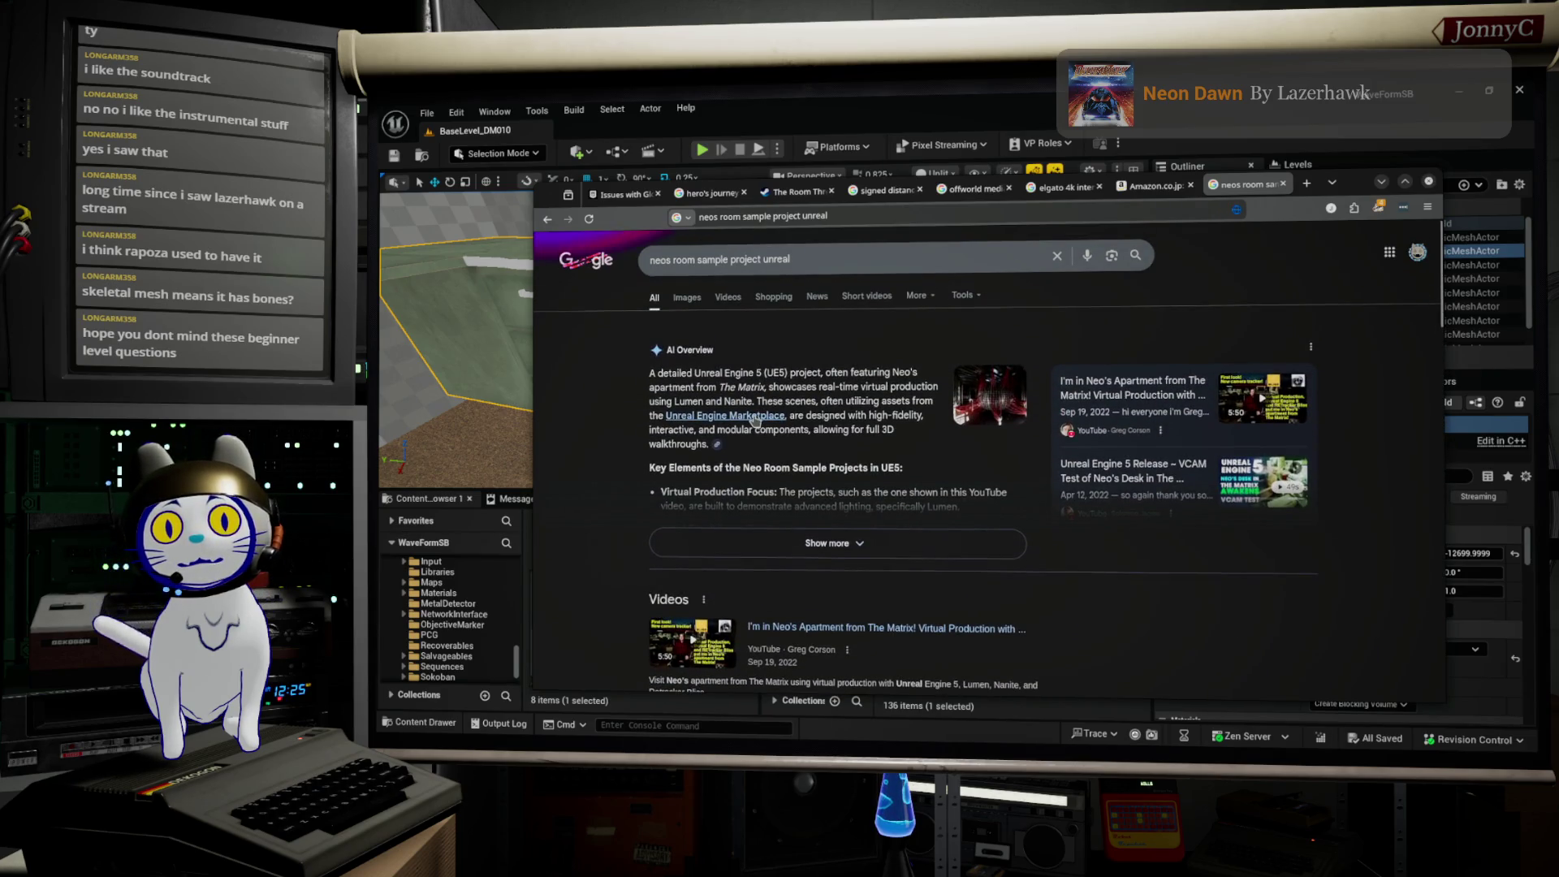
pyautogui.click(755, 420)
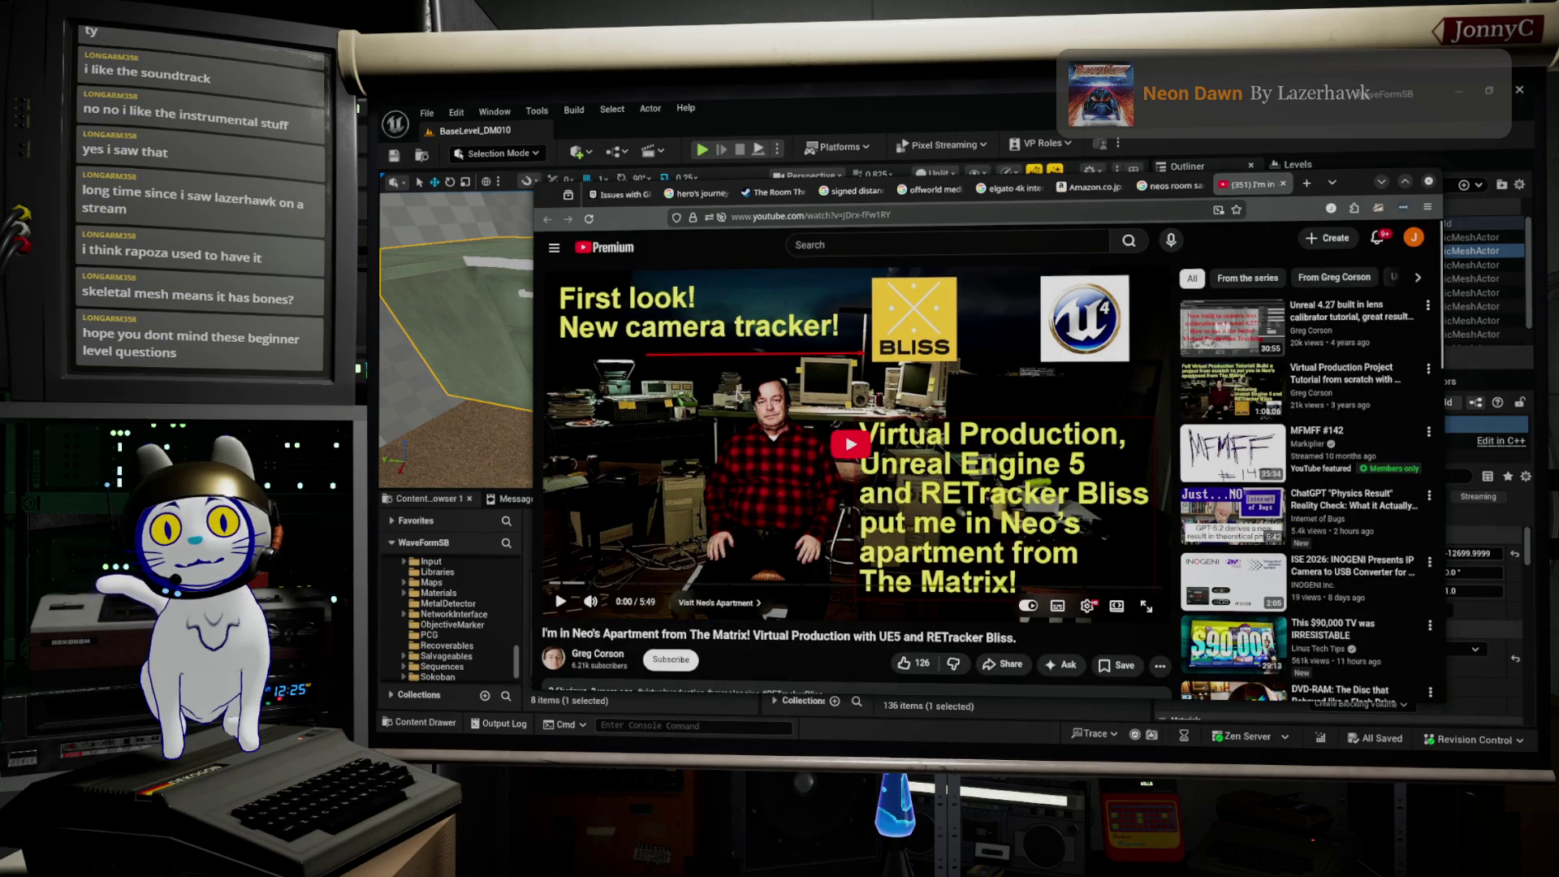
# Step: Expand the video description, follow the free background-scene link, then minimize the browser
pyautogui.scroll(-1, 738, 399)
pyautogui.scroll(-4, 738, 399)
pyautogui.click(714, 474)
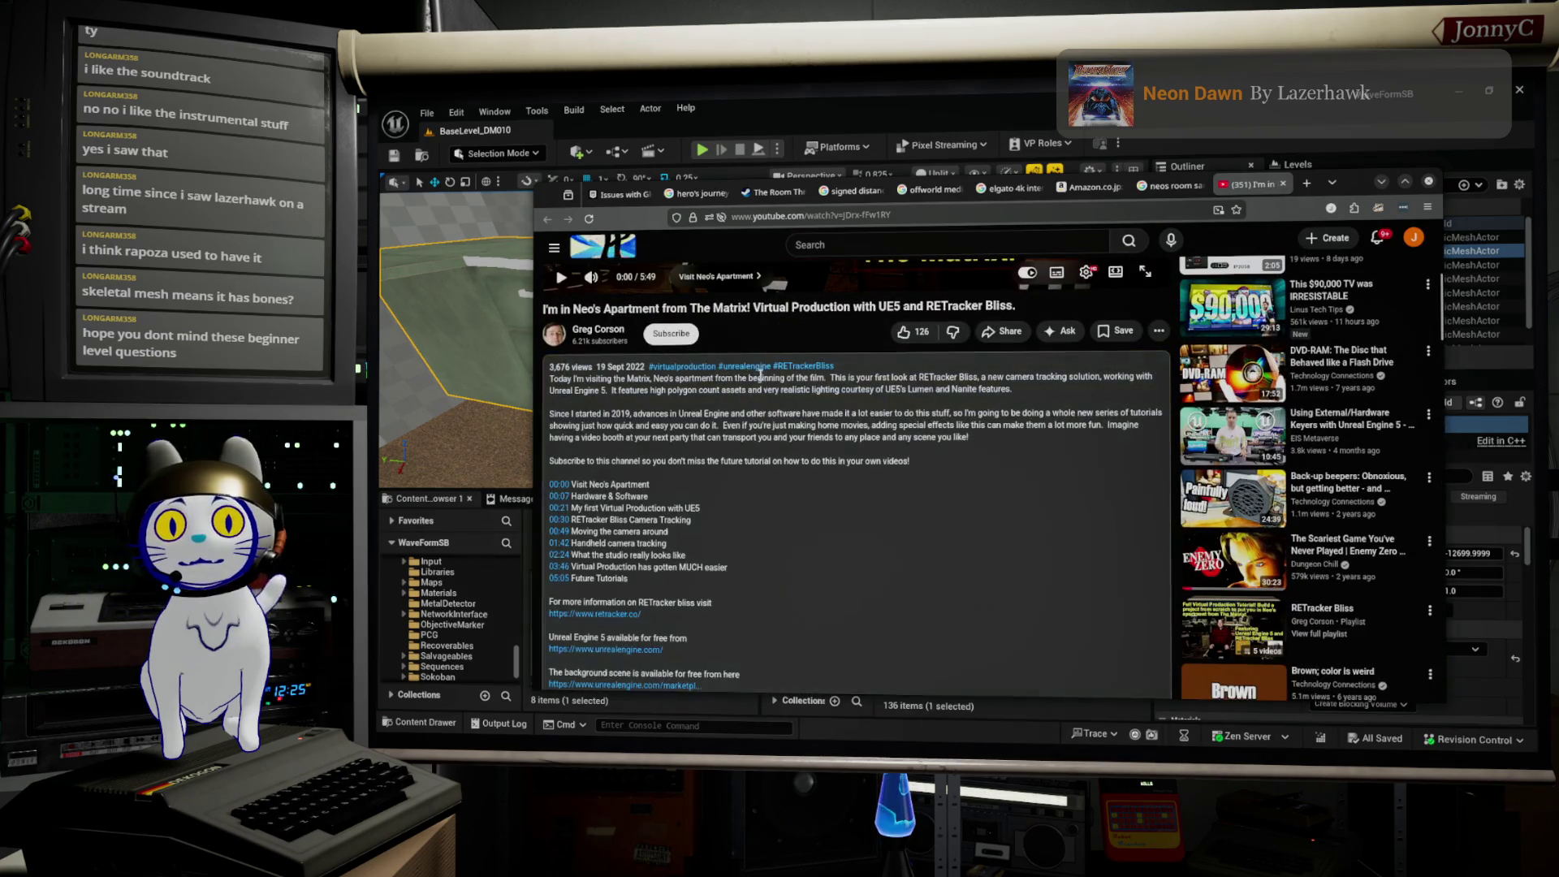
pyautogui.scroll(-2, 642, 566)
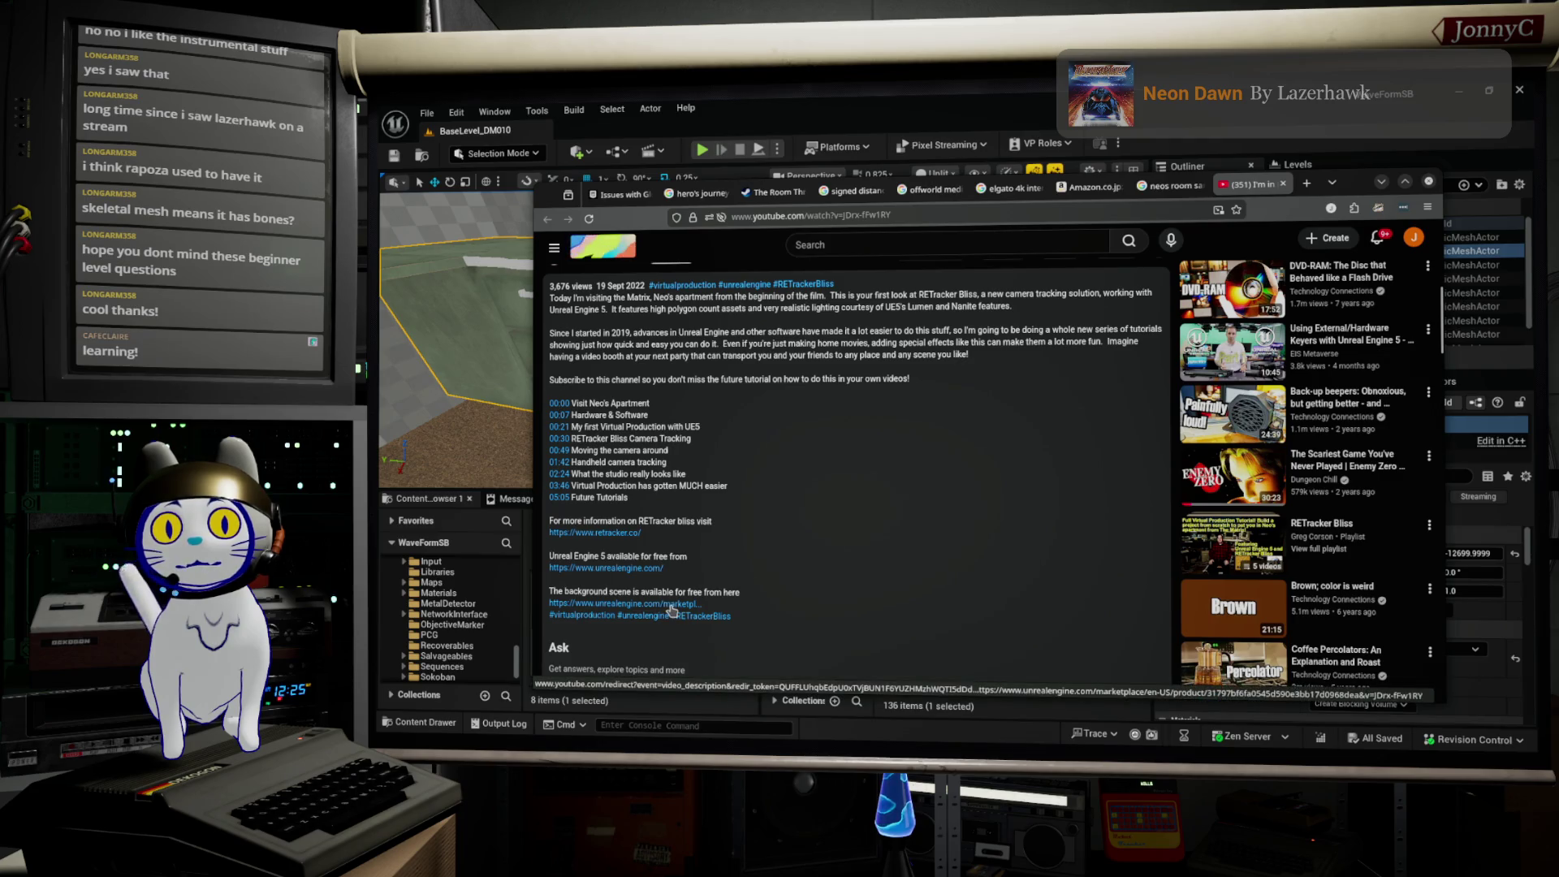
pyautogui.click(670, 606)
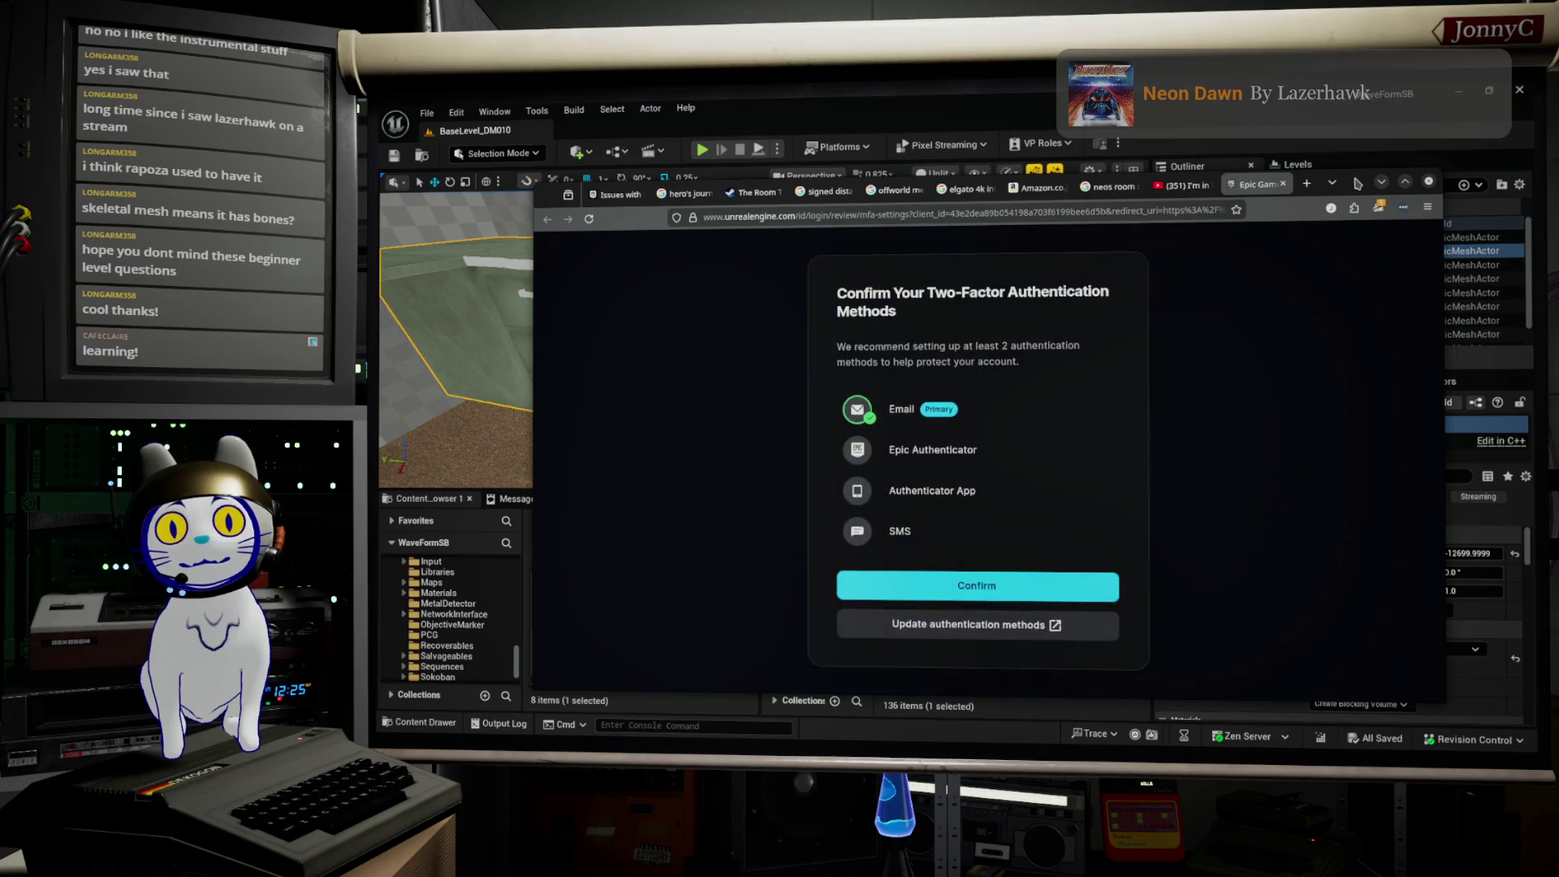
pyautogui.click(1380, 182)
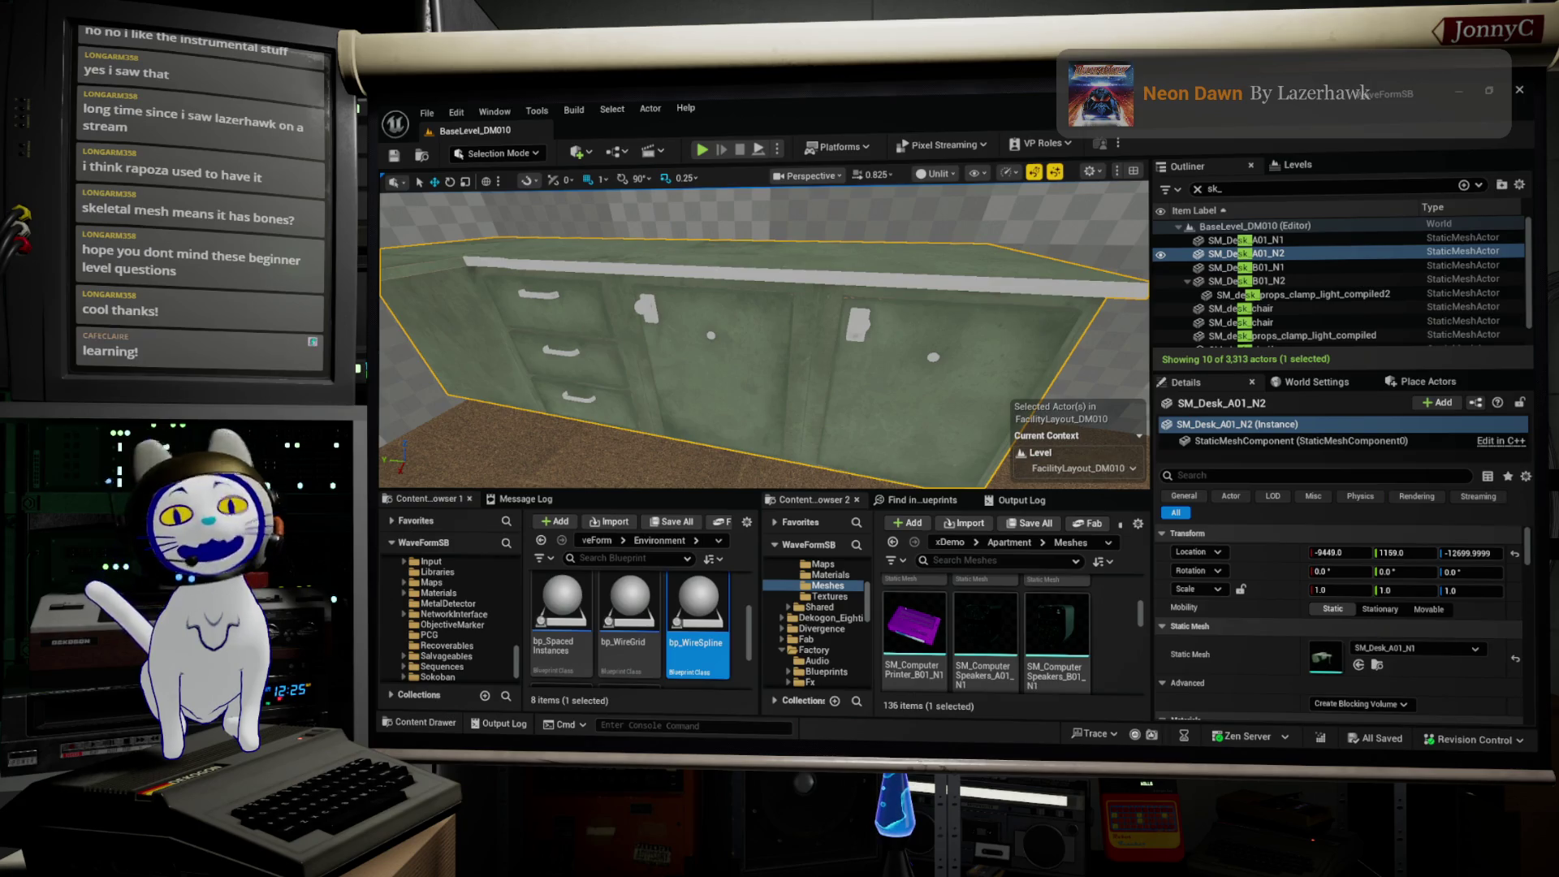
# Step: View the Apartment Tech Props gallery pictures, including the chair, then minimize Firefox
pyautogui.hotkey('alt', 'Tab')
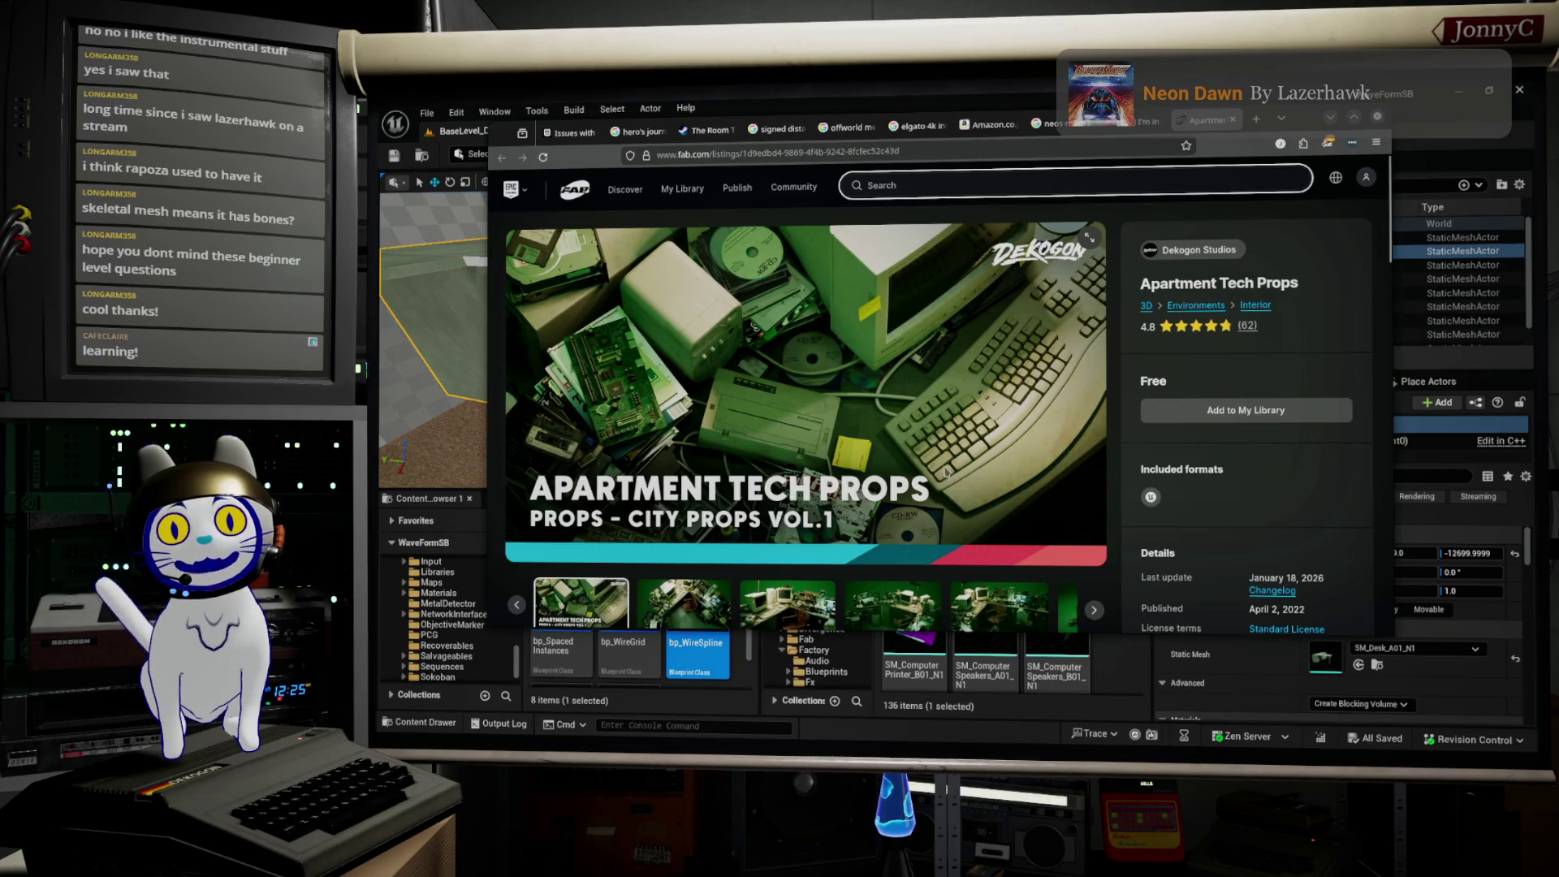
pyautogui.click(684, 605)
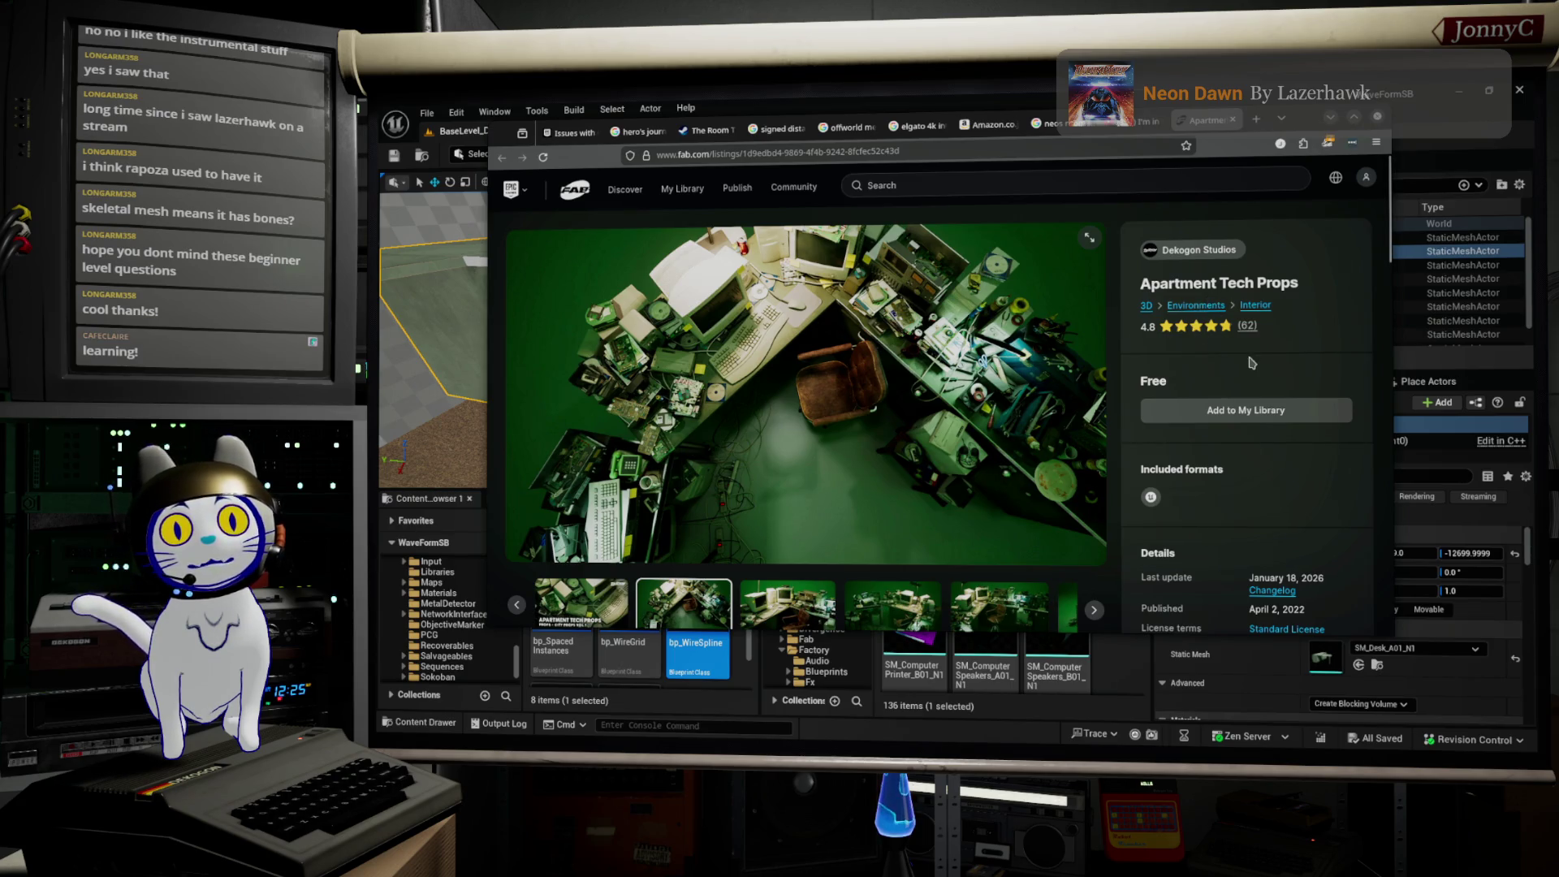
pyautogui.scroll(-1, 1254, 364)
pyautogui.scroll(-1, 1085, 371)
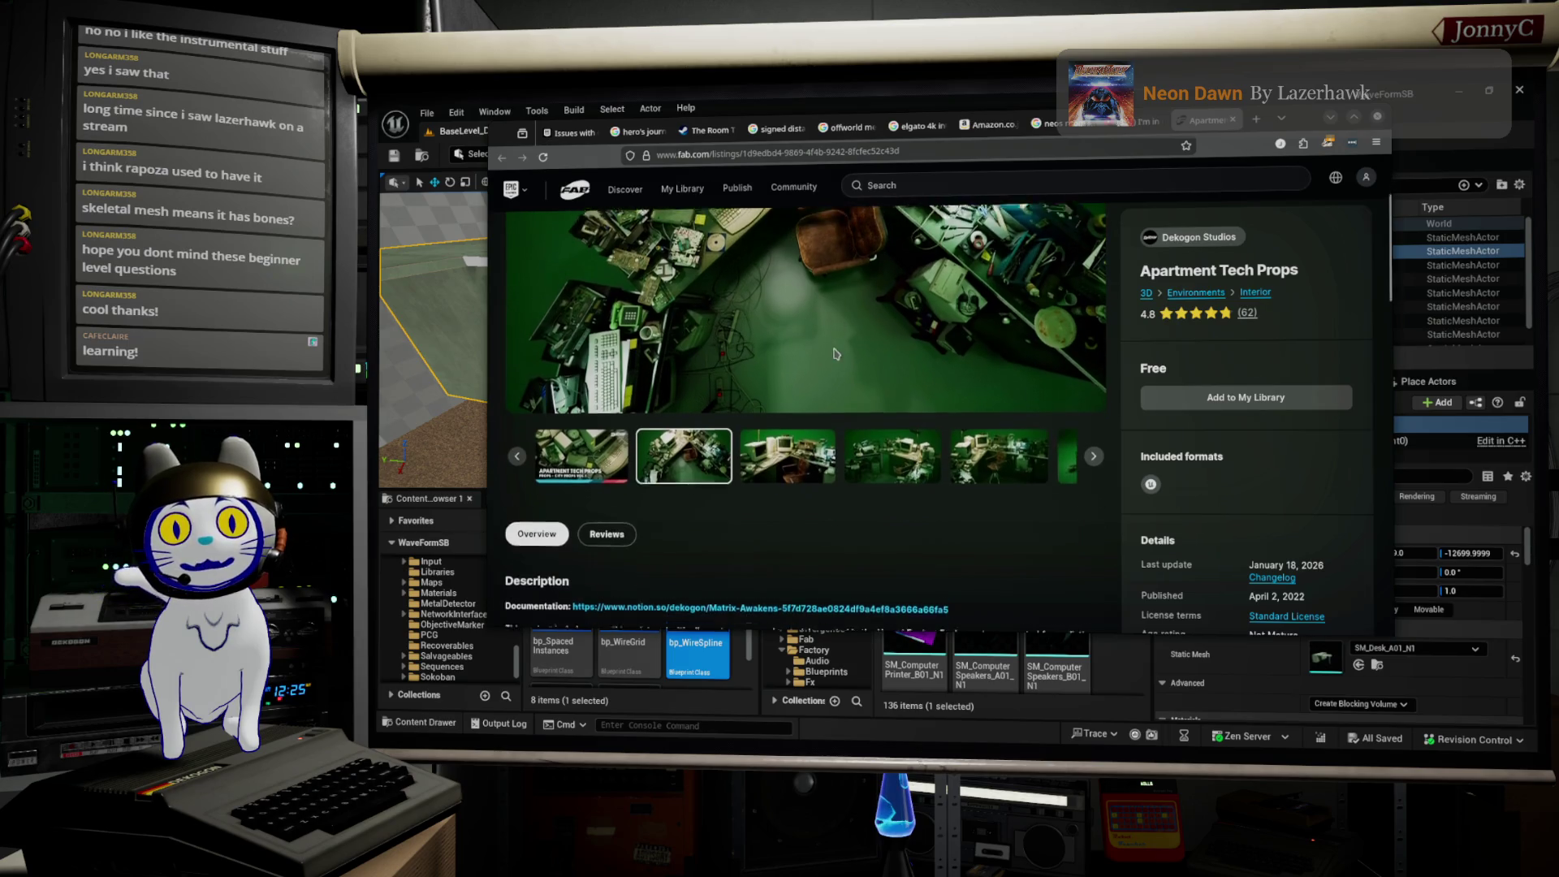
pyautogui.click(788, 442)
pyautogui.scroll(2, 825, 334)
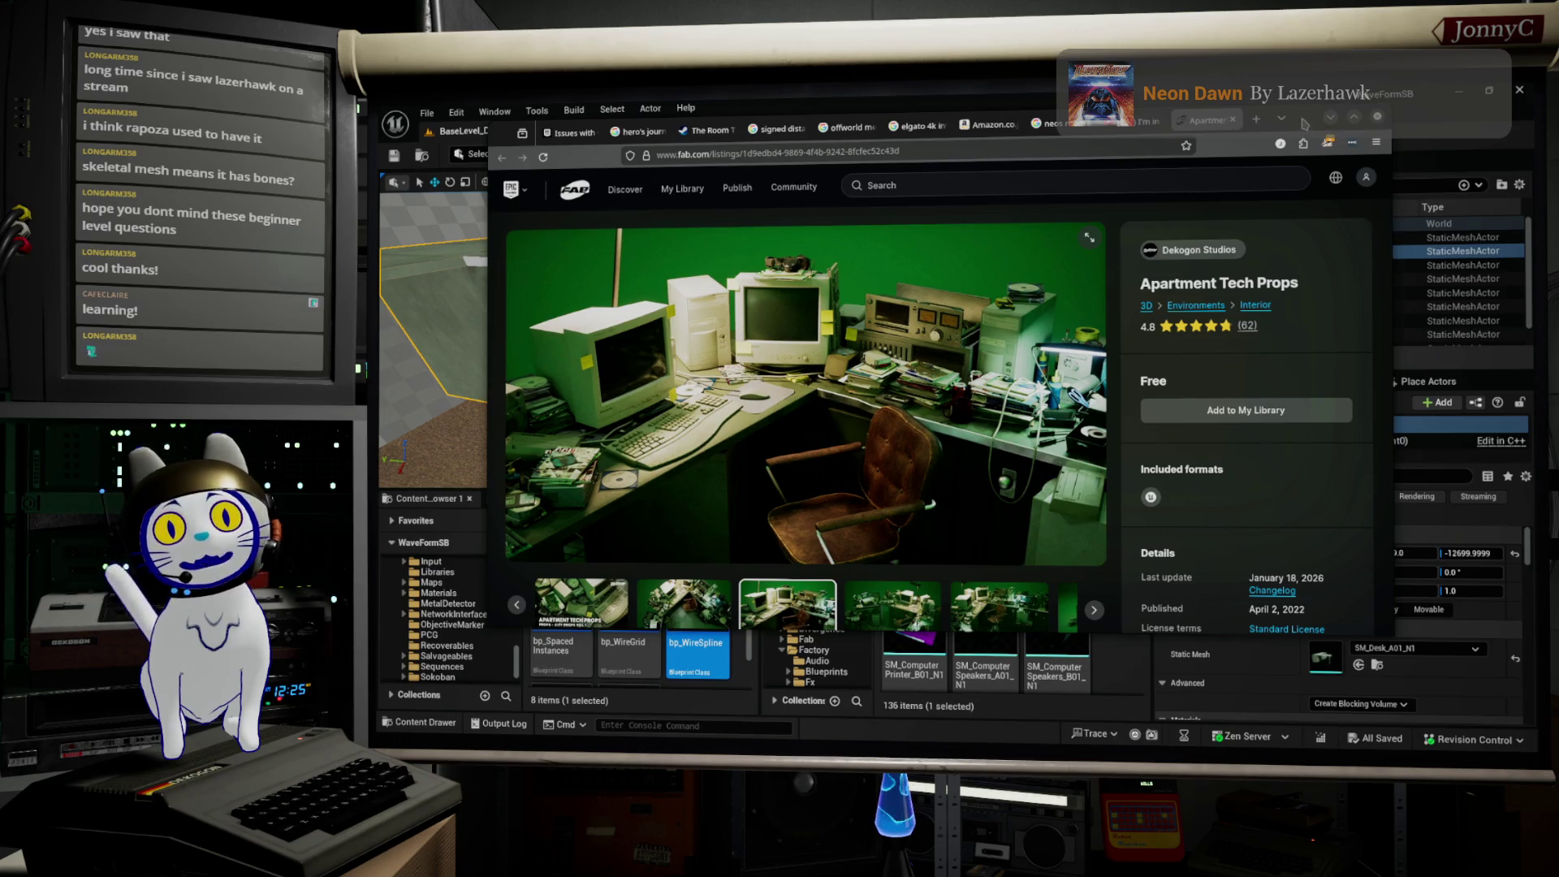
pyautogui.click(1330, 118)
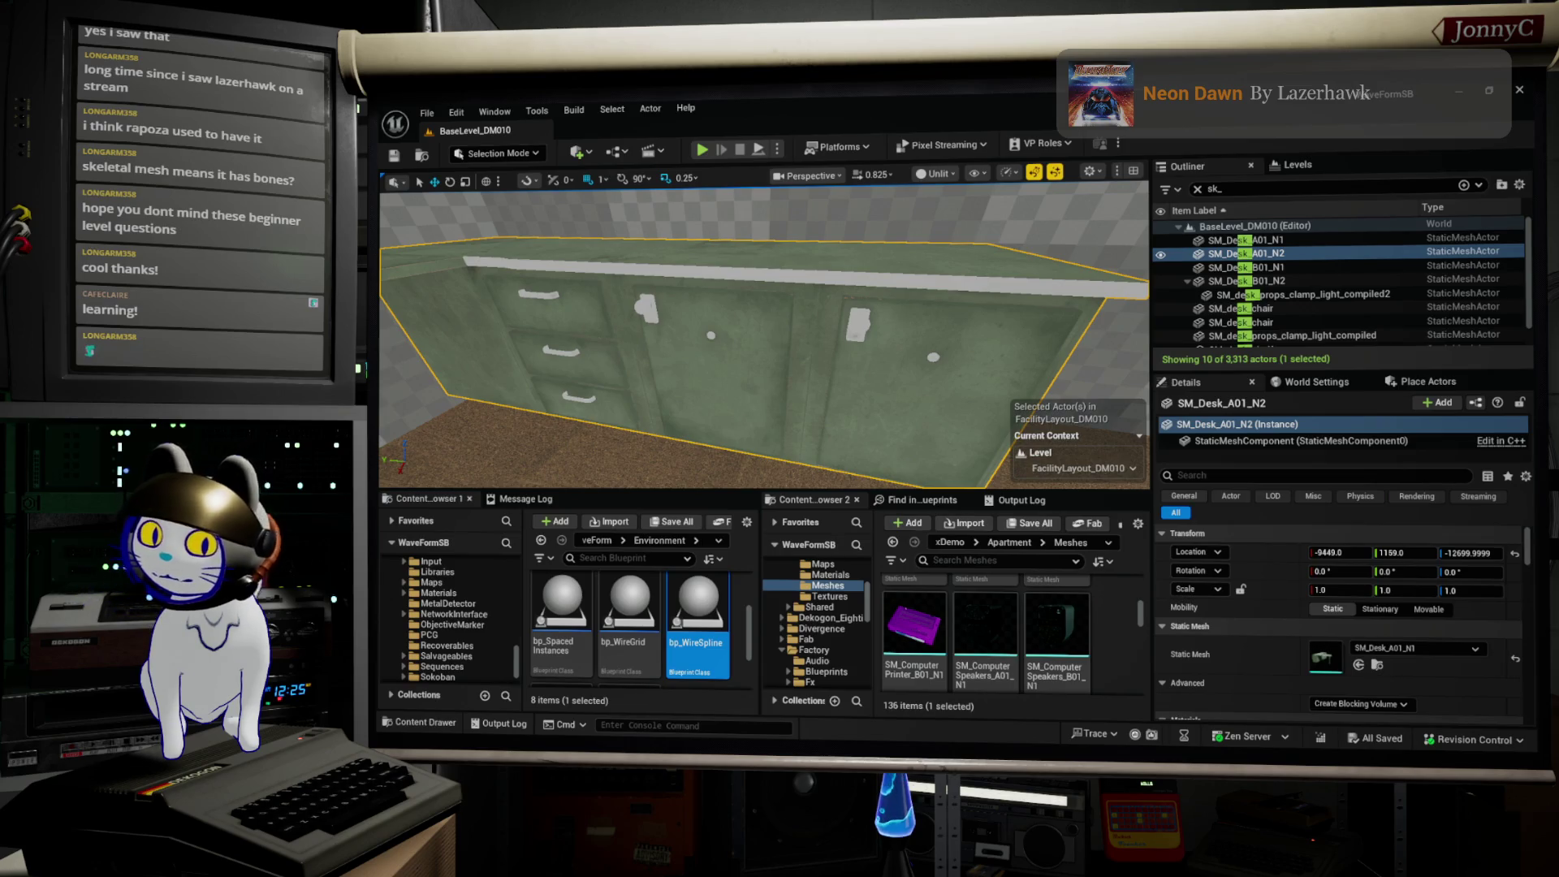
# Step: Pull the Unreal viewport back to see the whole room, then open a new Firefox tab
pyautogui.hotkey('alt', 'Tab')
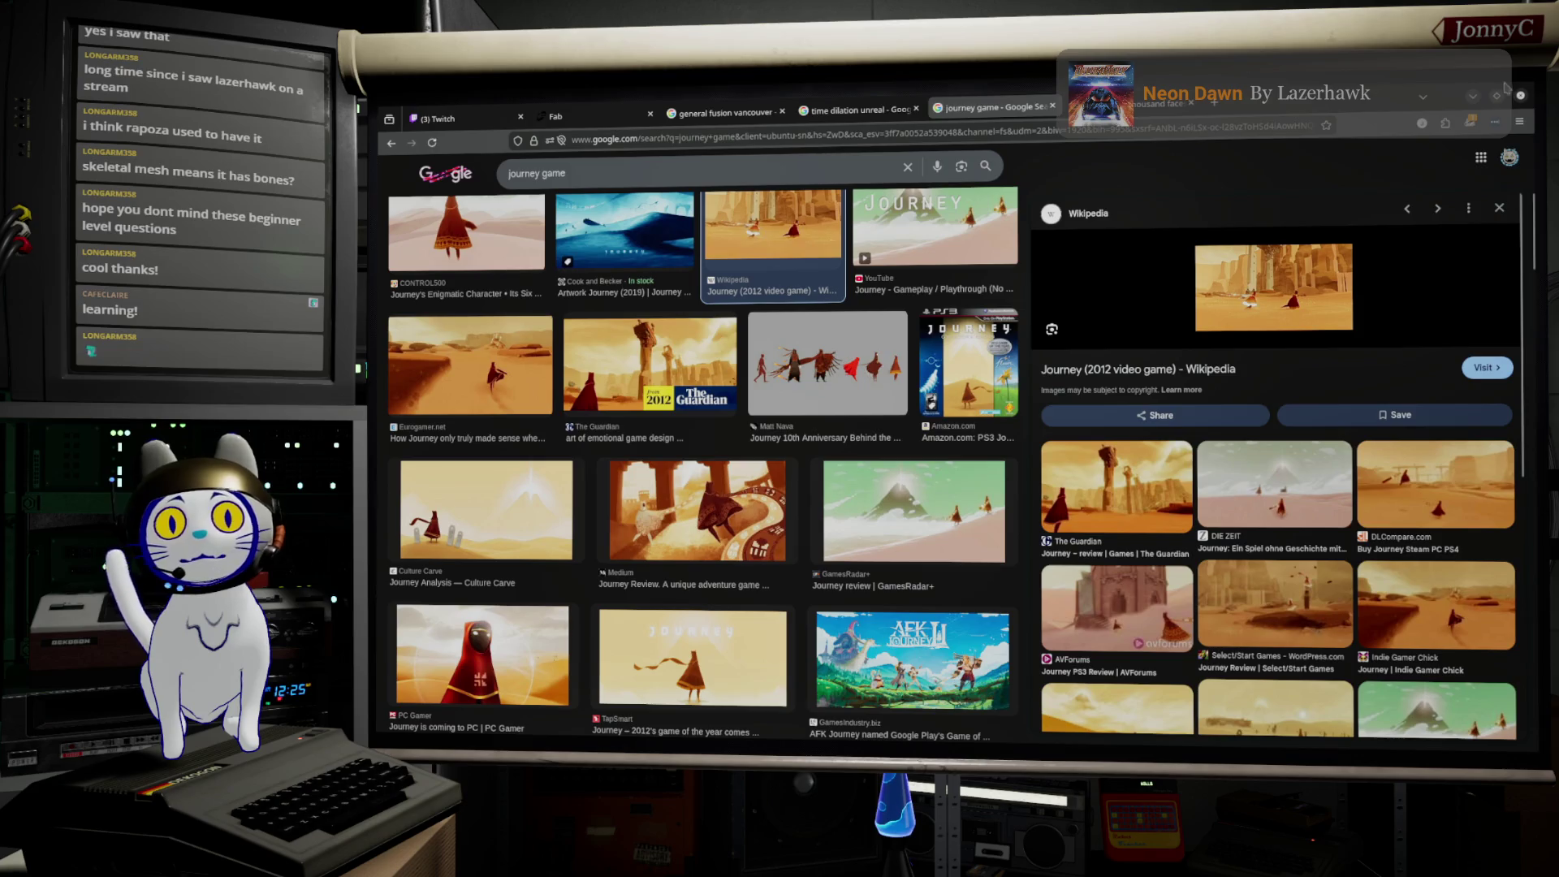
pyautogui.hotkey('alt', 'Tab')
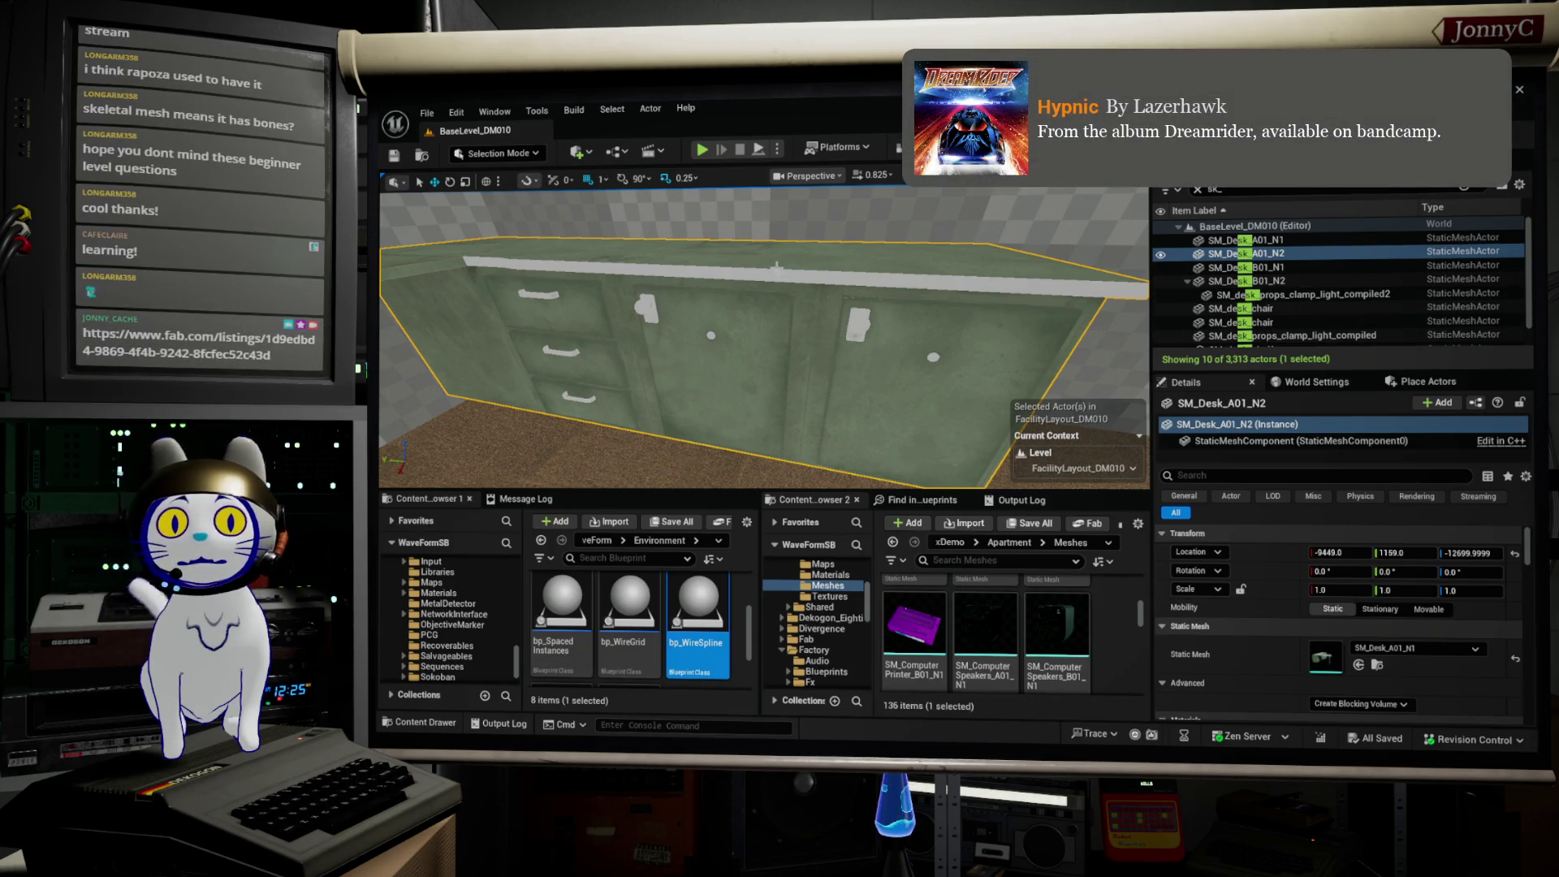
pyautogui.scroll(-5, 776, 269)
pyautogui.moveTo(776, 270); pyautogui.dragTo(743, 310)
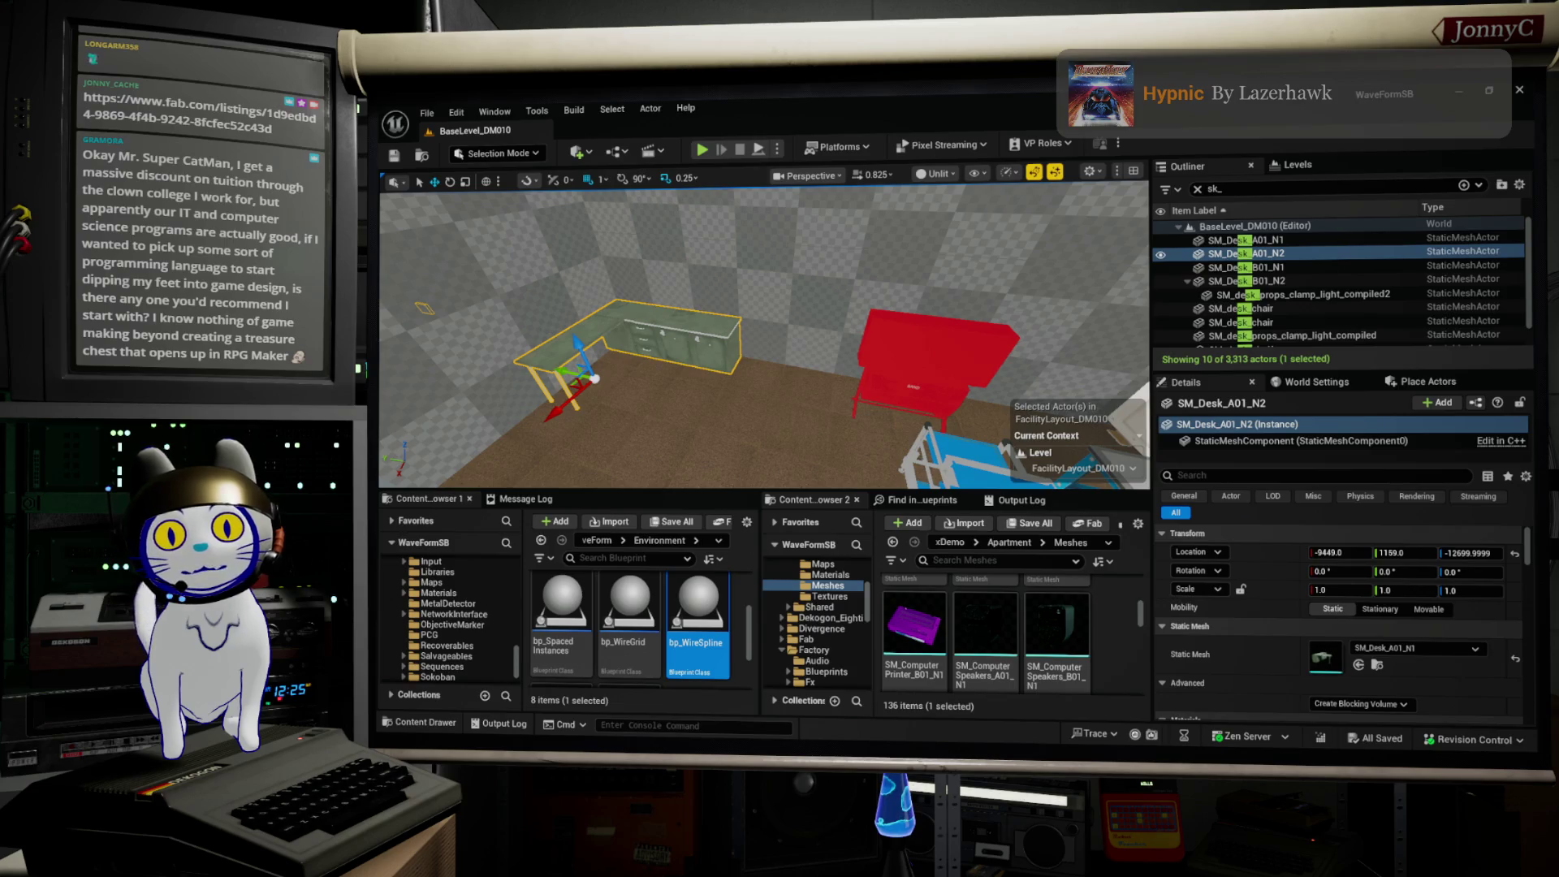
pyautogui.hotkey('alt', 'Tab')
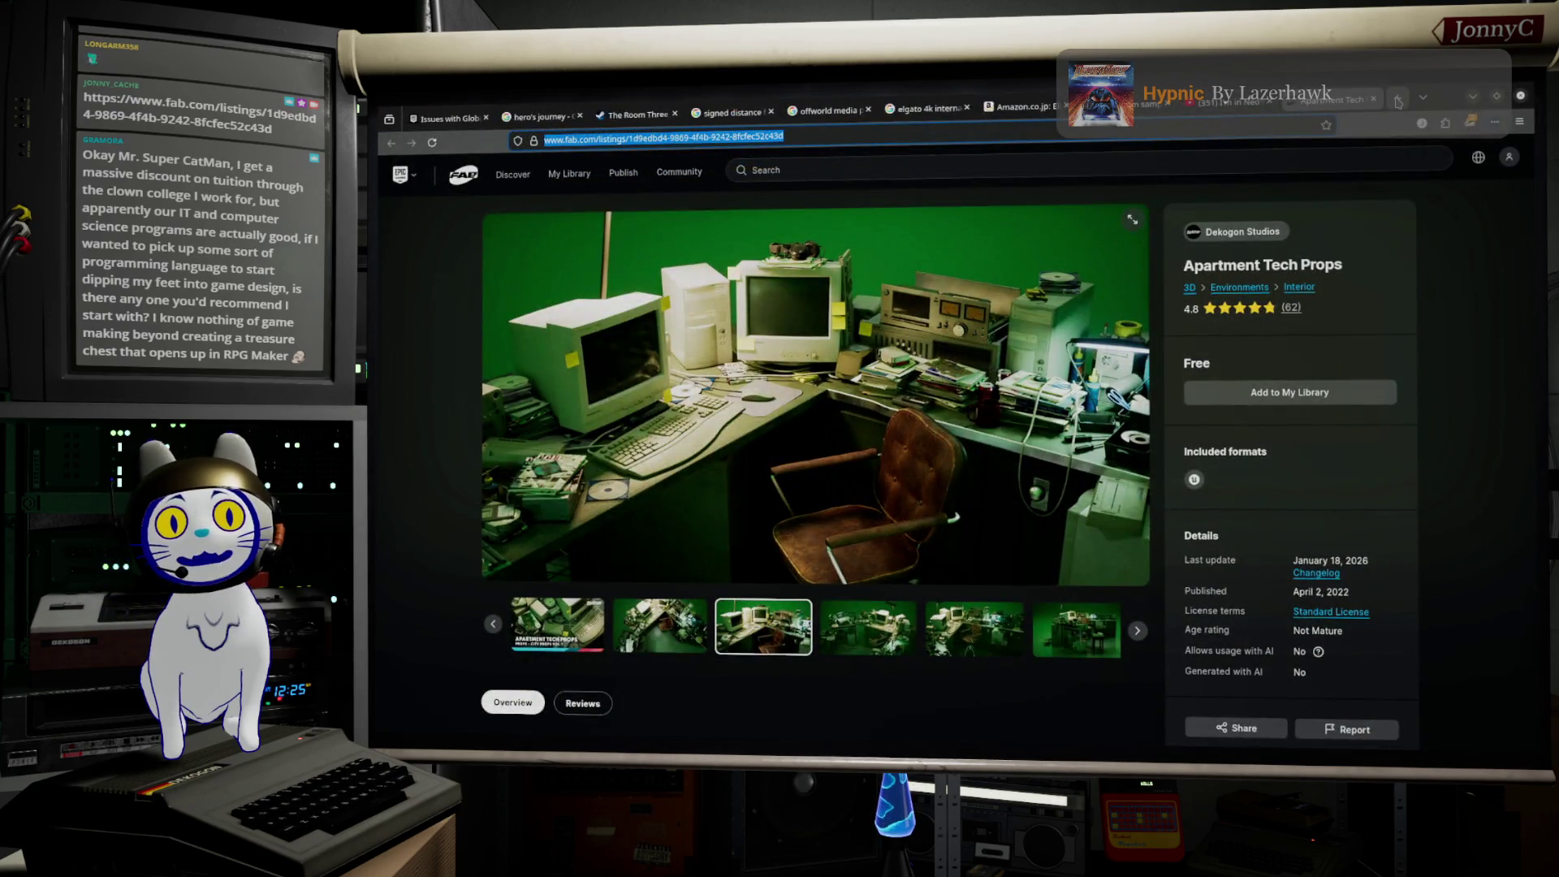
pyautogui.click(1397, 98)
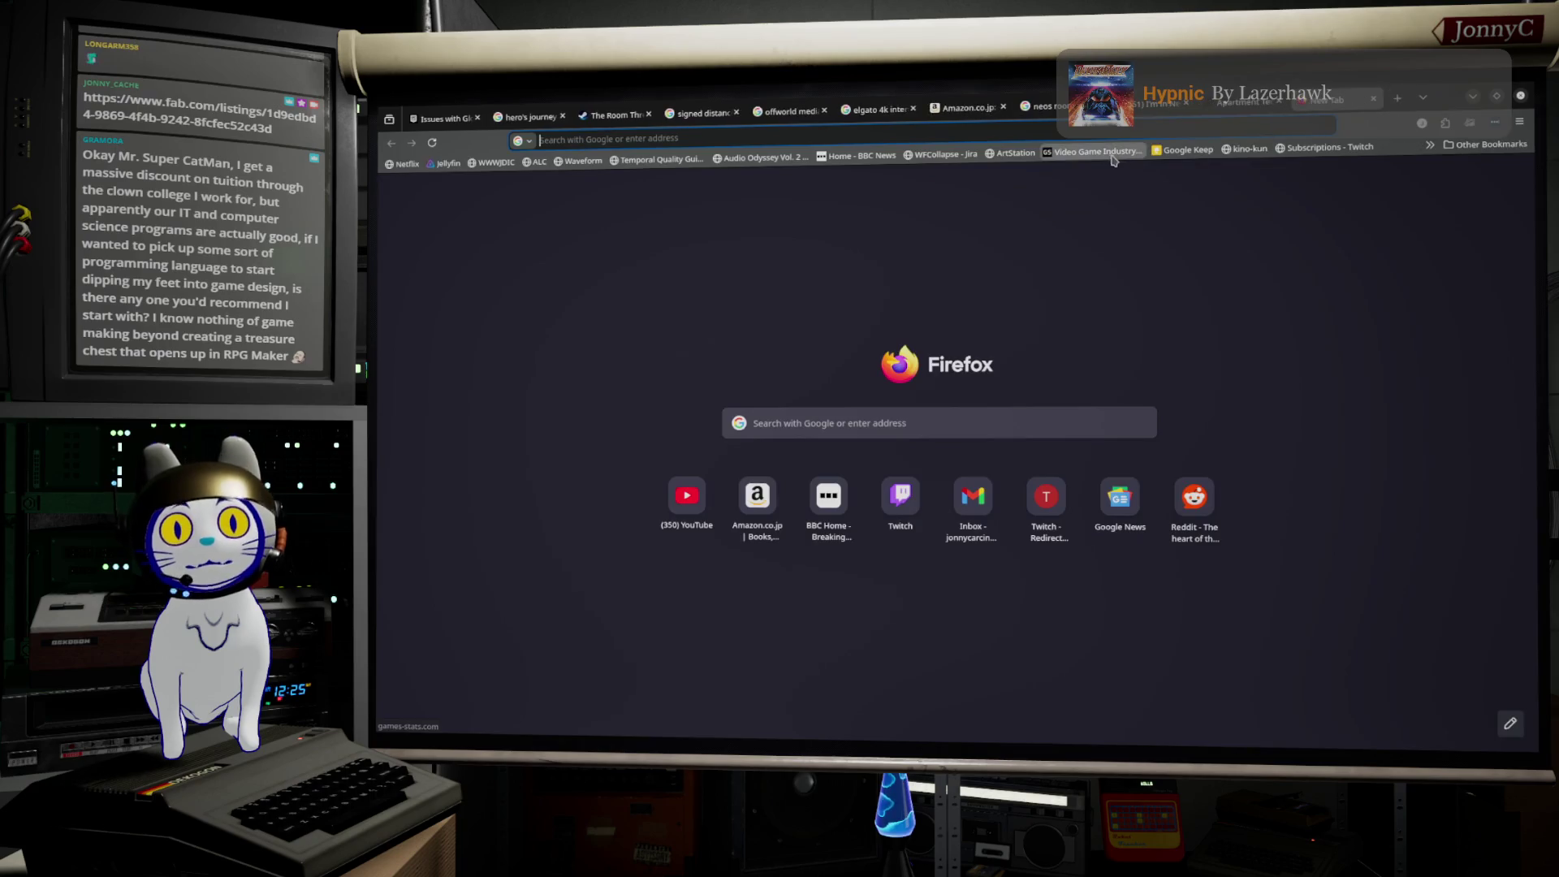
# Step: Search Google for 'pygame' and browse the pygame.org News releases like Pygame 2.6.0
pyautogui.click(1054, 133)
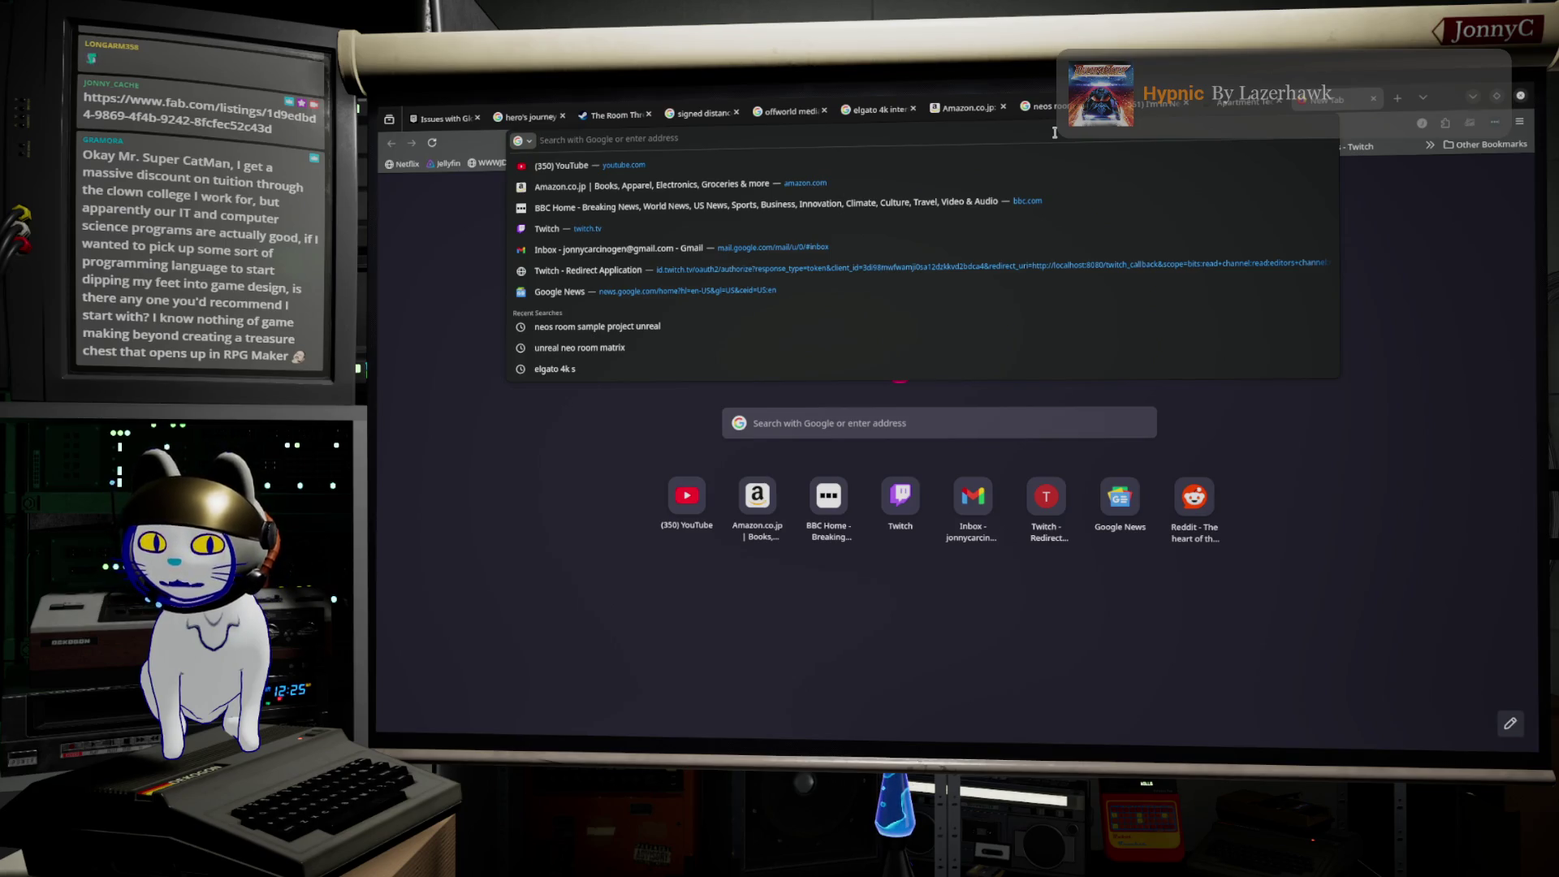
pyautogui.write('pygame')
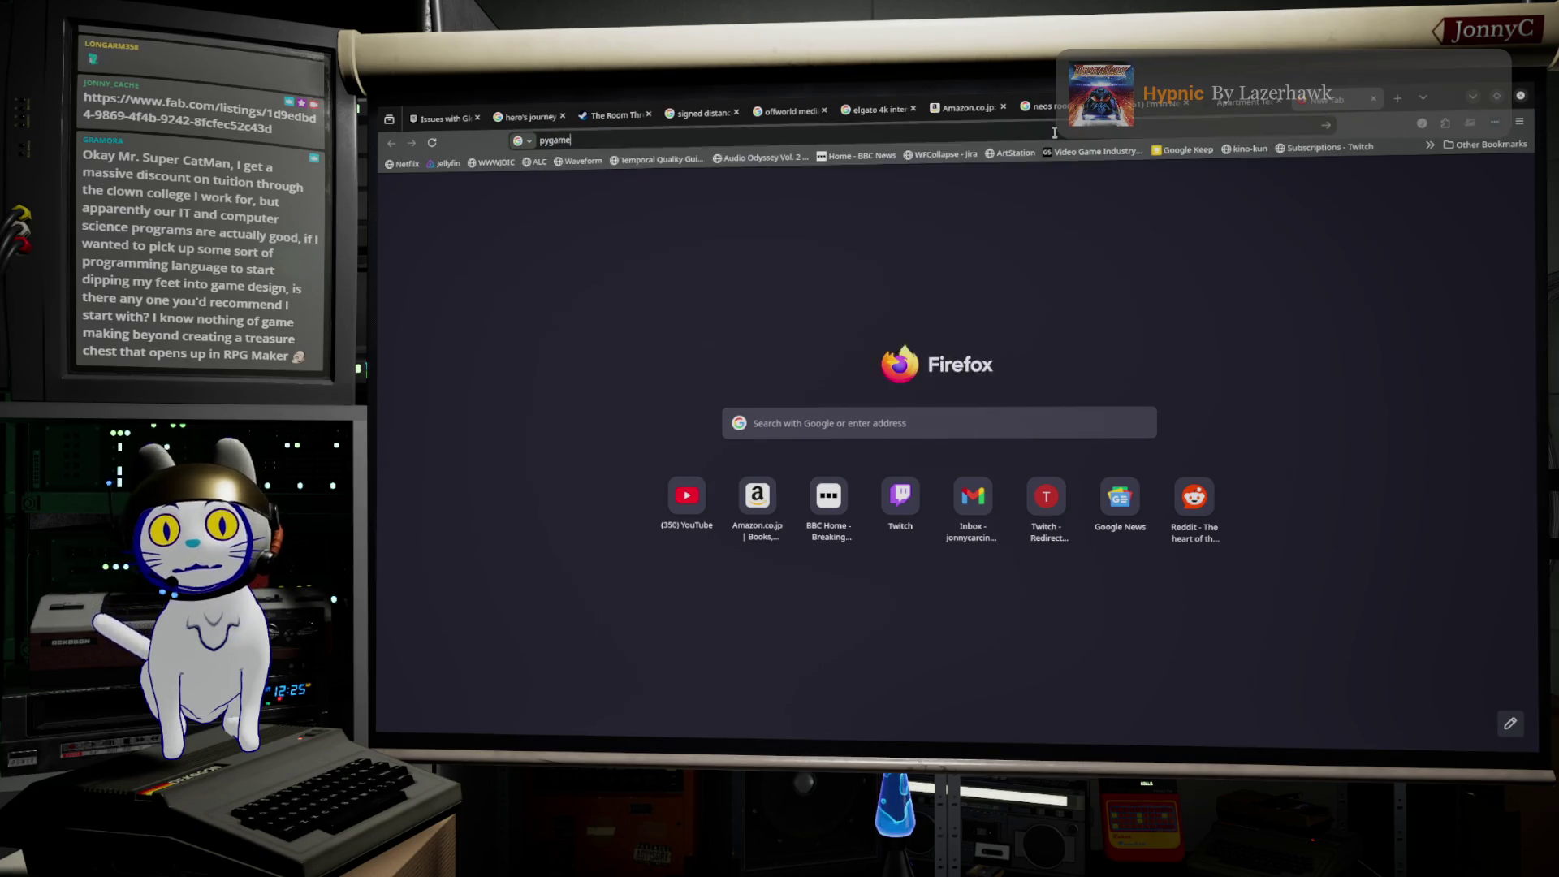
pyautogui.press('Return')
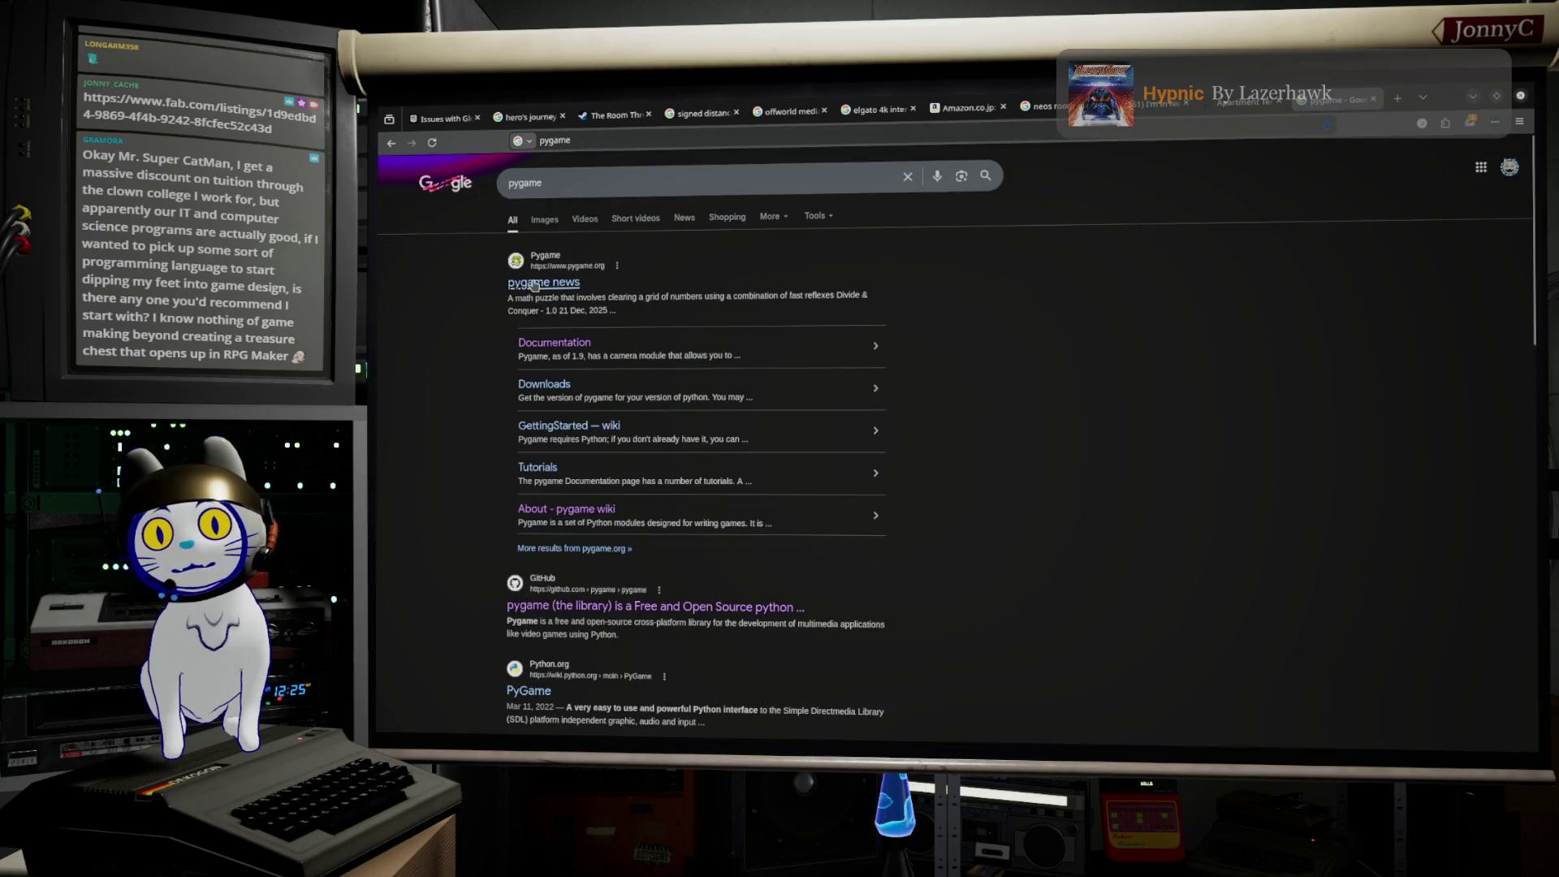
pyautogui.click(535, 286)
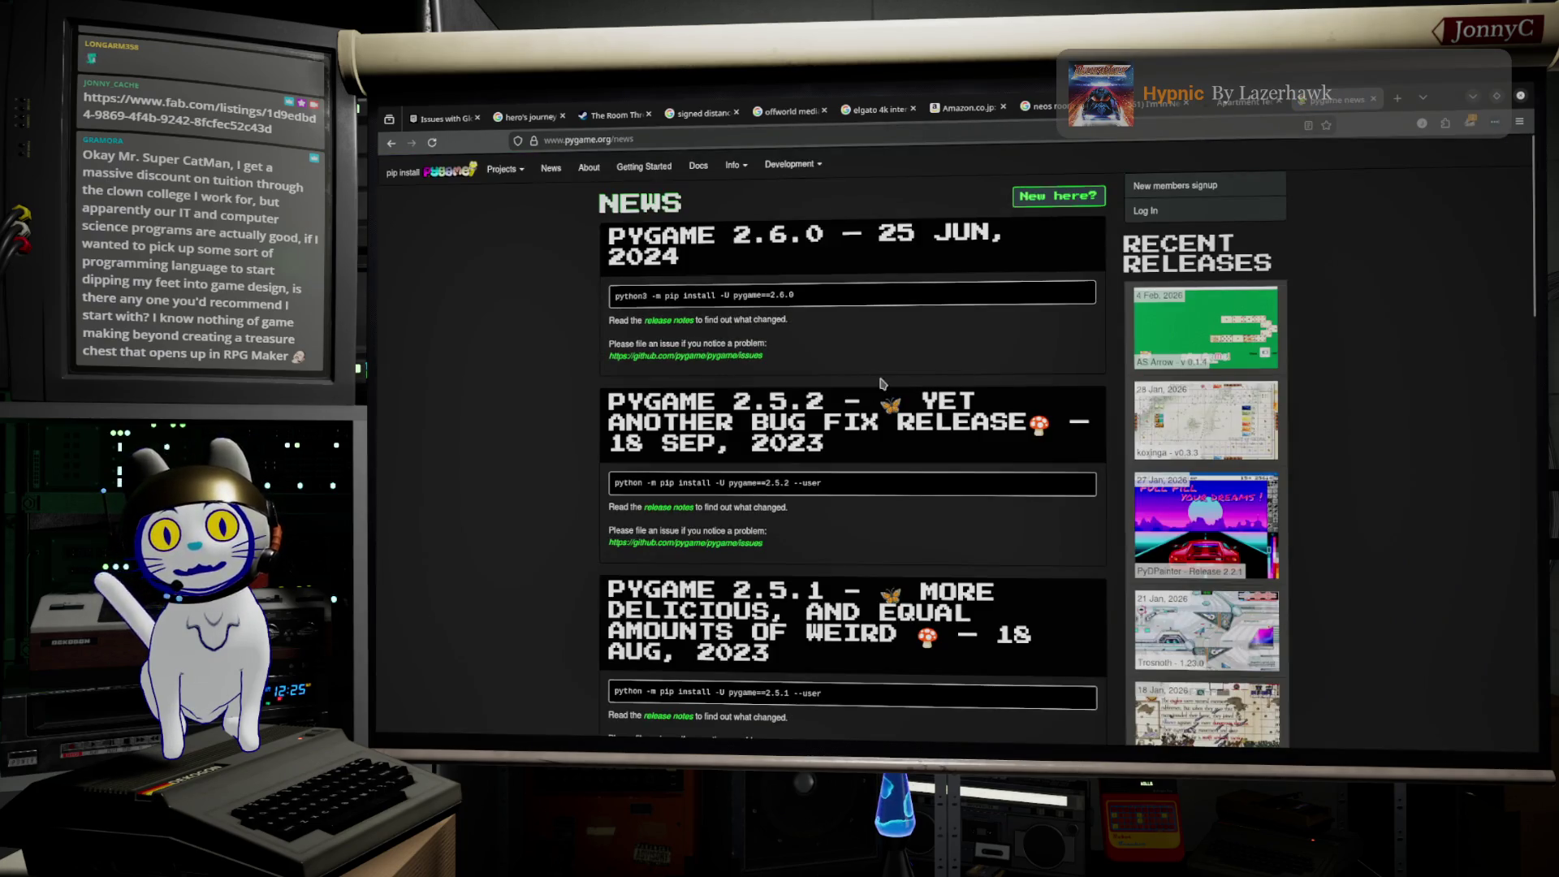
pyautogui.scroll(-5, 1056, 390)
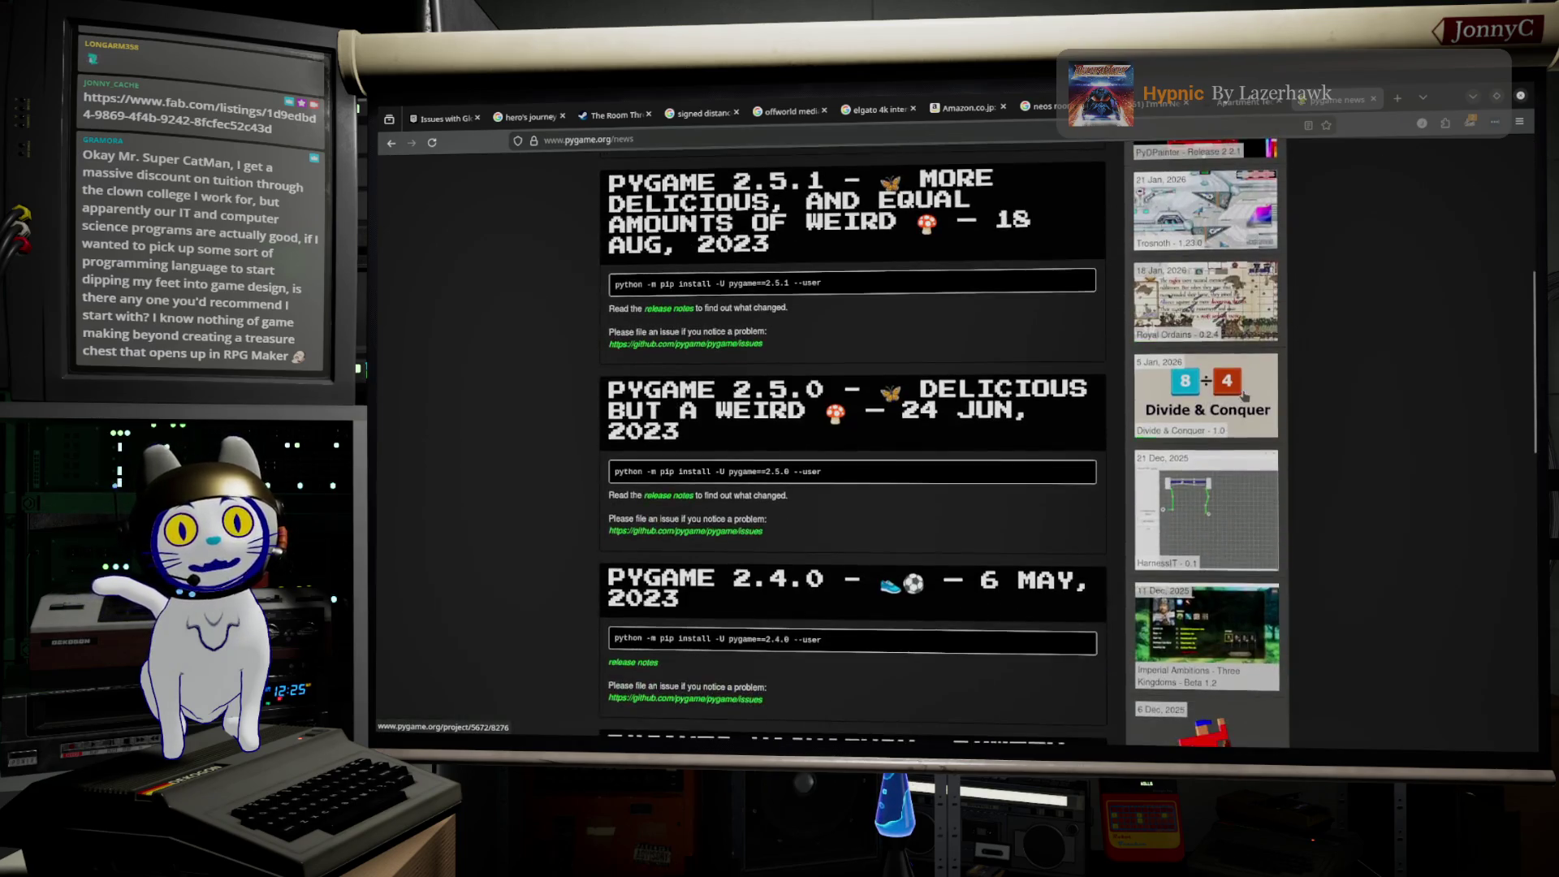
pyautogui.scroll(-4, 1245, 396)
pyautogui.scroll(10, 1245, 395)
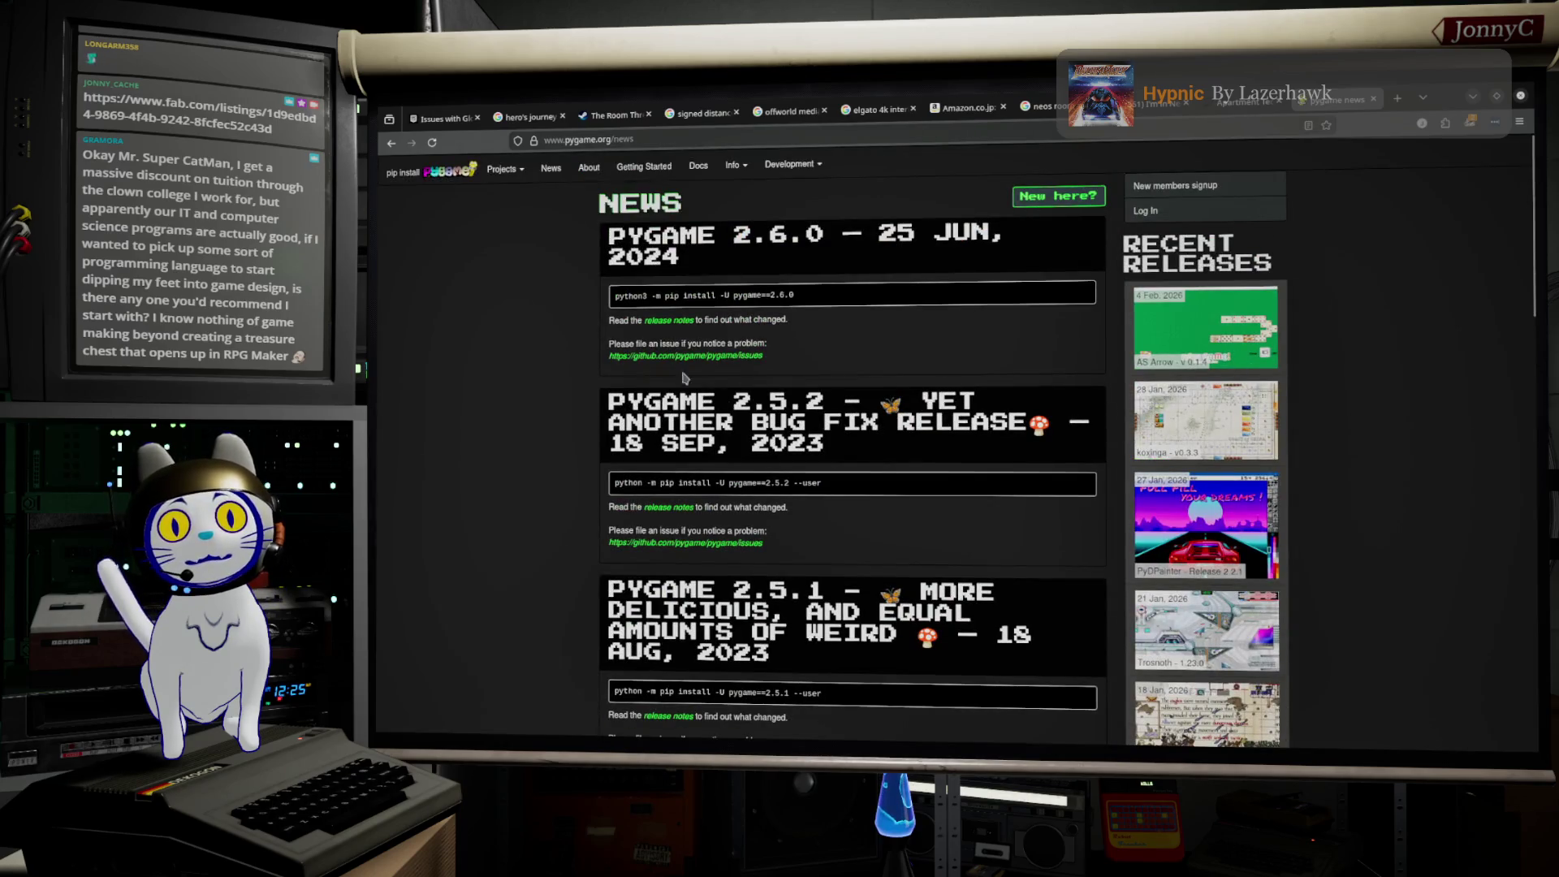
# Step: Leave the pygame address as is and start a search in a fresh tab
pyautogui.click(670, 136)
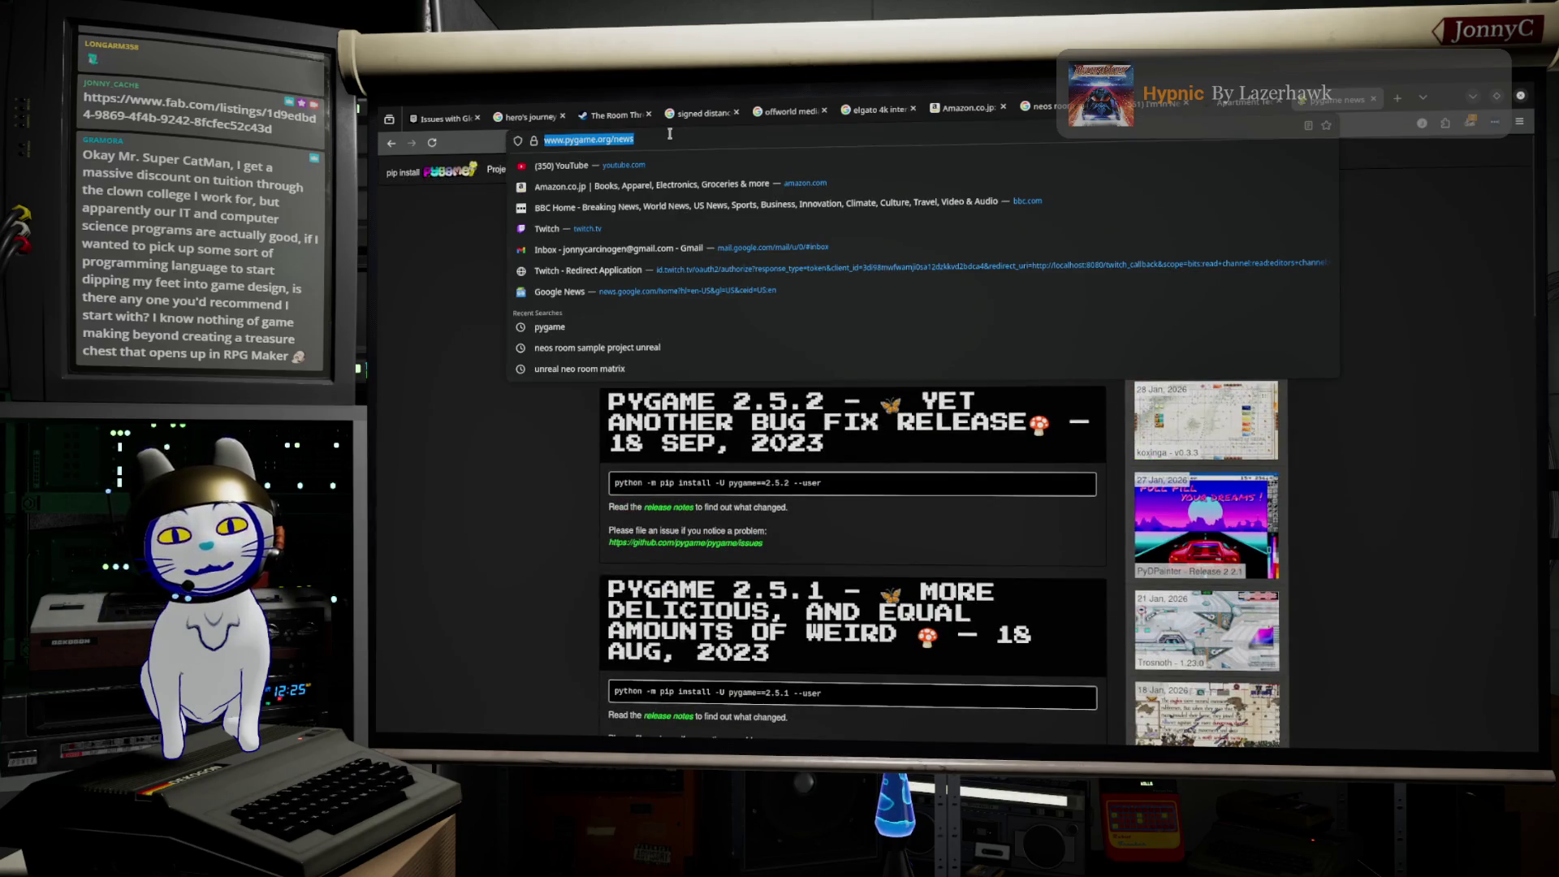
pyautogui.click(670, 134)
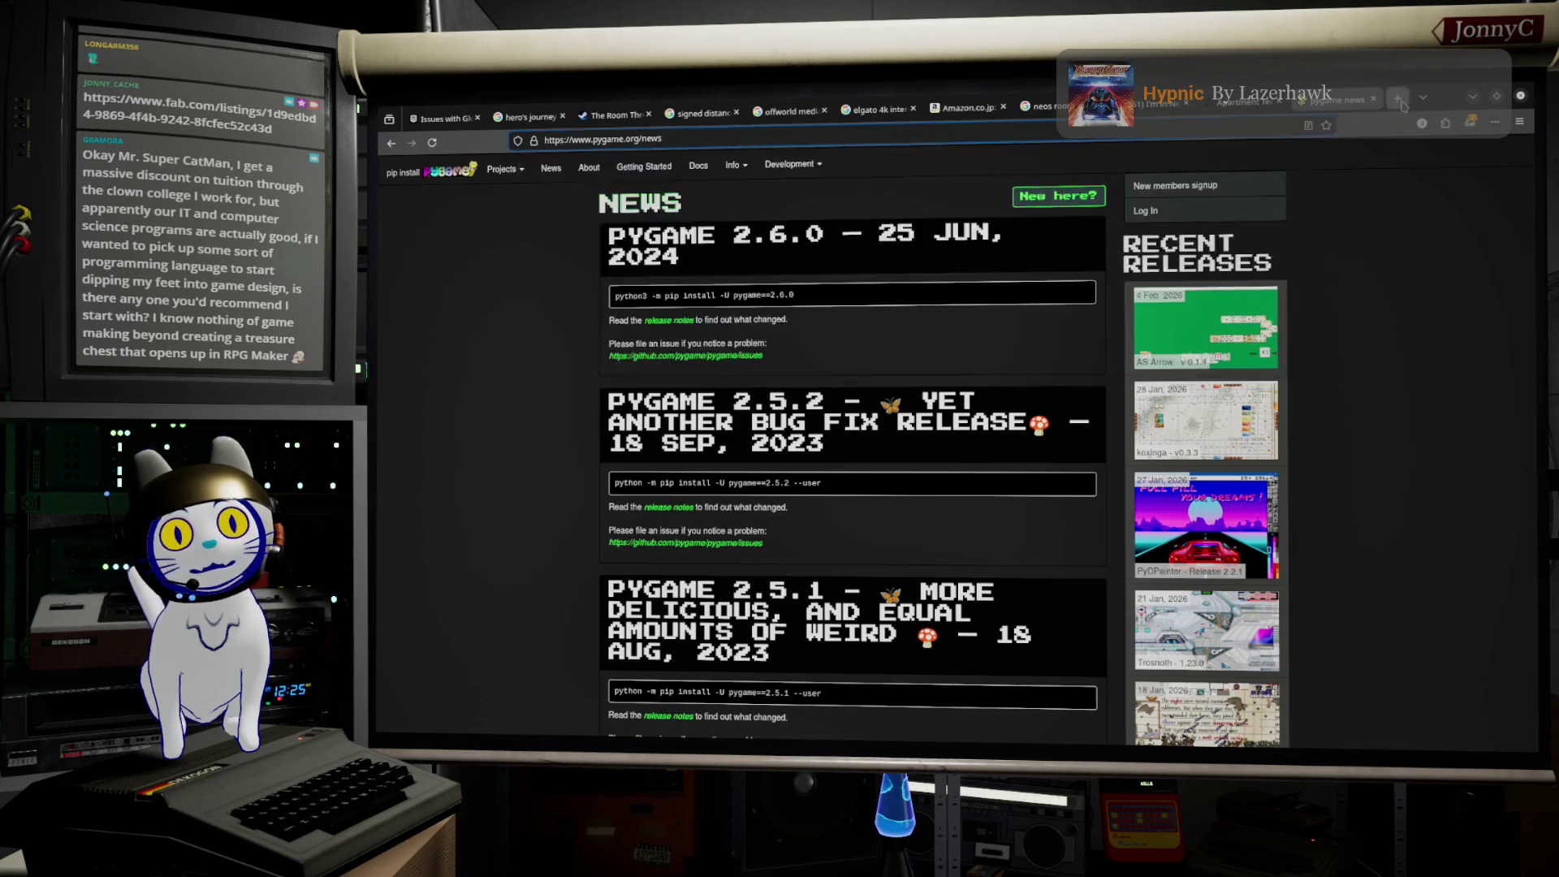
pyautogui.click(1396, 98)
pyautogui.click(1032, 132)
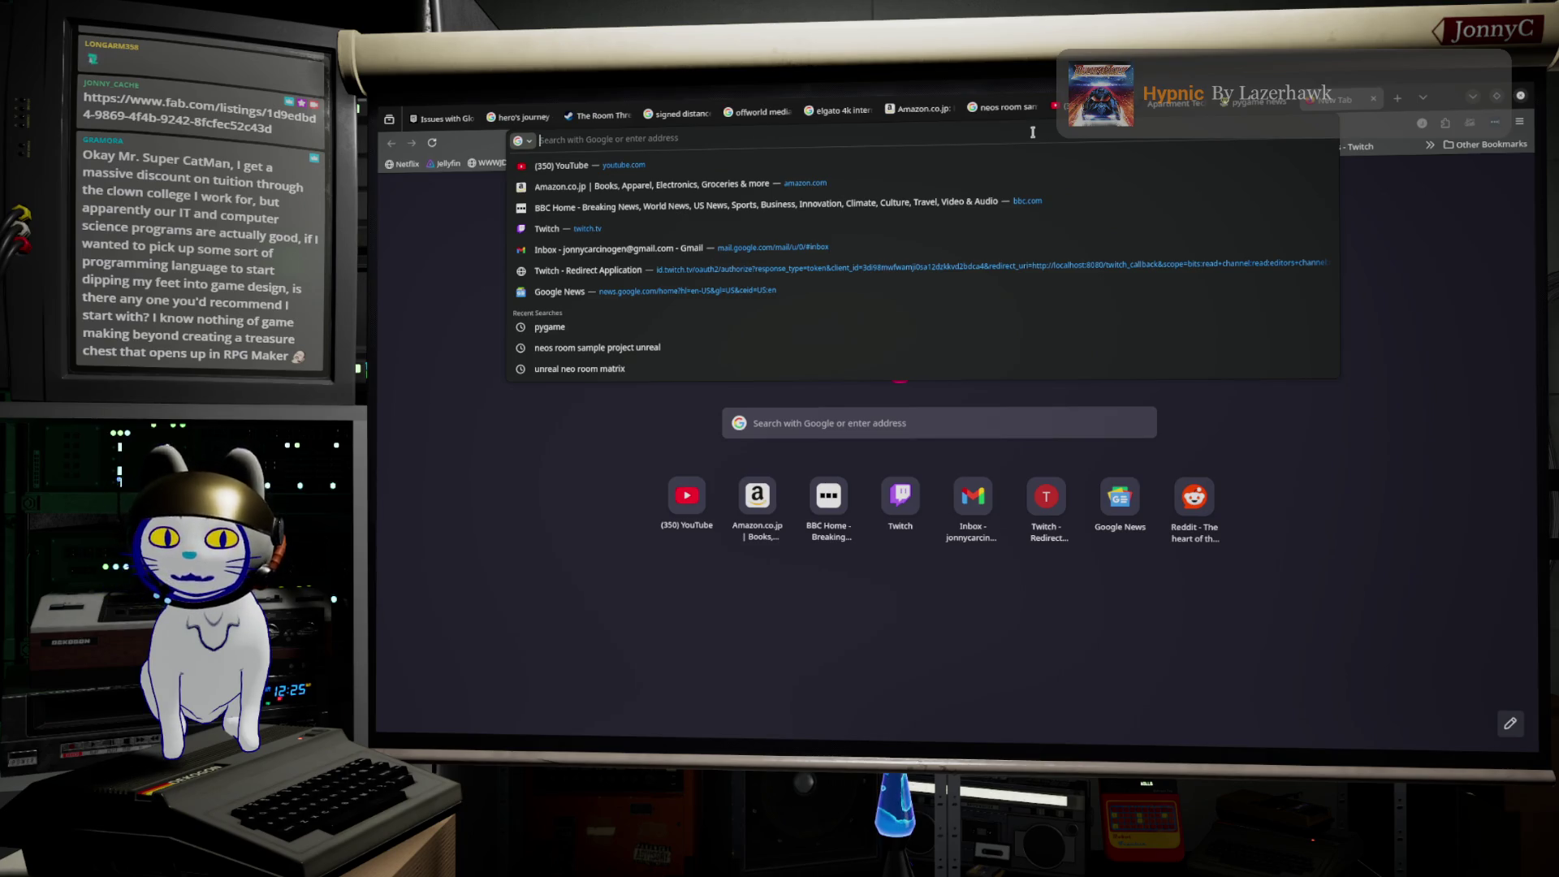
# Step: Search Google for 'Monogame' and open the official monogame.net site
pyautogui.write('Monogame')
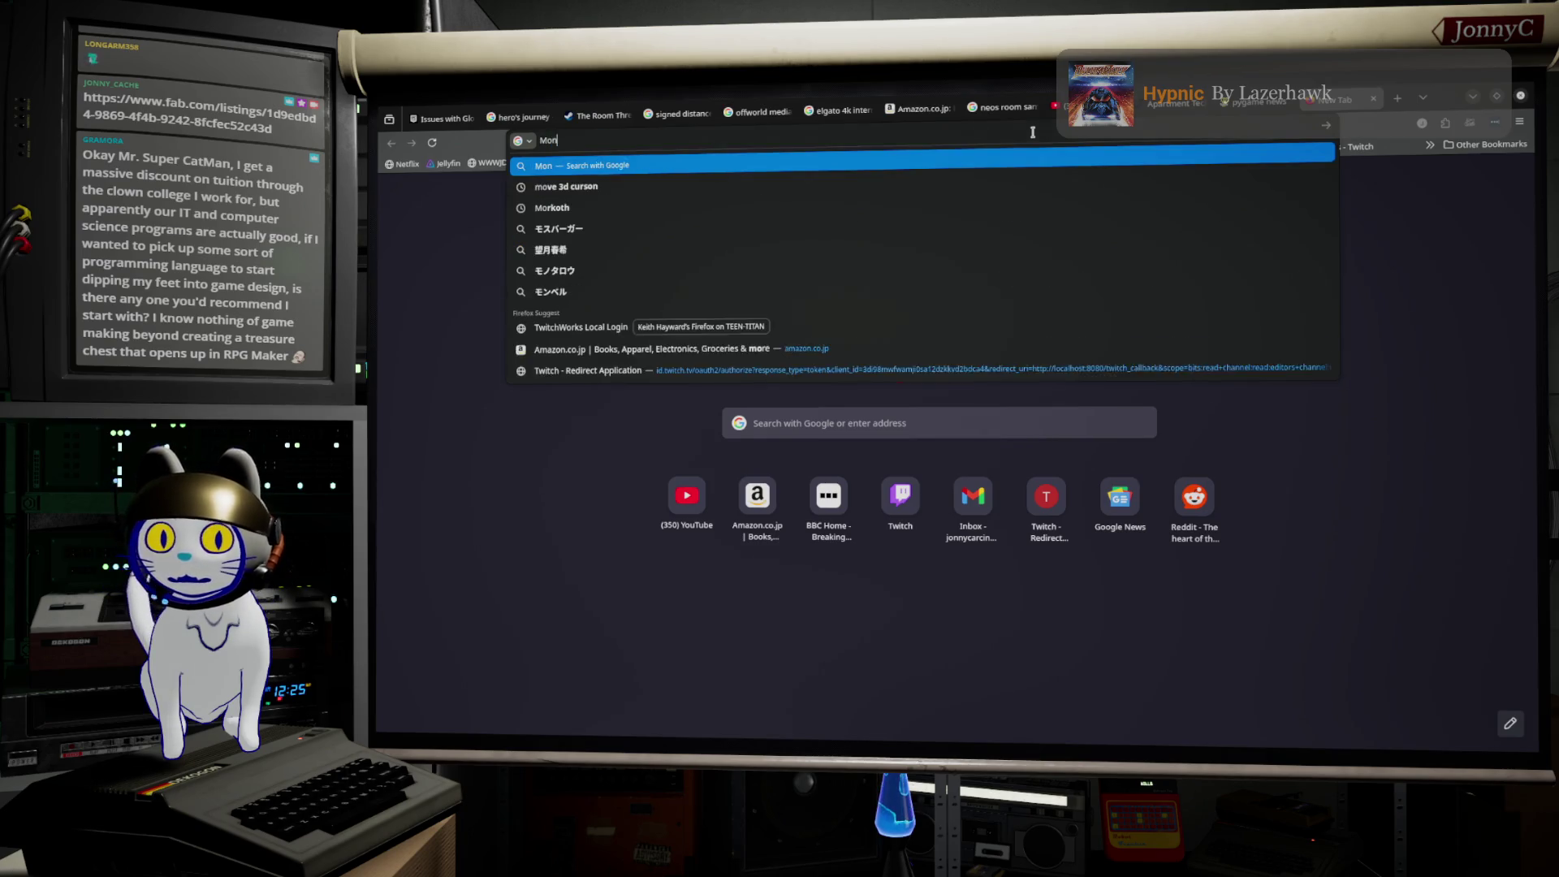
pyautogui.press('Return')
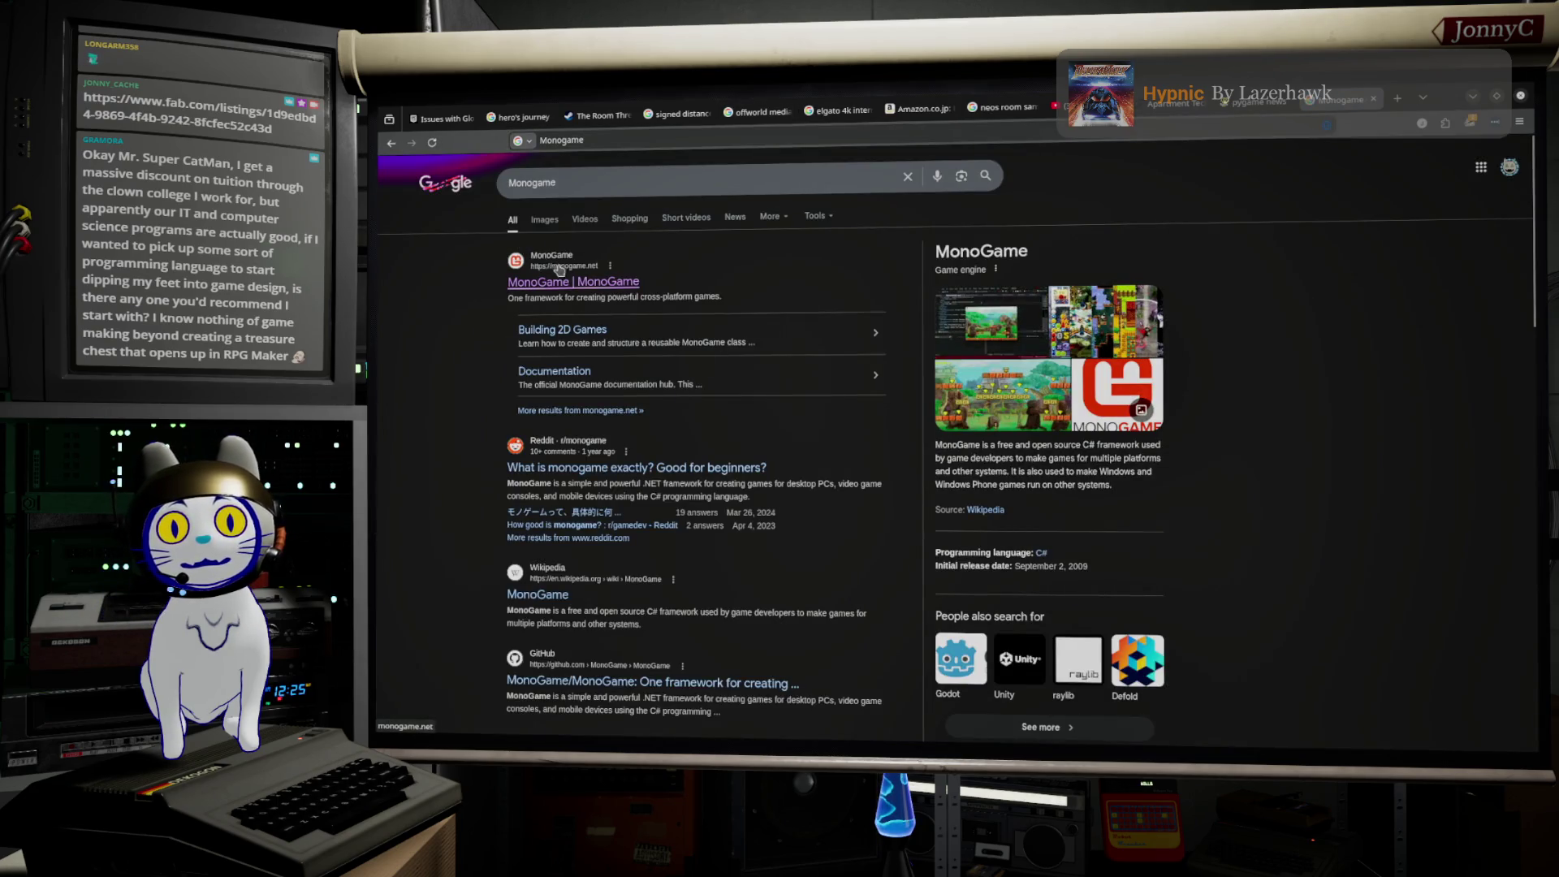
pyautogui.click(562, 283)
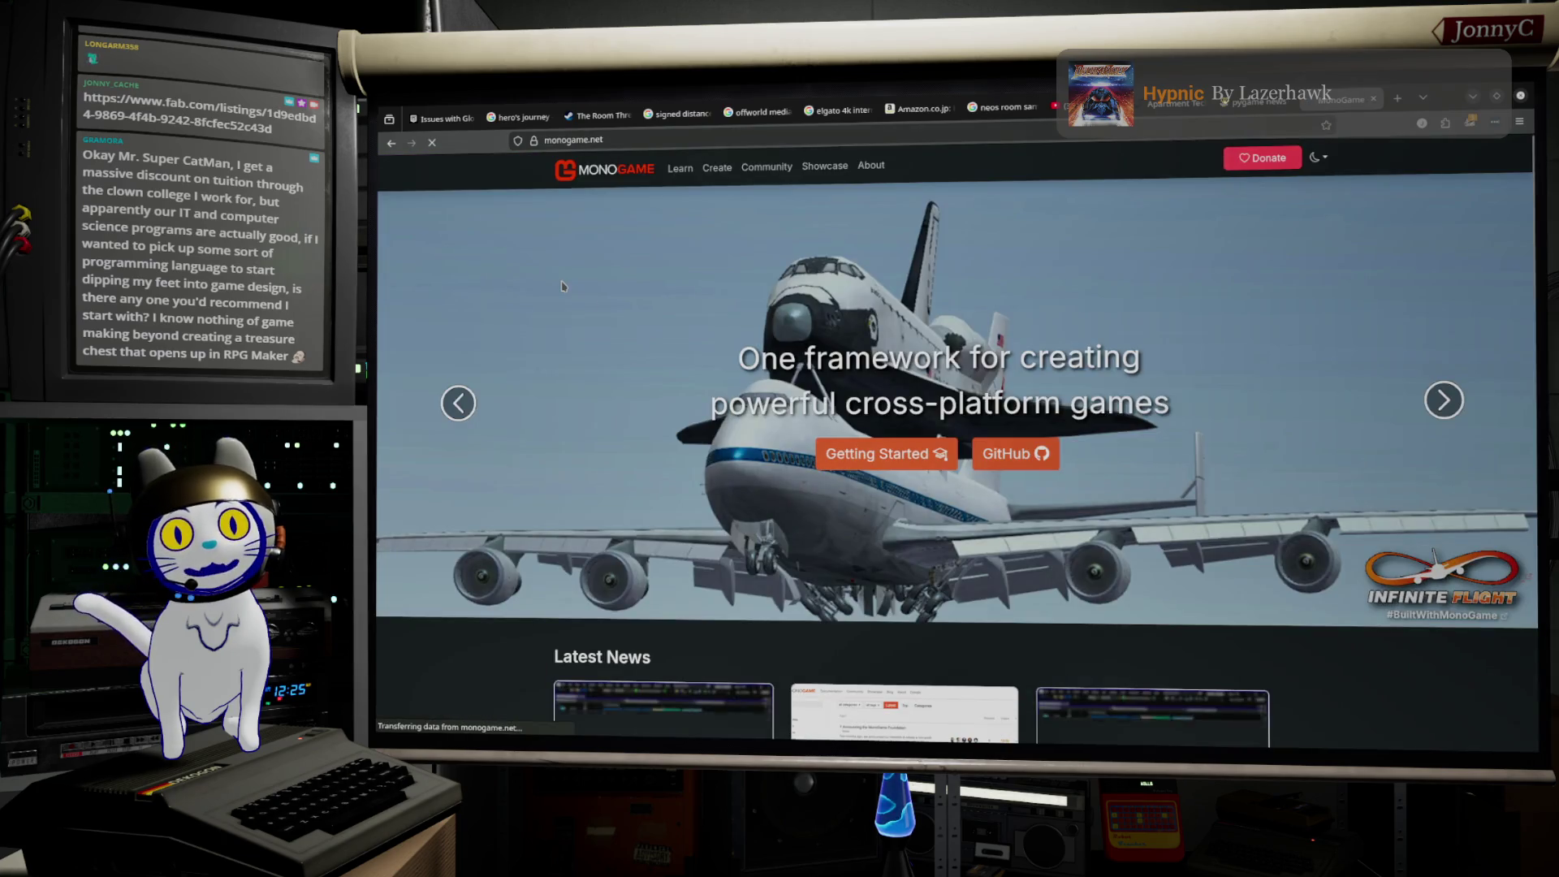
pyautogui.scroll(-5, 727, 349)
pyautogui.scroll(-5, 727, 349)
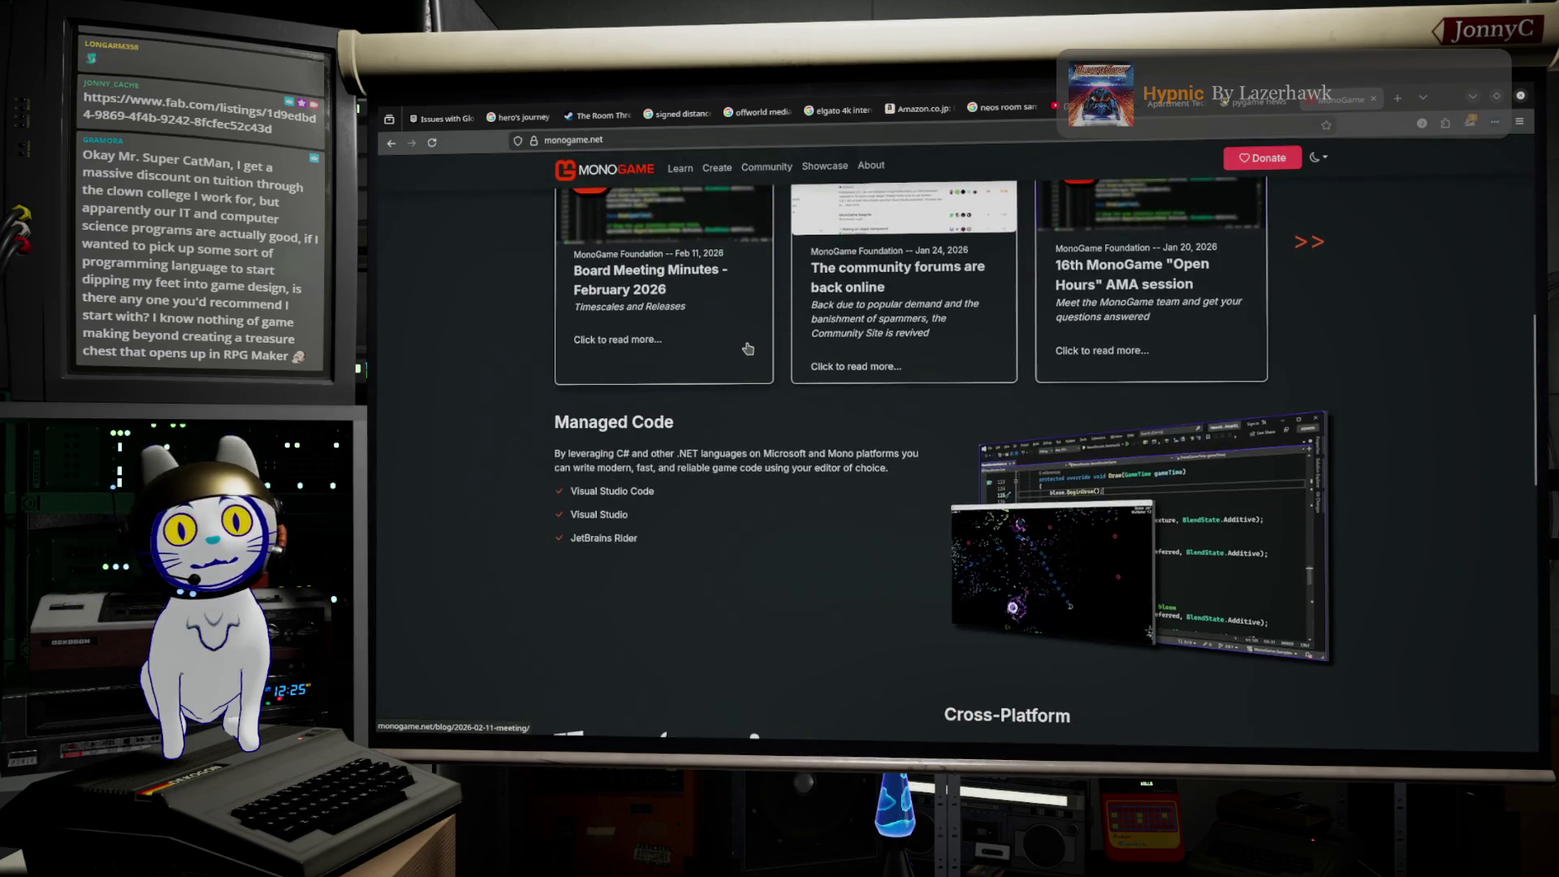
pyautogui.scroll(6, 743, 350)
pyautogui.scroll(4, 744, 348)
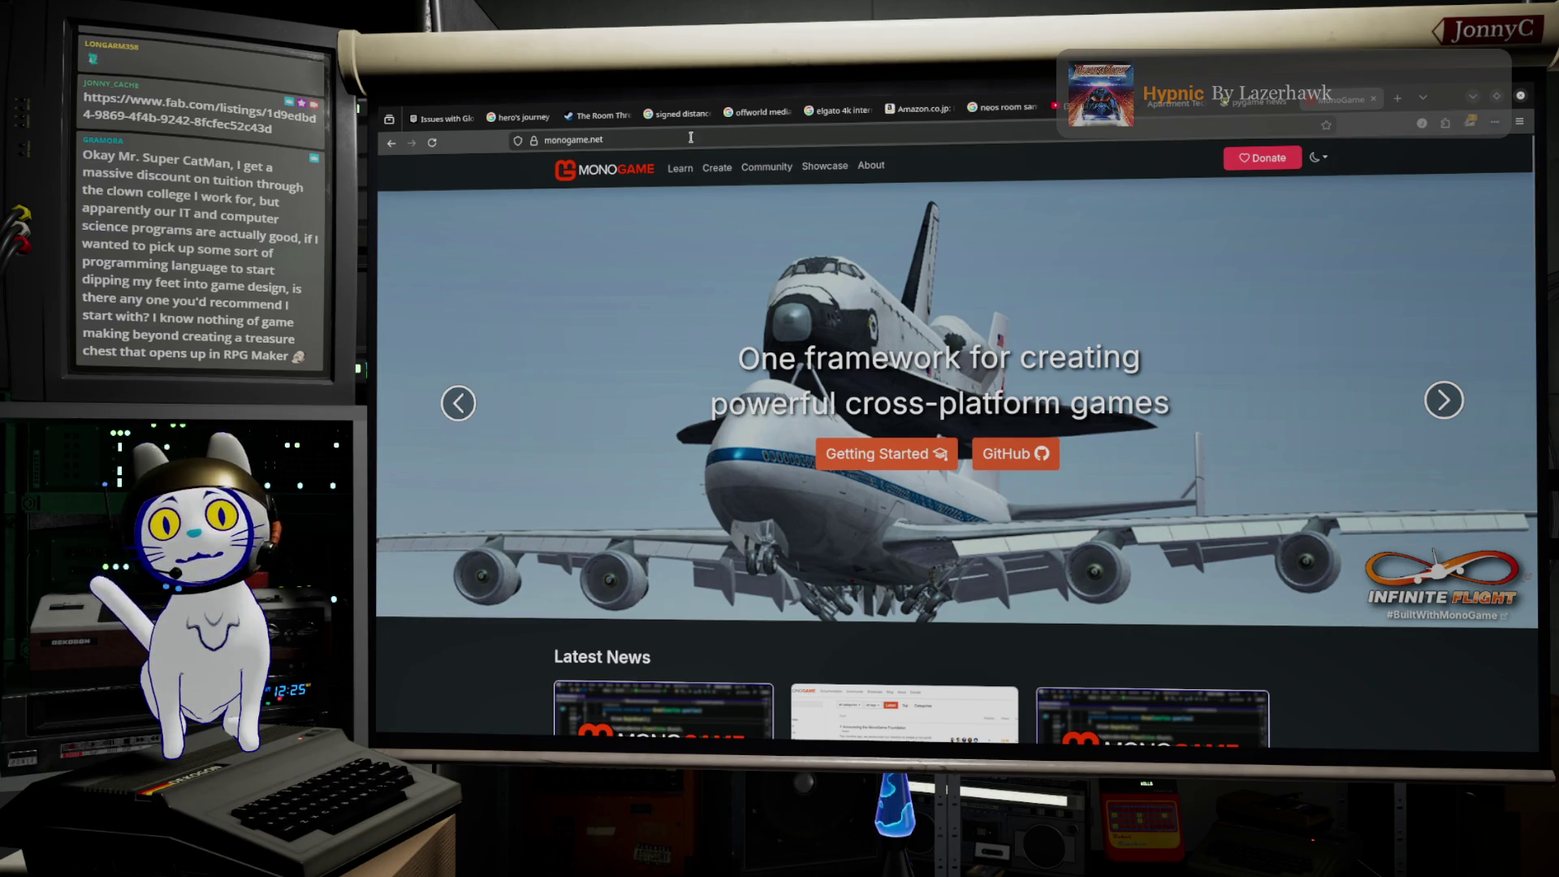
# Step: Browse the Showcase games such as Stardew Valley, Celeste, Kynseed and Blister Blight
pyautogui.click(824, 166)
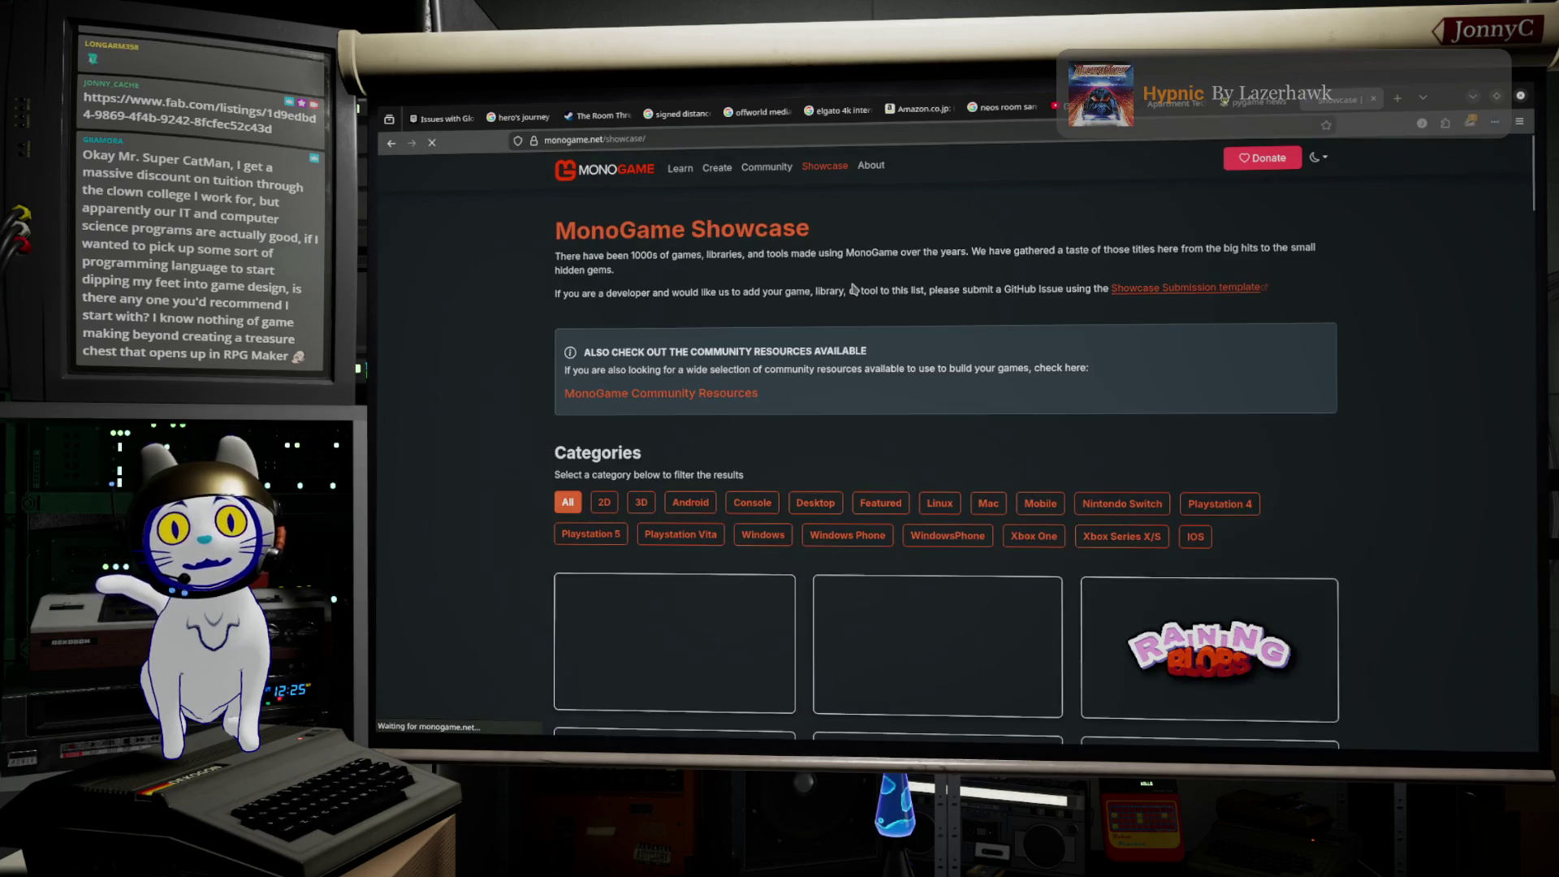
pyautogui.scroll(-5, 854, 289)
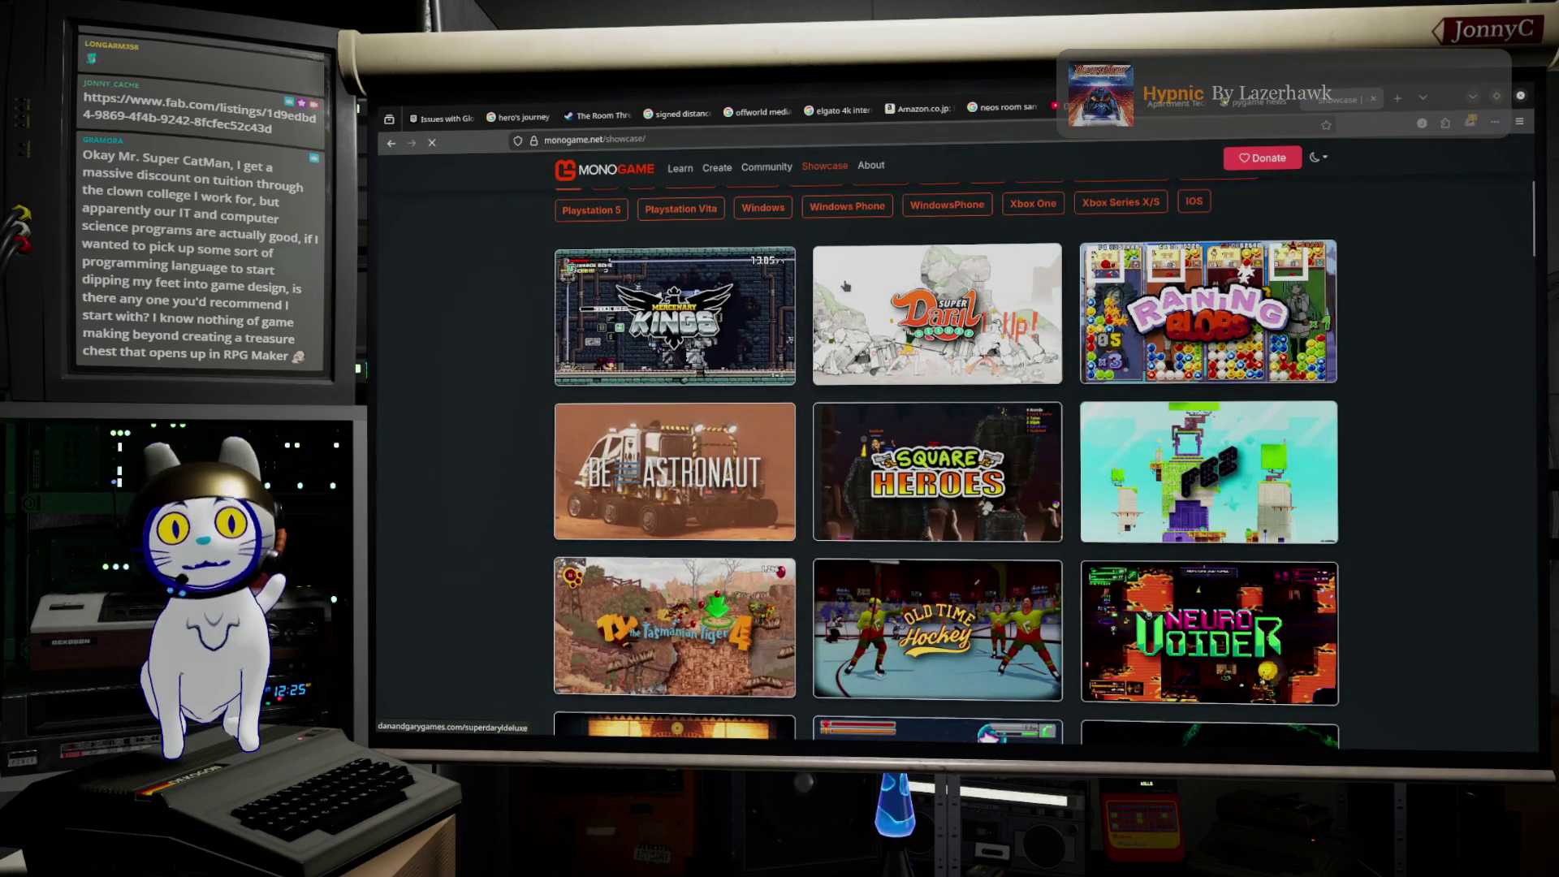
pyautogui.scroll(-6, 934, 243)
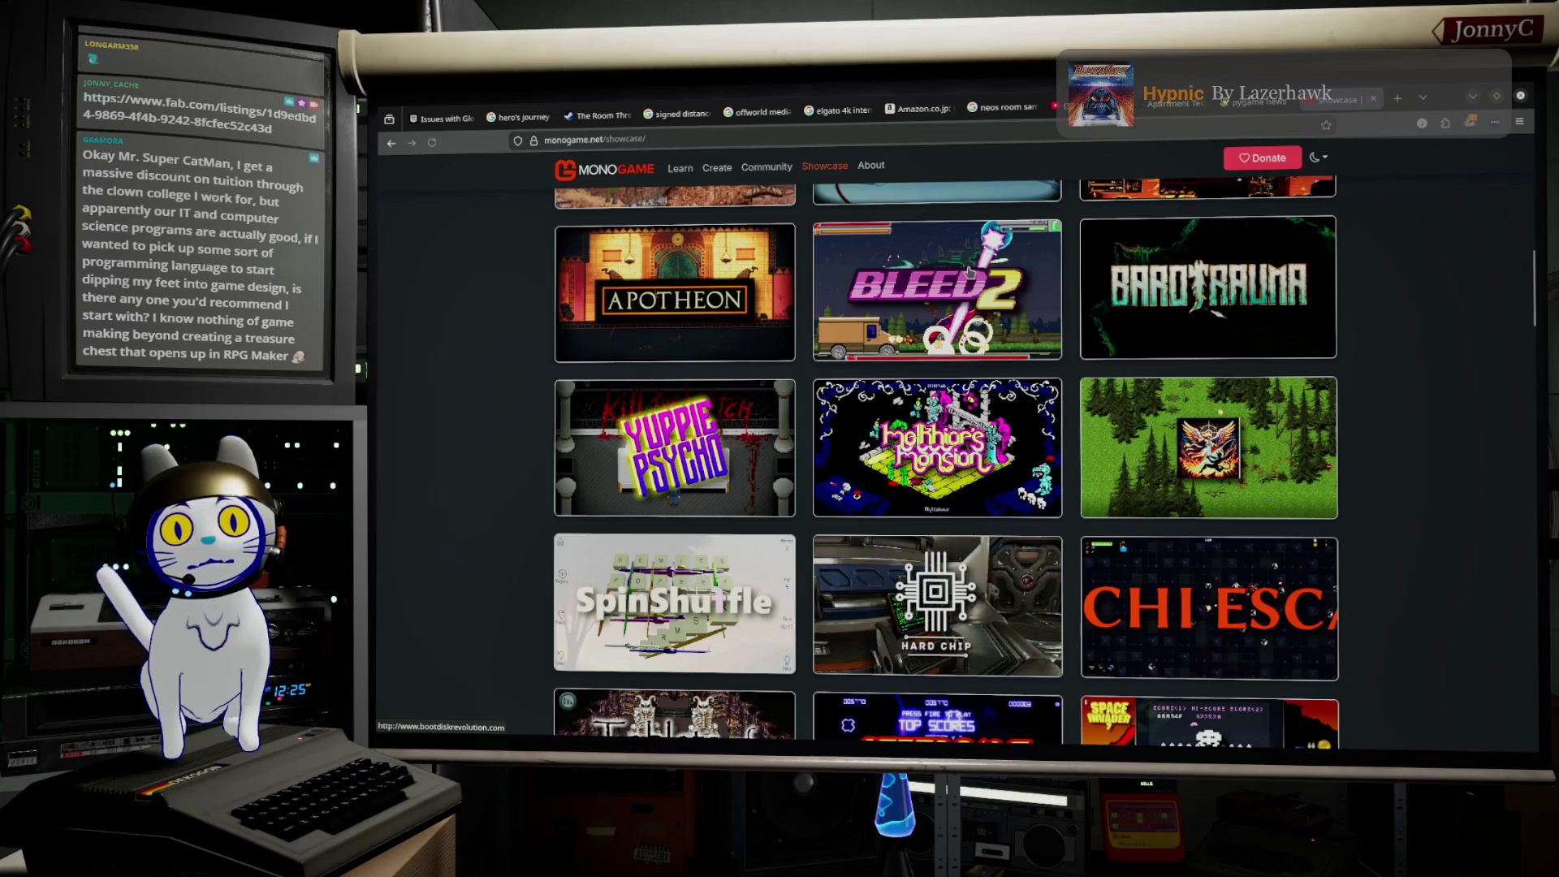
pyautogui.scroll(-8, 934, 244)
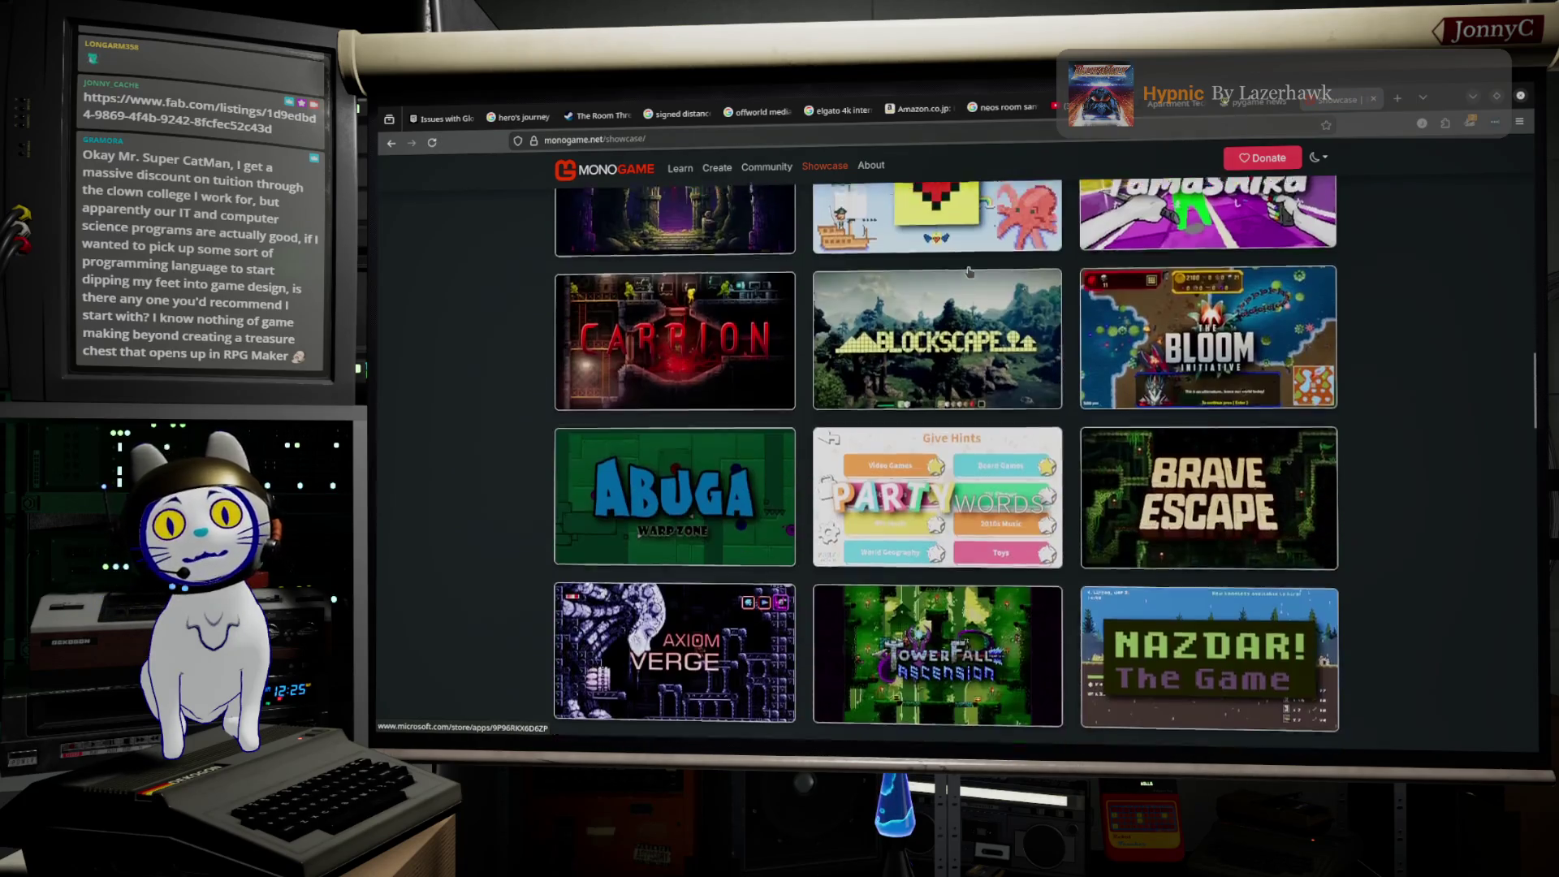
pyautogui.scroll(-10, 967, 271)
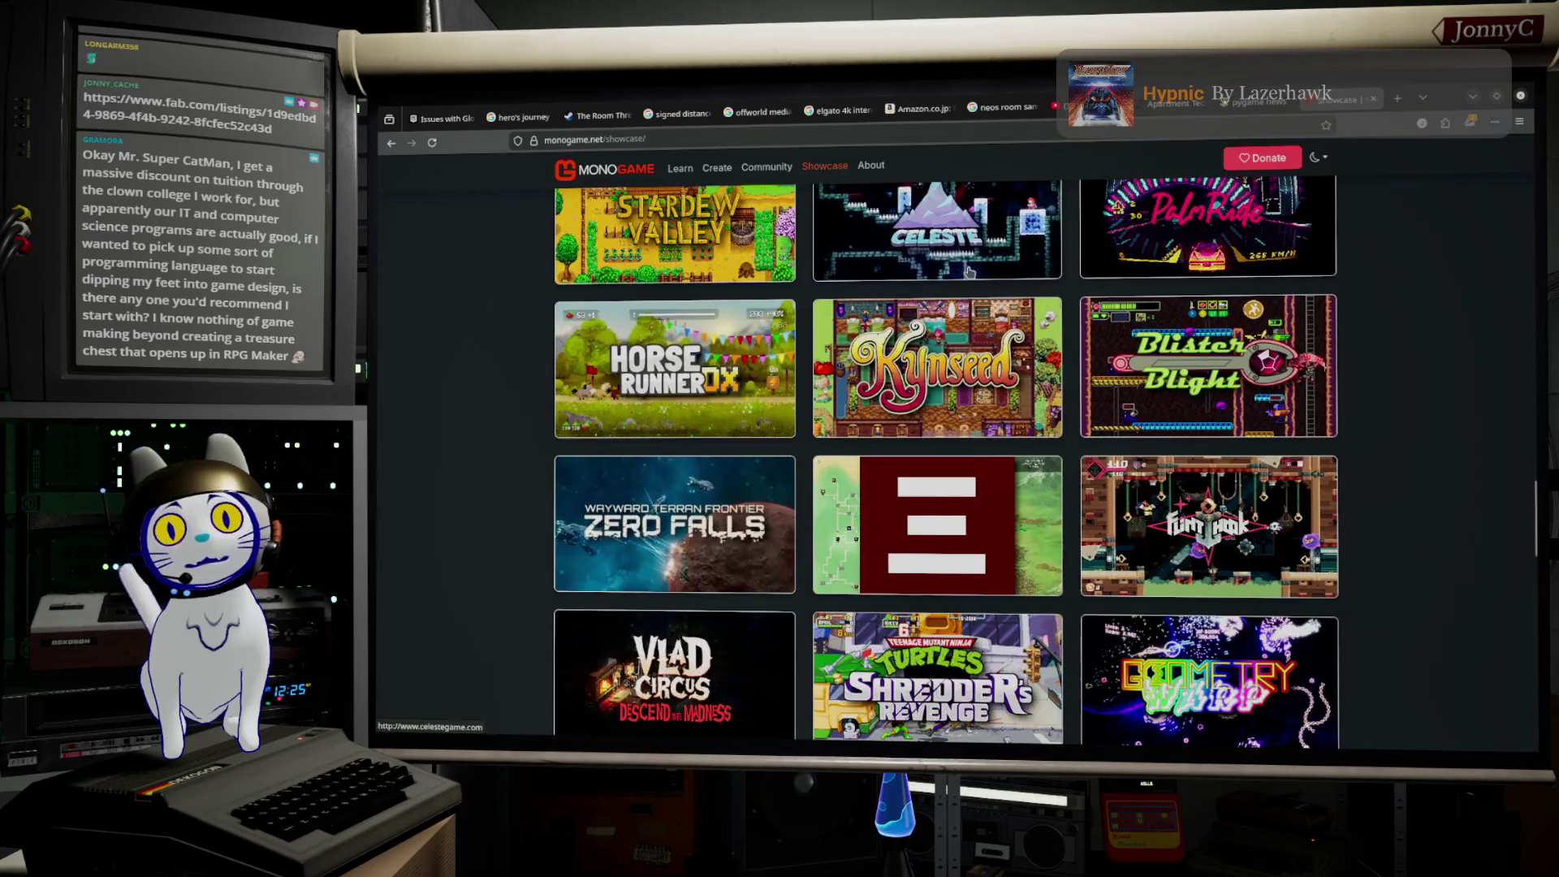
pyautogui.scroll(4, 966, 270)
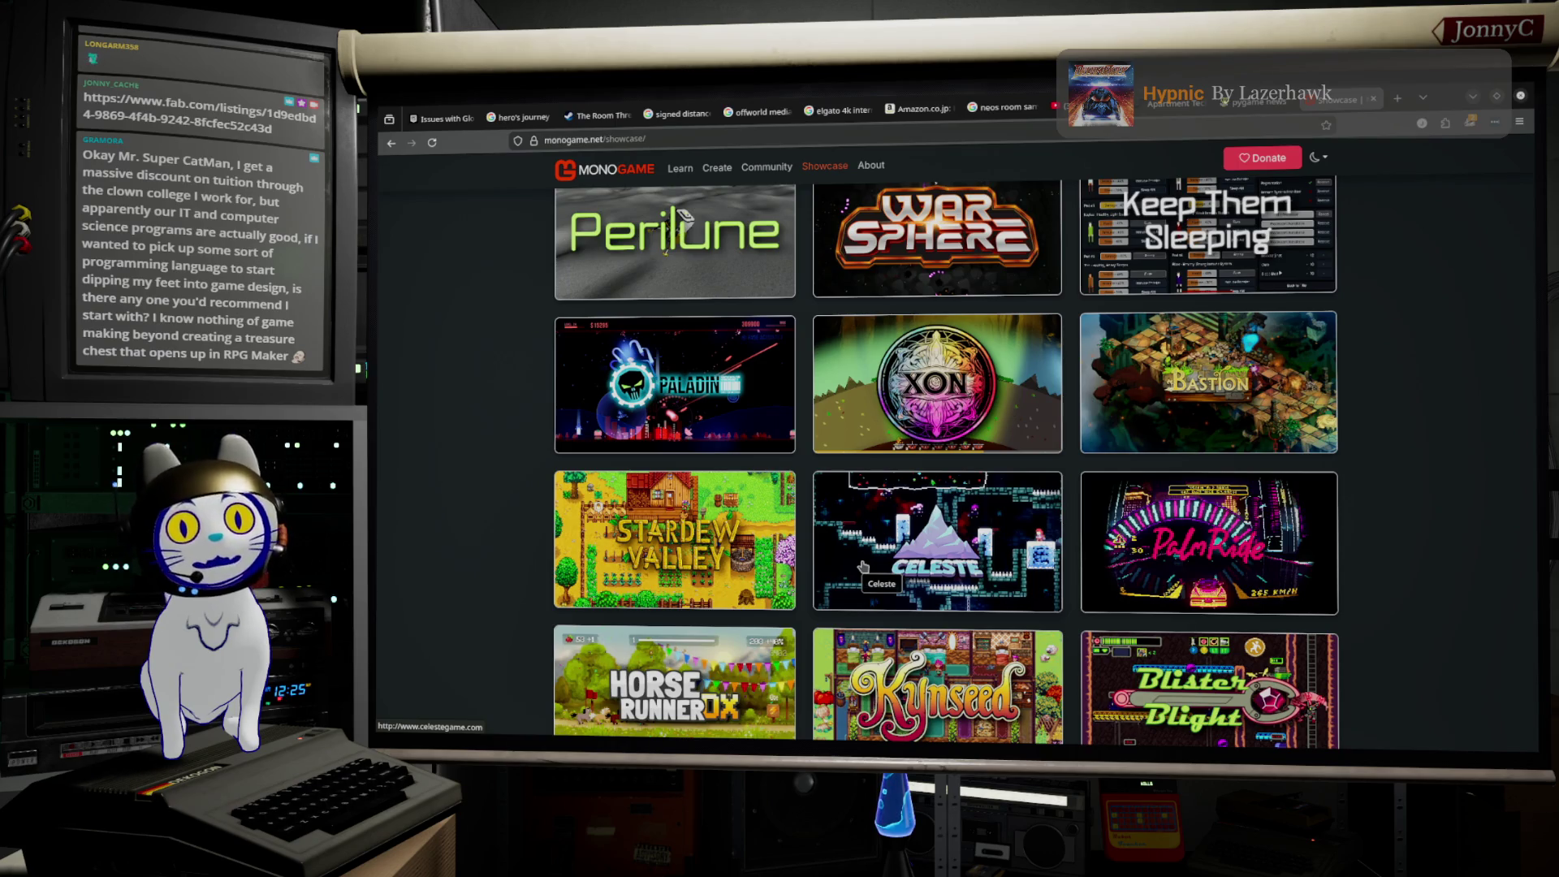
pyautogui.click(1000, 137)
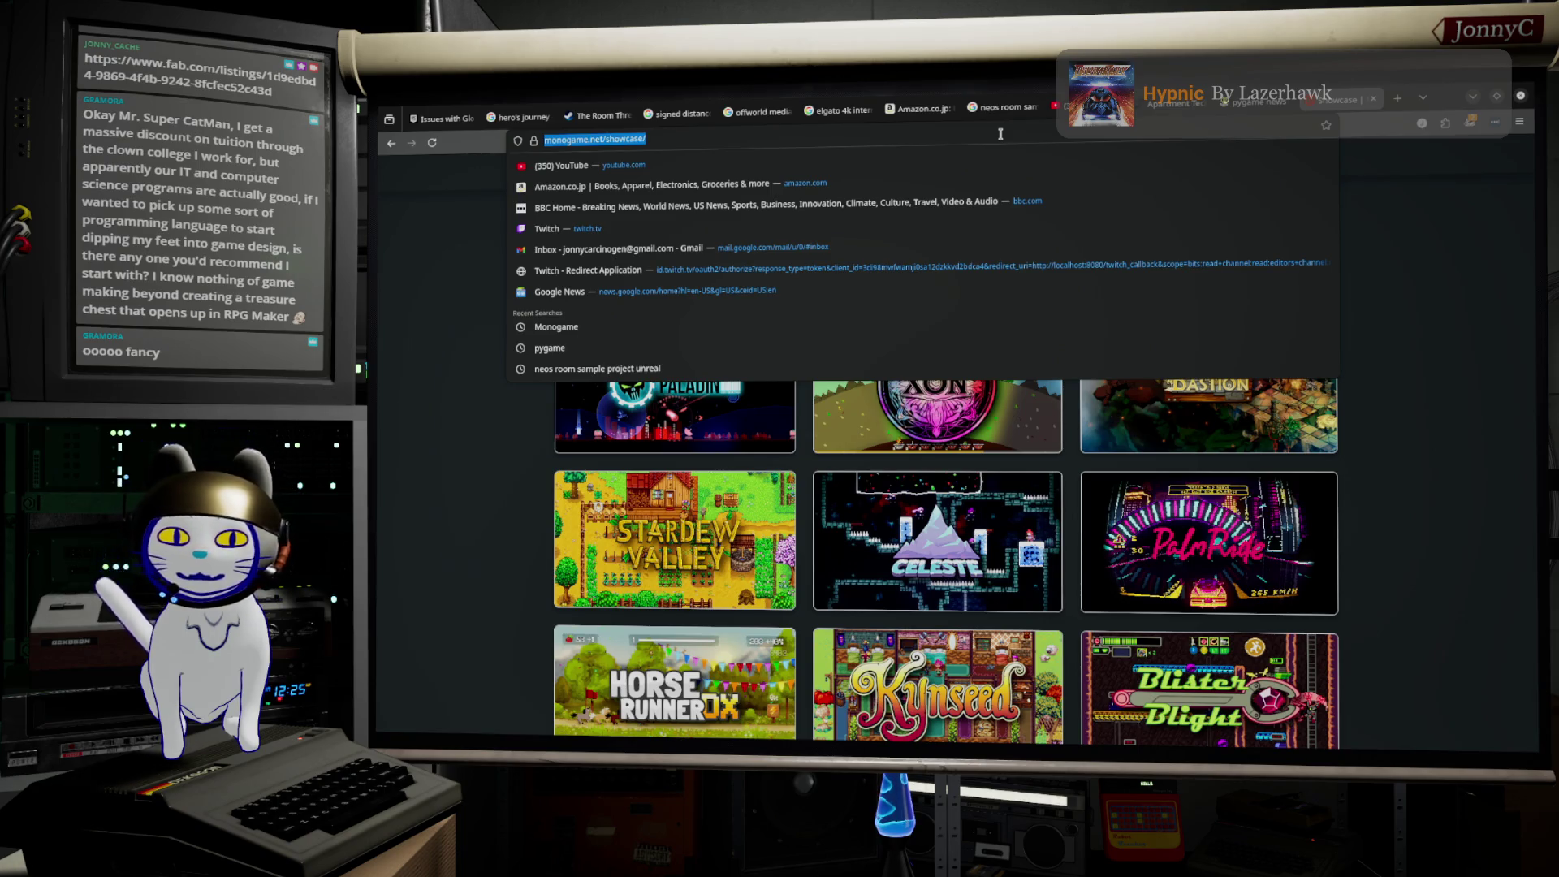
pyautogui.write('godotengine.org/')
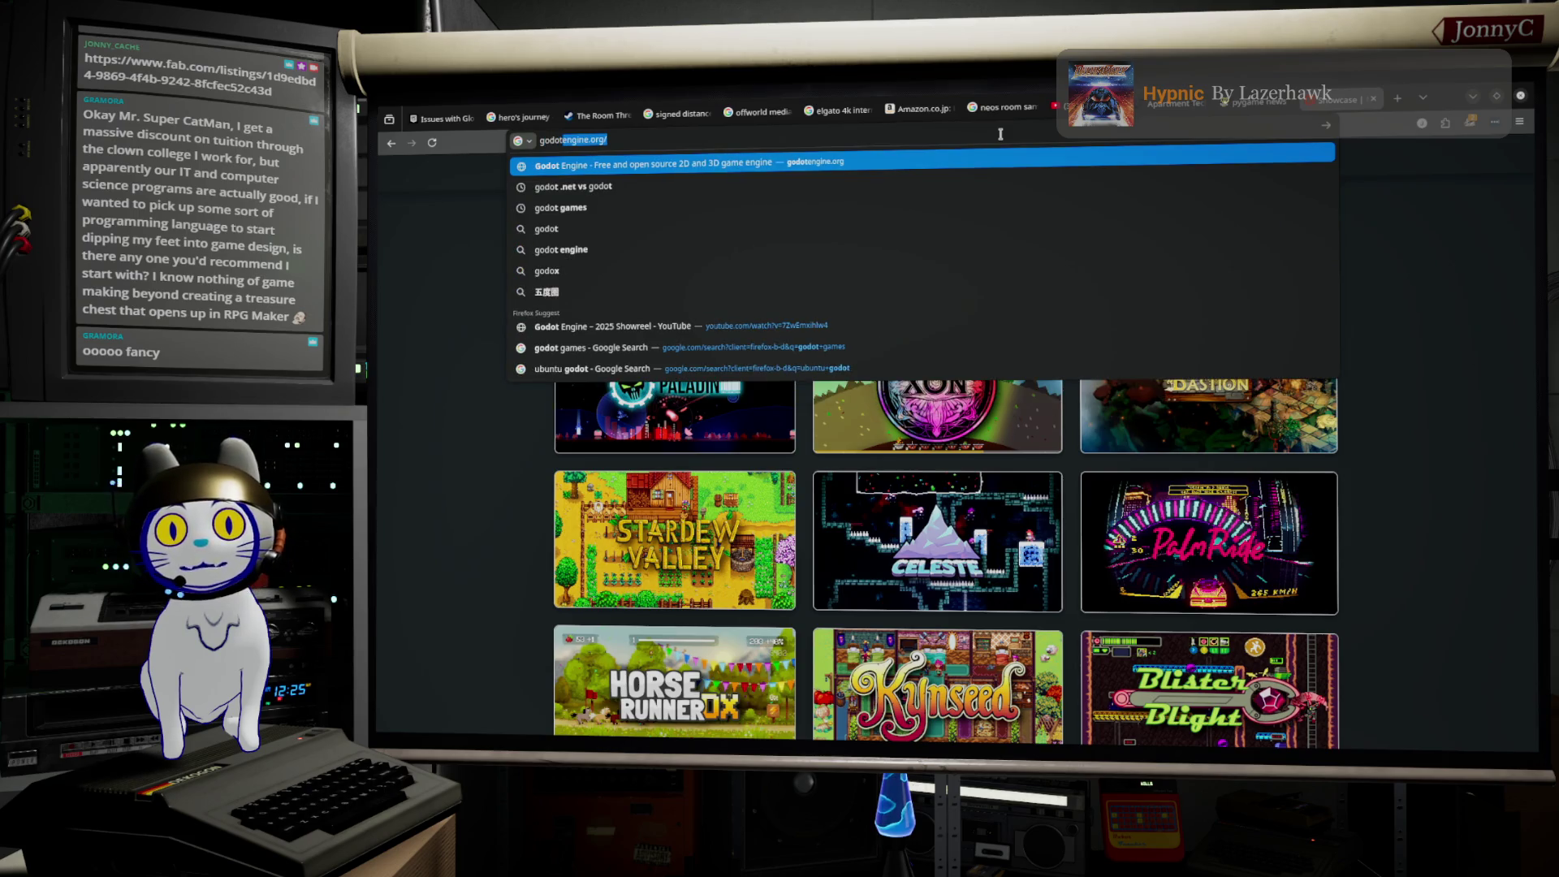
pyautogui.press('Return')
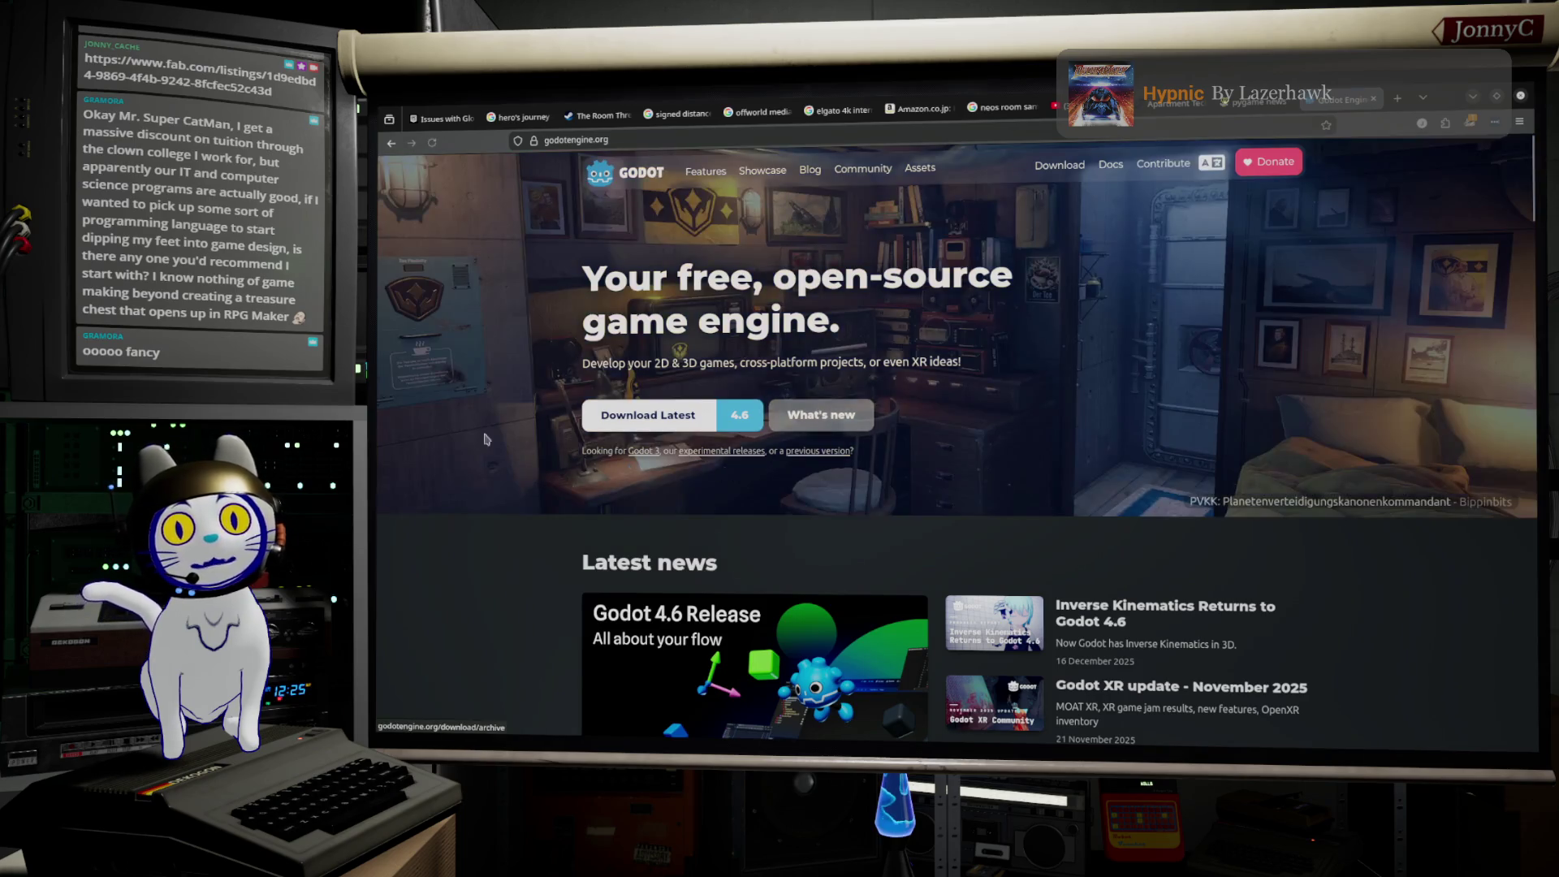
pyautogui.scroll(-5, 451, 430)
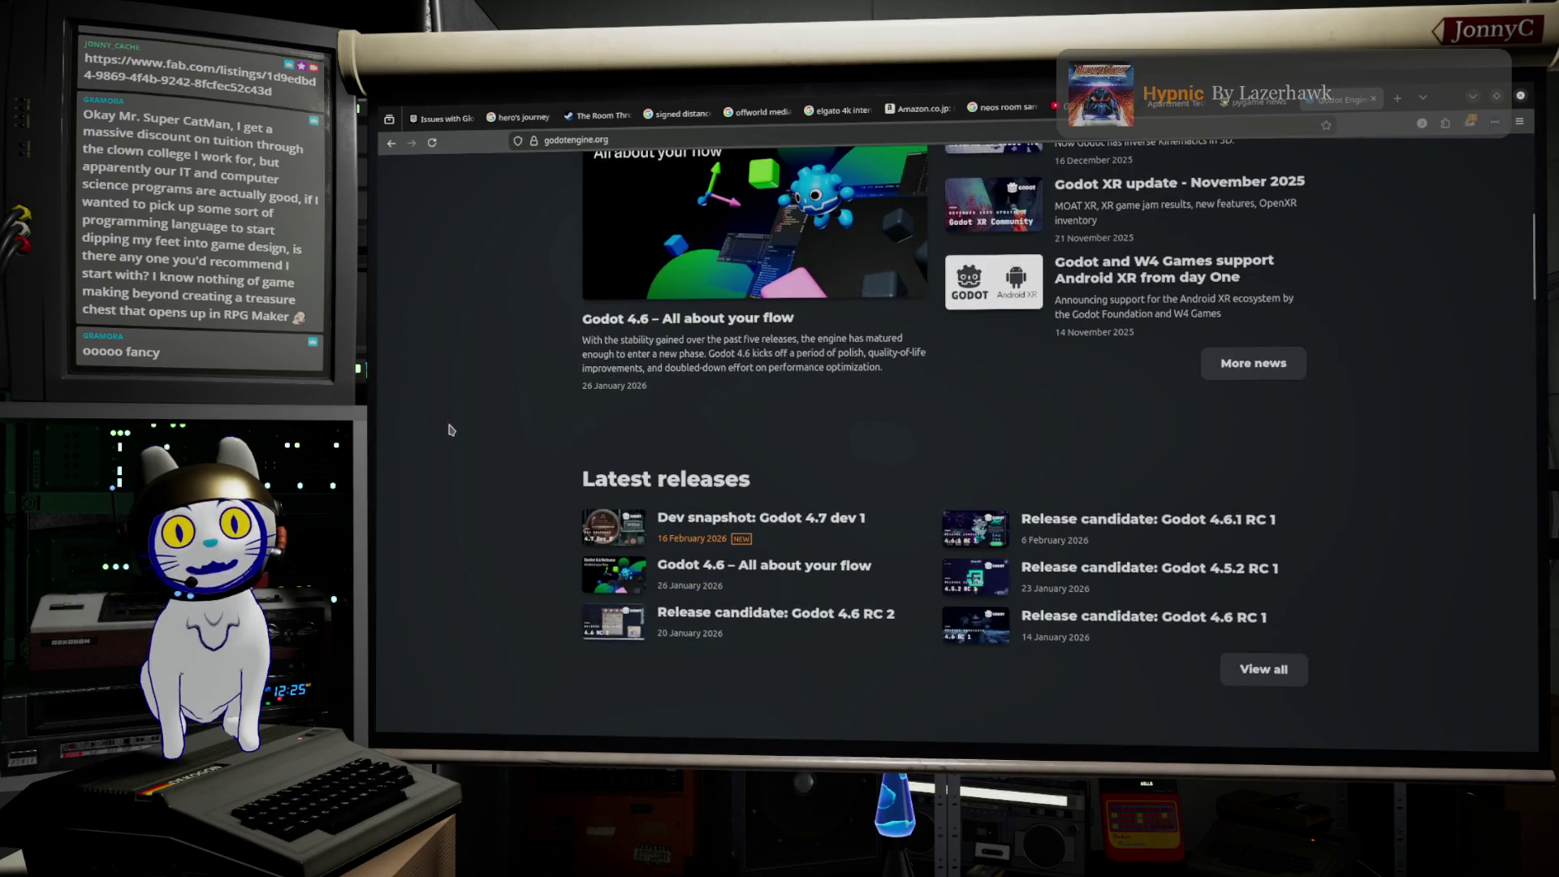
pyautogui.scroll(-6, 451, 430)
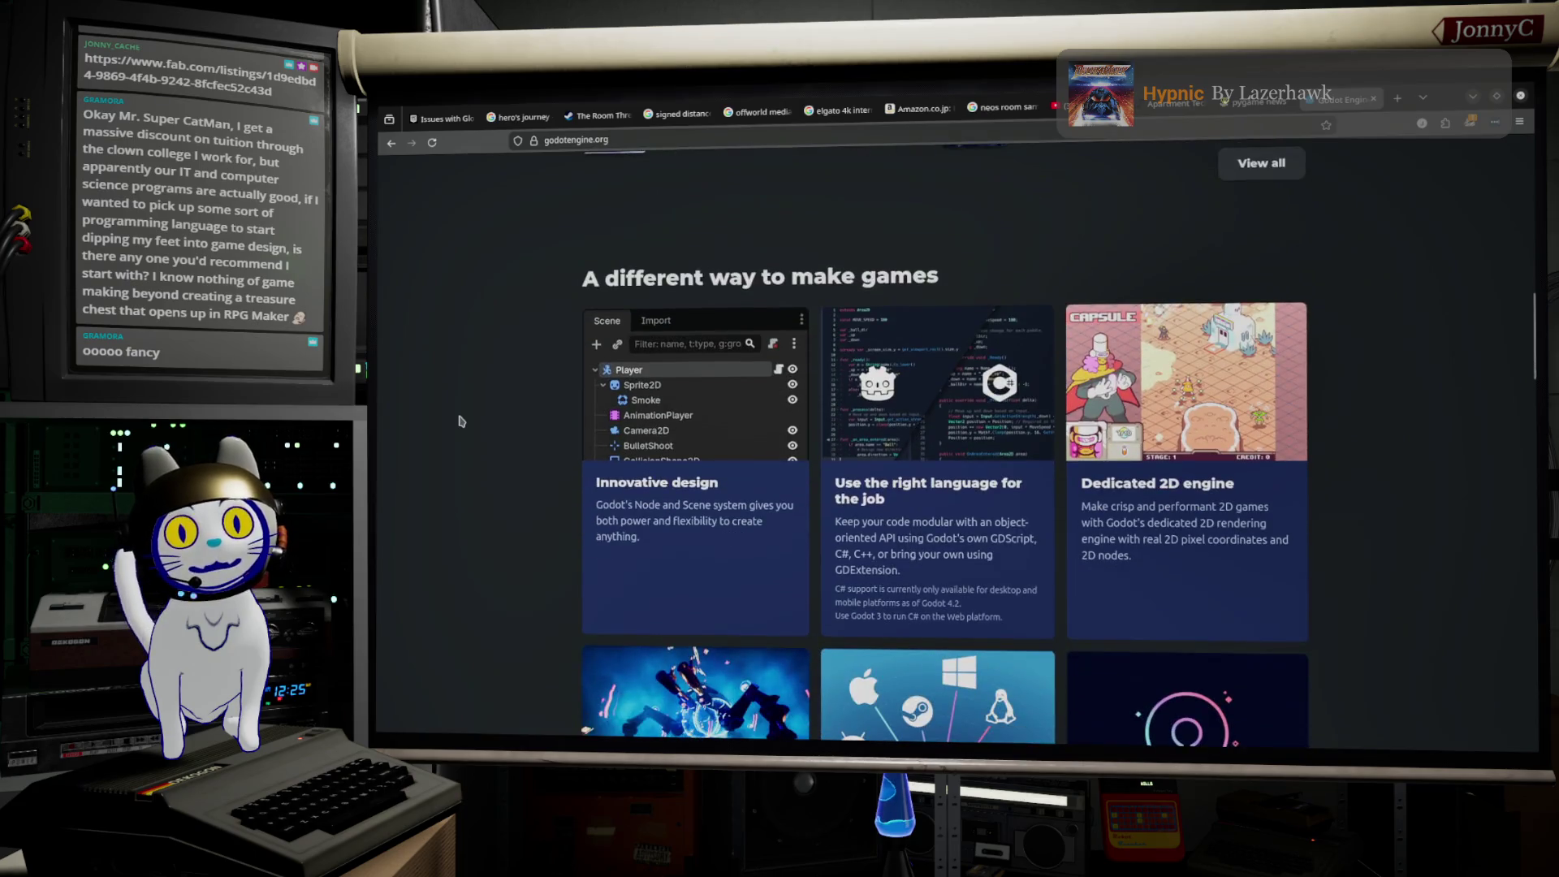
pyautogui.scroll(-1, 460, 421)
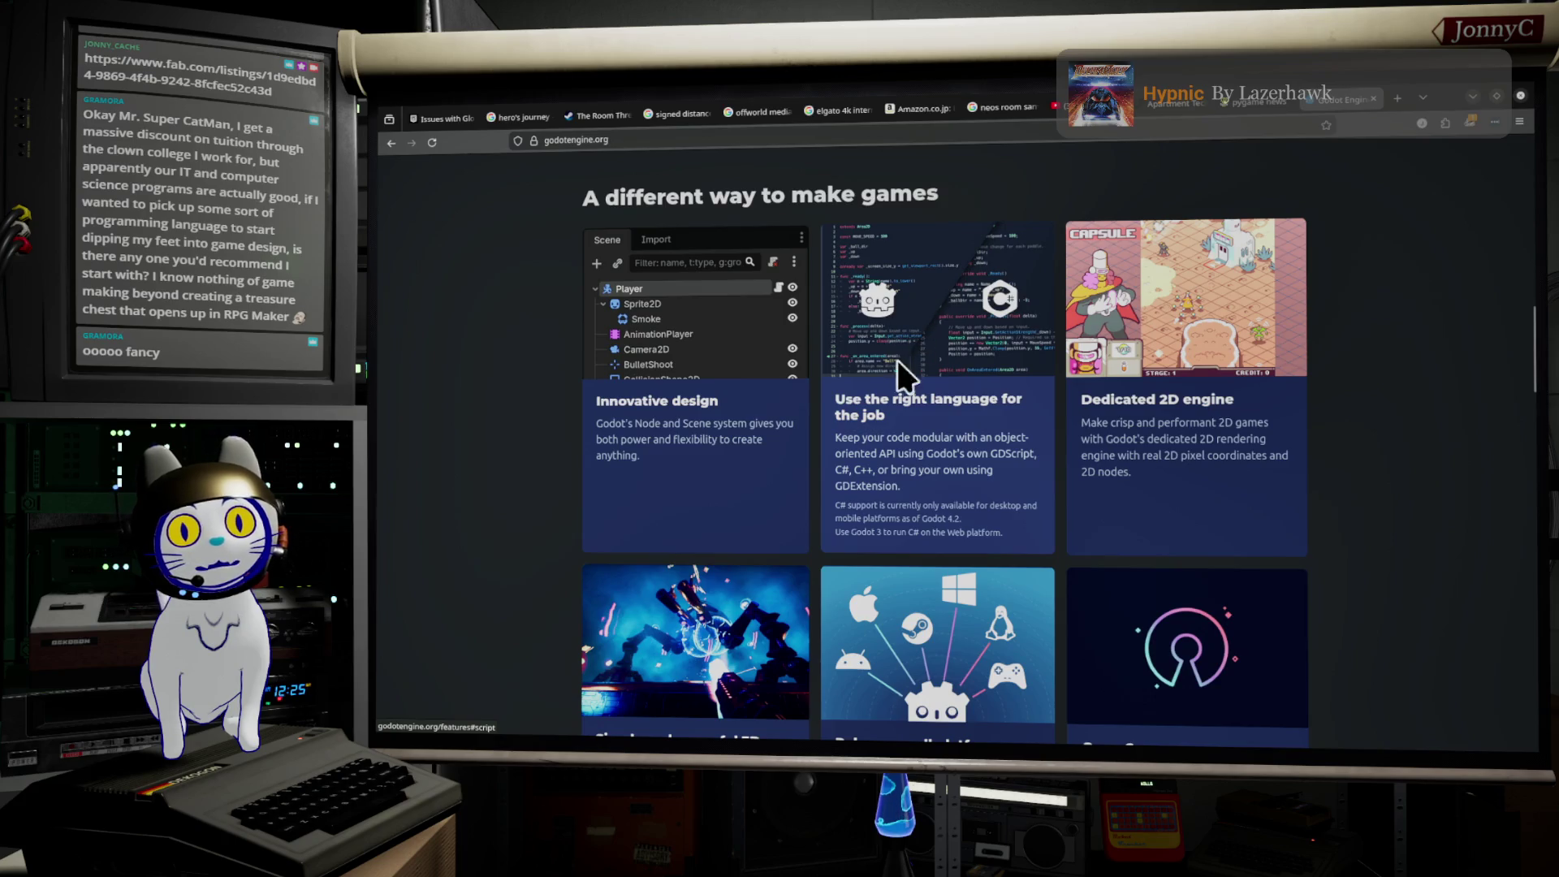
pyautogui.scroll(-5, 1367, 309)
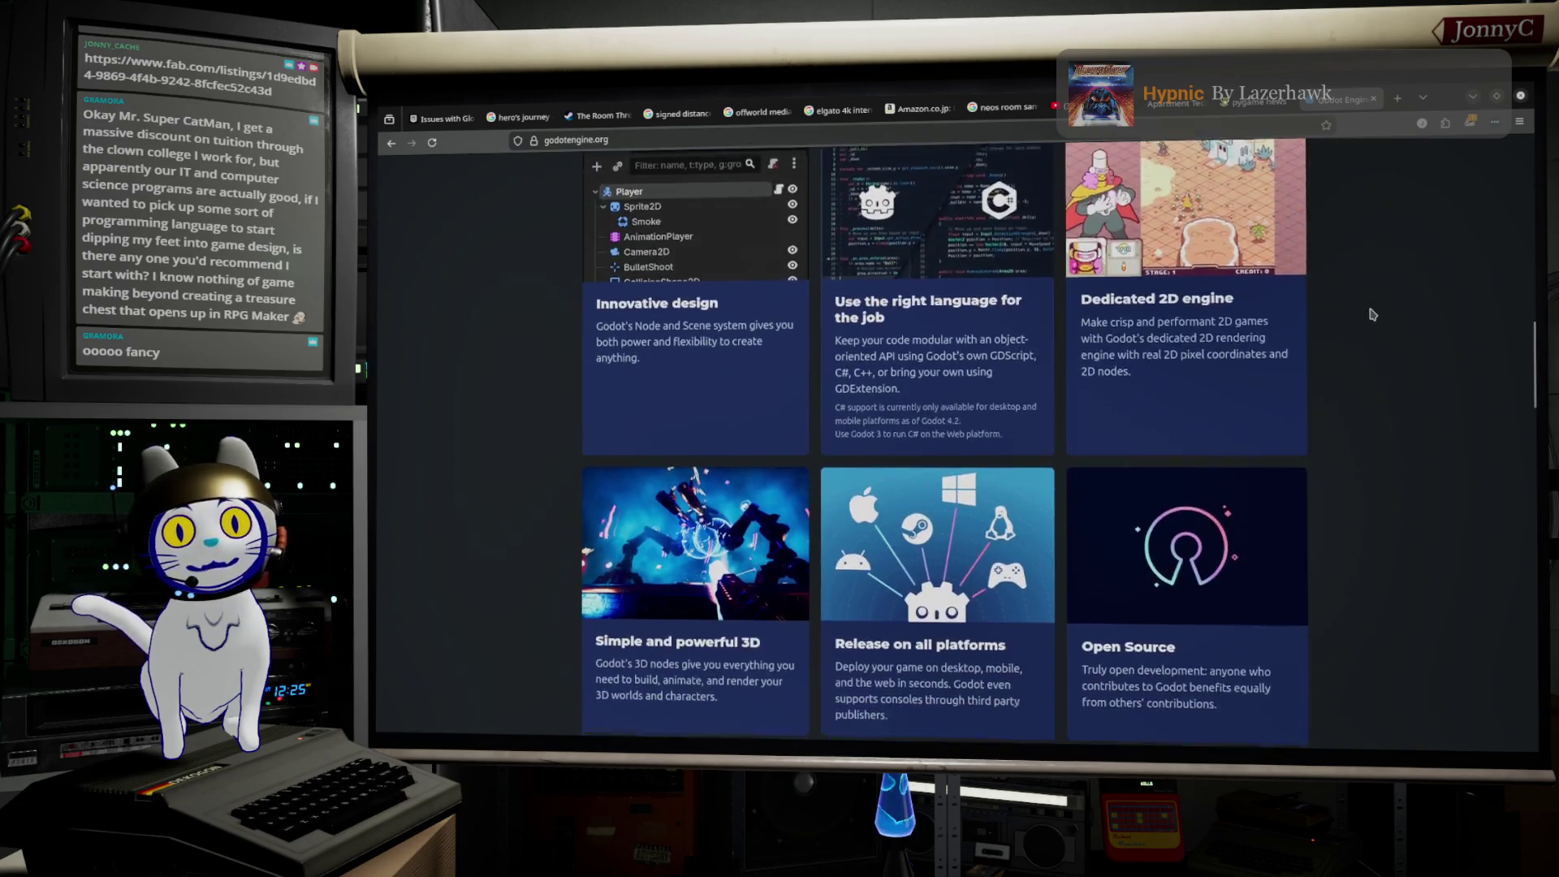
pyautogui.scroll(-5, 1372, 314)
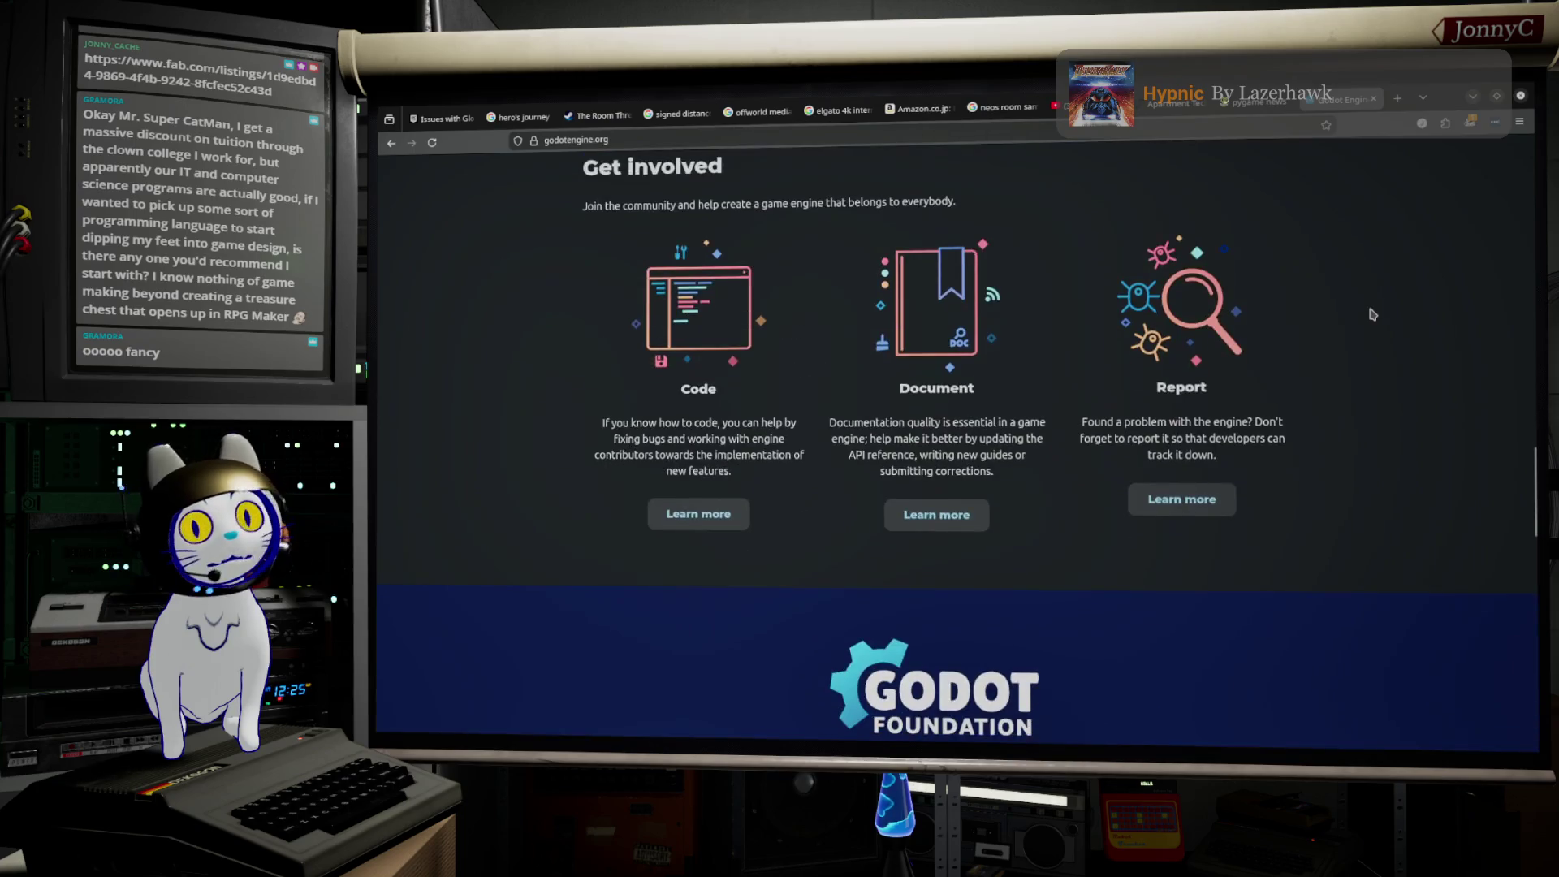
pyautogui.scroll(-1, 1368, 284)
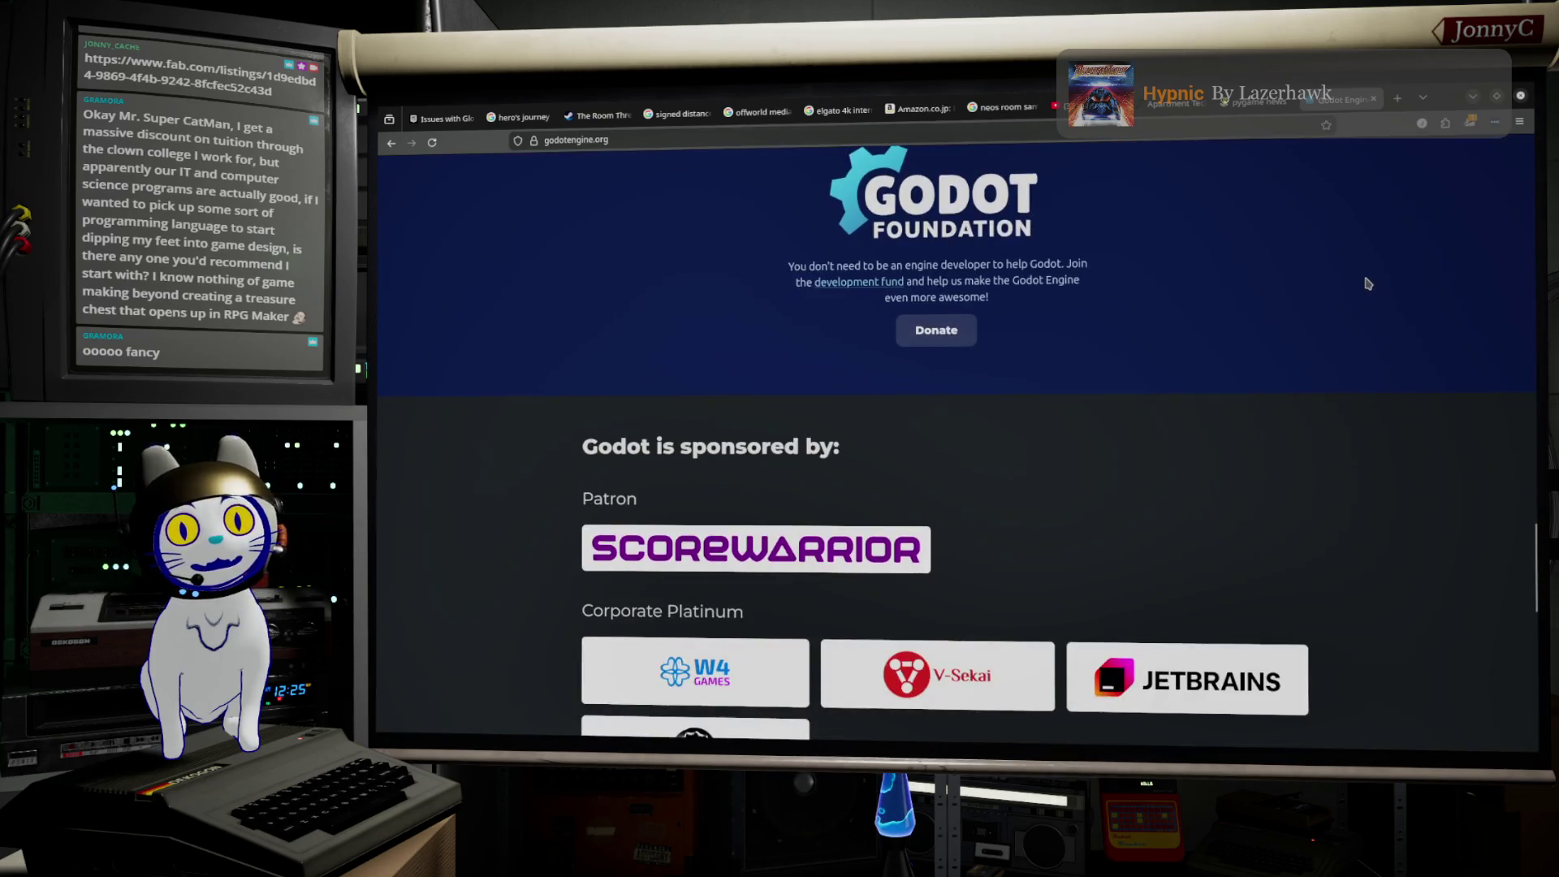
pyautogui.scroll(2, 1362, 300)
pyautogui.scroll(-1, 1362, 302)
pyautogui.scroll(-1, 1362, 302)
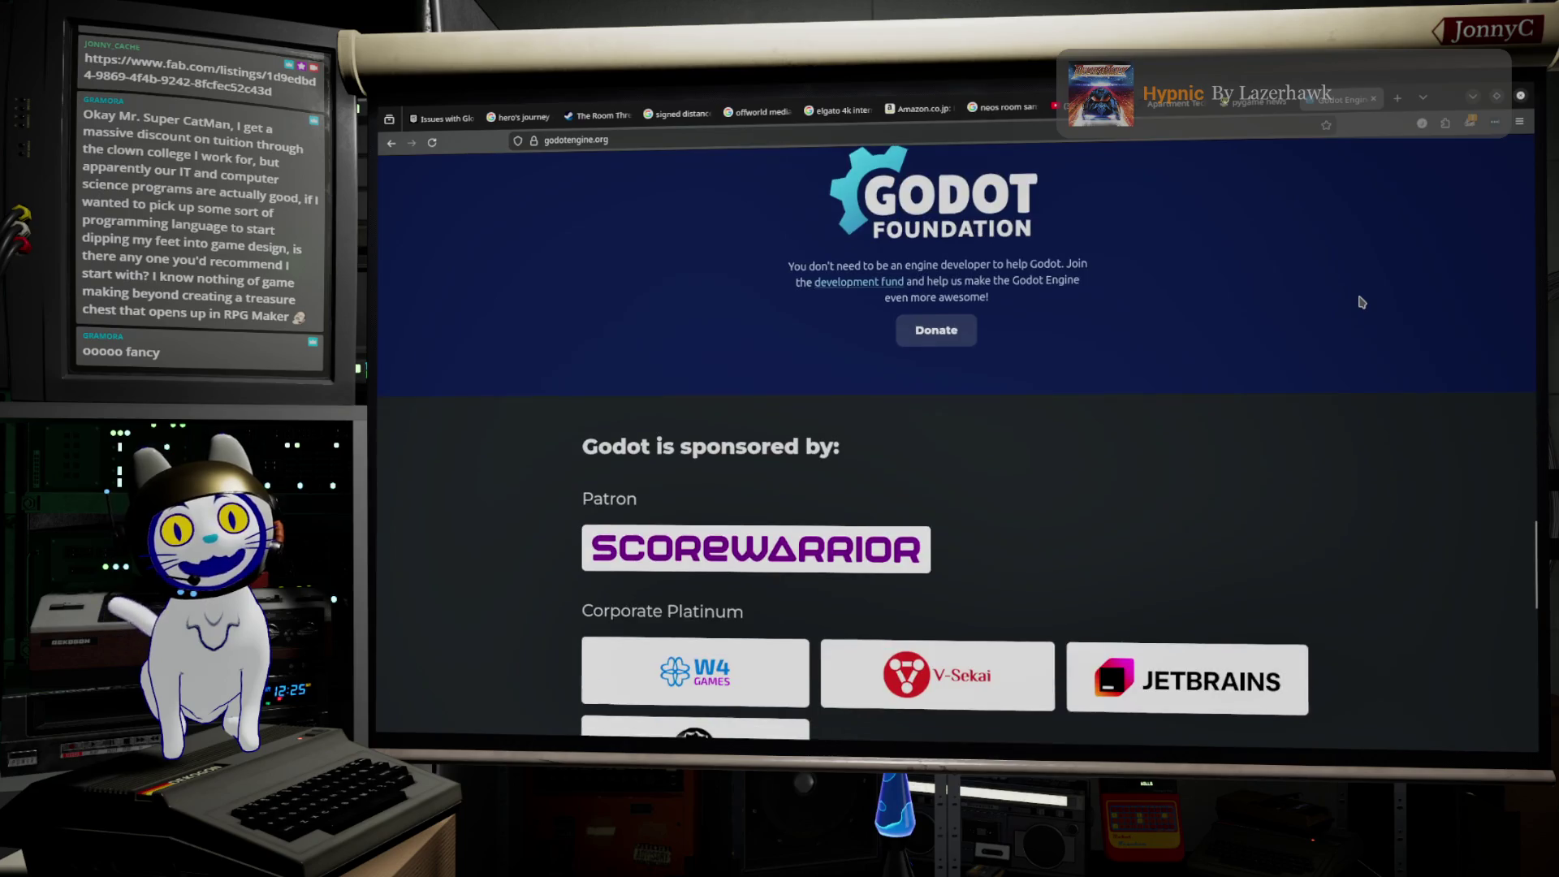
pyautogui.scroll(-4, 1362, 302)
pyautogui.scroll(-2, 1362, 302)
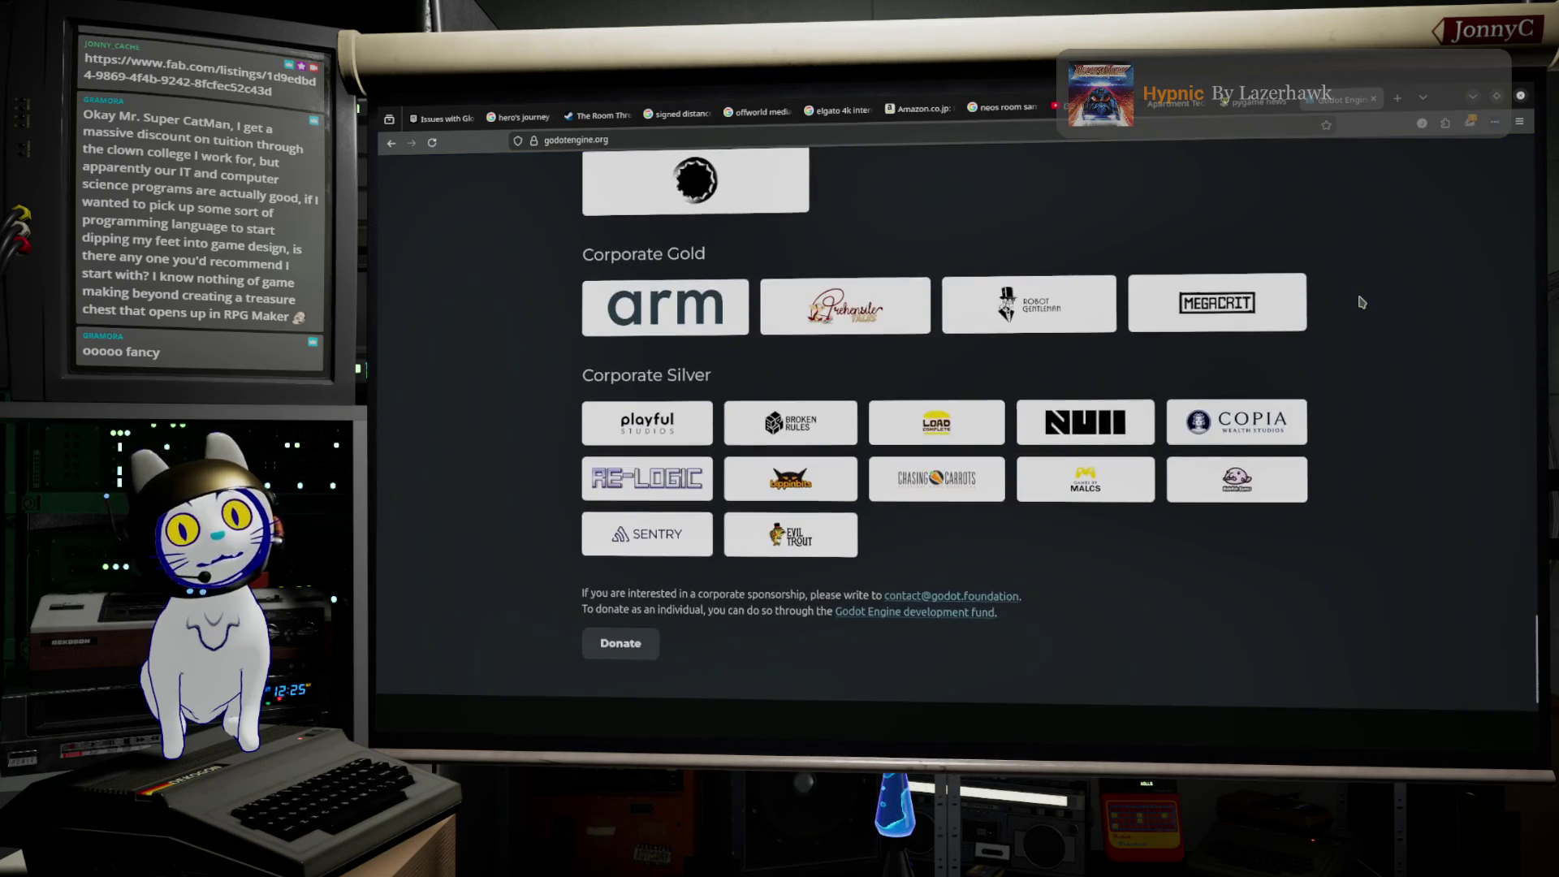
pyautogui.scroll(10, 1362, 302)
pyautogui.scroll(15, 1362, 302)
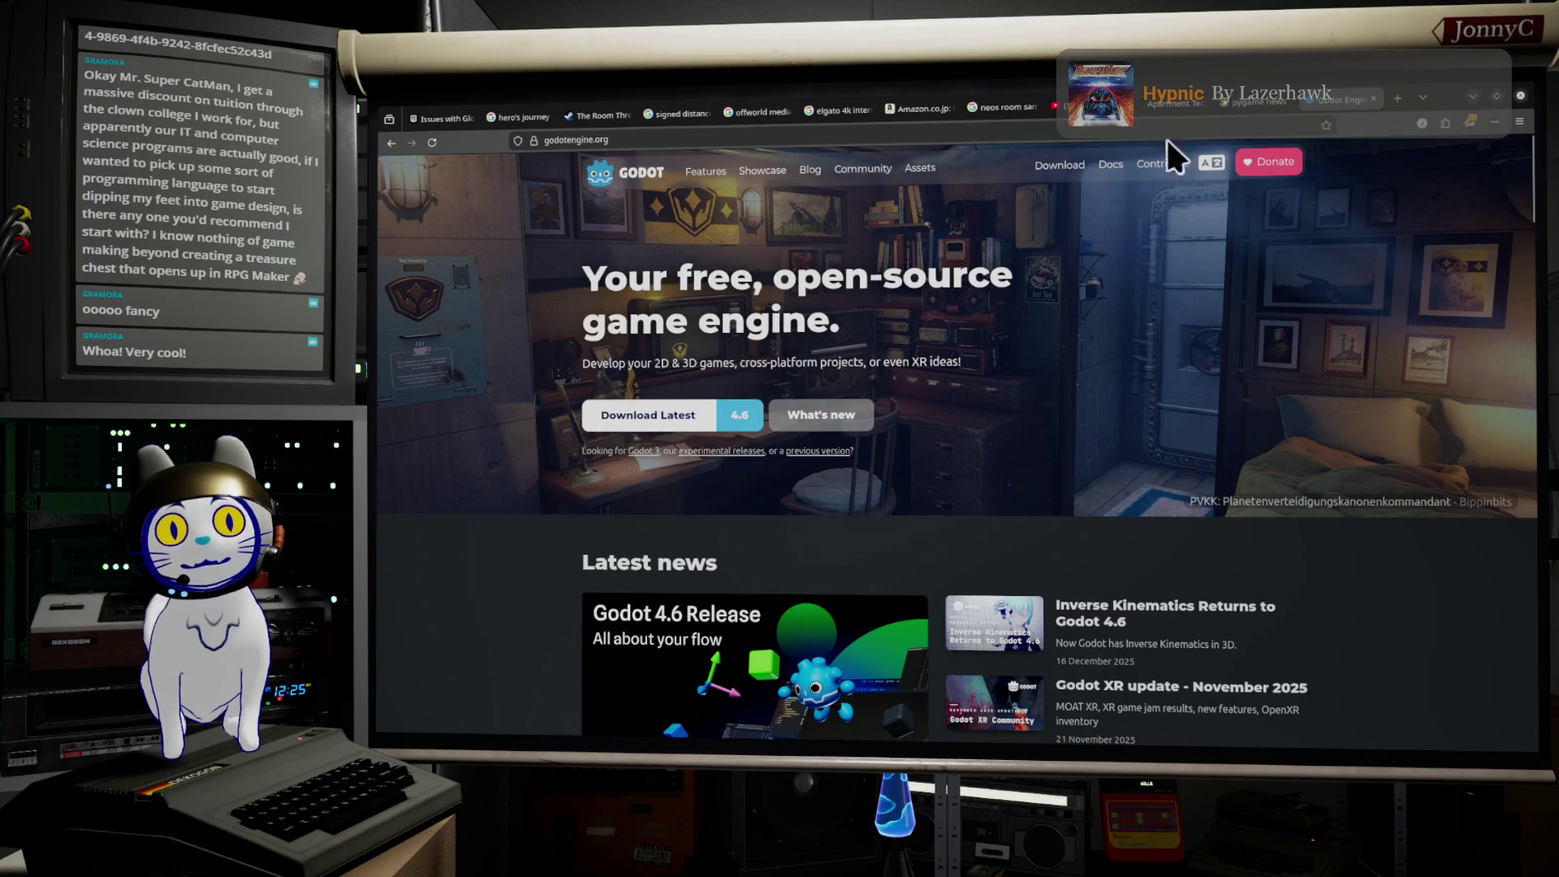
# Step: Select the godotengine.org address in Firefox's address bar, then deselect it
pyautogui.click(948, 134)
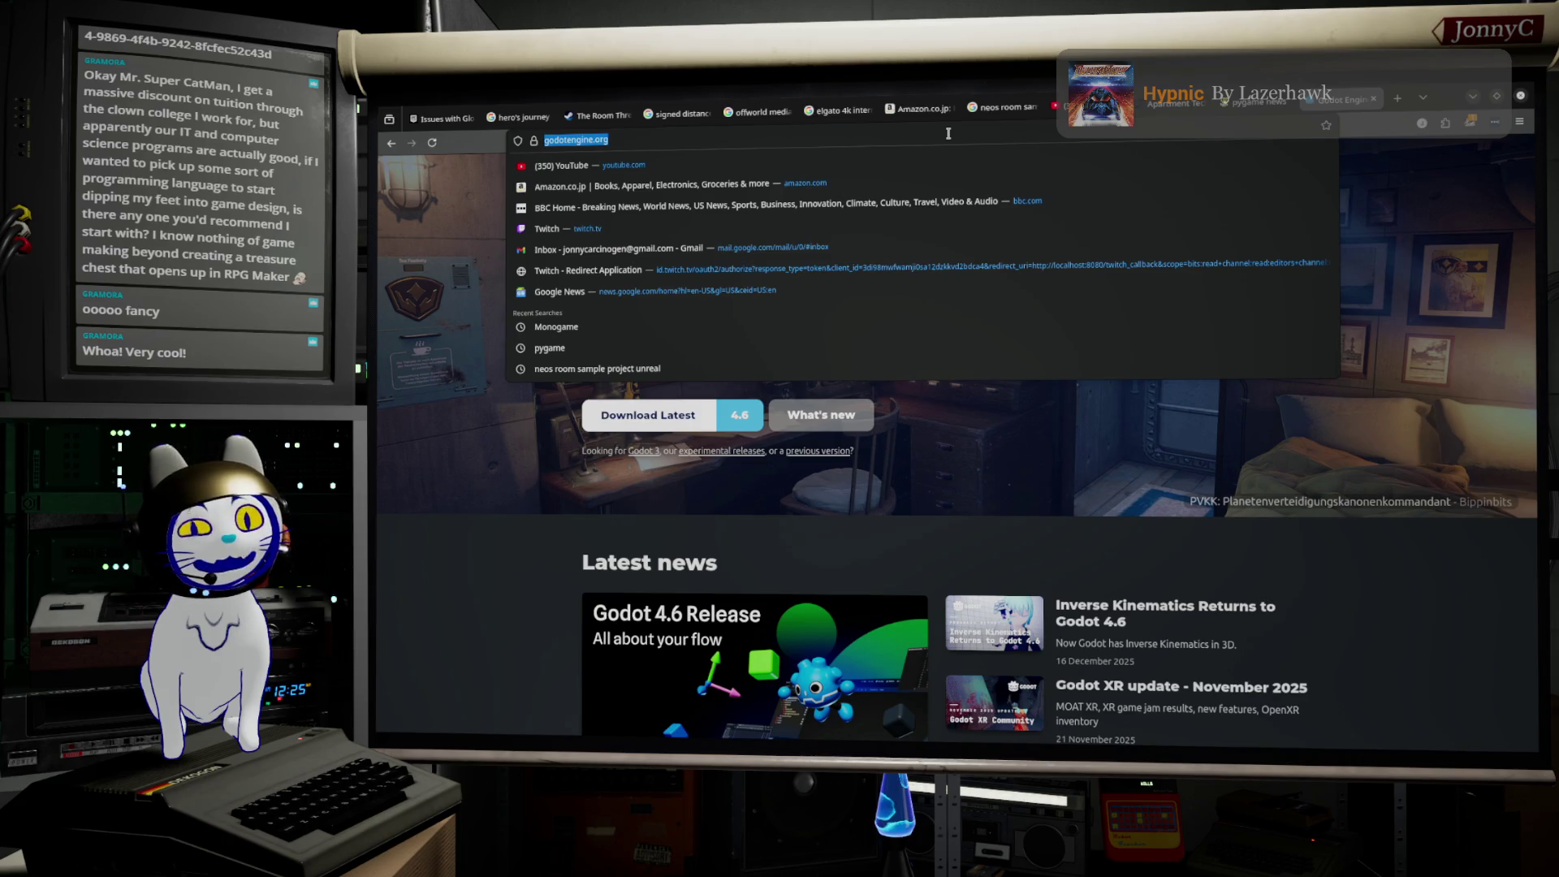
pyautogui.click(947, 134)
pyautogui.hotkey('ctrl', 'a')
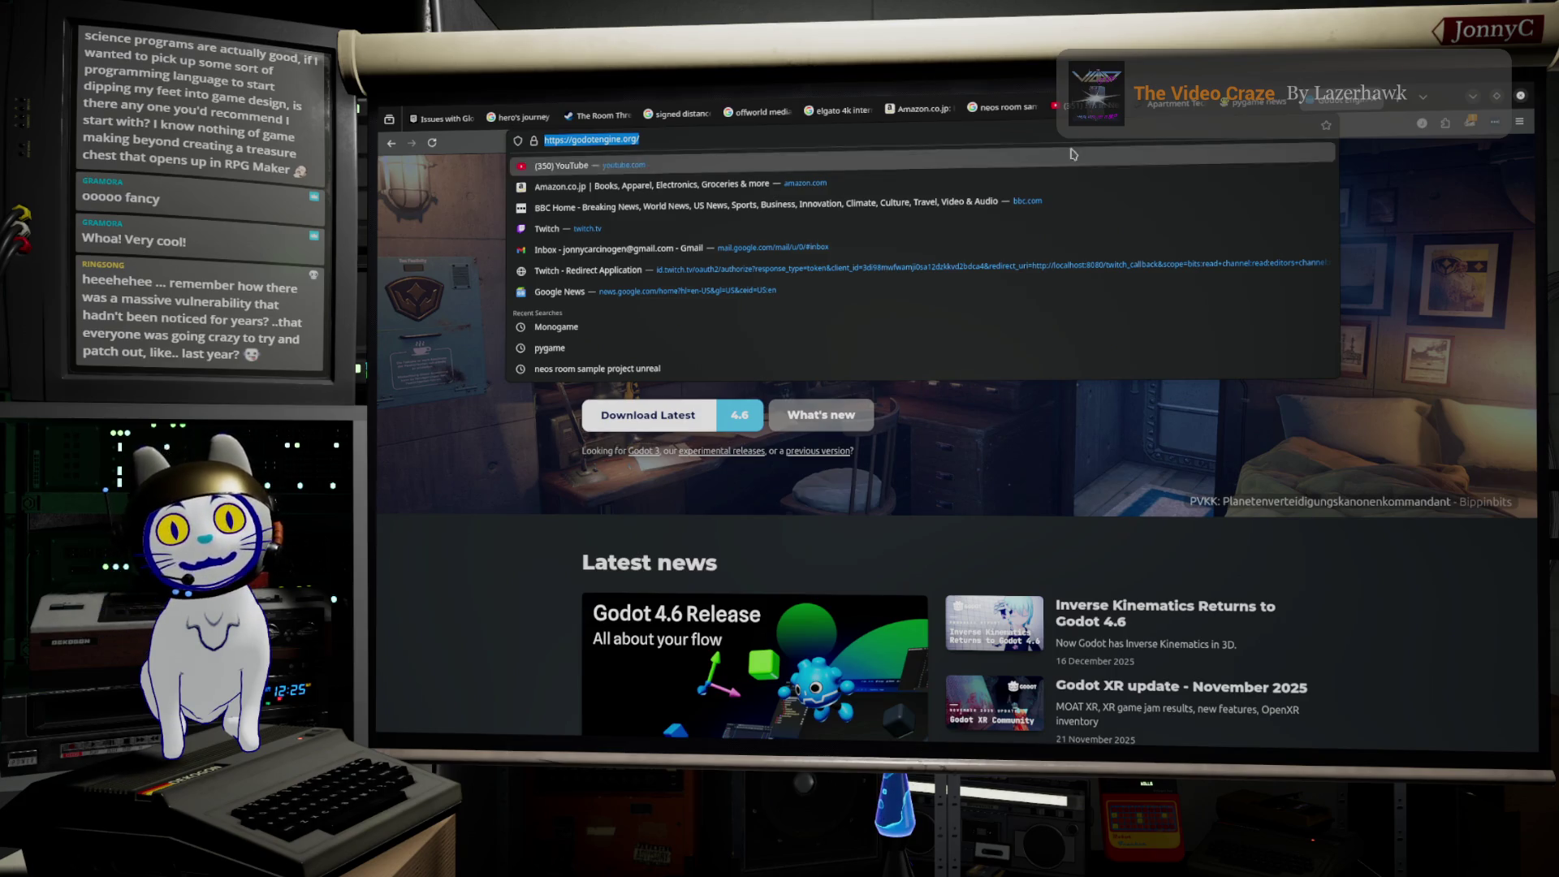
# Step: Glance at the pygame news tab, return to the Godot Engine tab, and open a blank tab
pyautogui.click(1255, 102)
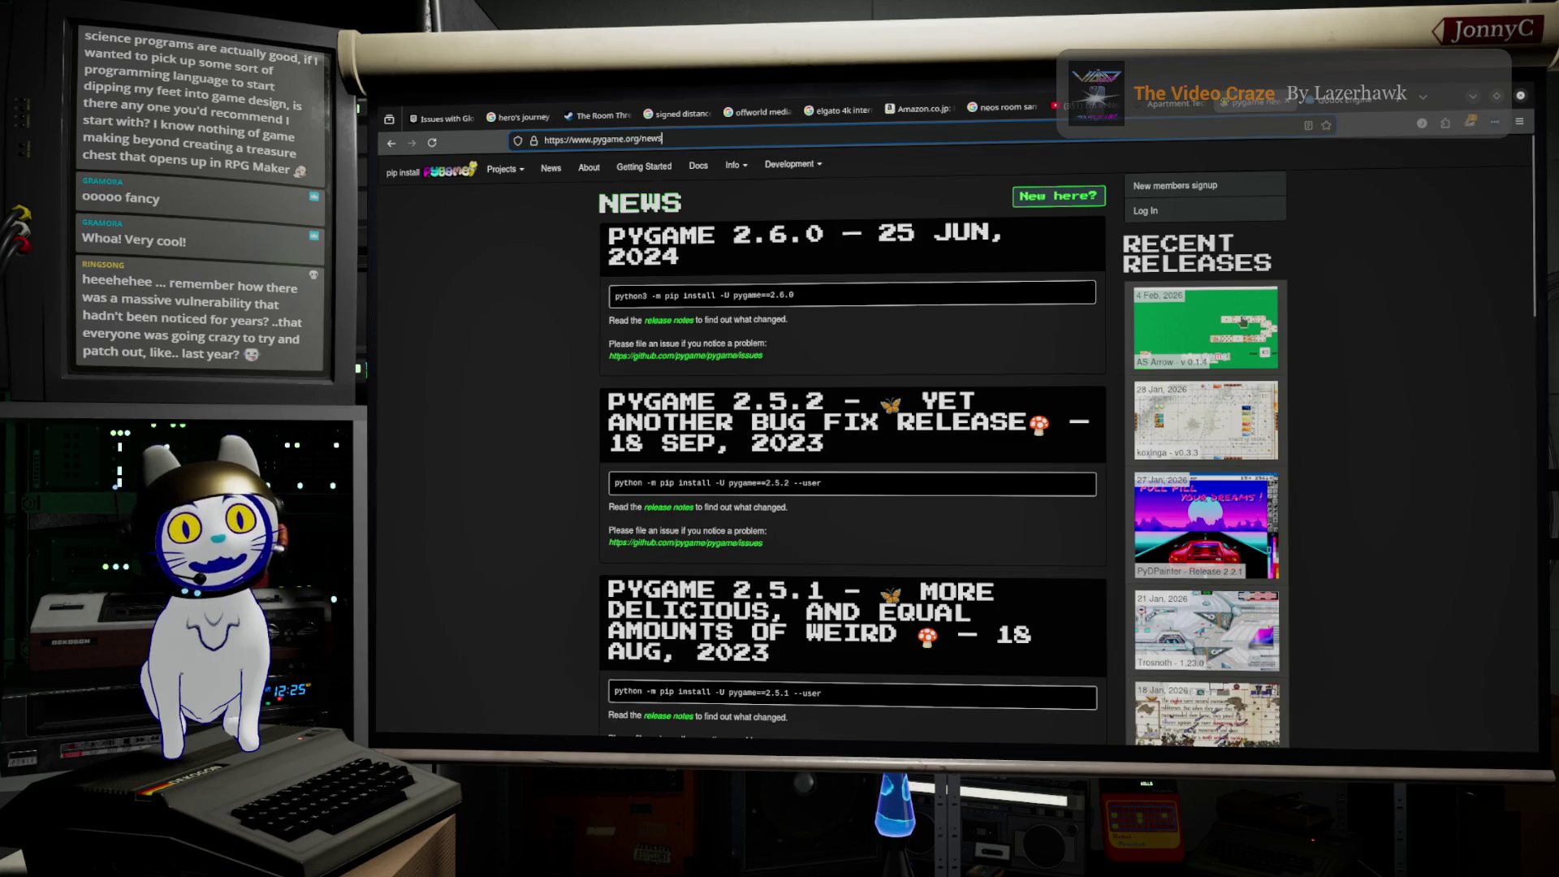
pyautogui.click(1340, 102)
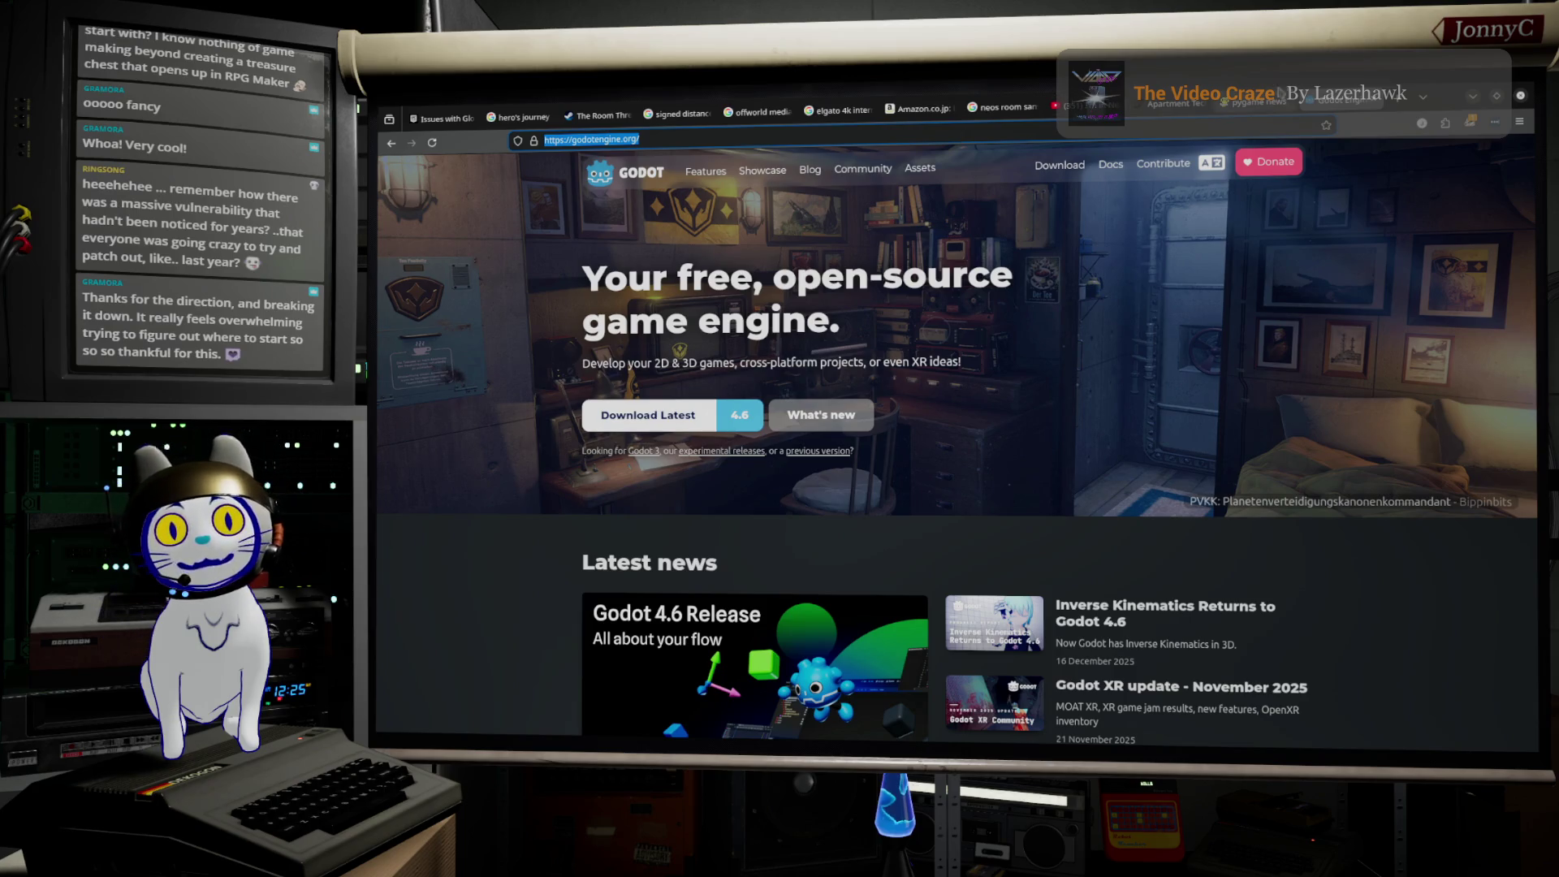
pyautogui.hotkey('ctrl', 't')
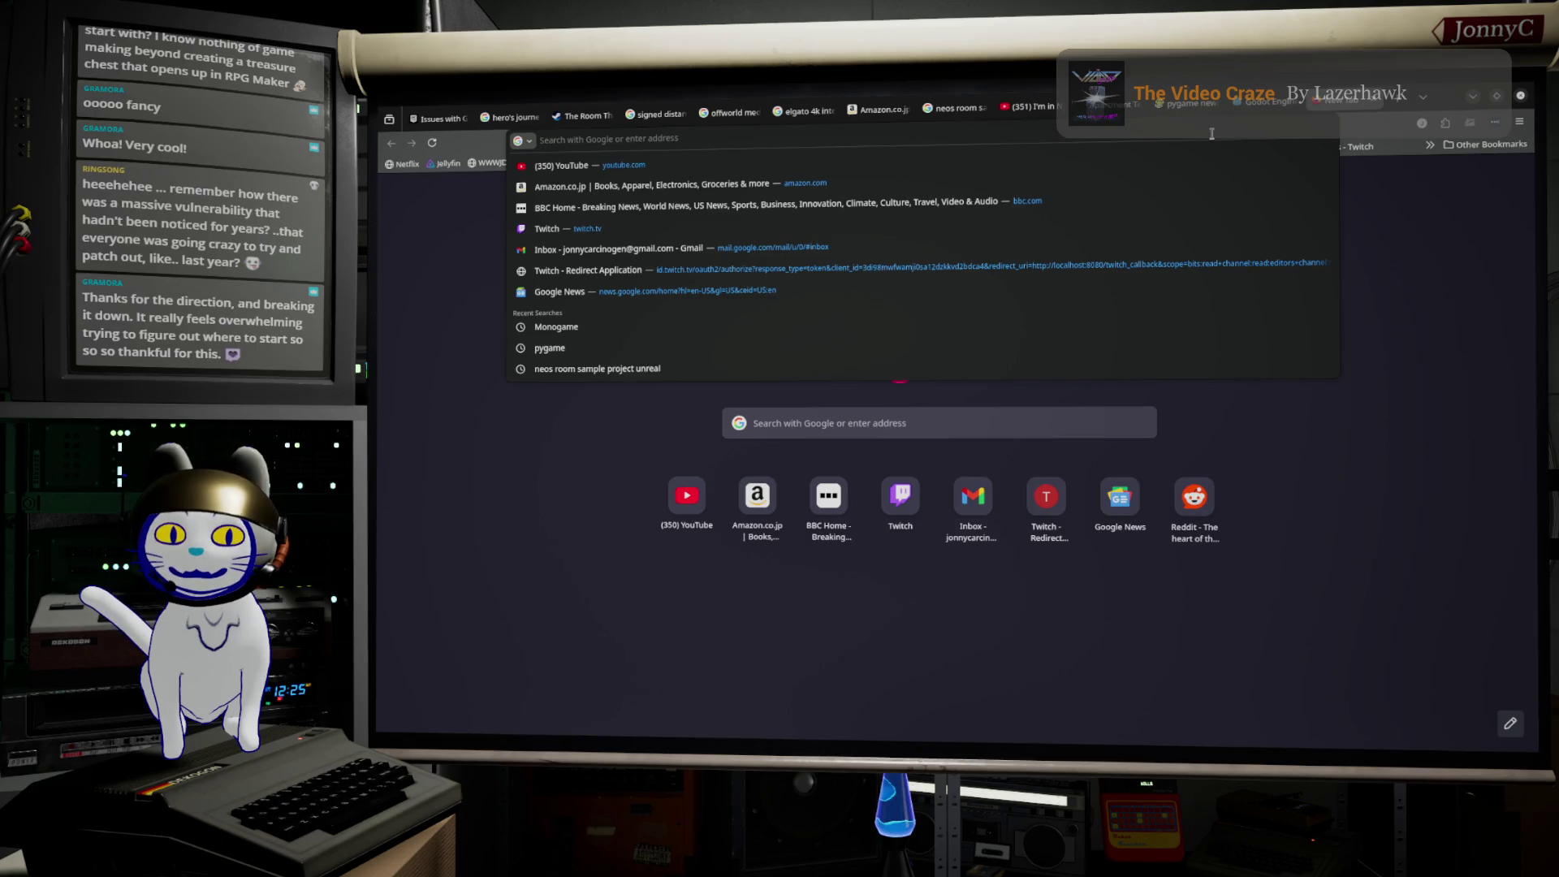
# Step: Search the web for 'toyota game engine' from the new tab
pyautogui.write('toyota')
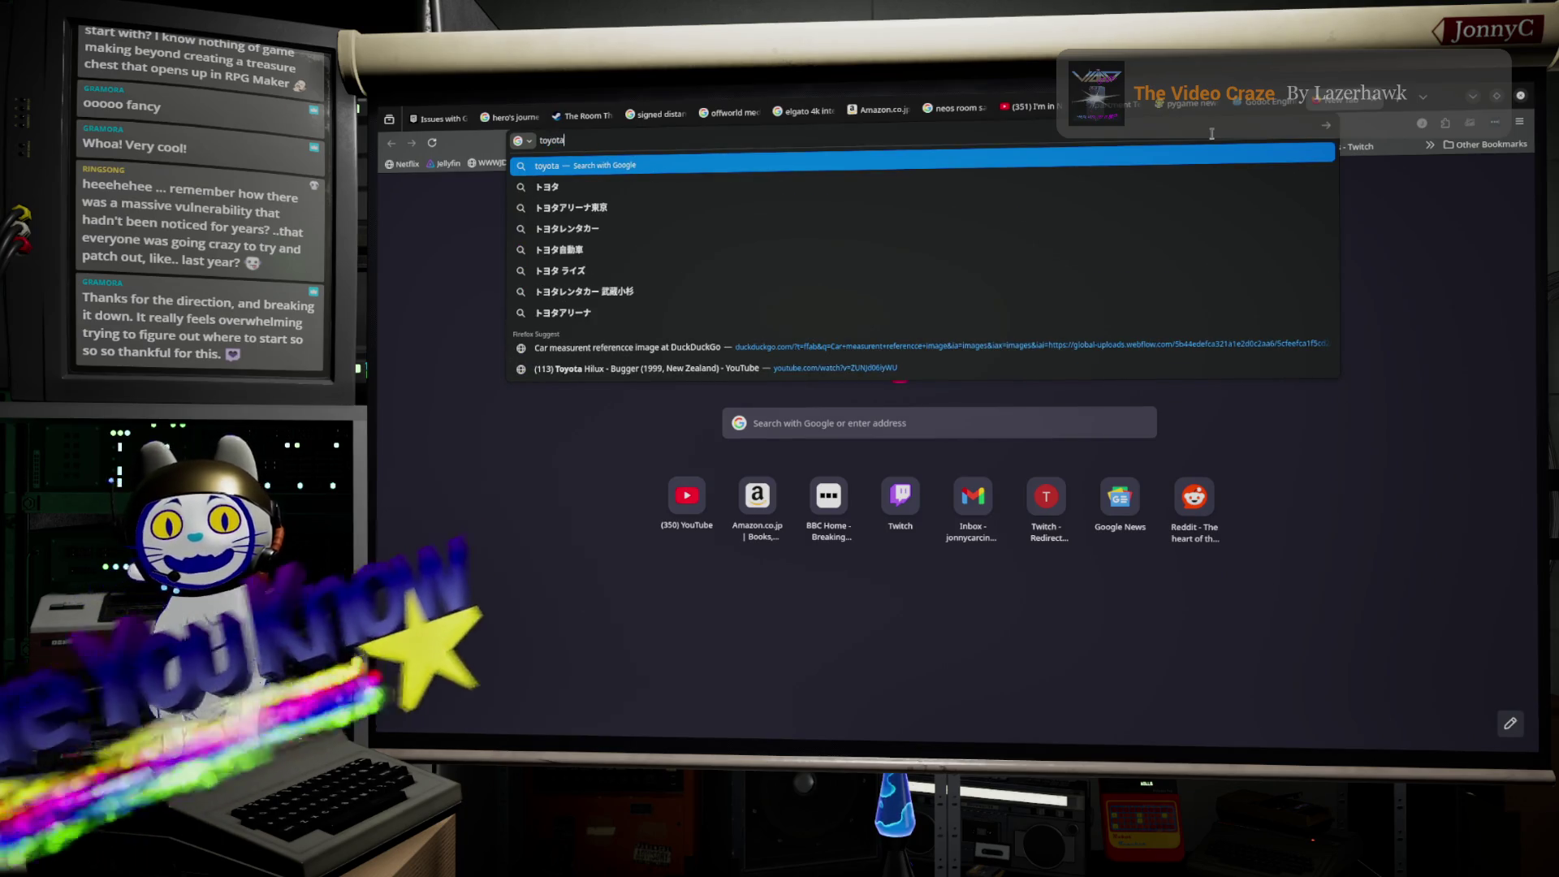
pyautogui.write(' game engine')
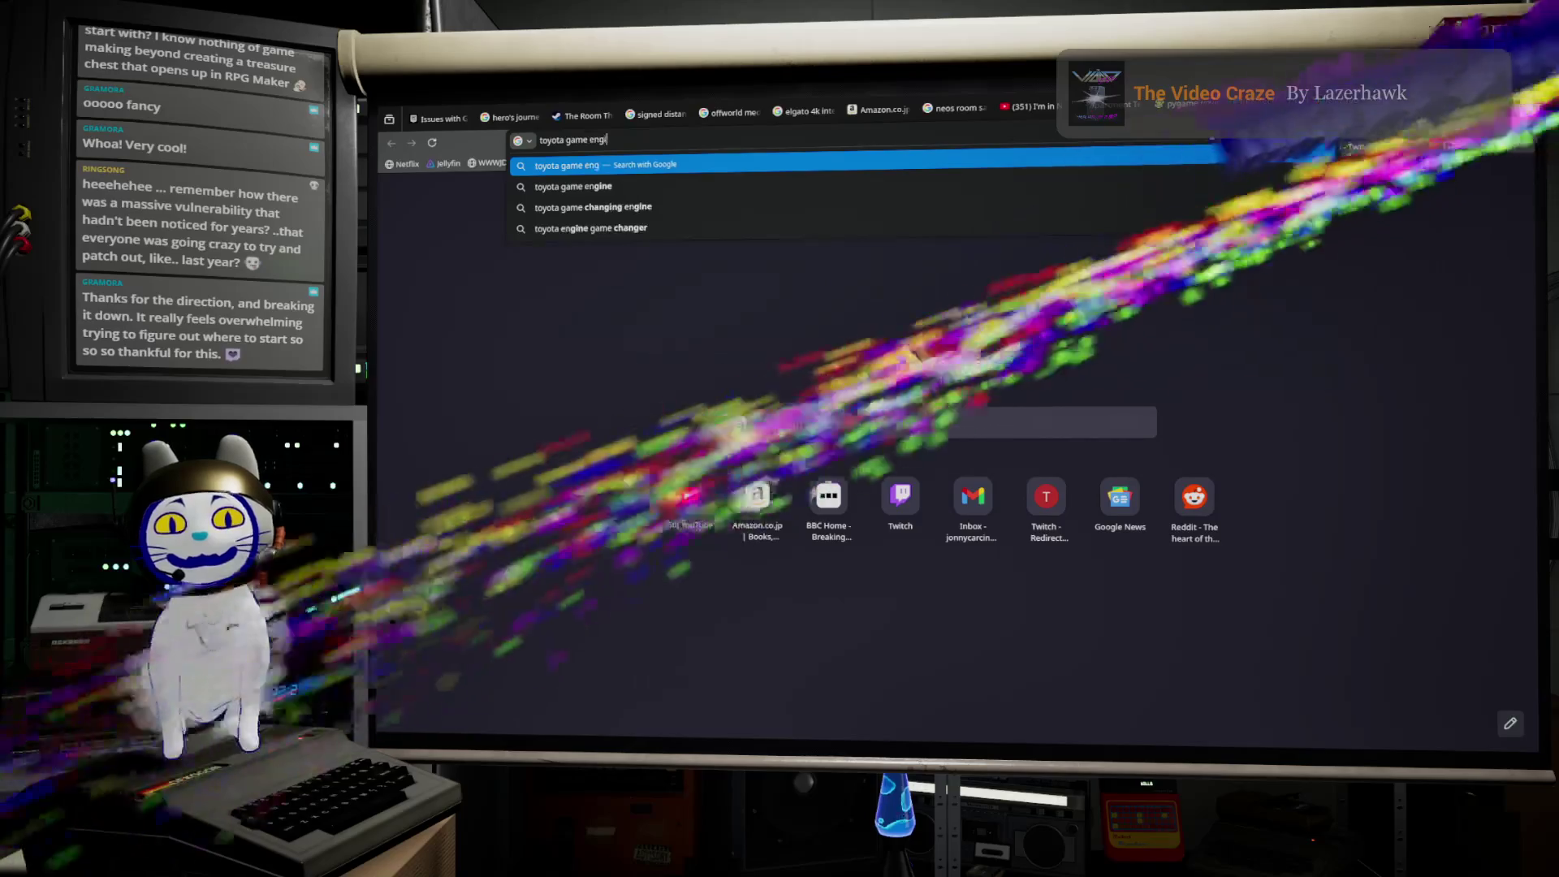
pyautogui.press('Return')
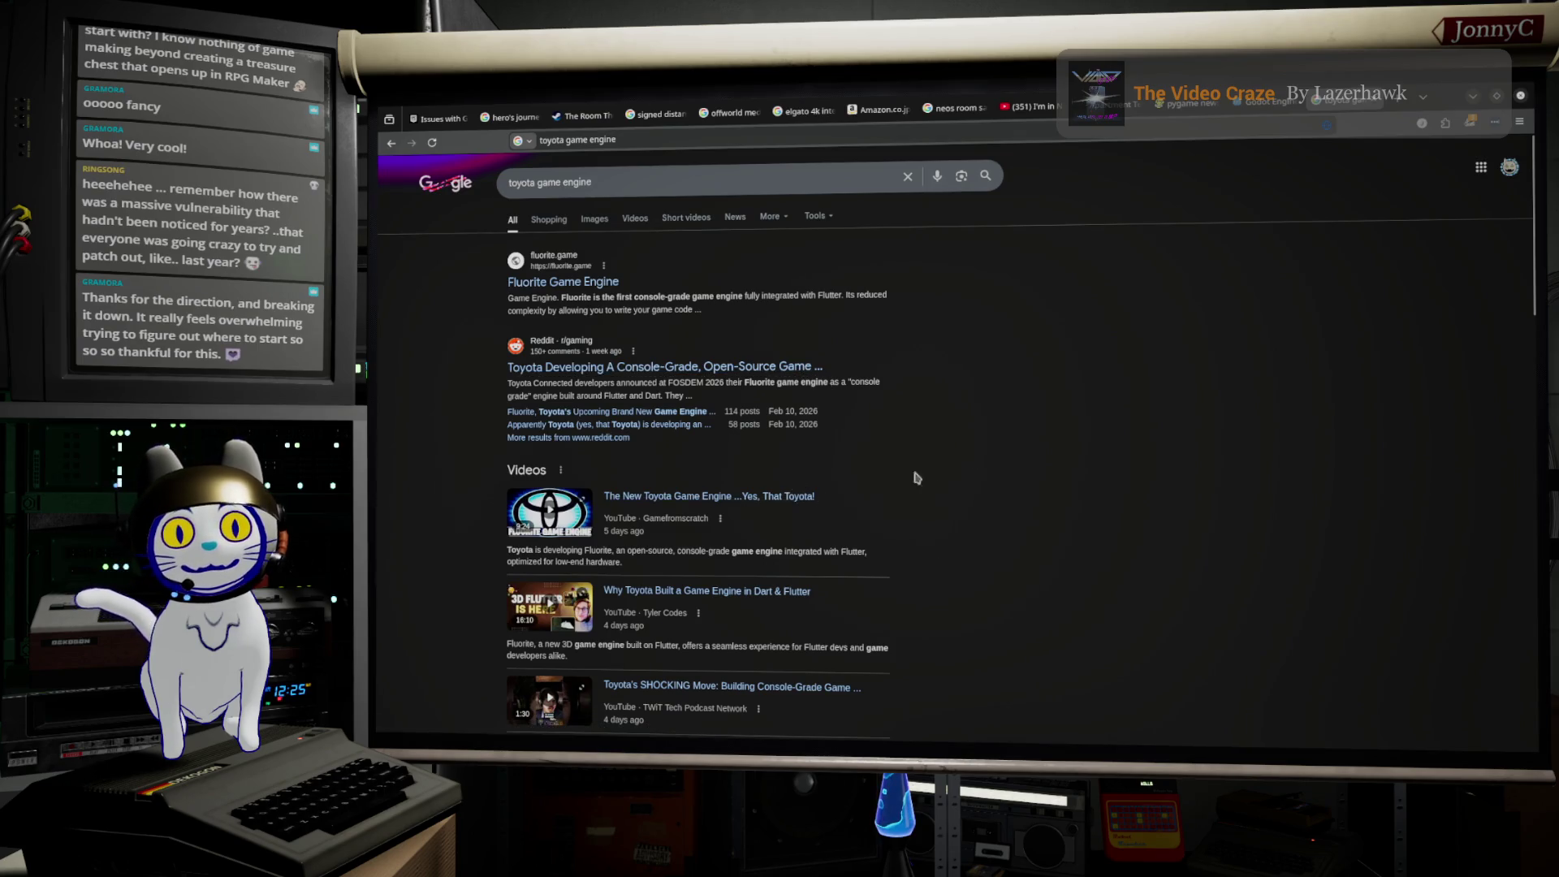
# Step: Skim the 'toyota game engine' results, then switch back to the Unreal Editor
pyautogui.scroll(-2, 998, 443)
pyautogui.scroll(-5, 999, 443)
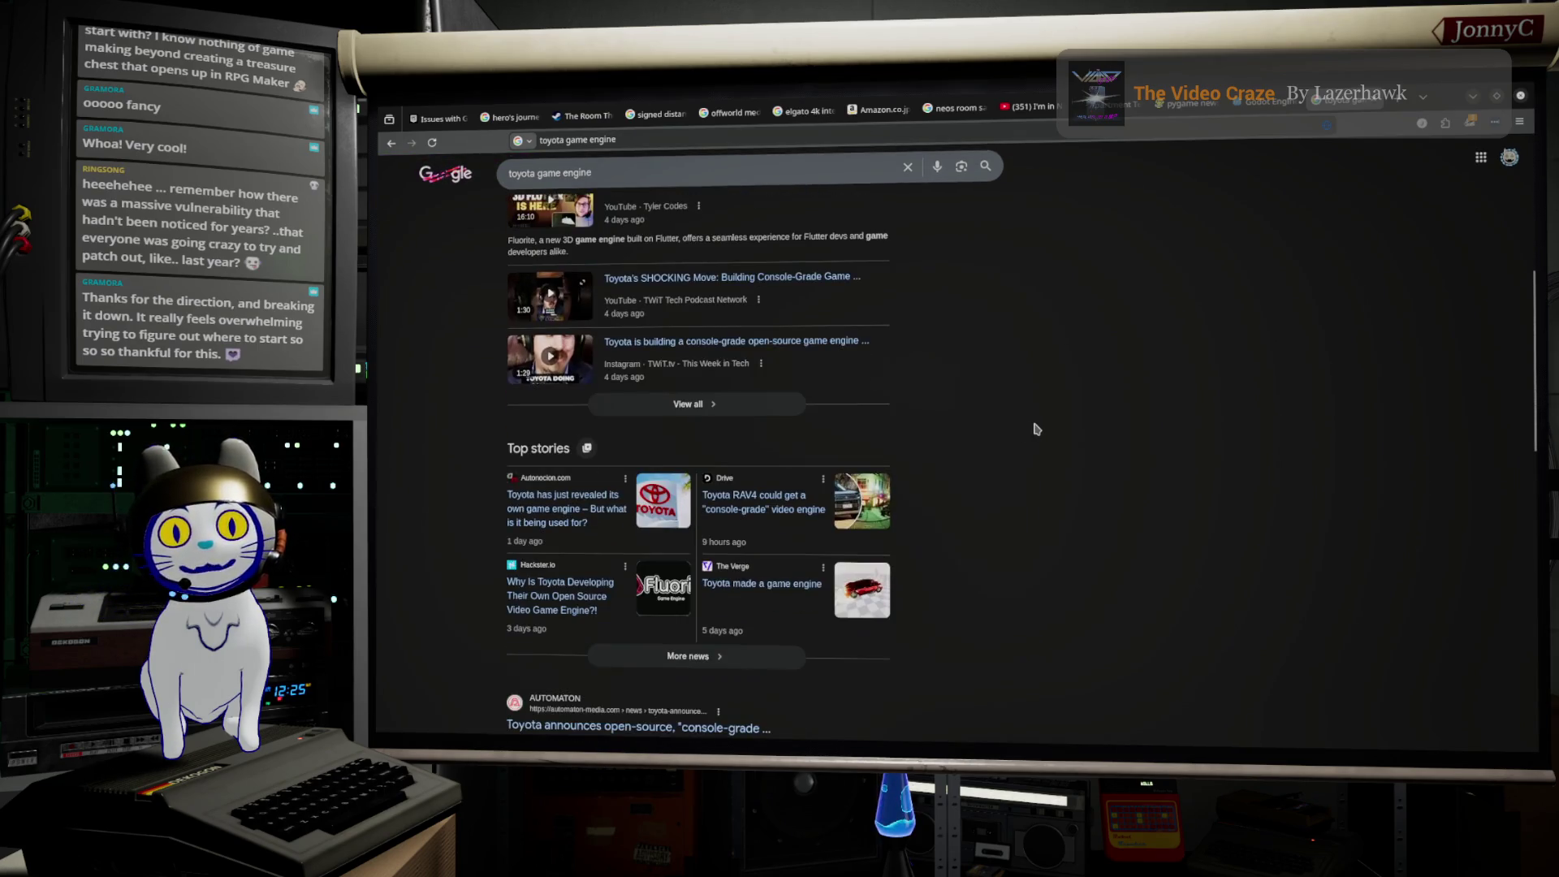
pyautogui.scroll(1, 1040, 432)
pyautogui.scroll(4, 1043, 434)
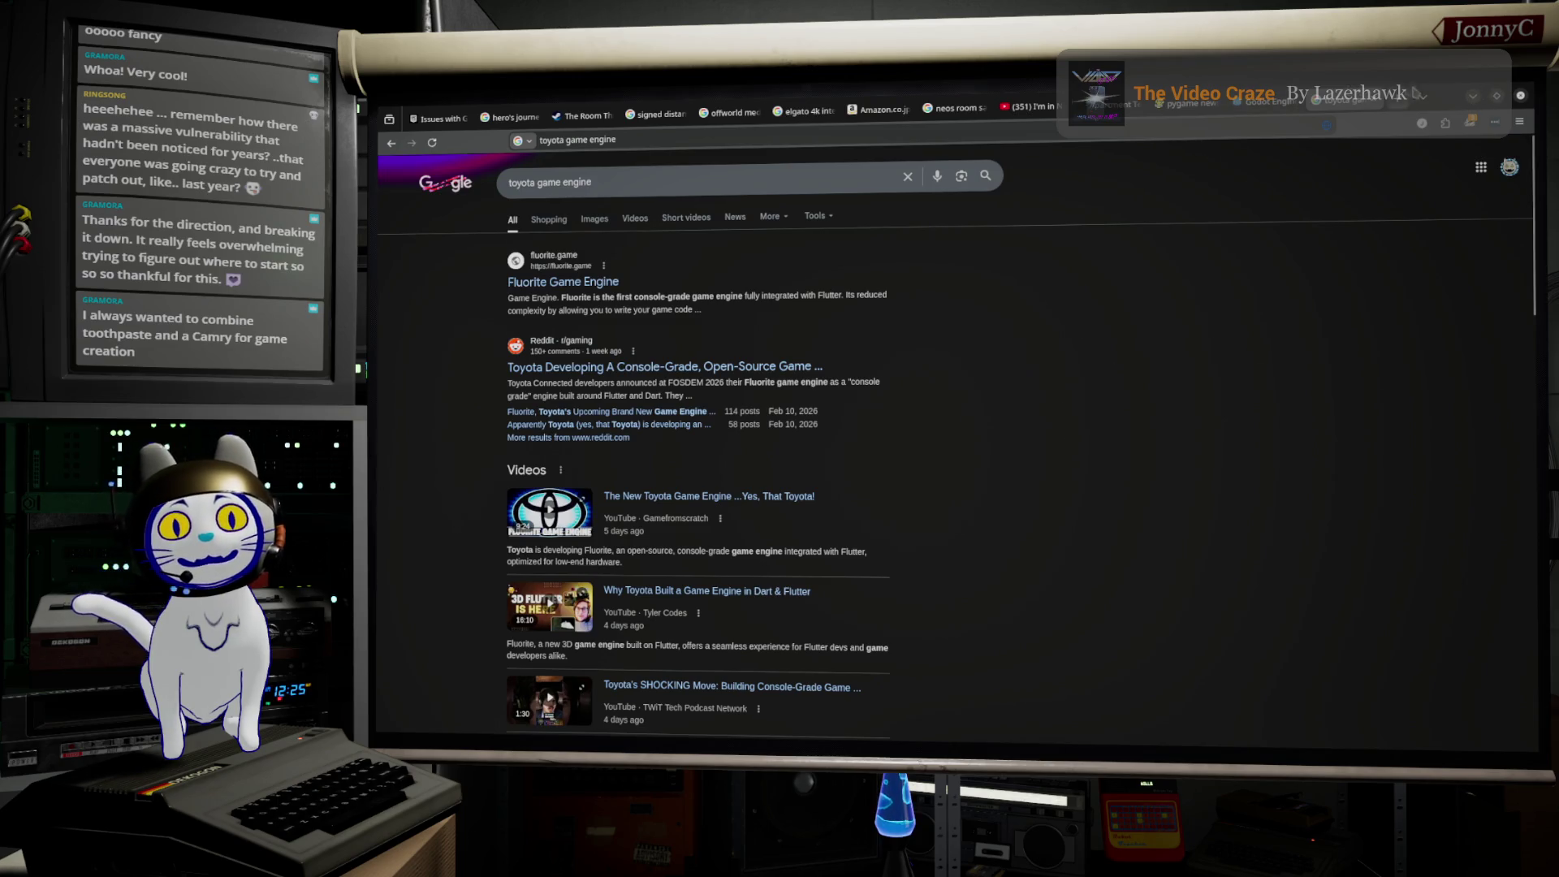
pyautogui.hotkey('alt', 'Tab')
pyautogui.moveTo(805, 398)
pyautogui.mouseDown()
pyautogui.moveTo(662, 404)
pyautogui.moveTo(731, 405)
pyautogui.moveTo(601, 388)
pyautogui.mouseUp()
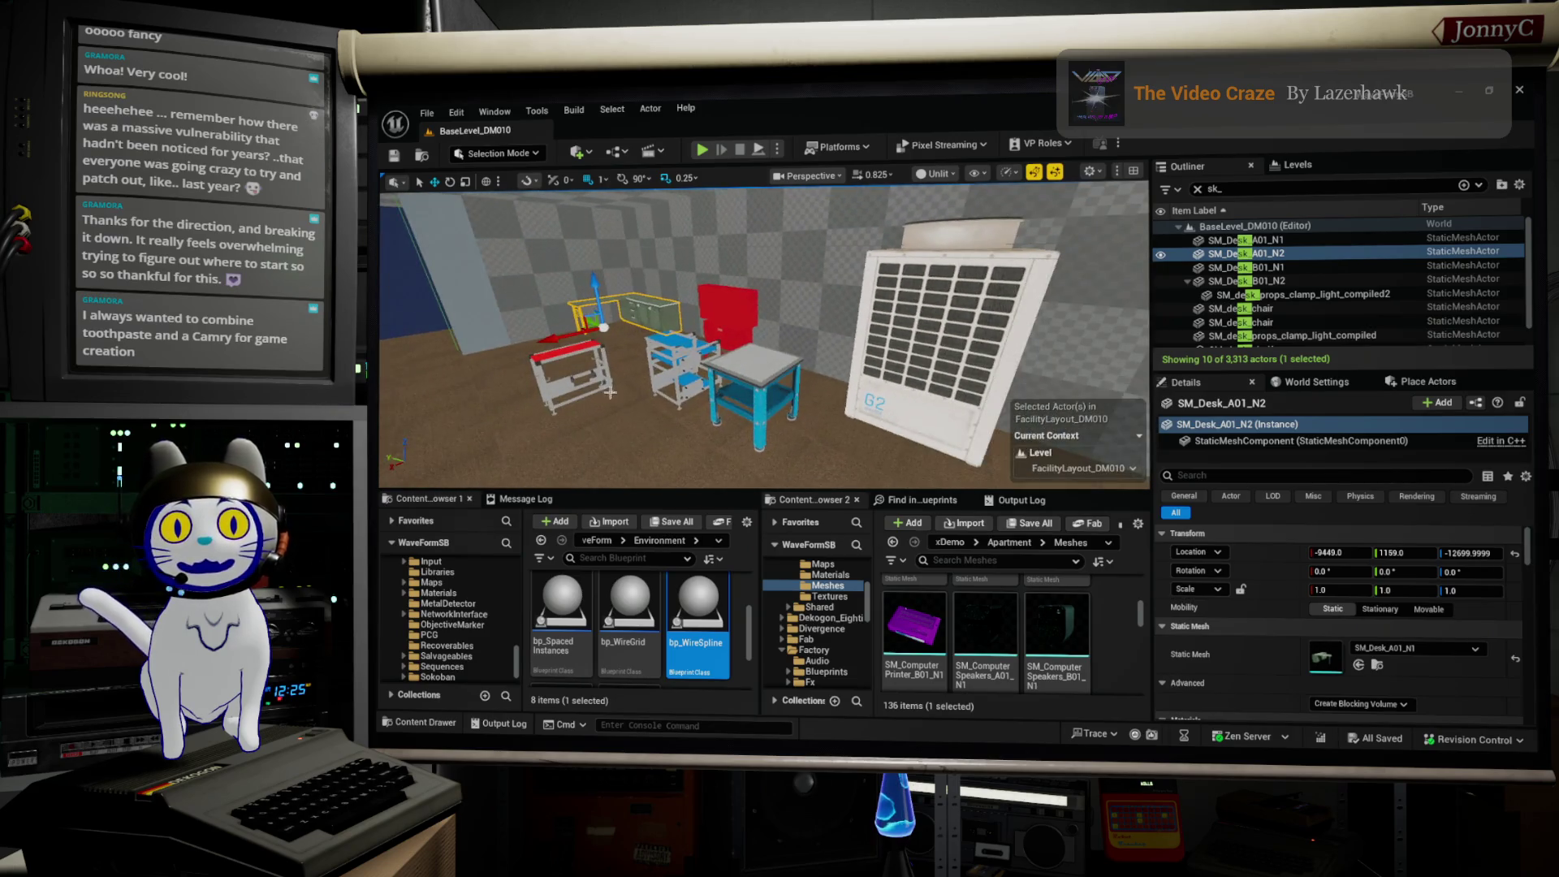
pyautogui.moveTo(986, 635)
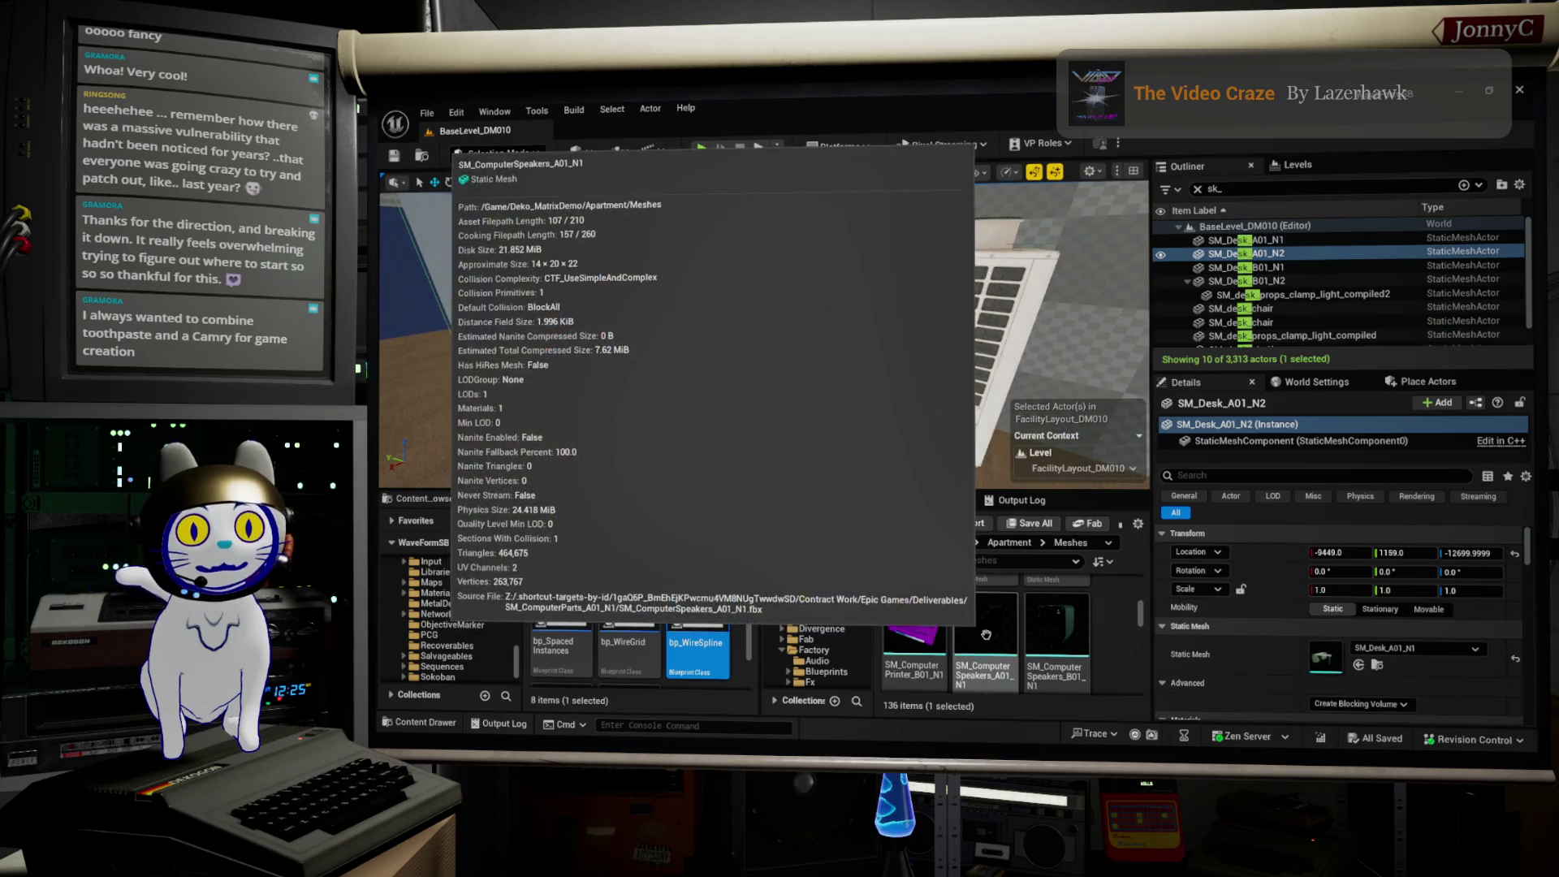
pyautogui.scroll(3, 1056, 645)
pyautogui.scroll(4, 1079, 653)
pyautogui.scroll(5, 1078, 649)
pyautogui.scroll(5, 1080, 652)
pyautogui.scroll(3, 1077, 647)
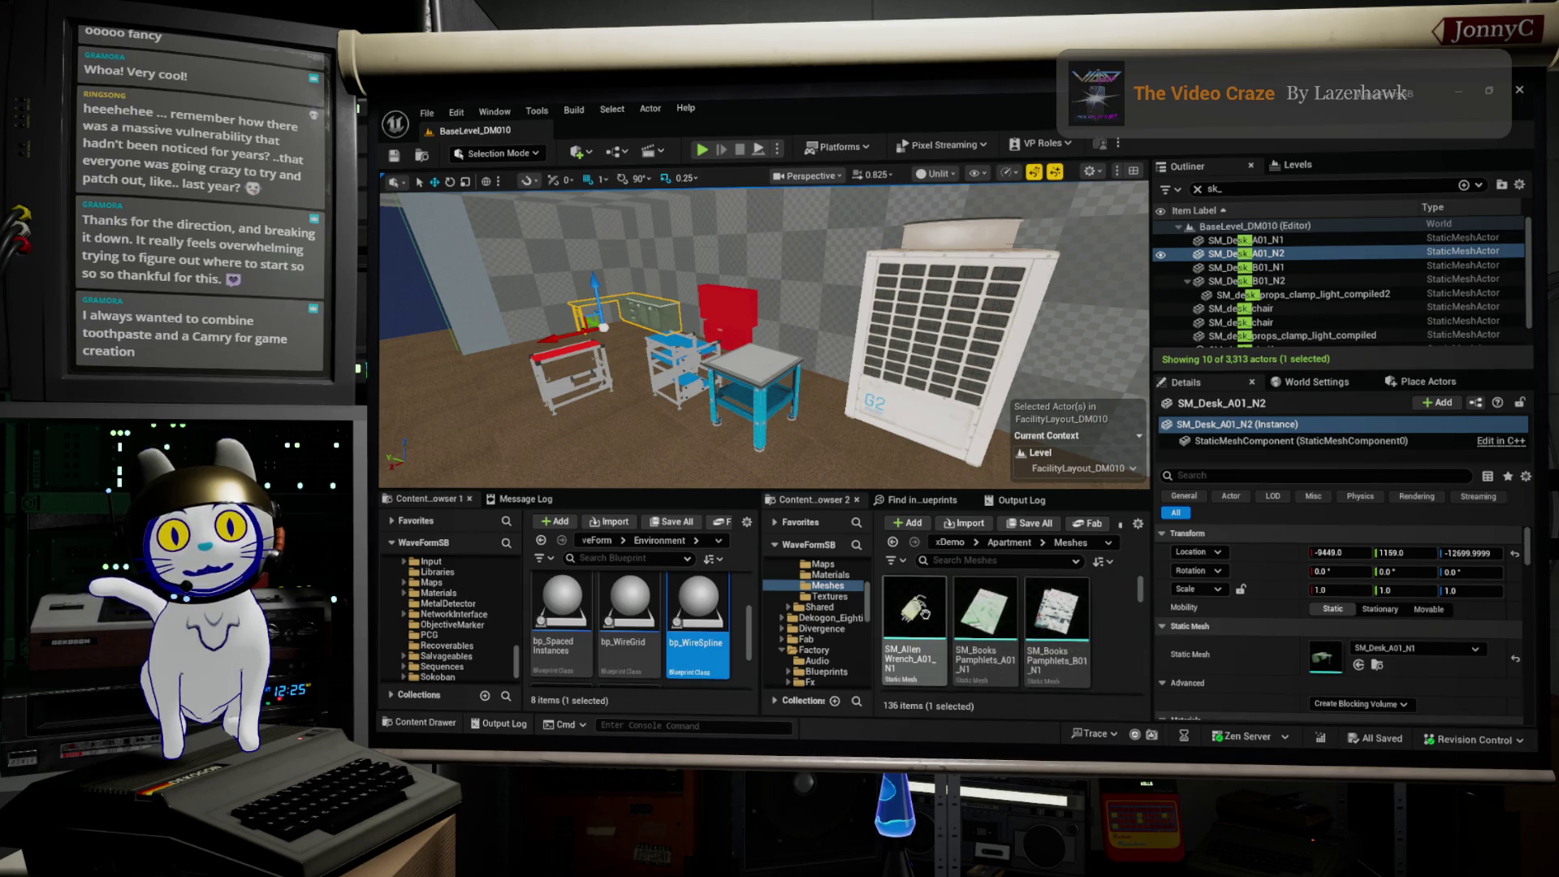
# Step: Look around the room and frame the SM_Desk_B01_N2 desk by the right-hand wall
pyautogui.click(927, 614)
pyautogui.press('f')
pyautogui.moveTo(546, 362)
pyautogui.mouseDown()
pyautogui.moveTo(546, 411)
pyautogui.moveTo(545, 362)
pyautogui.mouseUp()
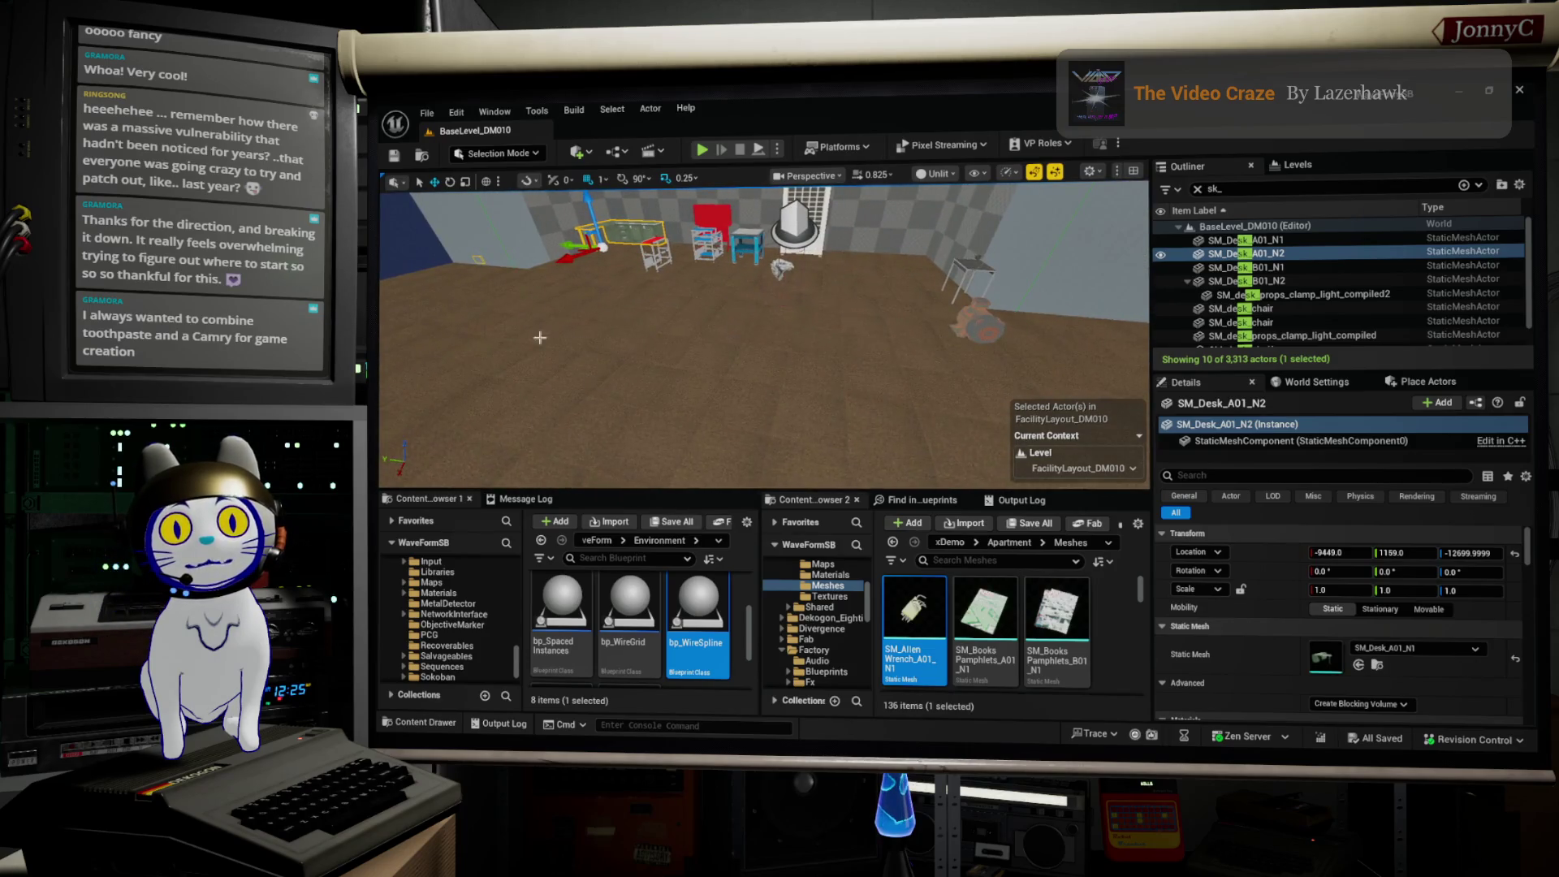
pyautogui.moveTo(761, 386); pyautogui.dragTo(882, 309)
pyautogui.click(877, 291)
pyautogui.press('f')
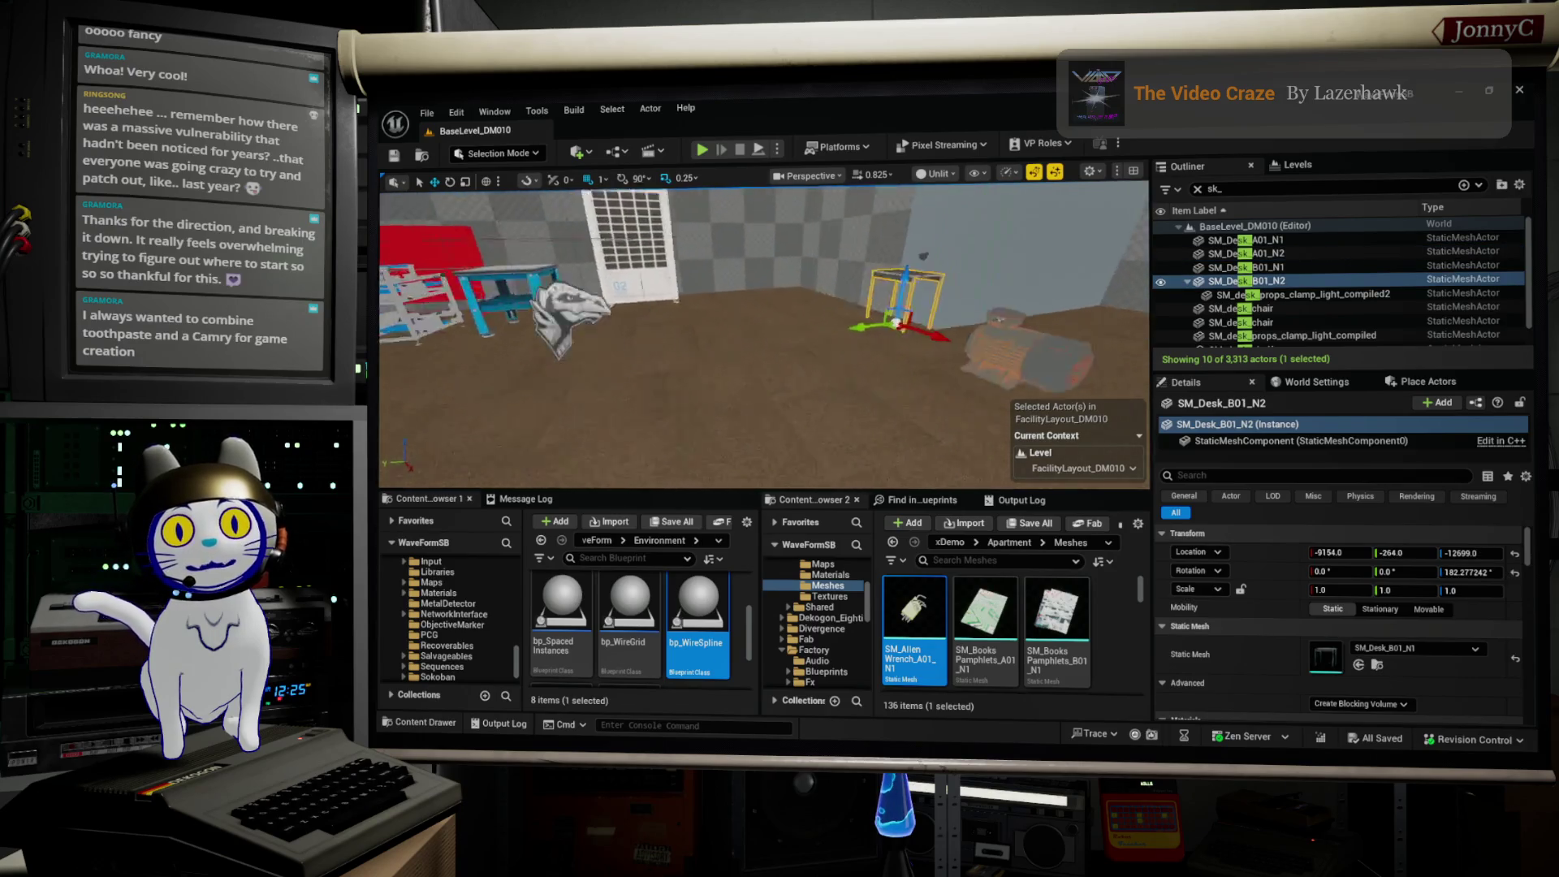
# Step: Select SM_ElectricMotor01 and slide it along X to beside the AC unit
pyautogui.click(943, 350)
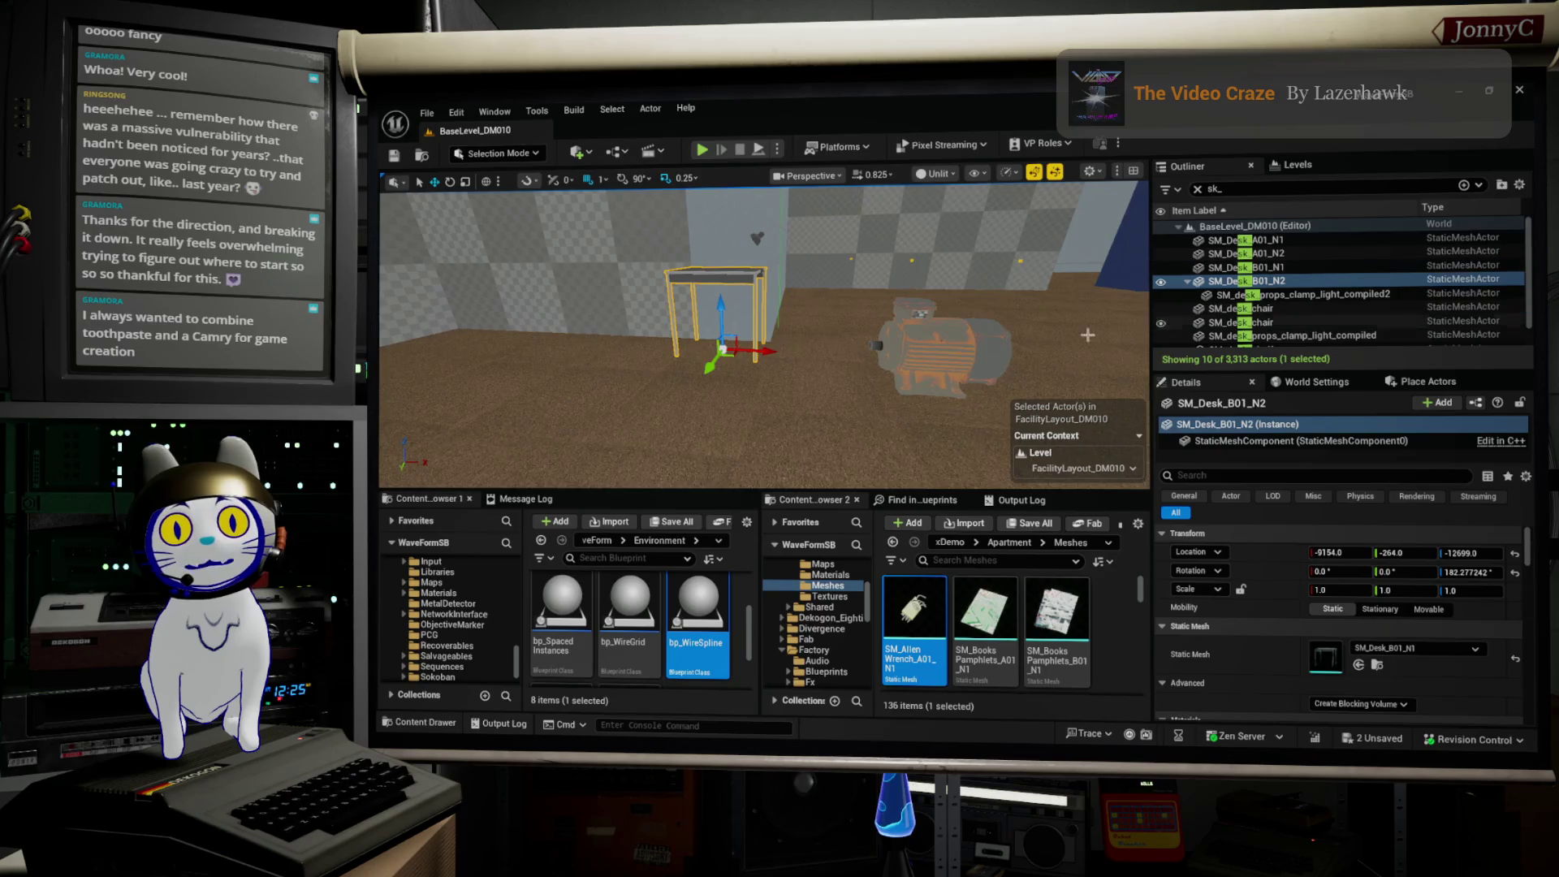
pyautogui.press('f')
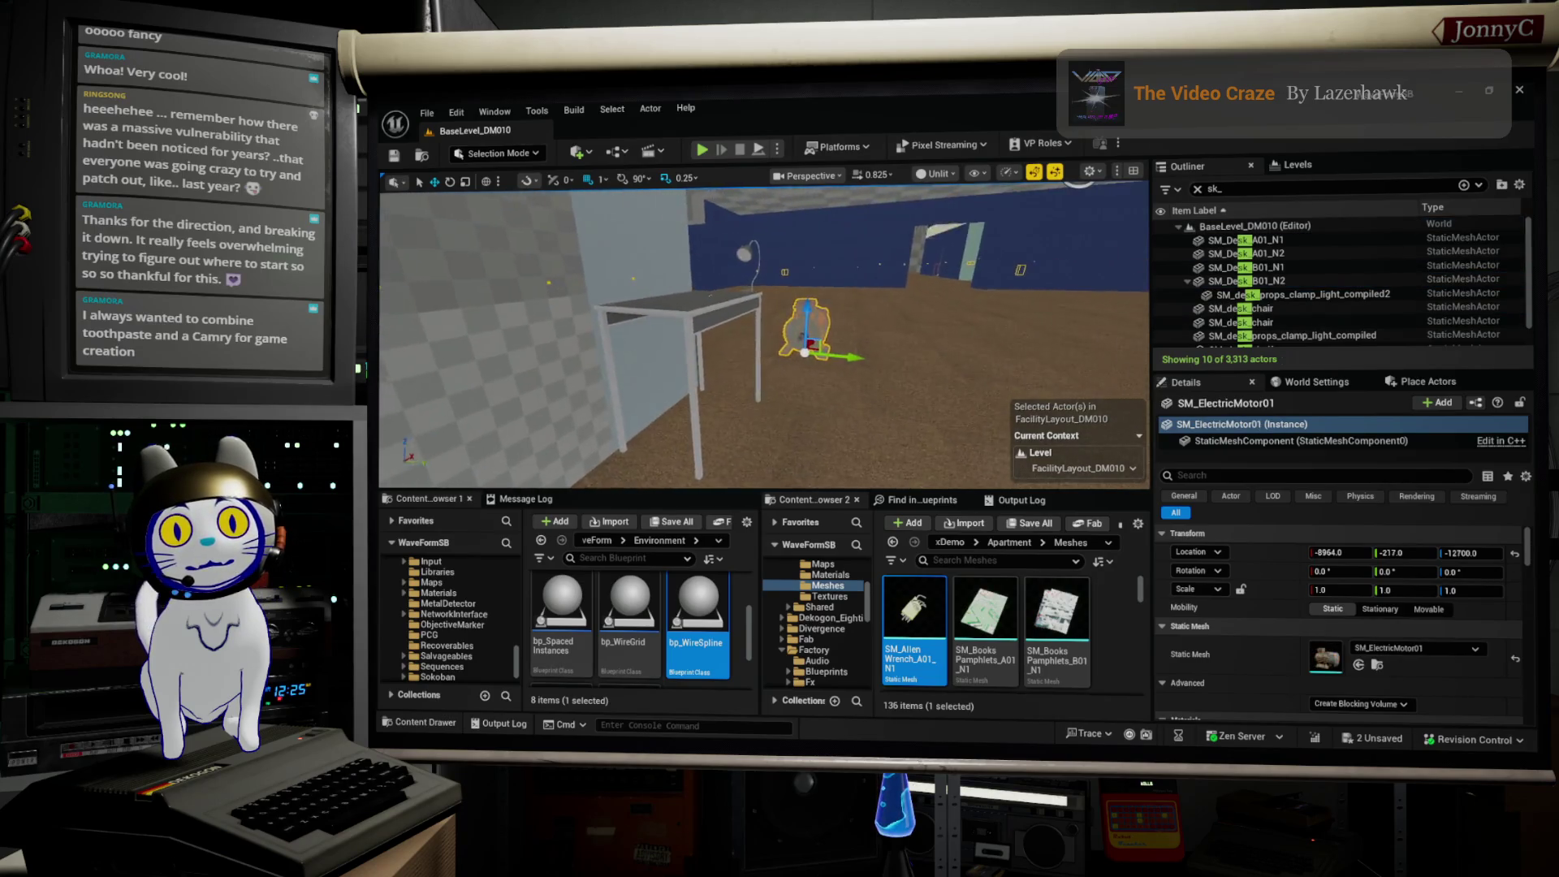
pyautogui.moveTo(378, 398)
pyautogui.mouseDown()
pyautogui.moveTo(472, 382)
pyautogui.moveTo(377, 398)
pyautogui.mouseUp()
pyautogui.moveTo(850, 370)
pyautogui.mouseDown()
pyautogui.moveTo(592, 307)
pyautogui.moveTo(561, 317)
pyautogui.mouseUp()
pyautogui.press('f')
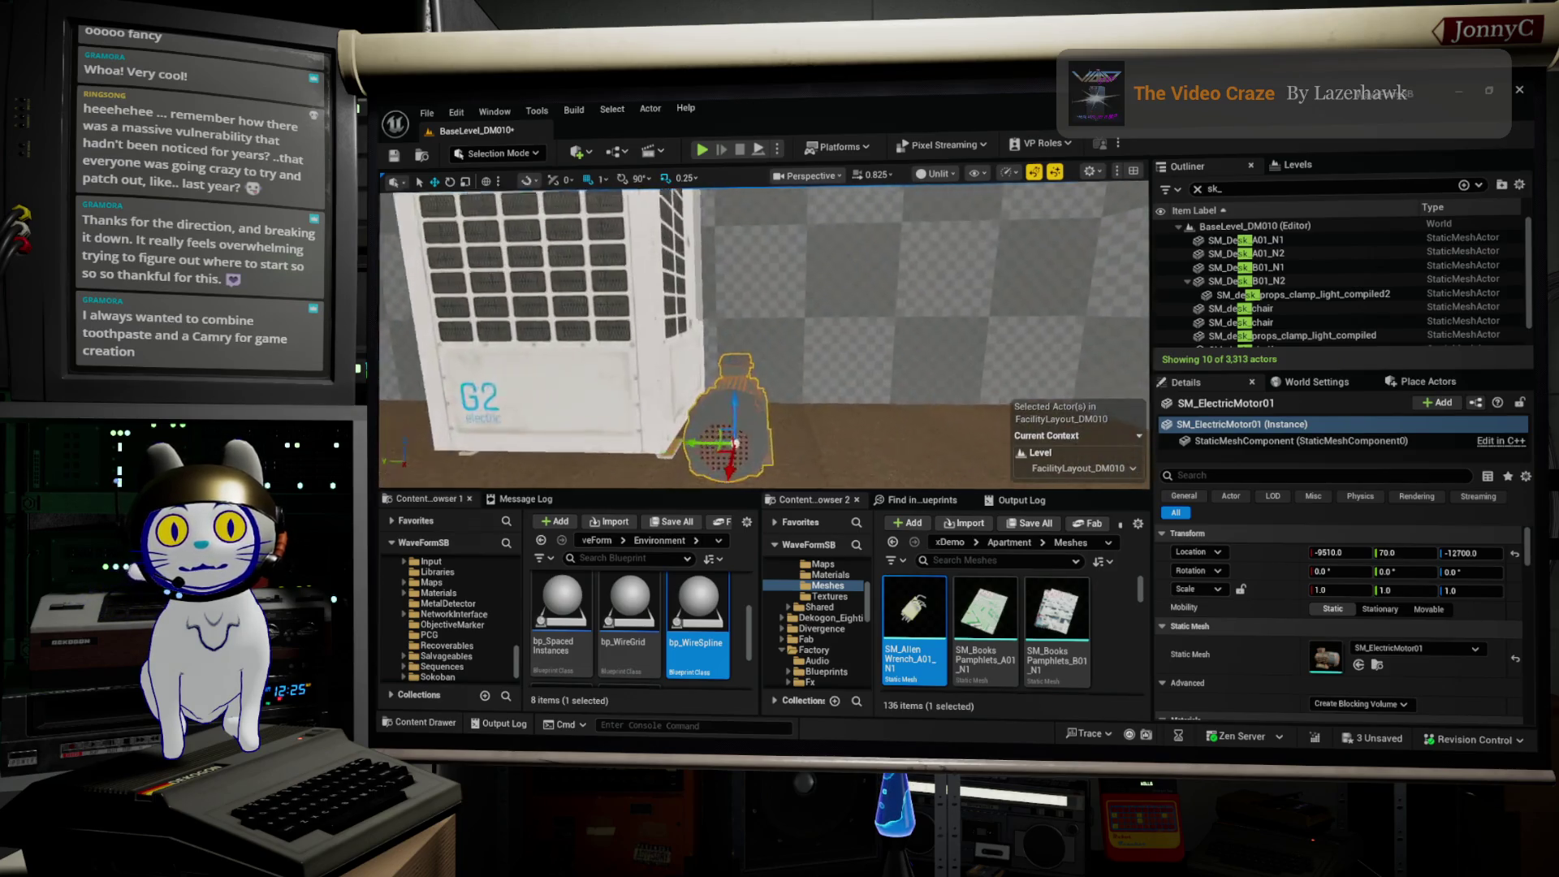
# Step: Rotate SM_ElectricMotor01 to about -89° yaw and nudge it to -9543, 79, -12677
pyautogui.press('e')
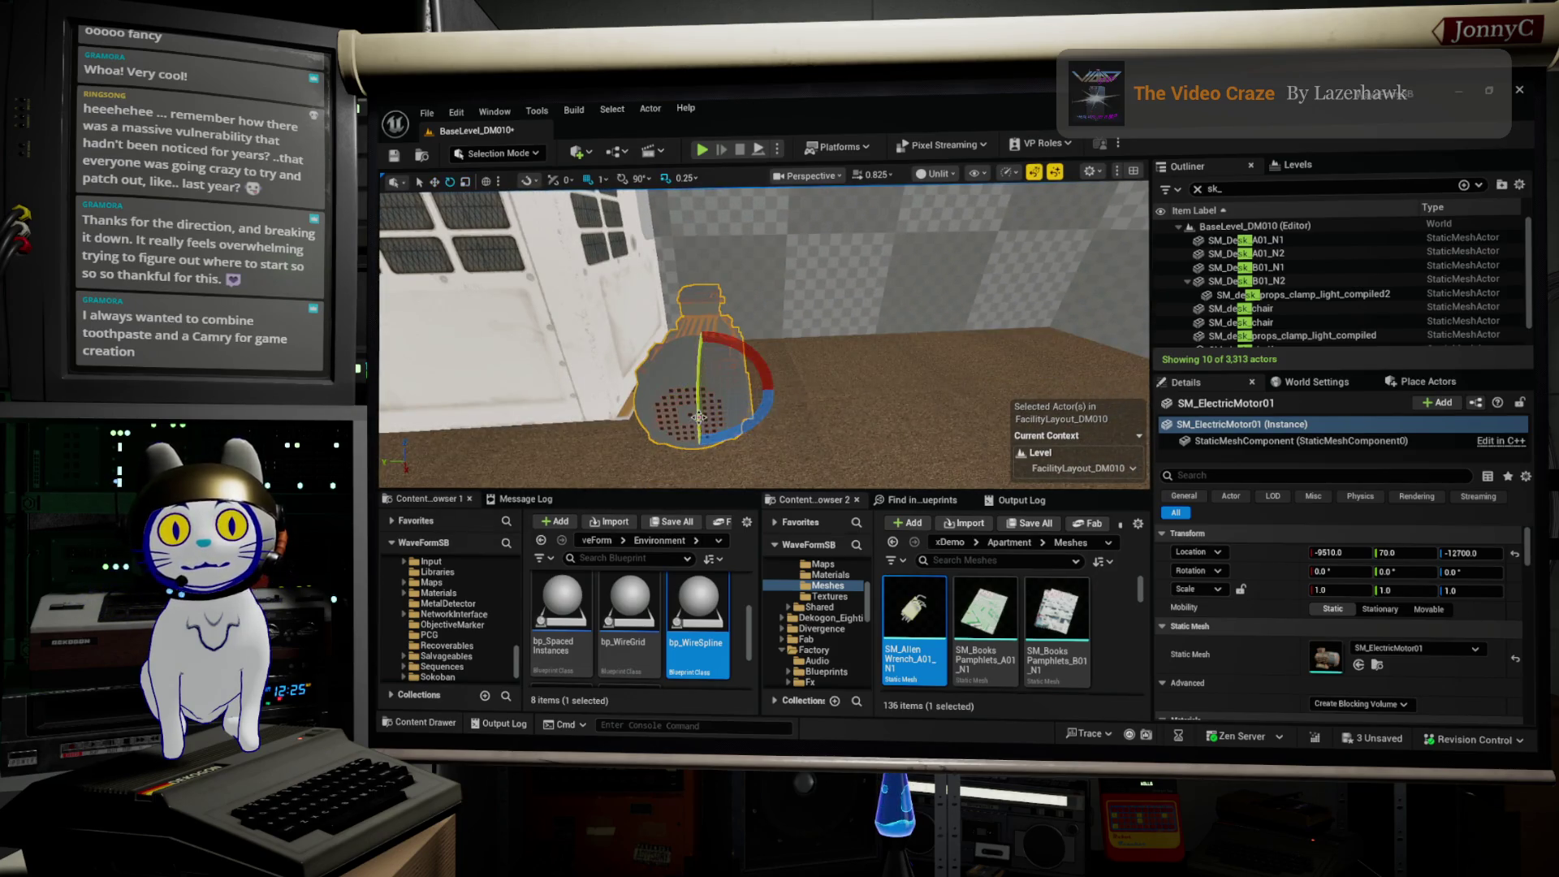
pyautogui.moveTo(768, 414)
pyautogui.mouseDown()
pyautogui.moveTo(699, 446)
pyautogui.moveTo(645, 415)
pyautogui.mouseUp()
pyautogui.press('w')
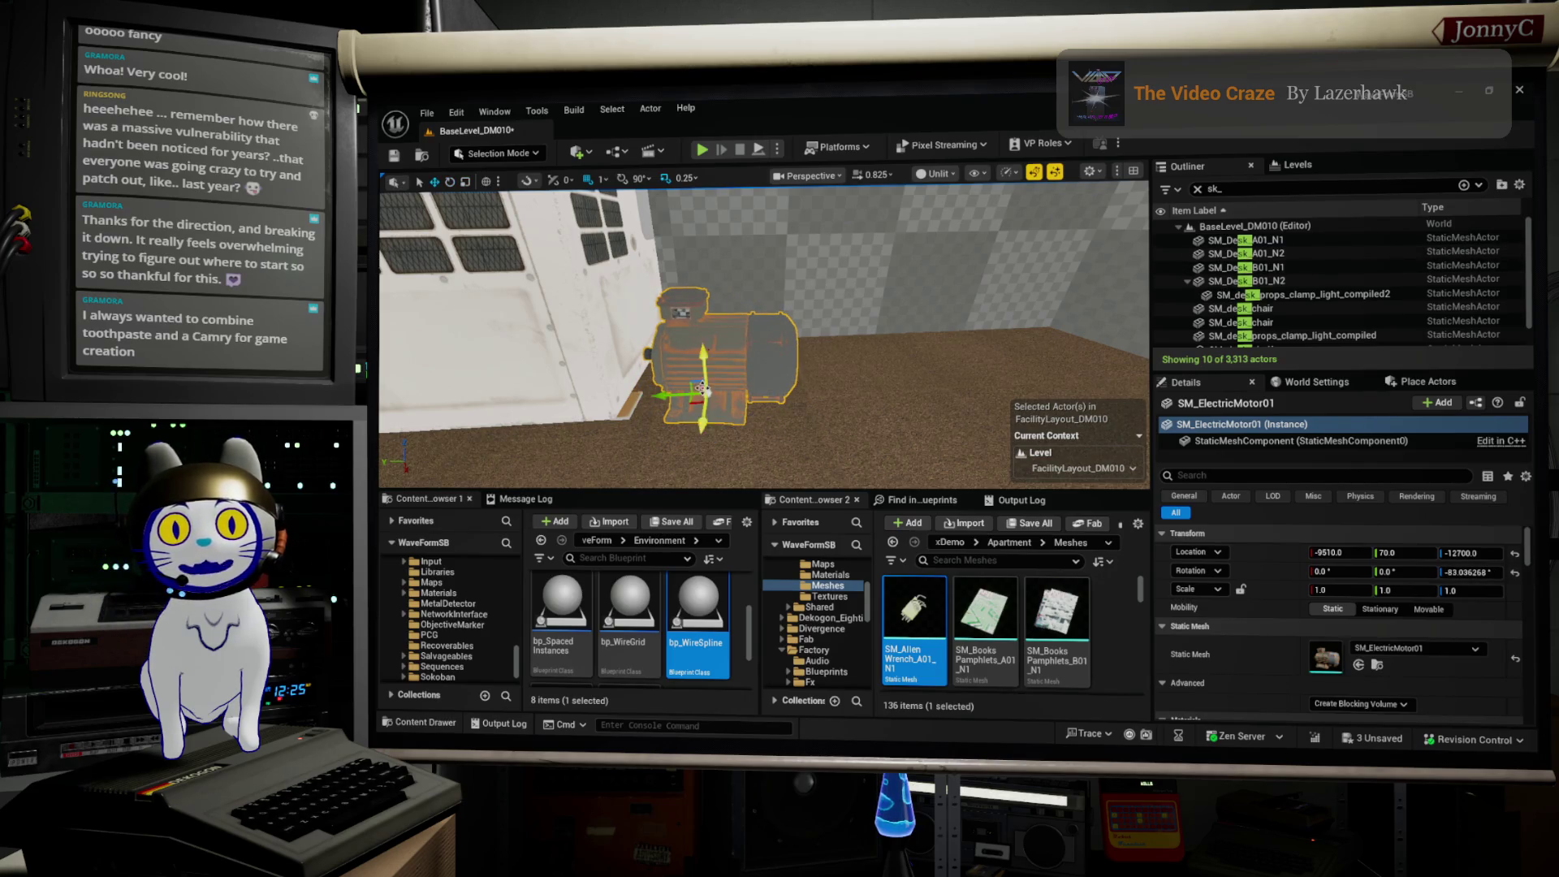
pyautogui.moveTo(706, 361); pyautogui.dragTo(710, 326)
pyautogui.moveTo(700, 390)
pyautogui.mouseDown()
pyautogui.moveTo(704, 371)
pyautogui.moveTo(647, 345)
pyautogui.moveTo(630, 358)
pyautogui.moveTo(666, 376)
pyautogui.mouseUp()
pyautogui.moveTo(752, 421)
pyautogui.mouseDown()
pyautogui.moveTo(729, 440)
pyautogui.moveTo(779, 382)
pyautogui.moveTo(730, 401)
pyautogui.mouseUp()
pyautogui.moveTo(763, 341)
pyautogui.mouseDown()
pyautogui.moveTo(707, 369)
pyautogui.moveTo(707, 337)
pyautogui.moveTo(893, 325)
pyautogui.mouseUp()
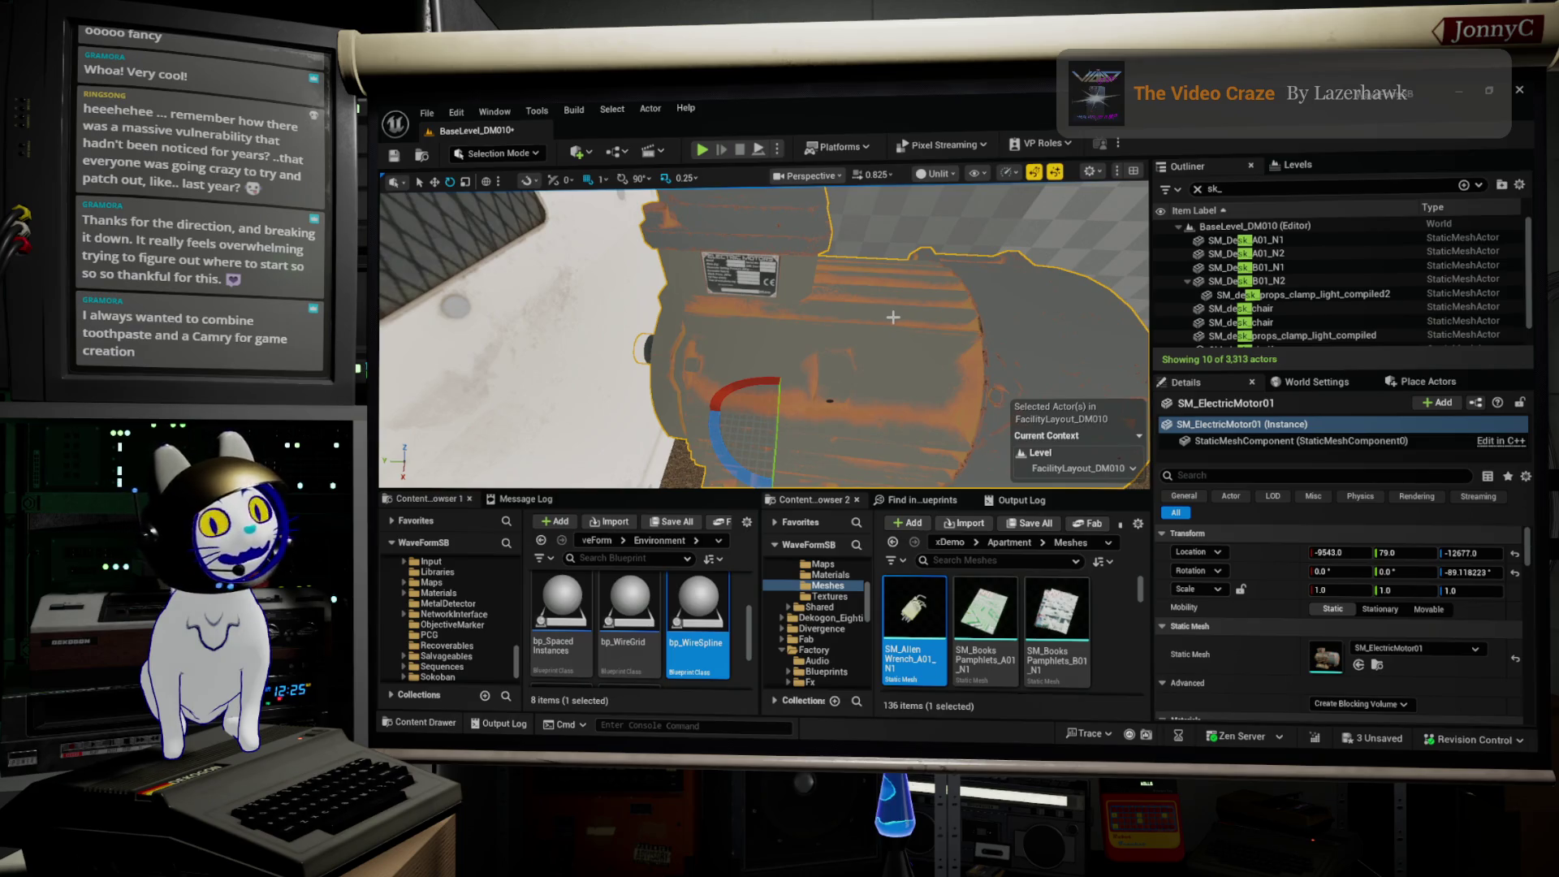
pyautogui.moveTo(851, 282)
pyautogui.mouseDown()
pyautogui.moveTo(792, 280)
pyautogui.moveTo(851, 283)
pyautogui.mouseUp()
pyautogui.scroll(2, 851, 283)
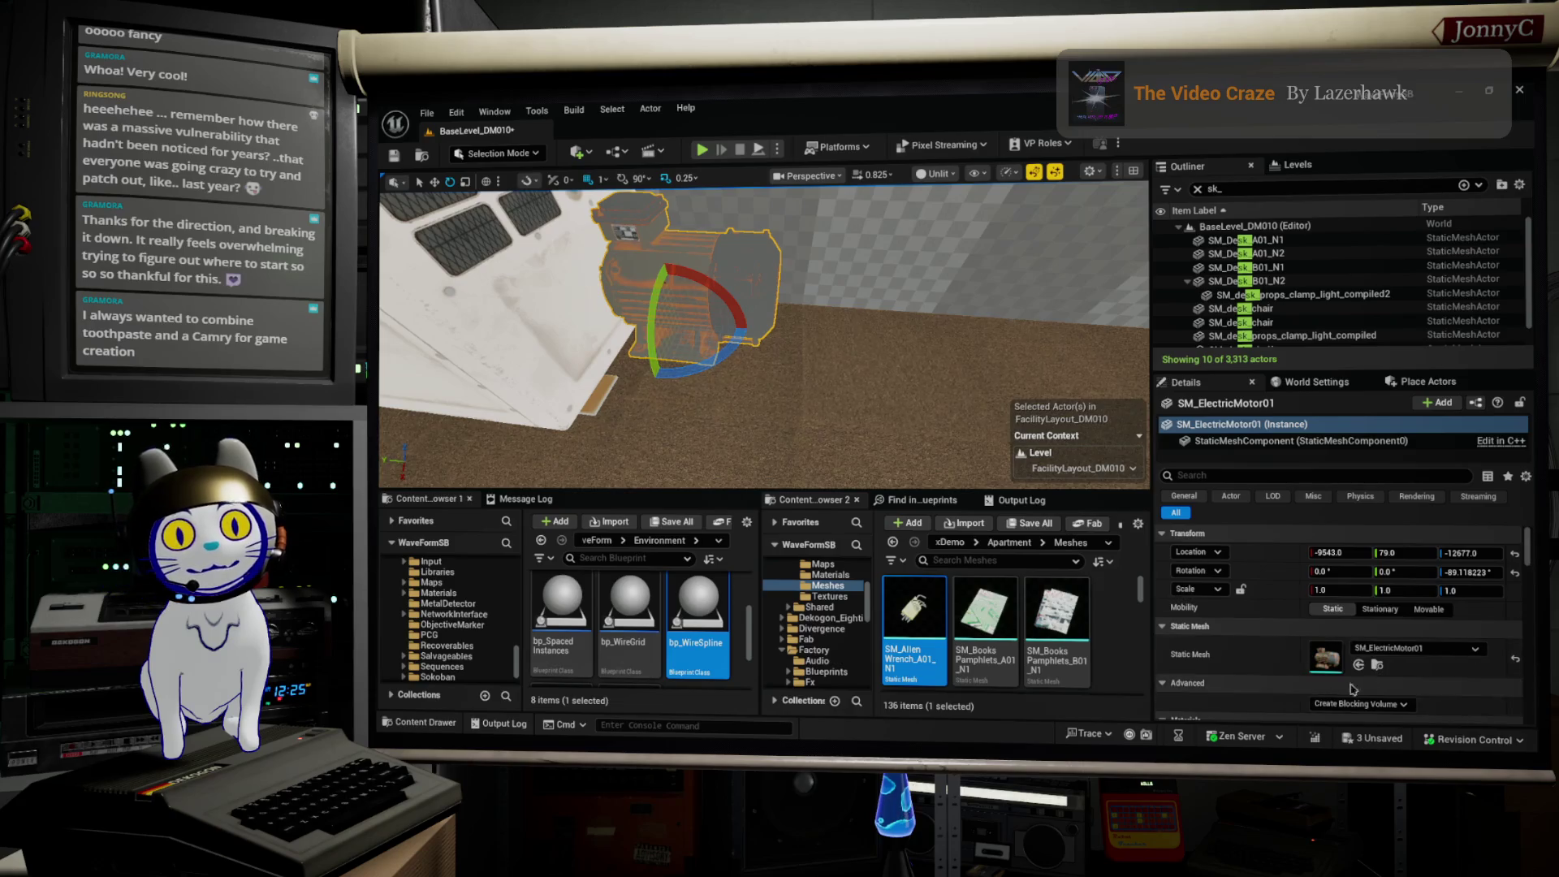
# Step: Open the Crane meshes folder and drag SM_Hook01 into the factory level
pyautogui.click(1379, 666)
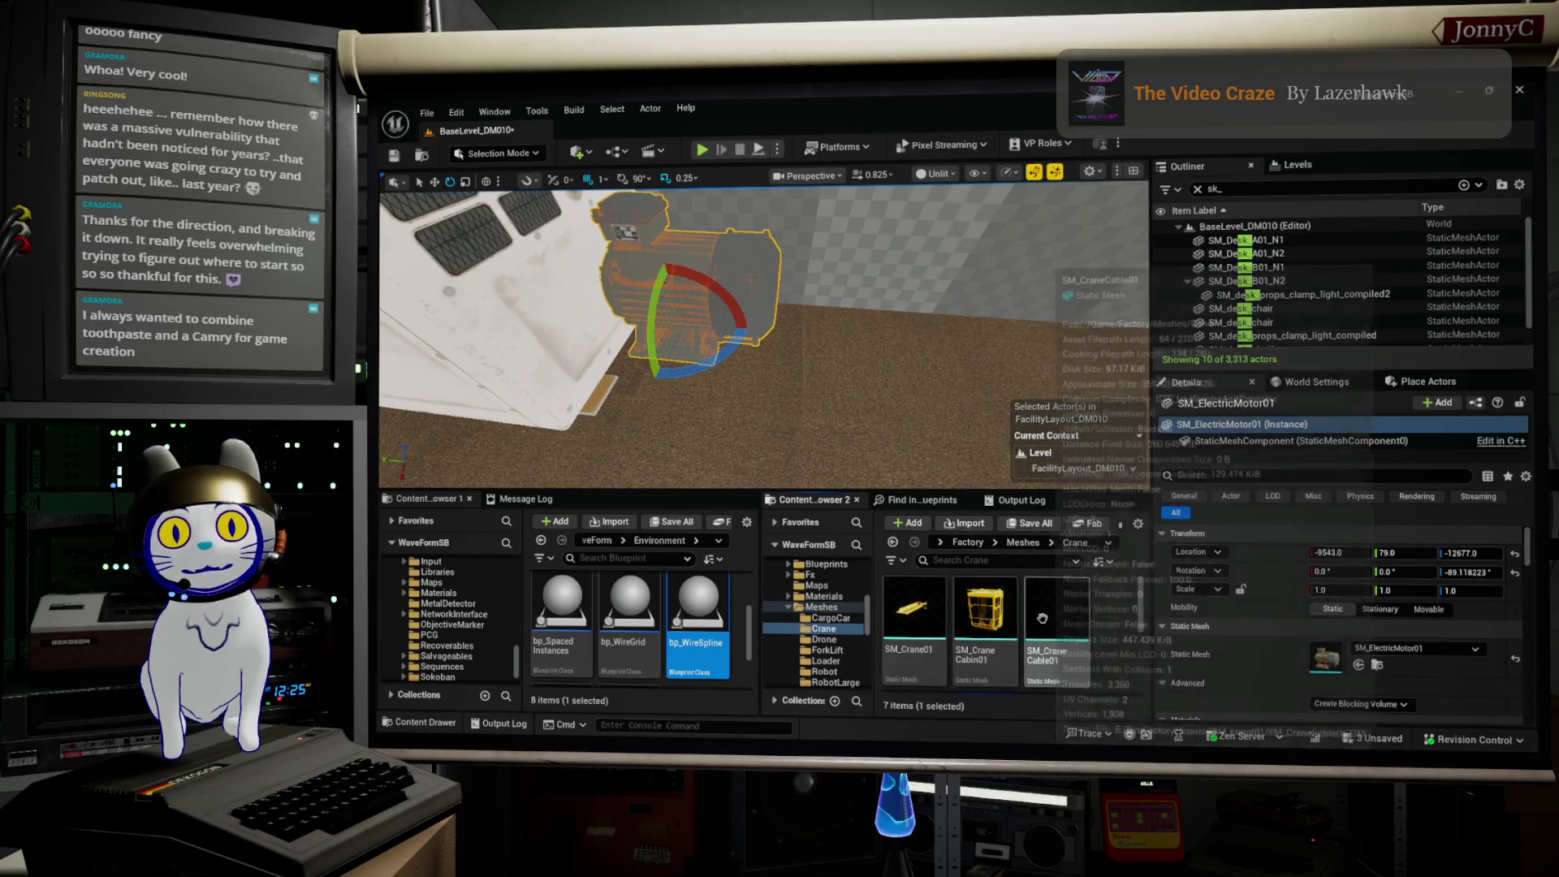
pyautogui.scroll(-2, 1050, 619)
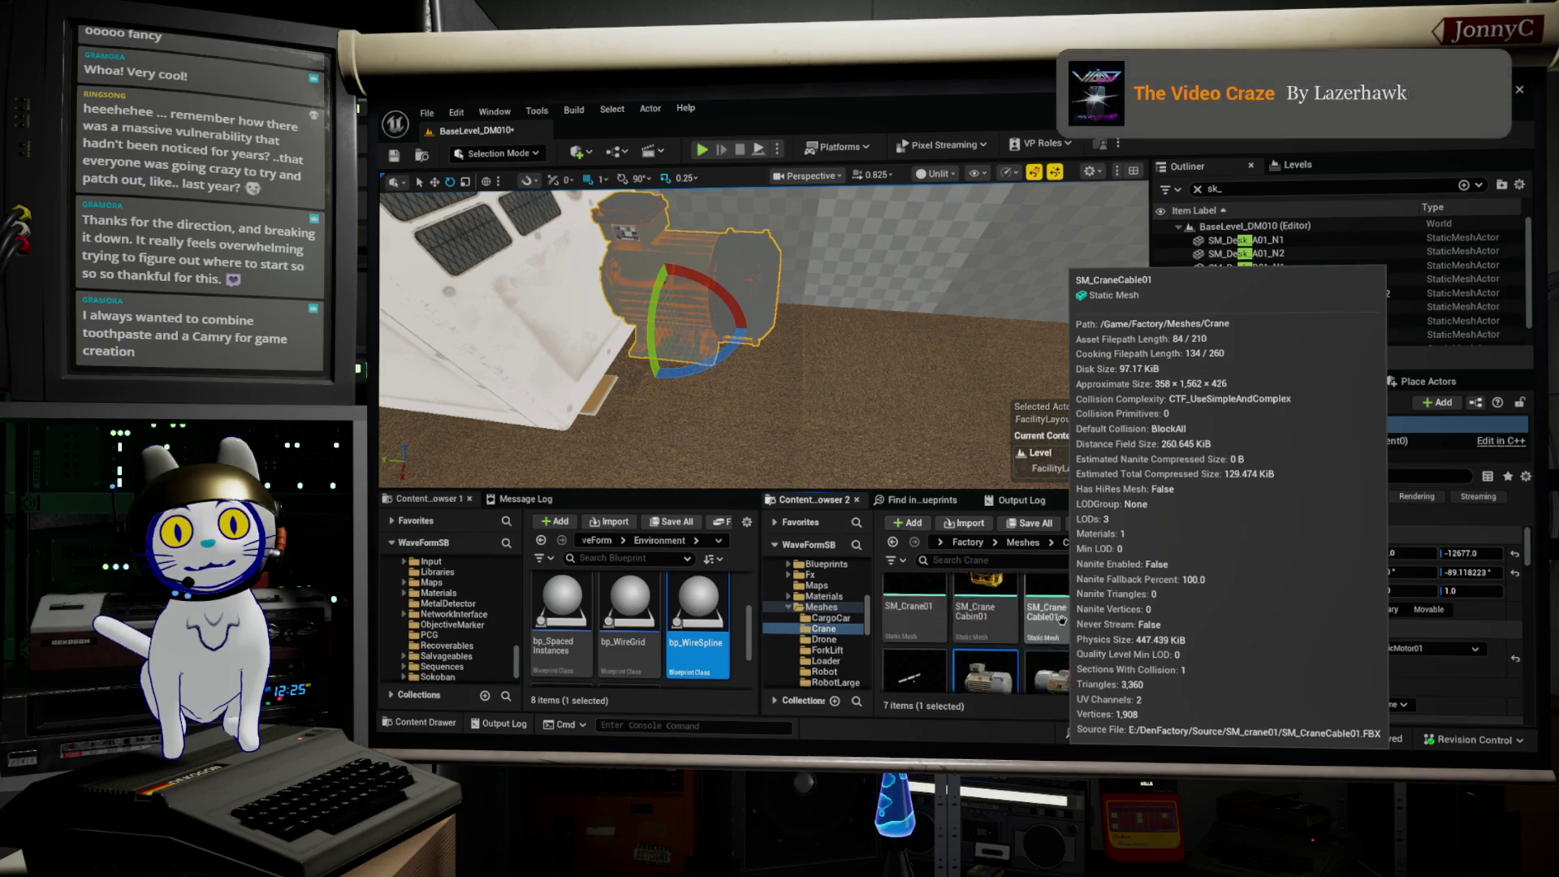
pyautogui.scroll(-2, 1067, 622)
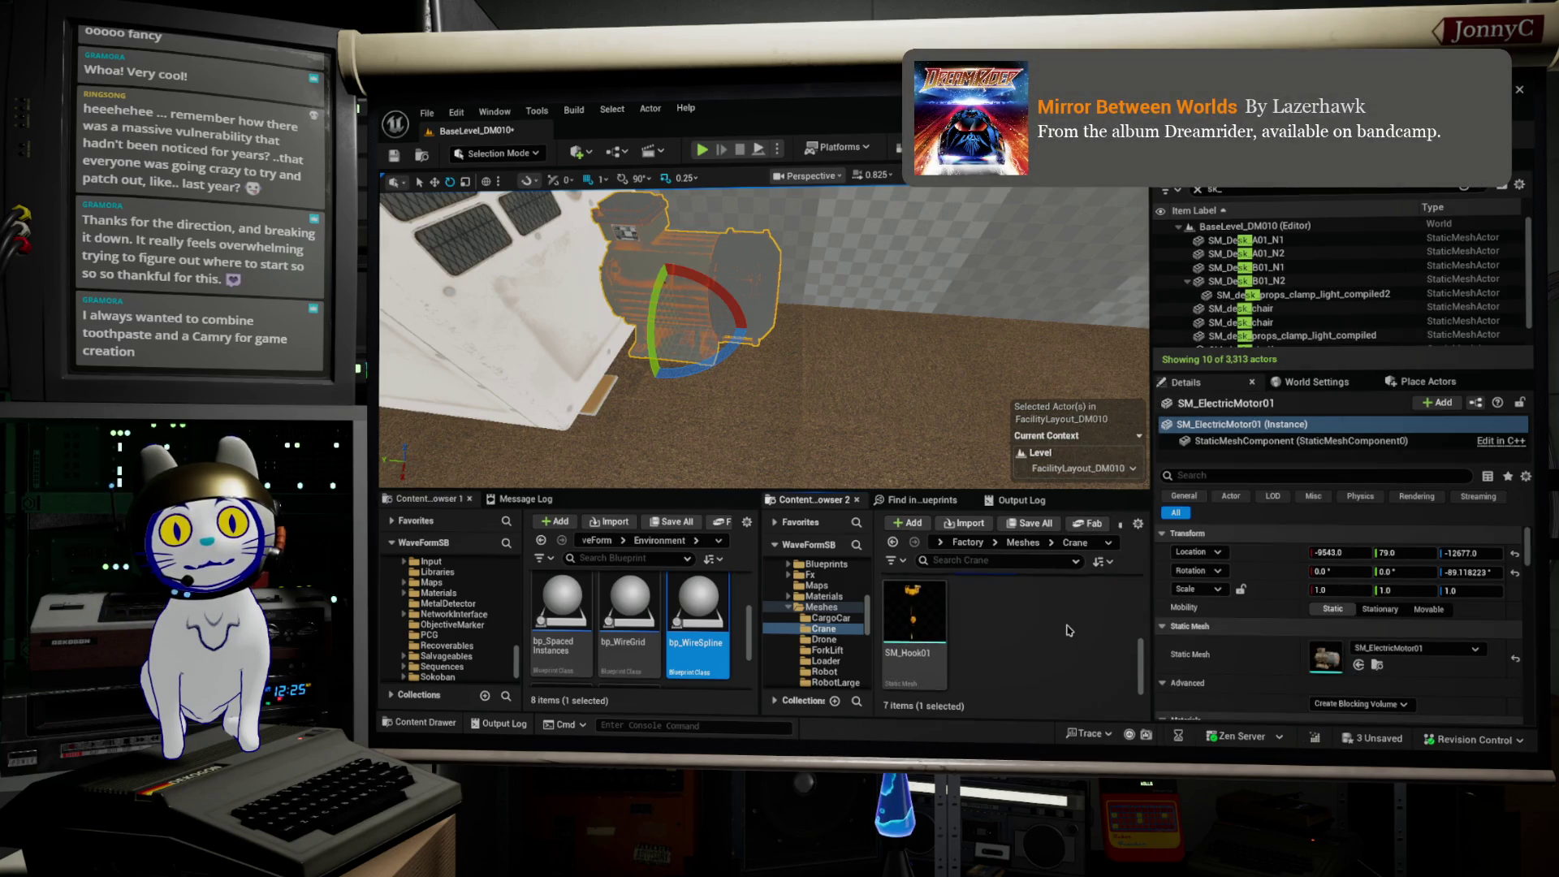
pyautogui.scroll(-5, 763, 341)
pyautogui.moveTo(918, 461); pyautogui.dragTo(917, 462)
pyautogui.moveTo(913, 634)
pyautogui.mouseDown()
pyautogui.moveTo(675, 446)
pyautogui.moveTo(763, 442)
pyautogui.mouseUp()
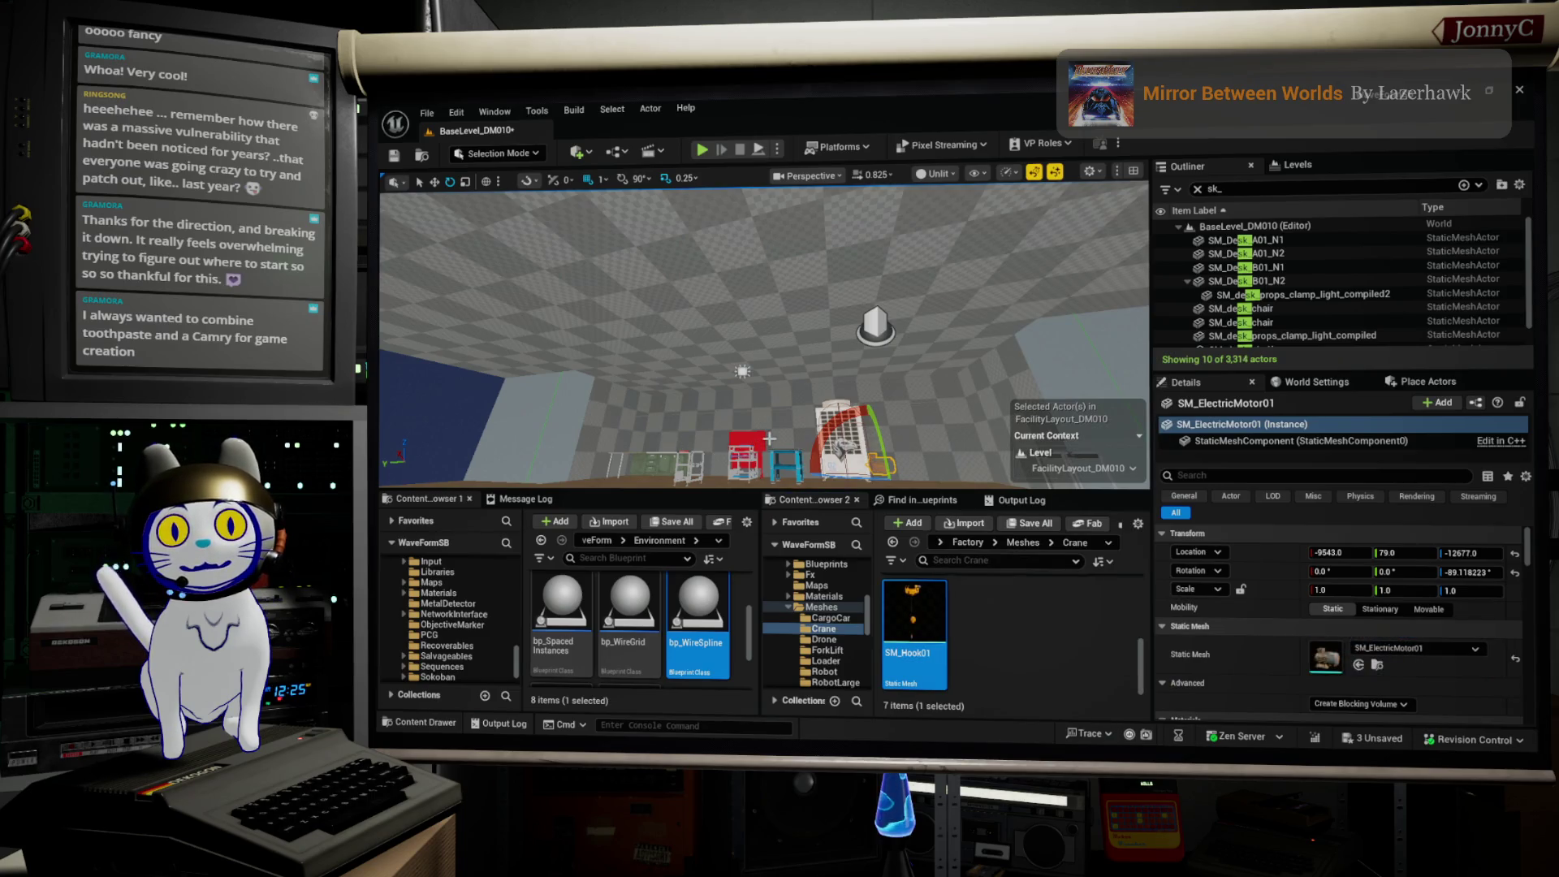
pyautogui.moveTo(764, 341)
pyautogui.mouseDown()
pyautogui.moveTo(763, 390)
pyautogui.moveTo(784, 321)
pyautogui.mouseUp()
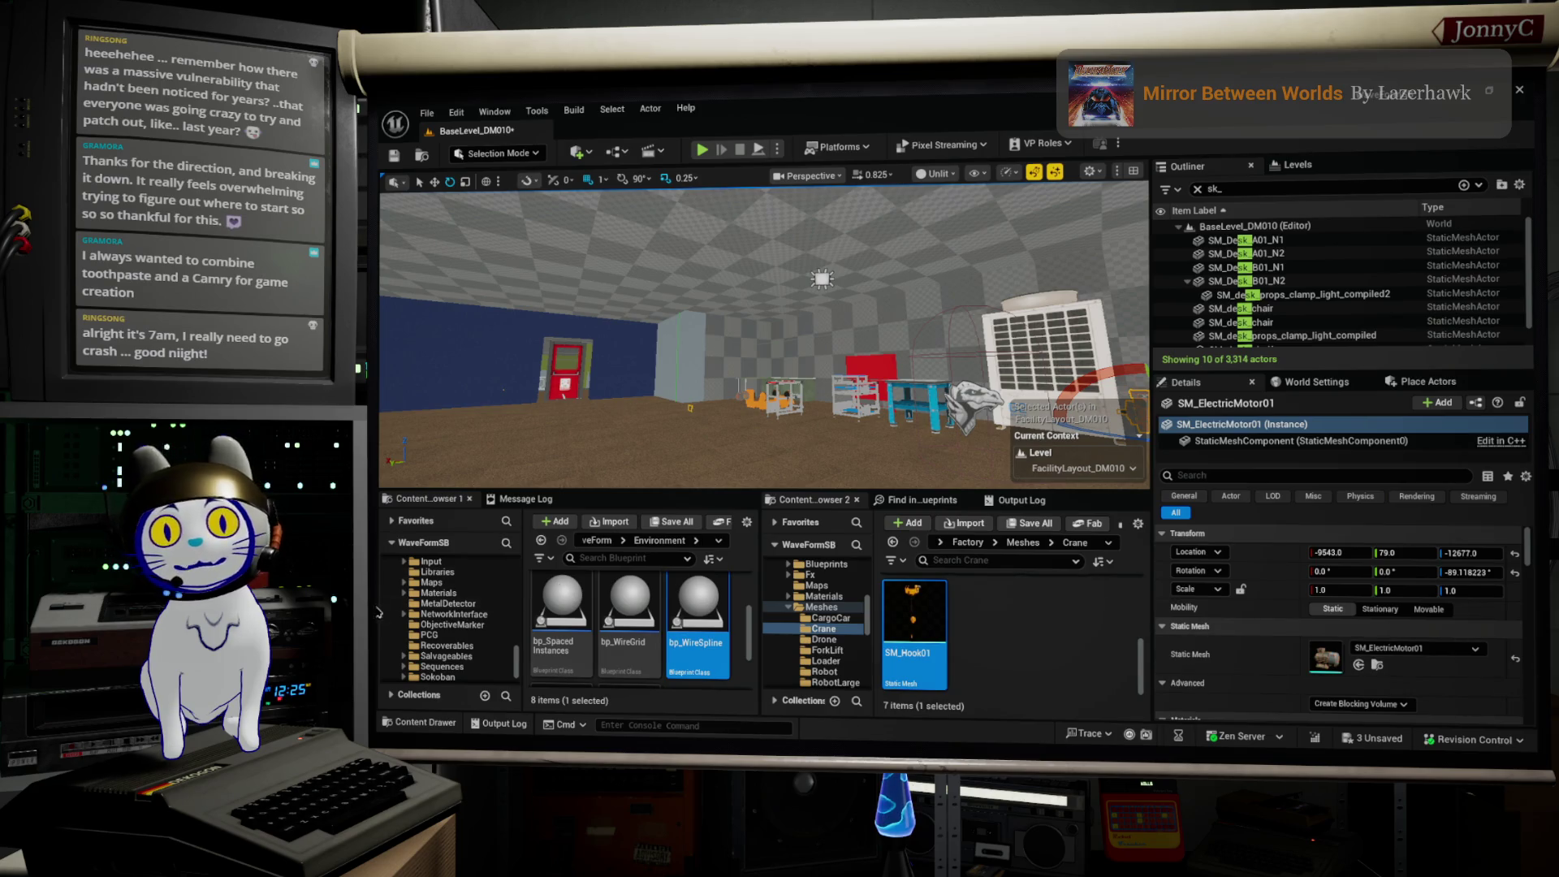
# Step: Focus on SM_ElectricMotor01 and nudge it along X to -9541
pyautogui.scroll(-3, 763, 333)
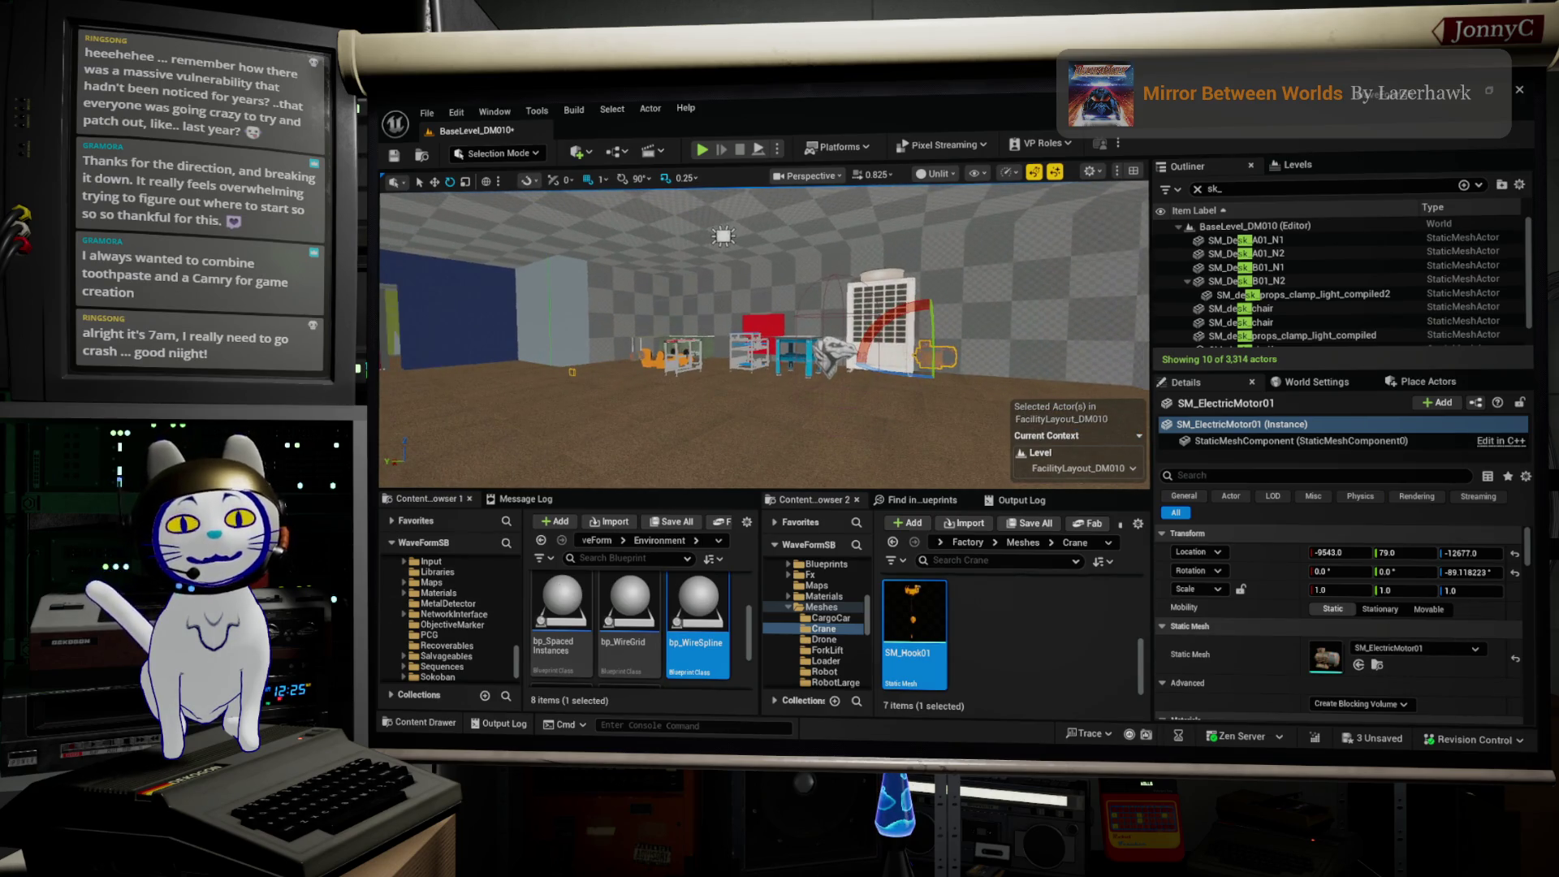
pyautogui.scroll(-2, 764, 333)
pyautogui.scroll(10, 763, 333)
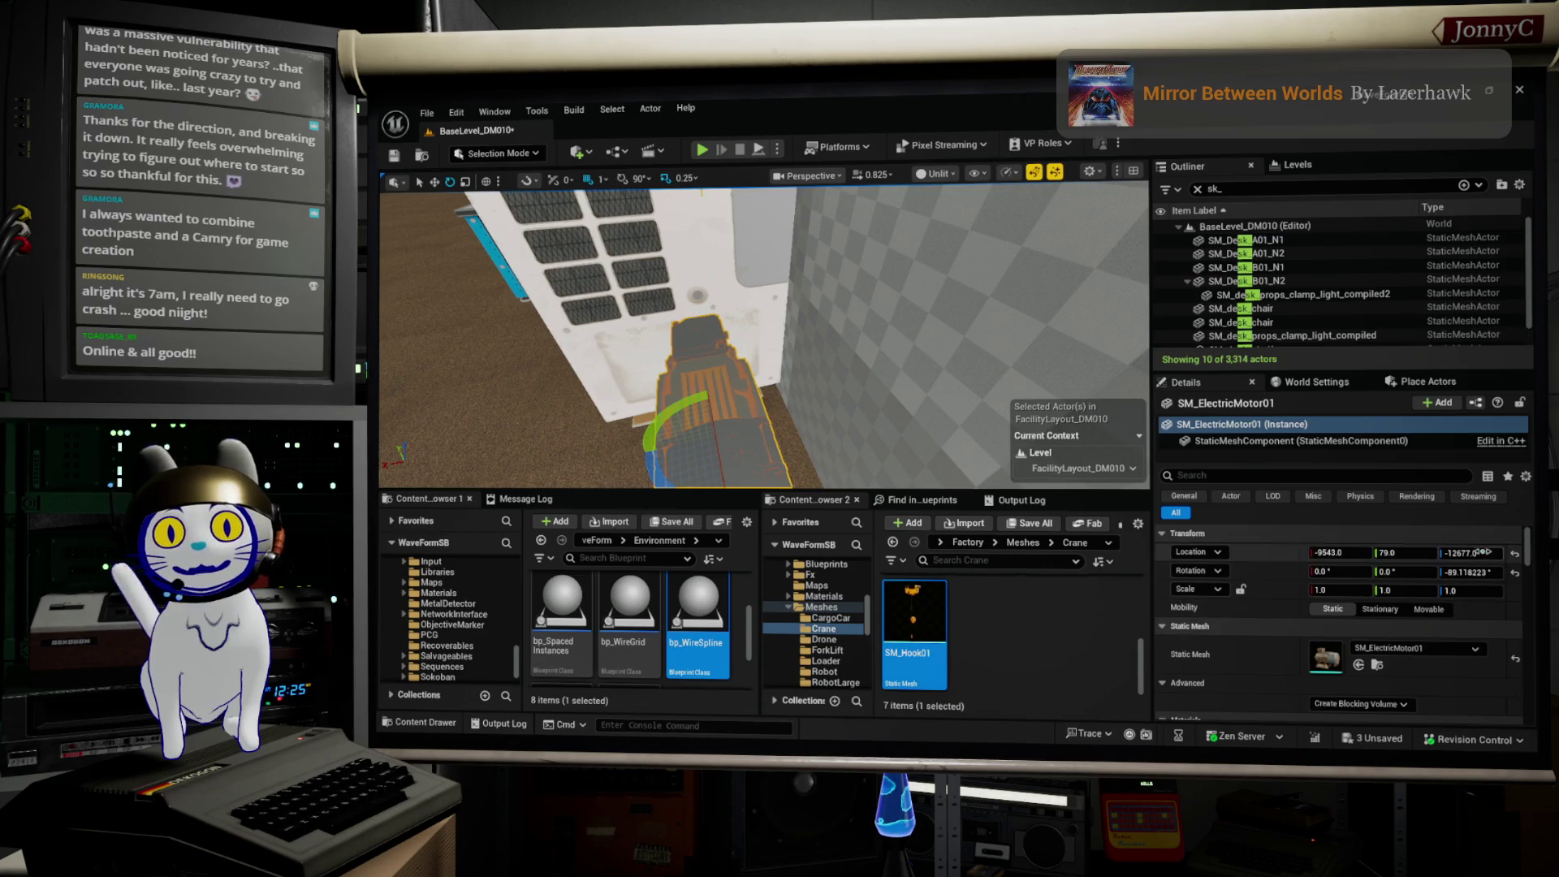
pyautogui.moveTo(819, 423); pyautogui.dragTo(813, 448)
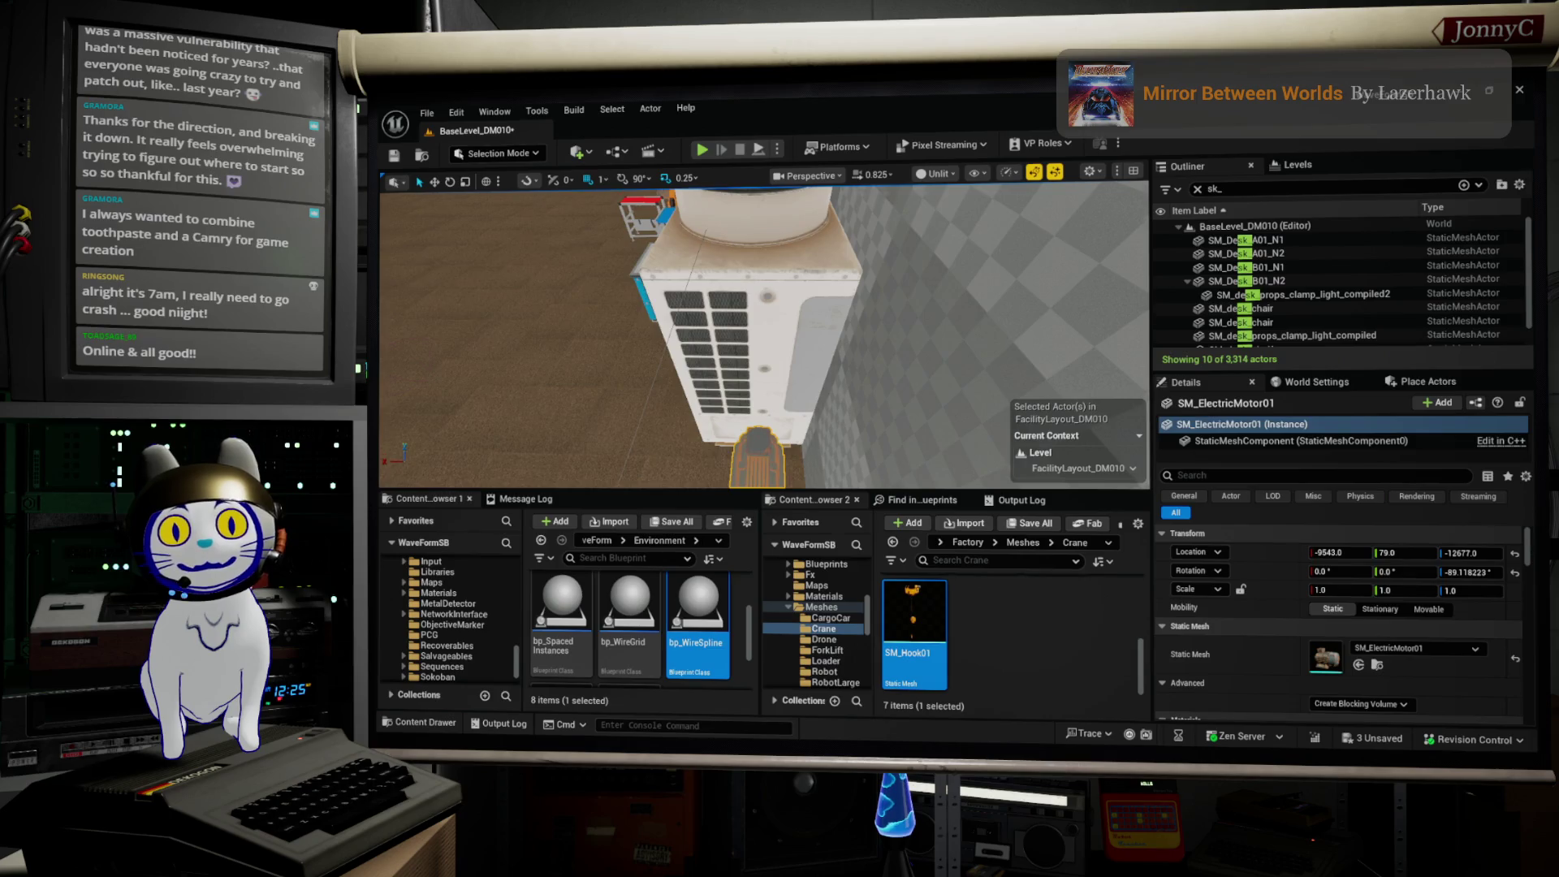
pyautogui.press('f')
pyautogui.press('w')
pyautogui.moveTo(731, 381); pyautogui.dragTo(726, 382)
pyautogui.moveTo(633, 304); pyautogui.dragTo(605, 366)
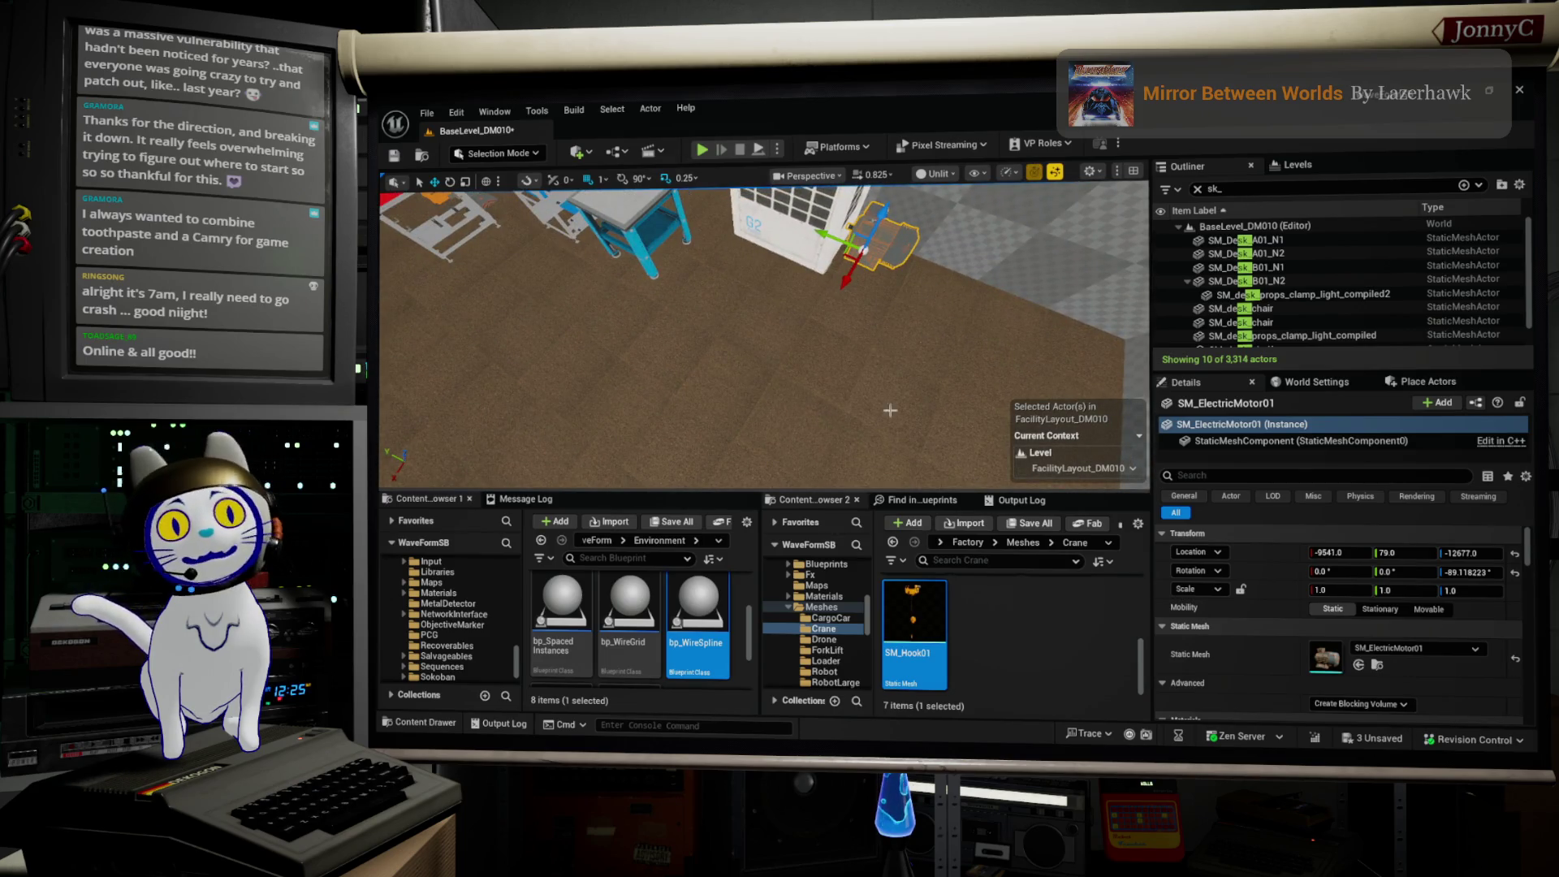
pyautogui.press('f')
pyautogui.moveTo(764, 333)
pyautogui.mouseDown()
pyautogui.moveTo(755, 358)
pyautogui.moveTo(764, 325)
pyautogui.mouseUp()
pyautogui.scroll(3, 763, 333)
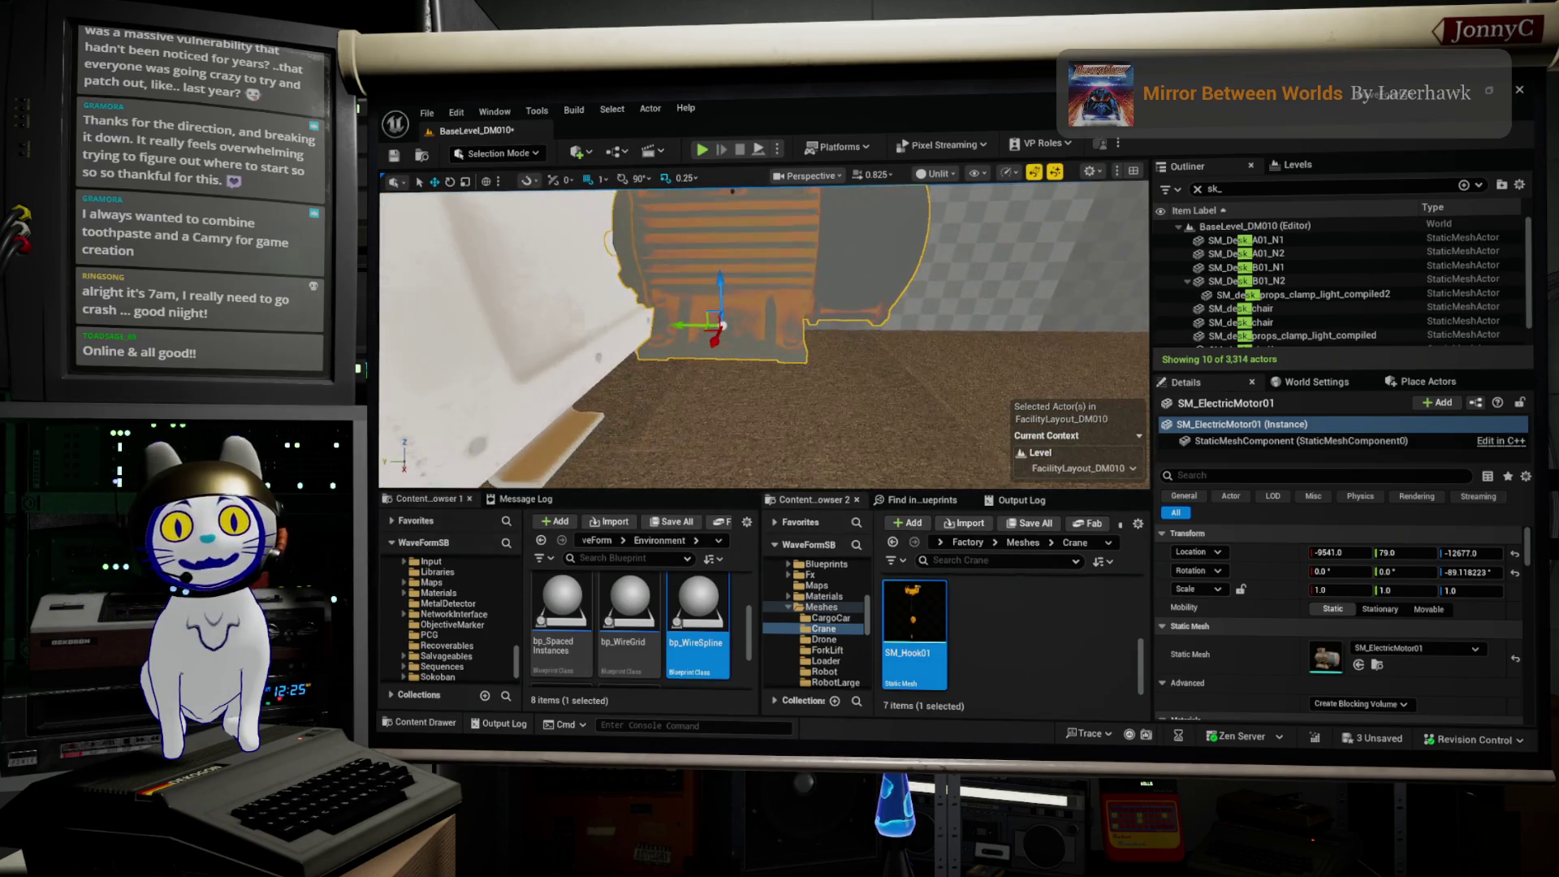
pyautogui.scroll(5, 855, 656)
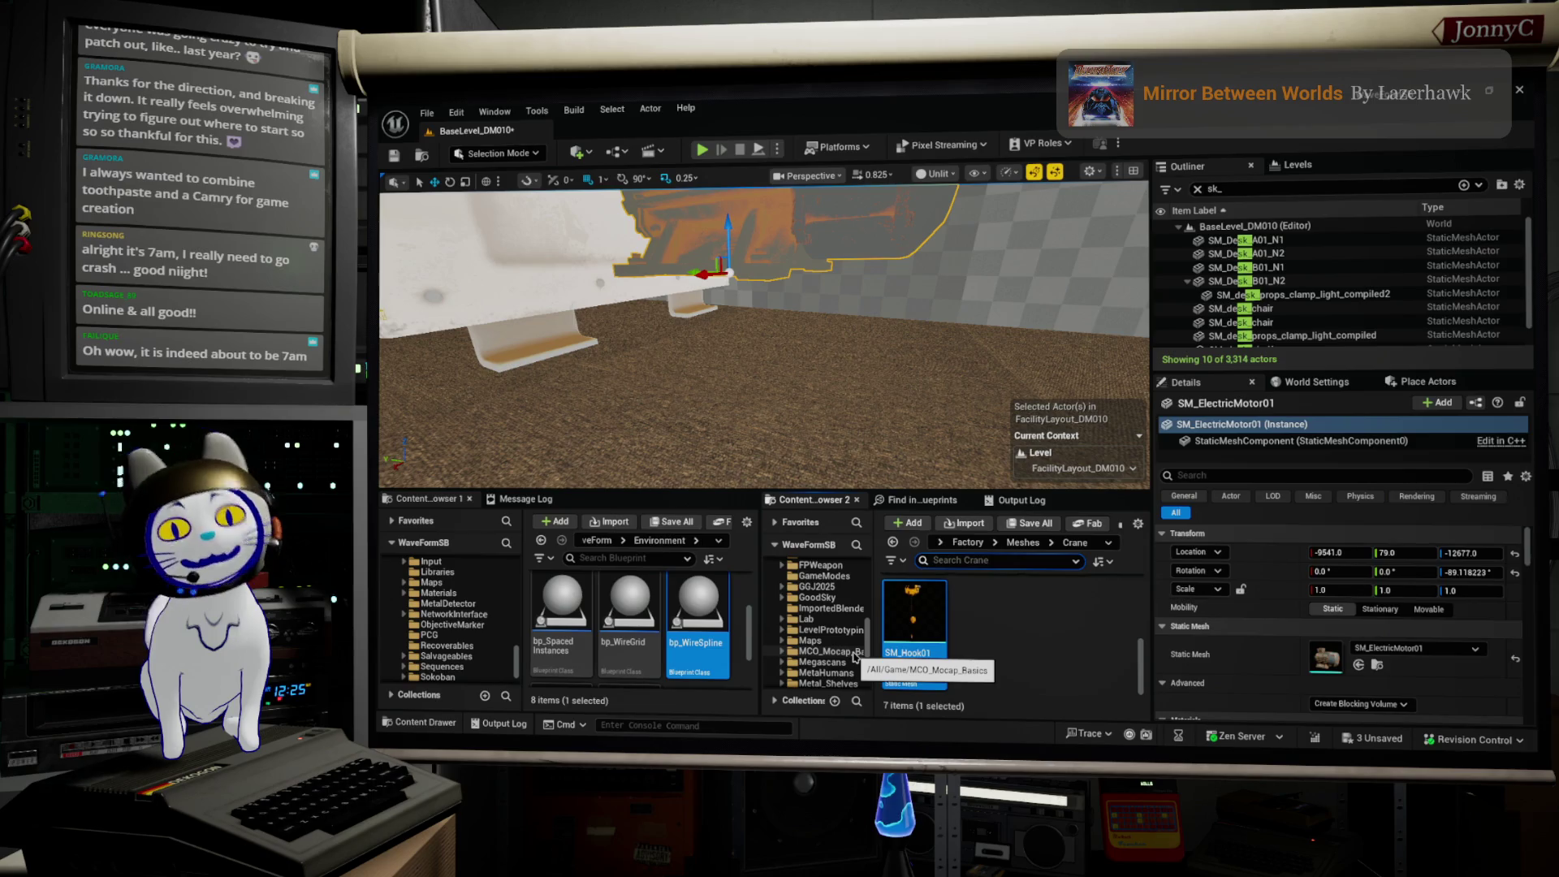
# Step: In Content Browser 2's folder tree, open and expand Metal_Shelves, then open ModSci_Engineer
pyautogui.scroll(-1, 855, 656)
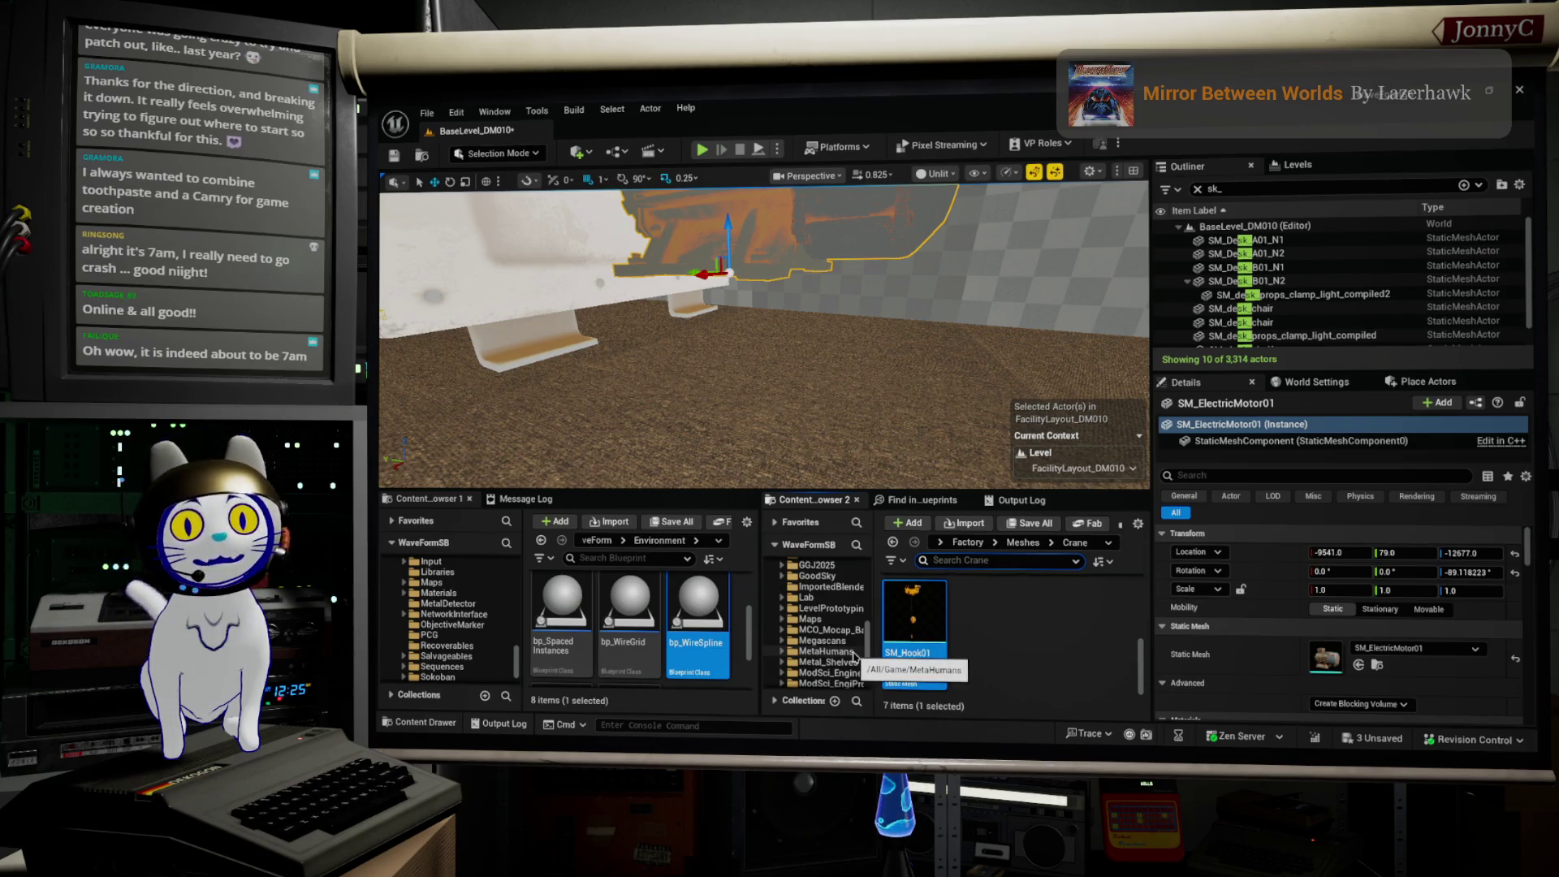
pyautogui.scroll(-1, 855, 656)
pyautogui.click(827, 640)
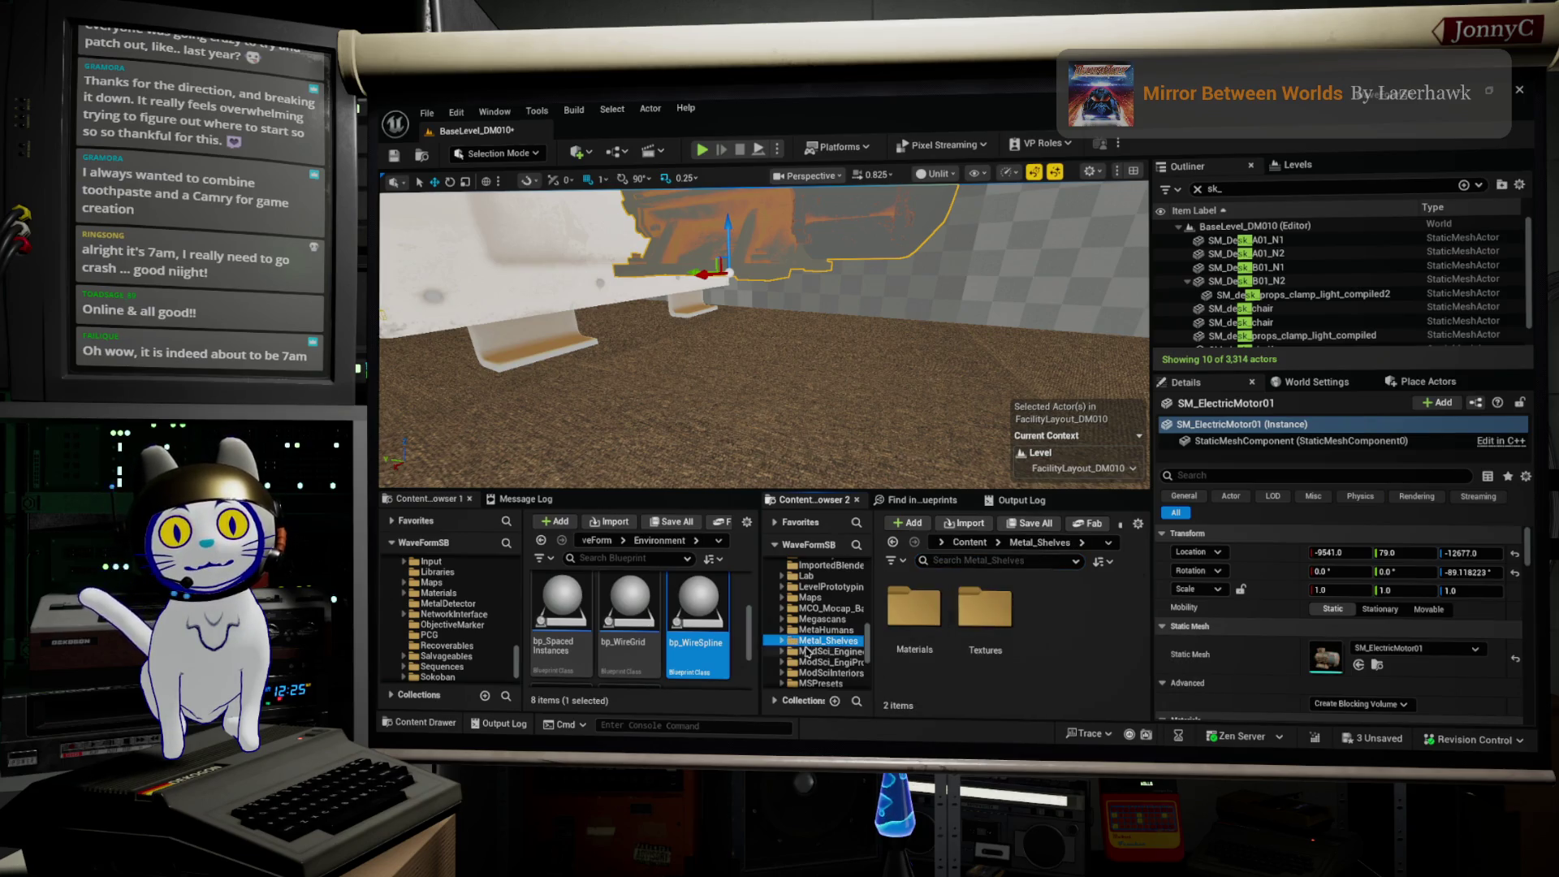
pyautogui.scroll(8, 812, 650)
pyautogui.scroll(-8, 826, 641)
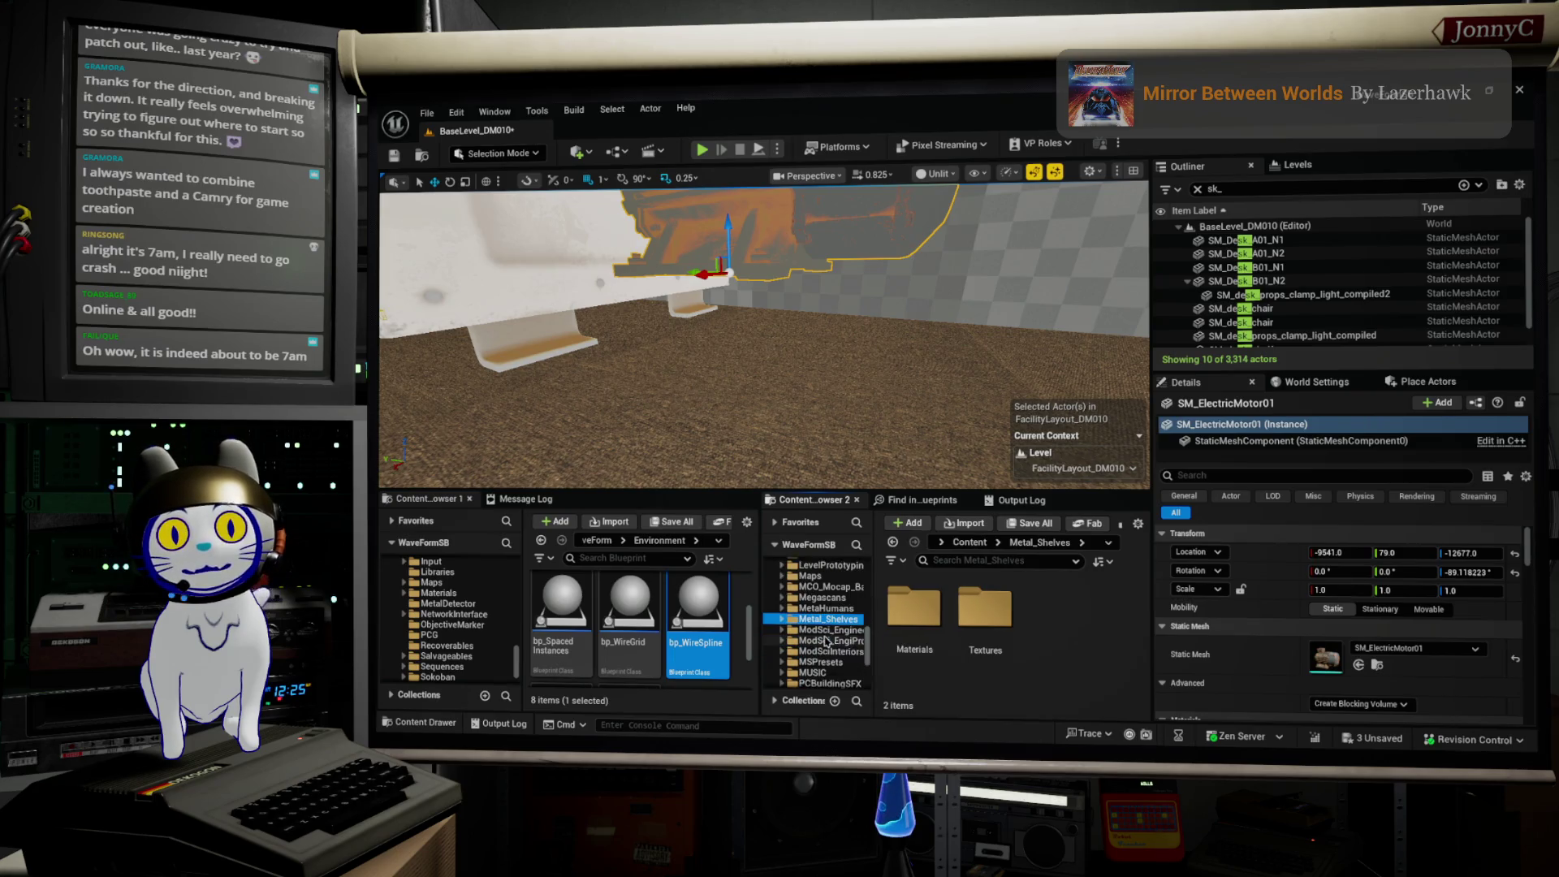
pyautogui.doubleClick(825, 621)
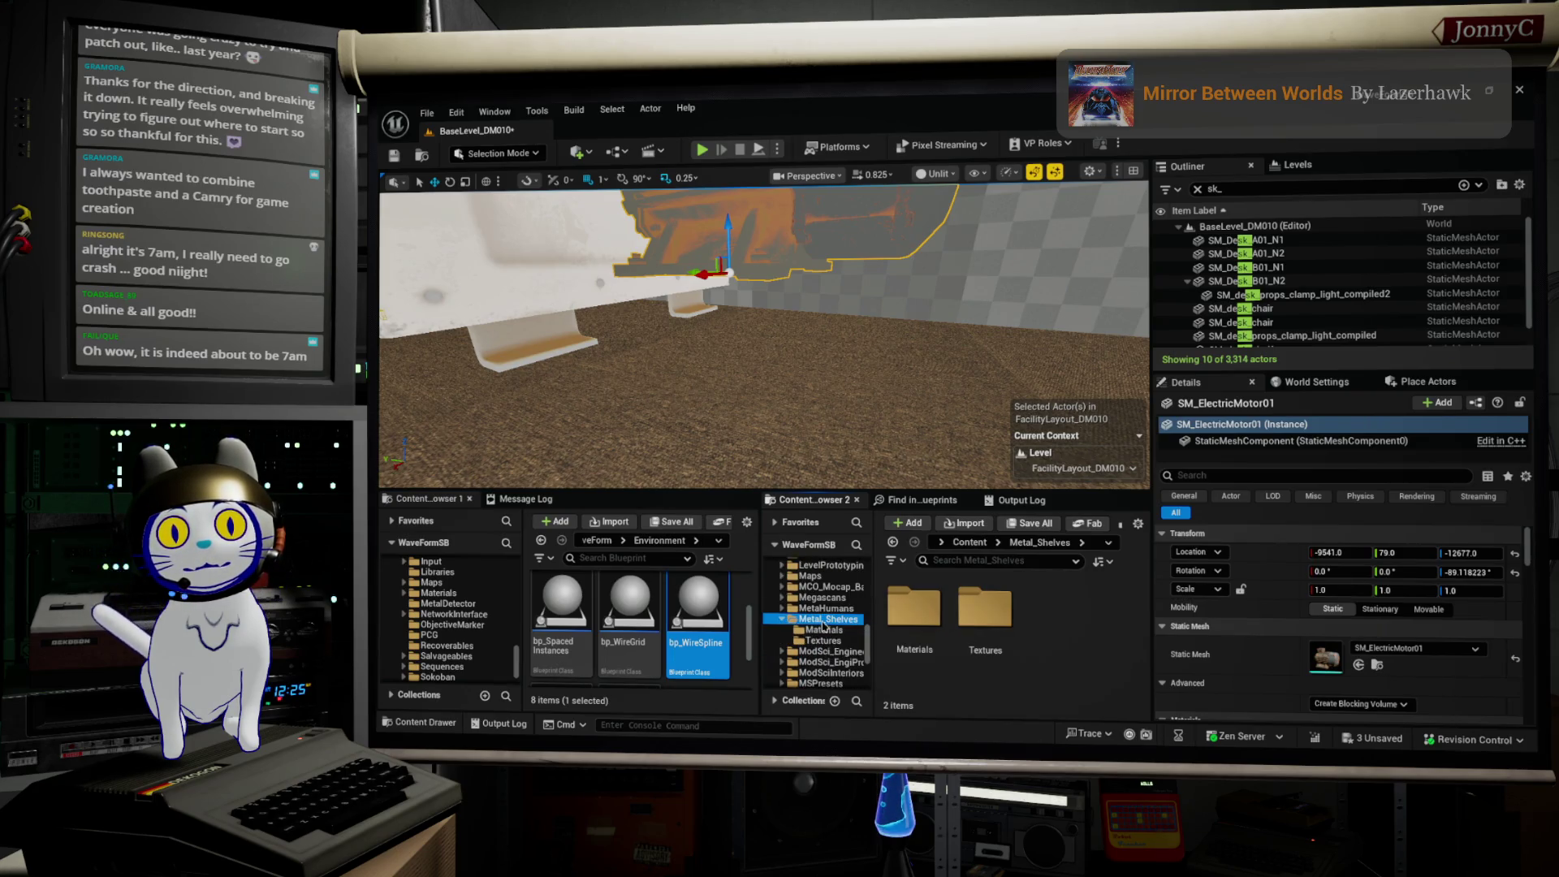
pyautogui.click(836, 651)
pyautogui.scroll(1, 843, 656)
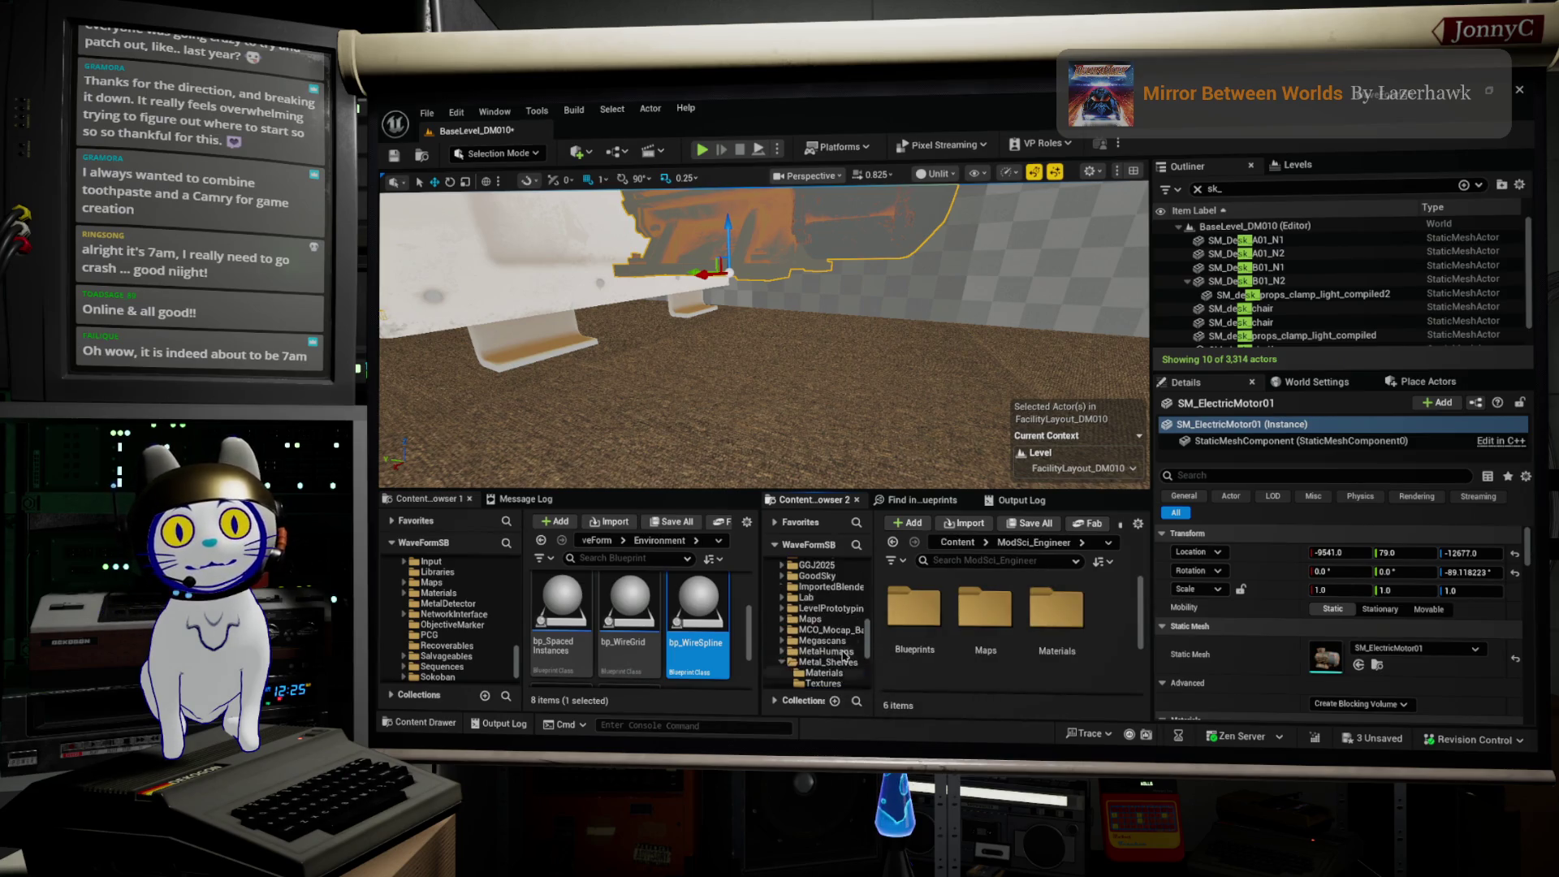
pyautogui.scroll(5, 843, 655)
pyautogui.scroll(-2, 843, 655)
# Step: Scroll further down the tree past ScienceLab and open the Safe_House folder
pyautogui.click(828, 652)
pyautogui.scroll(-3, 827, 651)
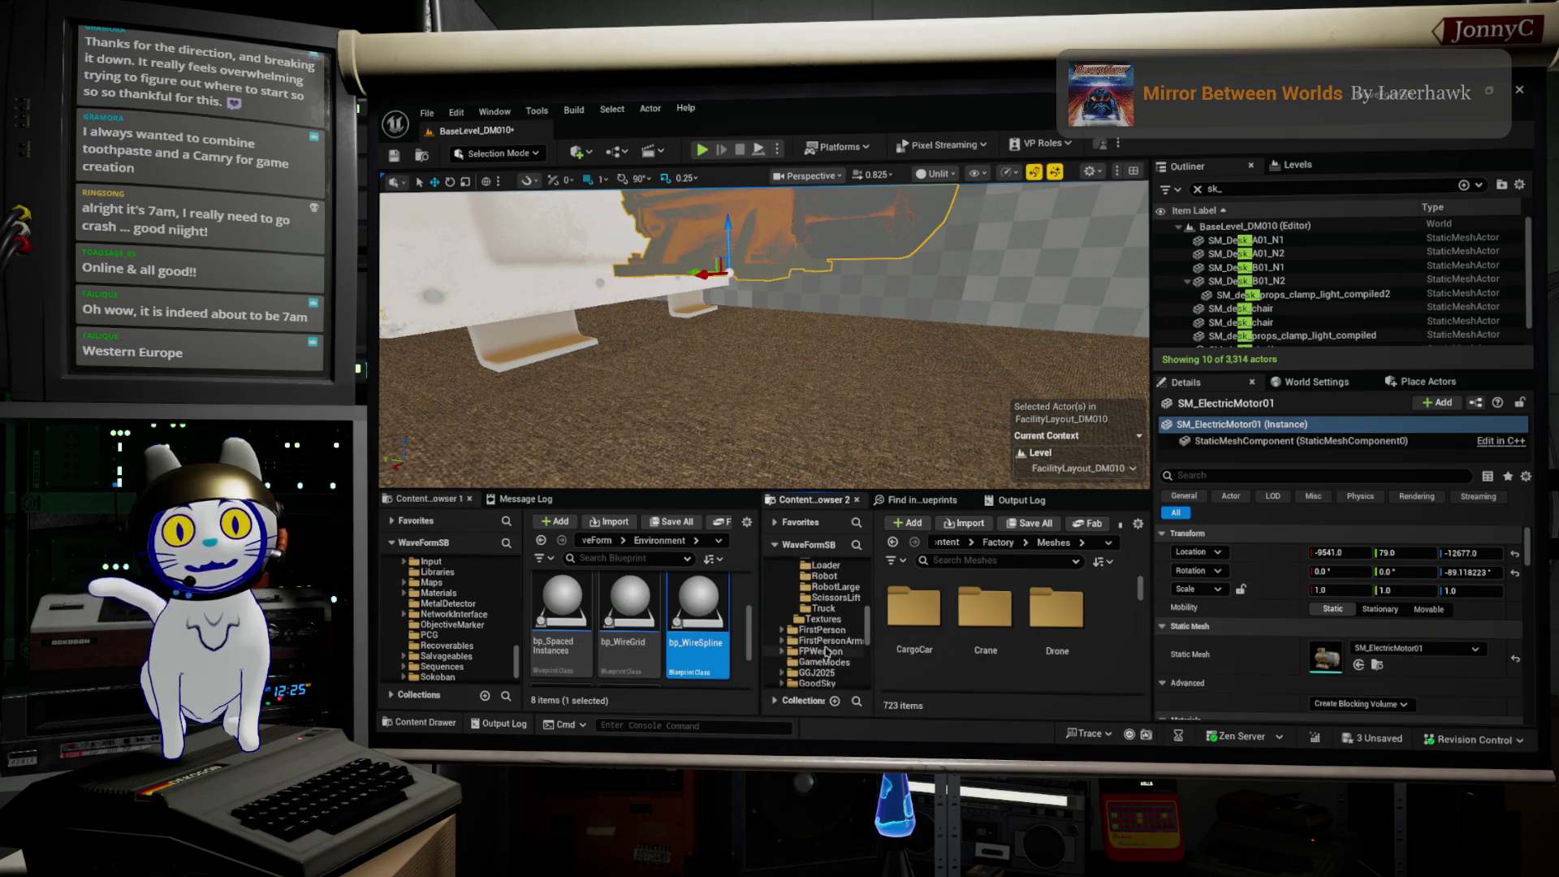
pyautogui.scroll(-3, 803, 651)
pyautogui.scroll(-2, 804, 654)
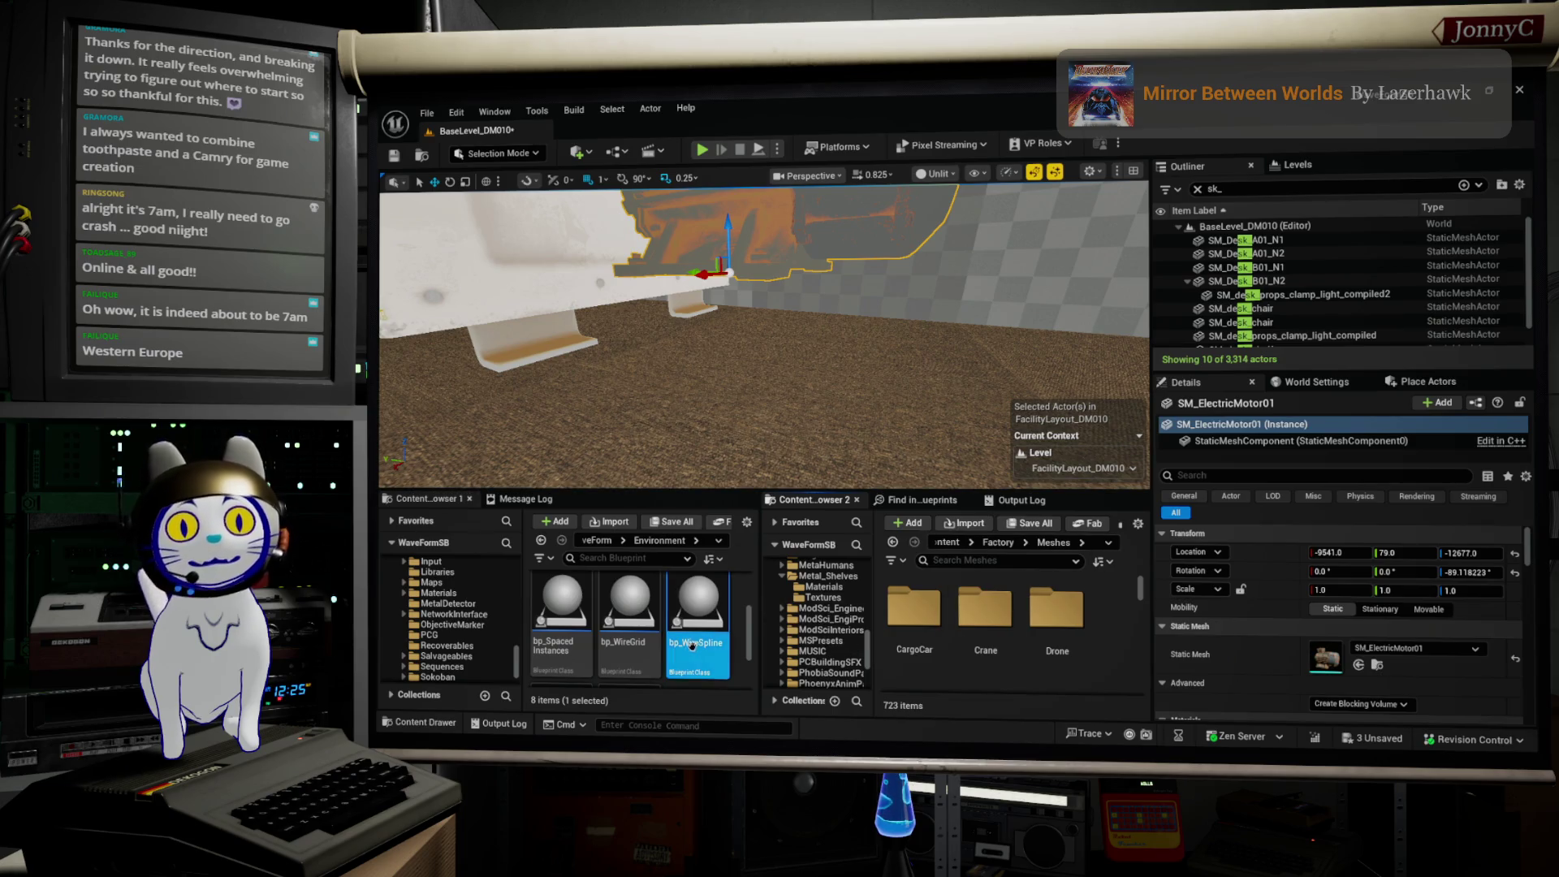
pyautogui.scroll(-1, 818, 638)
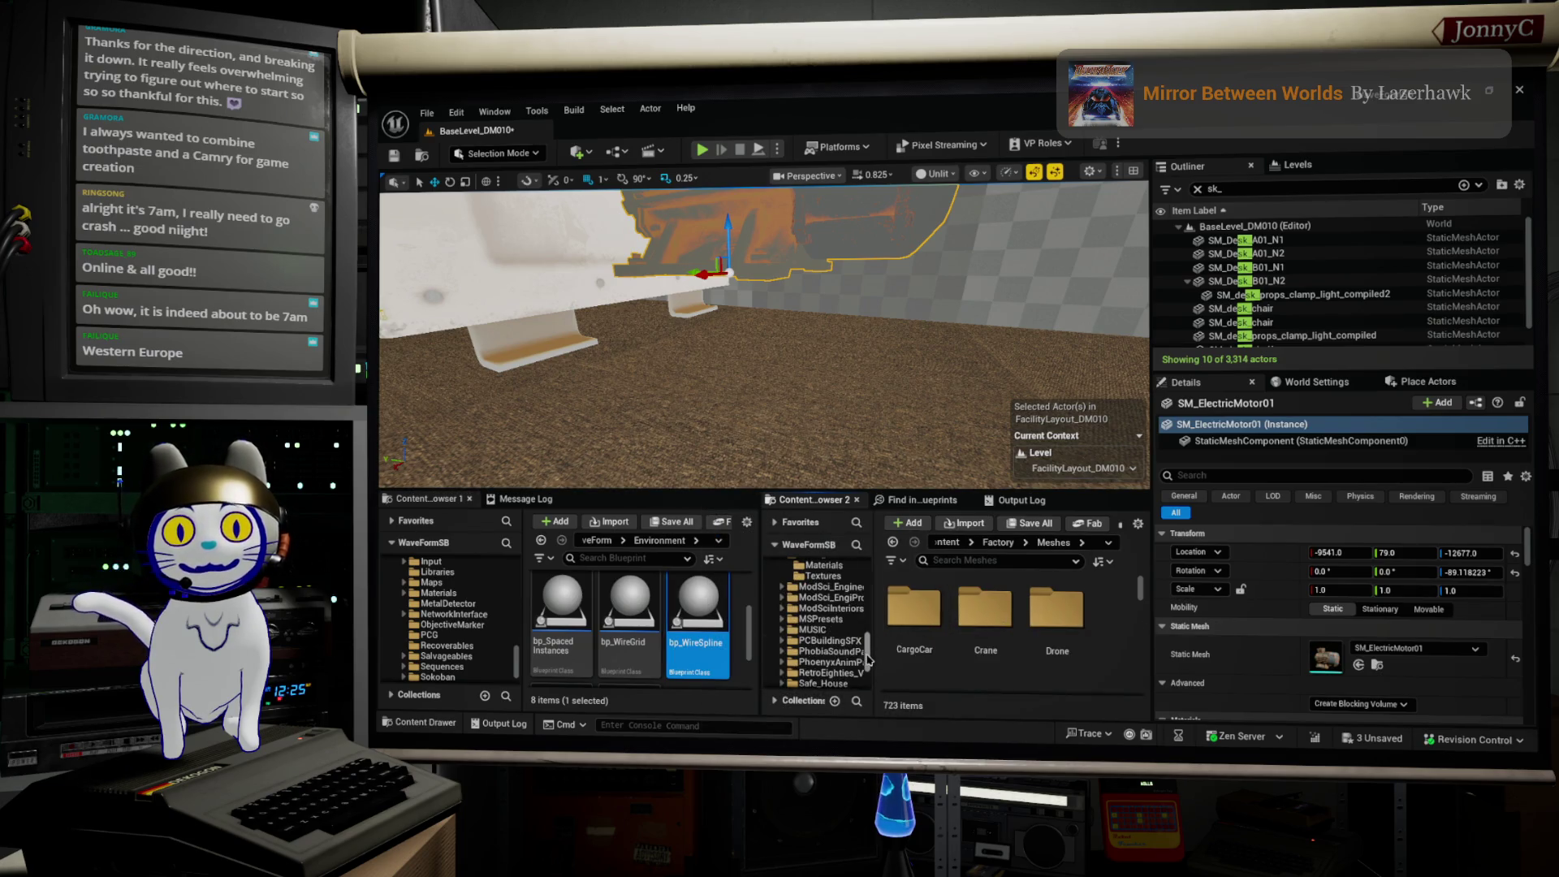
pyautogui.scroll(-2, 865, 658)
pyautogui.click(819, 652)
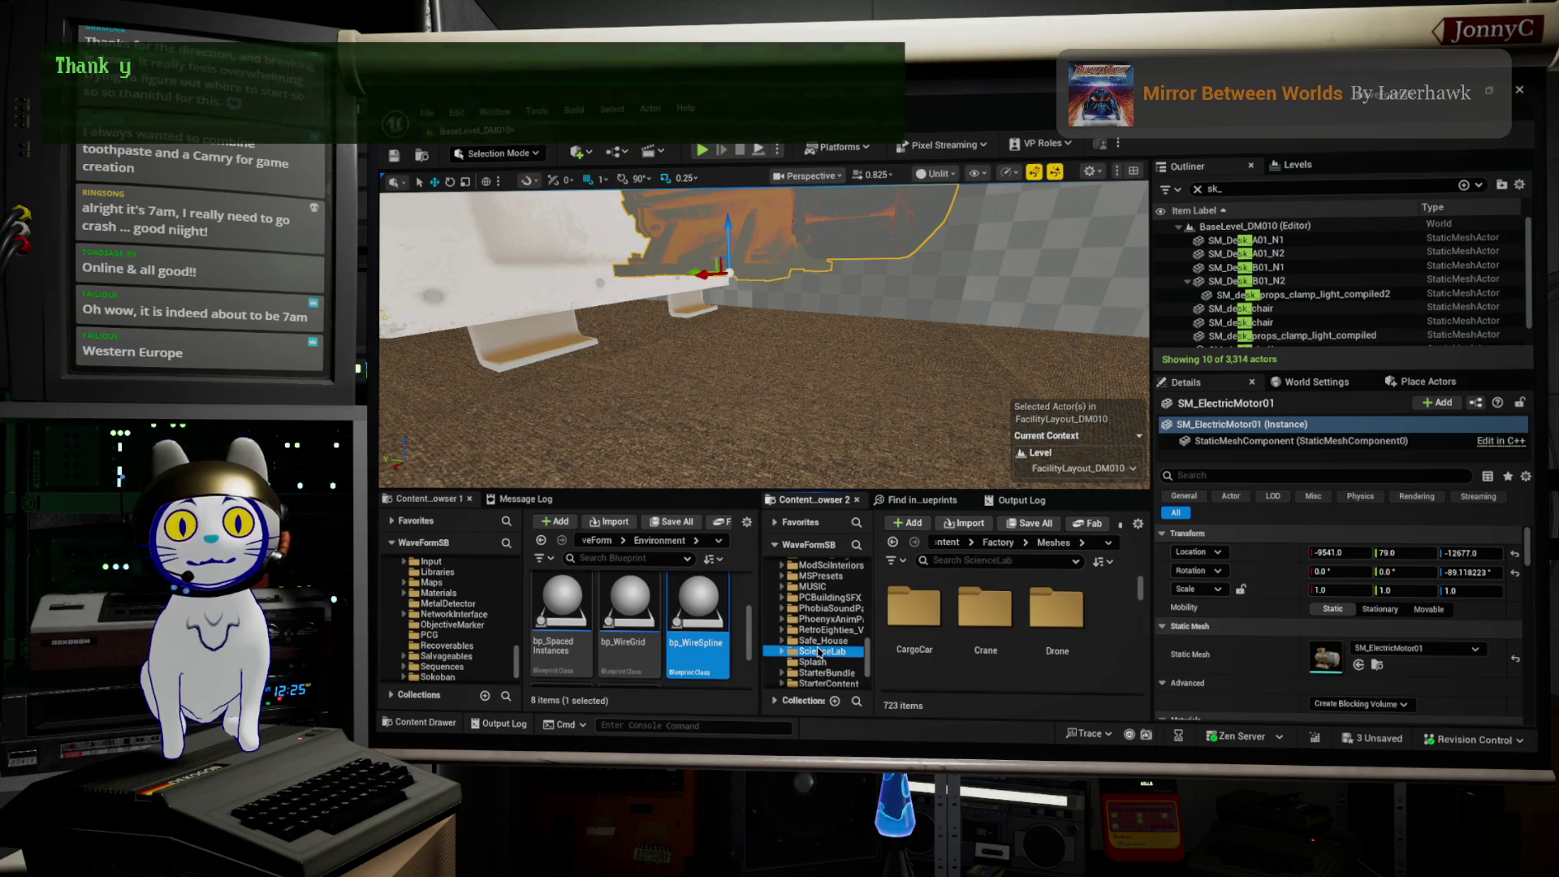
pyautogui.click(824, 642)
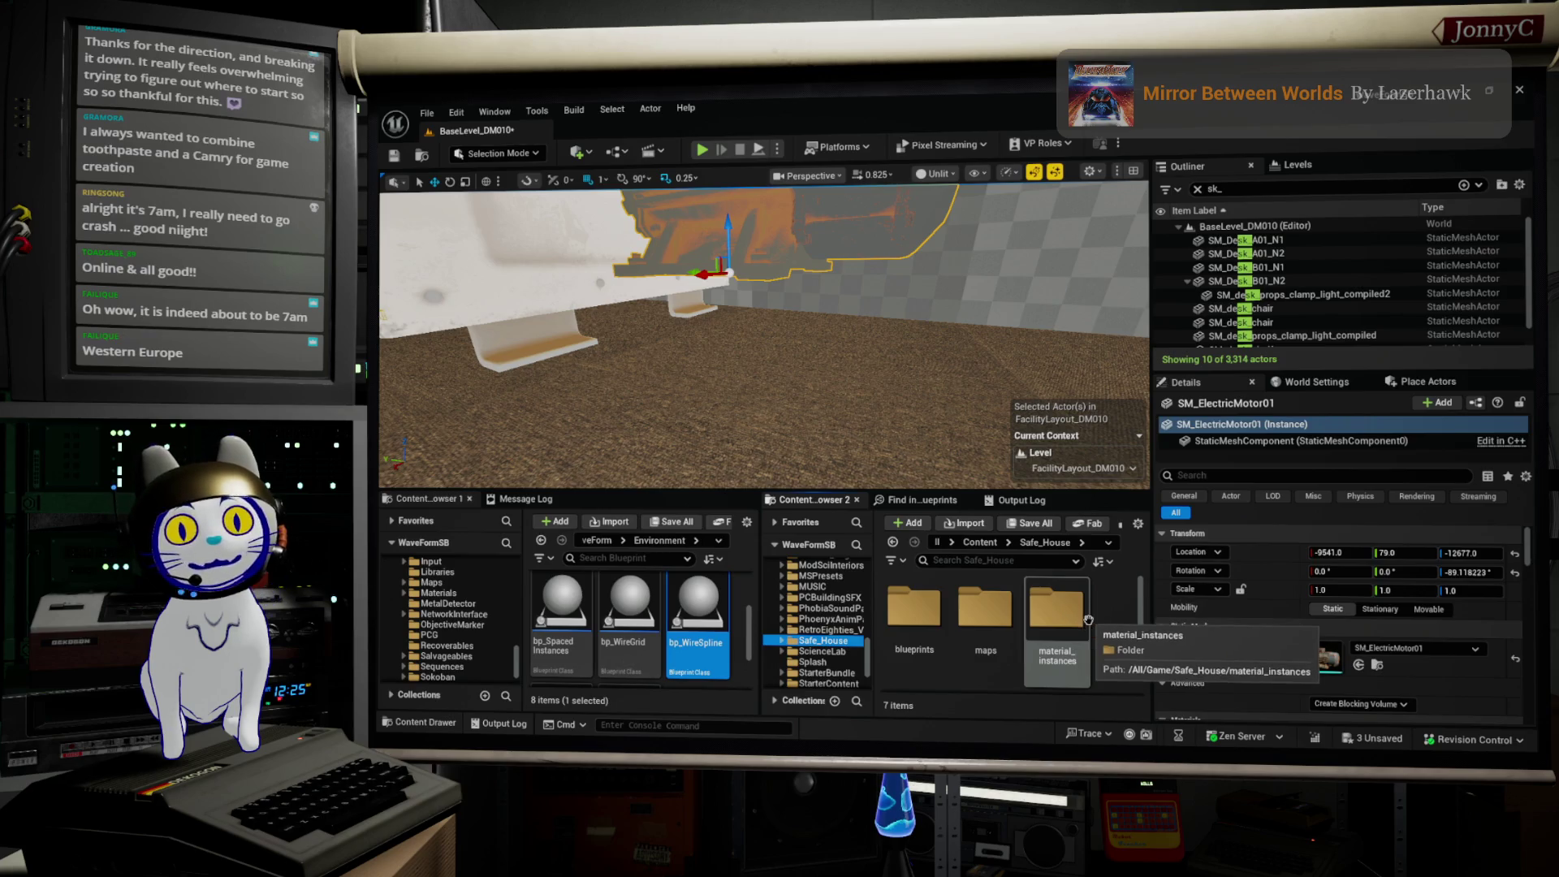
# Step: Expand Safe_House in the content tree and open its meshes folder, holding 484 items
pyautogui.click(1066, 640)
pyautogui.click(783, 641)
pyautogui.scroll(-3, 812, 643)
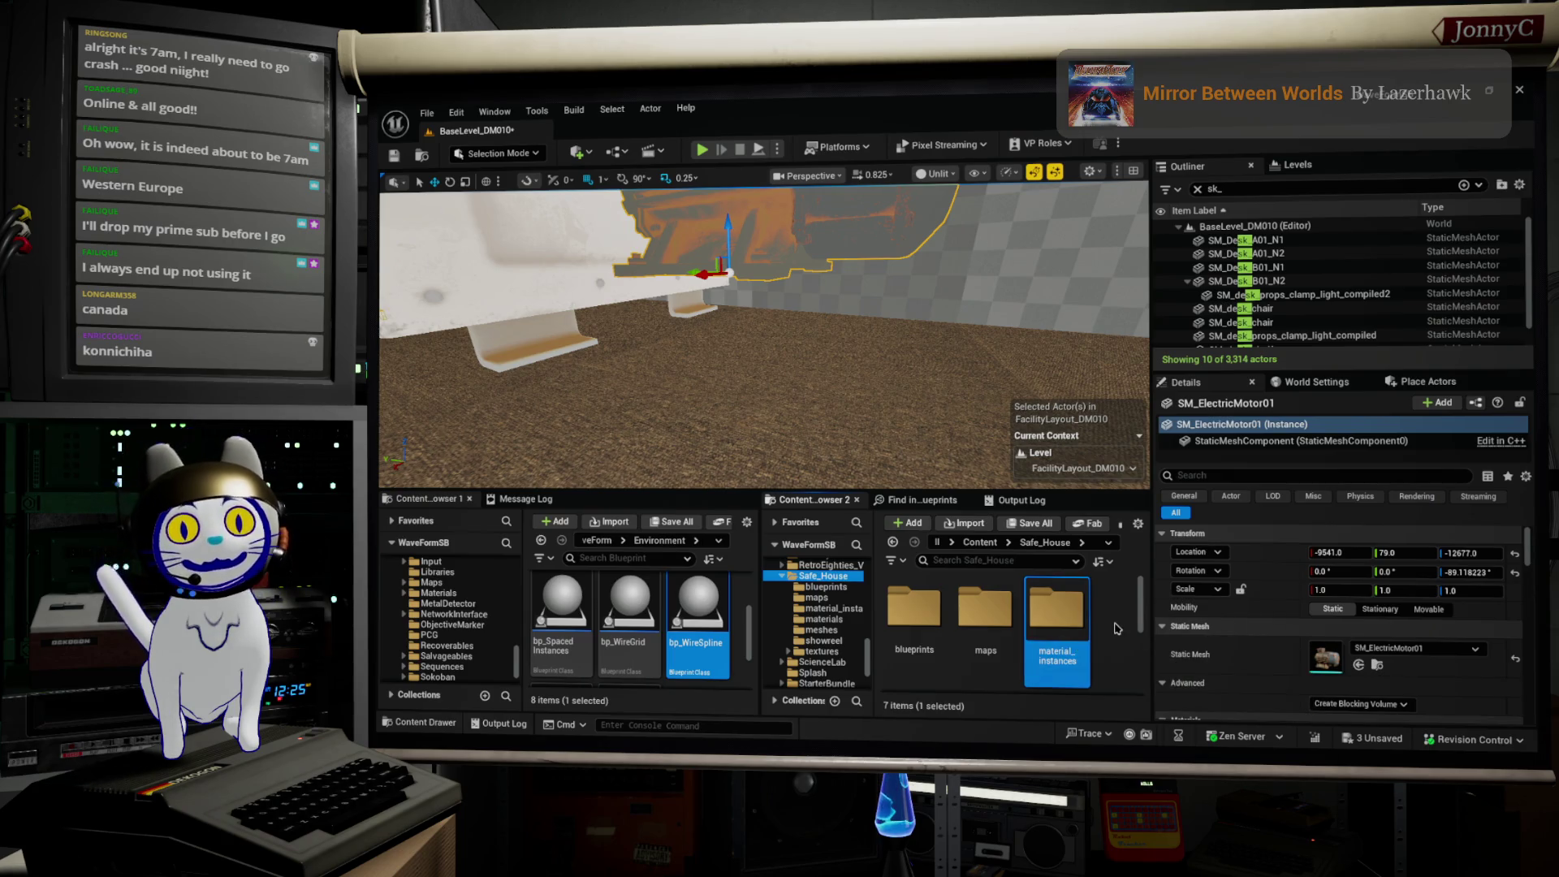
pyautogui.scroll(-1, 1114, 621)
pyautogui.scroll(-1, 1110, 637)
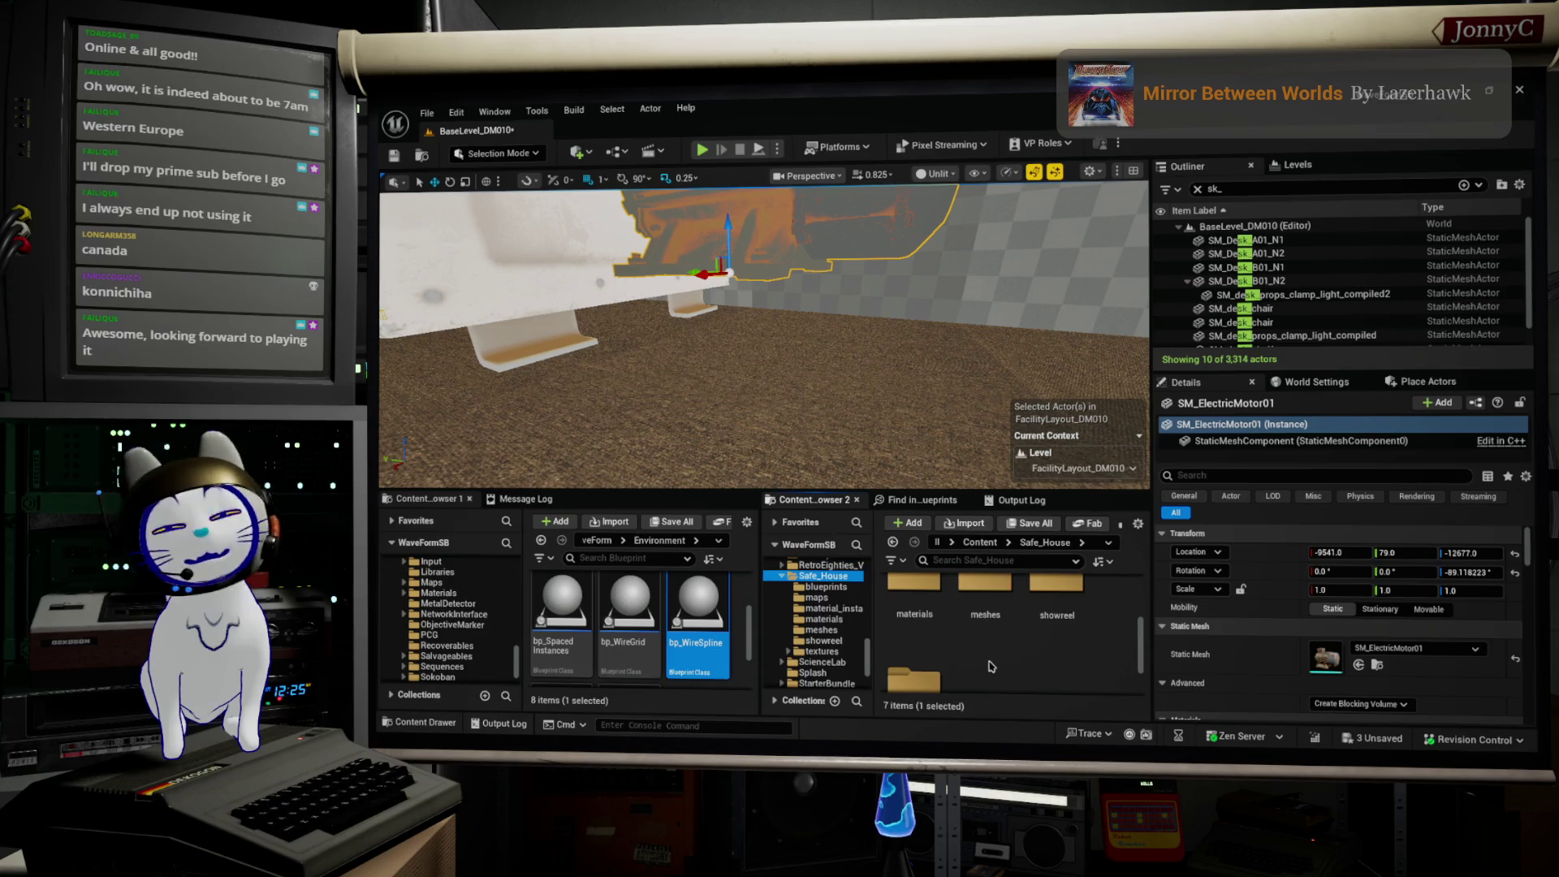
pyautogui.scroll(-1, 998, 647)
pyautogui.scroll(1, 1007, 646)
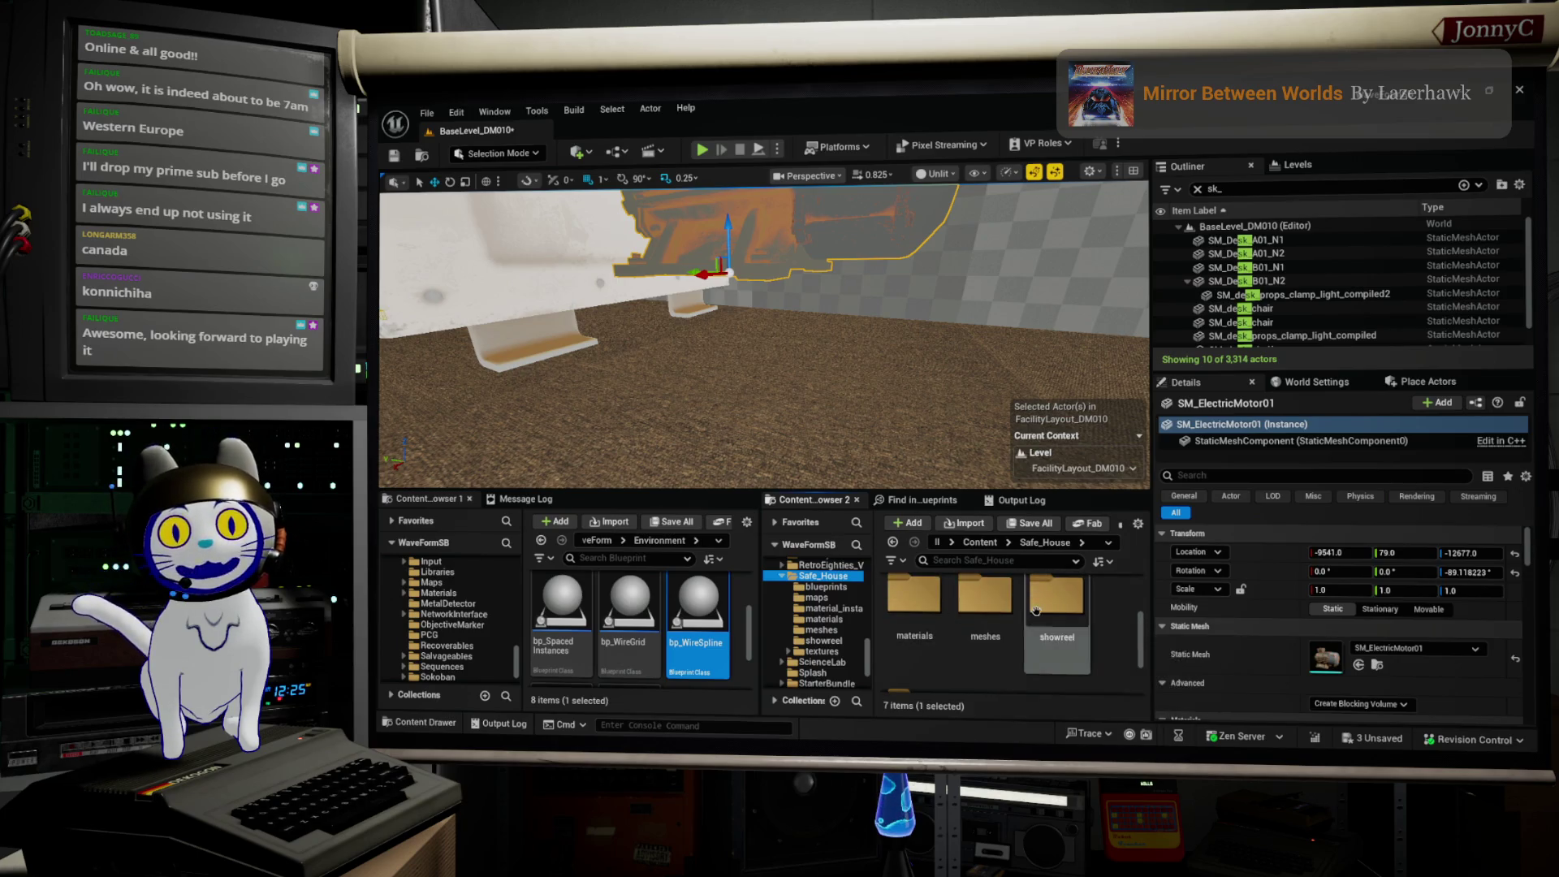
pyautogui.scroll(-1, 1044, 643)
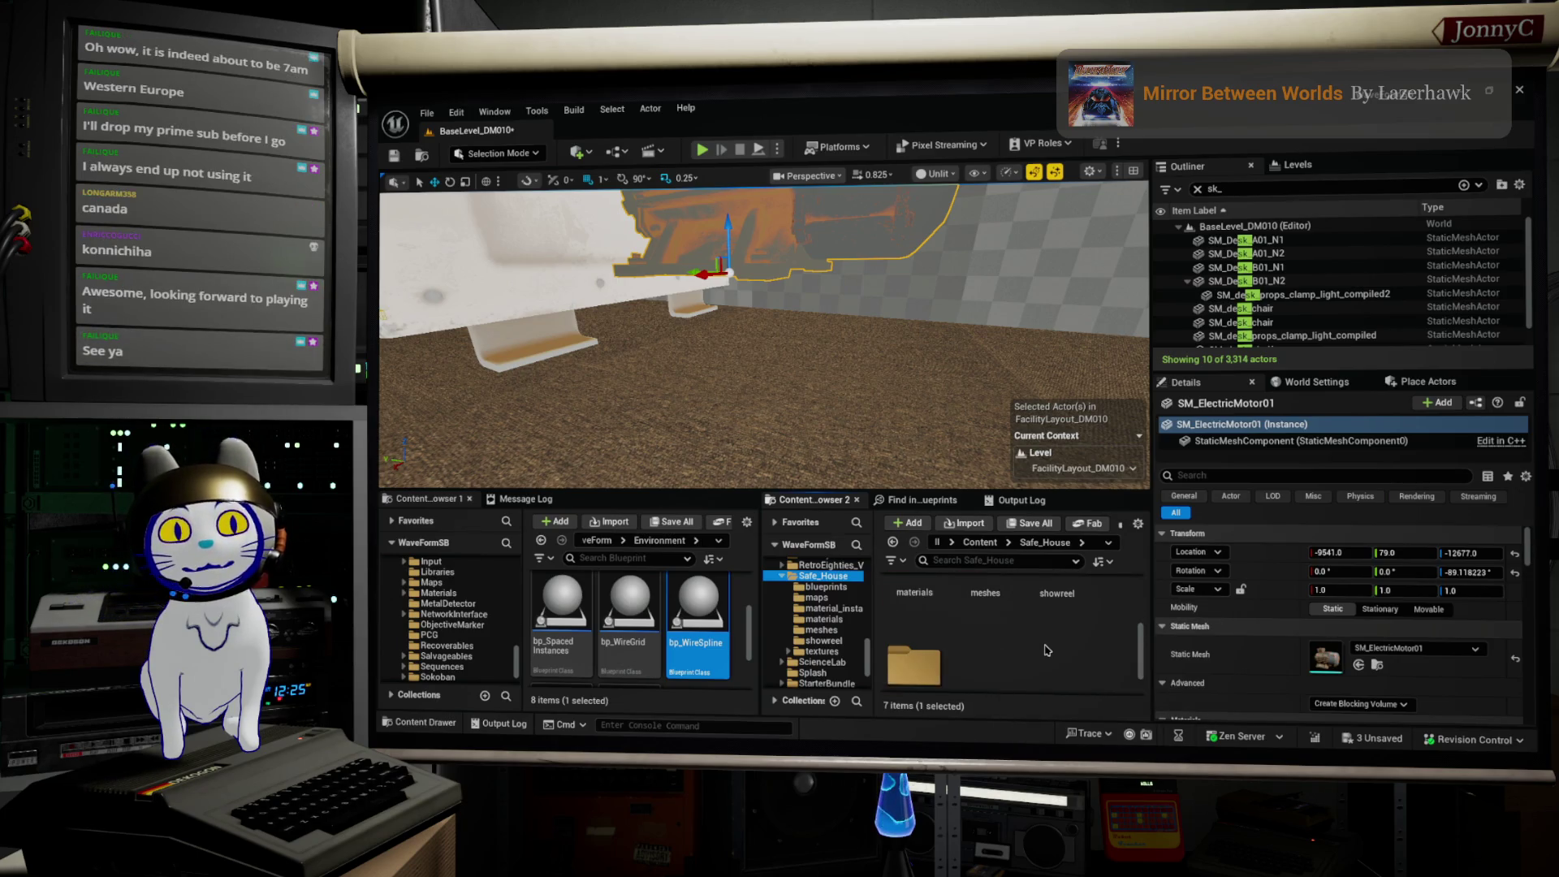
pyautogui.scroll(1, 1047, 645)
pyautogui.doubleClick(985, 580)
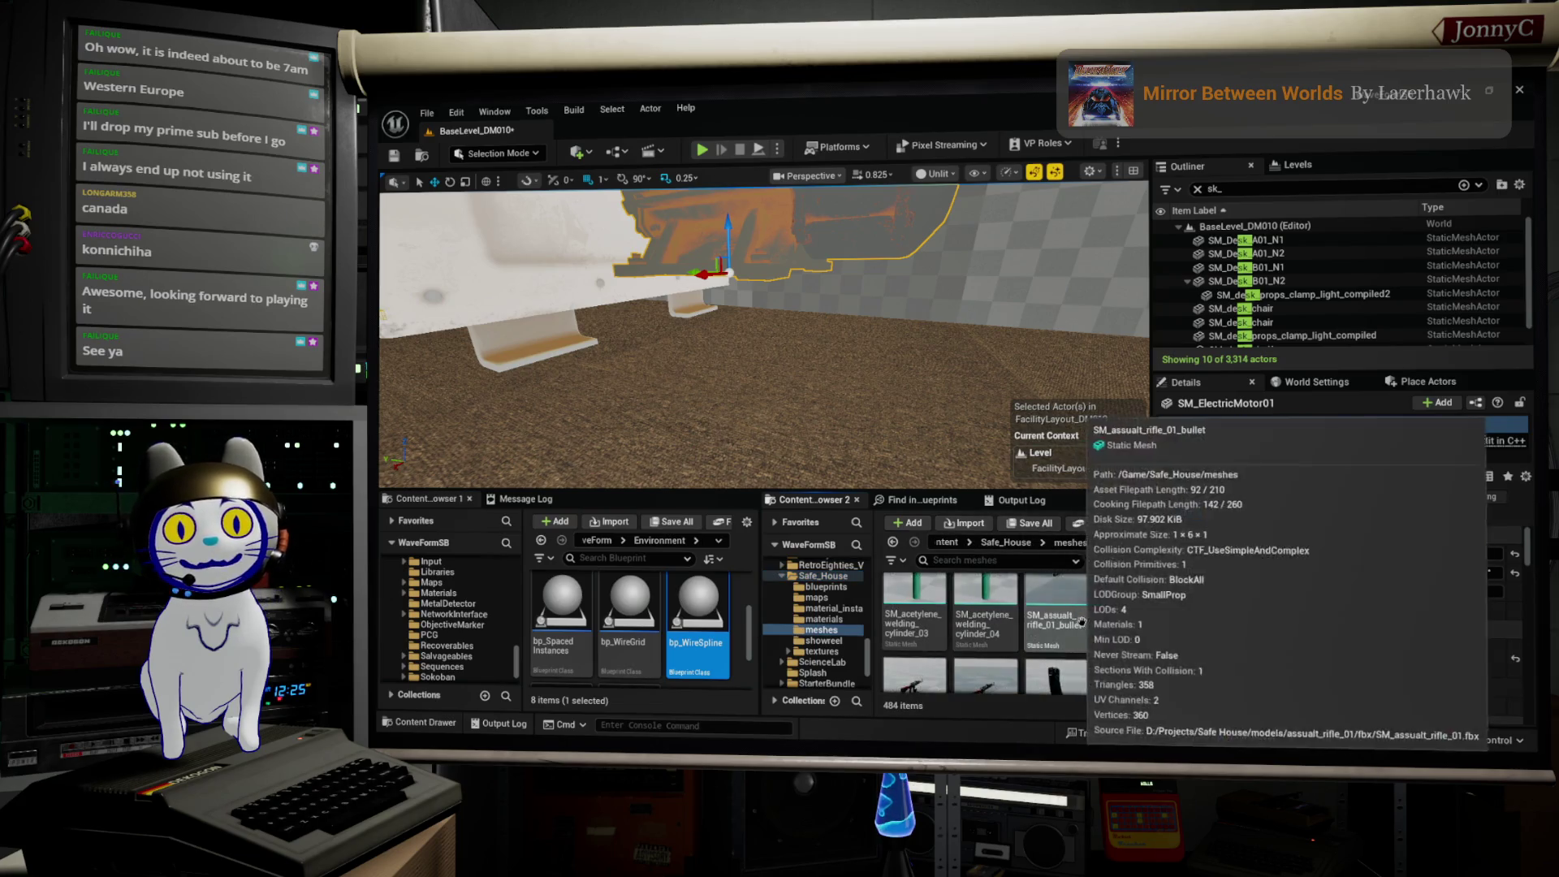
pyautogui.scroll(-1, 1088, 621)
pyautogui.scroll(-5, 1110, 617)
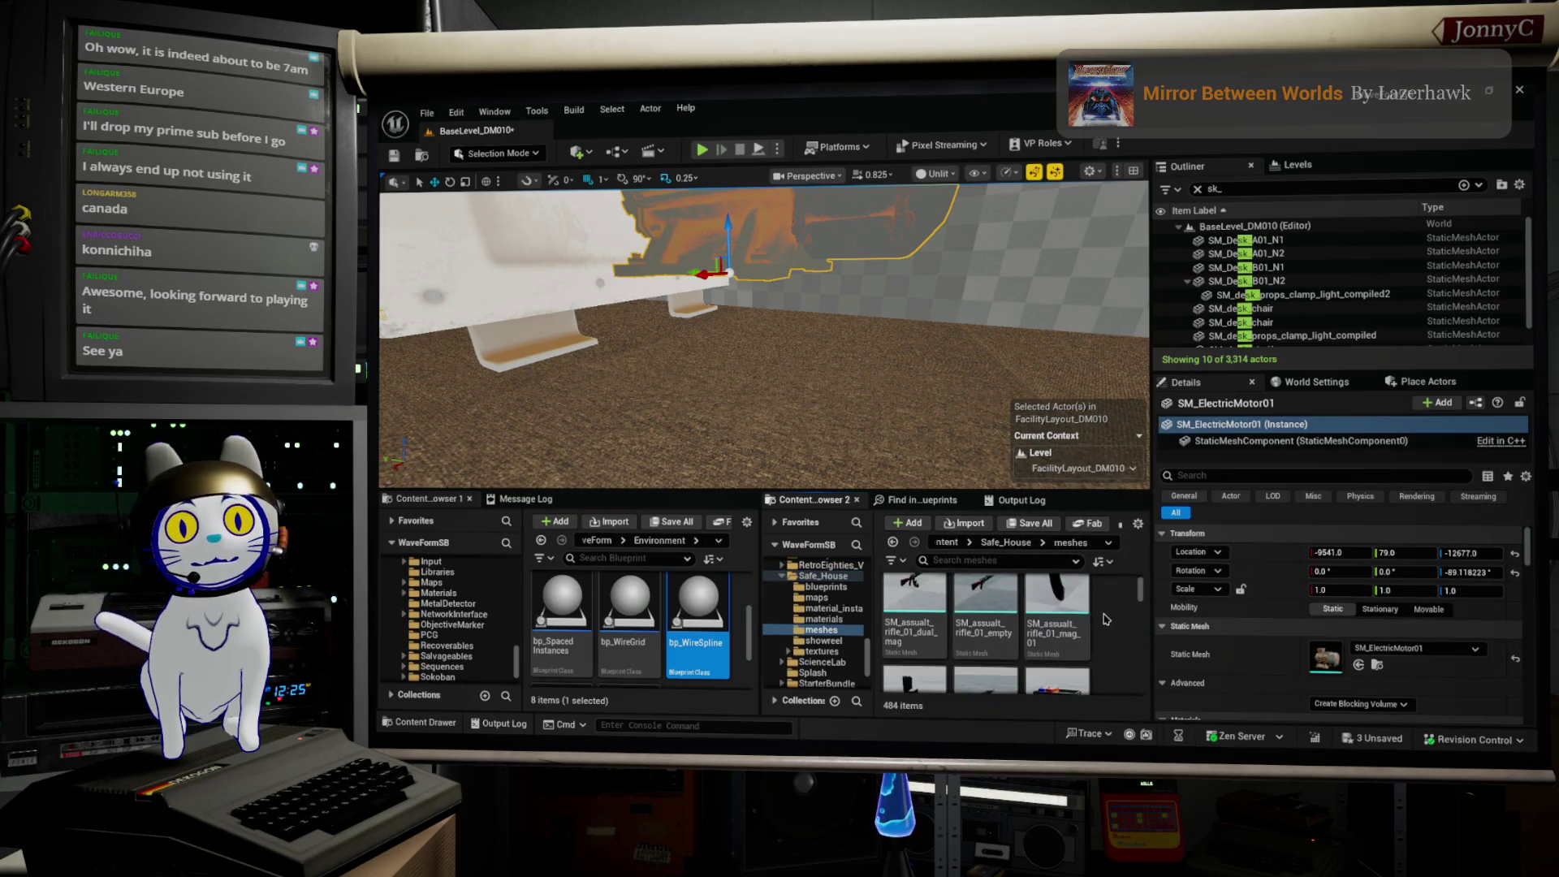
pyautogui.scroll(-2, 1096, 625)
pyautogui.scroll(-1, 1097, 637)
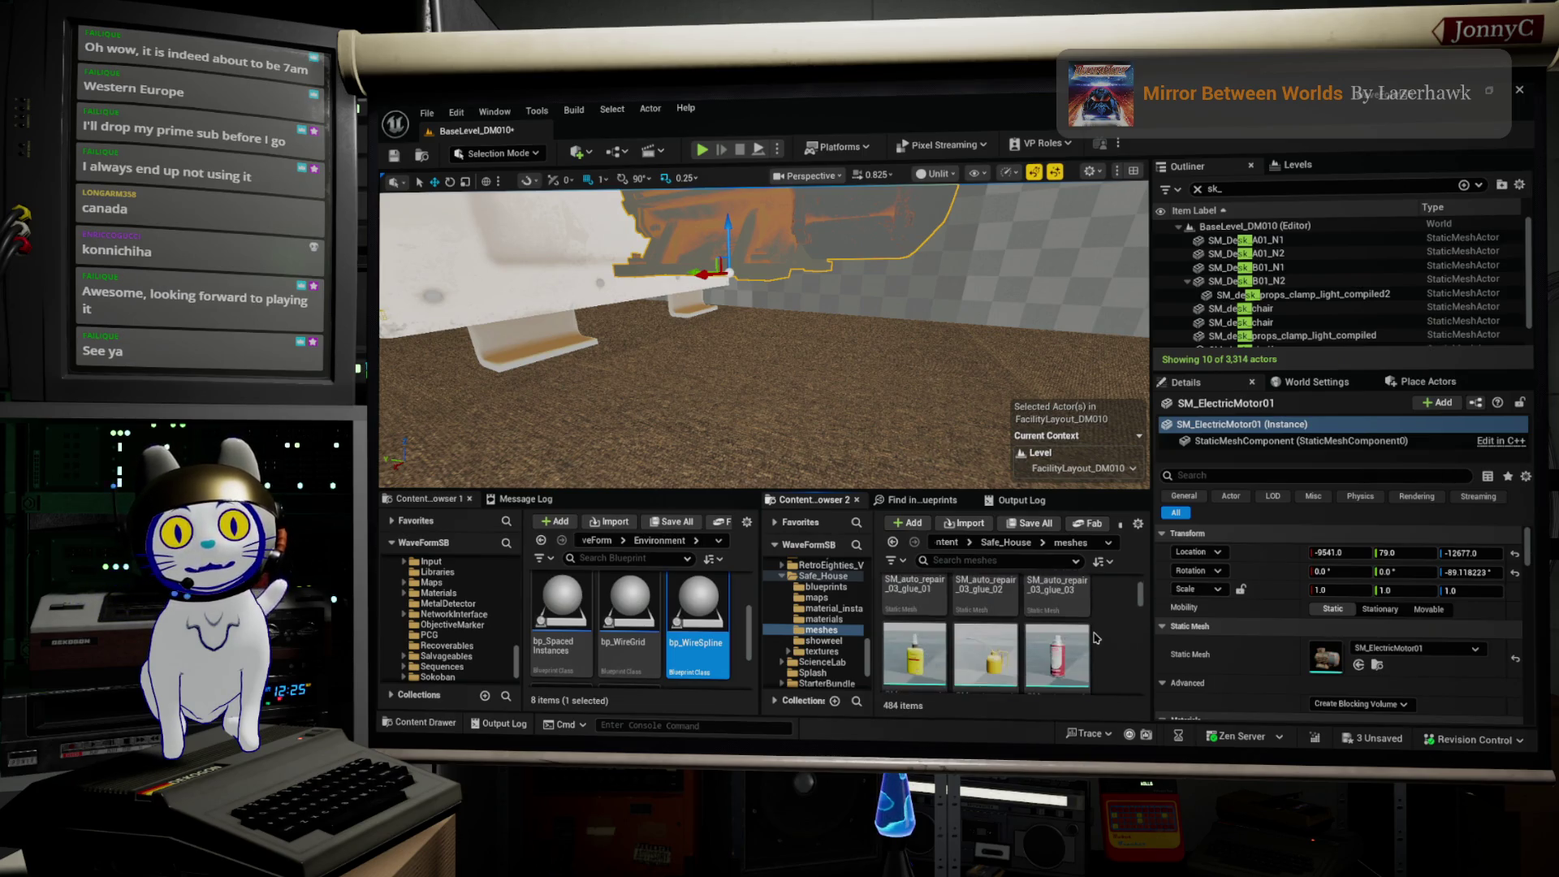
pyautogui.scroll(-4, 1097, 639)
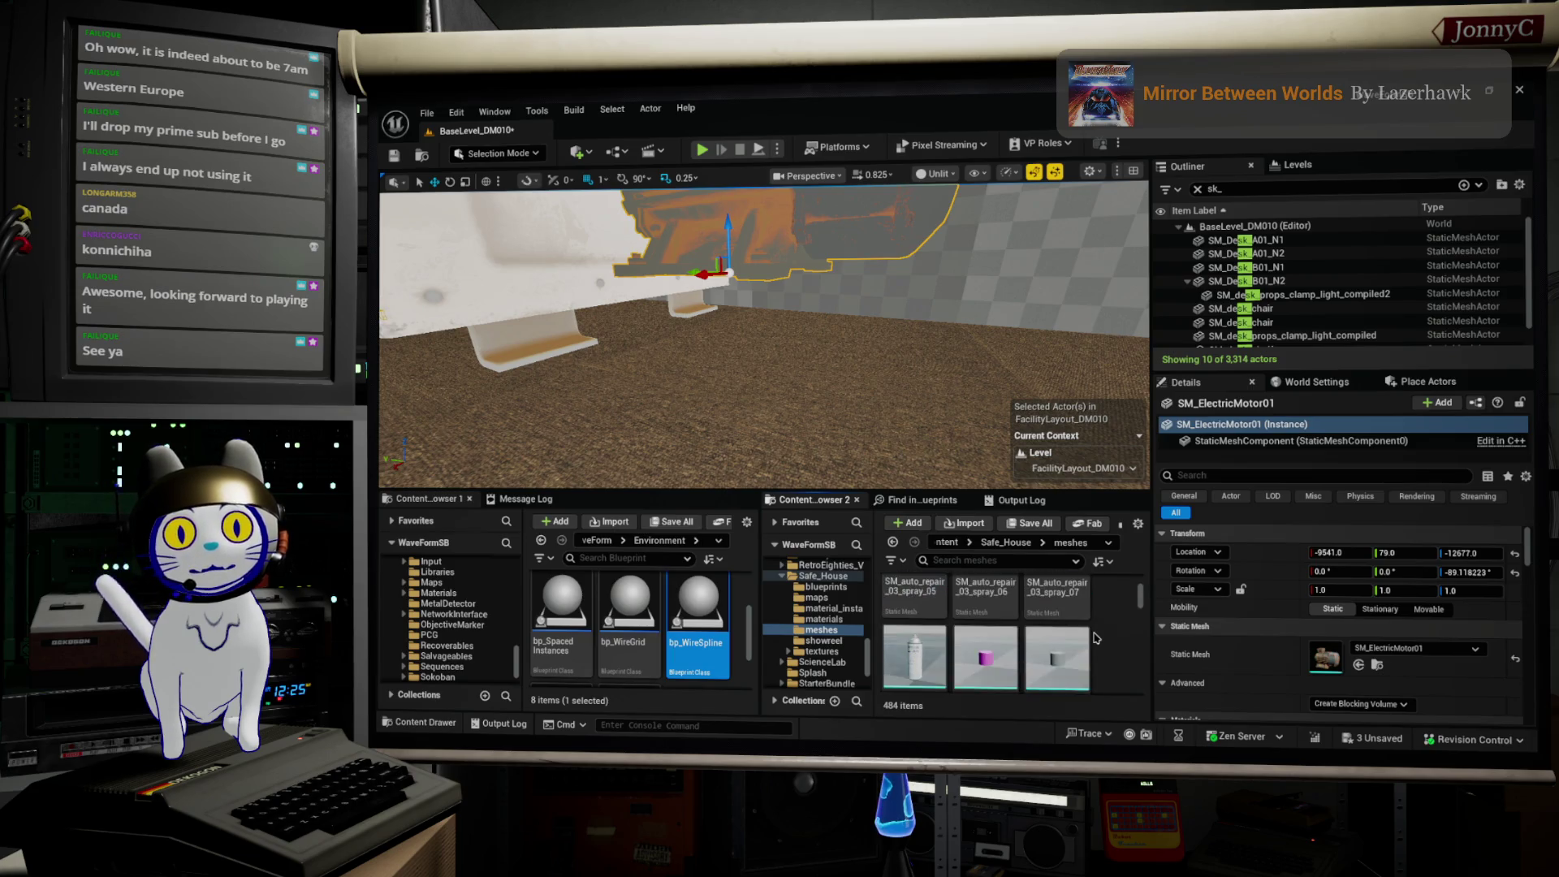
pyautogui.scroll(-3, 1097, 638)
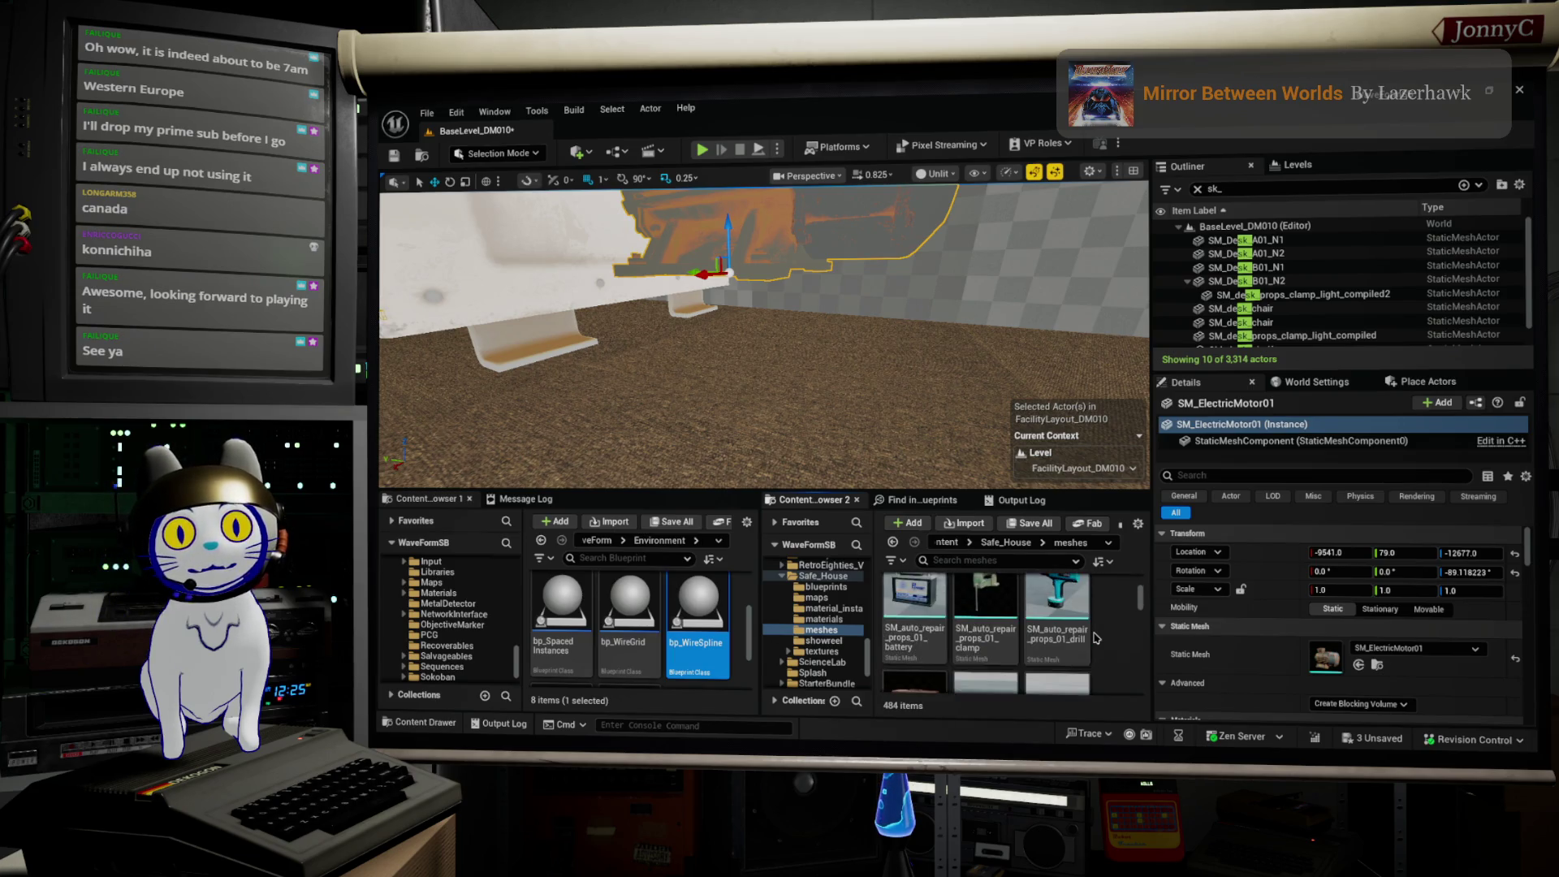
pyautogui.scroll(-3, 1096, 639)
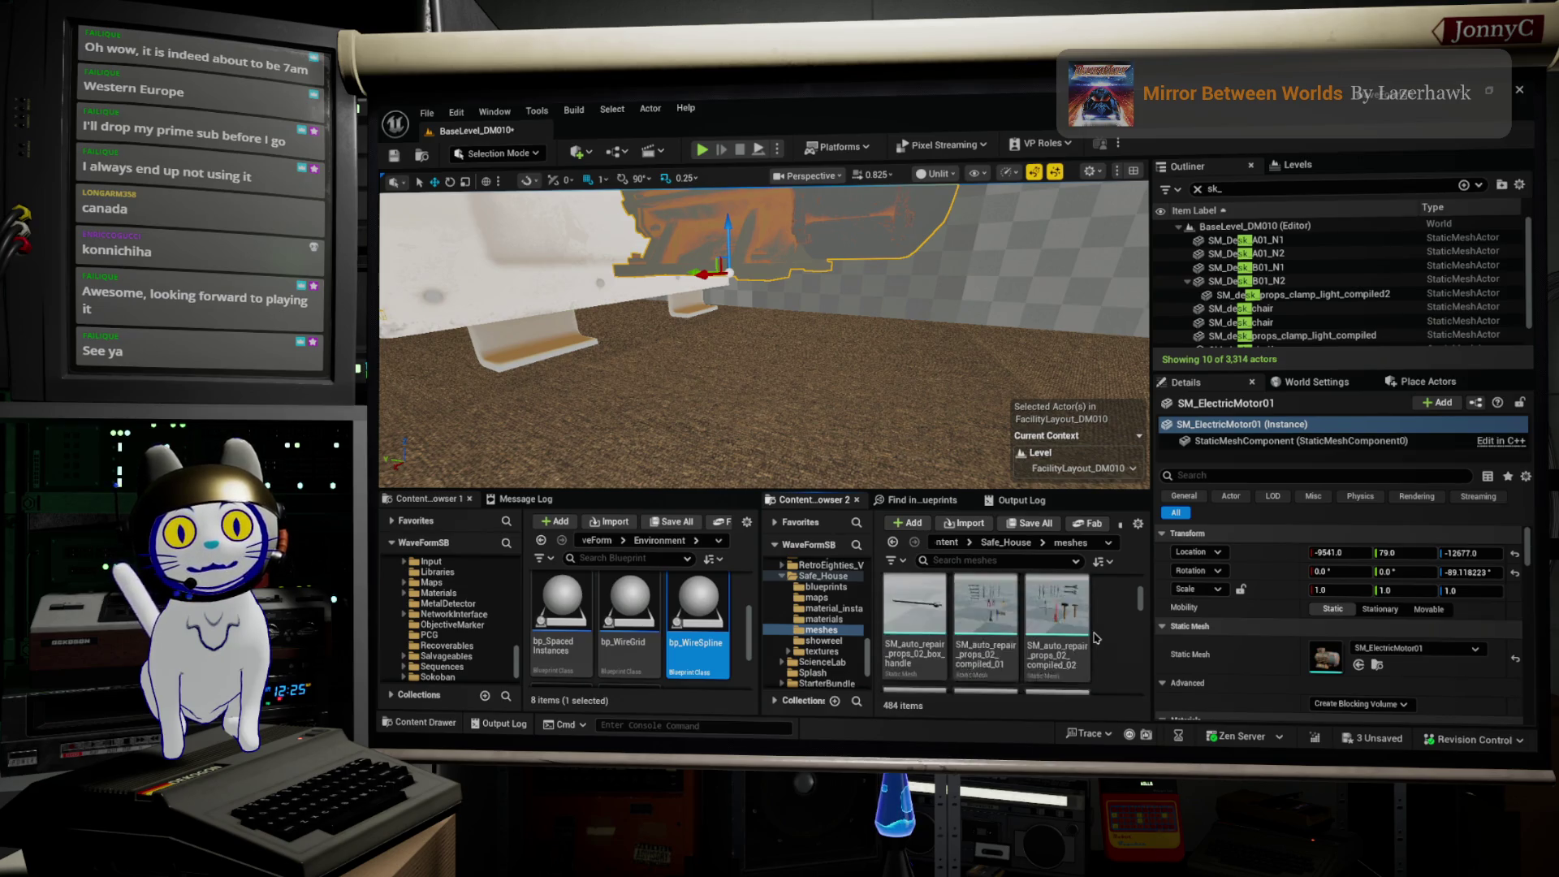
pyautogui.scroll(-1, 1097, 638)
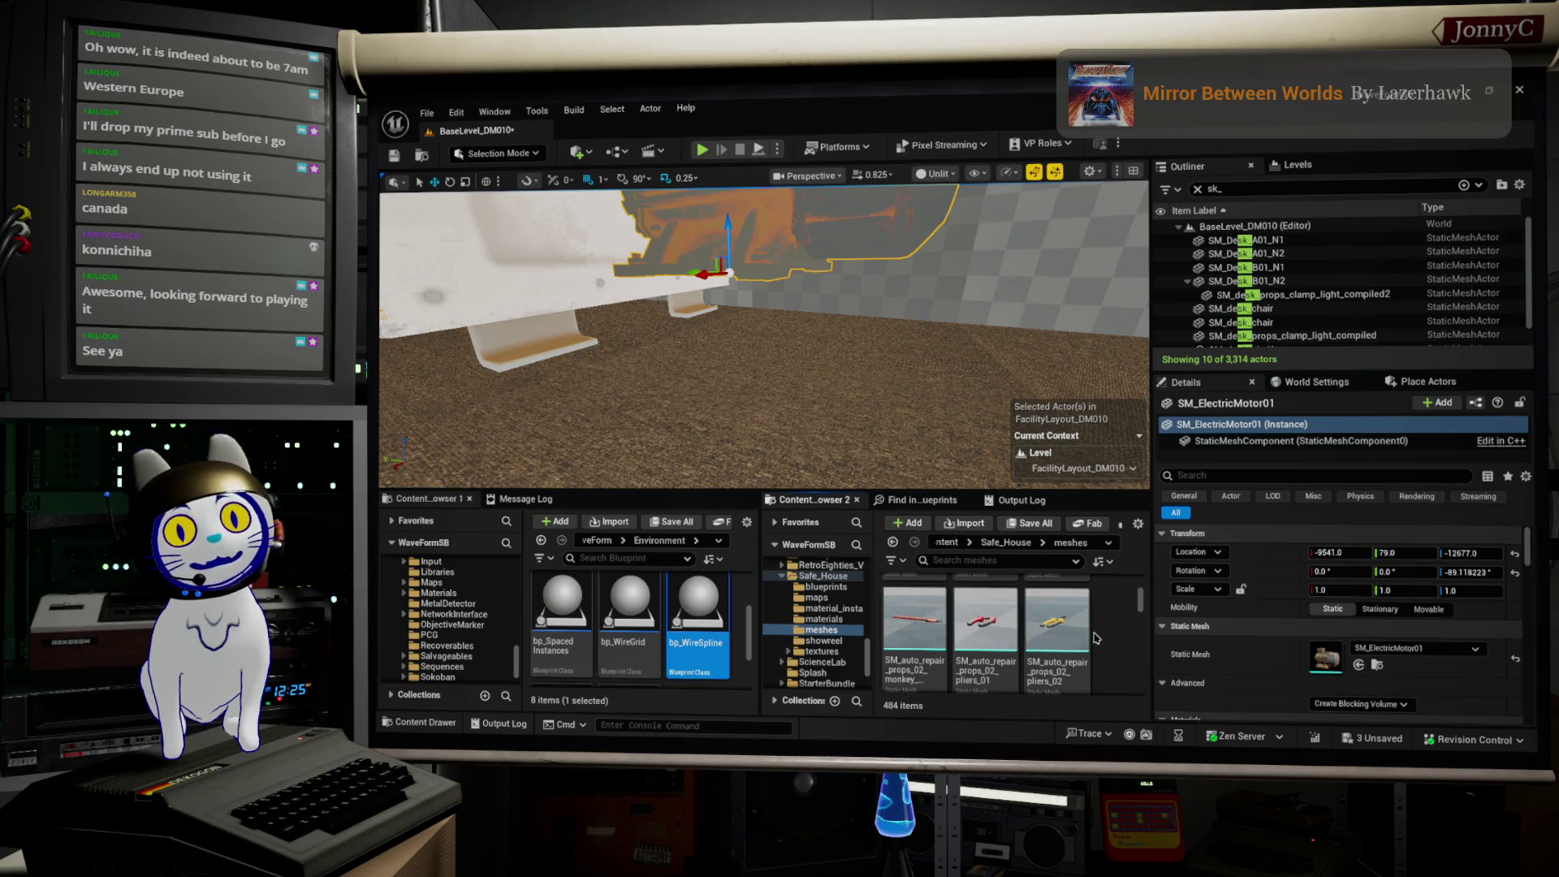
pyautogui.scroll(-4, 1096, 639)
pyautogui.scroll(-1, 1101, 606)
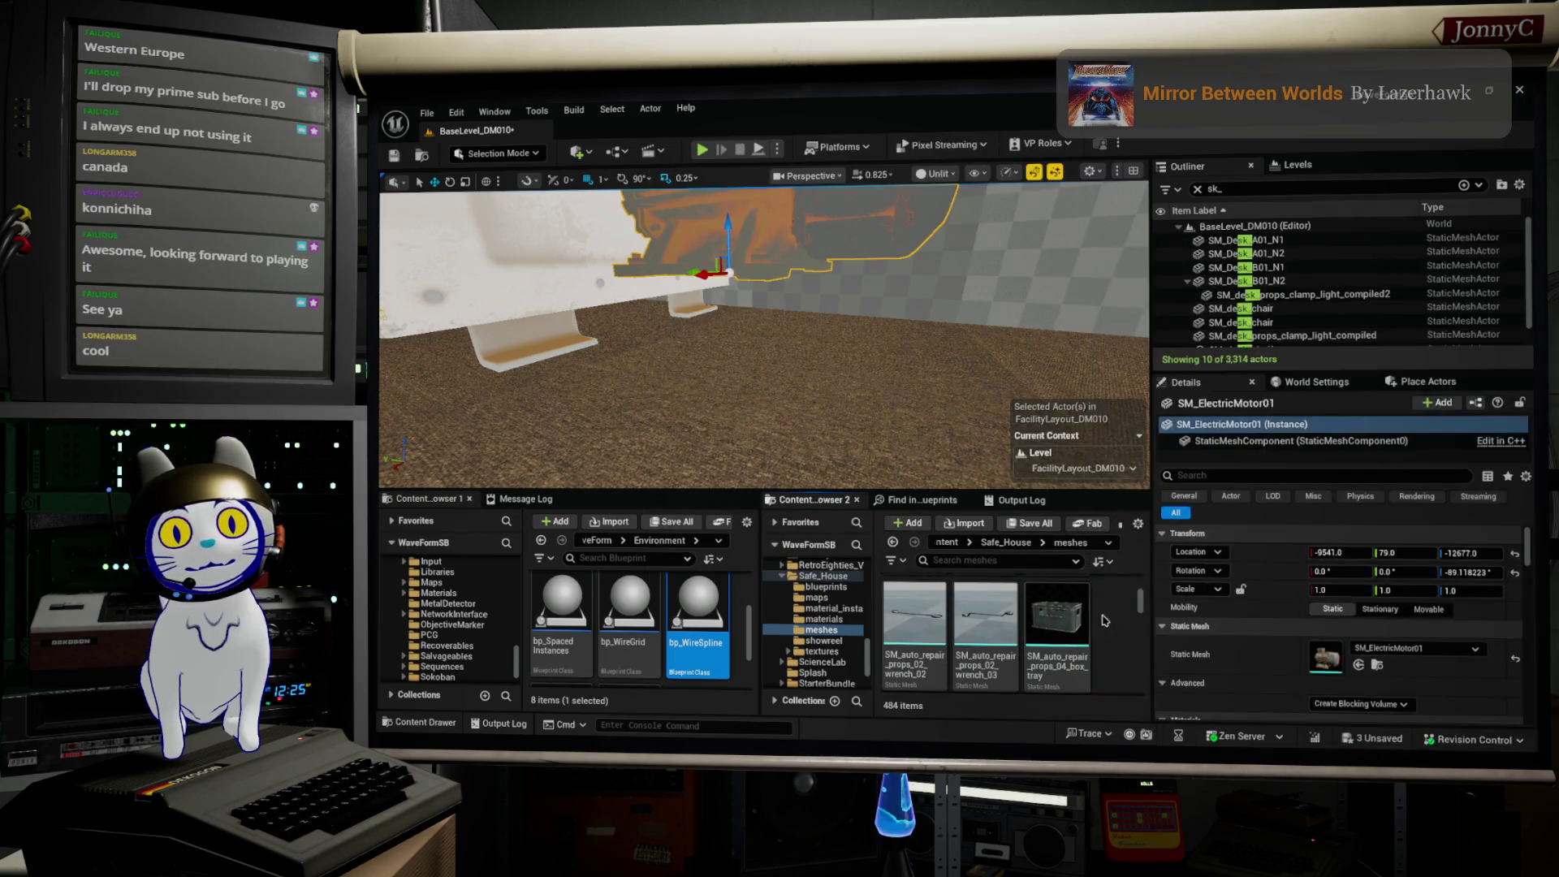
pyautogui.moveTo(1077, 621)
pyautogui.mouseDown()
pyautogui.moveTo(801, 365)
pyautogui.moveTo(714, 349)
pyautogui.mouseUp()
# Step: Frame the placed box tray, try tipping it over, then undo it back to rotation 0, 0, 0
pyautogui.press('f')
pyautogui.scroll(-5, 711, 369)
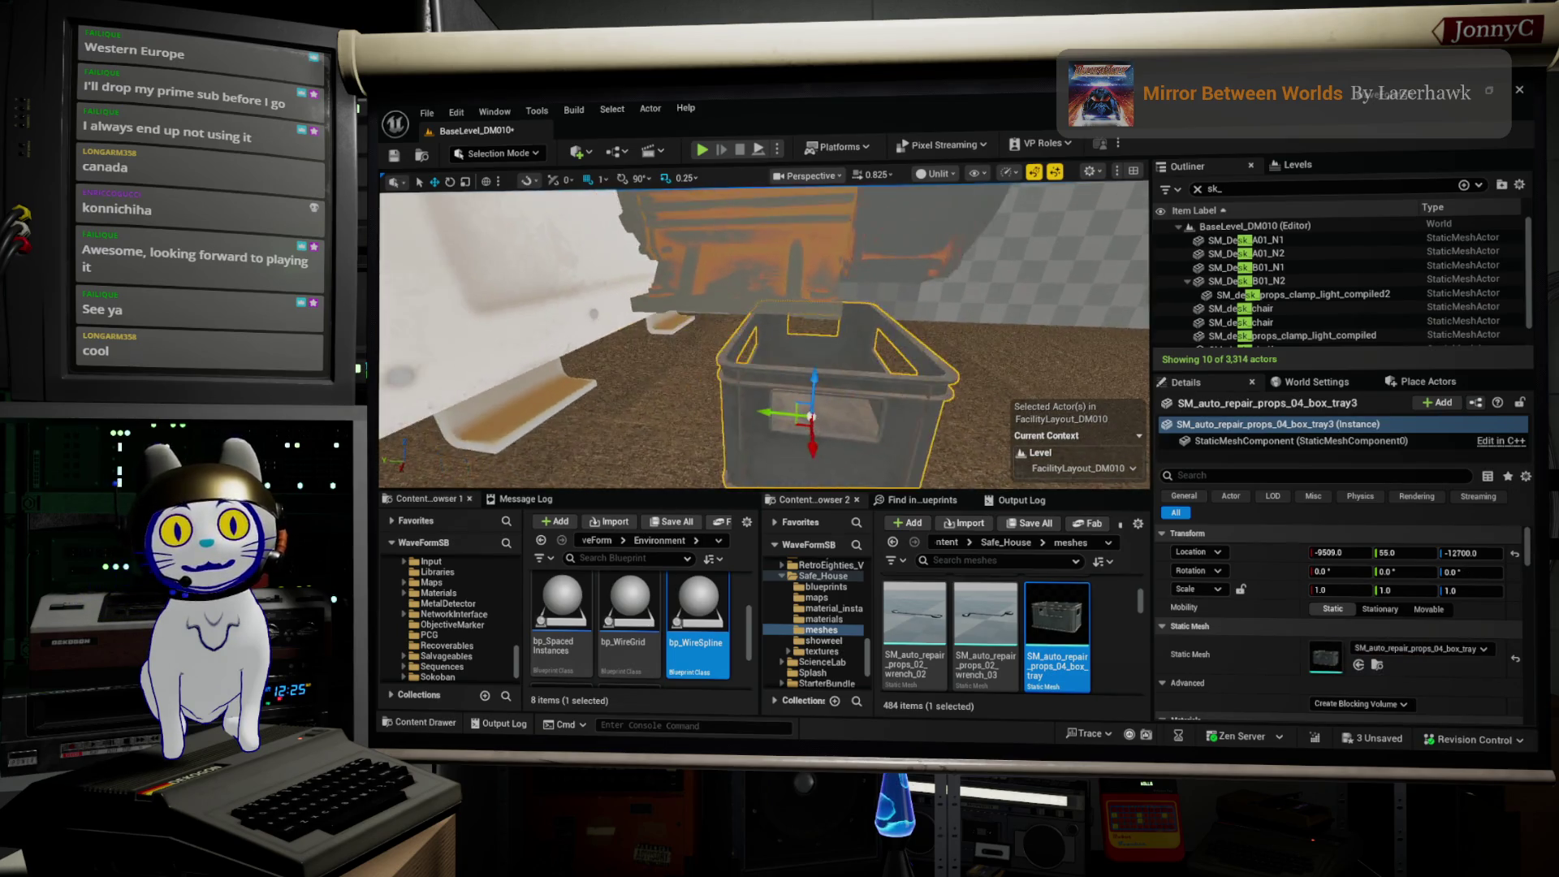
pyautogui.press('e')
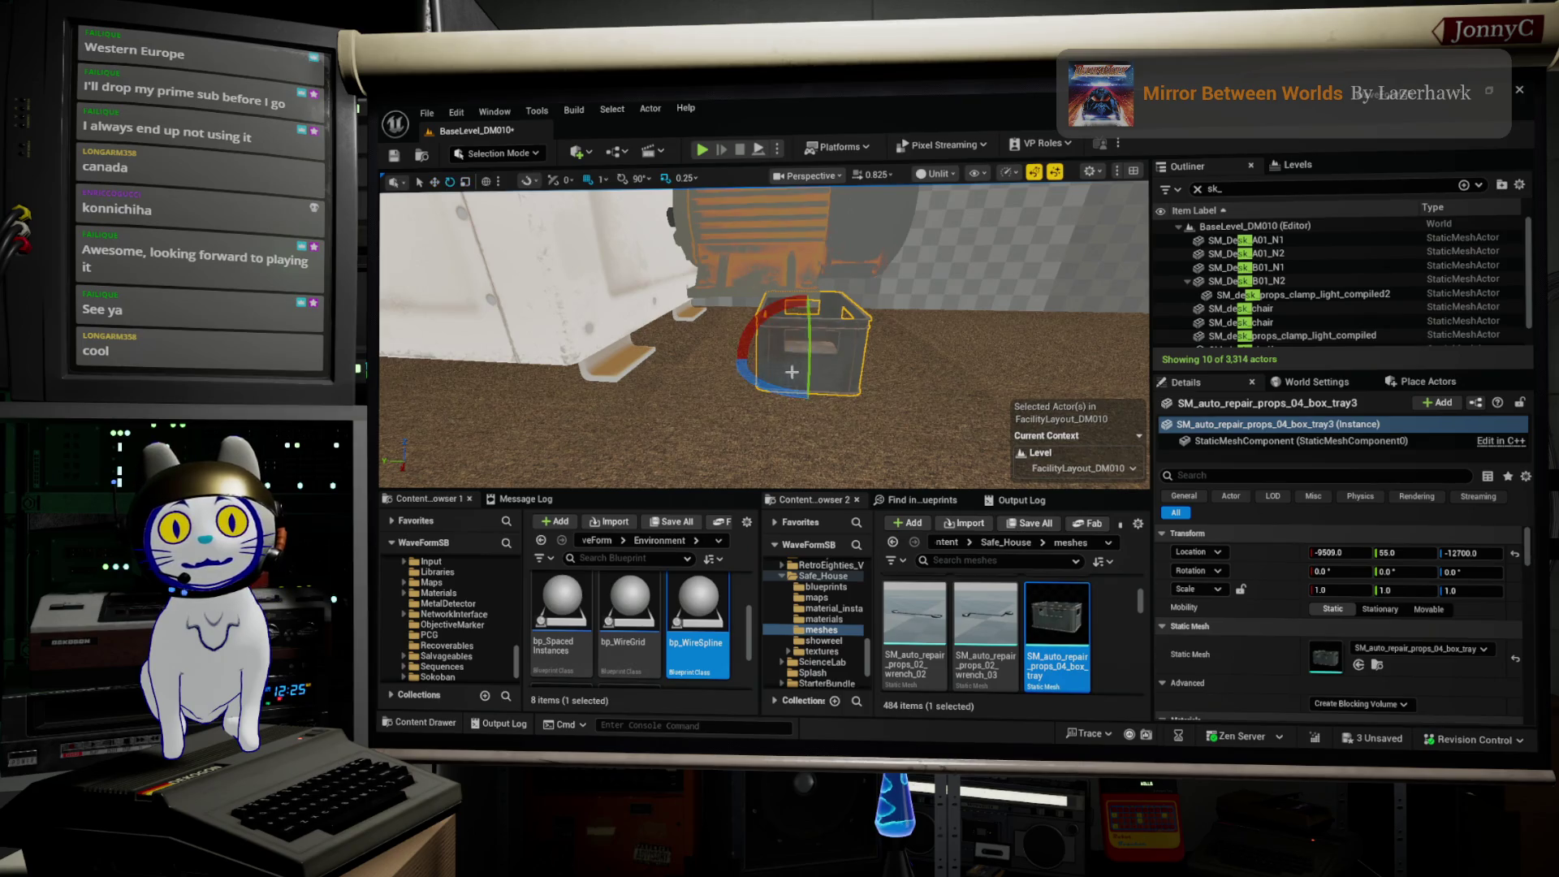
pyautogui.moveTo(777, 315)
pyautogui.mouseDown()
pyautogui.moveTo(764, 378)
pyautogui.moveTo(800, 419)
pyautogui.mouseUp()
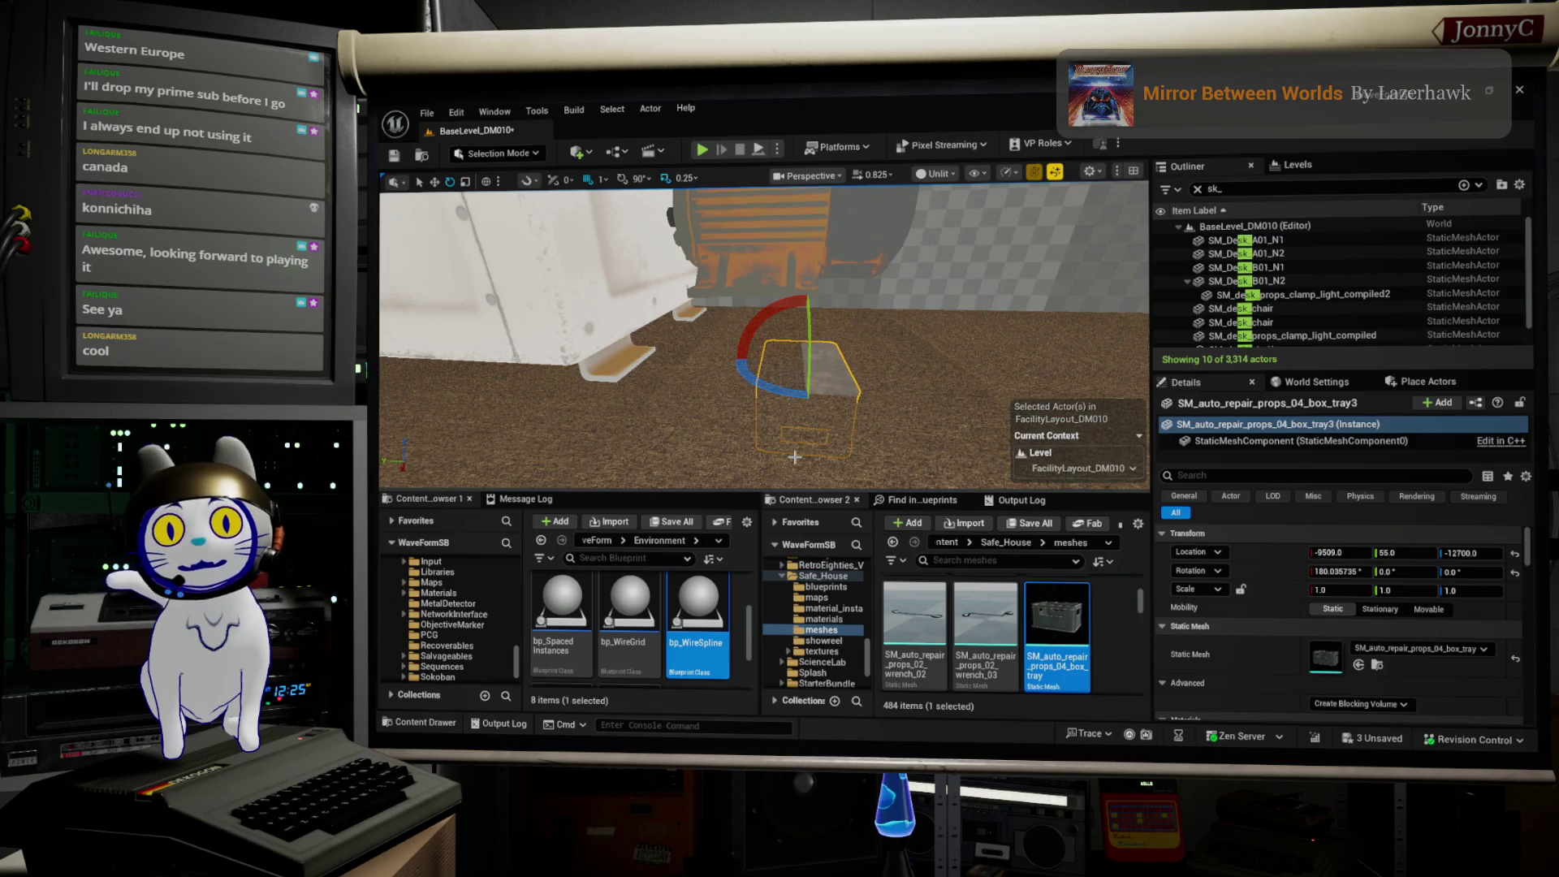
pyautogui.moveTo(849, 421); pyautogui.dragTo(937, 384)
pyautogui.hotkey('ctrl', 'z')
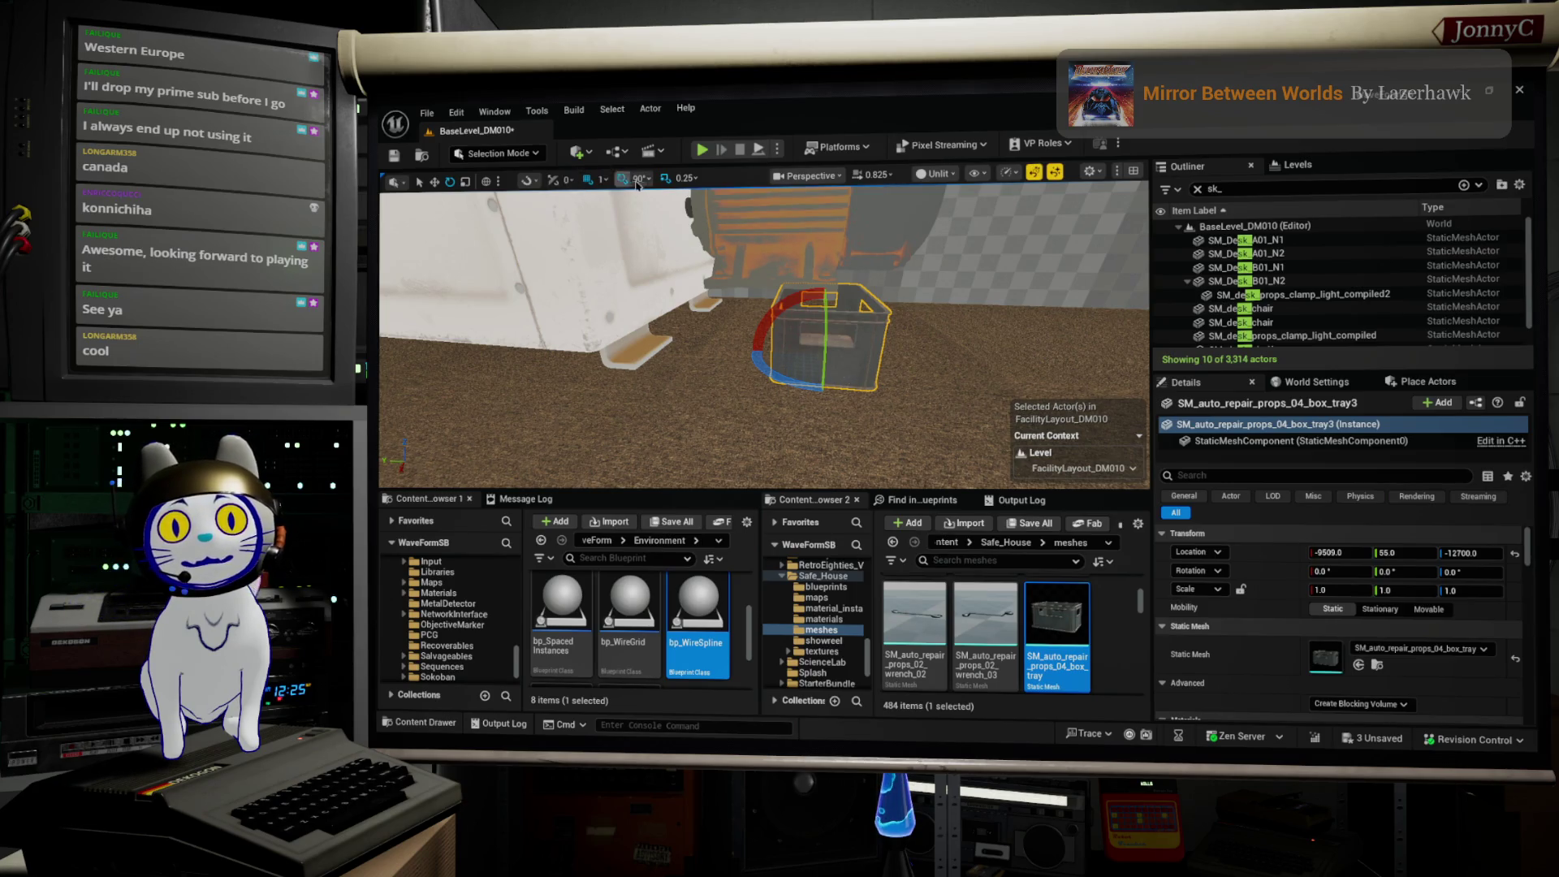
# Step: Set rotation snapping to 15° and turn the box tray 90° around its vertical axis
pyautogui.click(638, 178)
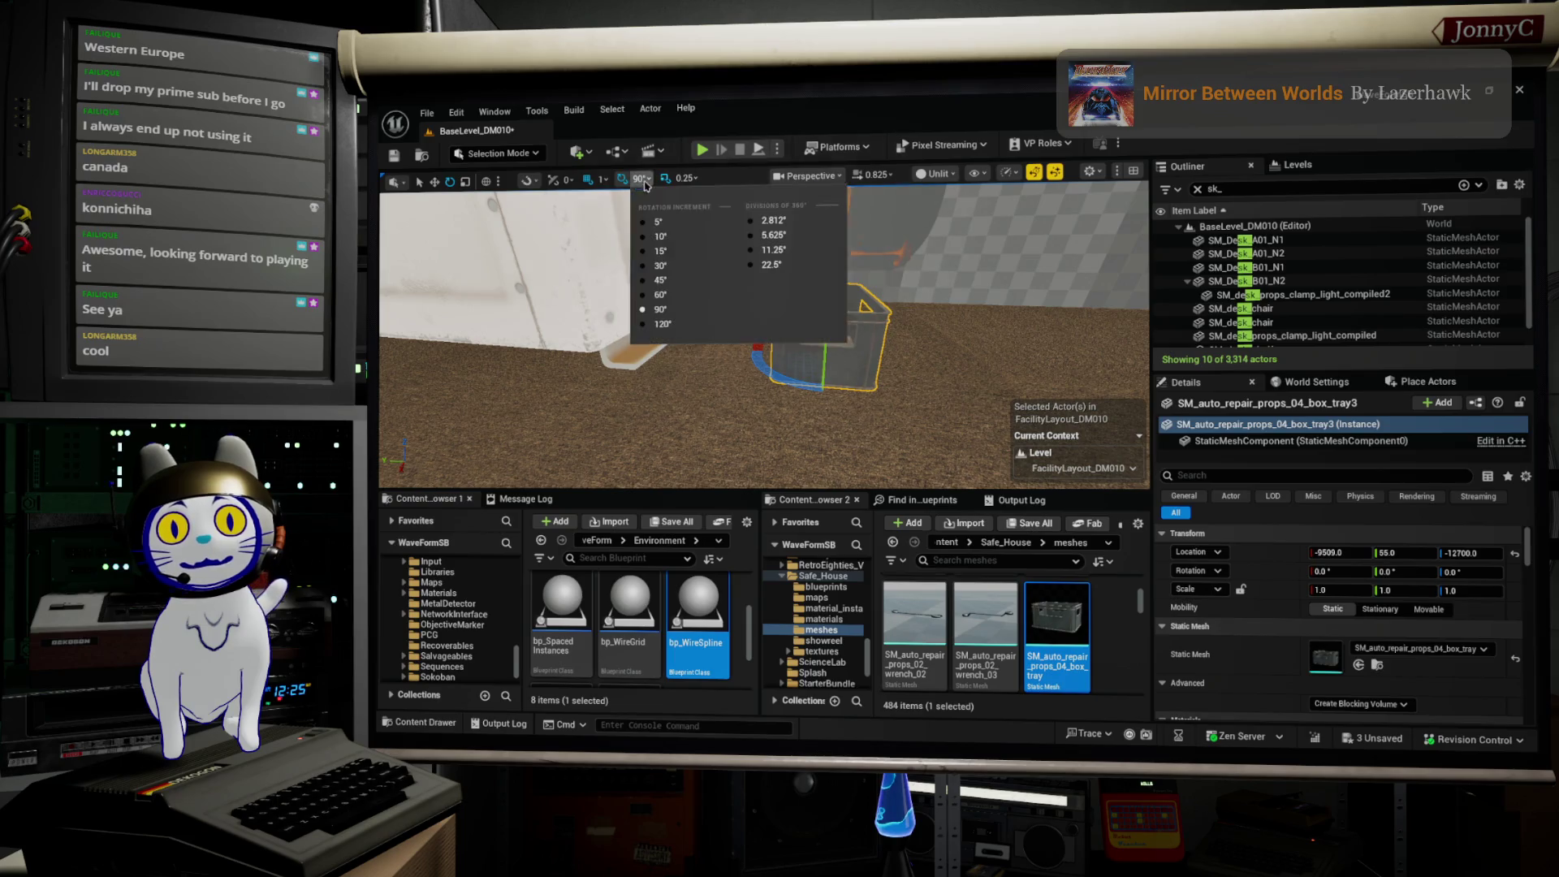
pyautogui.click(689, 251)
pyautogui.moveTo(768, 375)
pyautogui.mouseDown()
pyautogui.moveTo(824, 382)
pyautogui.moveTo(824, 451)
pyautogui.mouseUp()
# Step: Raise the box tray slightly off the floor and enlarge it a little
pyautogui.press('w')
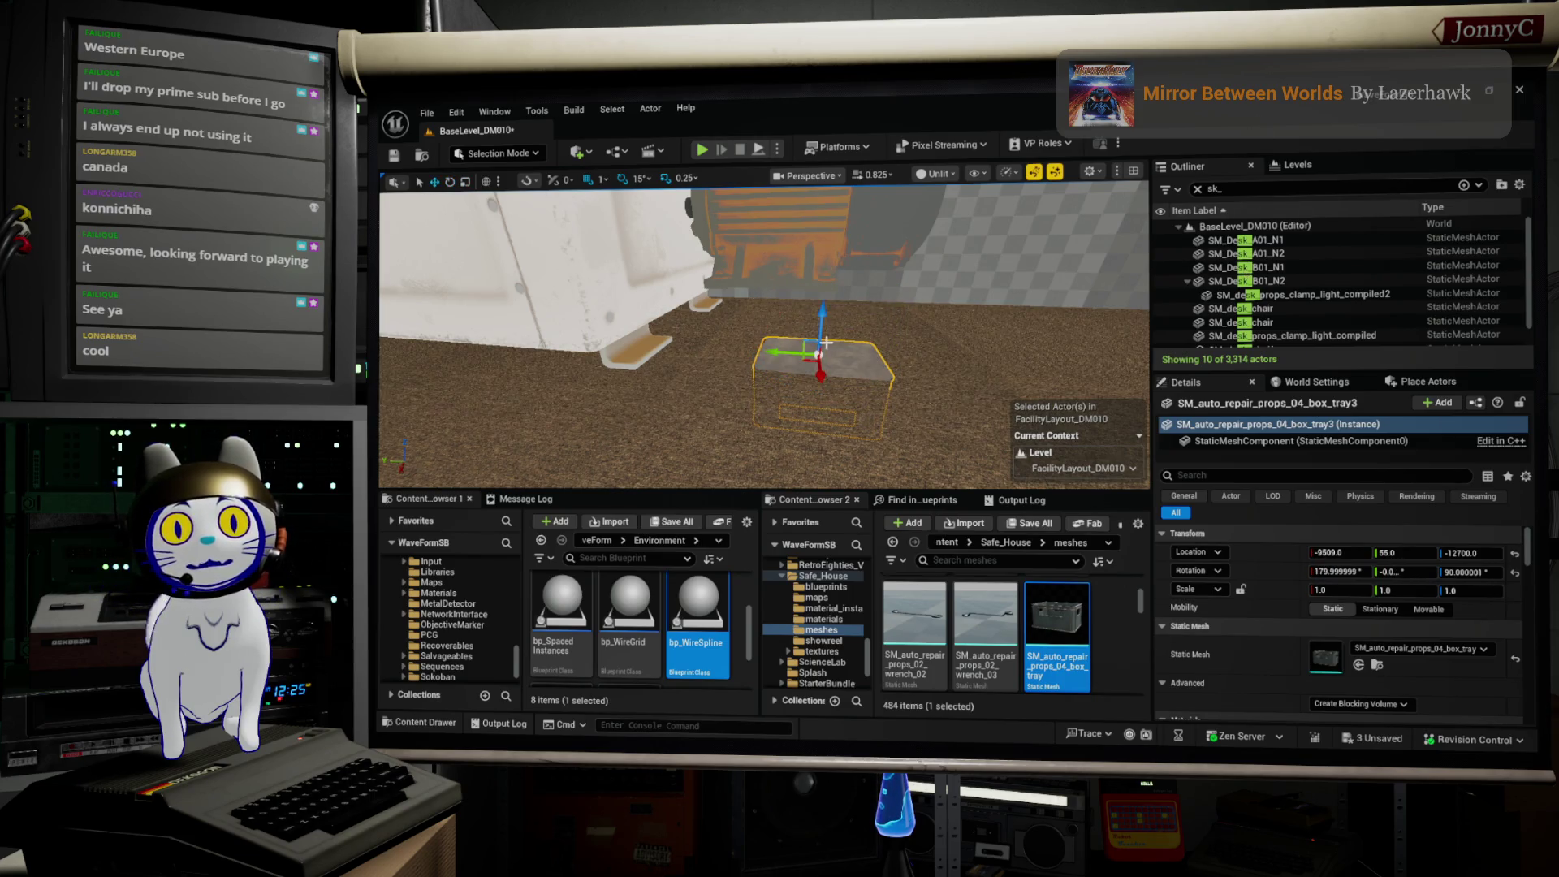
pyautogui.moveTo(819, 322)
pyautogui.mouseDown()
pyautogui.moveTo(812, 235)
pyautogui.moveTo(787, 260)
pyautogui.mouseUp()
pyautogui.moveTo(968, 245)
pyautogui.mouseDown()
pyautogui.moveTo(903, 236)
pyautogui.moveTo(903, 271)
pyautogui.mouseUp()
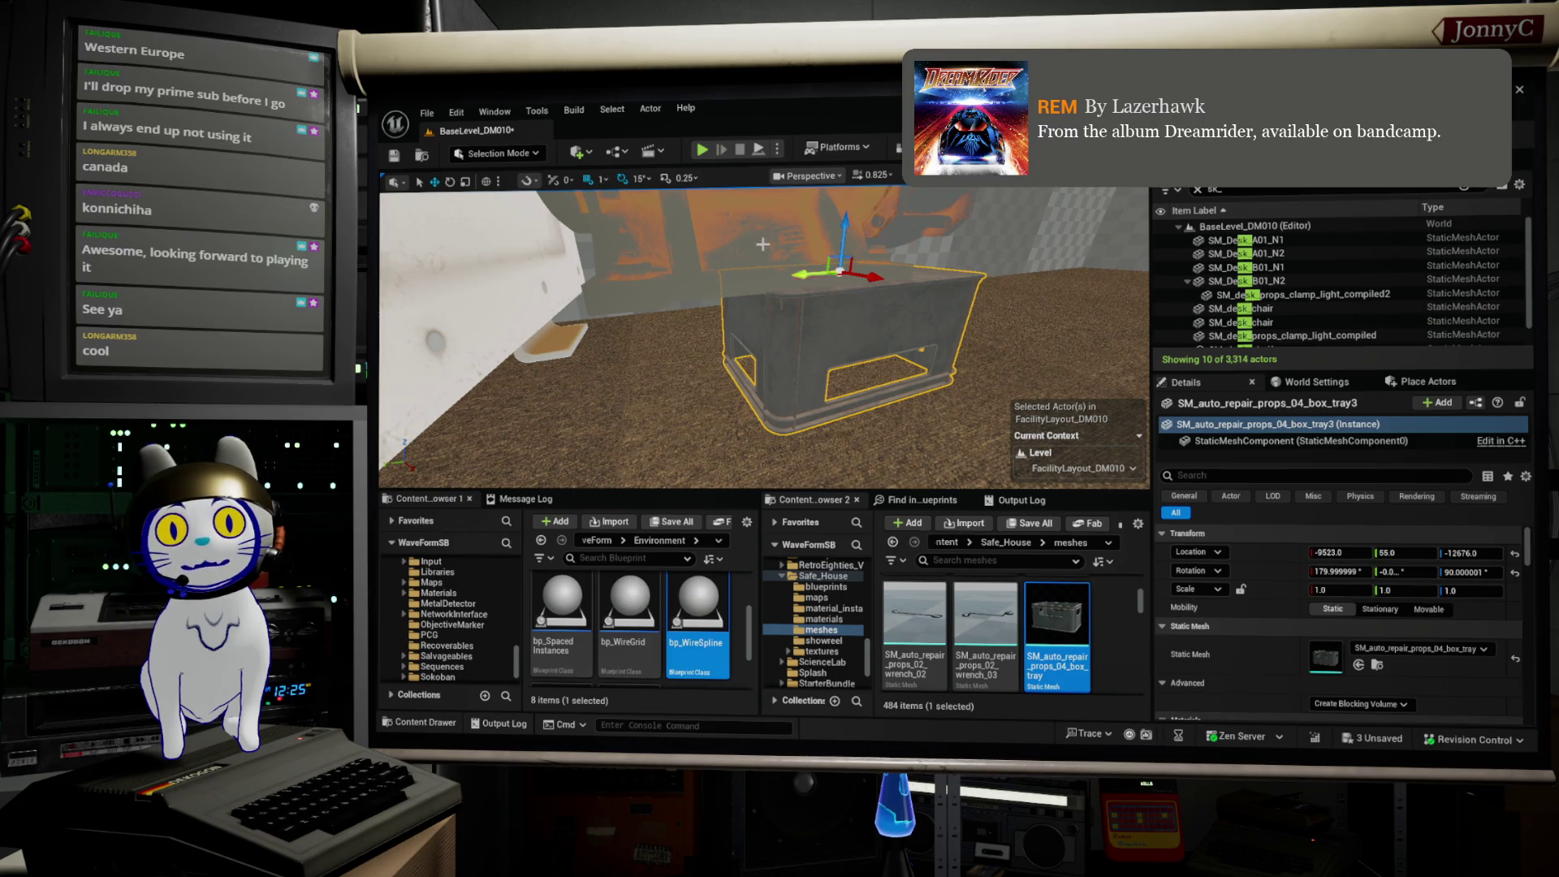
pyautogui.moveTo(837, 280); pyautogui.dragTo(837, 279)
pyautogui.moveTo(815, 376); pyautogui.dragTo(714, 324)
pyautogui.press('f')
pyautogui.scroll(3, 764, 337)
pyautogui.scroll(2, 834, 412)
# Step: Shift the box tray along its Y axis and select its X scale field
pyautogui.press('w')
pyautogui.moveTo(767, 393); pyautogui.dragTo(723, 386)
pyautogui.scroll(1, 775, 393)
pyautogui.moveTo(764, 337); pyautogui.dragTo(958, 337)
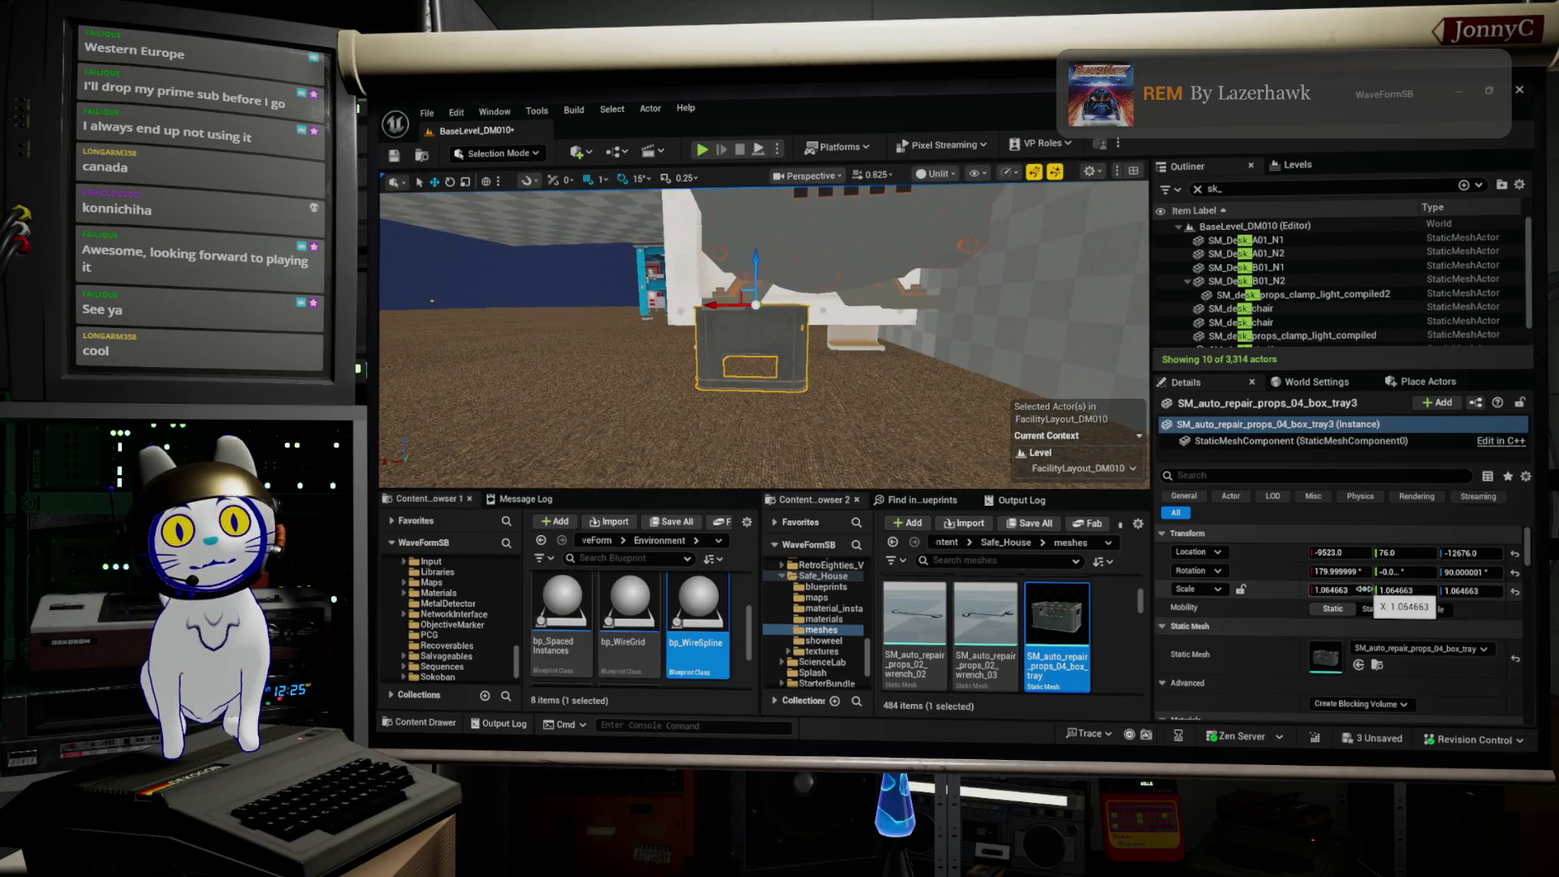
pyautogui.click(1336, 590)
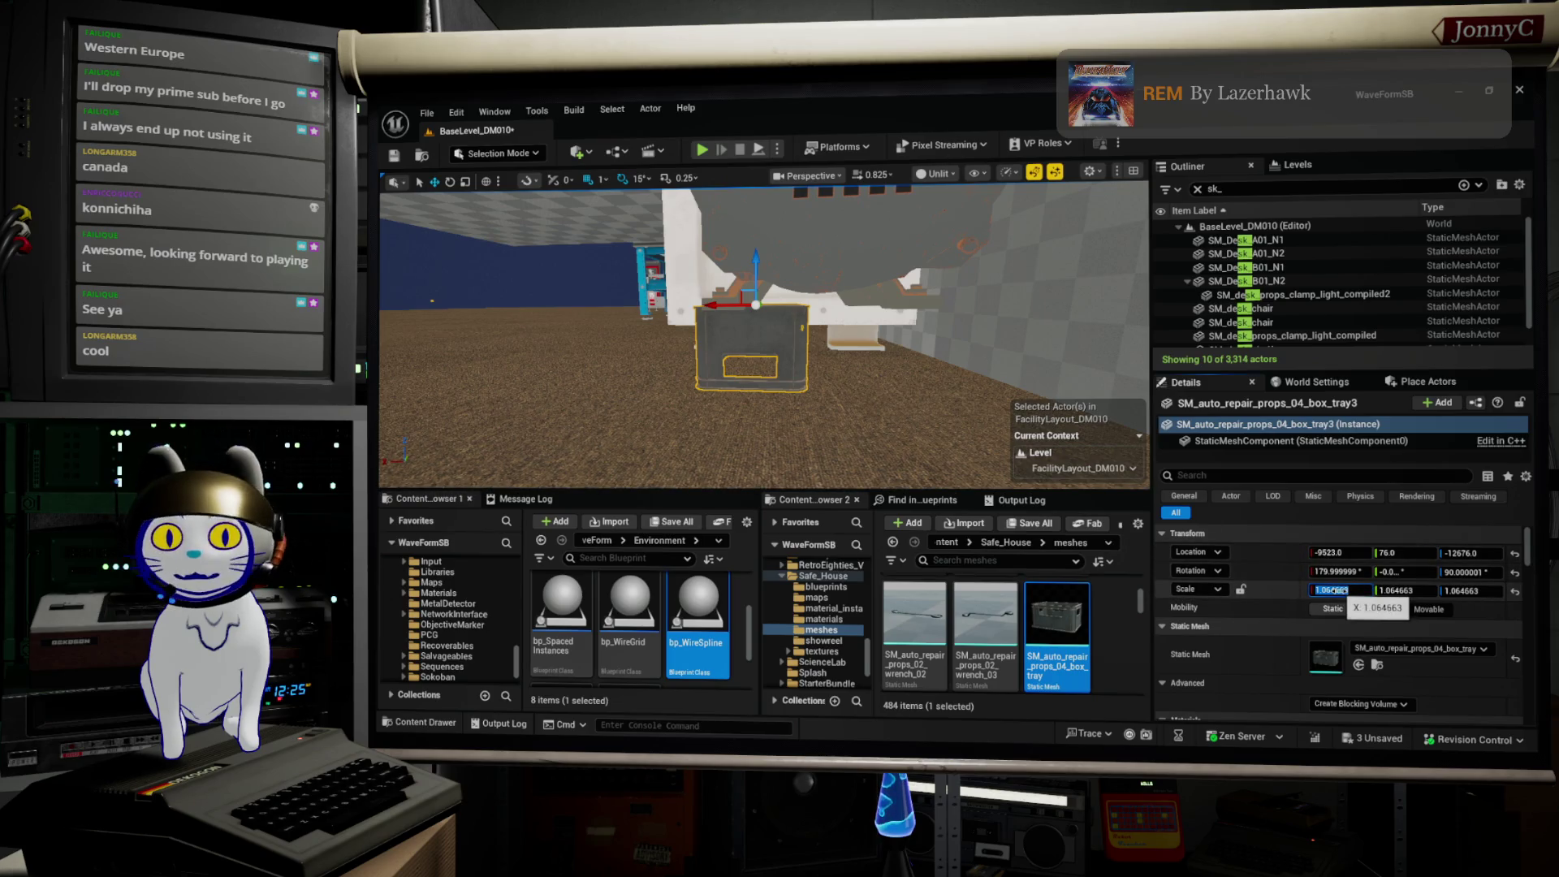
# Step: Scale the box tray to X 2, Y 3 and nudge it to about -9544, 64, -12676
pyautogui.write('2')
pyautogui.press('Tab')
pyautogui.press('Tab')
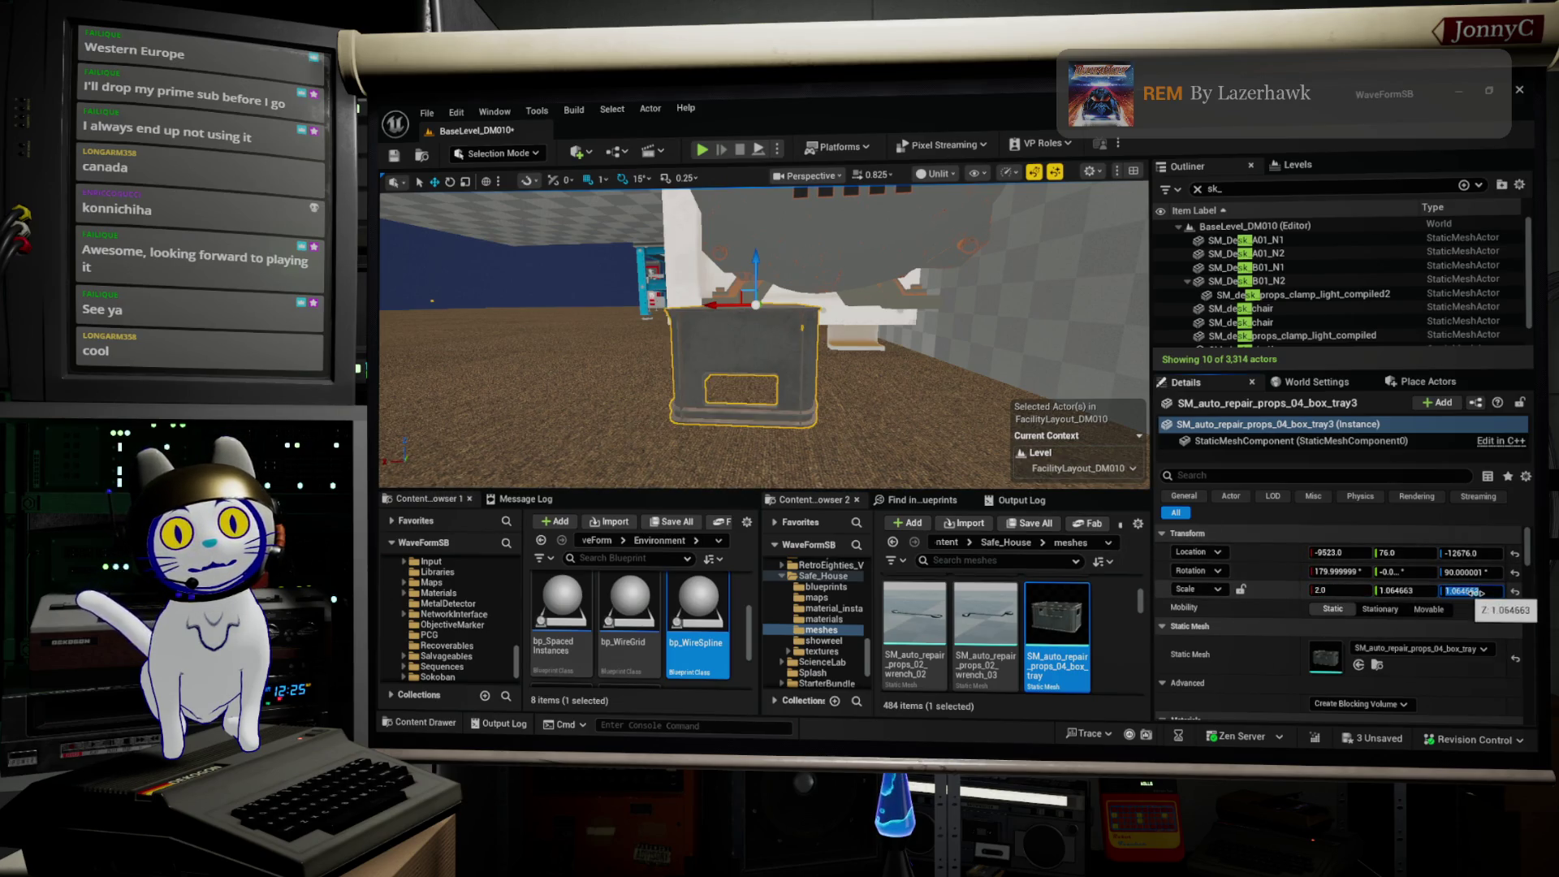
pyautogui.moveTo(915, 402); pyautogui.dragTo(844, 385)
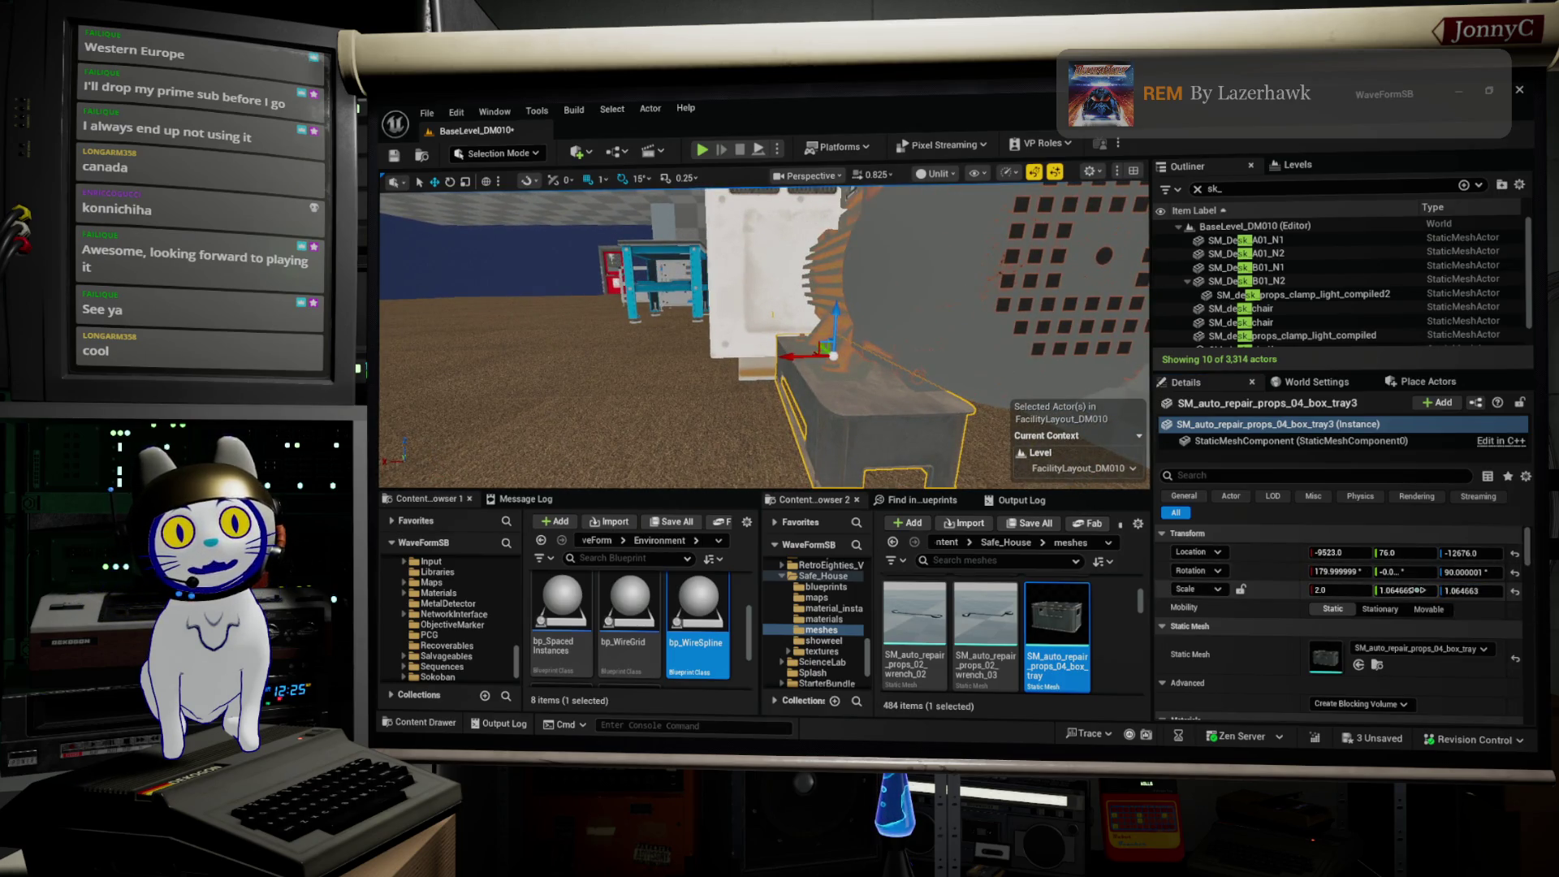
pyautogui.write('2')
pyautogui.press('Tab')
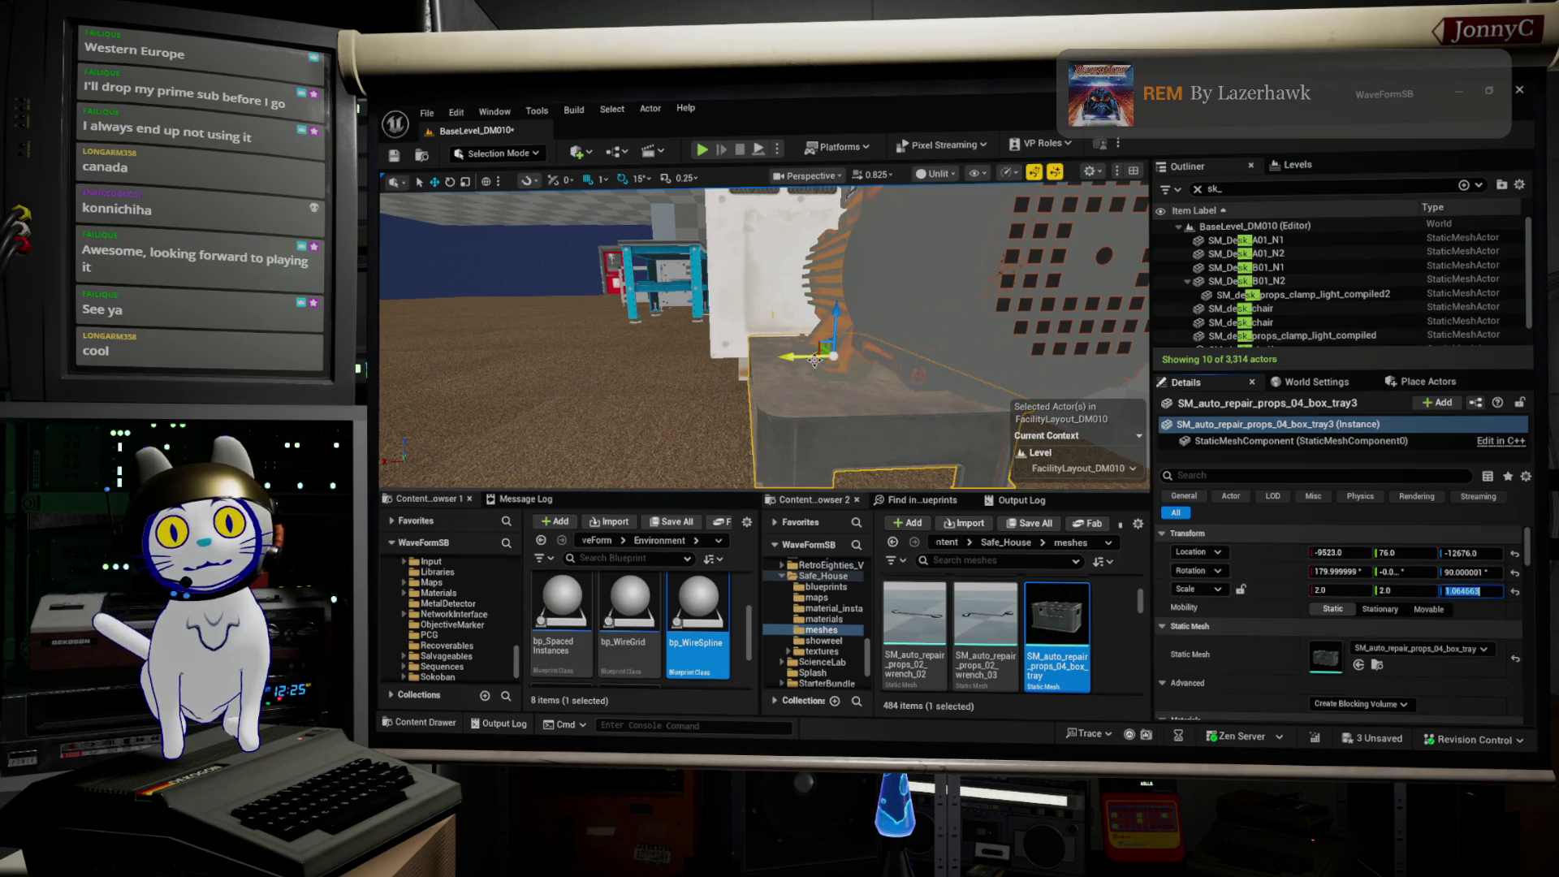
pyautogui.moveTo(794, 351)
pyautogui.mouseDown()
pyautogui.moveTo(778, 387)
pyautogui.moveTo(731, 378)
pyautogui.moveTo(763, 374)
pyautogui.mouseUp()
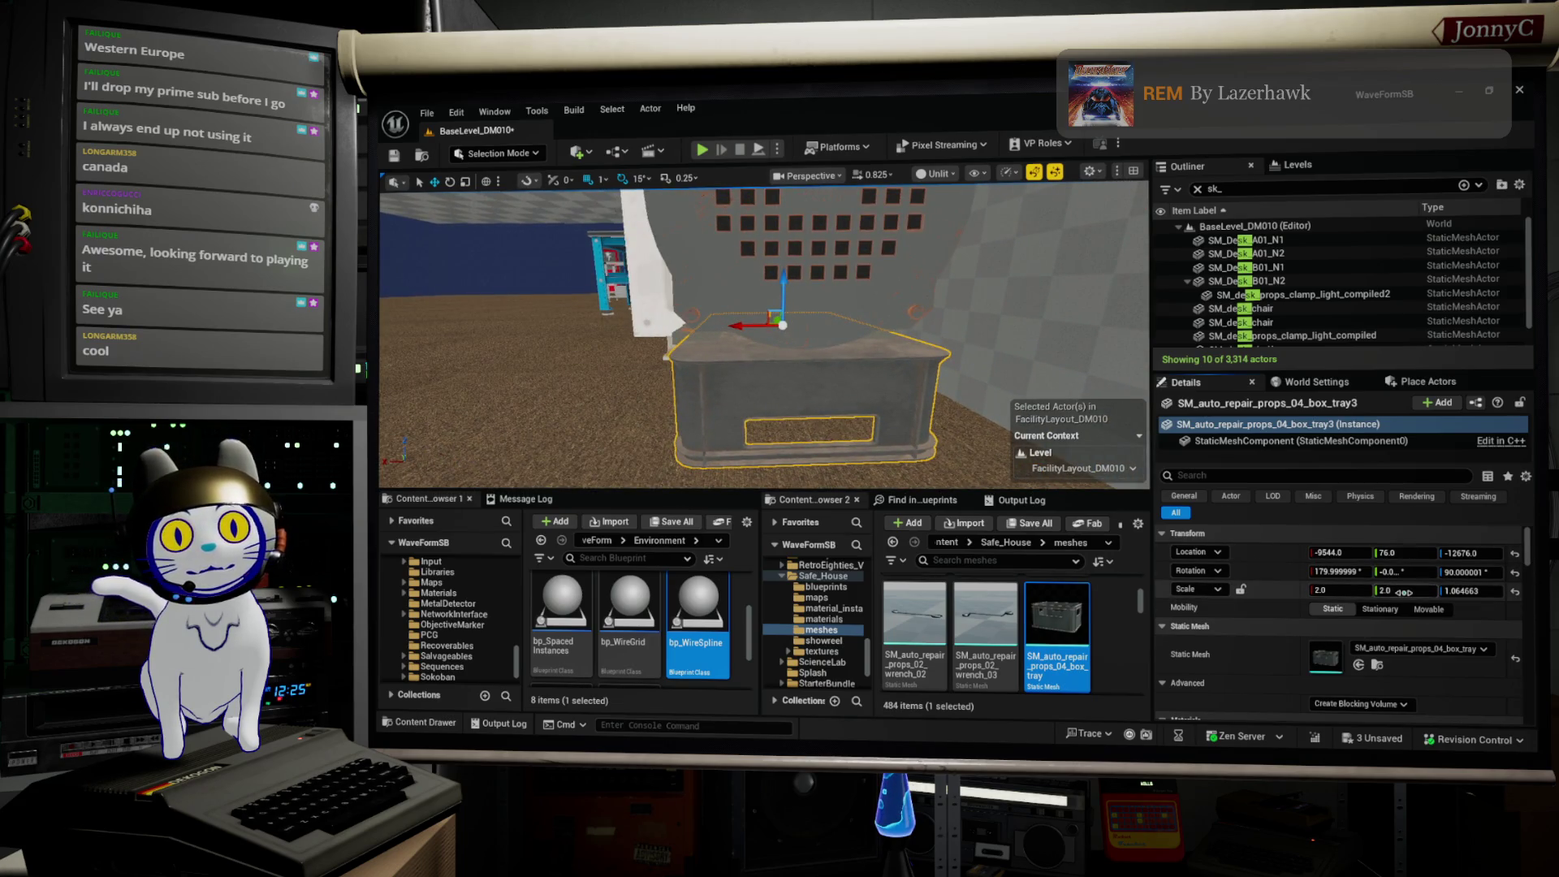
pyautogui.write('3')
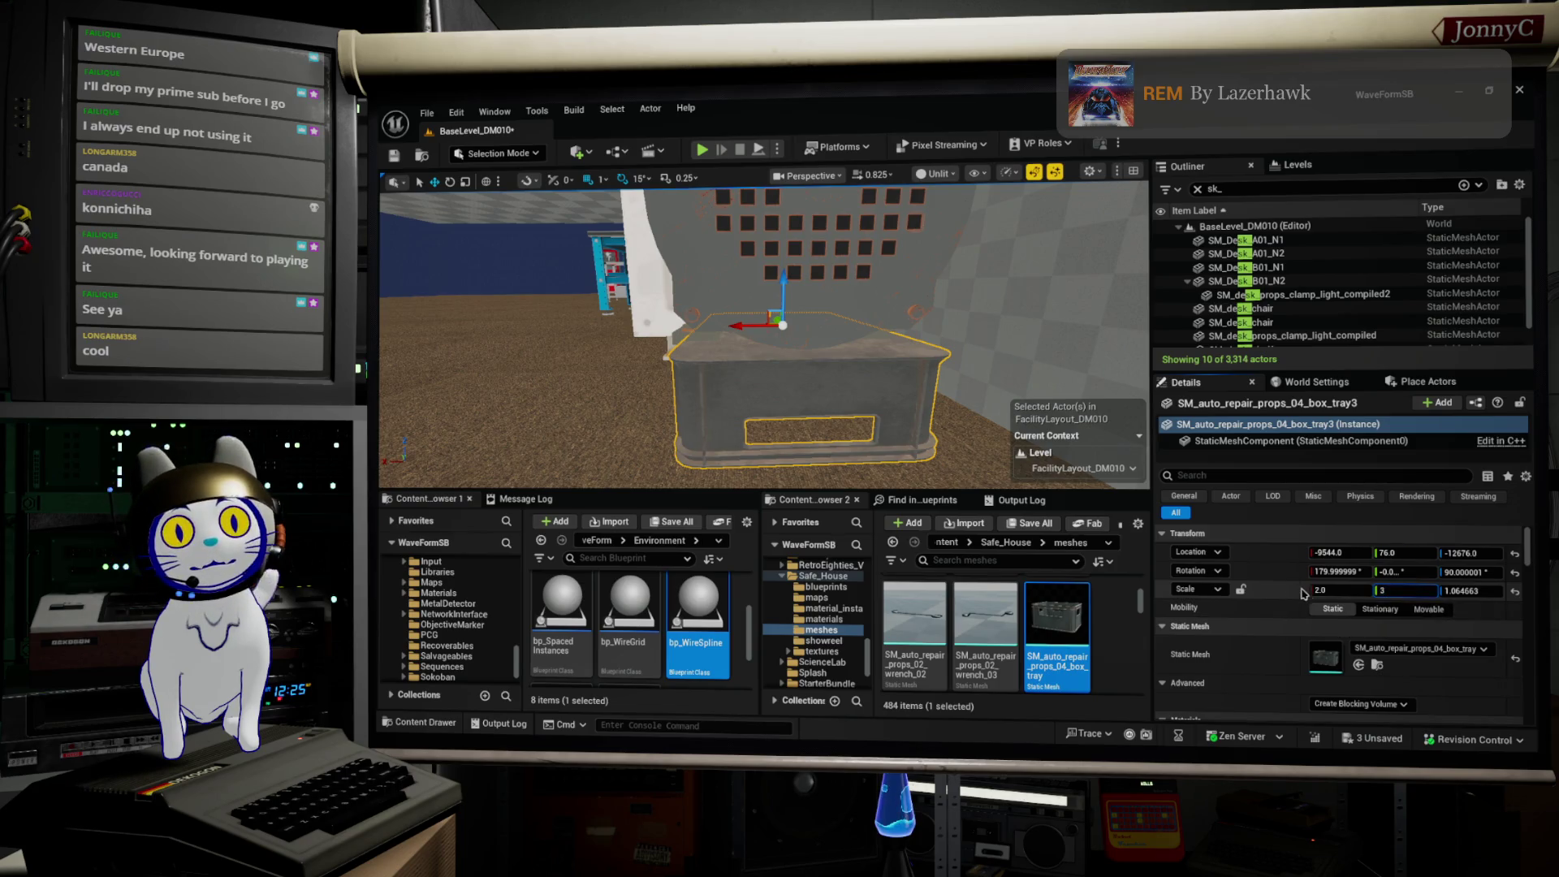
pyautogui.press('Return')
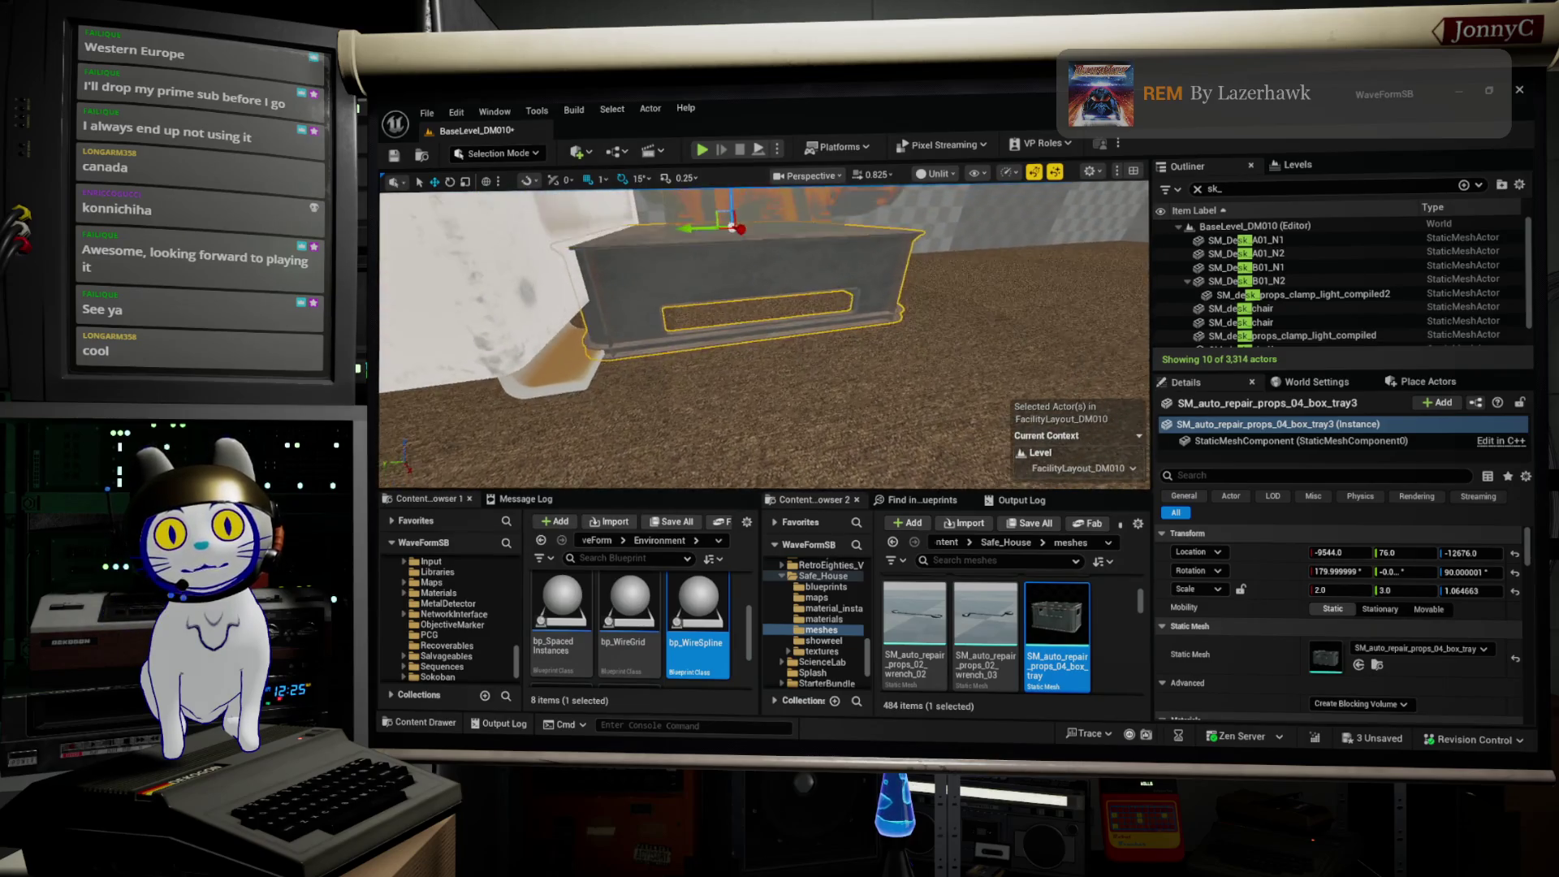
pyautogui.moveTo(690, 240); pyautogui.dragTo(731, 236)
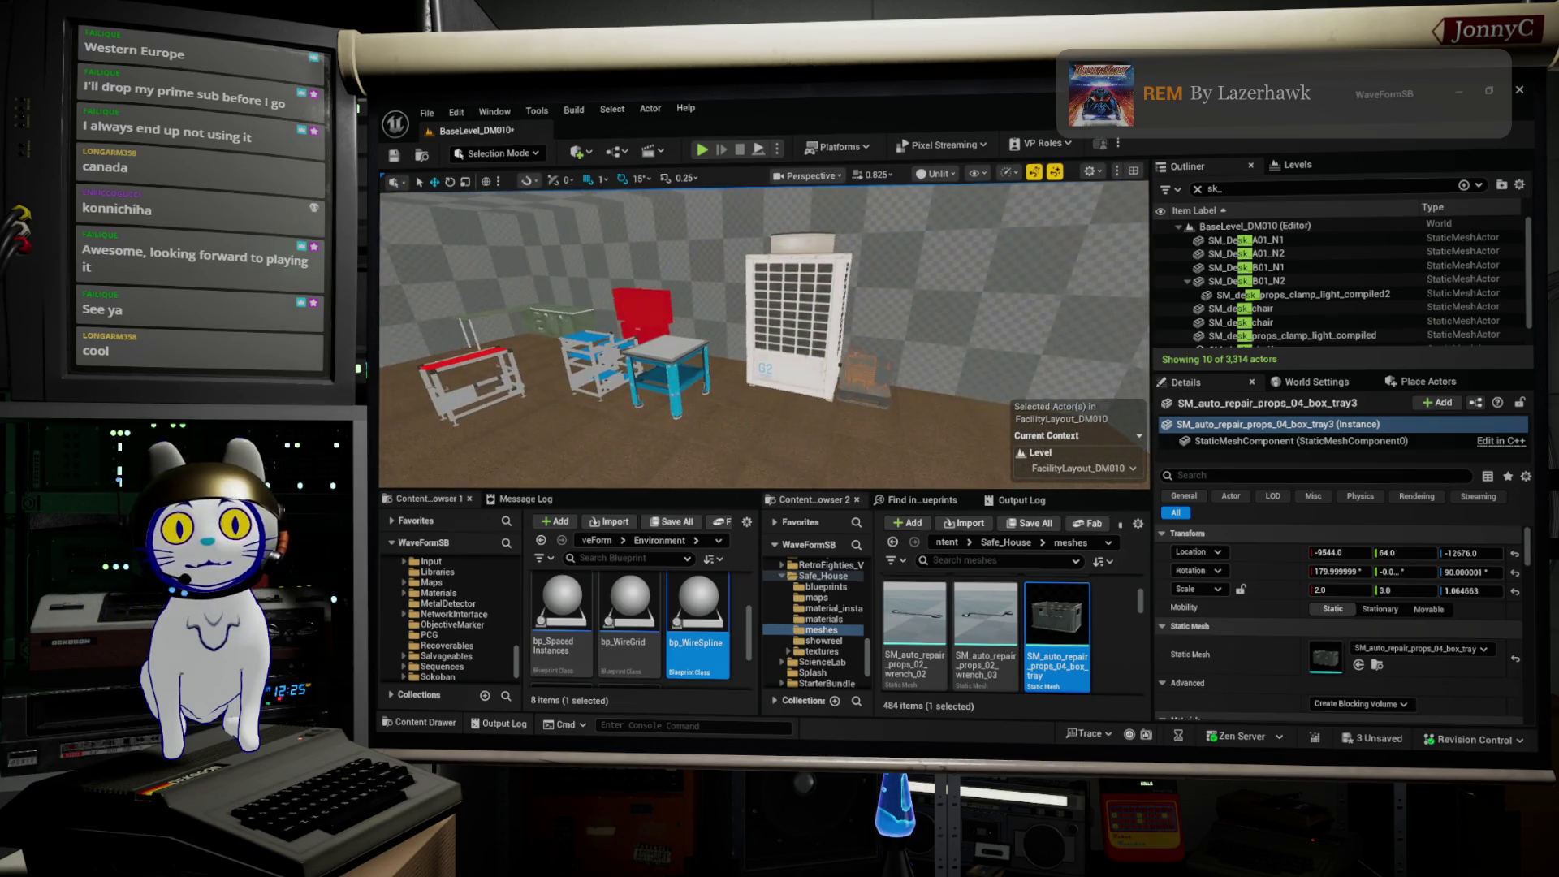
# Step: Switch the viewport view mode to Lit
pyautogui.click(946, 176)
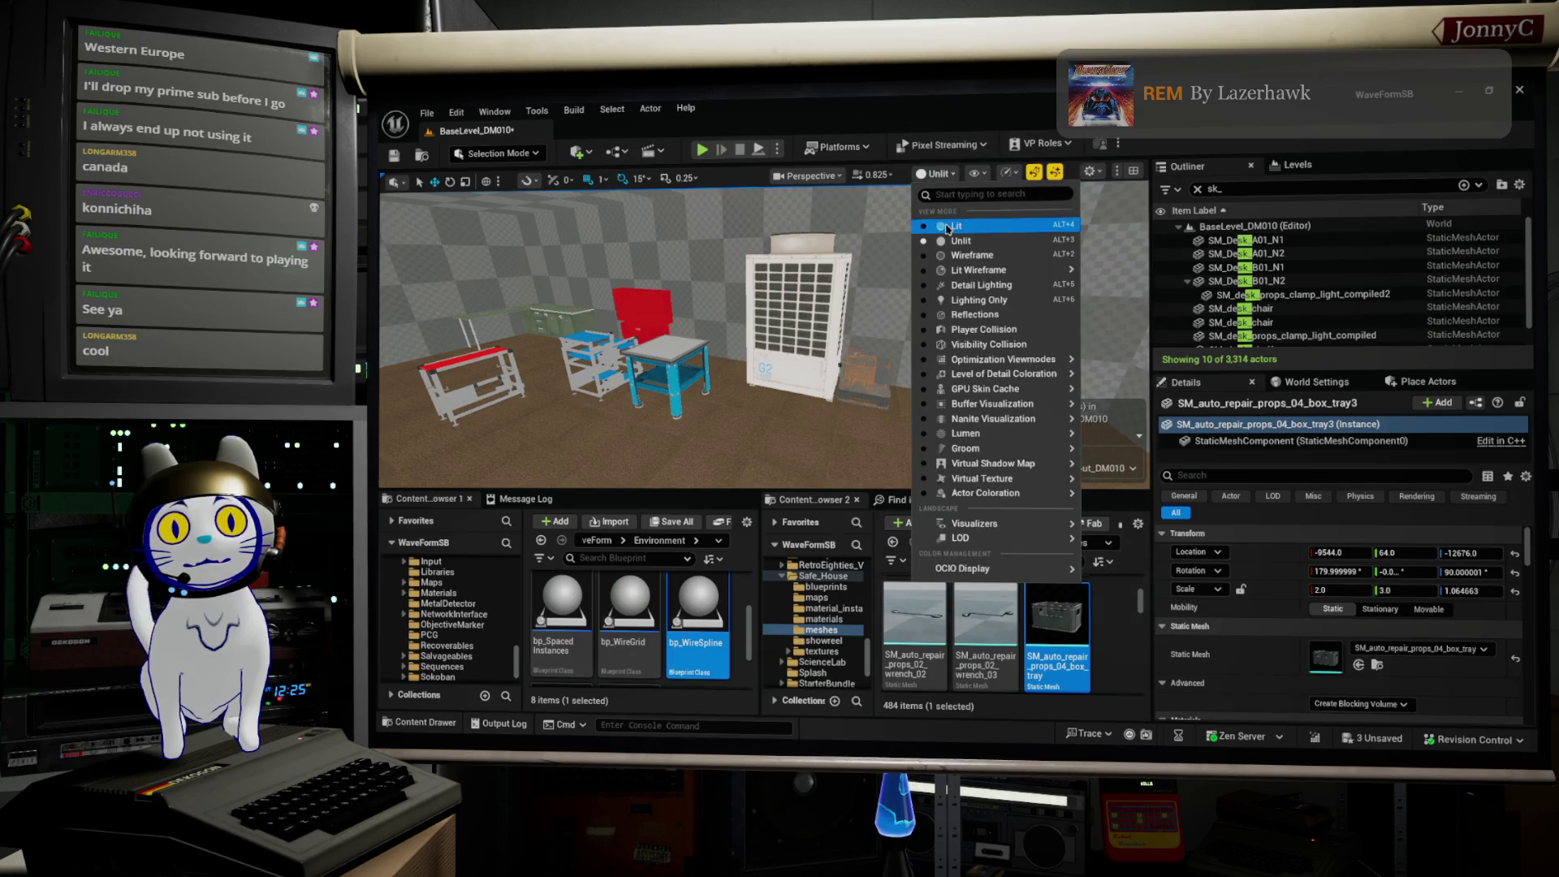
pyautogui.click(959, 225)
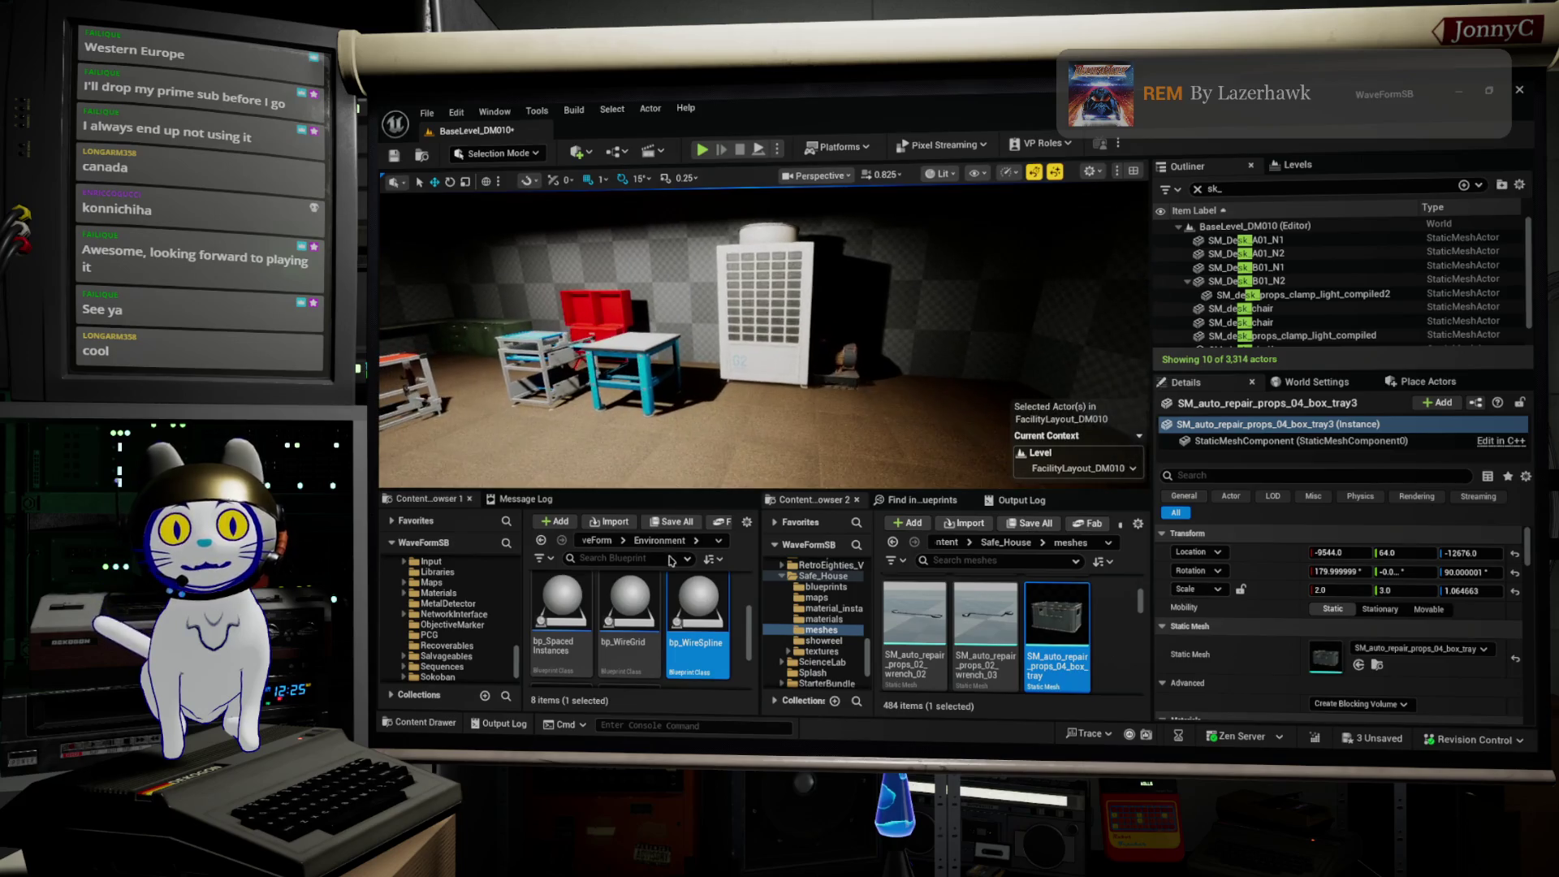
# Step: Set grid snap to 10 and duplicate SM_AssemblyLineDesk01 into an end-to-end row of three
pyautogui.click(532, 337)
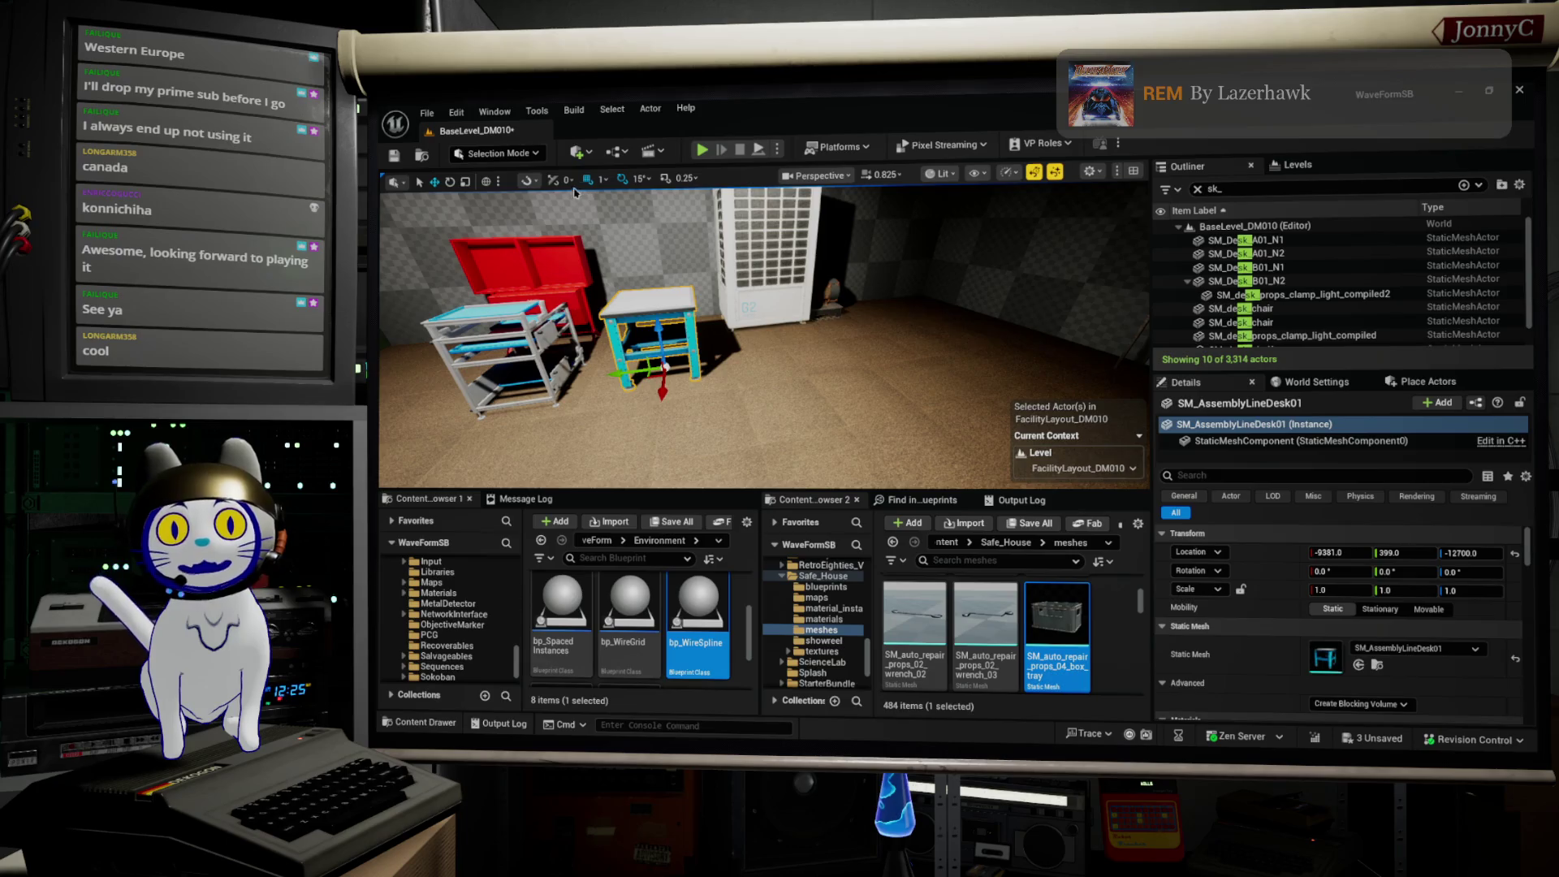
pyautogui.click(602, 178)
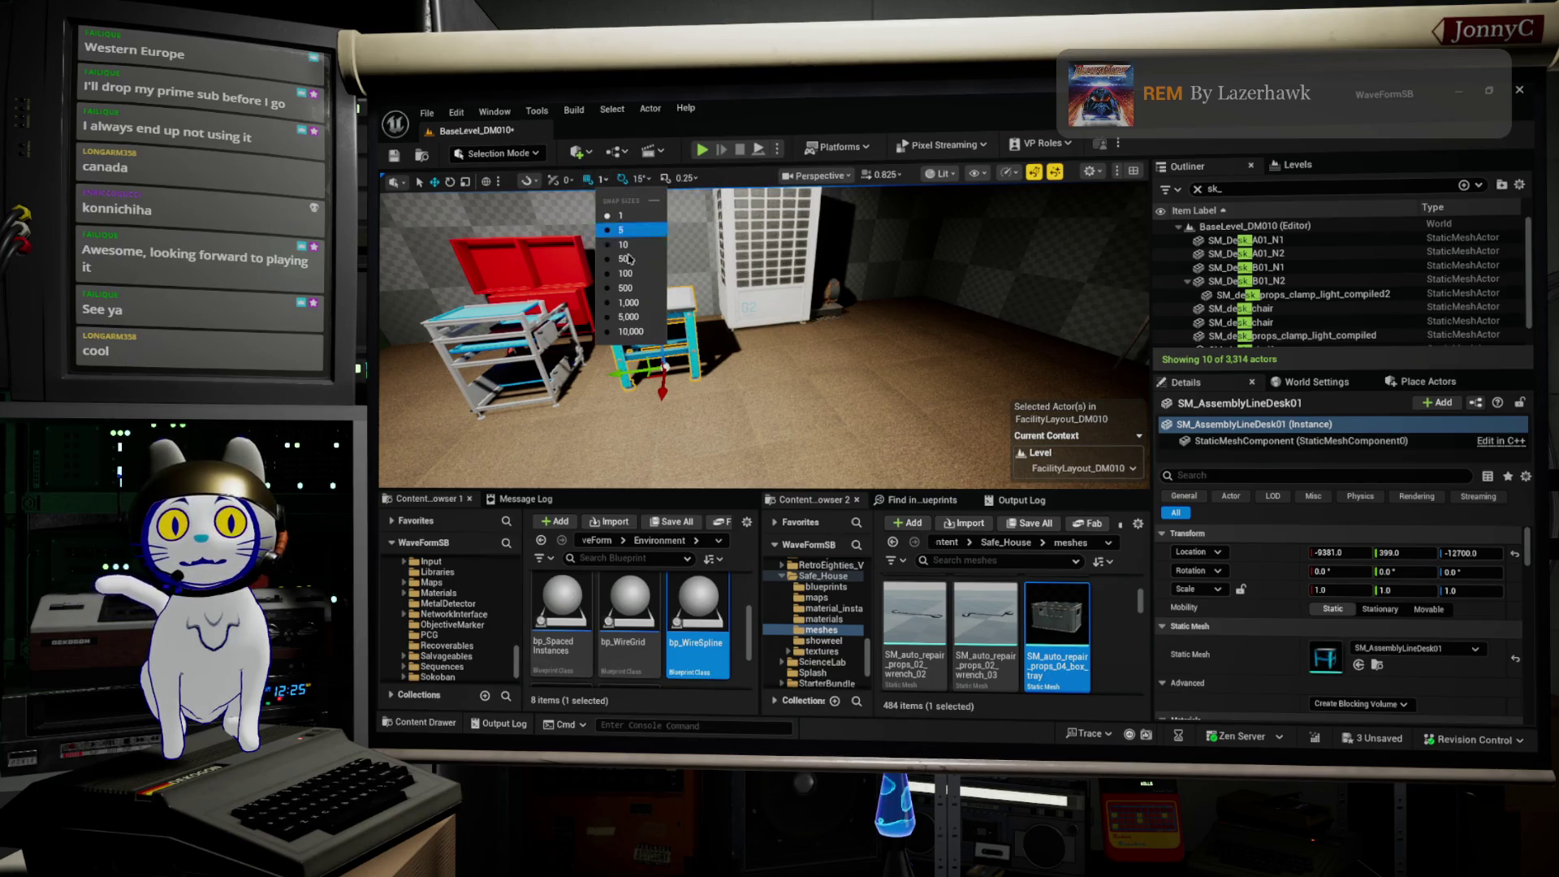
pyautogui.click(609, 244)
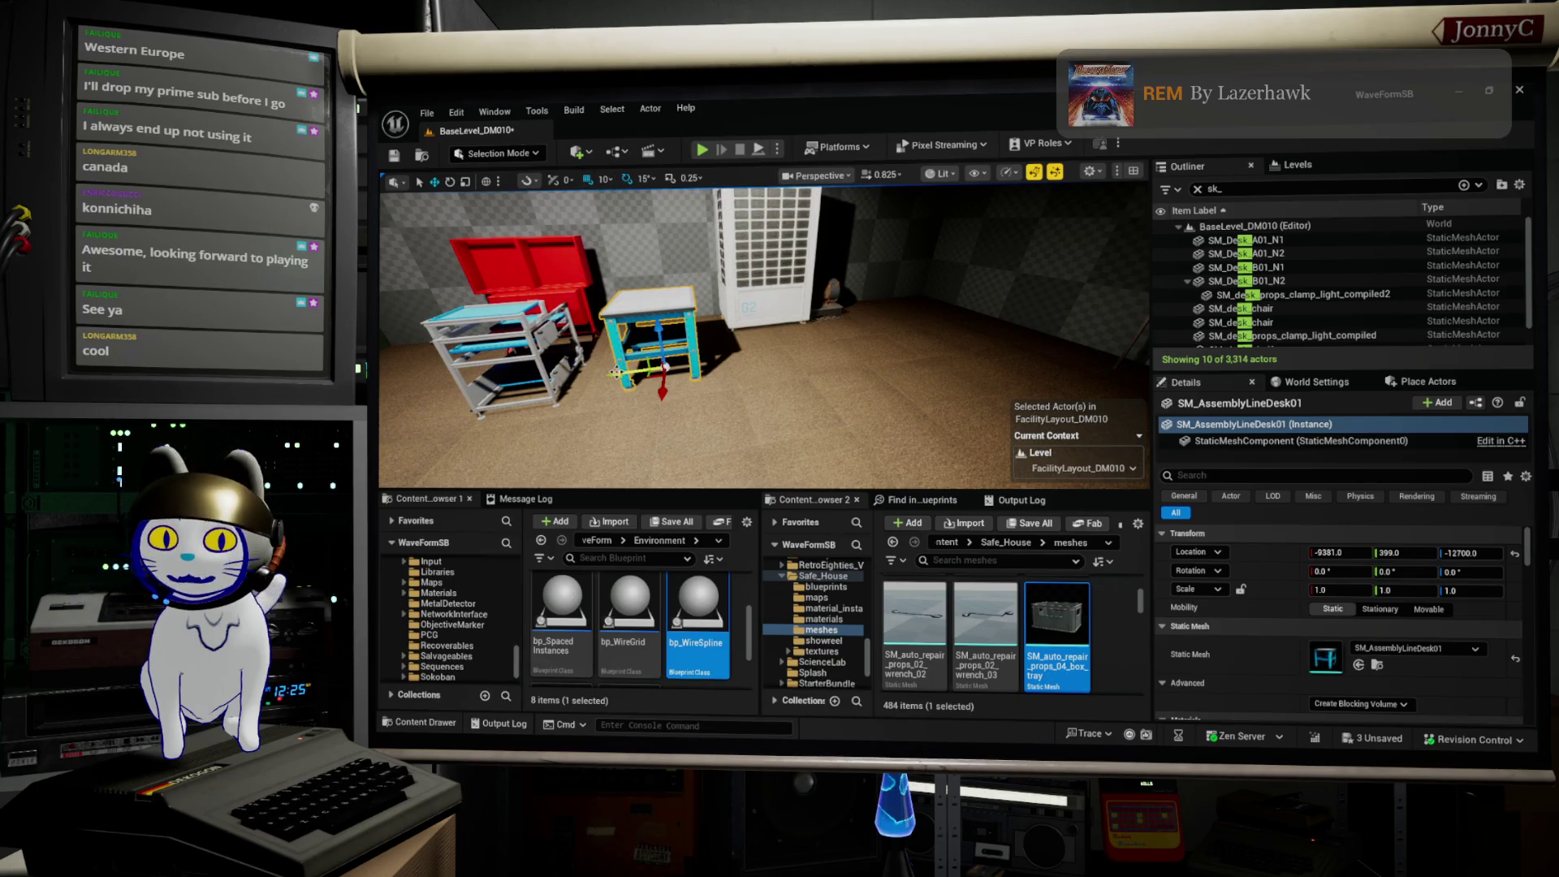
pyautogui.moveTo(614, 371); pyautogui.dragTo(800, 354)
pyautogui.scroll(-10, 799, 353)
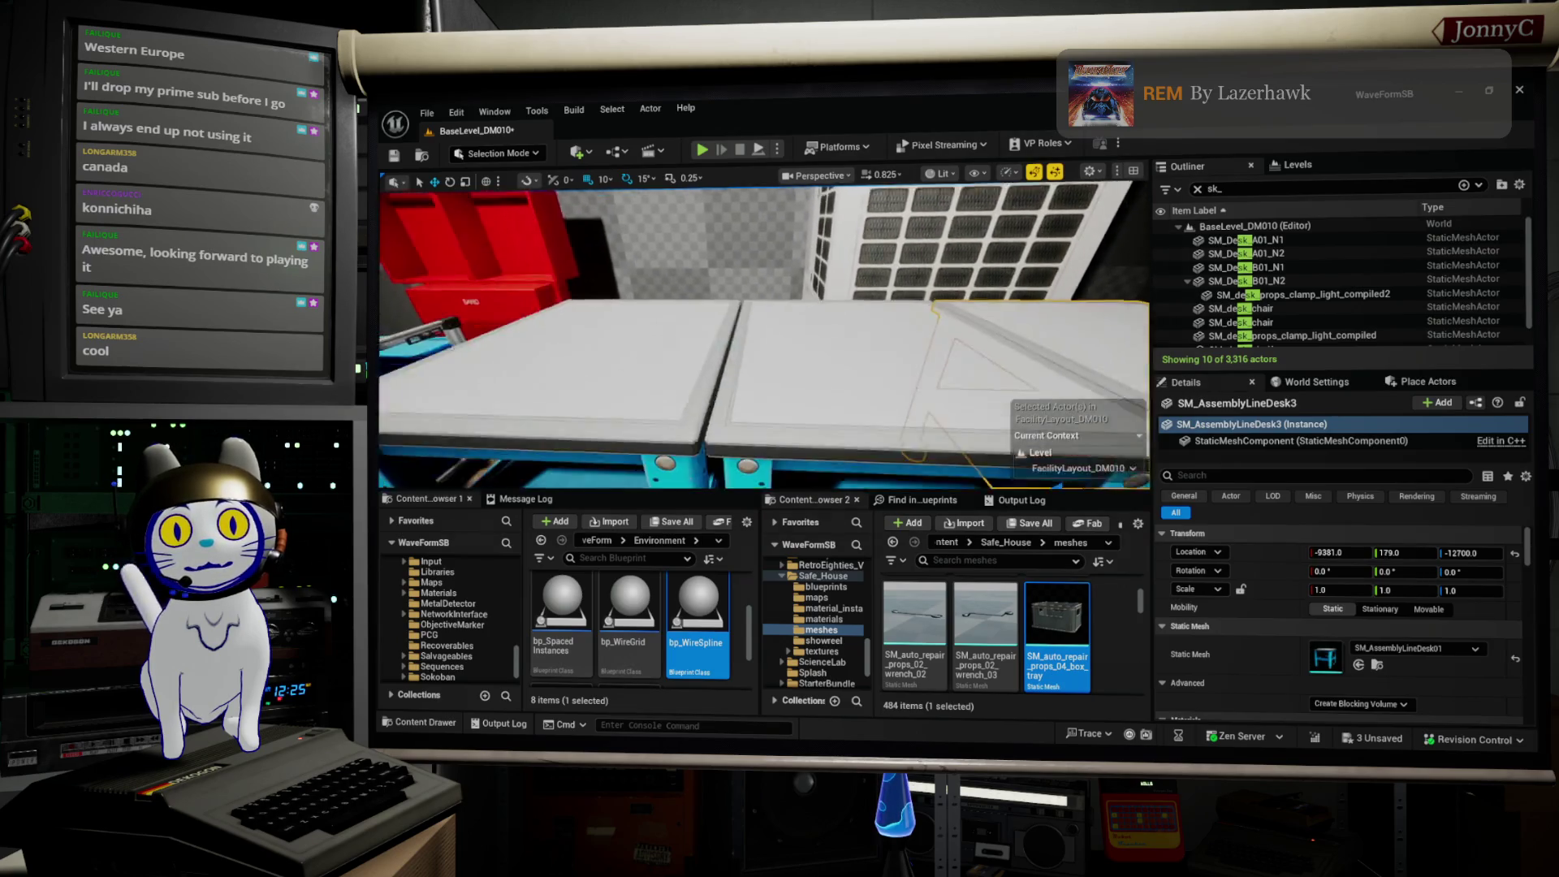
pyautogui.scroll(-5, 800, 354)
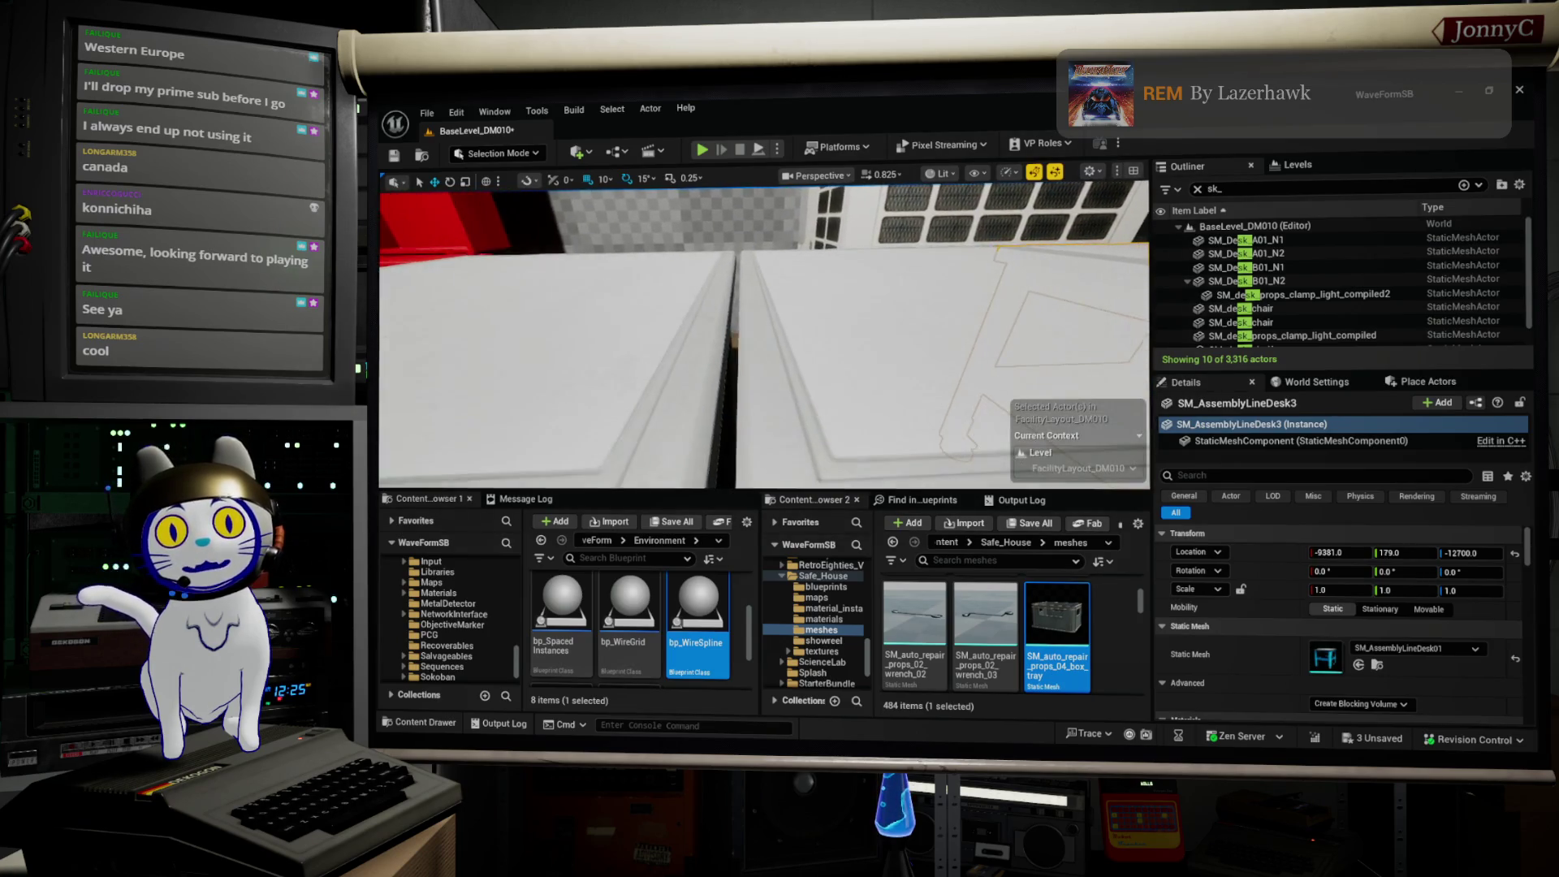
pyautogui.scroll(6, 800, 353)
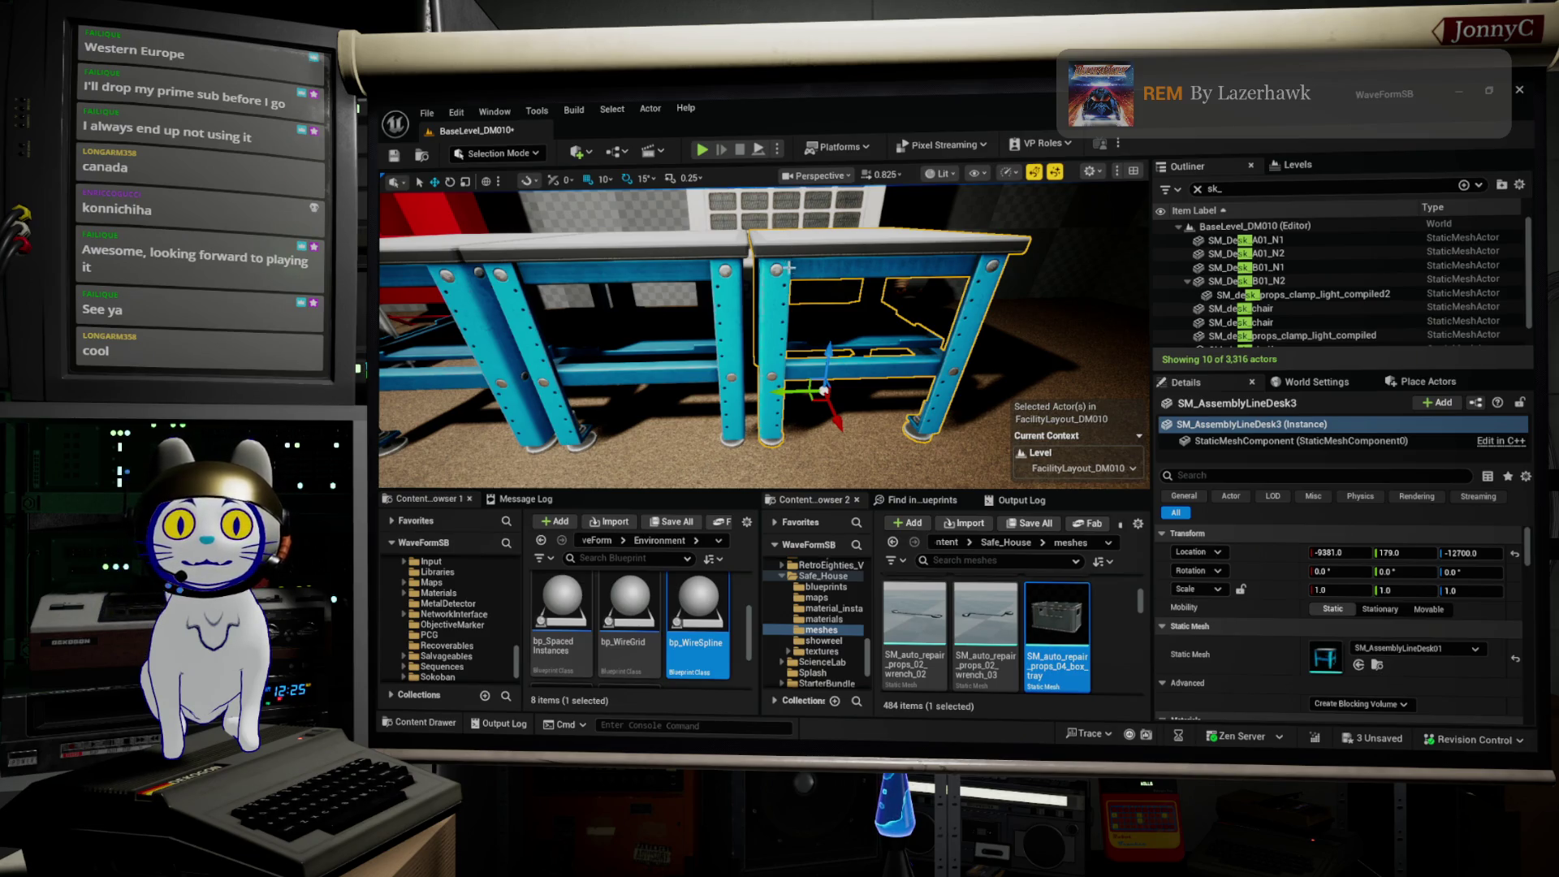
pyautogui.scroll(-6, 820, 303)
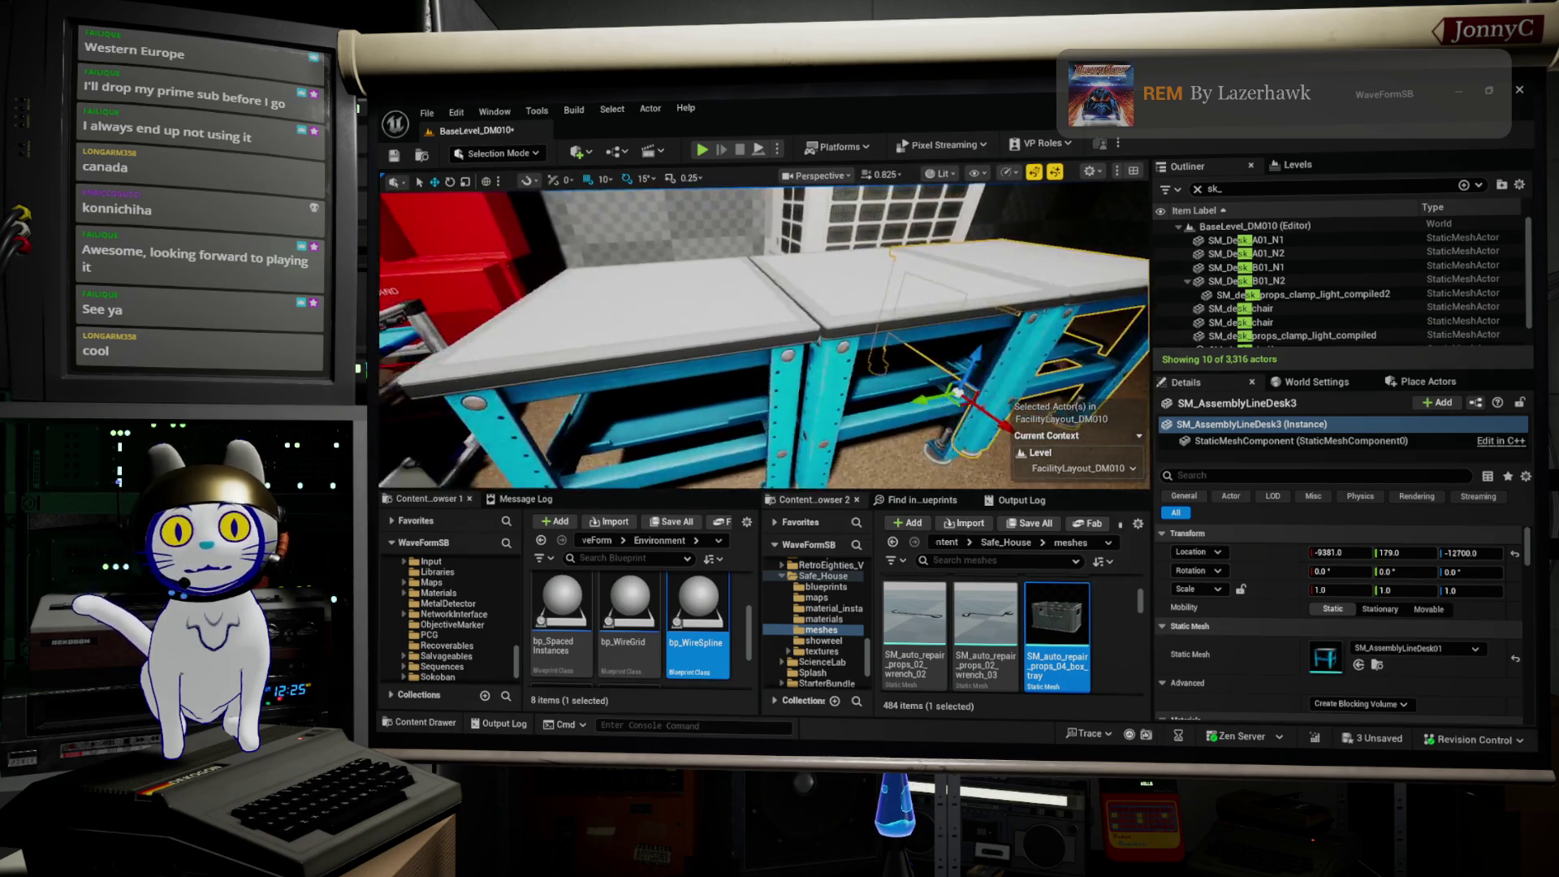
pyautogui.moveTo(764, 333)
pyautogui.mouseDown()
pyautogui.moveTo(649, 353)
pyautogui.moveTo(589, 337)
pyautogui.mouseUp()
pyautogui.click(720, 329)
pyautogui.moveTo(942, 385)
pyautogui.mouseDown()
pyautogui.moveTo(812, 341)
pyautogui.moveTo(566, 168)
pyautogui.mouseUp()
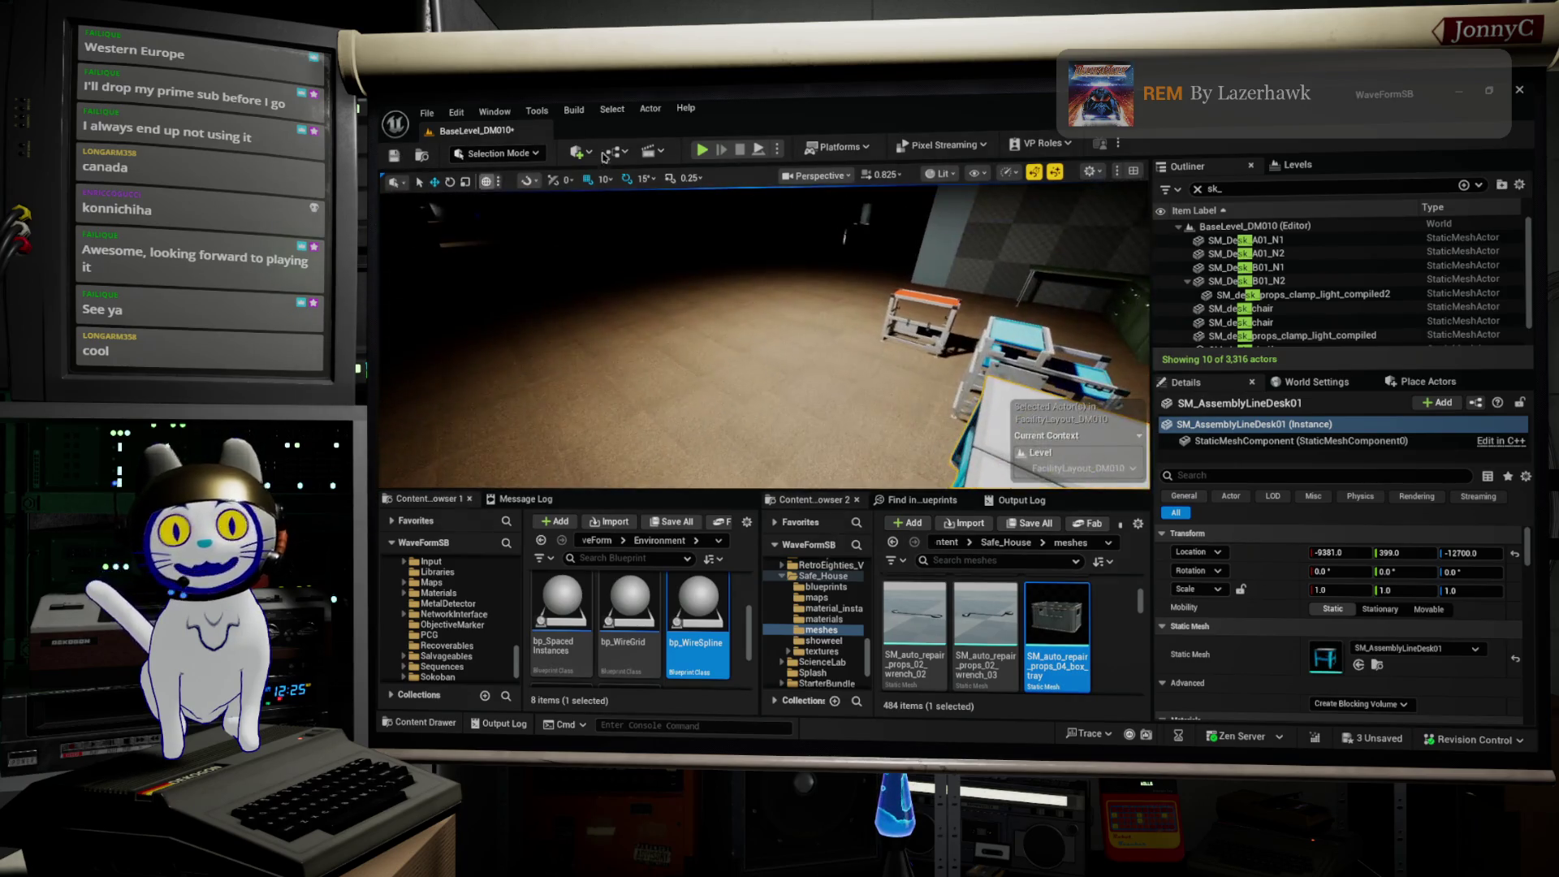
# Step: Place an SM_LabShelf with overhead lamp onto the factory floor
pyautogui.moveTo(653, 388)
pyautogui.mouseDown()
pyautogui.moveTo(617, 382)
pyautogui.moveTo(633, 357)
pyautogui.moveTo(658, 358)
pyautogui.mouseUp()
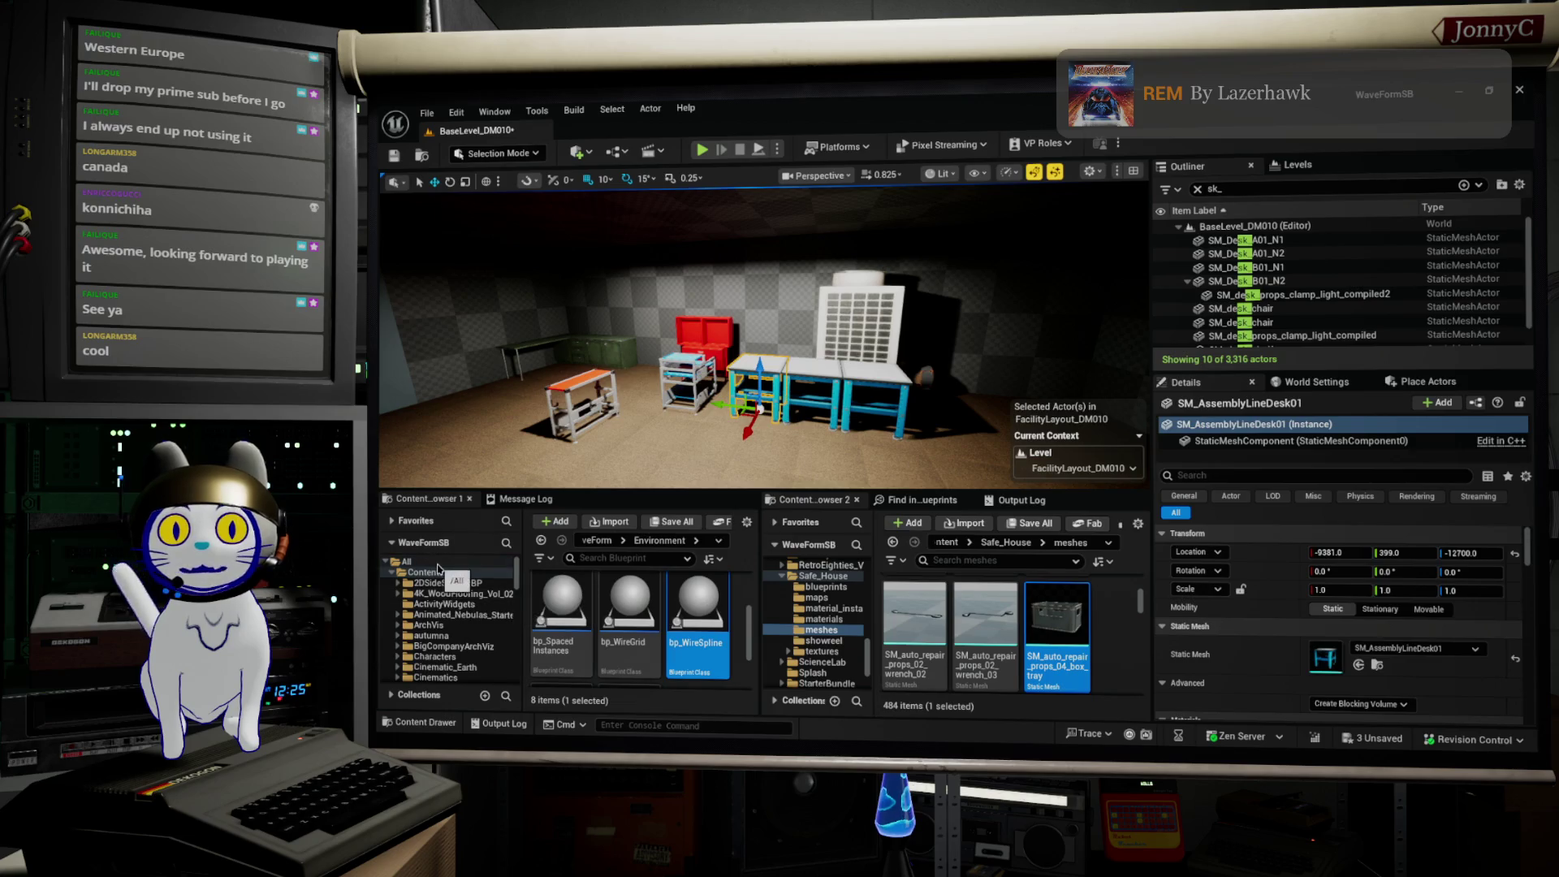
pyautogui.click(437, 573)
pyautogui.write('shelf')
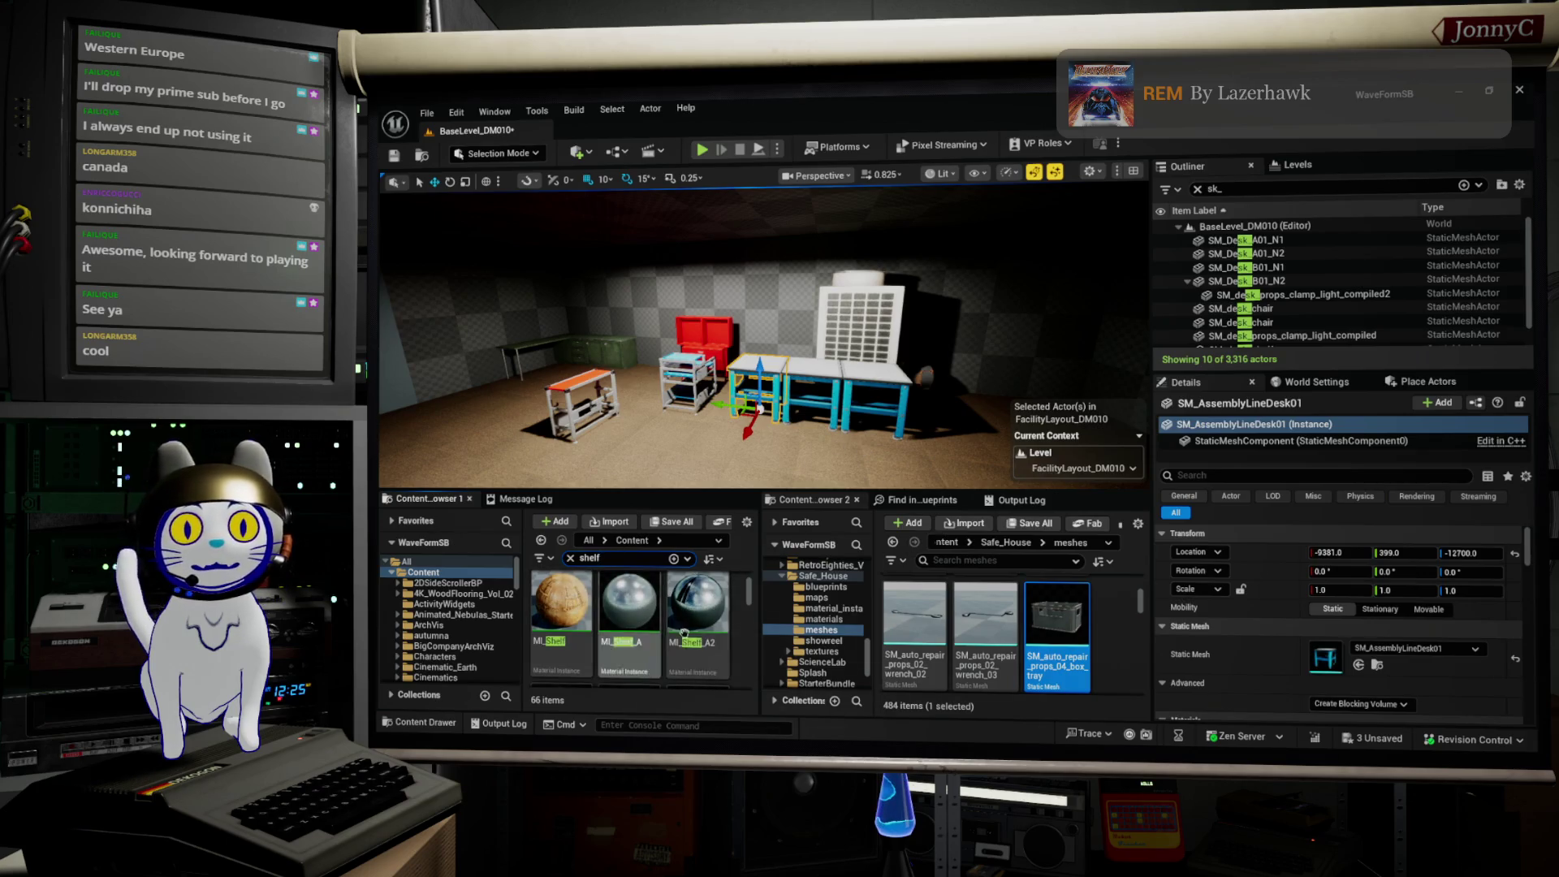
pyautogui.scroll(-3, 698, 633)
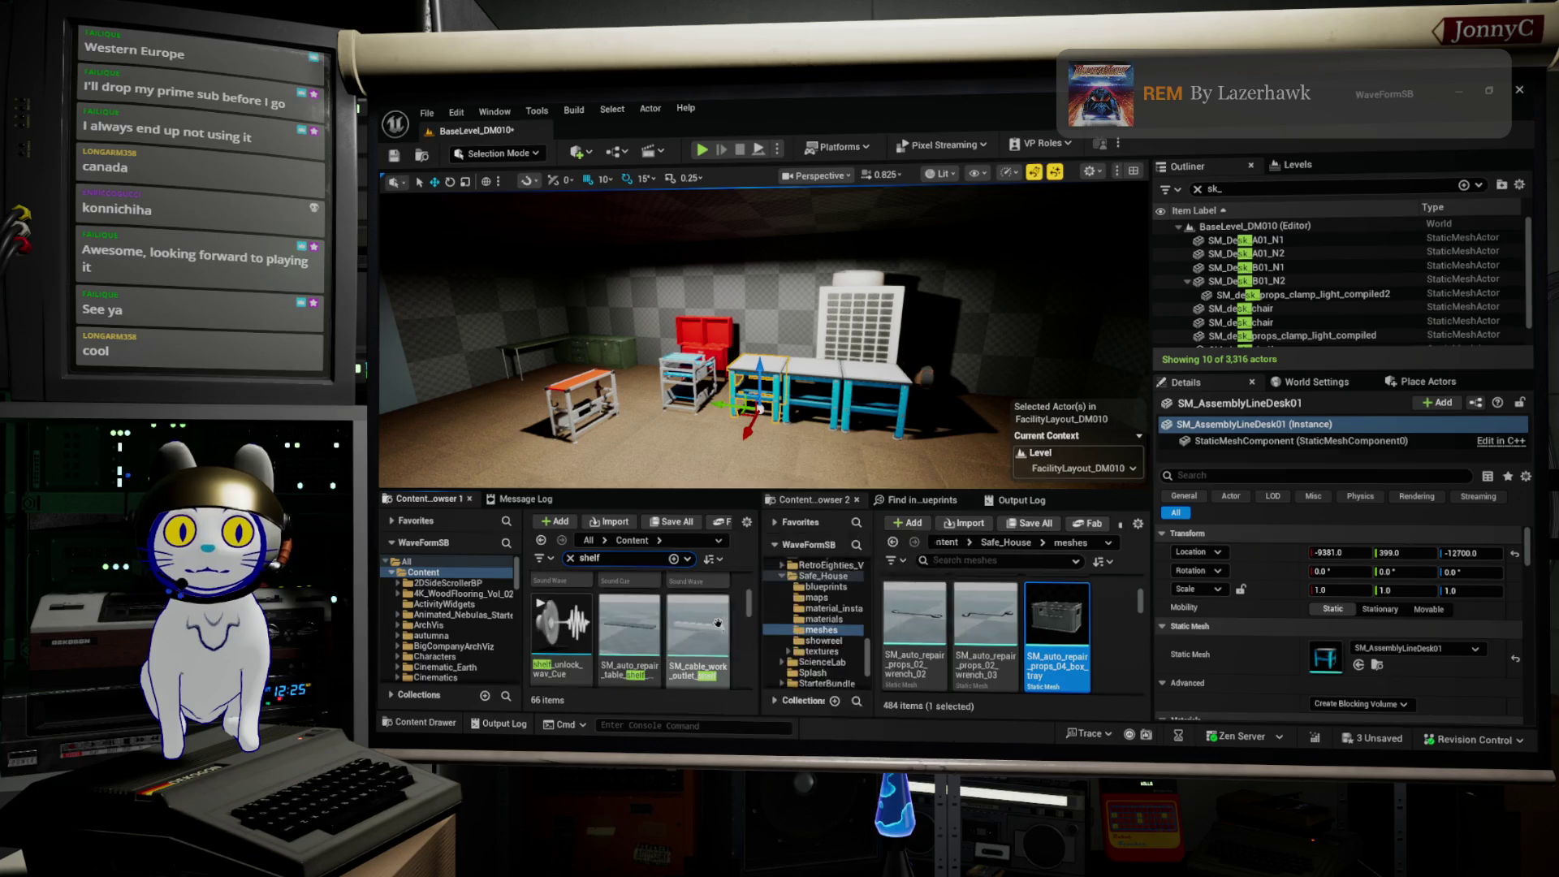
pyautogui.scroll(-2, 719, 633)
pyautogui.moveTo(724, 644)
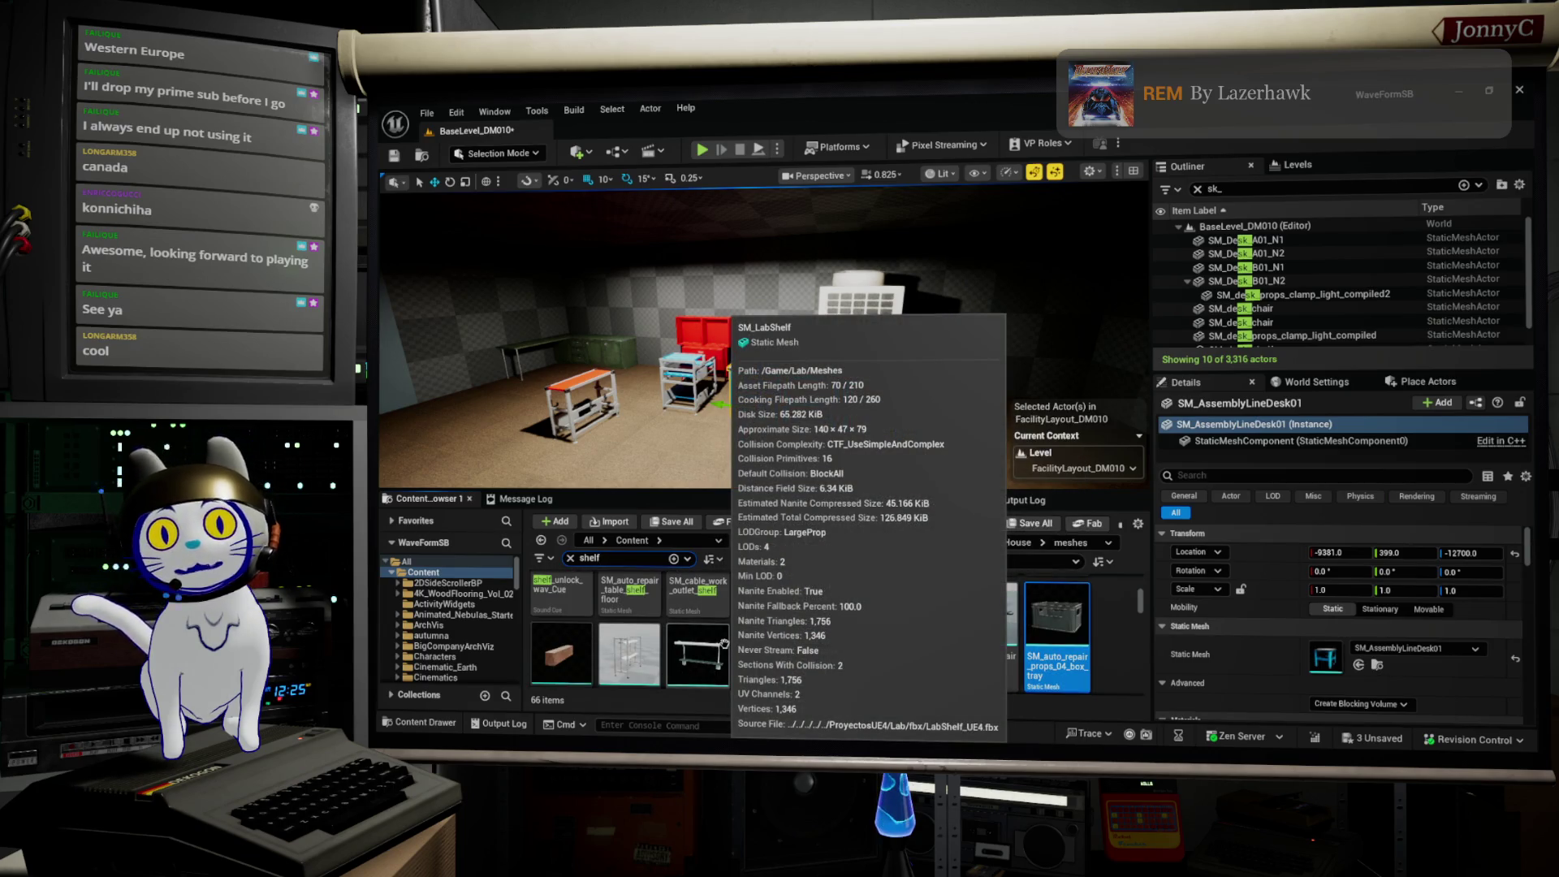
pyautogui.moveTo(724, 643); pyautogui.dragTo(515, 593)
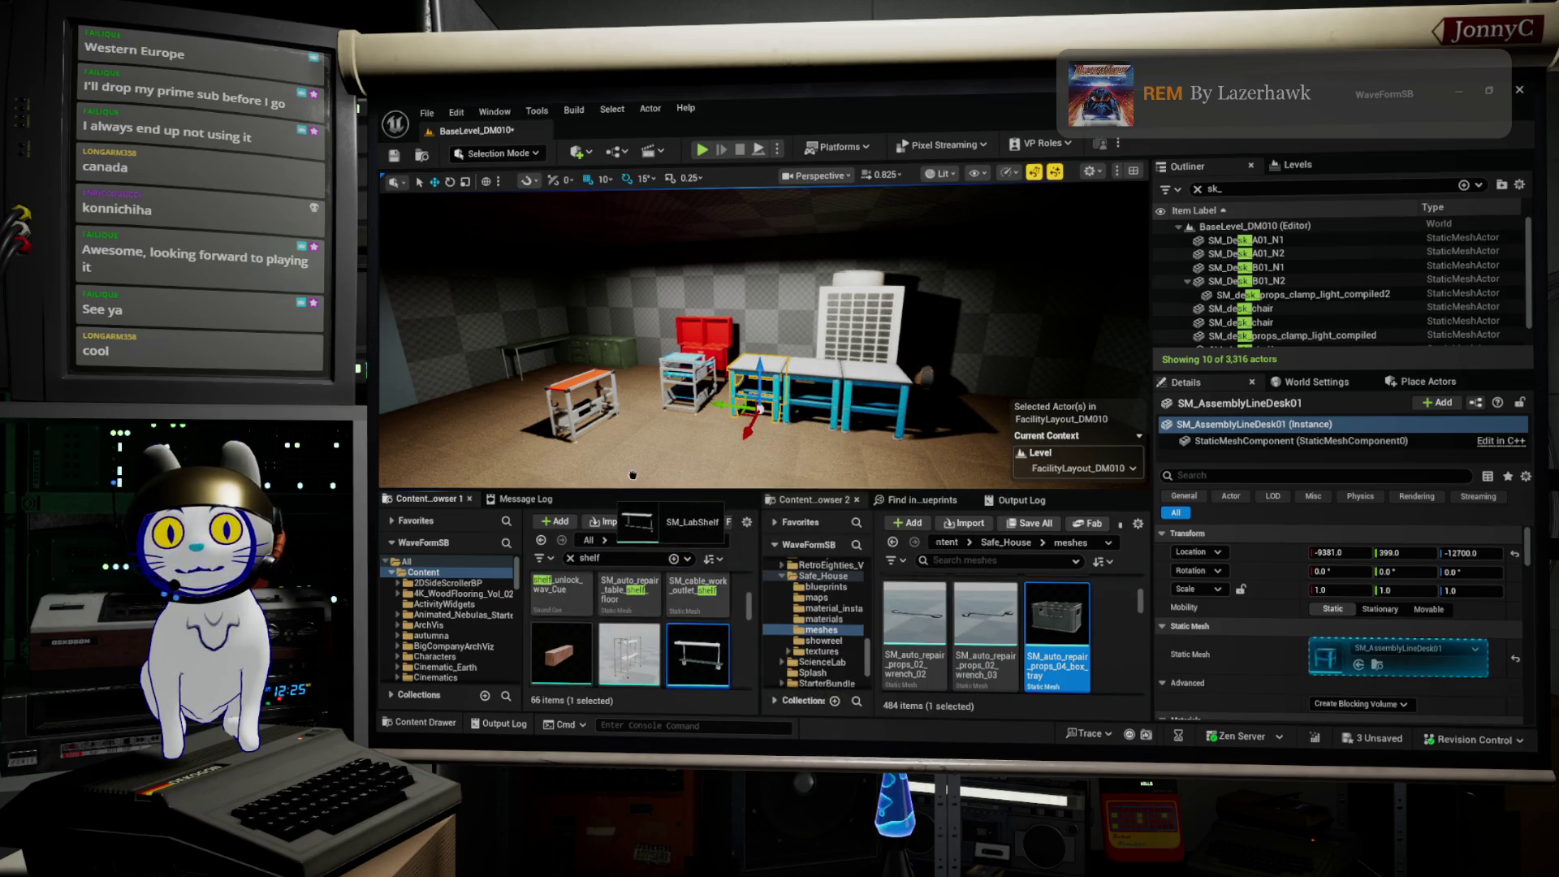
pyautogui.moveTo(658, 451); pyautogui.dragTo(658, 451)
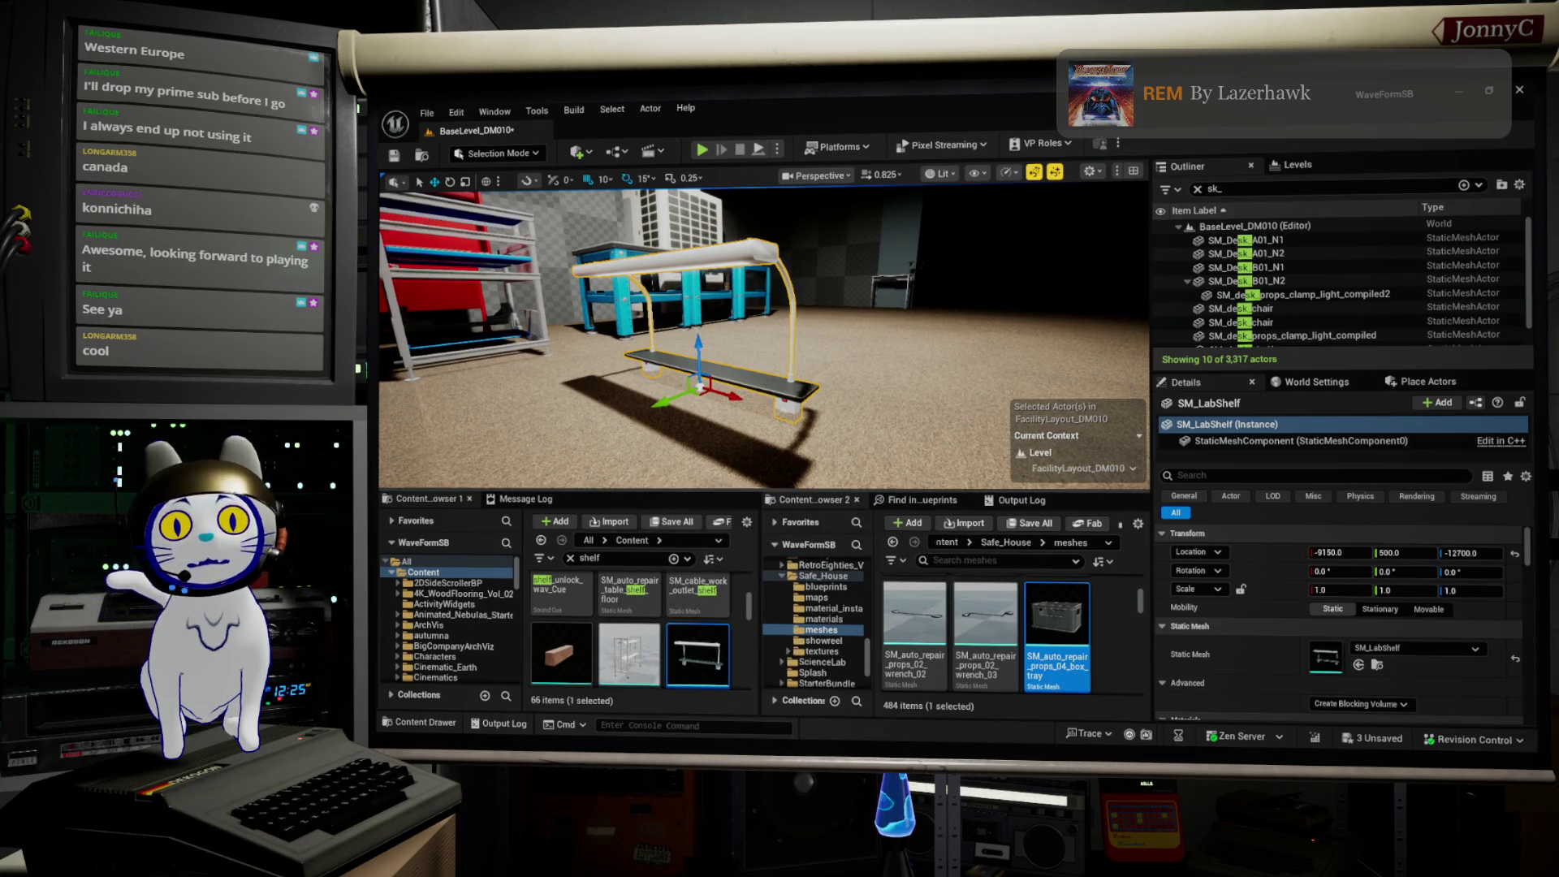
# Step: Place the rusty shelf mesh into the room, then delete the selected actor
pyautogui.moveTo(900, 365); pyautogui.dragTo(912, 433)
pyautogui.moveTo(629, 650)
pyautogui.mouseDown()
pyautogui.moveTo(780, 487)
pyautogui.moveTo(931, 393)
pyautogui.moveTo(780, 406)
pyautogui.mouseUp()
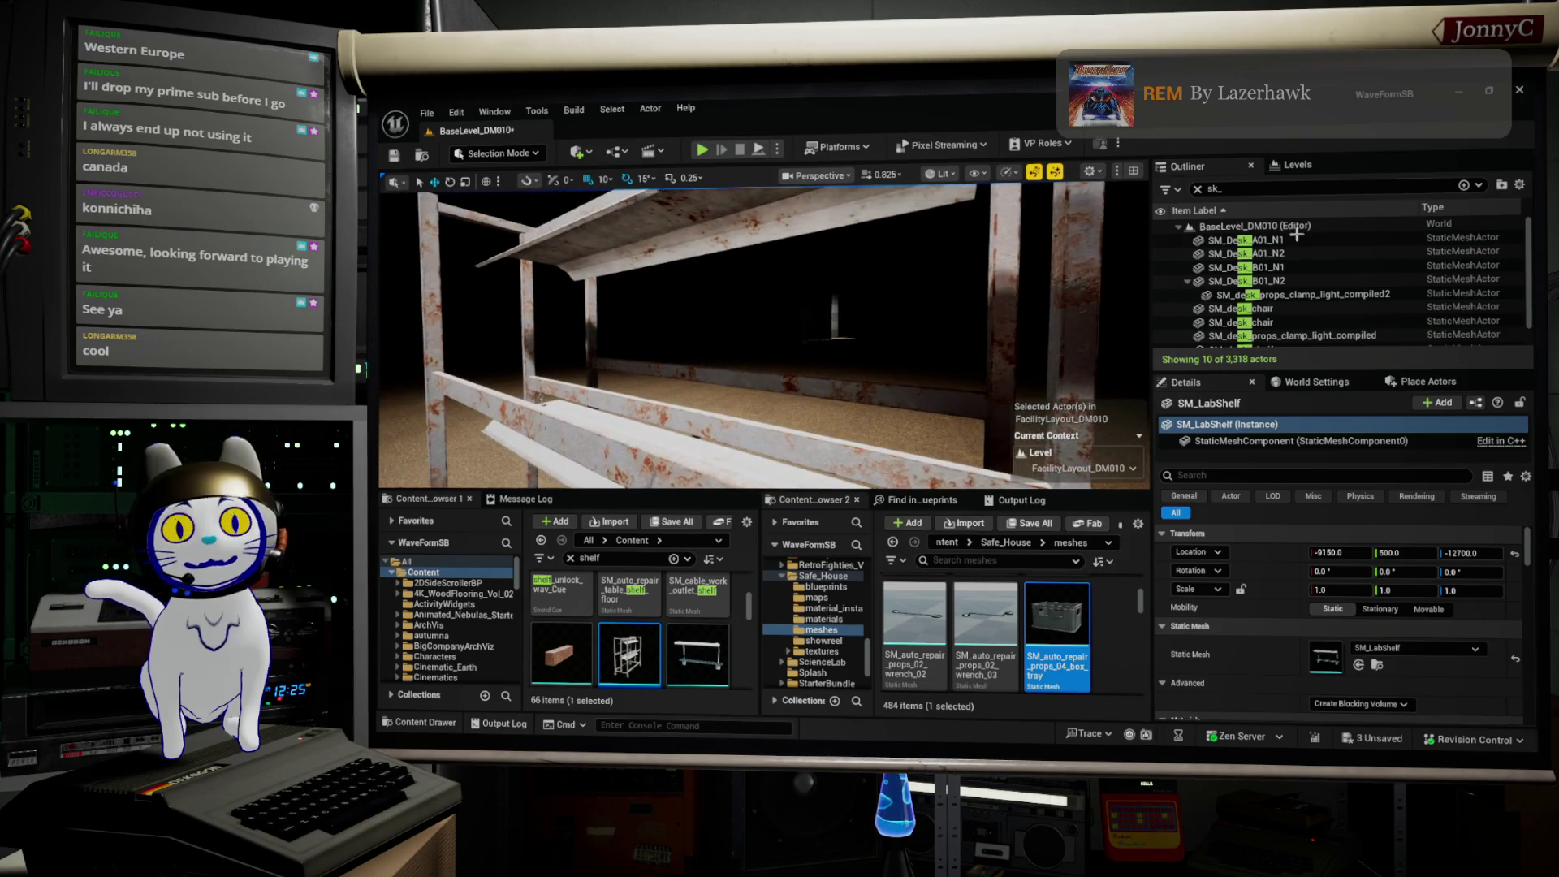
pyautogui.moveTo(958, 353)
pyautogui.mouseDown()
pyautogui.moveTo(885, 353)
pyautogui.moveTo(563, 491)
pyautogui.mouseUp()
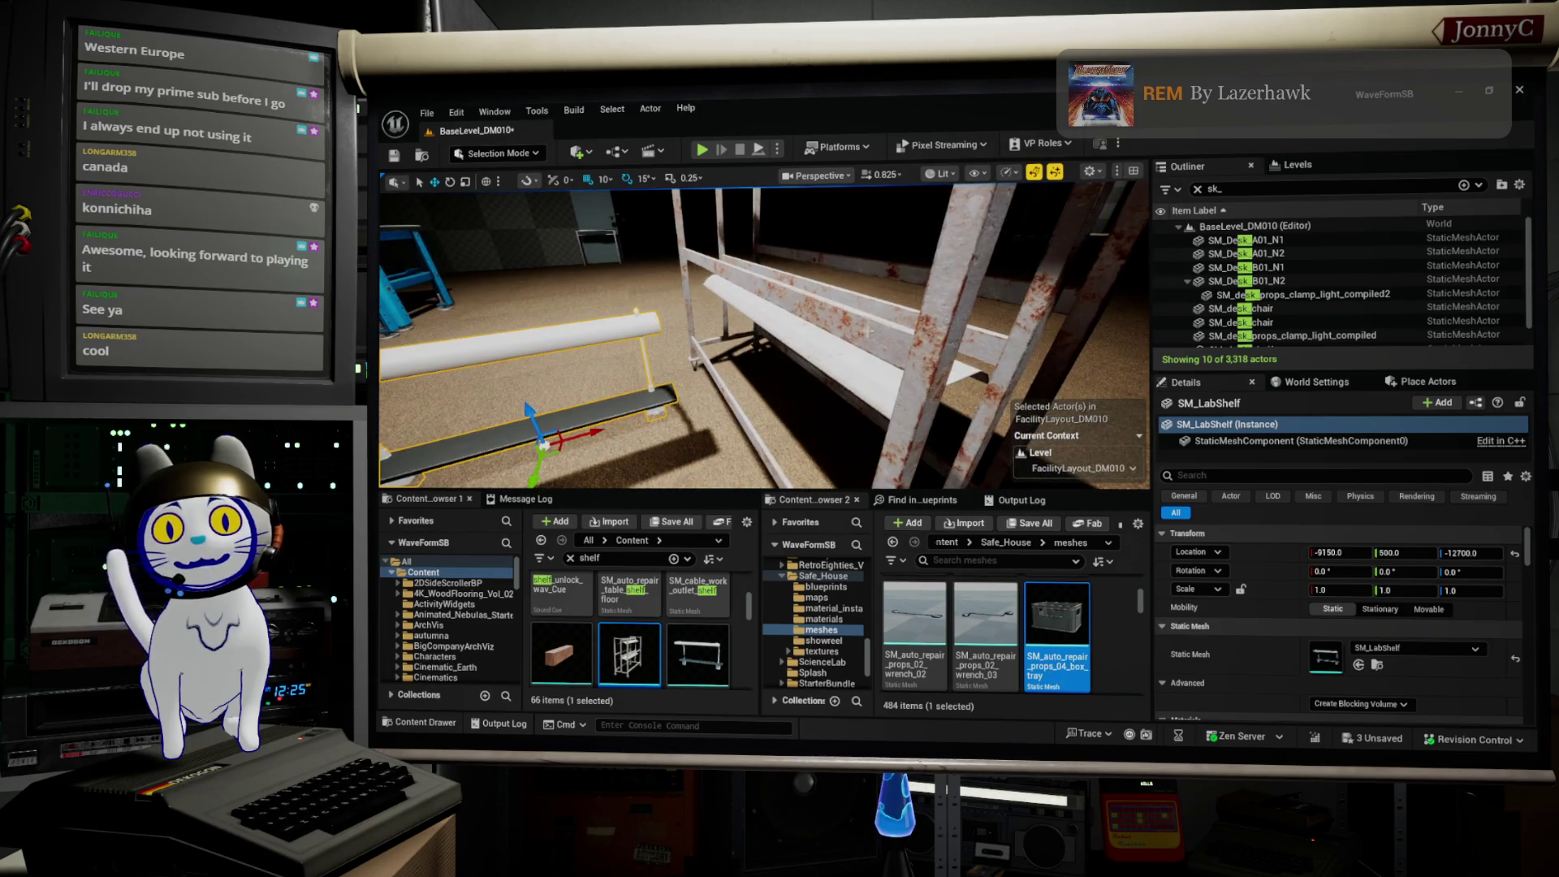
pyautogui.press('Delete')
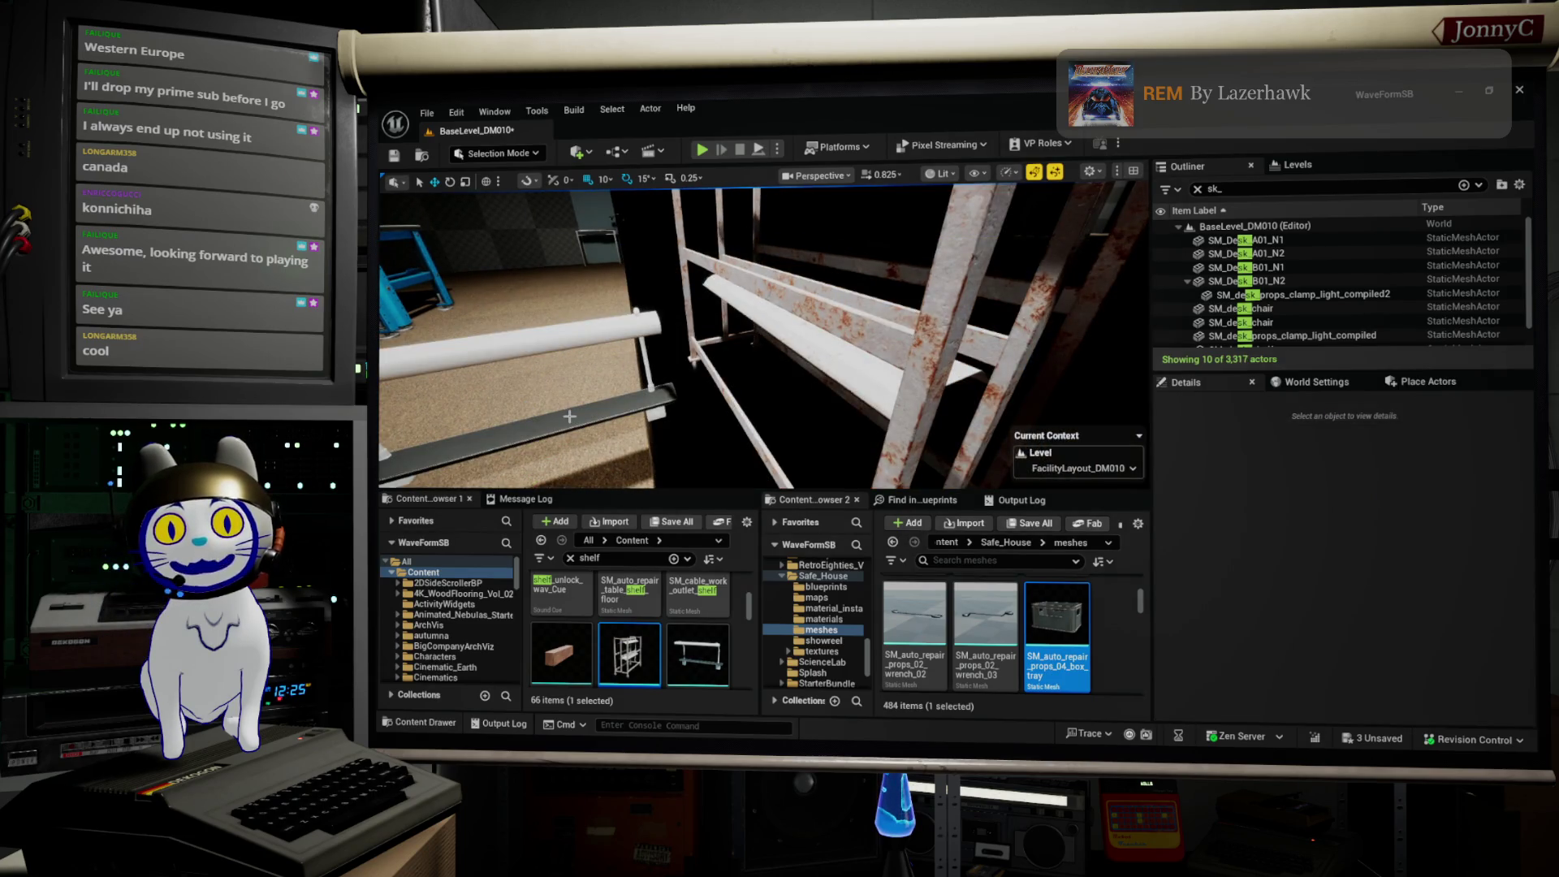
# Step: Undo the last deletion and delete SM_LabShelf instead
pyautogui.moveTo(577, 418); pyautogui.dragTo(634, 423)
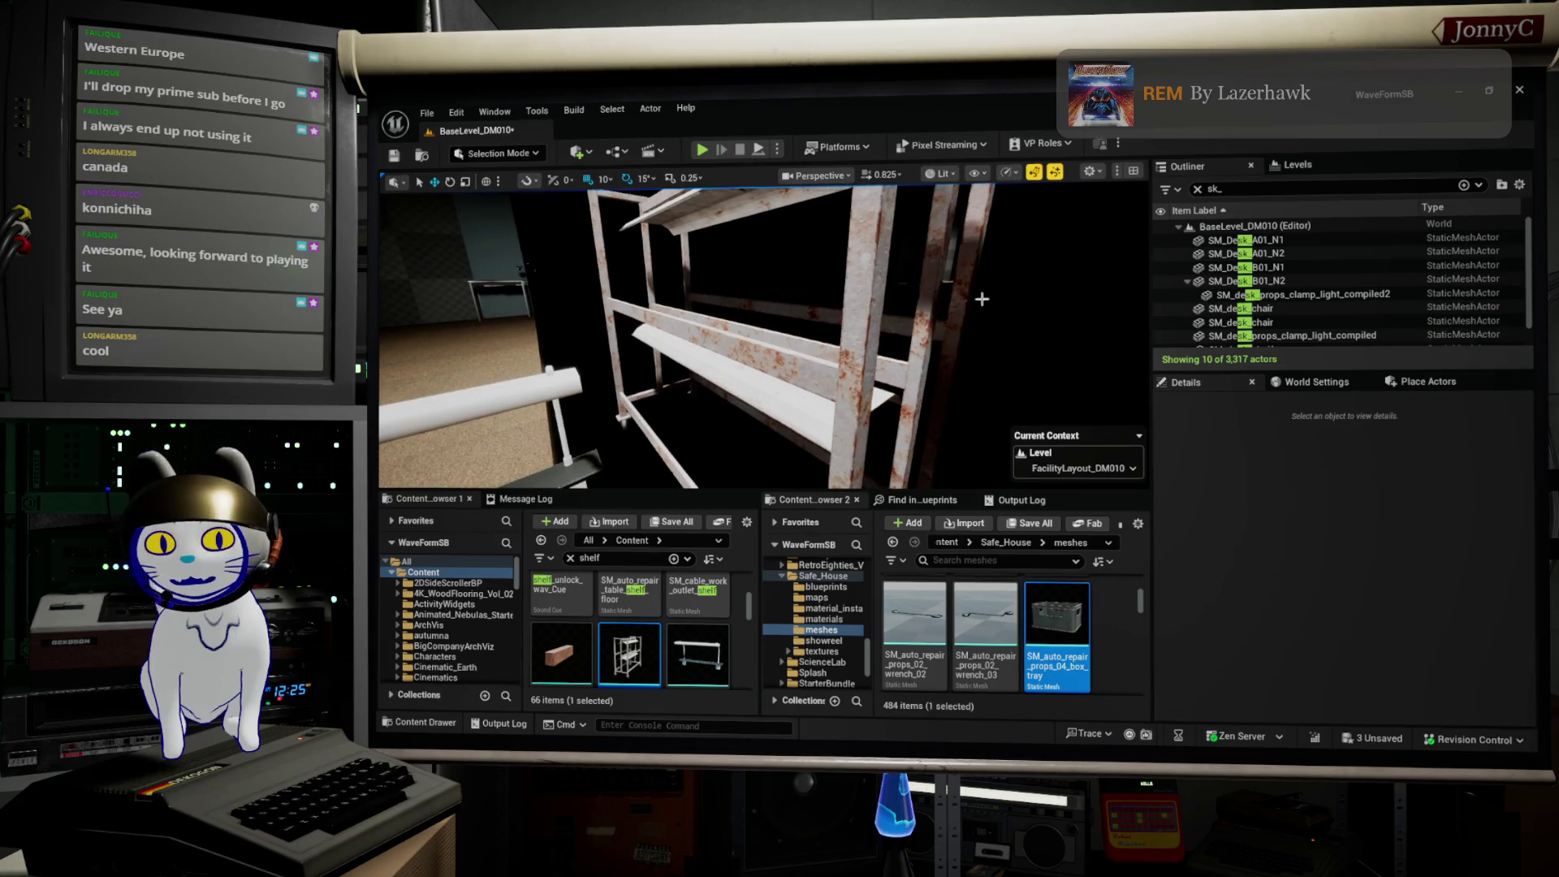
pyautogui.hotkey('ctrl', 'z')
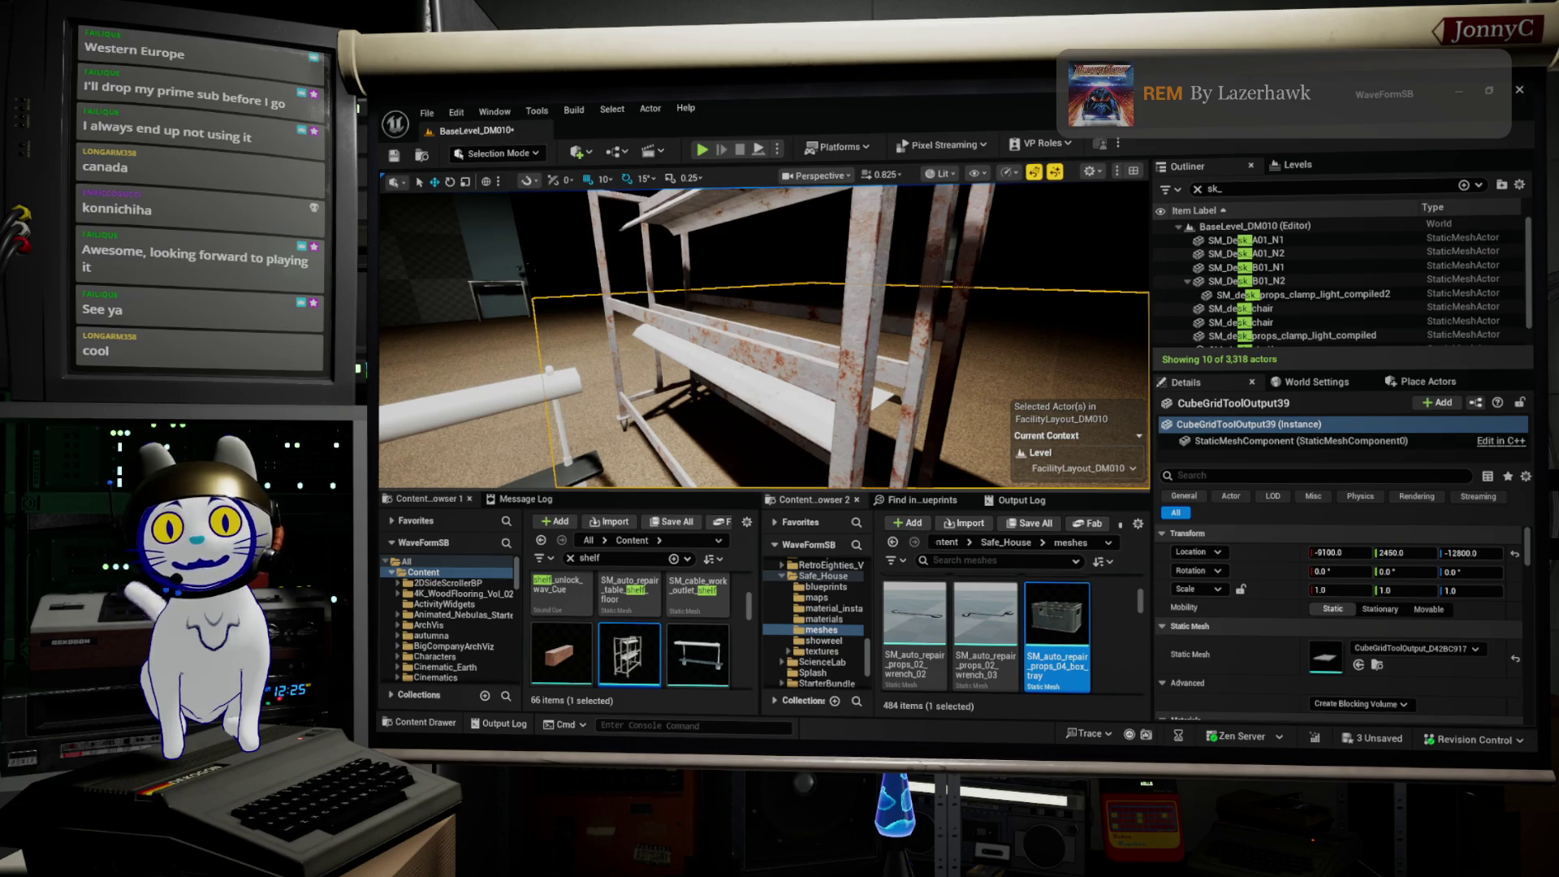
pyautogui.press('Delete')
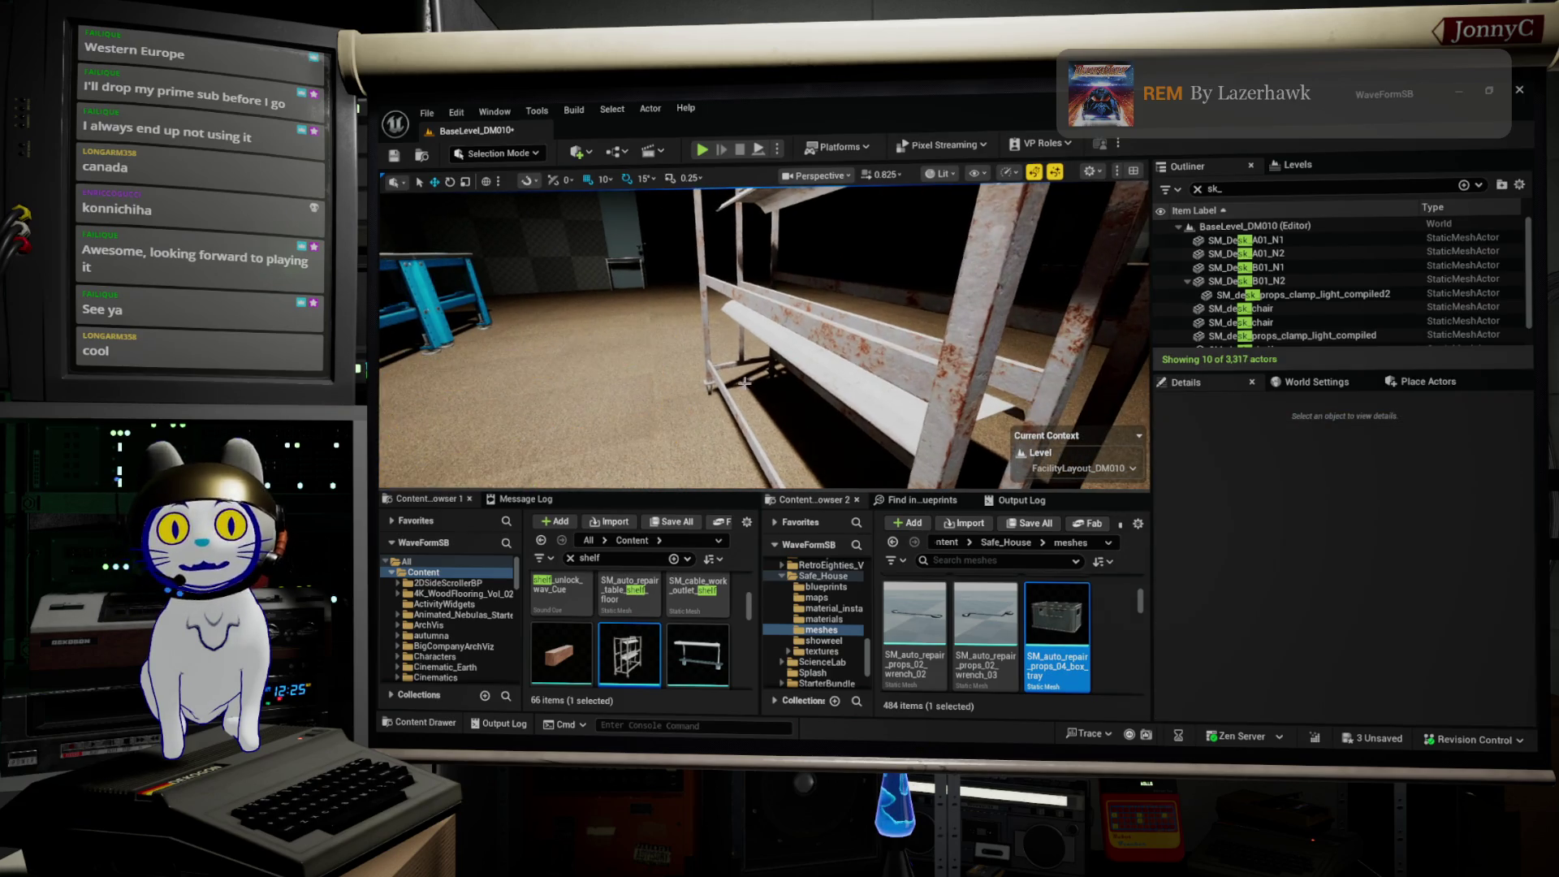
# Step: Filter the Outliner for 'gree' and delete SM_green_house_shelf_compiled
pyautogui.click(887, 355)
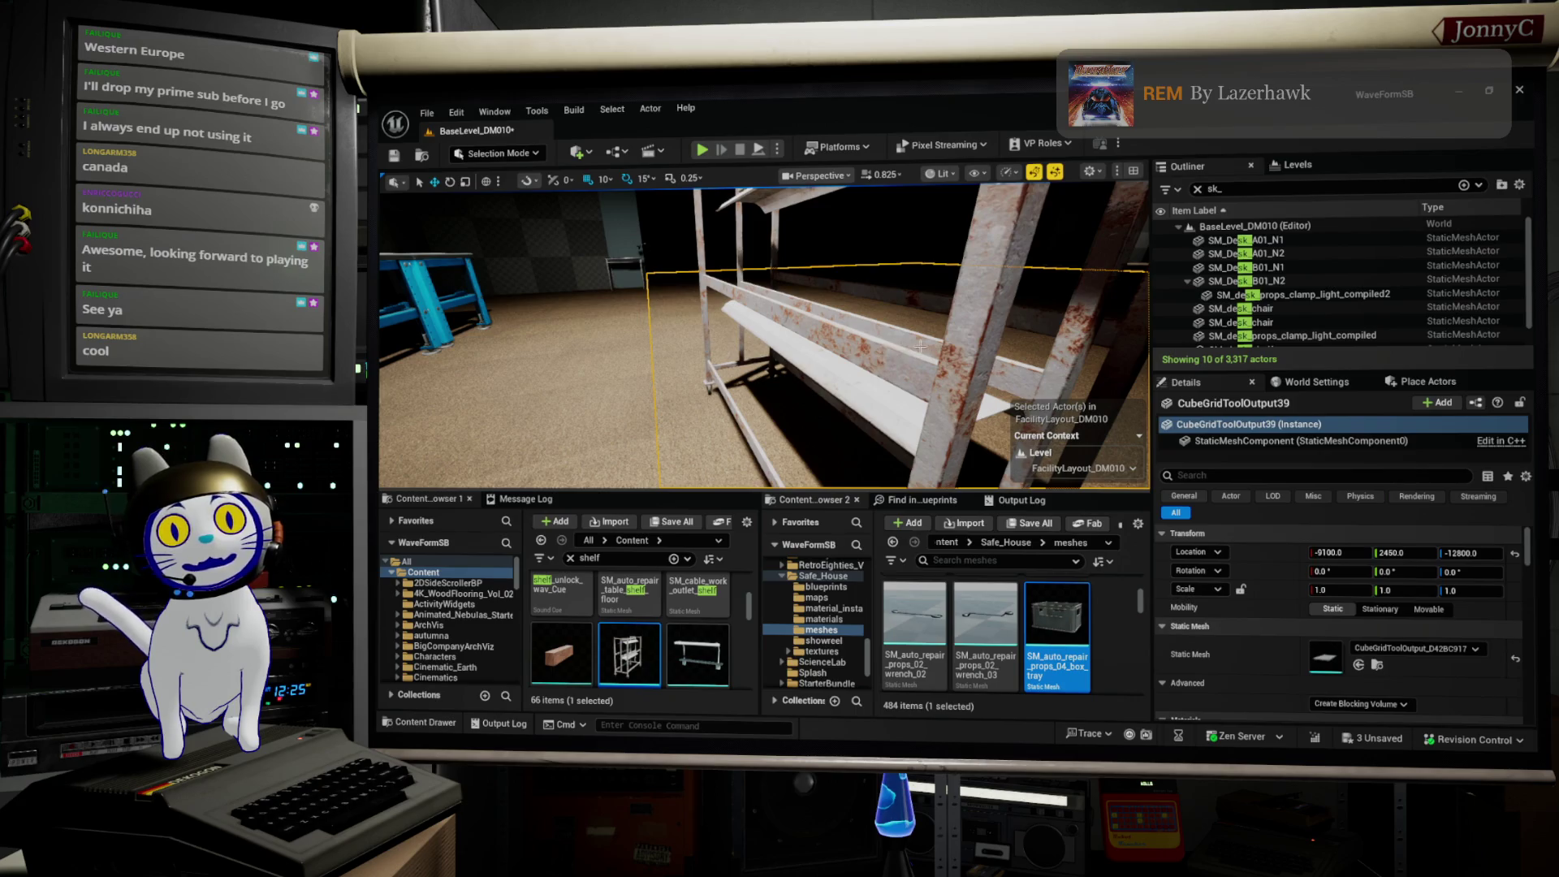
pyautogui.scroll(-1, 633, 642)
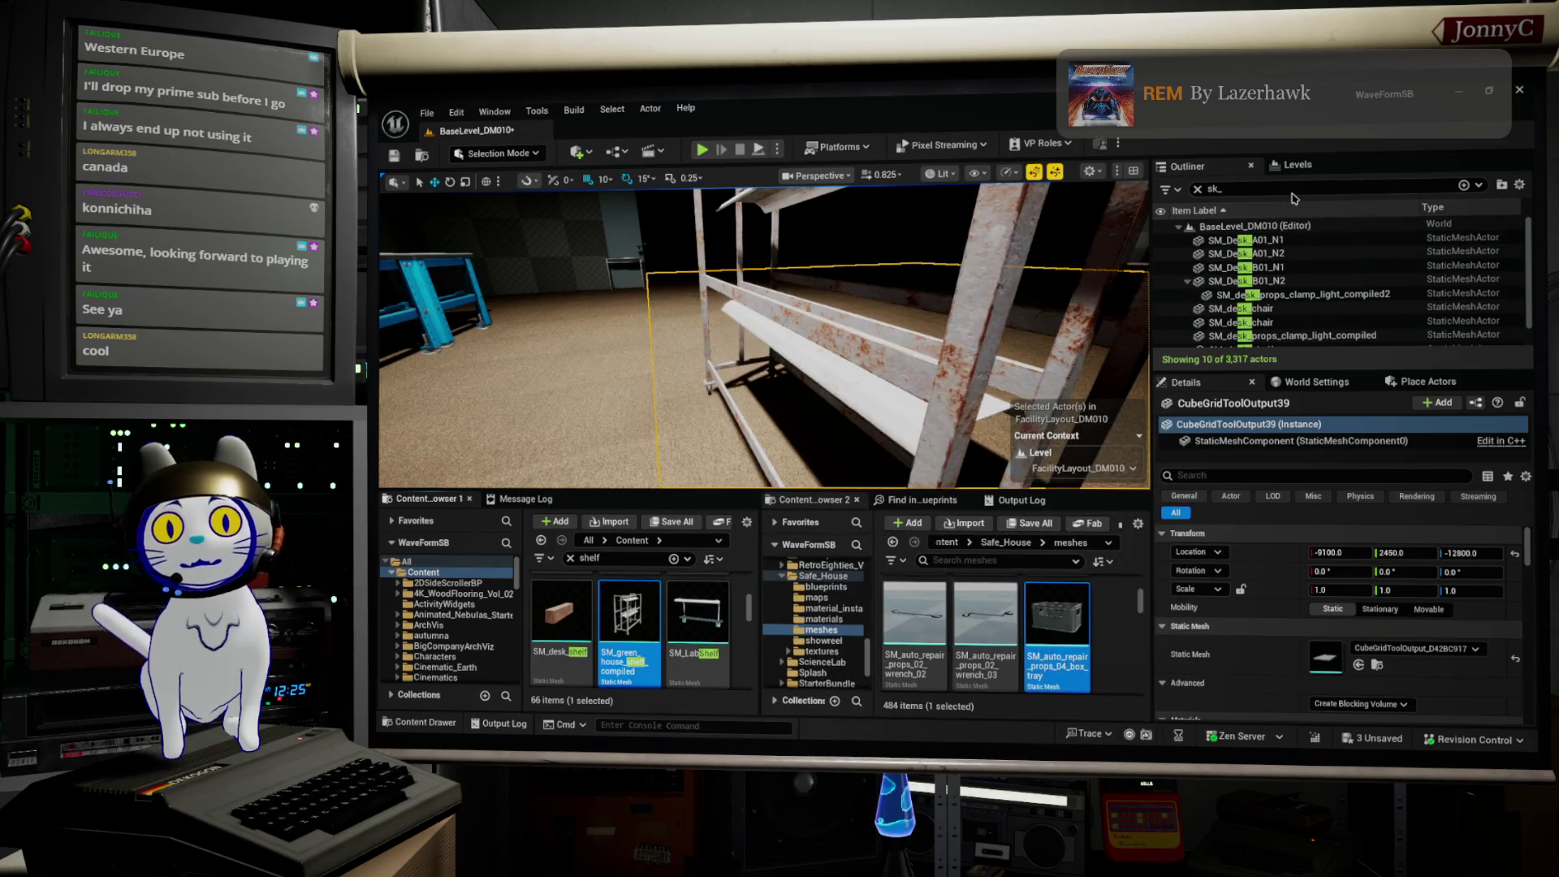
pyautogui.write('gree')
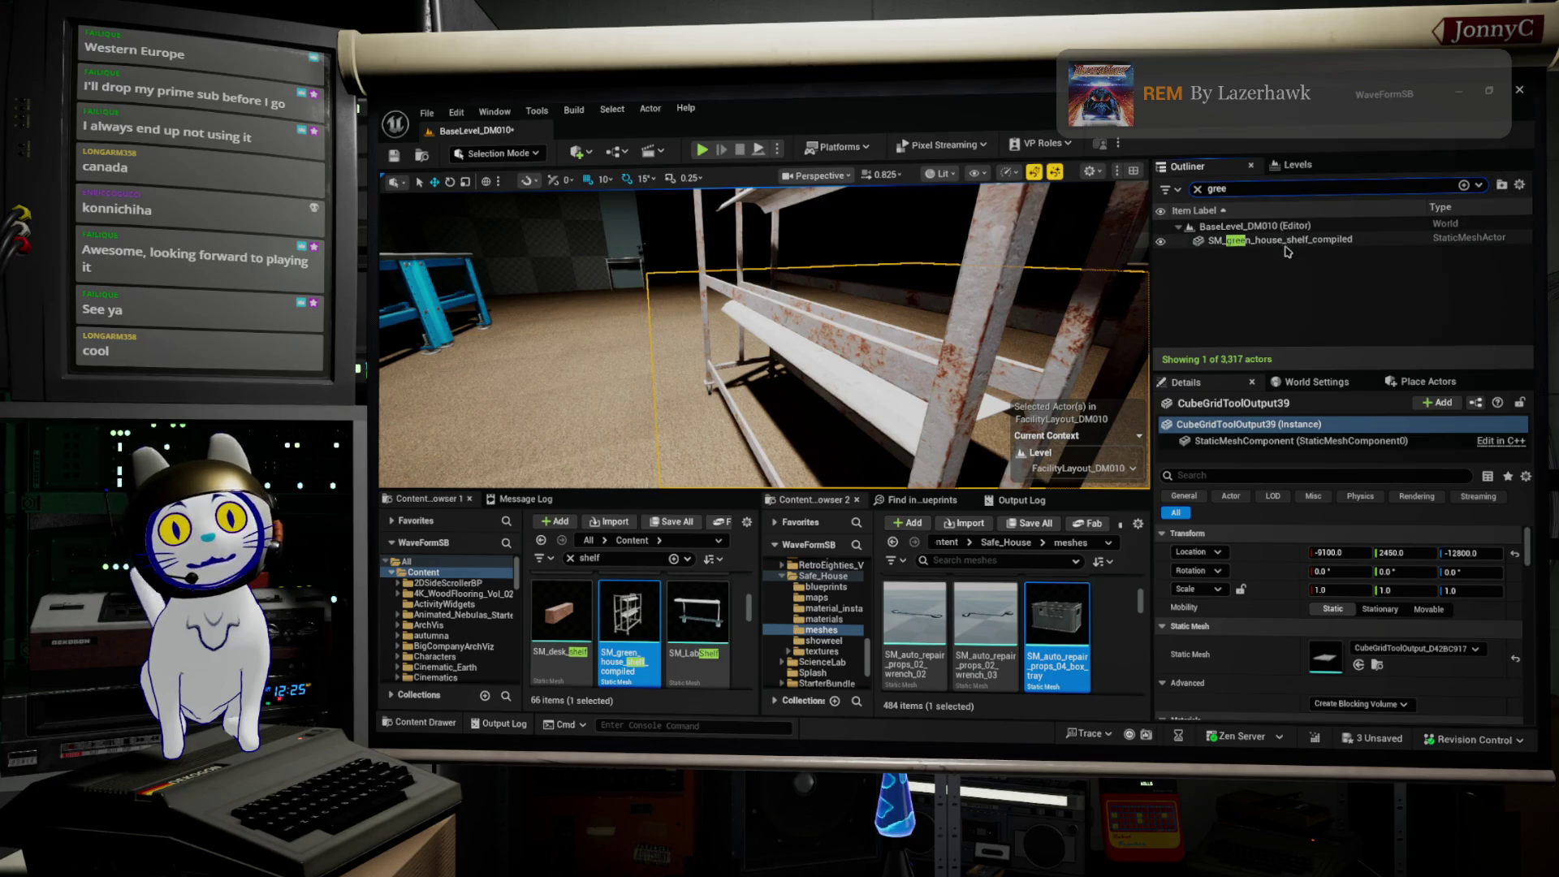
pyautogui.click(1288, 241)
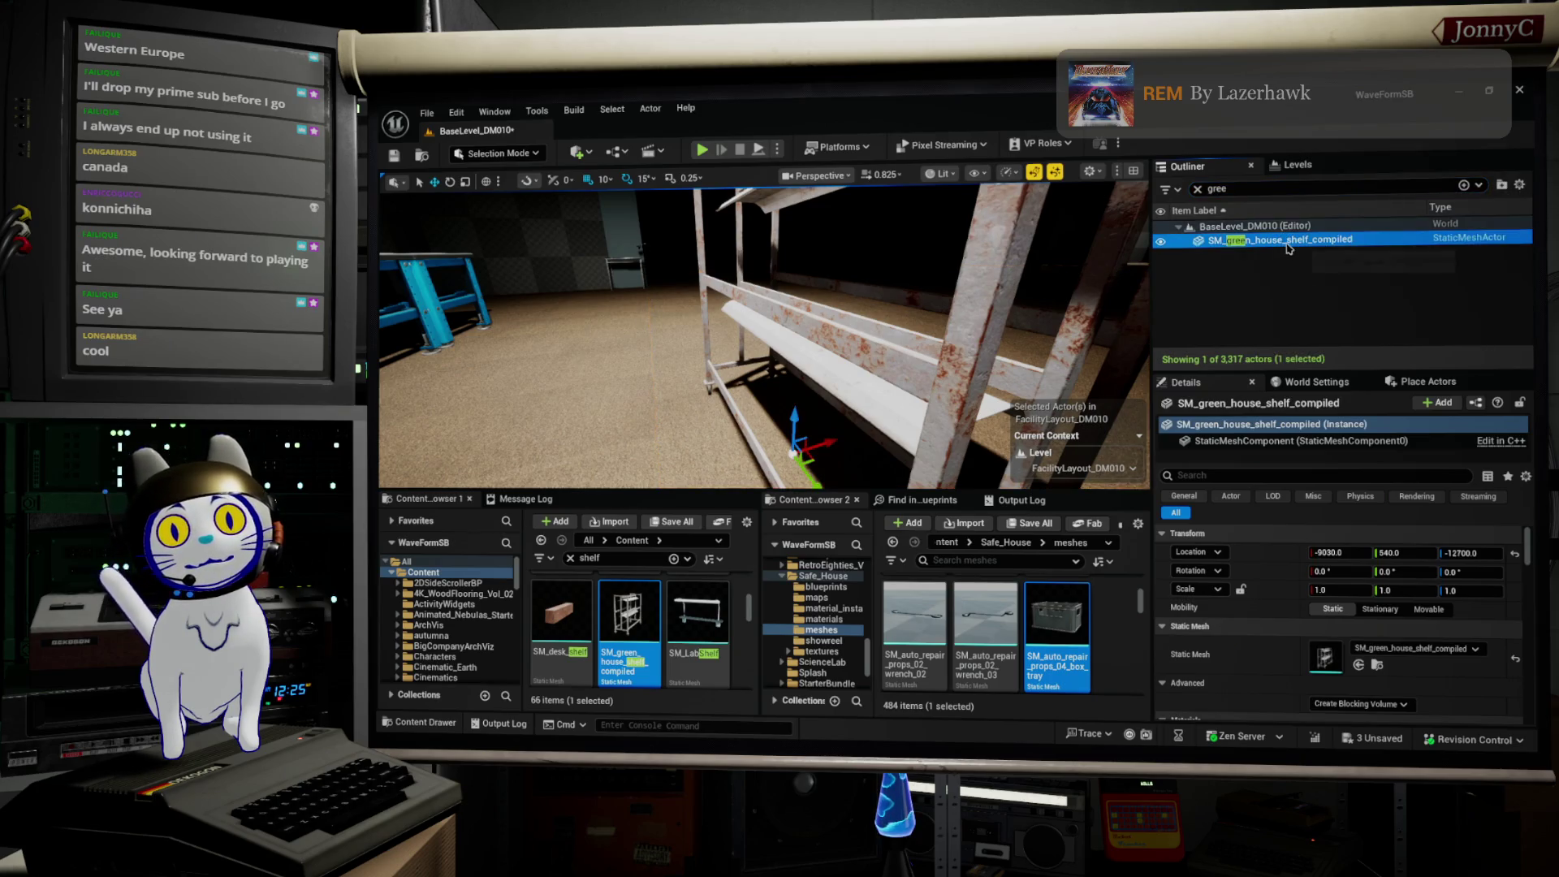
pyautogui.press('Delete')
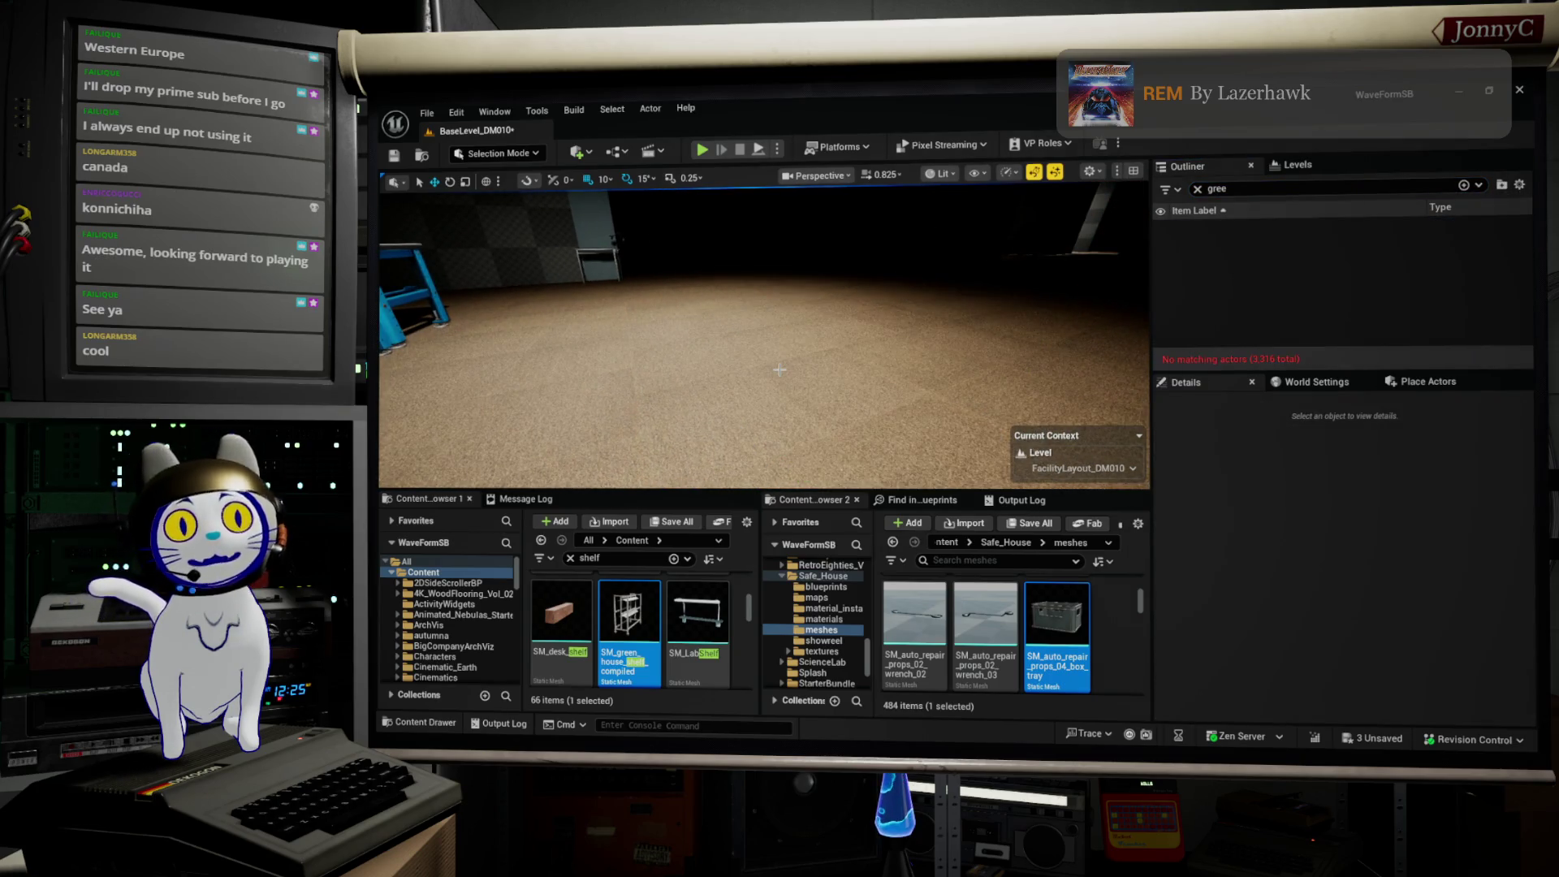
pyautogui.moveTo(850, 395)
pyautogui.mouseDown()
pyautogui.moveTo(820, 459)
pyautogui.moveTo(877, 458)
pyautogui.mouseUp()
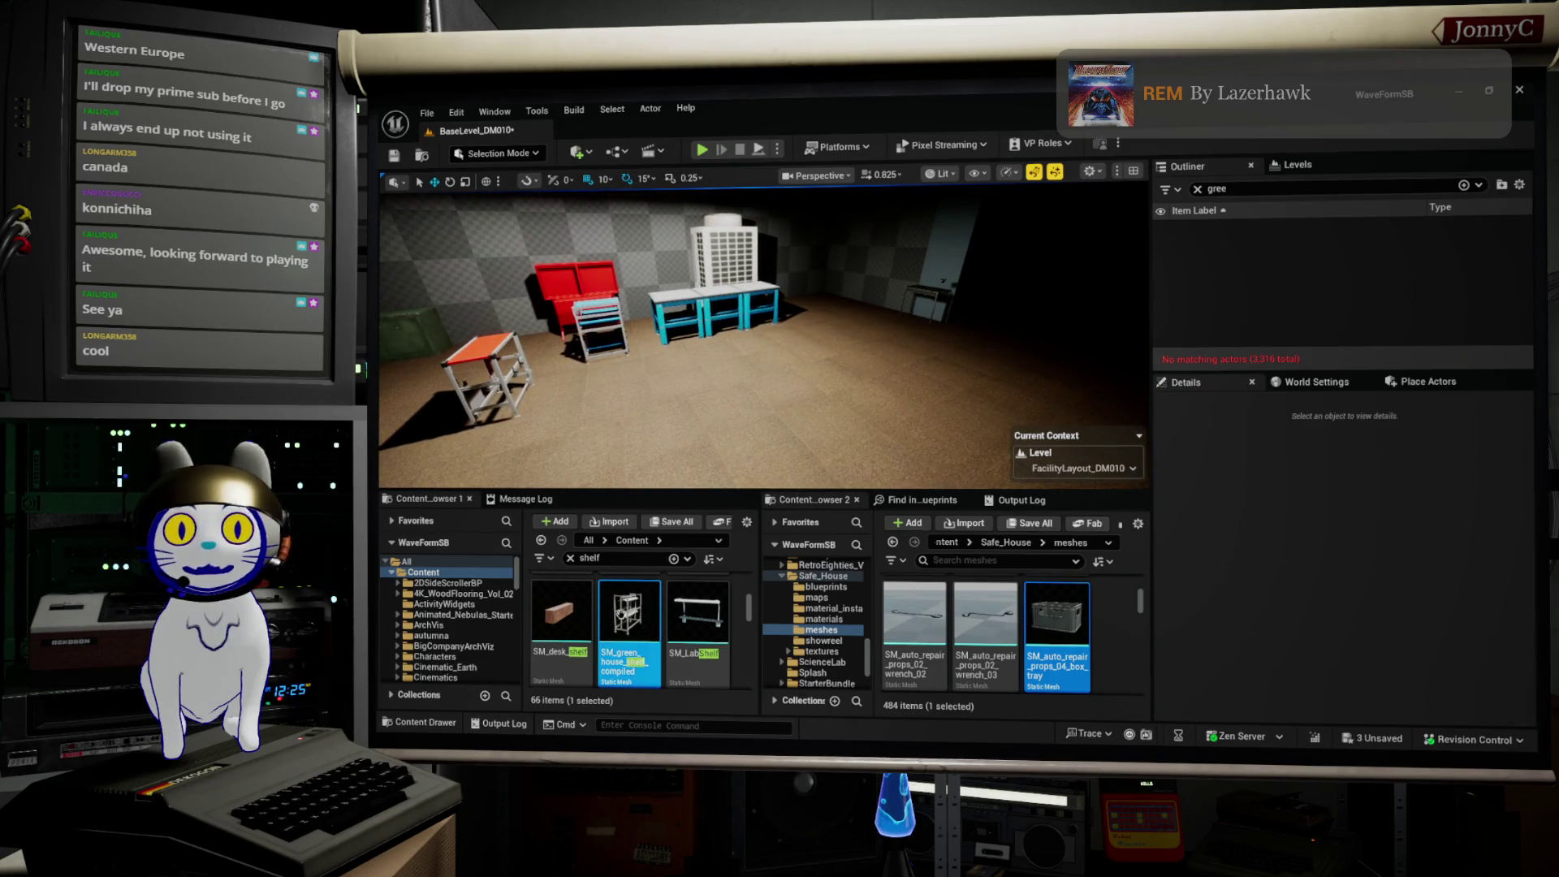
# Step: Place an SM_desk_shelf plank on the floor and Save All
pyautogui.moveTo(559, 615)
pyautogui.mouseDown()
pyautogui.moveTo(776, 597)
pyautogui.moveTo(812, 420)
pyautogui.mouseUp()
pyautogui.press('f')
pyautogui.moveTo(963, 316)
pyautogui.mouseDown()
pyautogui.moveTo(910, 325)
pyautogui.moveTo(962, 317)
pyautogui.mouseUp()
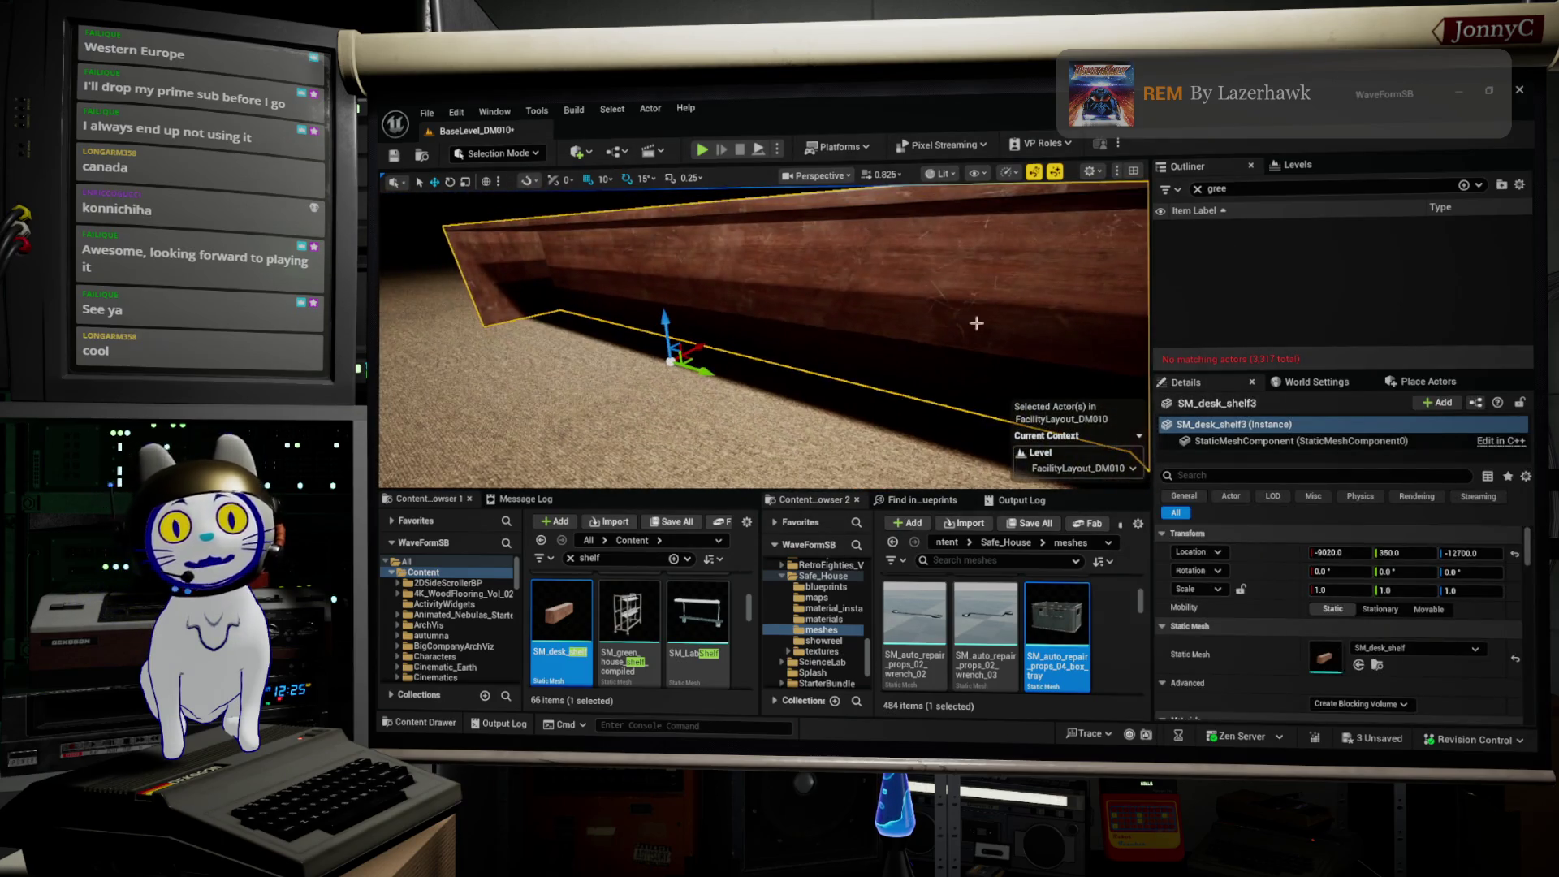
pyautogui.moveTo(835, 301); pyautogui.dragTo(816, 313)
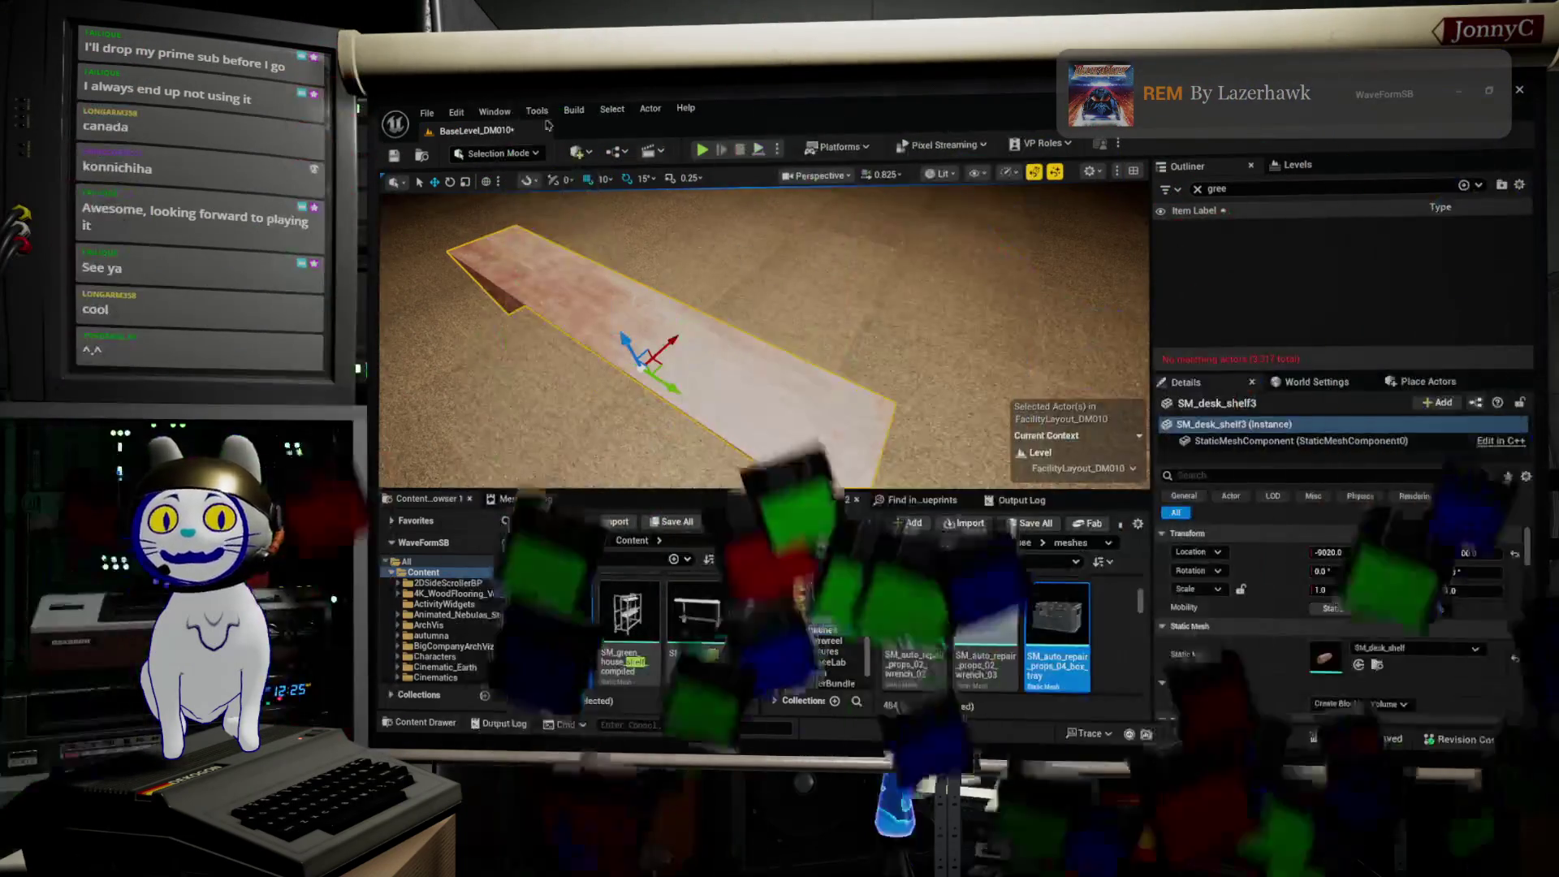
pyautogui.click(426, 113)
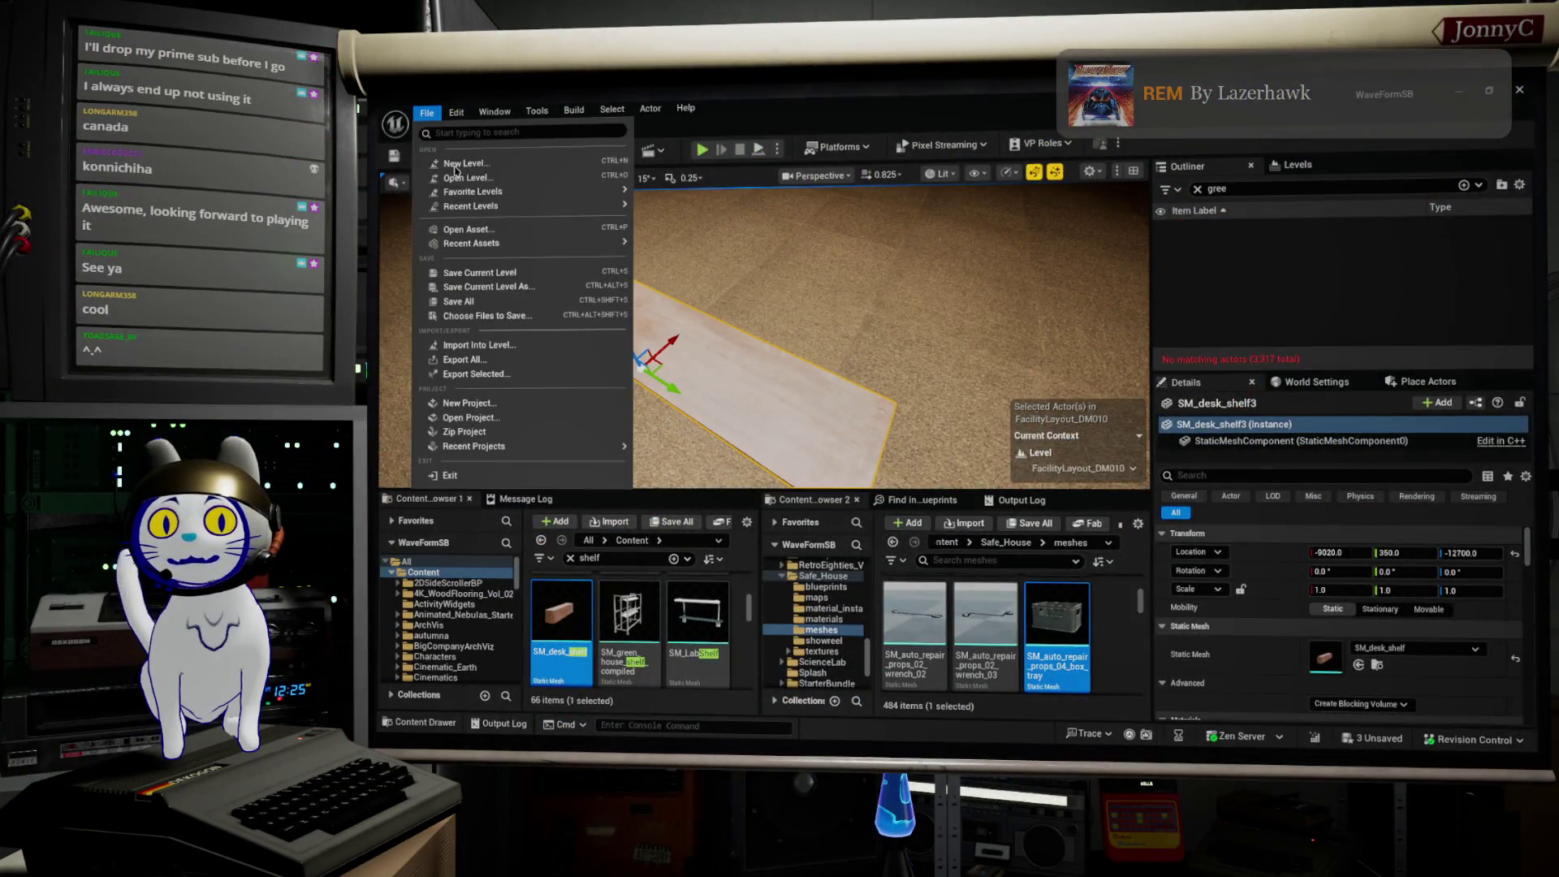
pyautogui.click(496, 302)
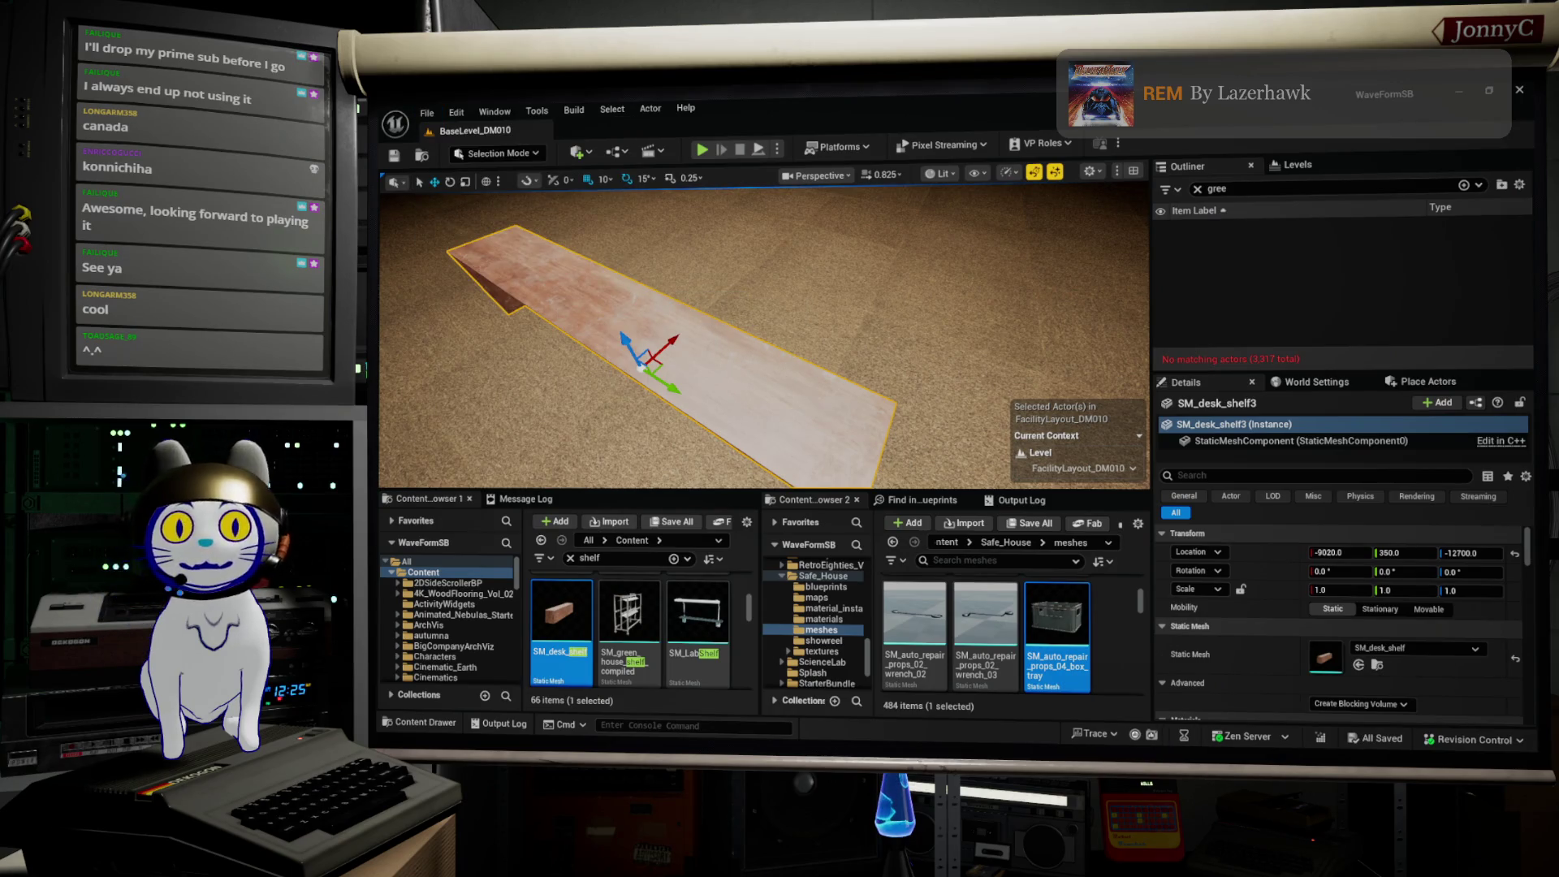
# Step: Delete the desk shelf plank from the level
pyautogui.moveTo(853, 322); pyautogui.dragTo(836, 349)
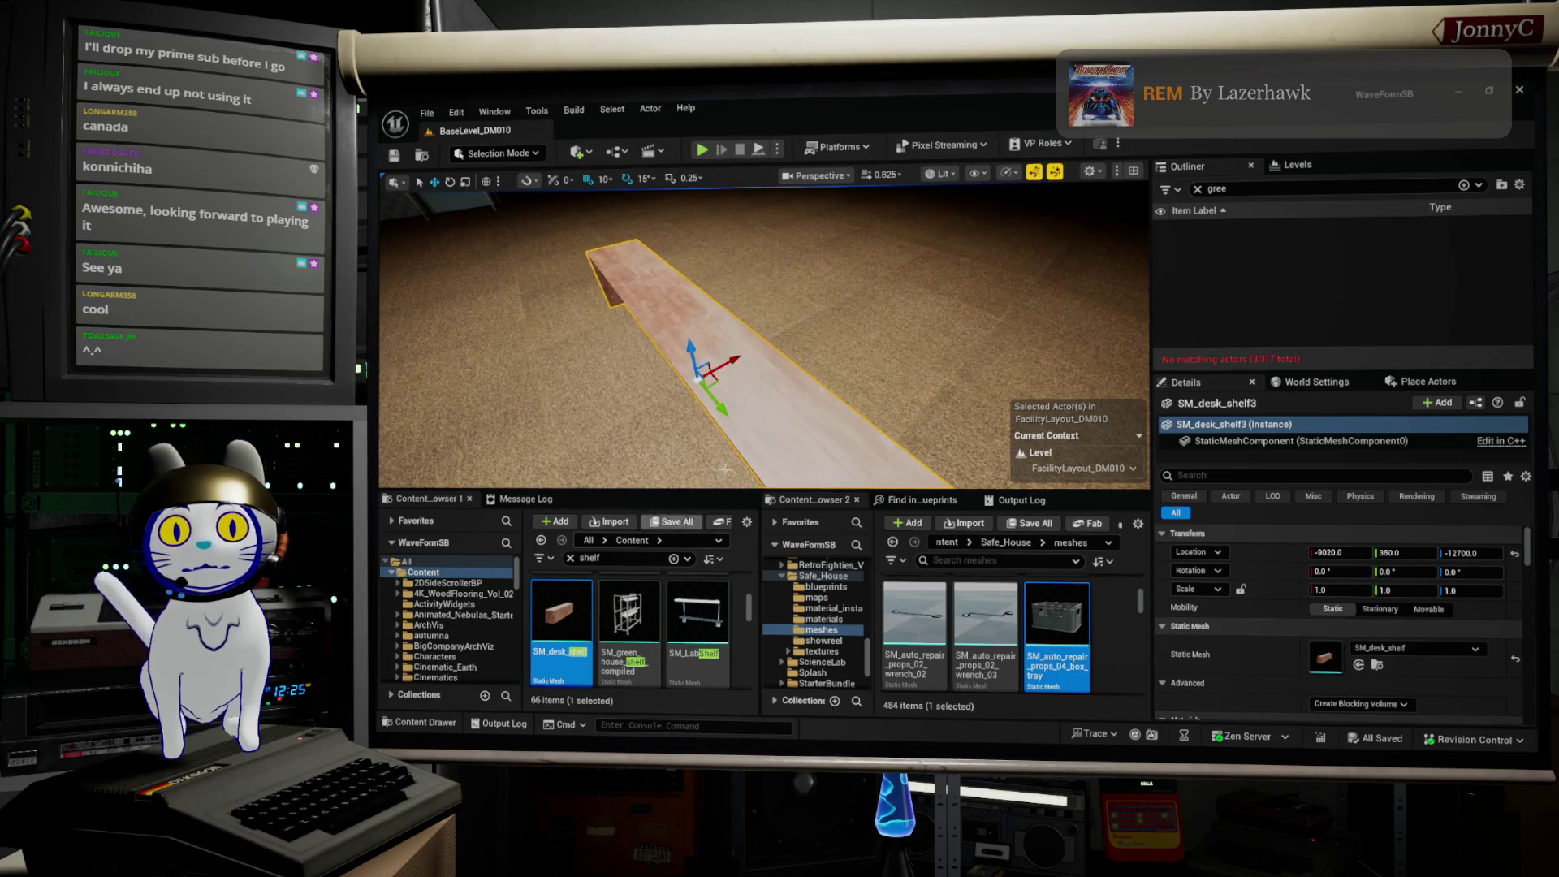
pyautogui.press('Delete')
pyautogui.scroll(-1, 688, 609)
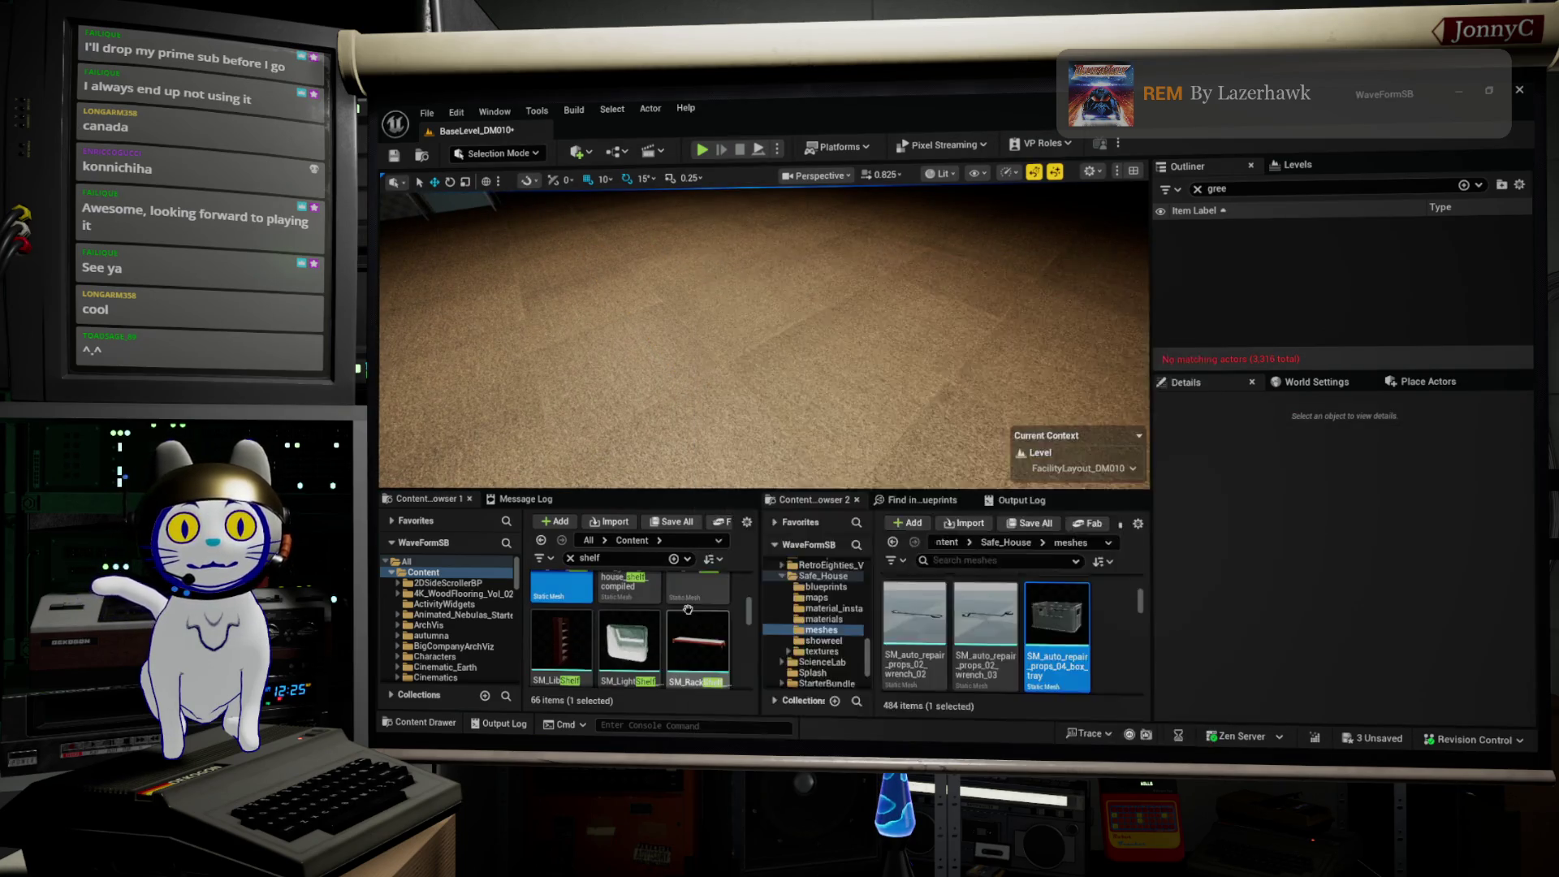
# Step: Place SM_RackShelf_02 in the room and snap it up onto the floor
pyautogui.scroll(-1, 690, 609)
pyautogui.moveTo(711, 608)
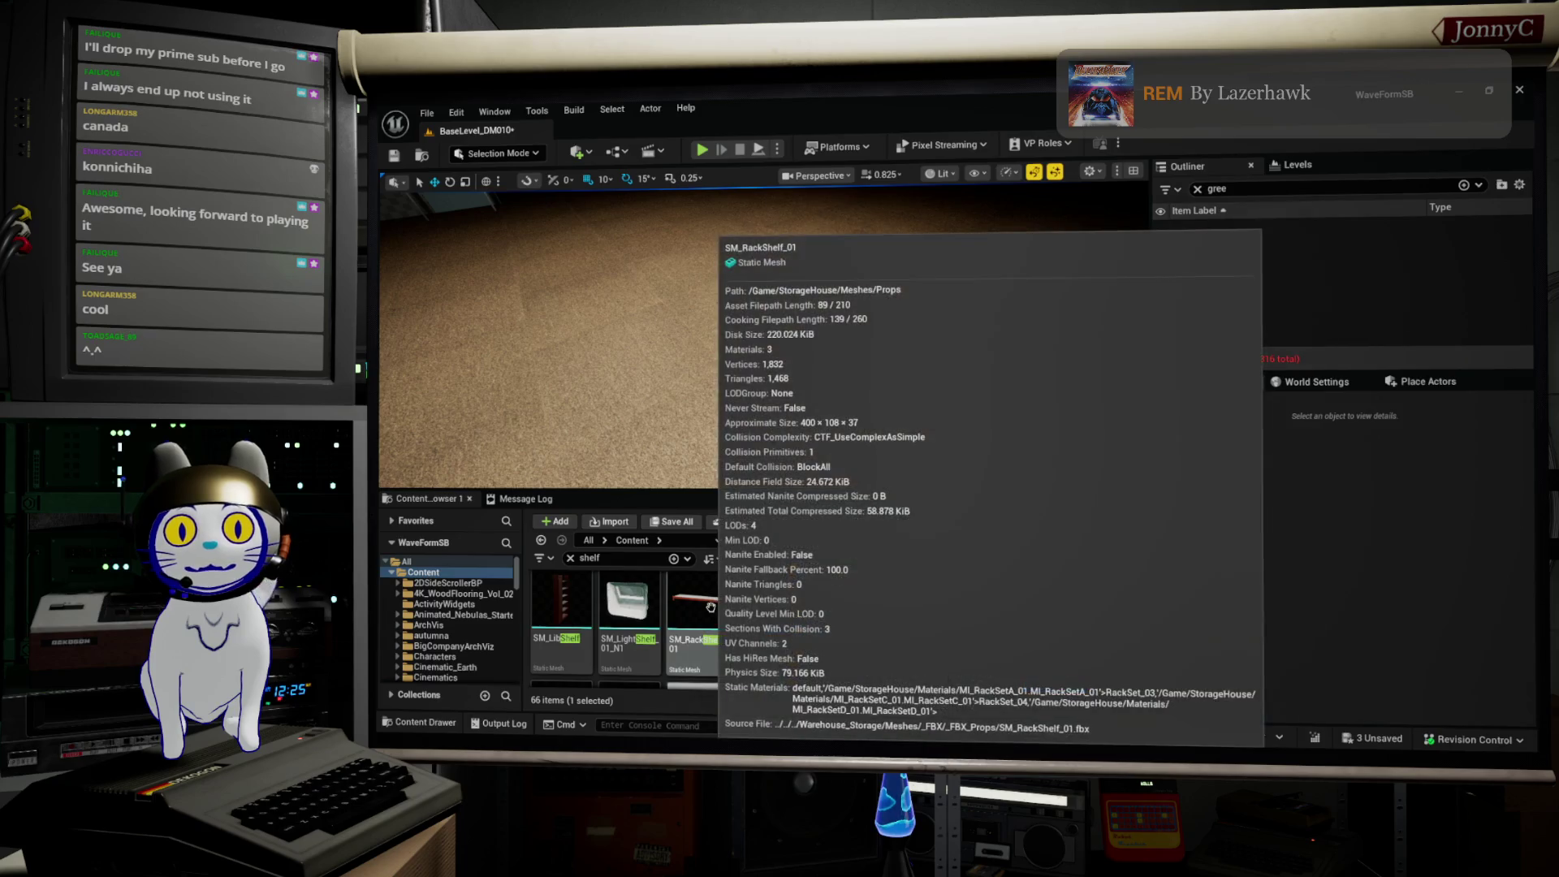
pyautogui.scroll(-2, 711, 607)
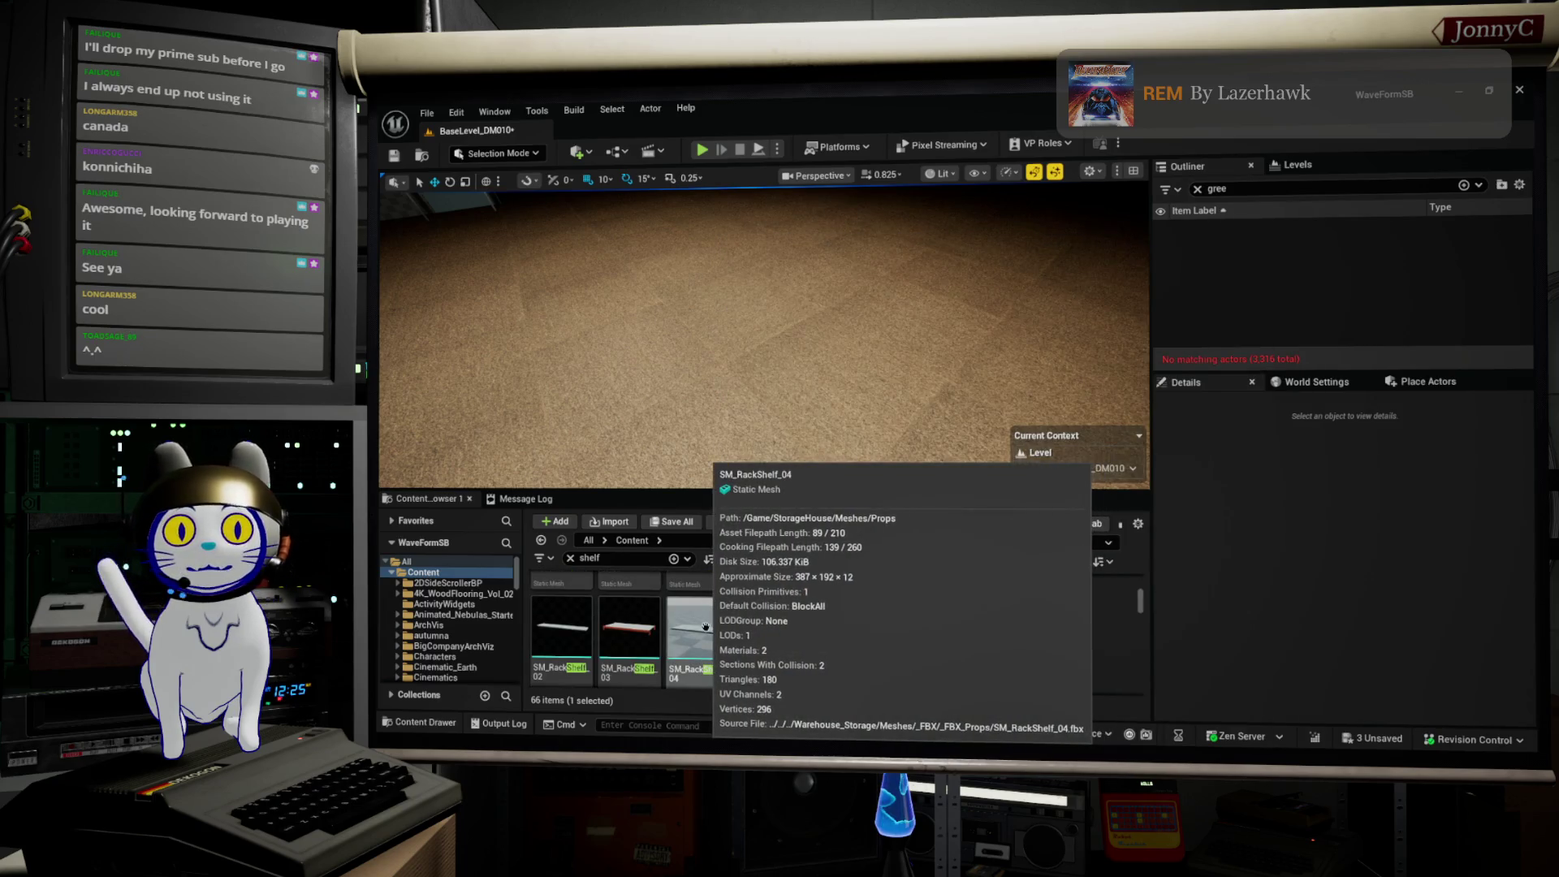
pyautogui.click(560, 625)
pyautogui.moveTo(560, 625)
pyautogui.mouseDown()
pyautogui.moveTo(734, 327)
pyautogui.moveTo(797, 293)
pyautogui.moveTo(771, 306)
pyautogui.moveTo(839, 339)
pyautogui.mouseUp()
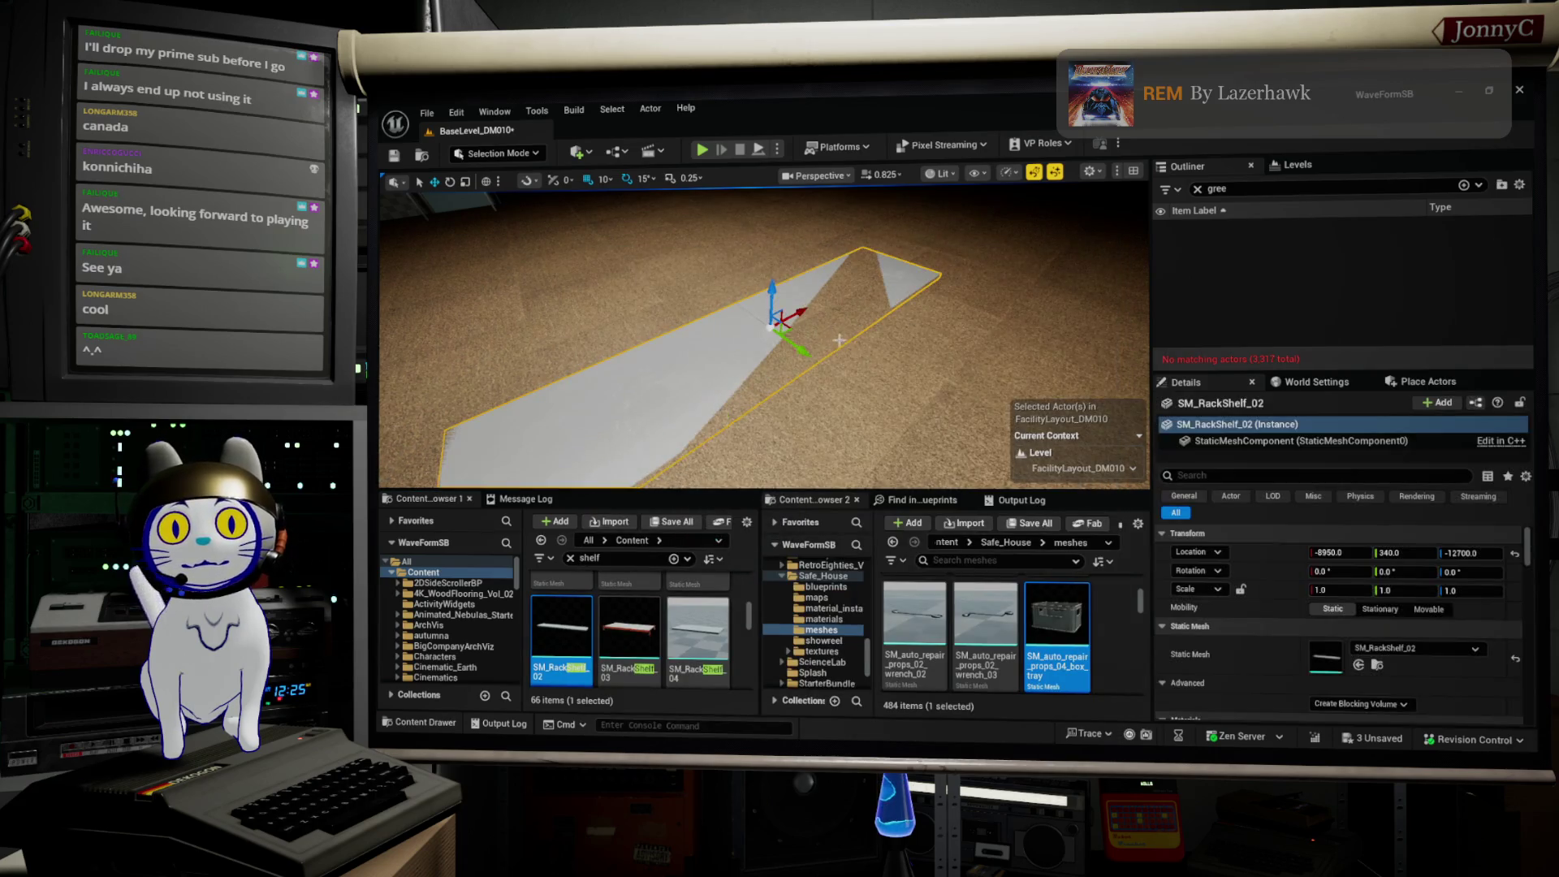
pyautogui.press('End')
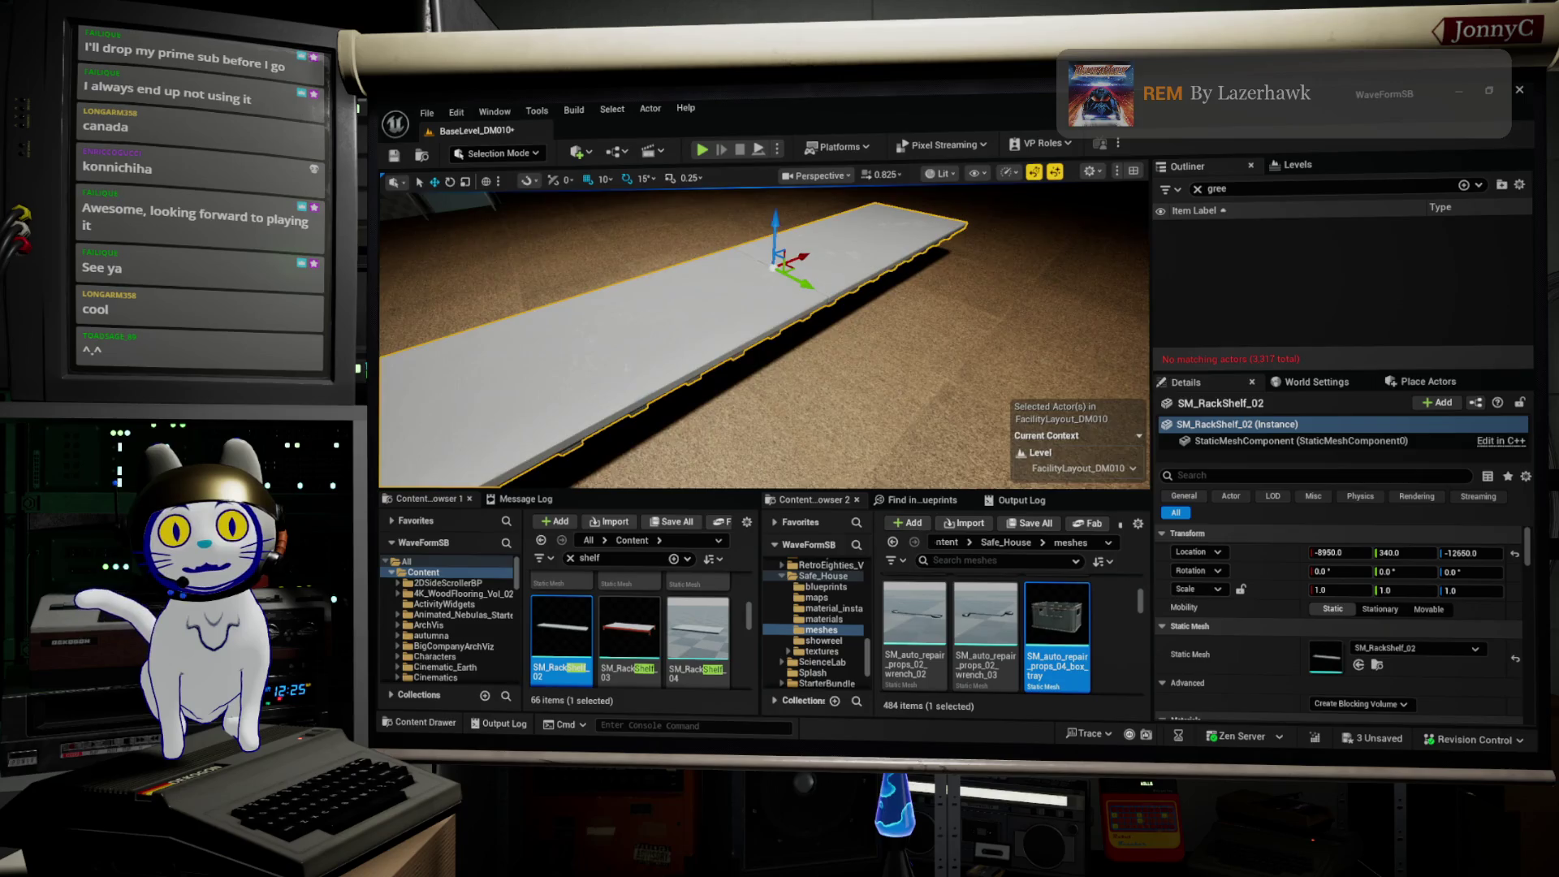
pyautogui.moveTo(731, 341); pyautogui.dragTo(792, 383)
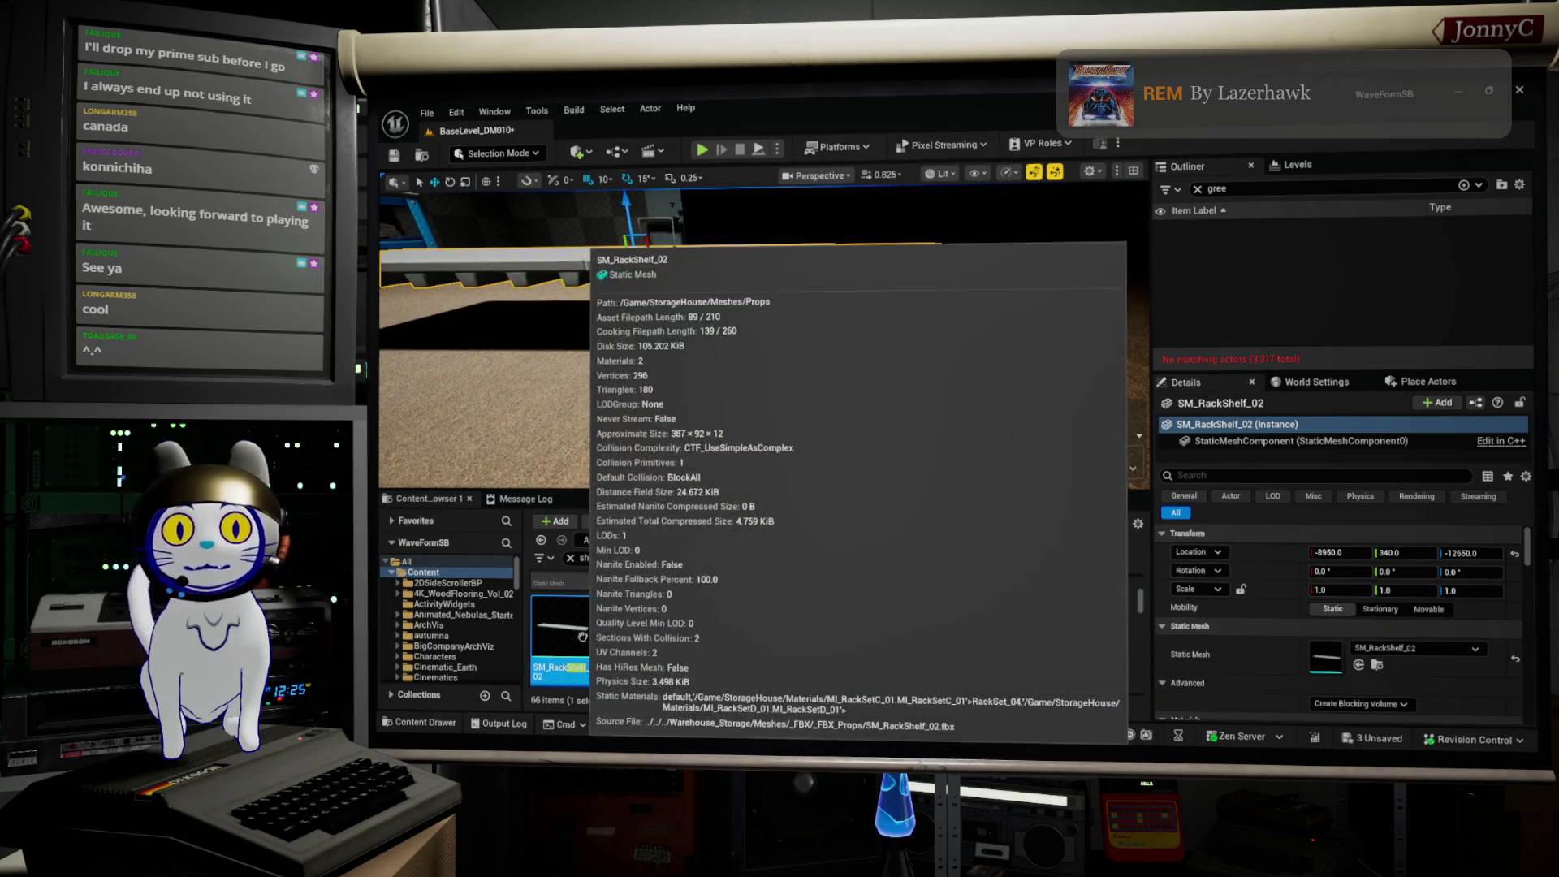
# Step: Place SM_RackPile_Covered_01 just behind the rack shelf along Y, then select SM_RackShelf_02
pyautogui.click(1379, 666)
pyautogui.scroll(3, 707, 626)
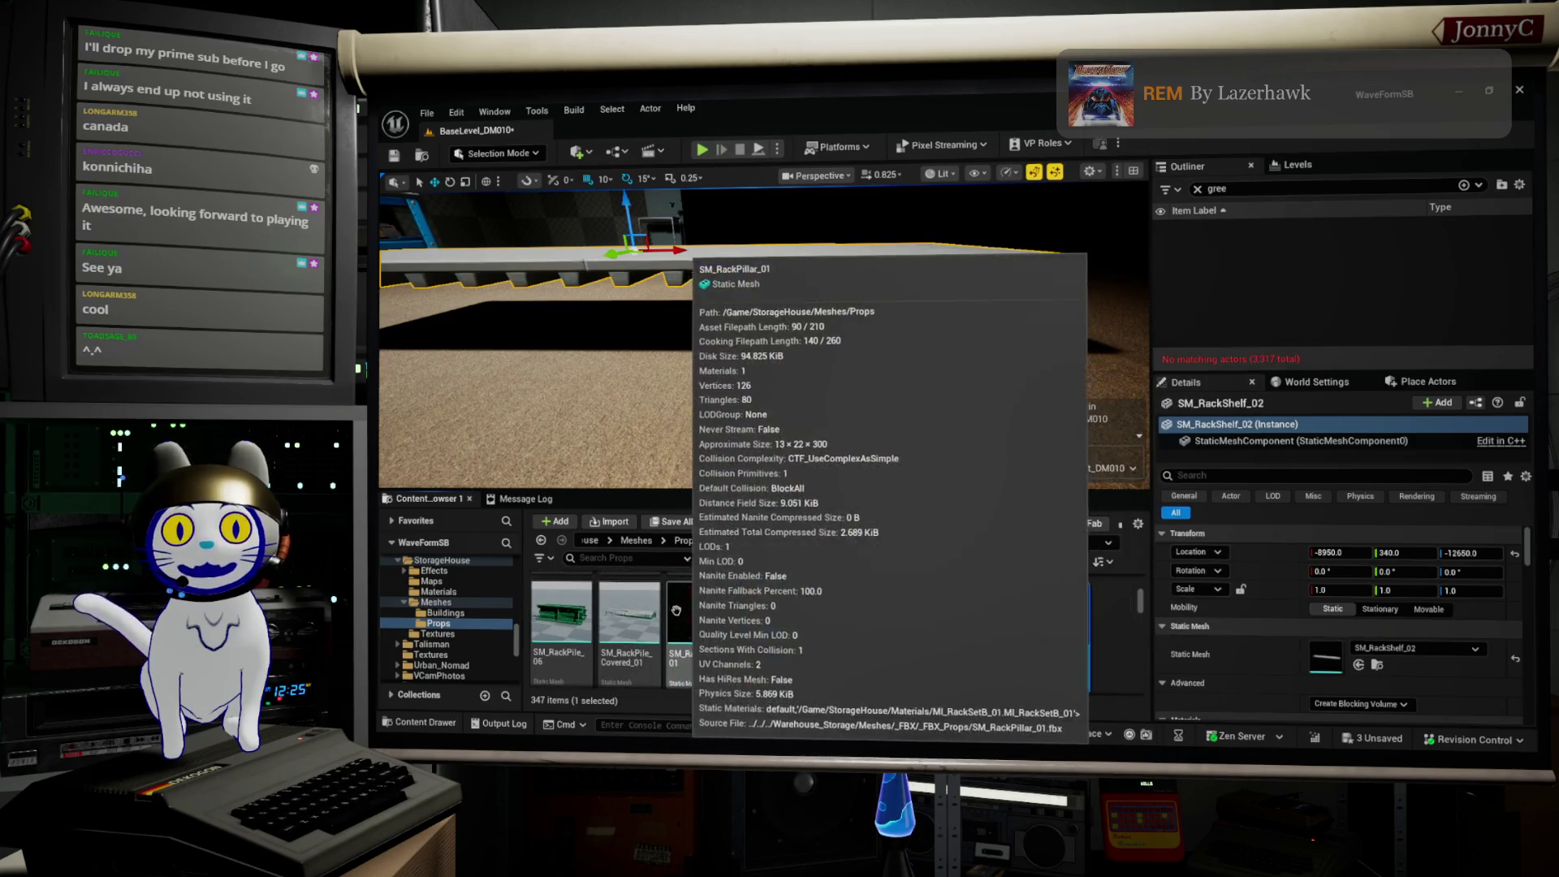
pyautogui.moveTo(642, 617)
pyautogui.mouseDown()
pyautogui.moveTo(745, 369)
pyautogui.moveTo(852, 361)
pyautogui.moveTo(821, 361)
pyautogui.mouseUp()
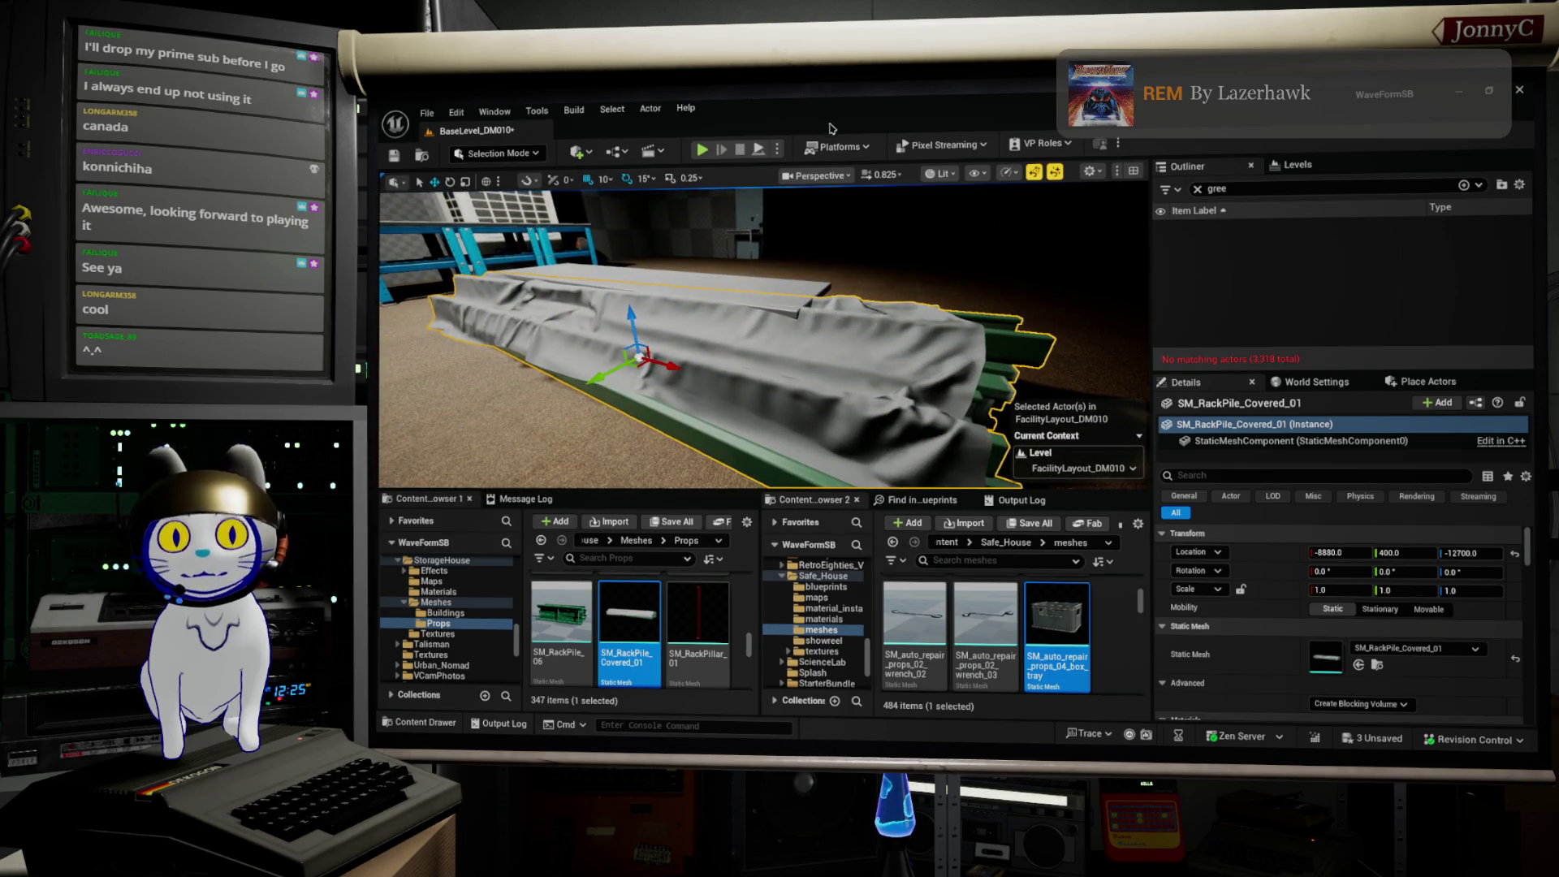
pyautogui.moveTo(610, 371); pyautogui.dragTo(876, 282)
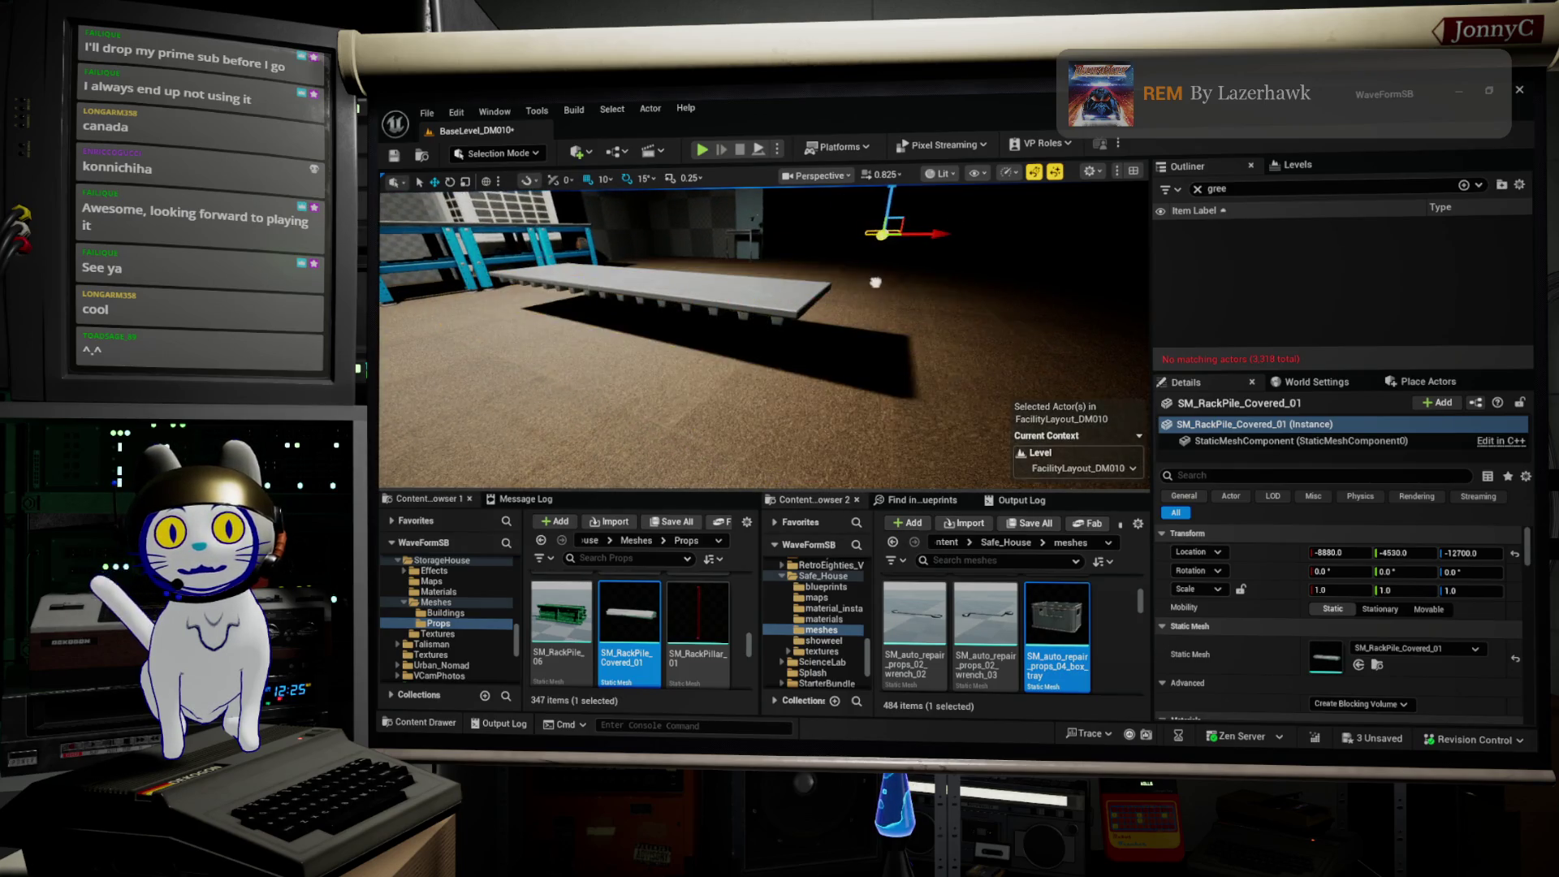
pyautogui.moveTo(794, 357); pyautogui.dragTo(713, 226)
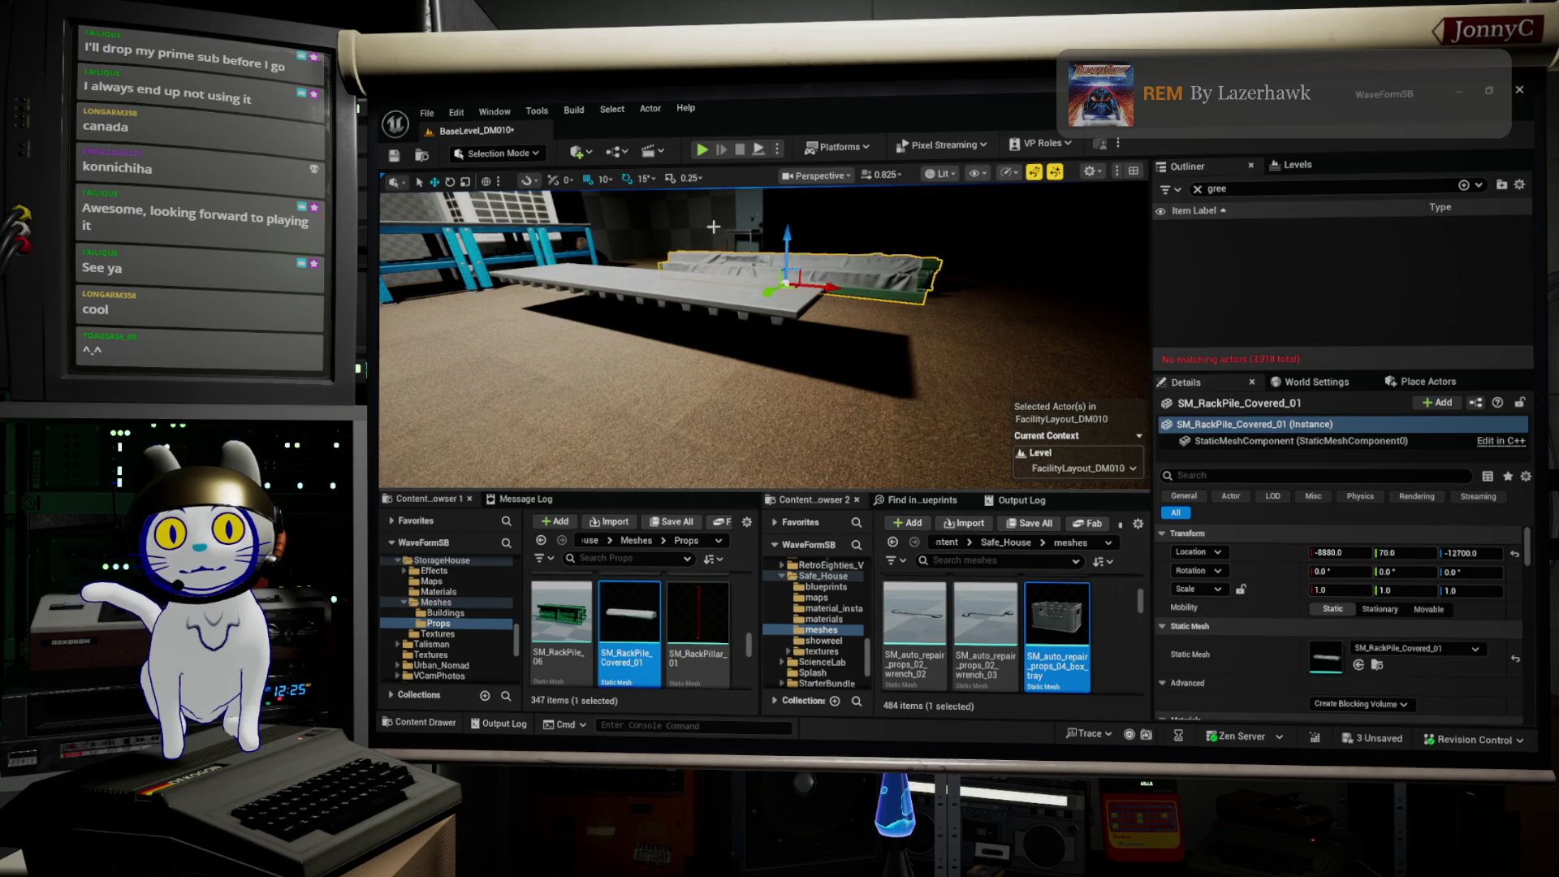
pyautogui.click(685, 284)
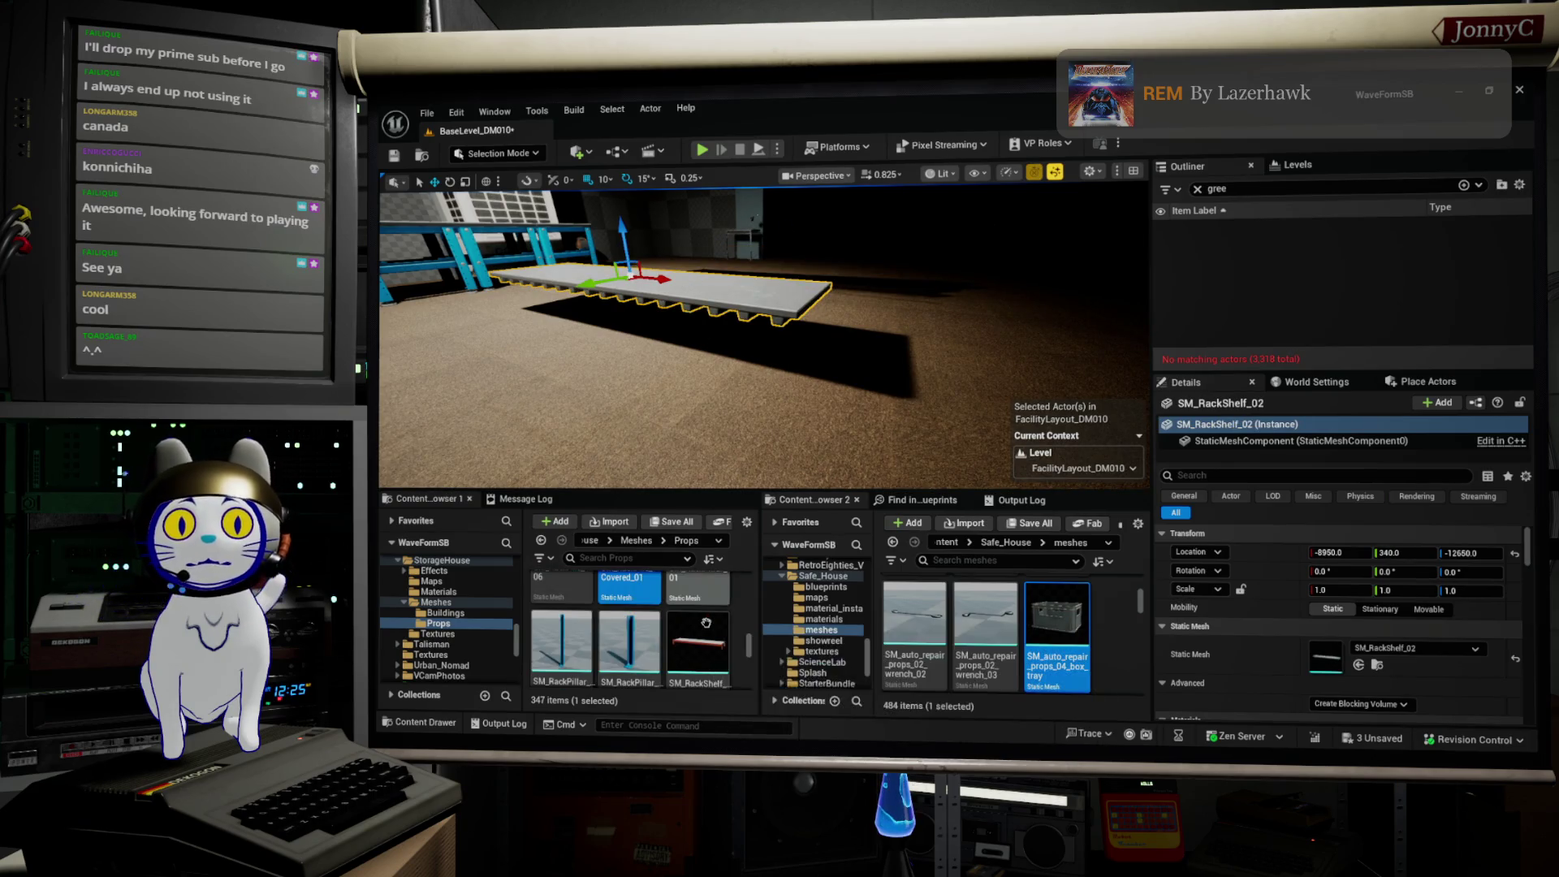
pyautogui.scroll(-2, 712, 624)
pyautogui.scroll(-2, 712, 624)
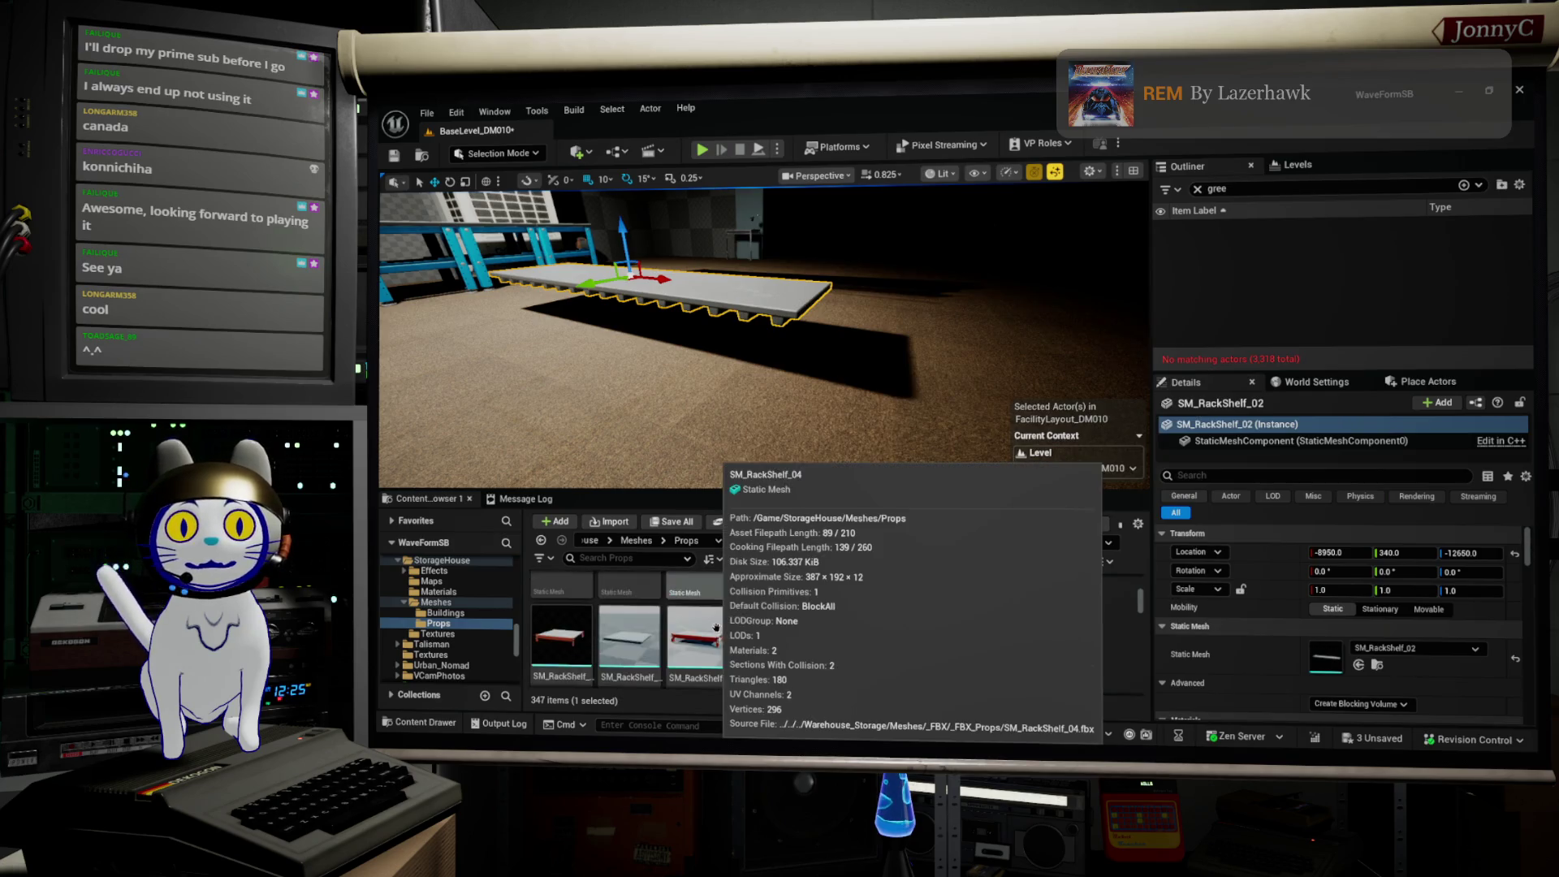
pyautogui.scroll(-3, 714, 630)
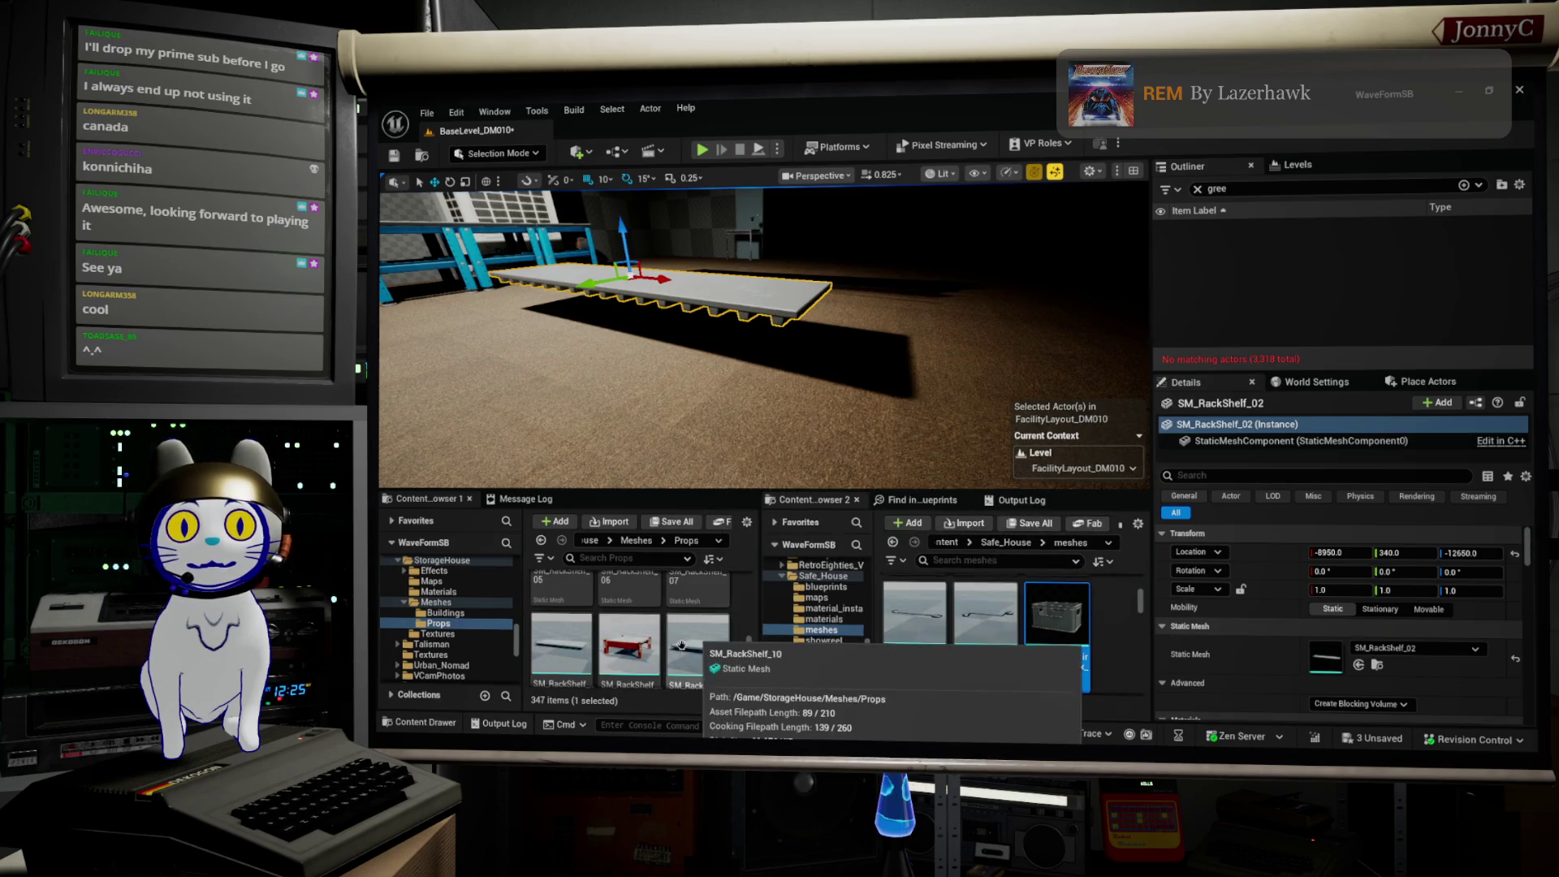
pyautogui.scroll(-3, 713, 638)
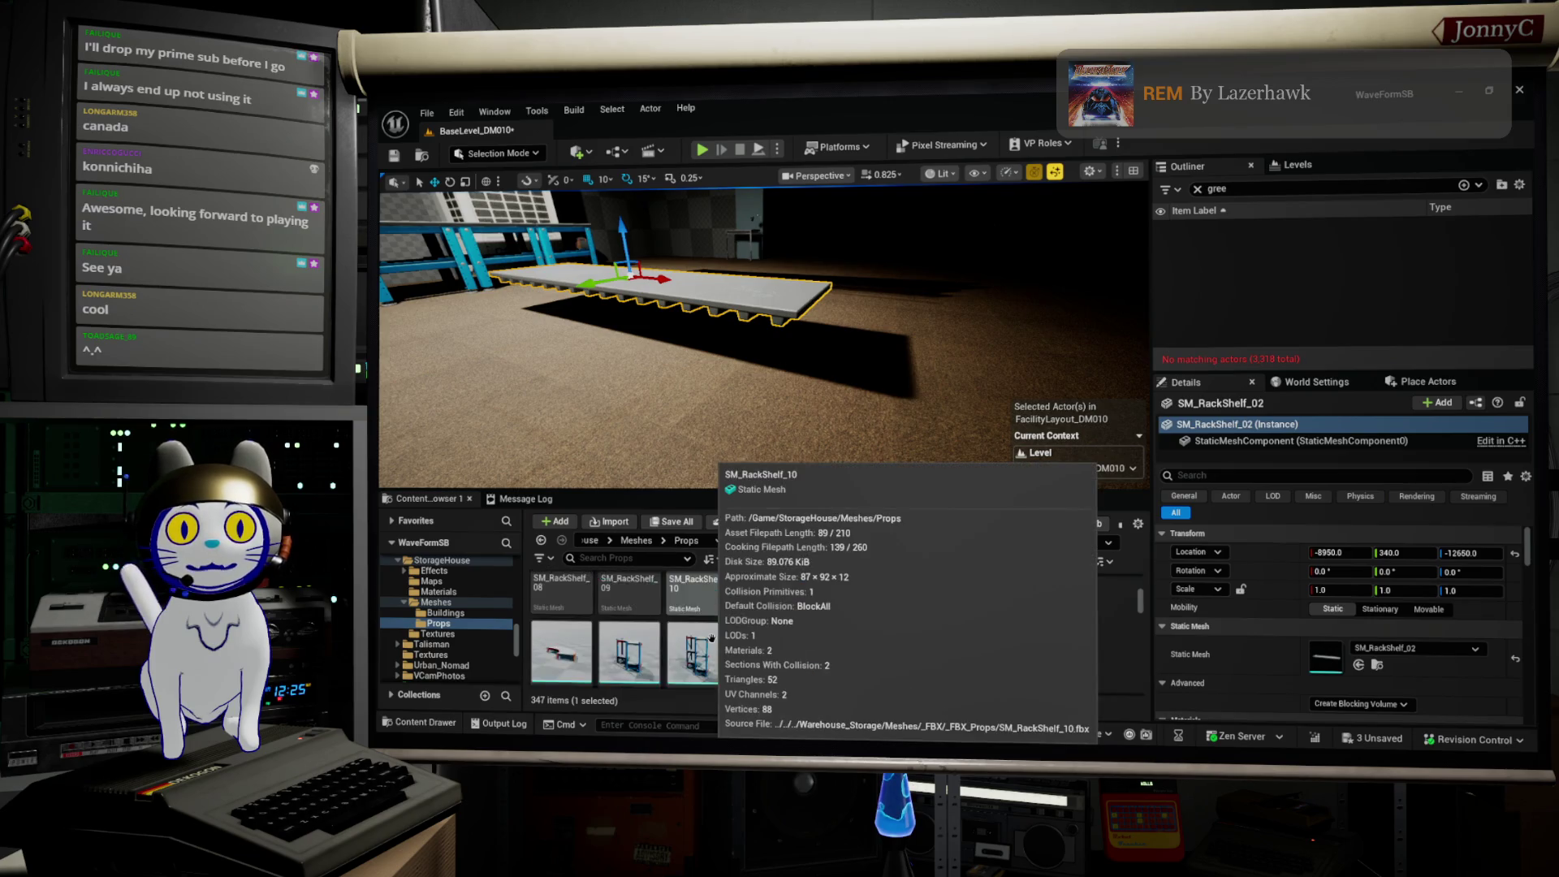
pyautogui.scroll(-3, 701, 623)
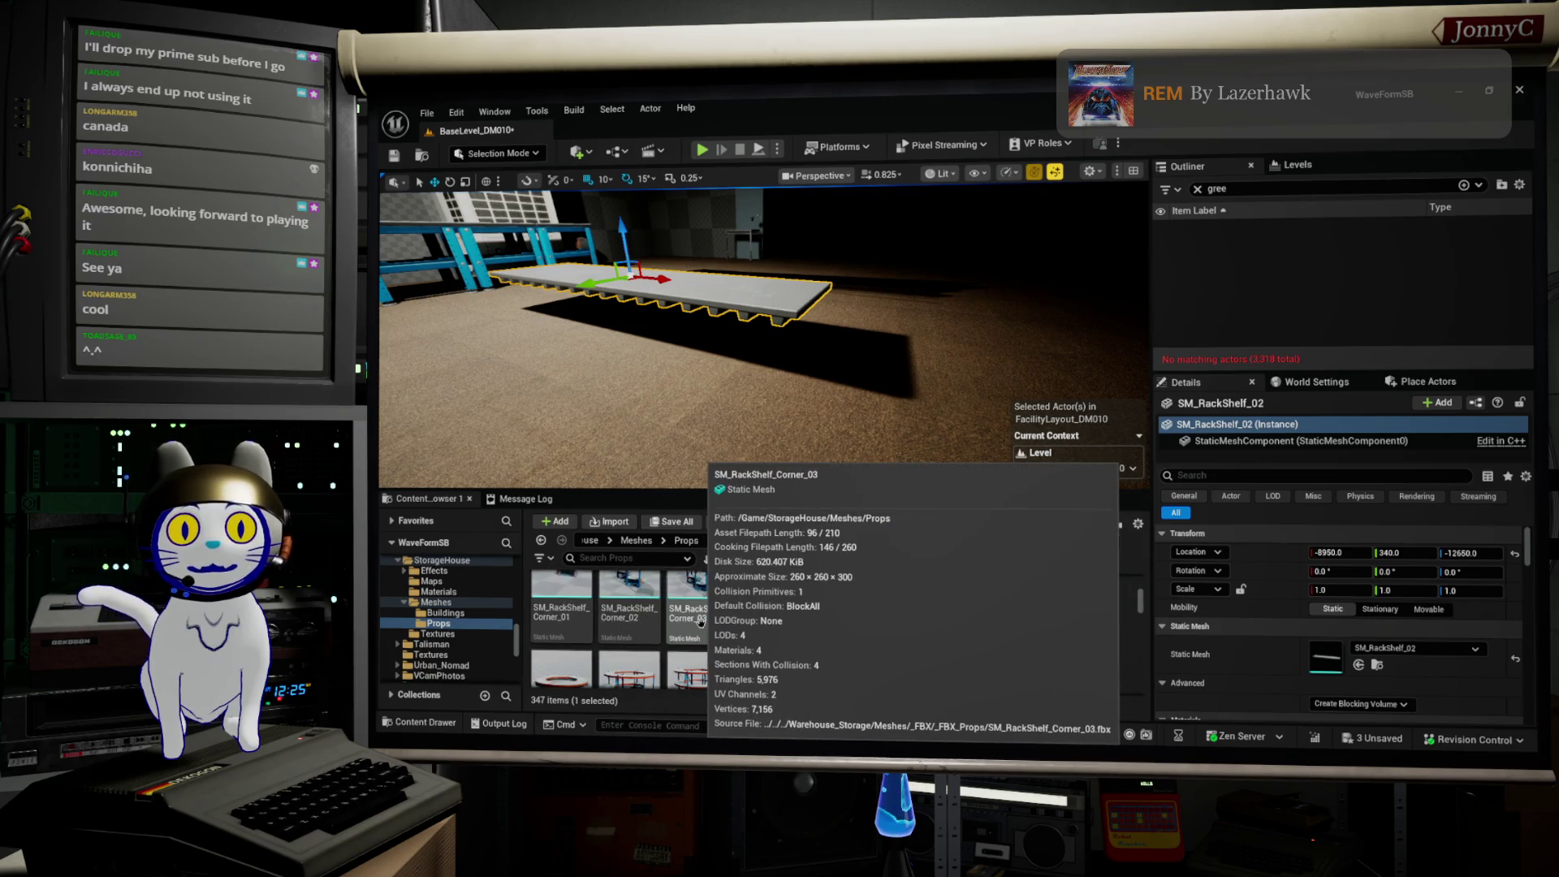
pyautogui.scroll(-2, 700, 623)
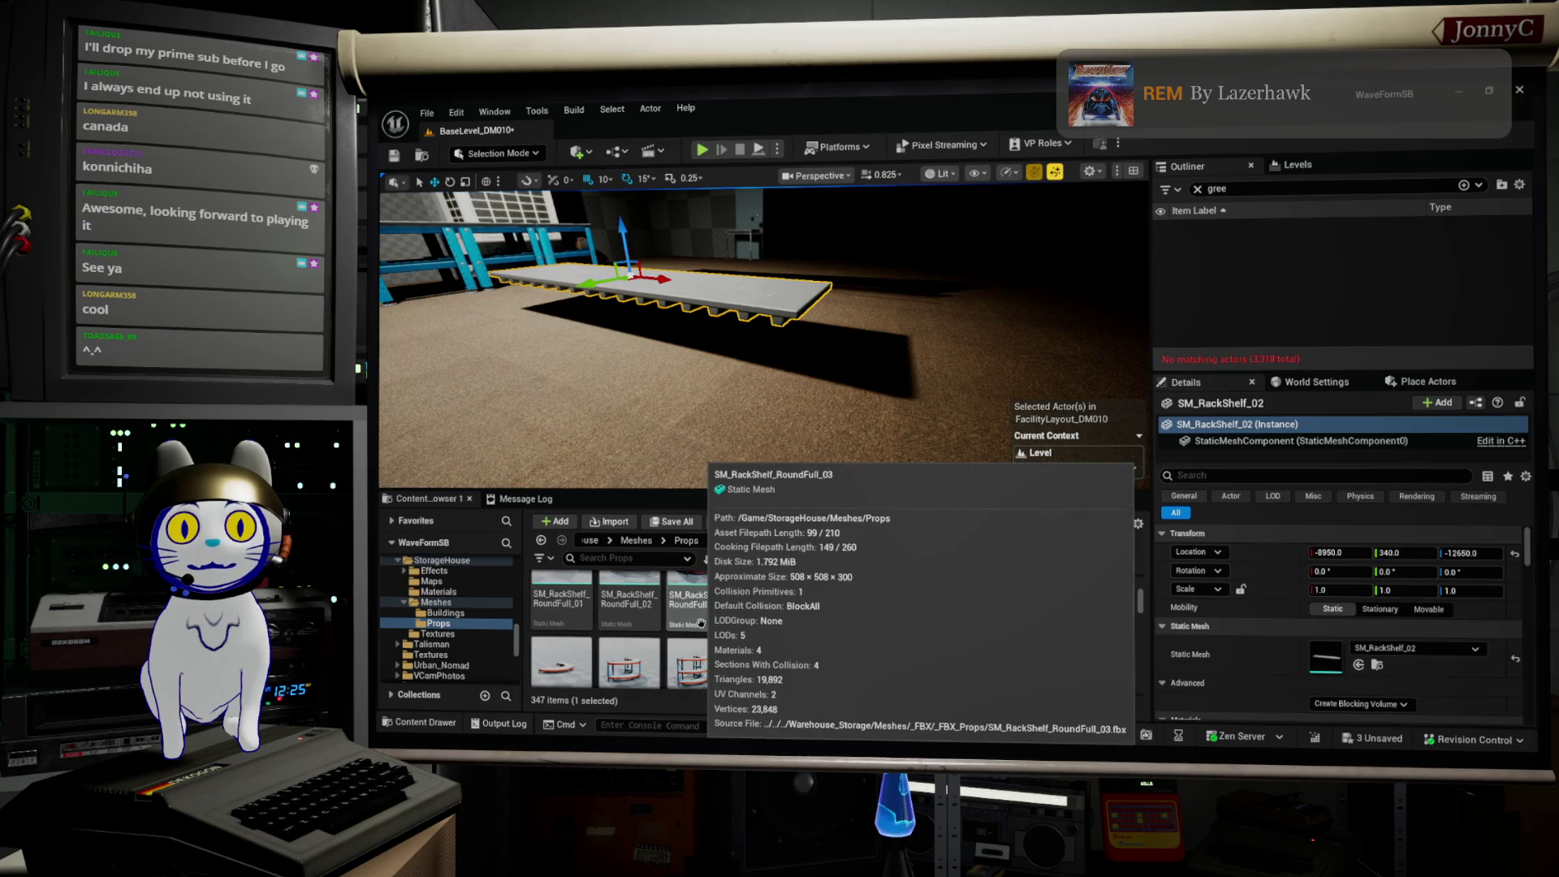
pyautogui.scroll(-3, 701, 623)
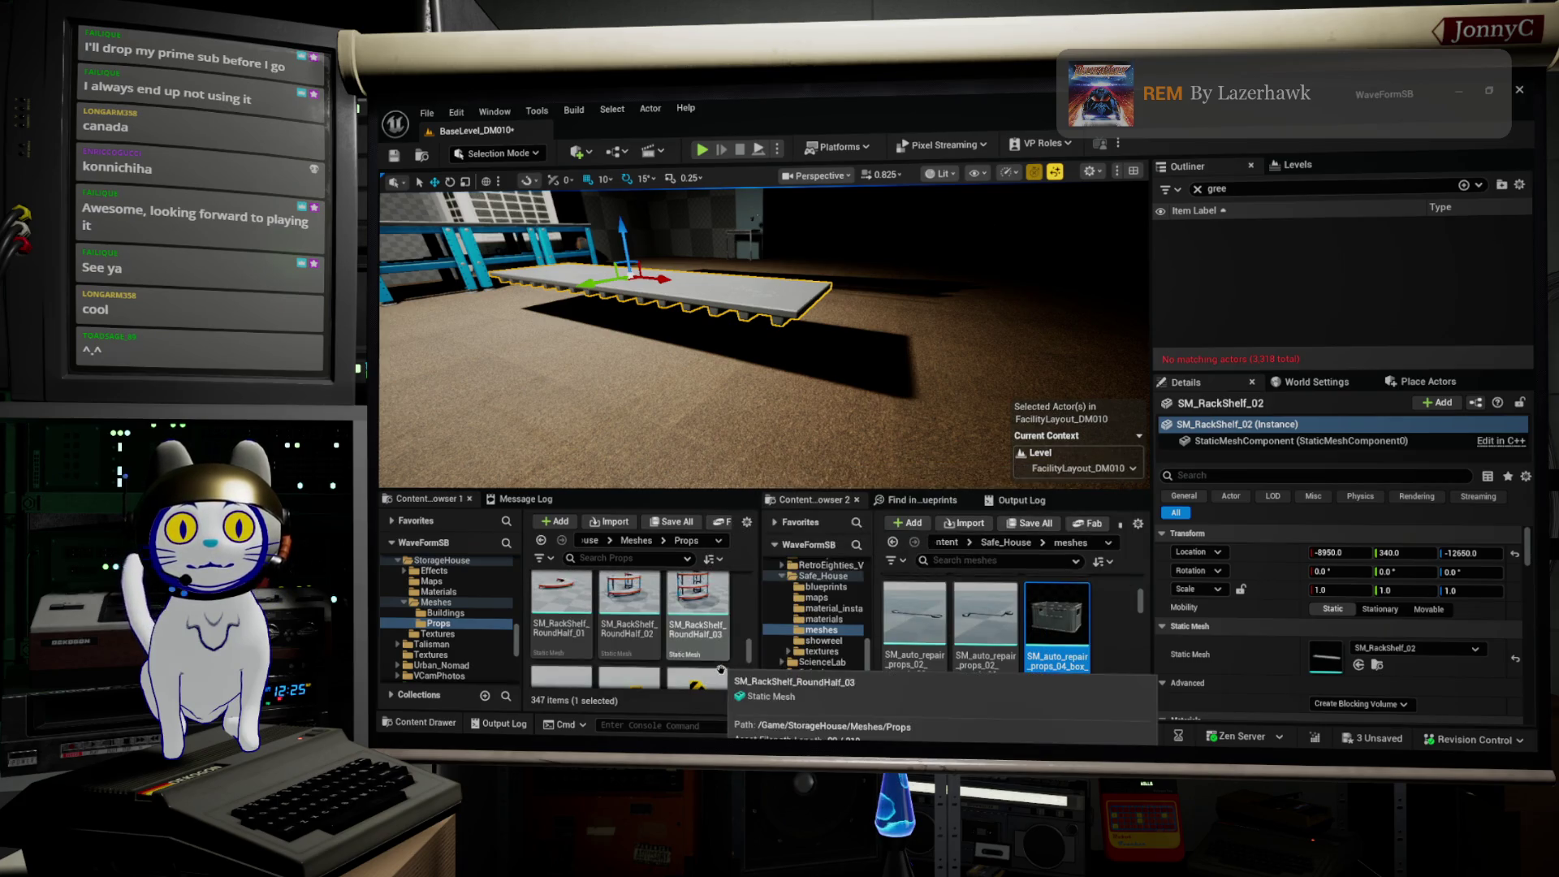
pyautogui.scroll(-2, 720, 669)
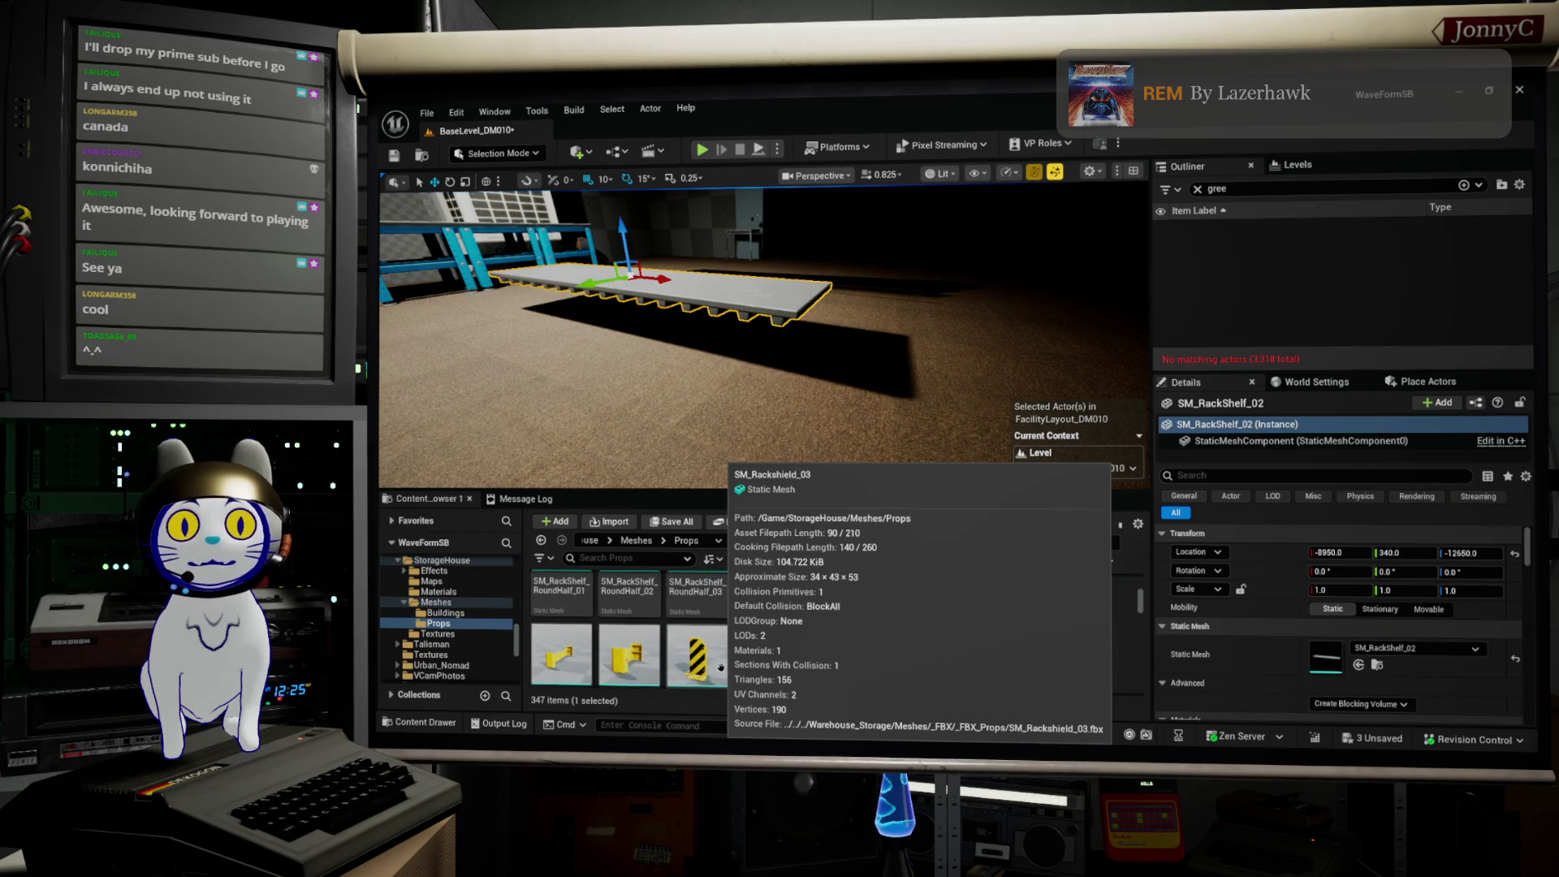
pyautogui.scroll(-2, 720, 667)
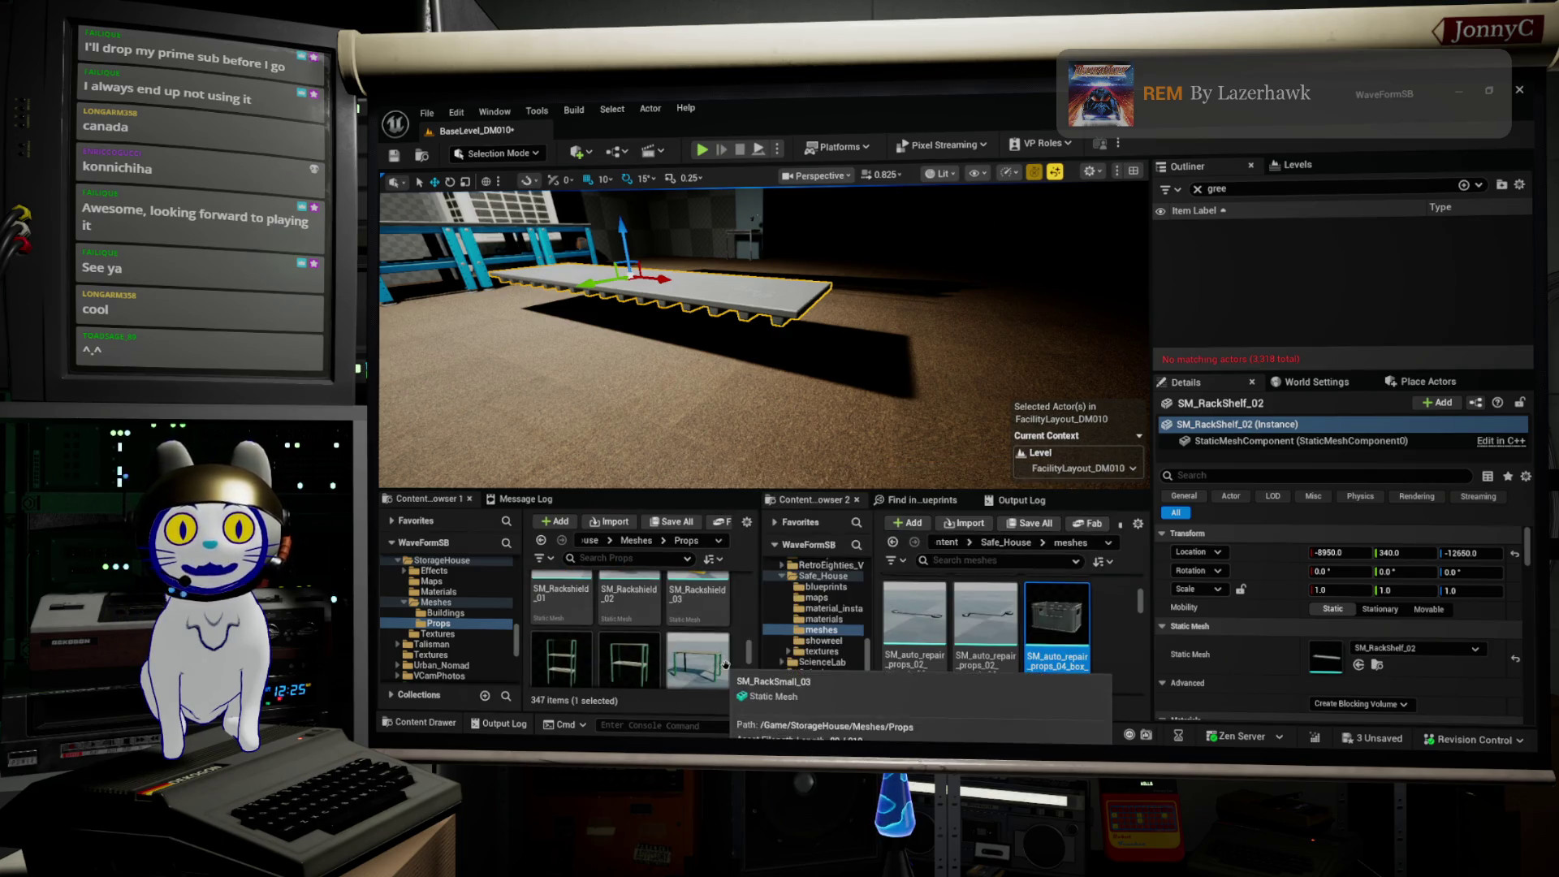
pyautogui.moveTo(722, 663); pyautogui.dragTo(606, 382)
# Step: Place an SM_RackTable_01 rack table on the floor and turn it 90 degrees on Z
pyautogui.scroll(-2, 705, 649)
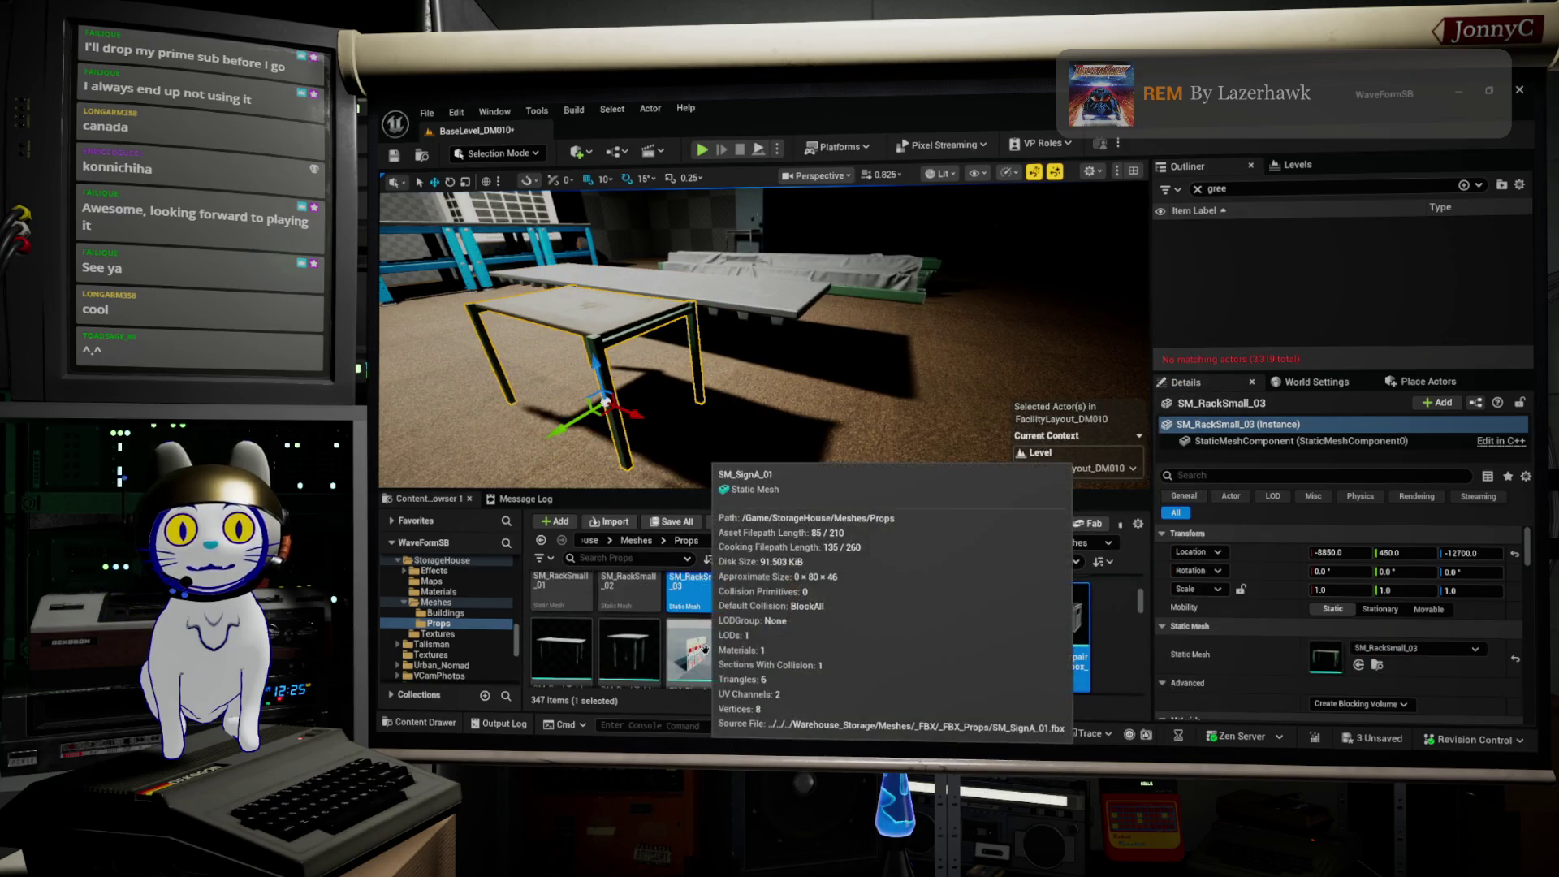
pyautogui.moveTo(874, 482)
pyautogui.mouseDown()
pyautogui.moveTo(831, 437)
pyautogui.moveTo(818, 342)
pyautogui.mouseUp()
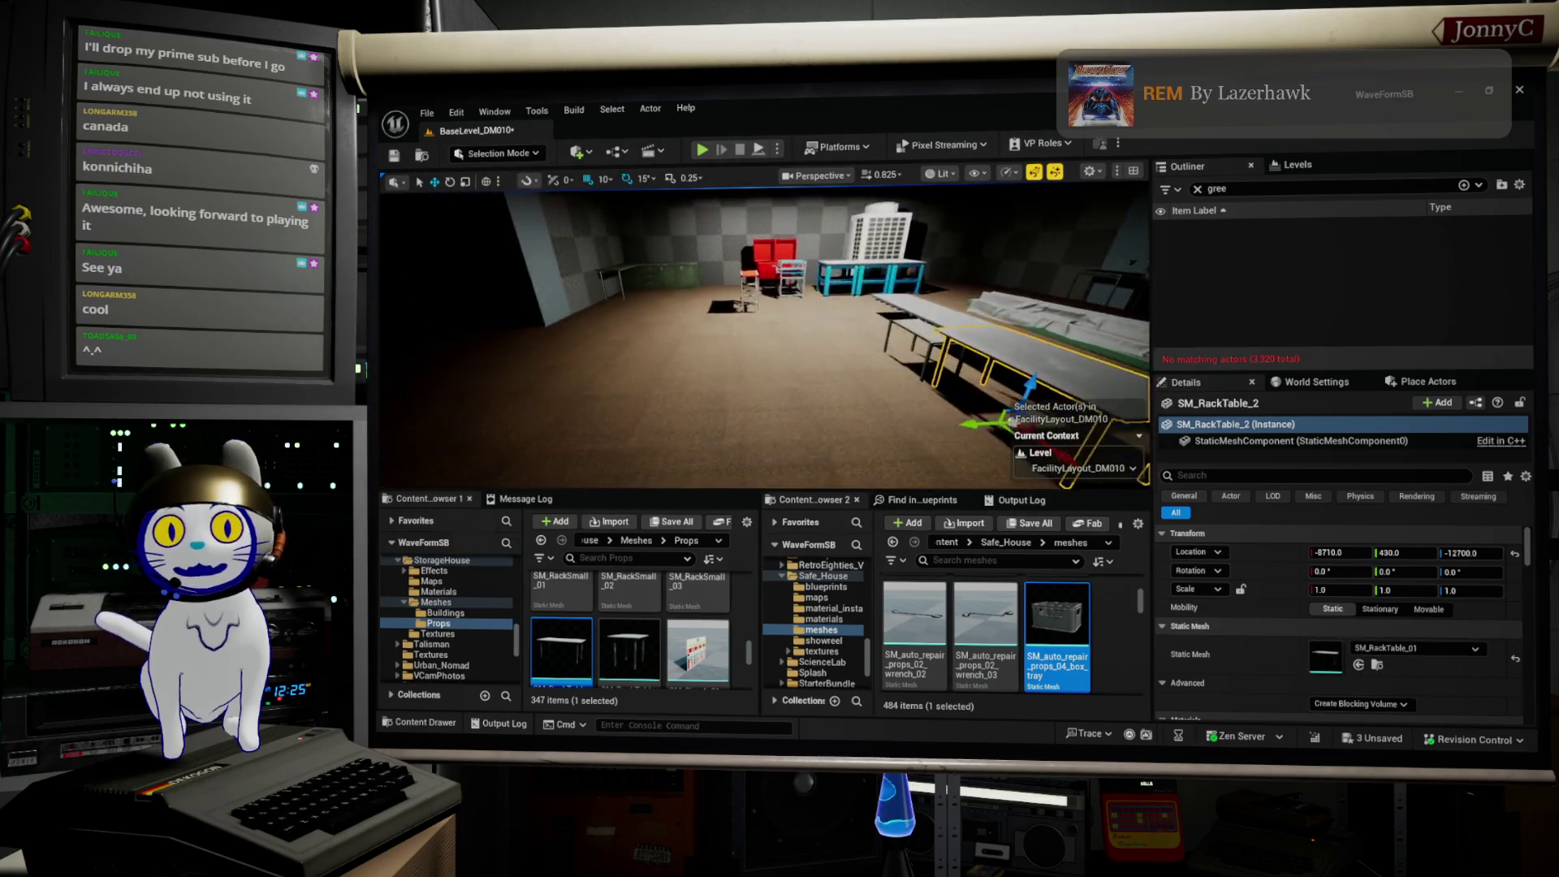
pyautogui.moveTo(741, 435); pyautogui.dragTo(520, 394)
pyautogui.moveTo(616, 461); pyautogui.dragTo(495, 470)
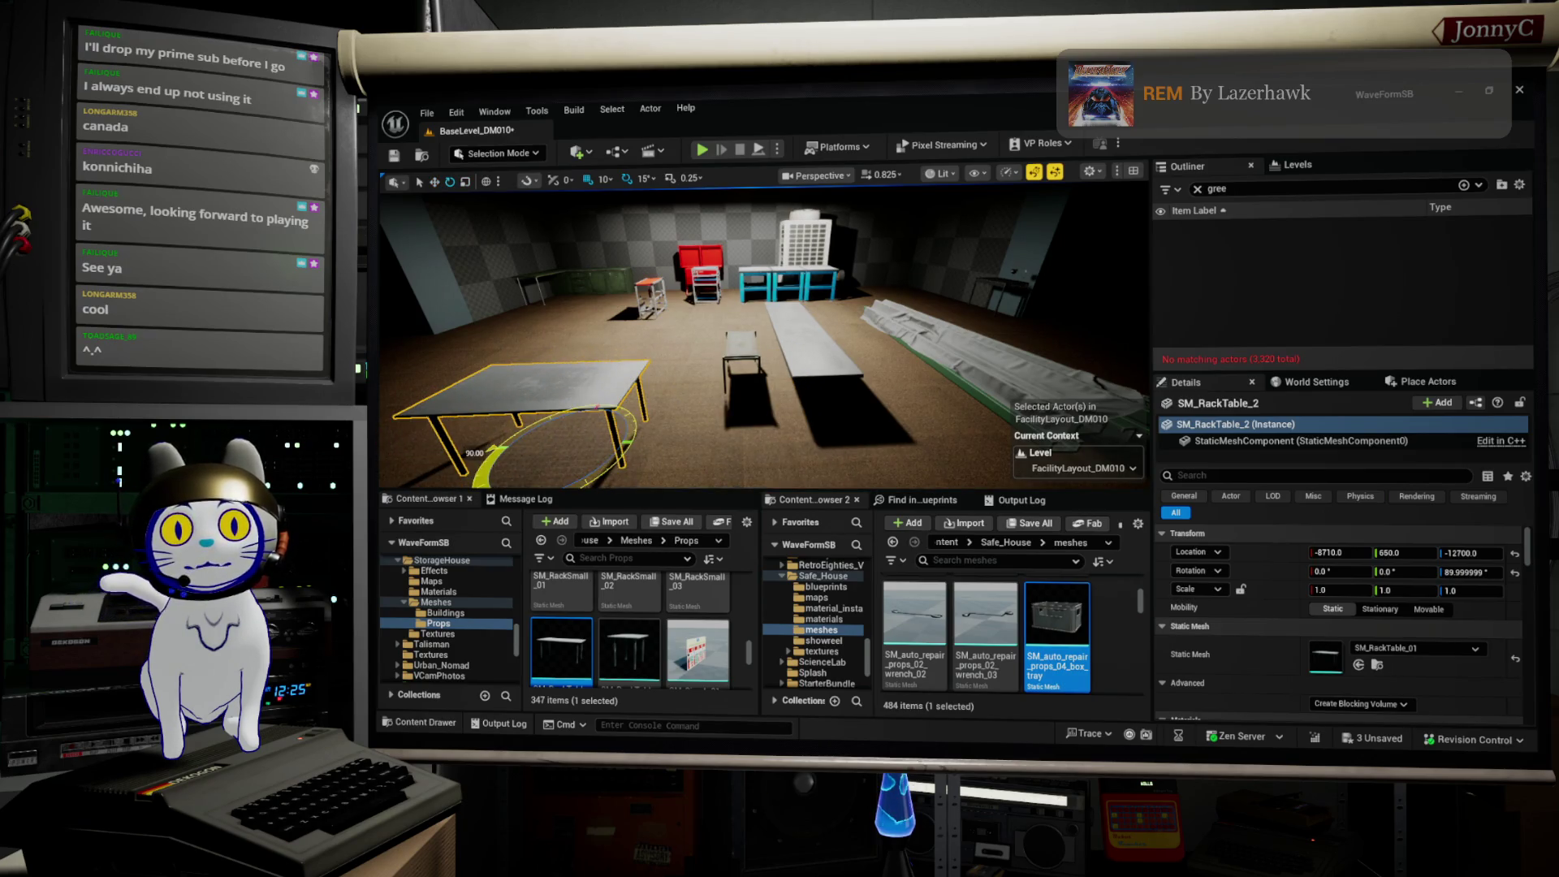
pyautogui.press('f')
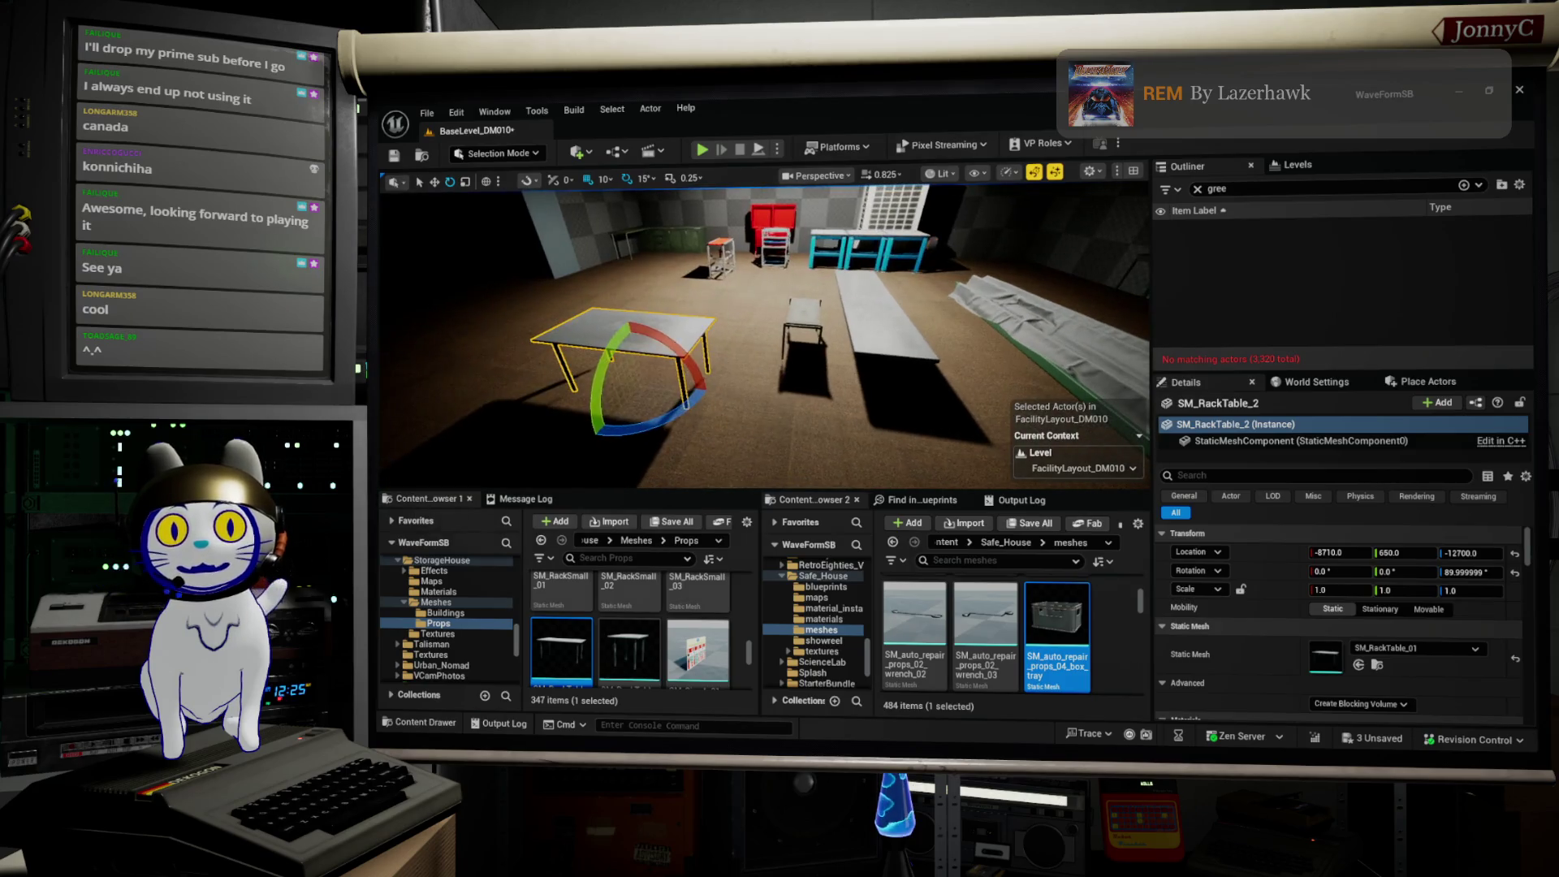
# Step: Alt-drag a second rack table beside the first, then select the long rack shelf
pyautogui.moveTo(605, 371)
pyautogui.mouseDown()
pyautogui.moveTo(771, 366)
pyautogui.moveTo(619, 348)
pyautogui.moveTo(758, 398)
pyautogui.mouseUp()
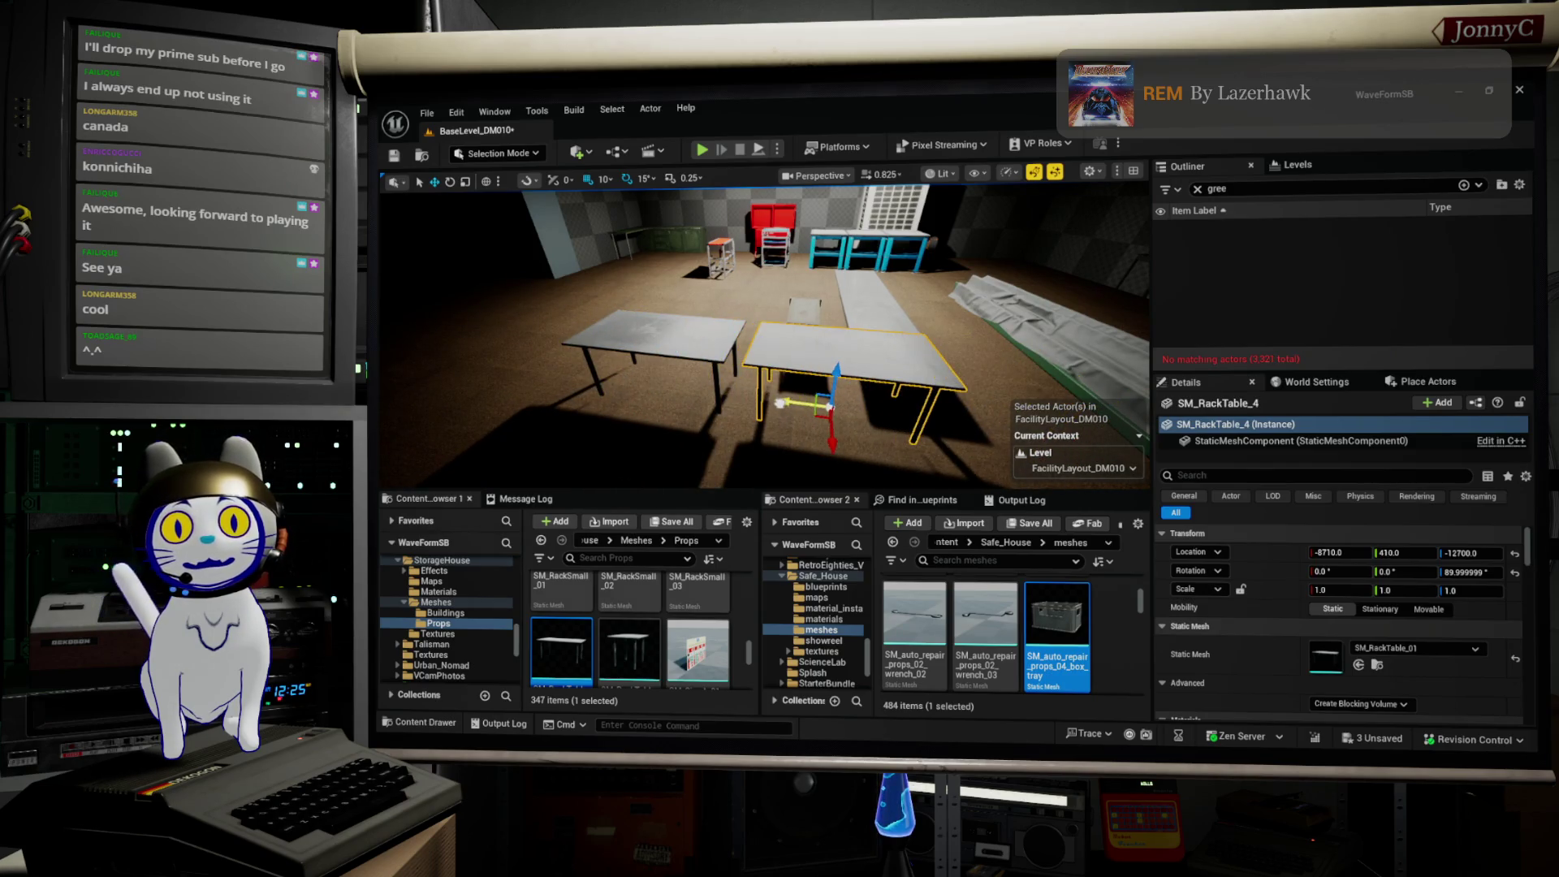
pyautogui.moveTo(965, 230); pyautogui.dragTo(964, 231)
pyautogui.click(615, 301)
pyautogui.scroll(-4, 647, 640)
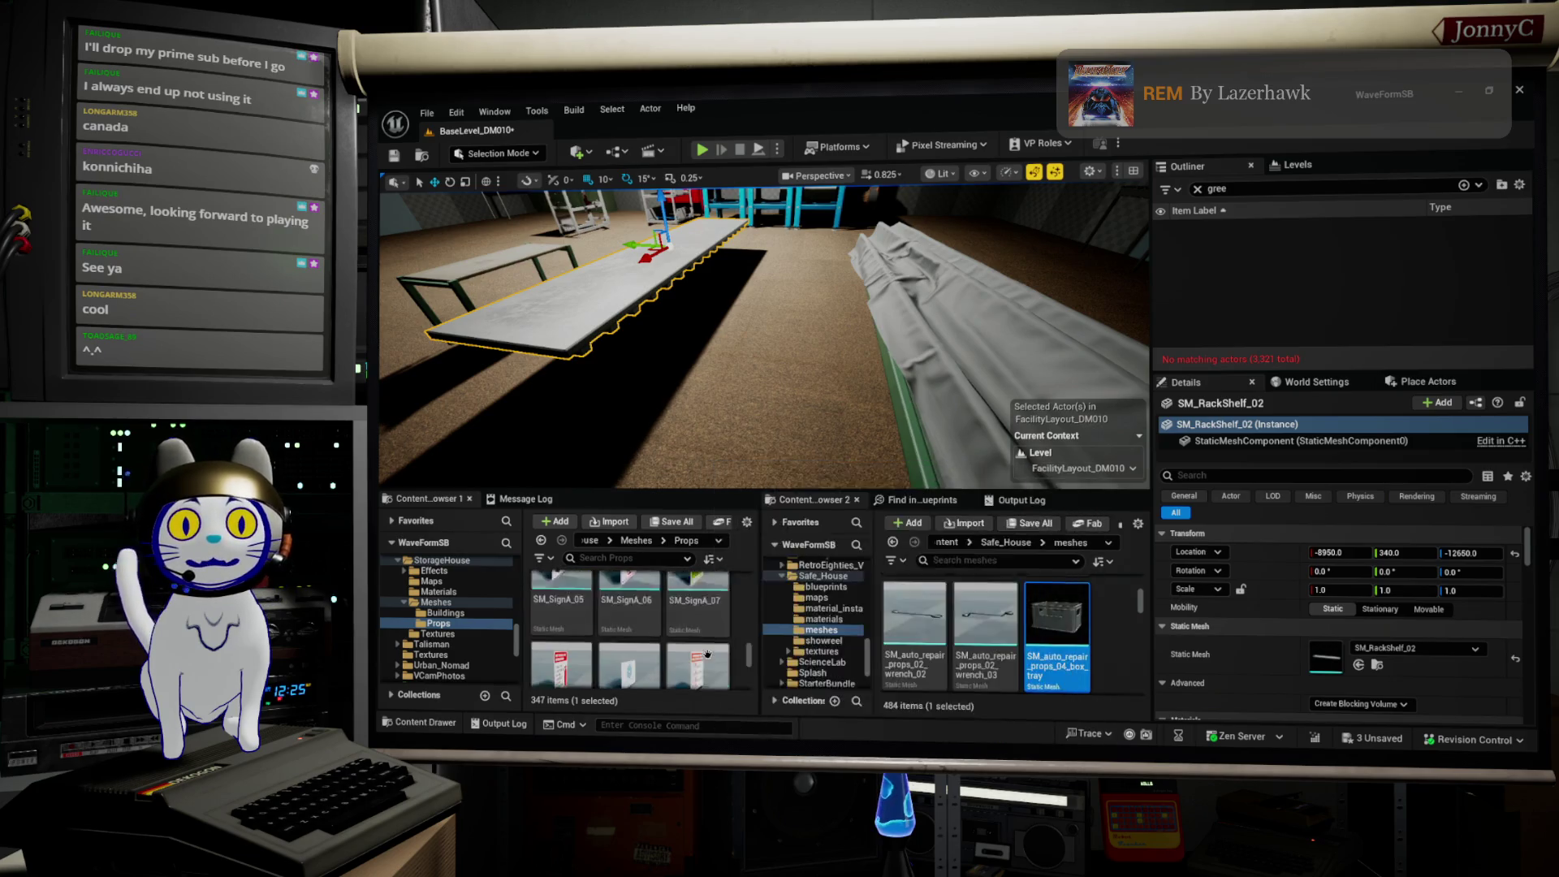
pyautogui.scroll(-3, 707, 654)
pyautogui.scroll(-4, 715, 652)
pyautogui.scroll(-3, 714, 652)
pyautogui.scroll(-3, 715, 654)
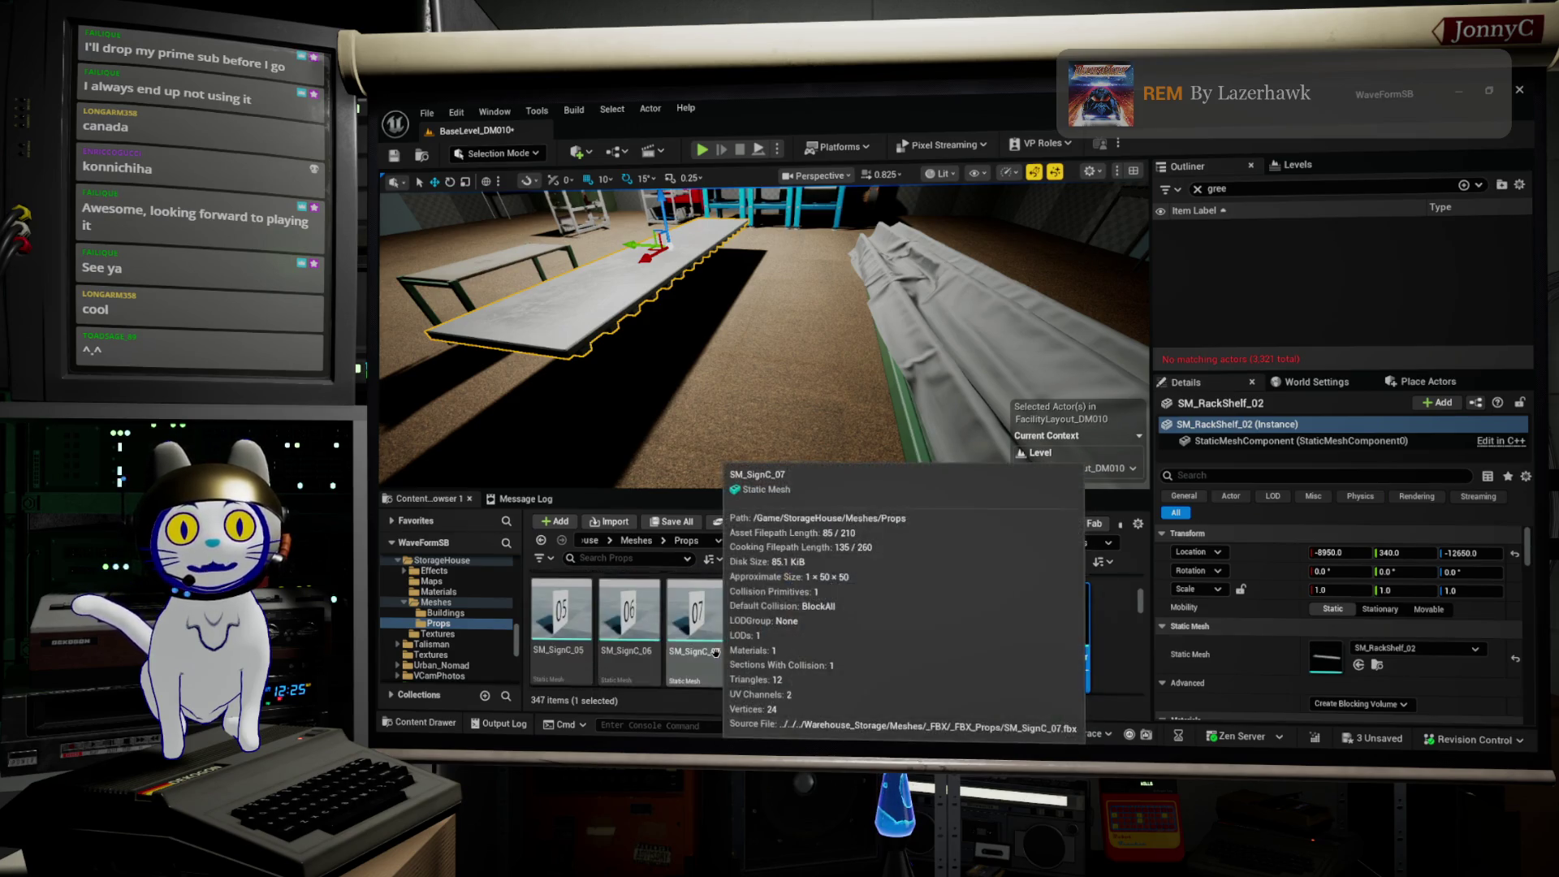
pyautogui.scroll(-2, 713, 646)
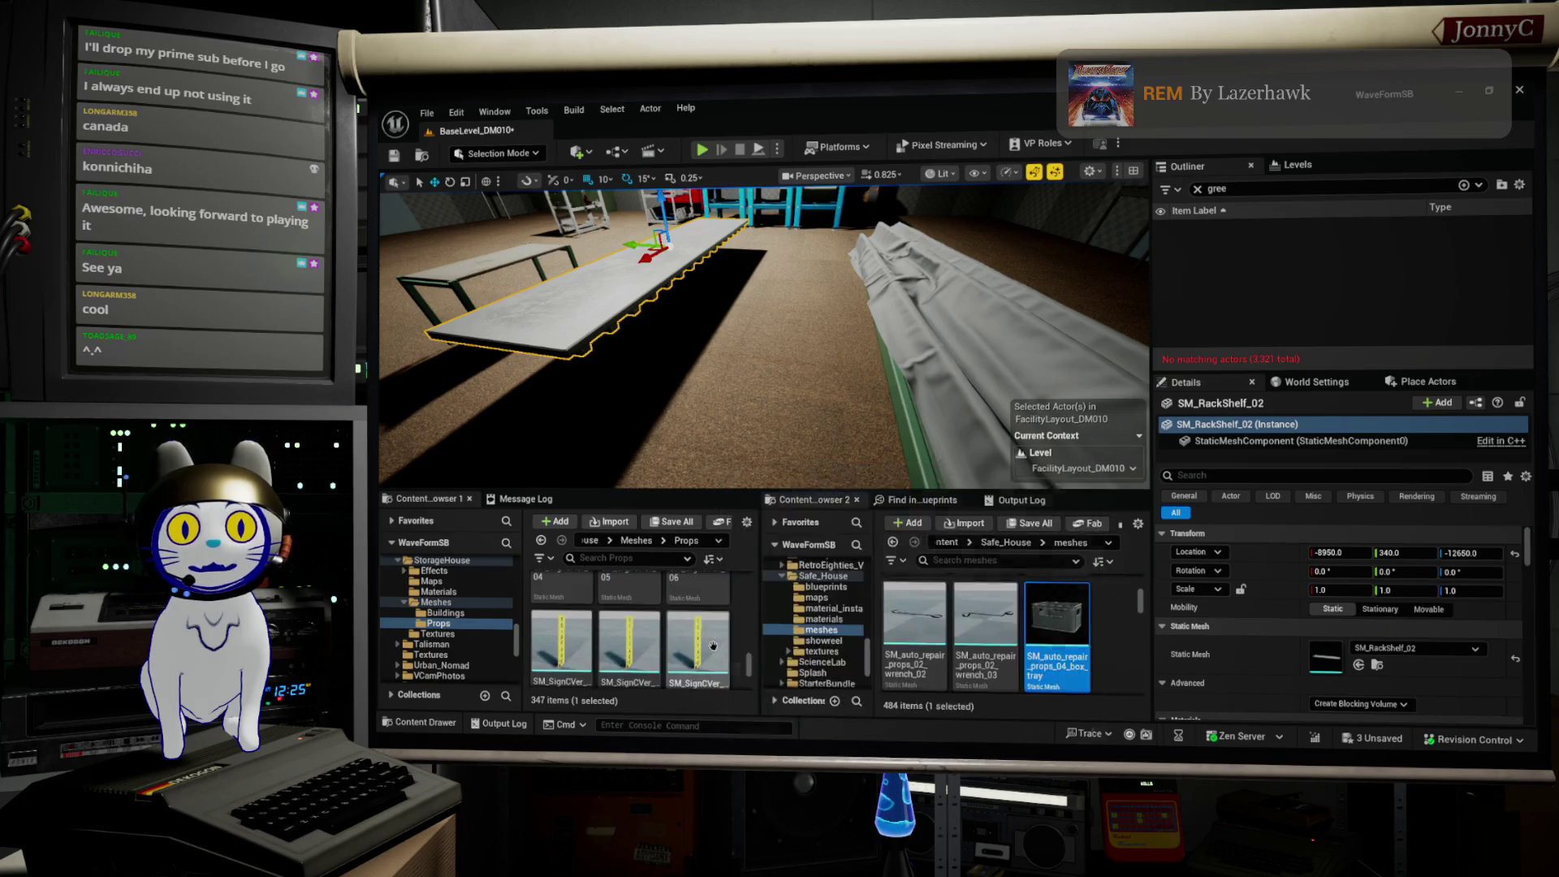
pyautogui.scroll(-2, 713, 646)
pyautogui.scroll(-3, 713, 646)
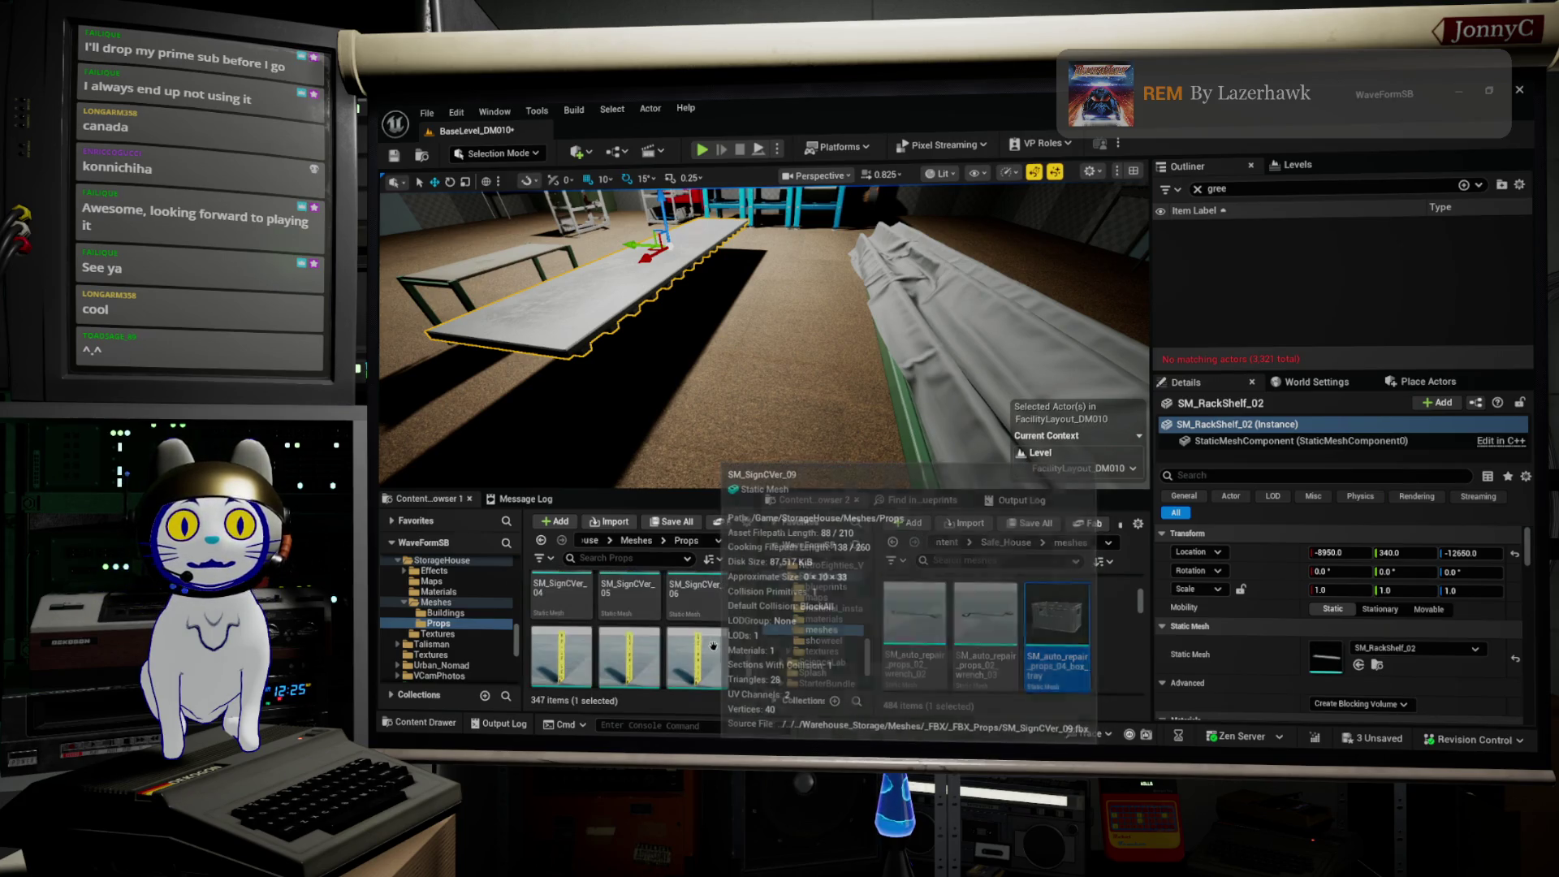
pyautogui.scroll(-2, 716, 632)
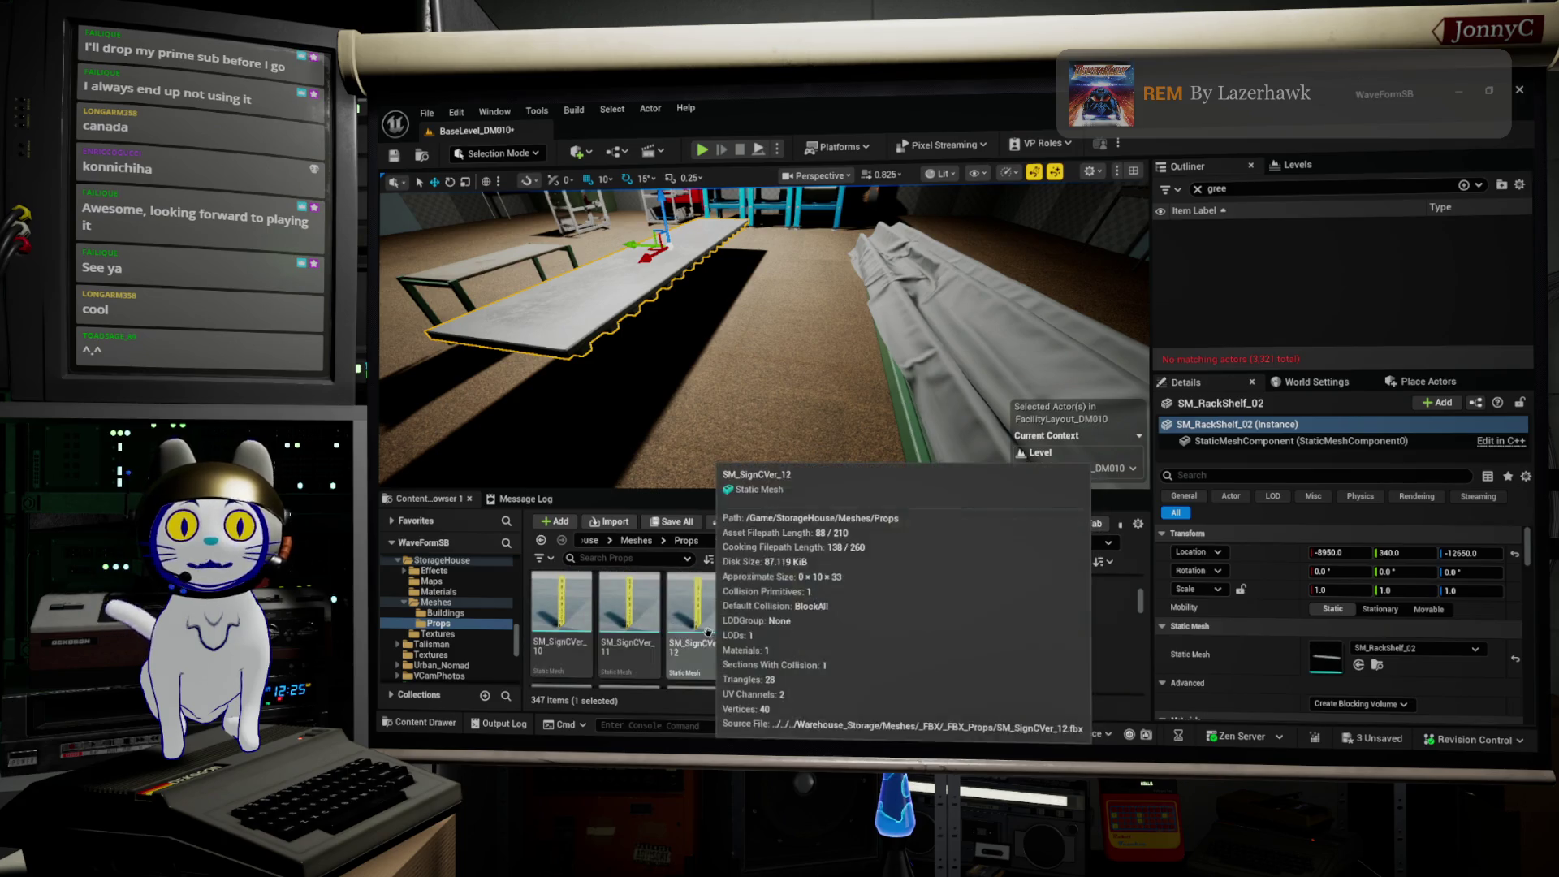
pyautogui.moveTo(630, 617); pyautogui.dragTo(602, 341)
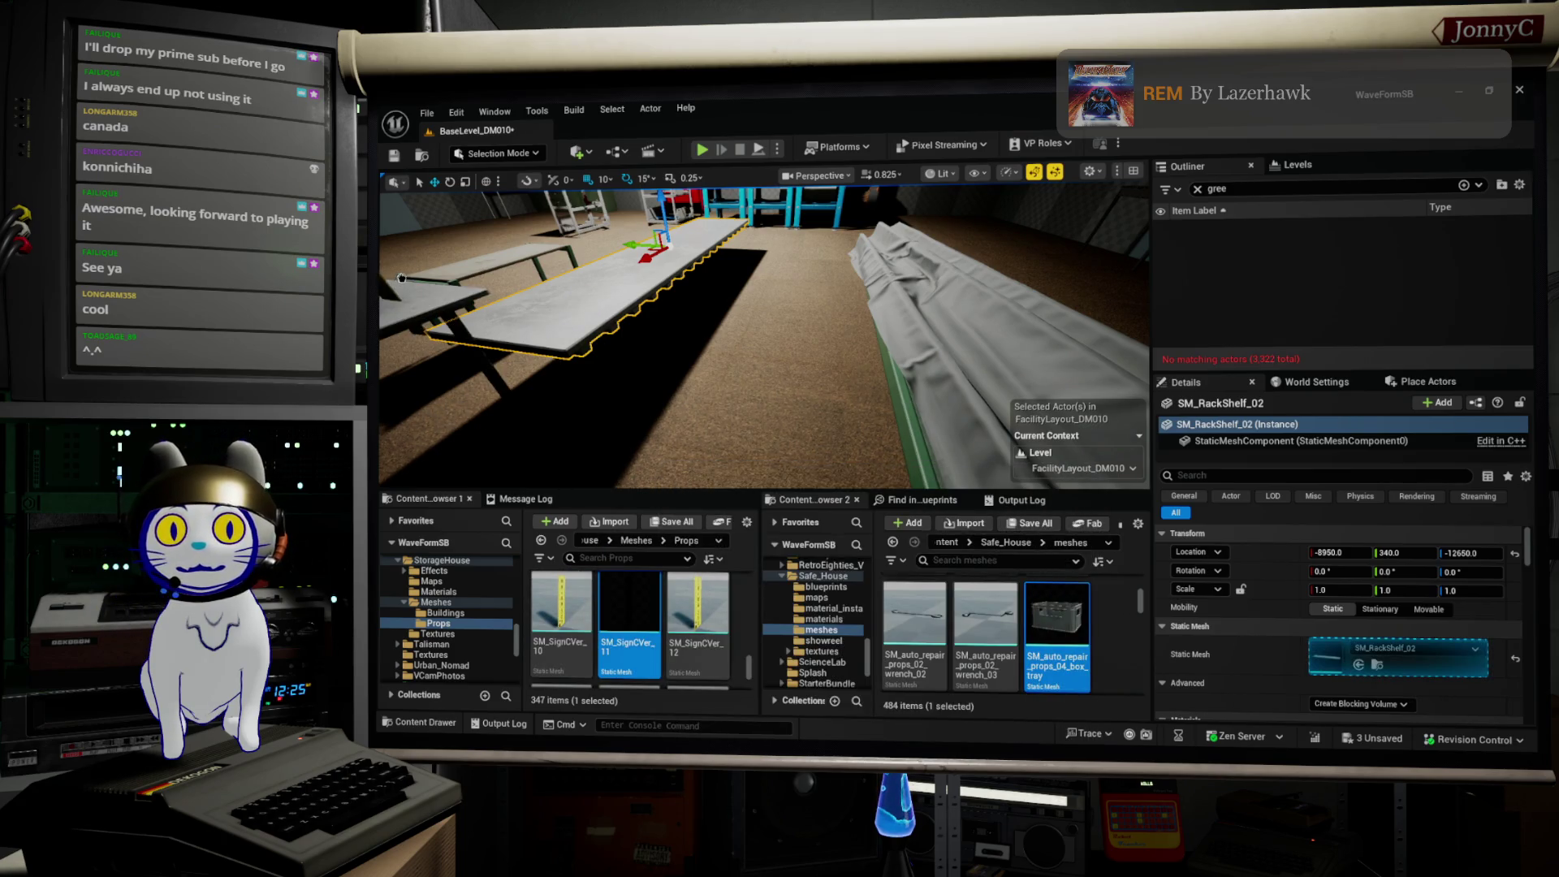
pyautogui.moveTo(487, 254); pyautogui.dragTo(486, 253)
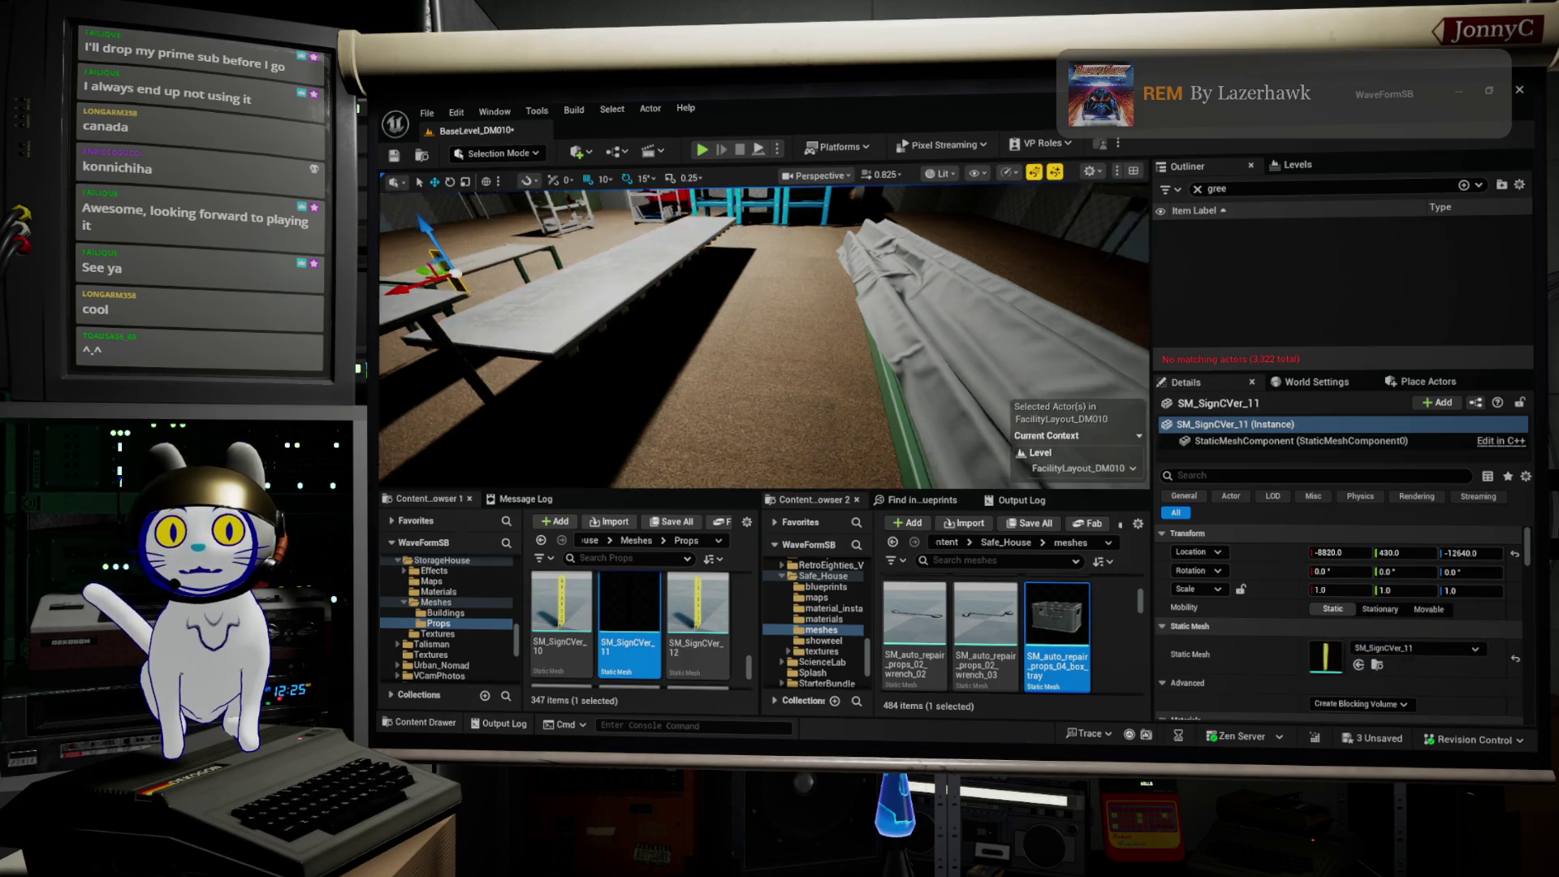
pyautogui.press('f')
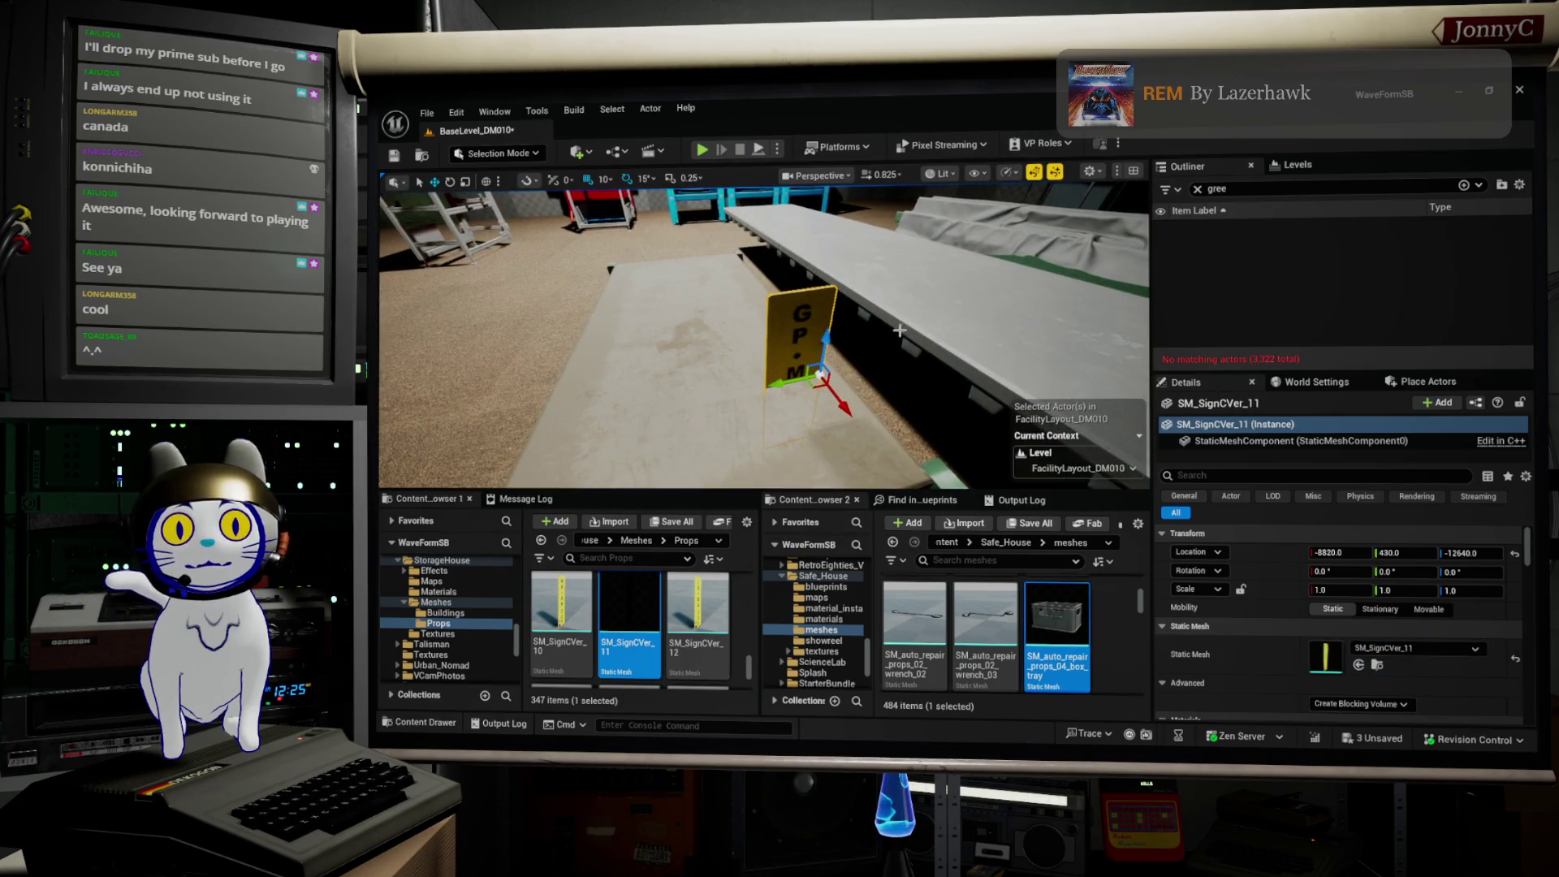
pyautogui.moveTo(826, 332); pyautogui.dragTo(844, 199)
pyautogui.moveTo(852, 435)
pyautogui.mouseDown()
pyautogui.moveTo(821, 455)
pyautogui.moveTo(861, 455)
pyautogui.moveTo(841, 426)
pyautogui.mouseUp()
pyautogui.moveTo(810, 347); pyautogui.dragTo(800, 350)
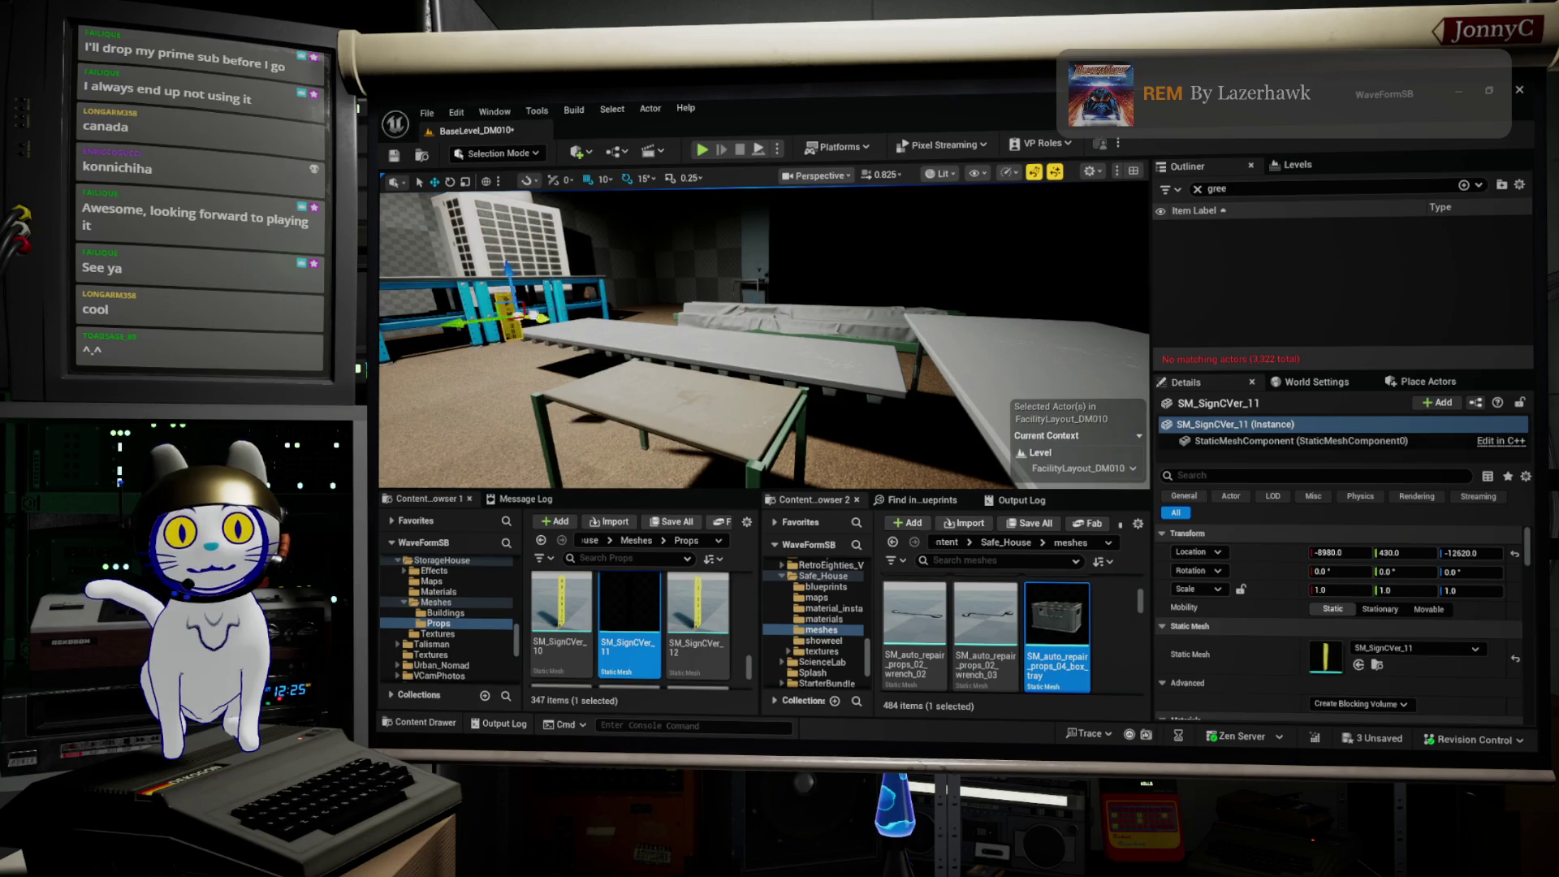
pyautogui.moveTo(718, 408); pyautogui.dragTo(420, 315)
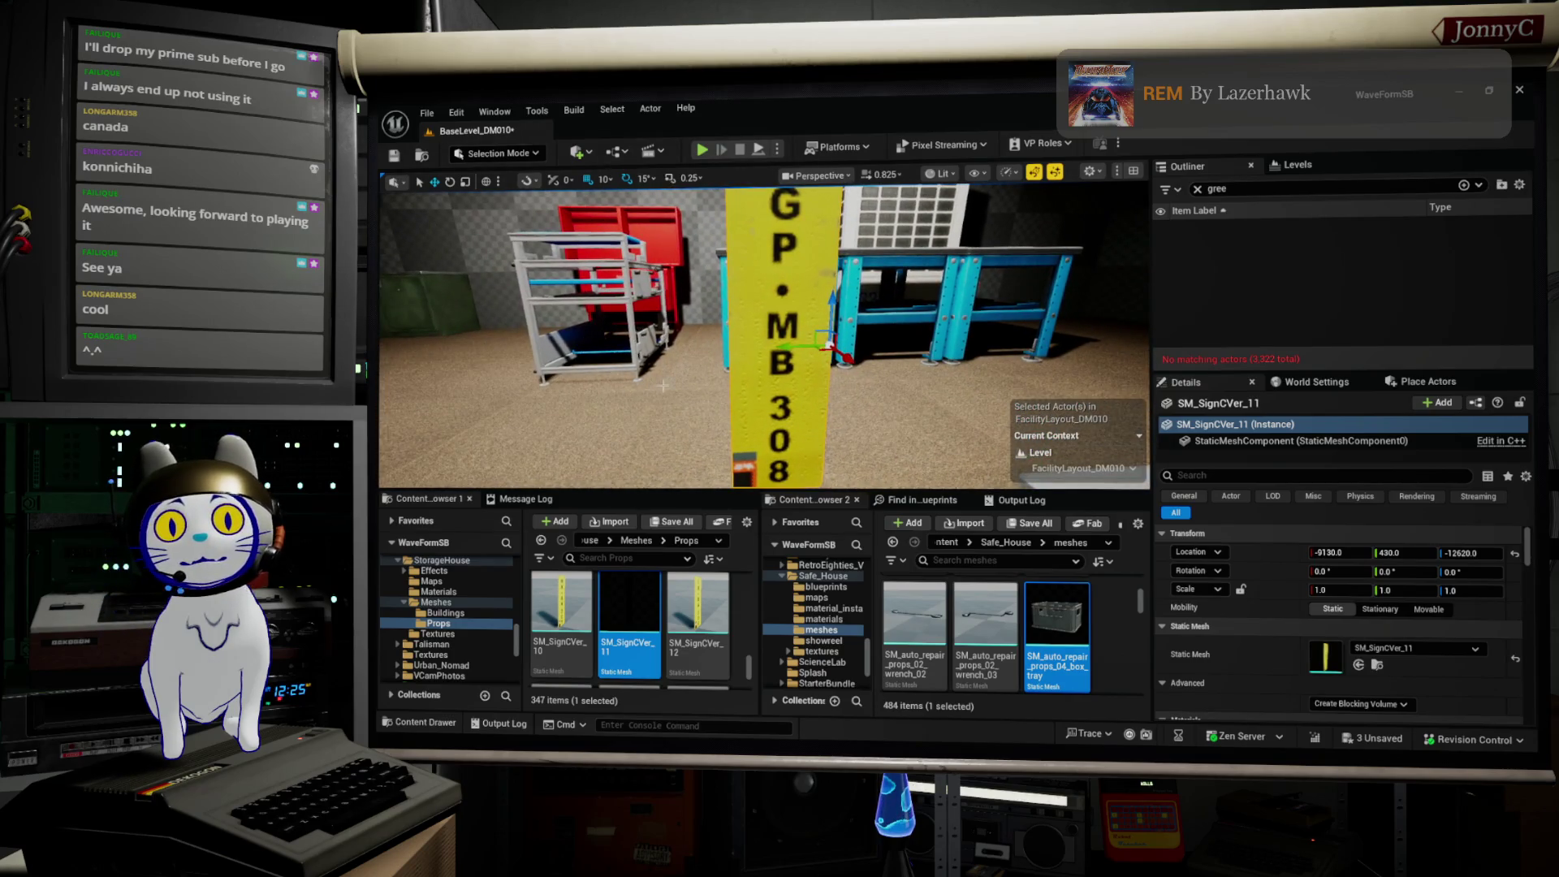
pyautogui.moveTo(706, 390); pyautogui.dragTo(705, 366)
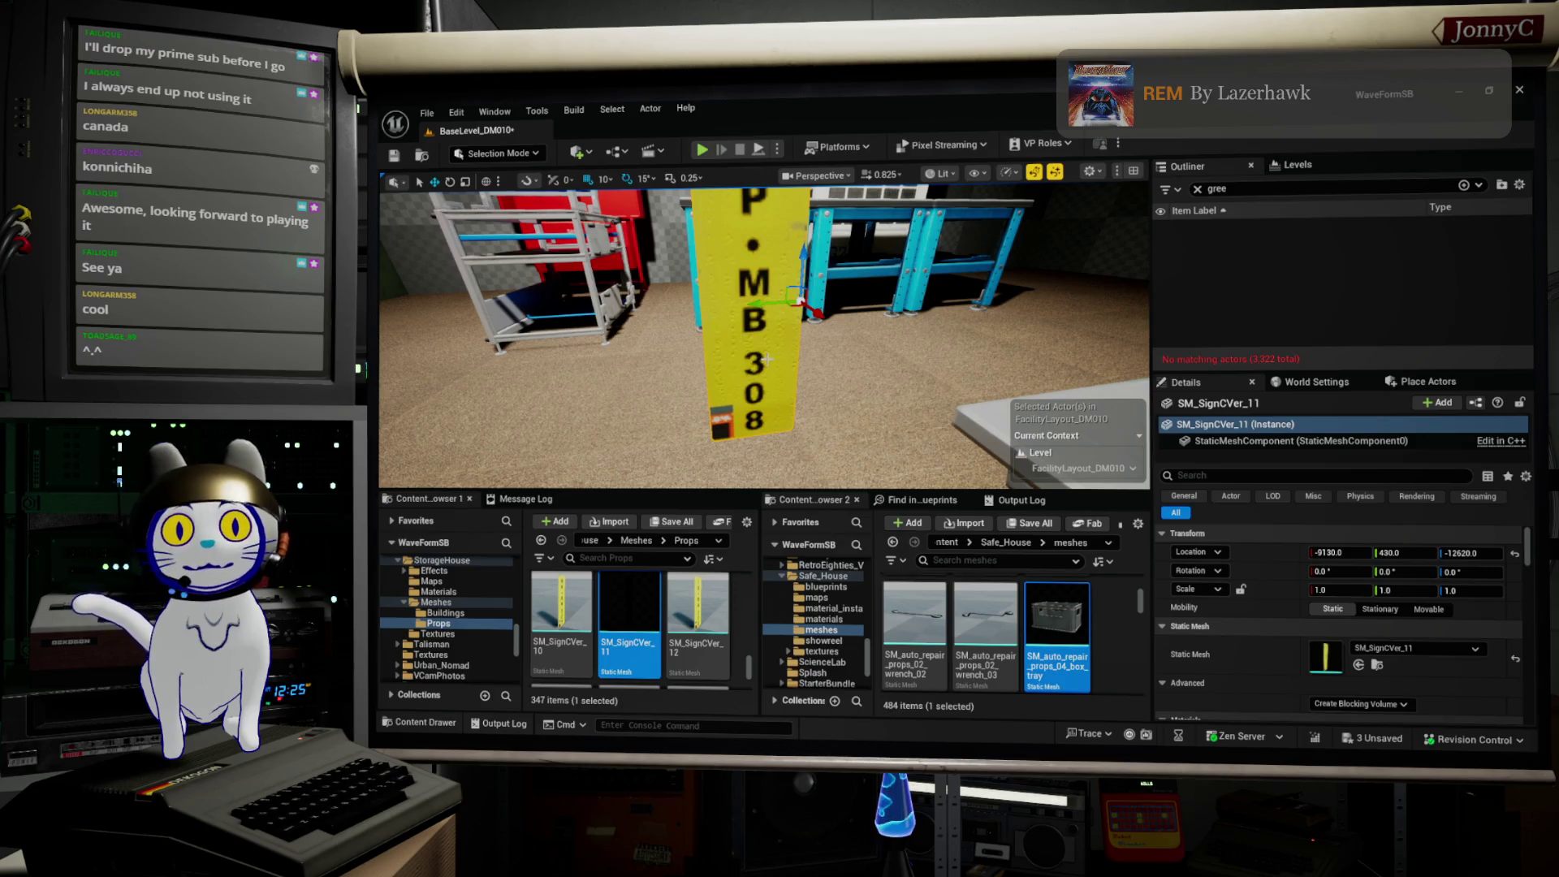
pyautogui.press('Delete')
pyautogui.scroll(-2, 657, 626)
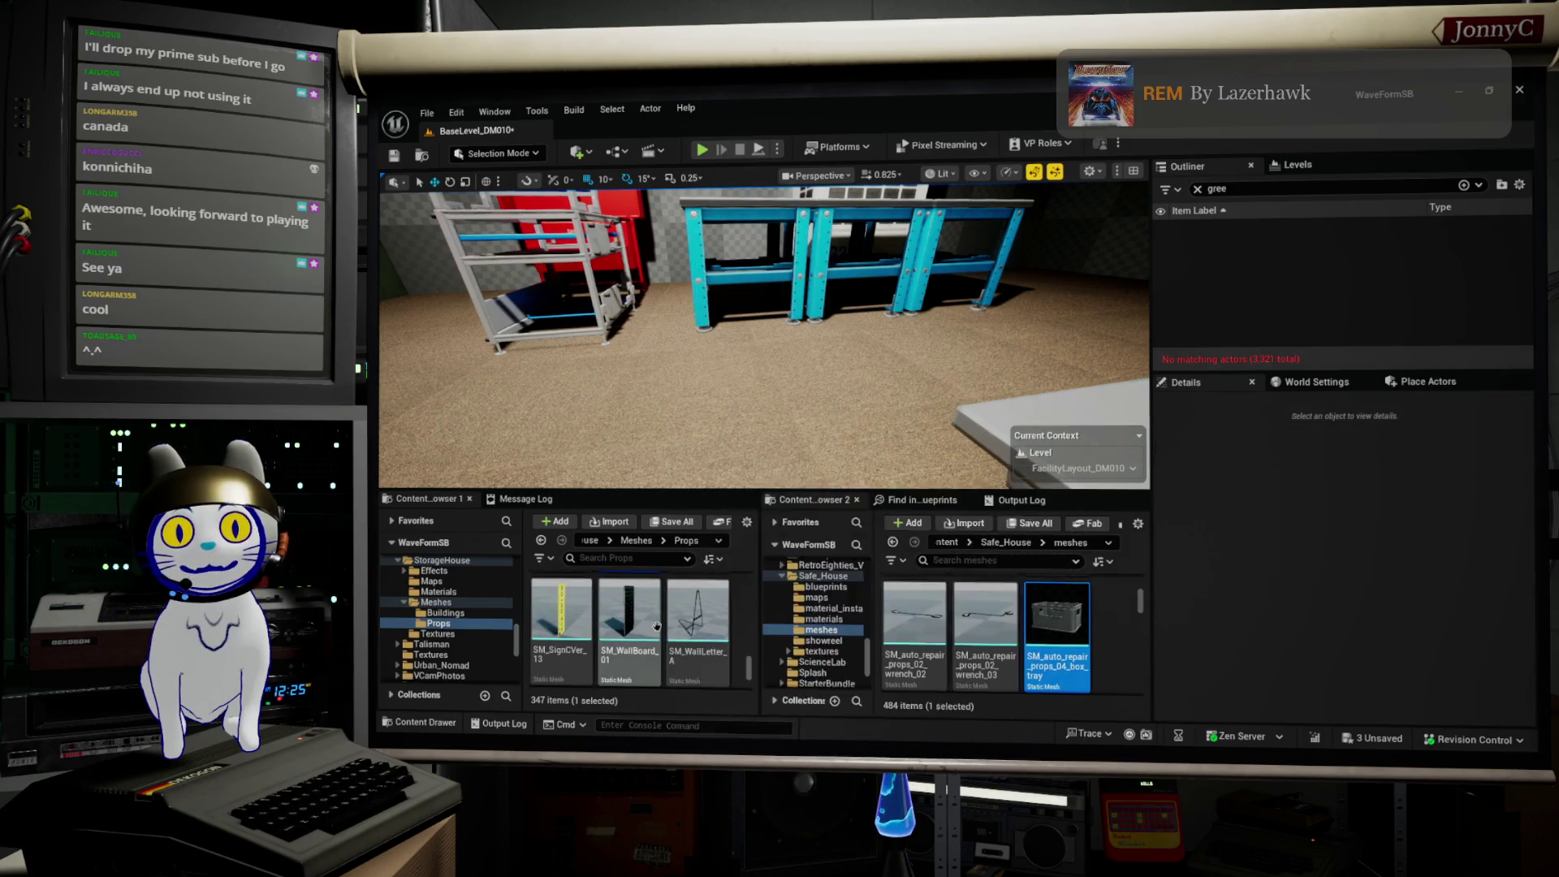
pyautogui.scroll(-2, 657, 626)
pyautogui.scroll(-5, 706, 614)
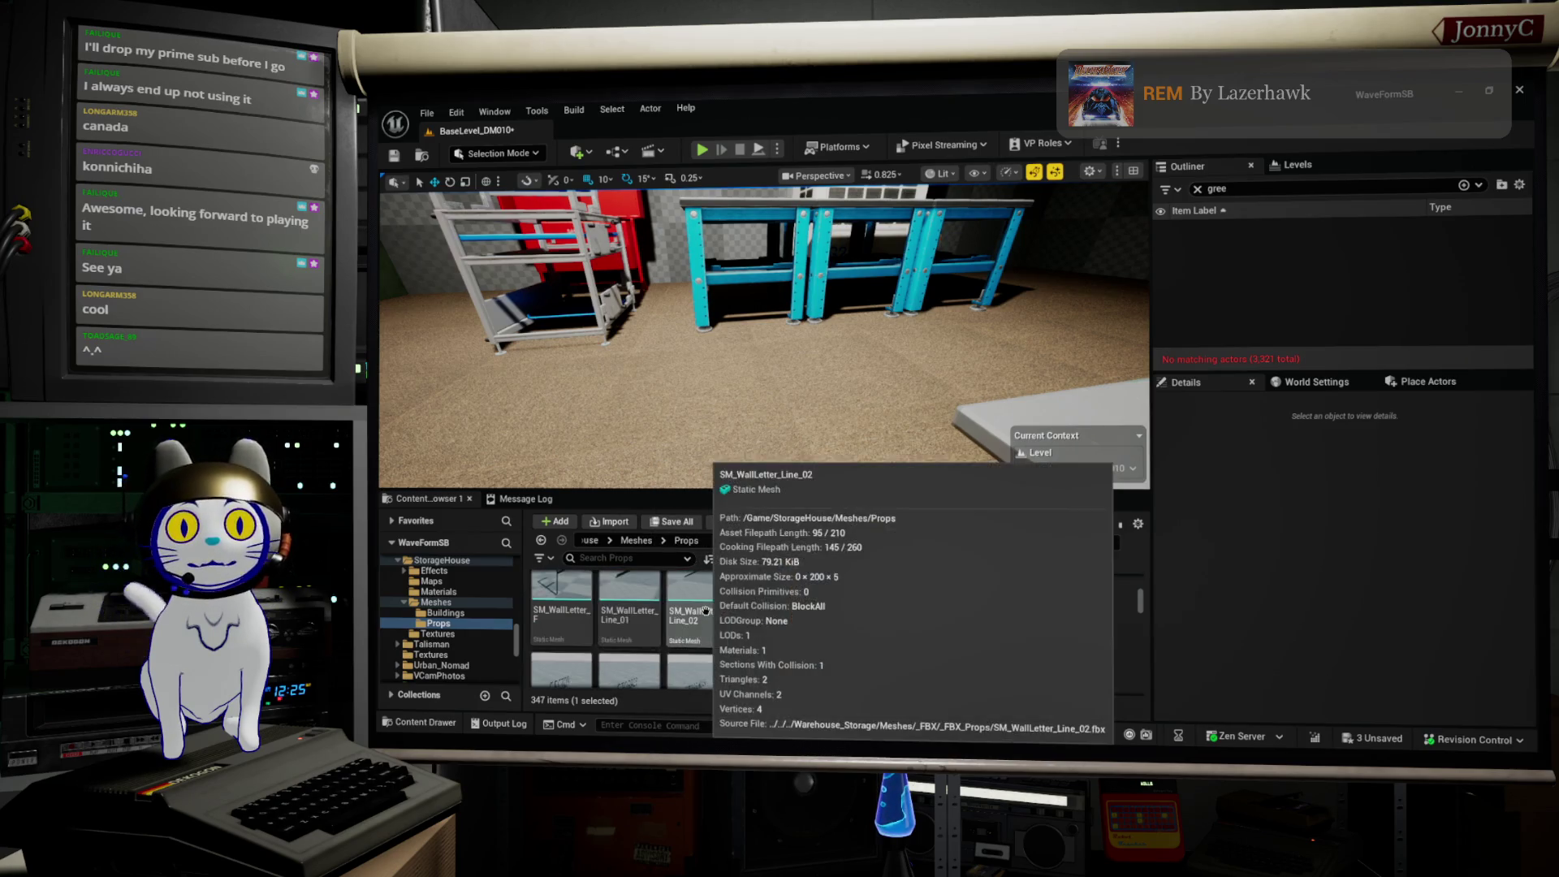
pyautogui.scroll(-2, 705, 611)
pyautogui.scroll(-2, 705, 611)
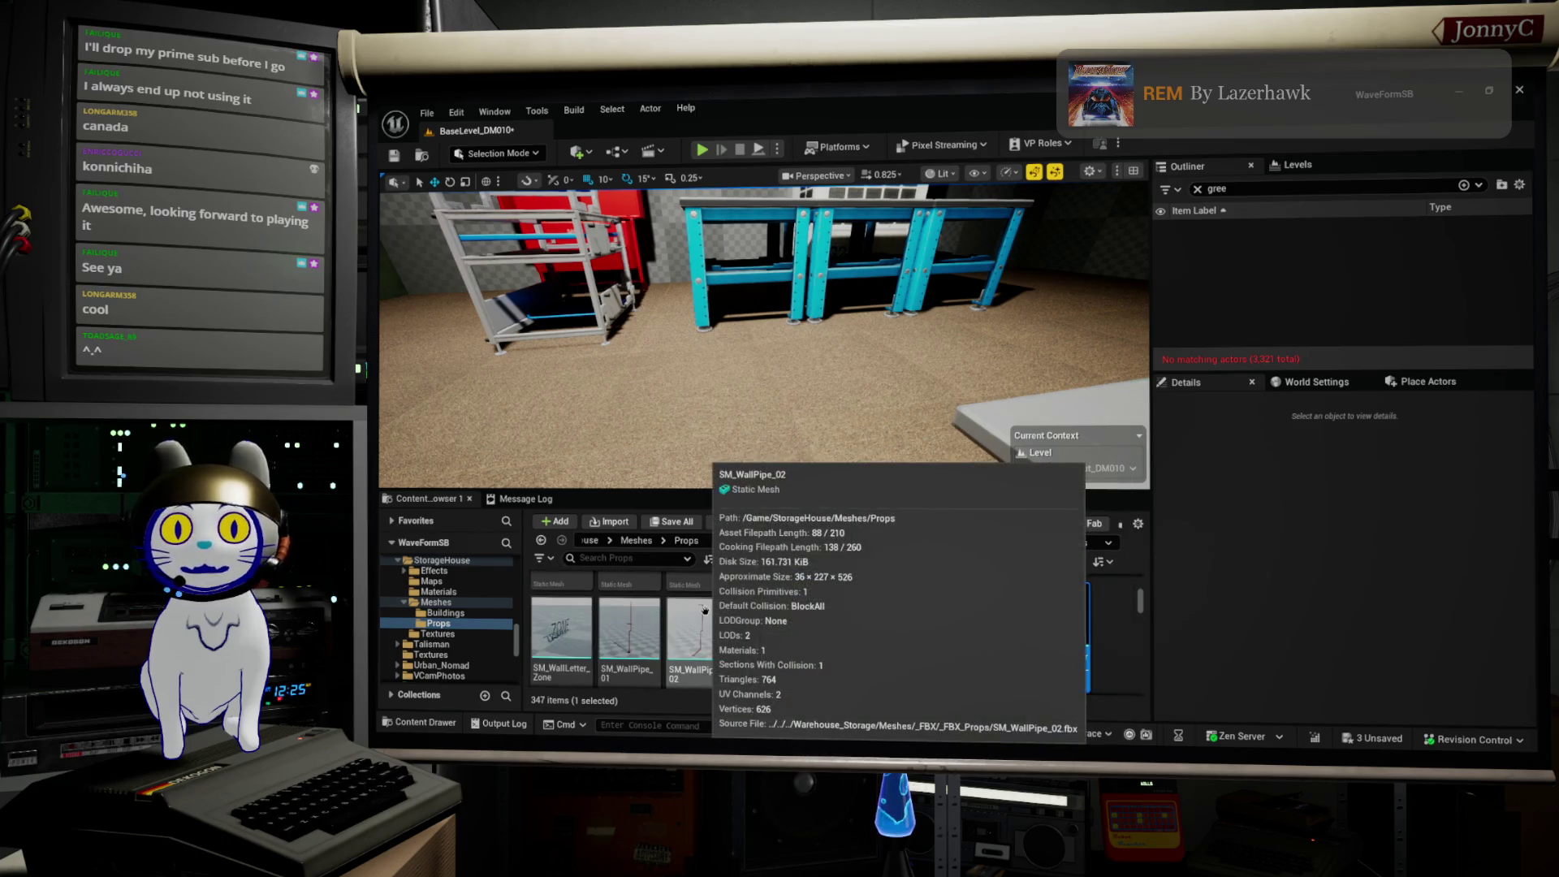
pyautogui.scroll(-3, 729, 609)
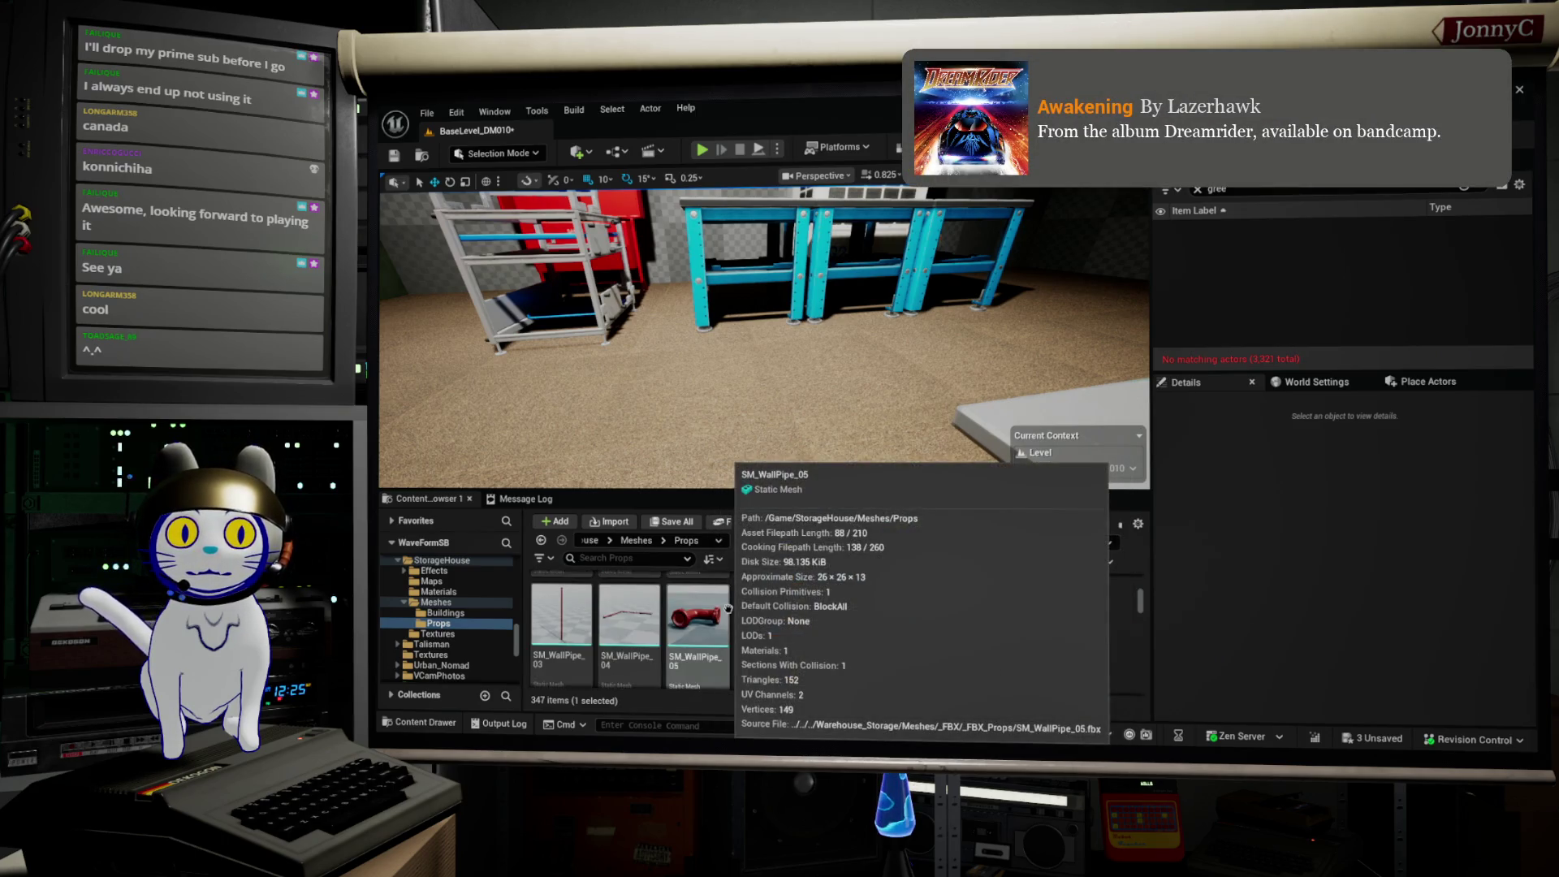
pyautogui.scroll(-3, 721, 609)
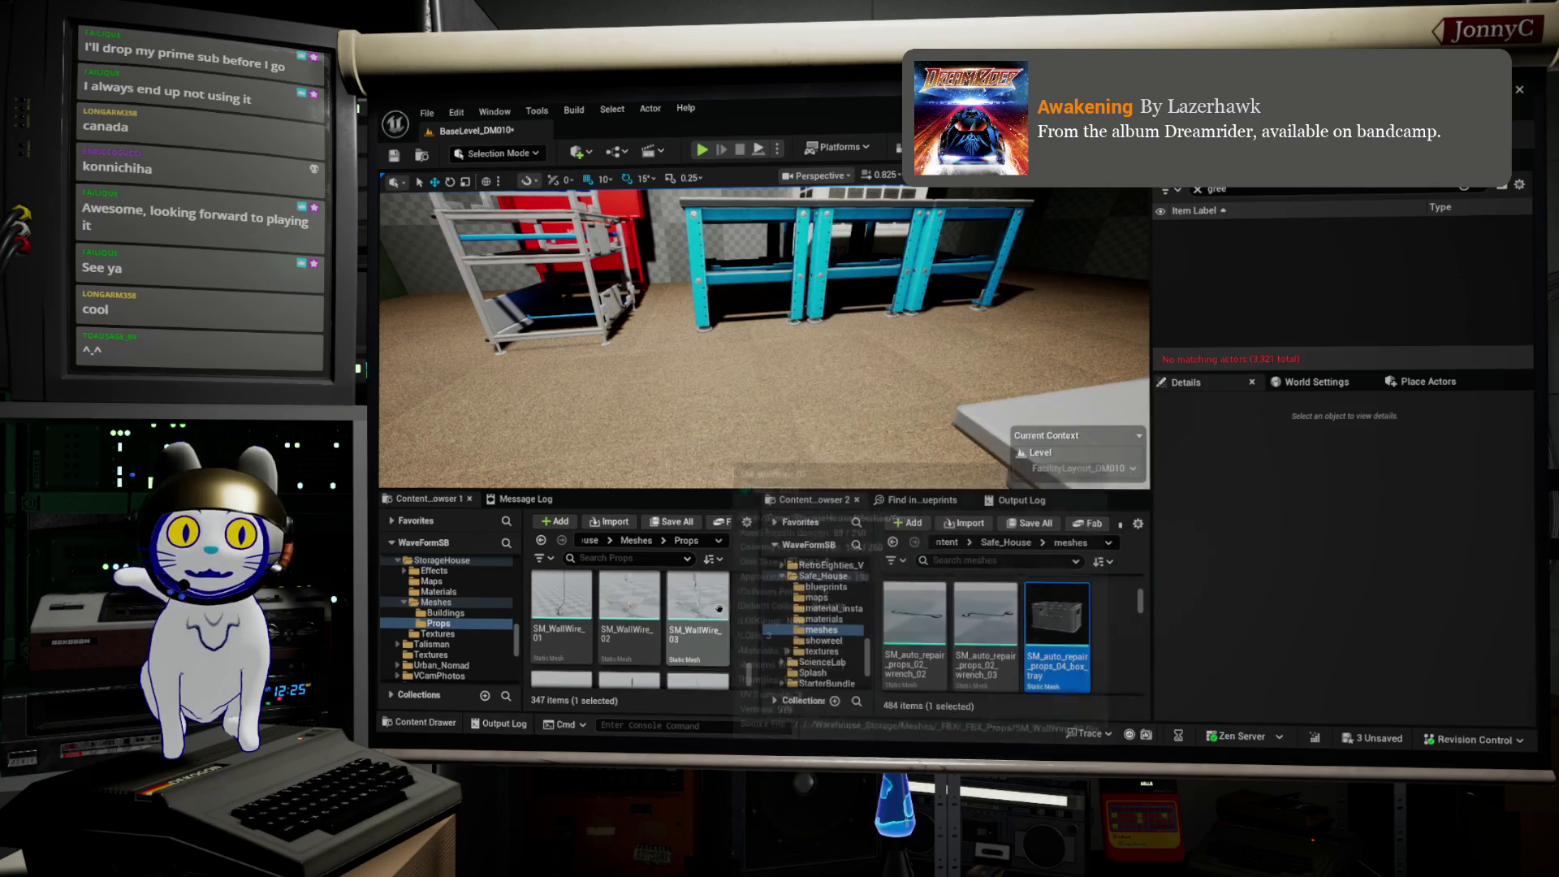
pyautogui.scroll(-3, 718, 609)
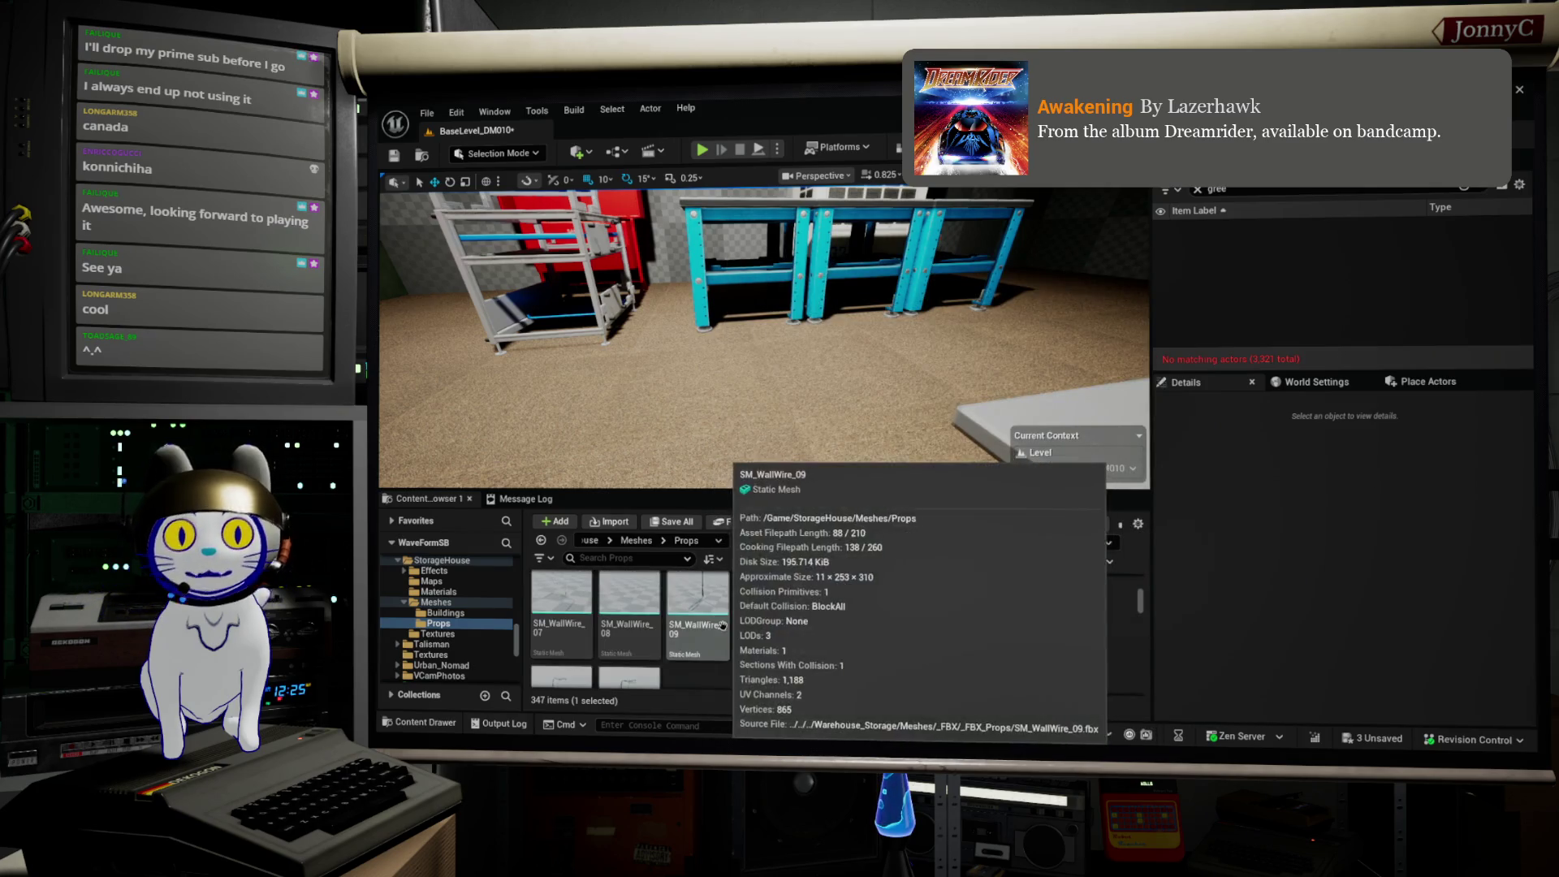
pyautogui.click(457, 605)
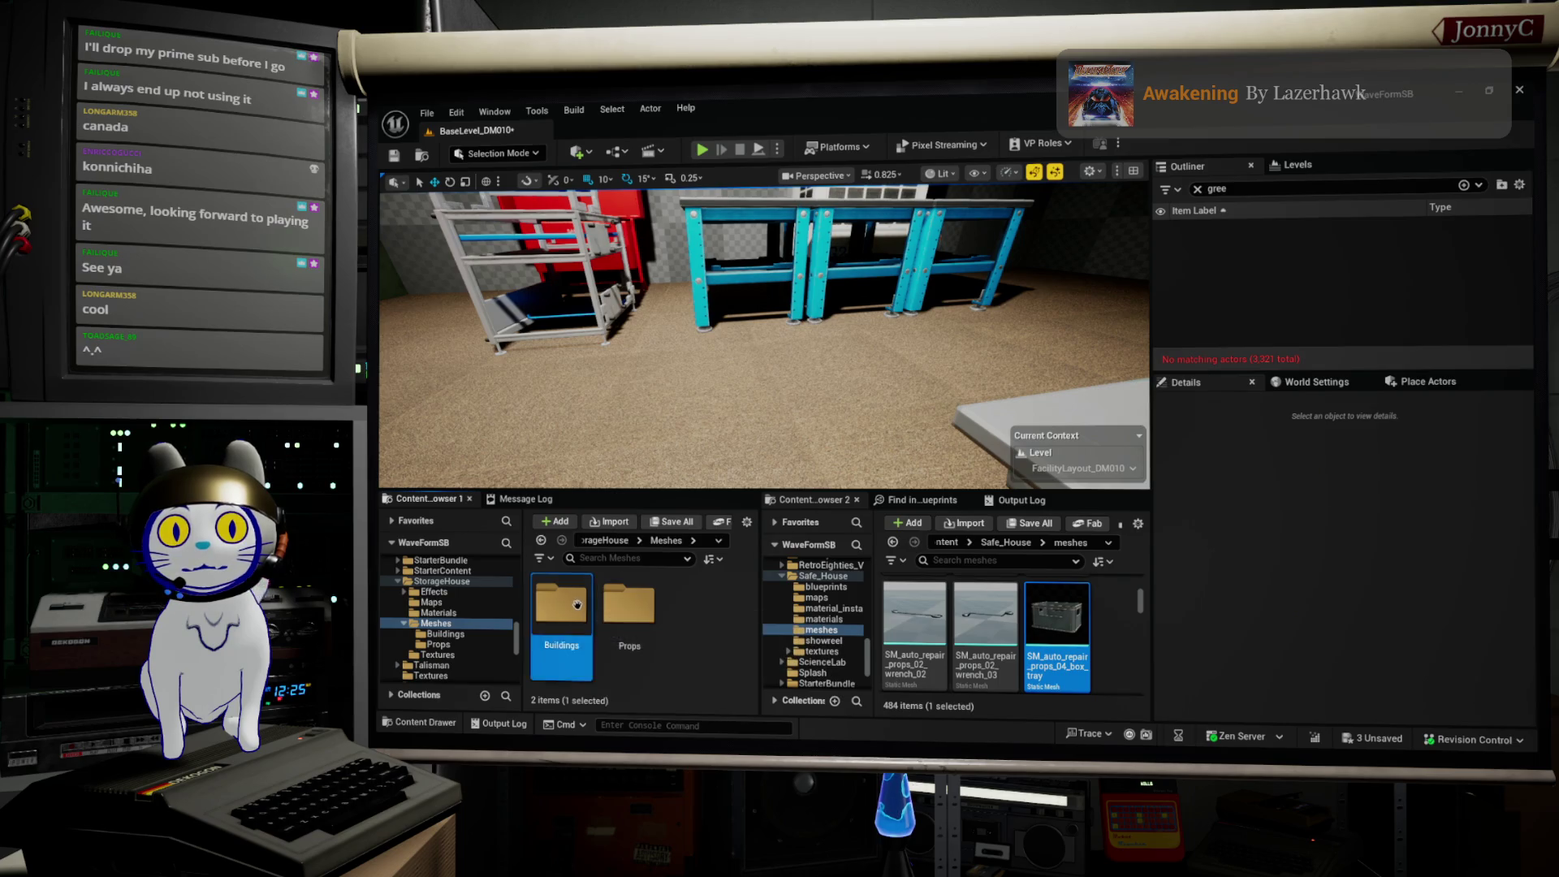
# Step: Scroll the Buildings meshes list down to the SM_PillarA_3M pillar
pyautogui.scroll(-1, 709, 615)
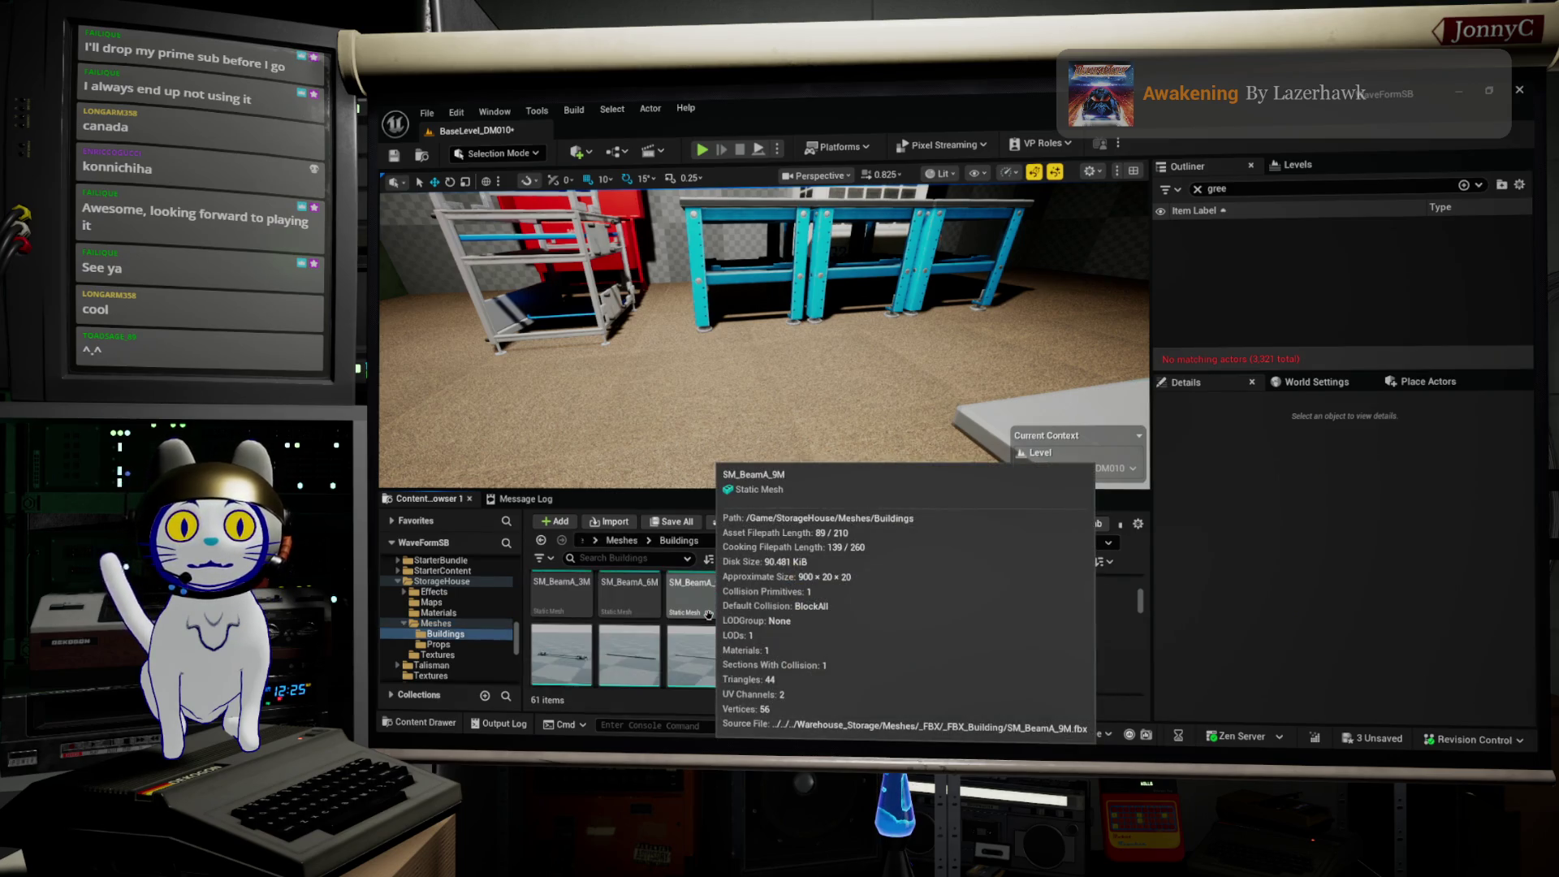
pyautogui.scroll(-1, 708, 615)
pyautogui.scroll(-2, 708, 614)
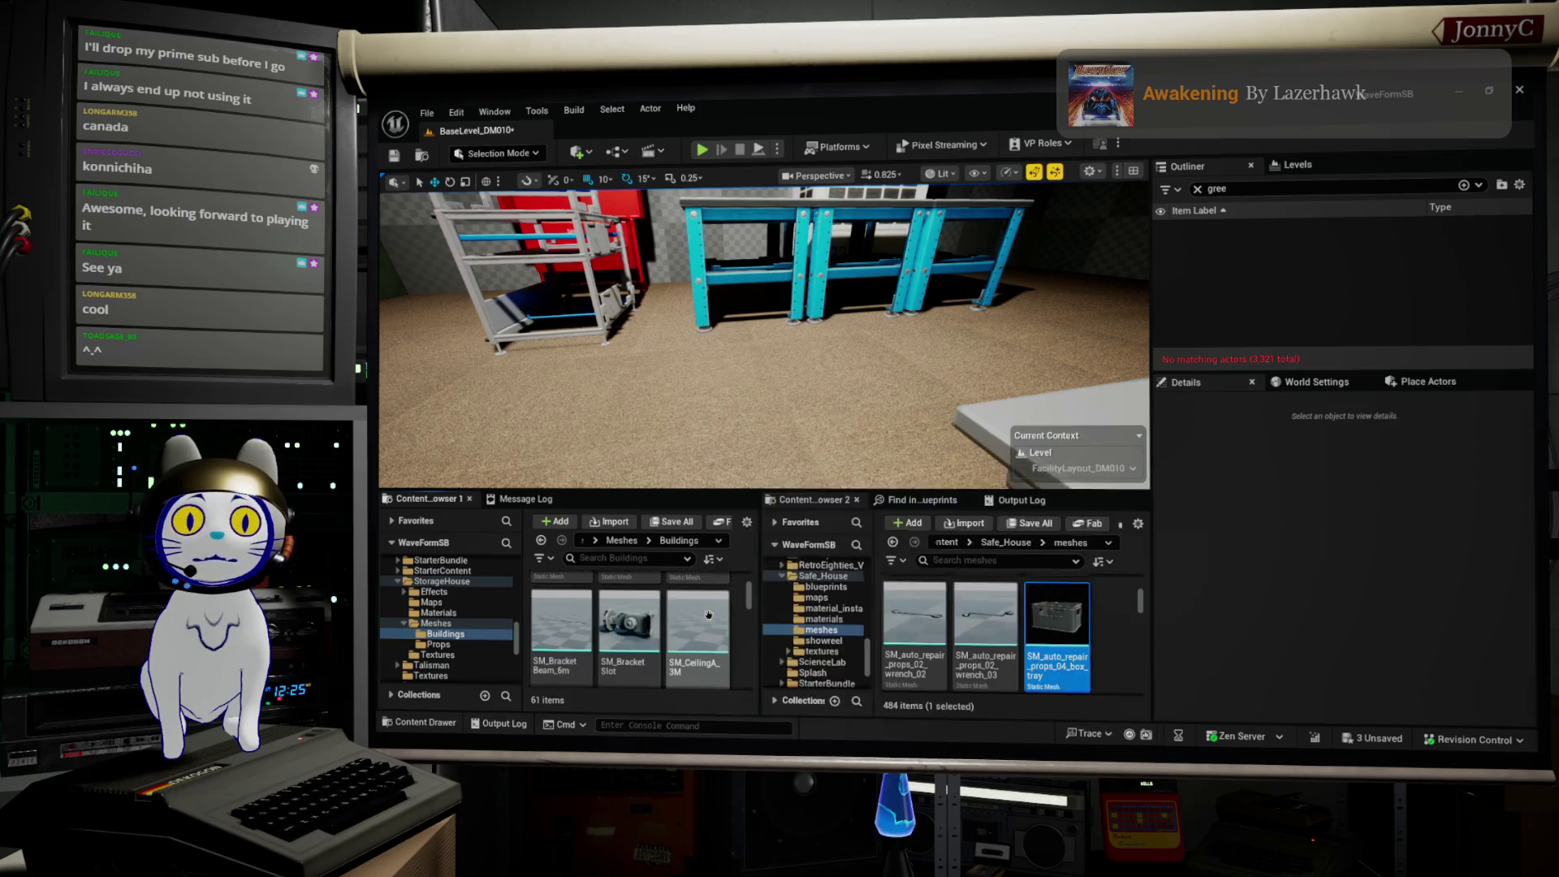
pyautogui.scroll(-4, 709, 614)
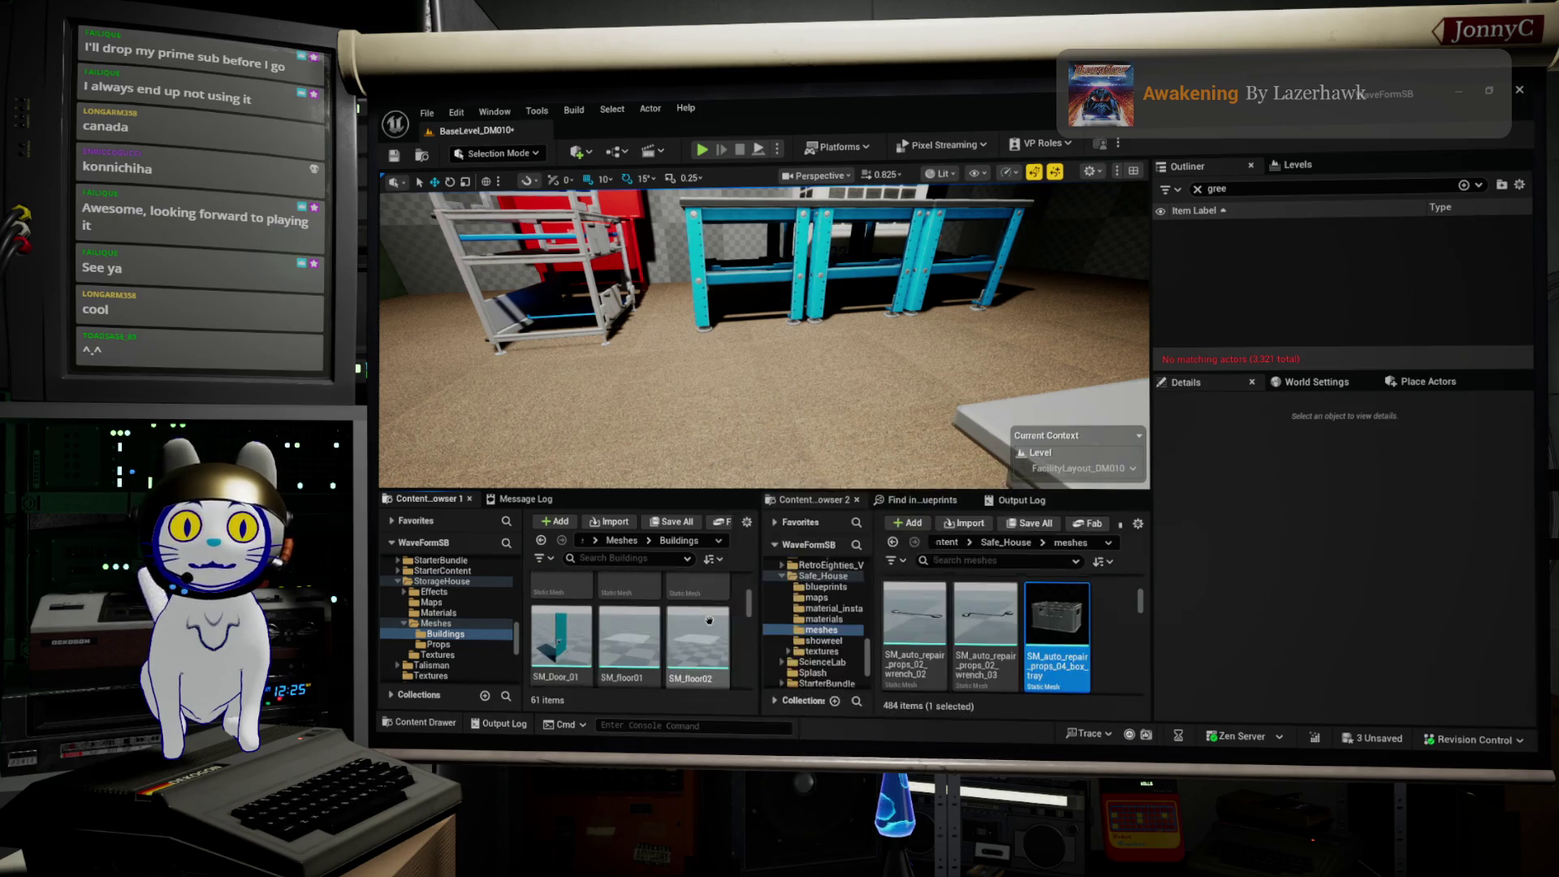
pyautogui.scroll(-3, 711, 621)
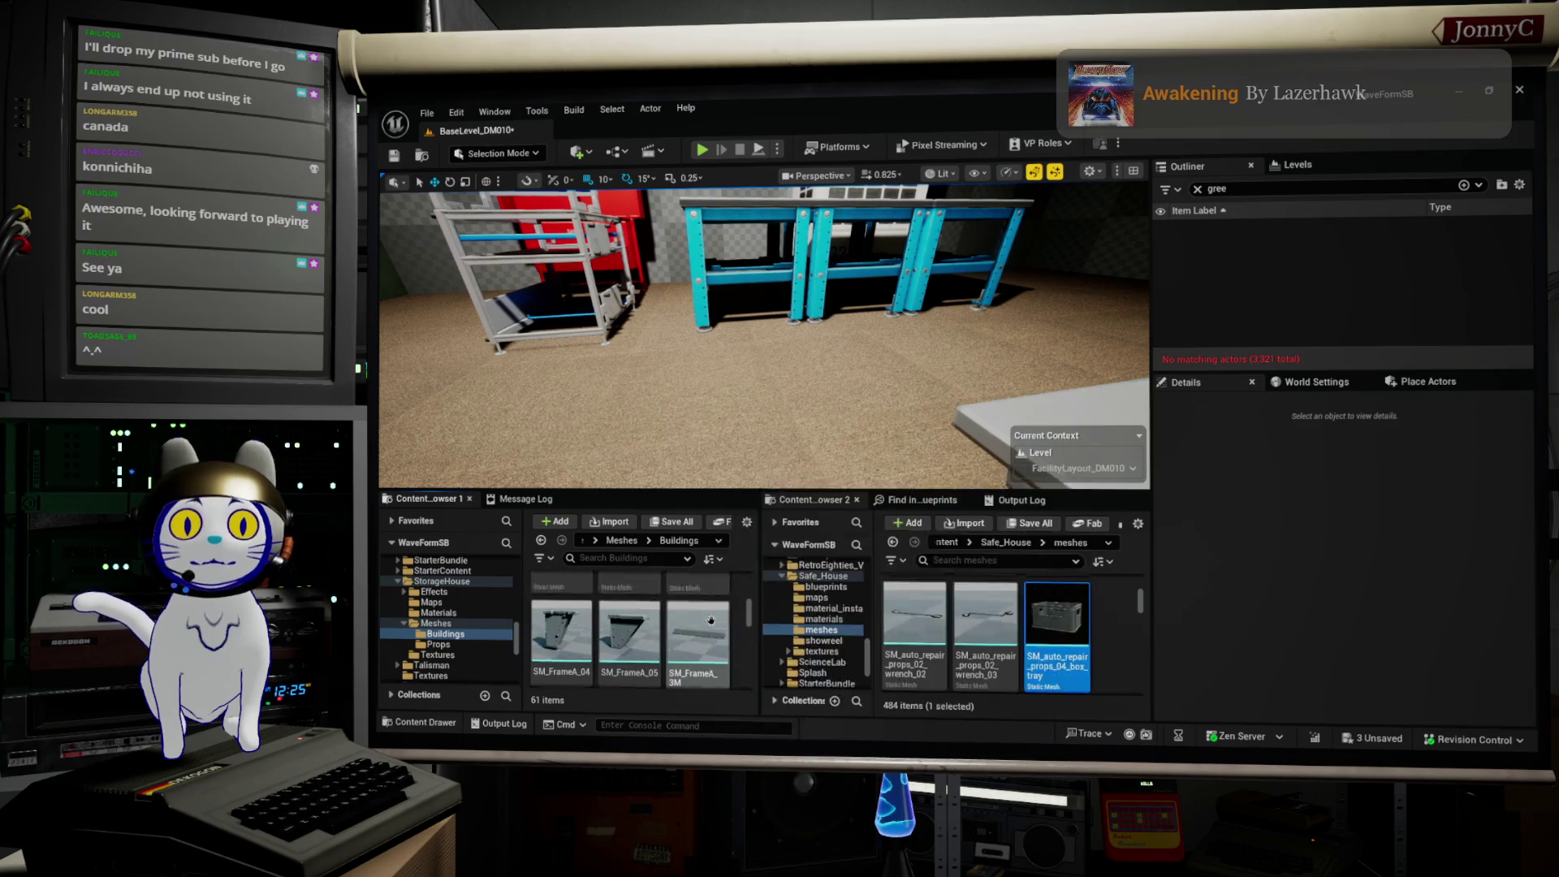
pyautogui.scroll(-3, 711, 620)
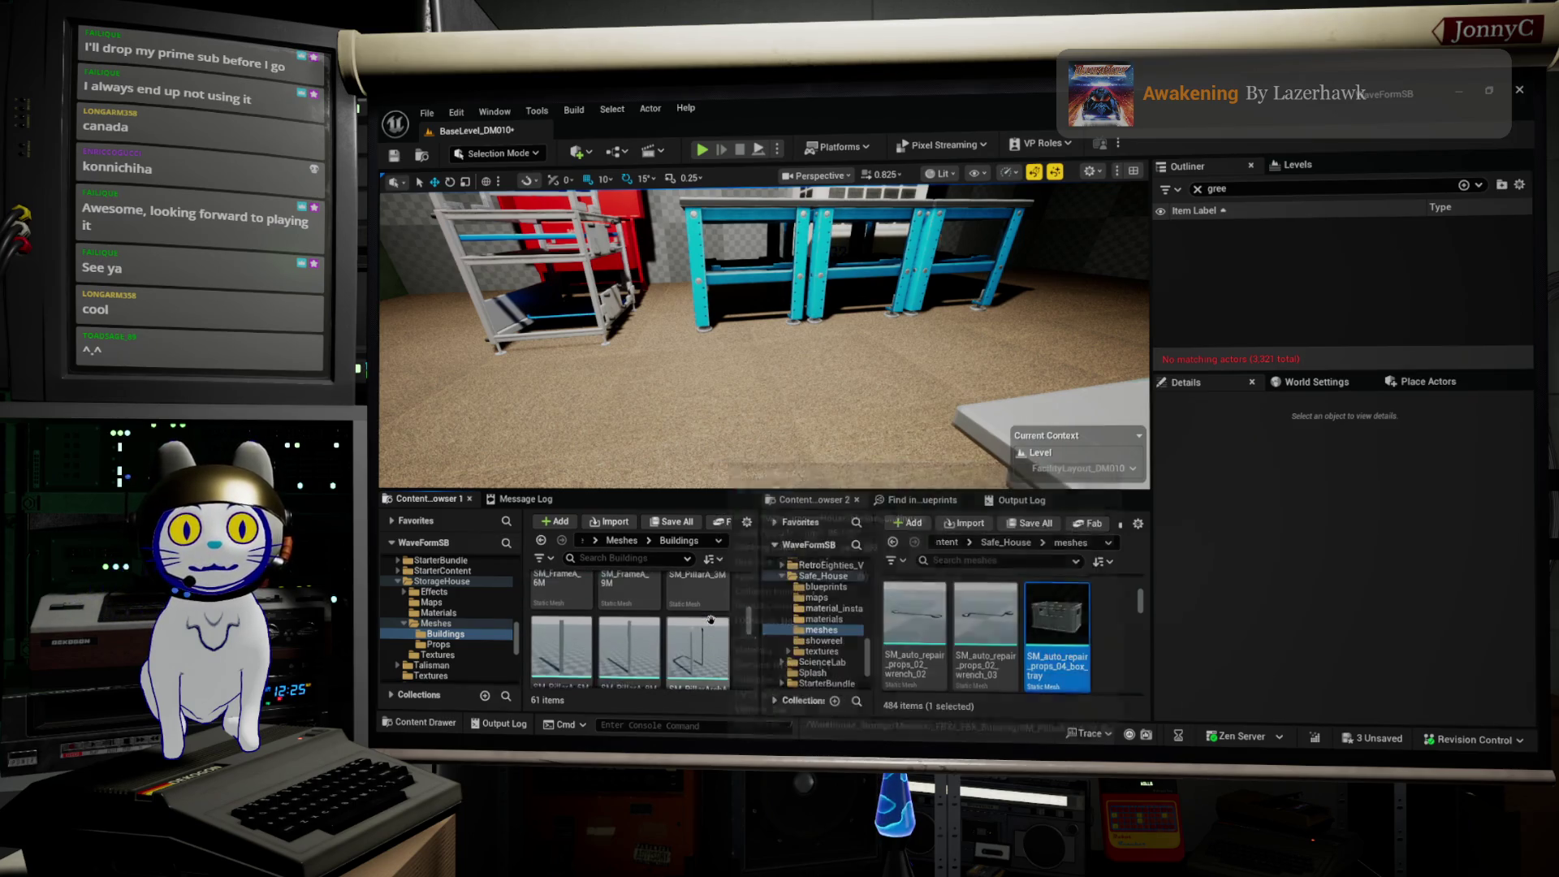
pyautogui.scroll(3, 711, 620)
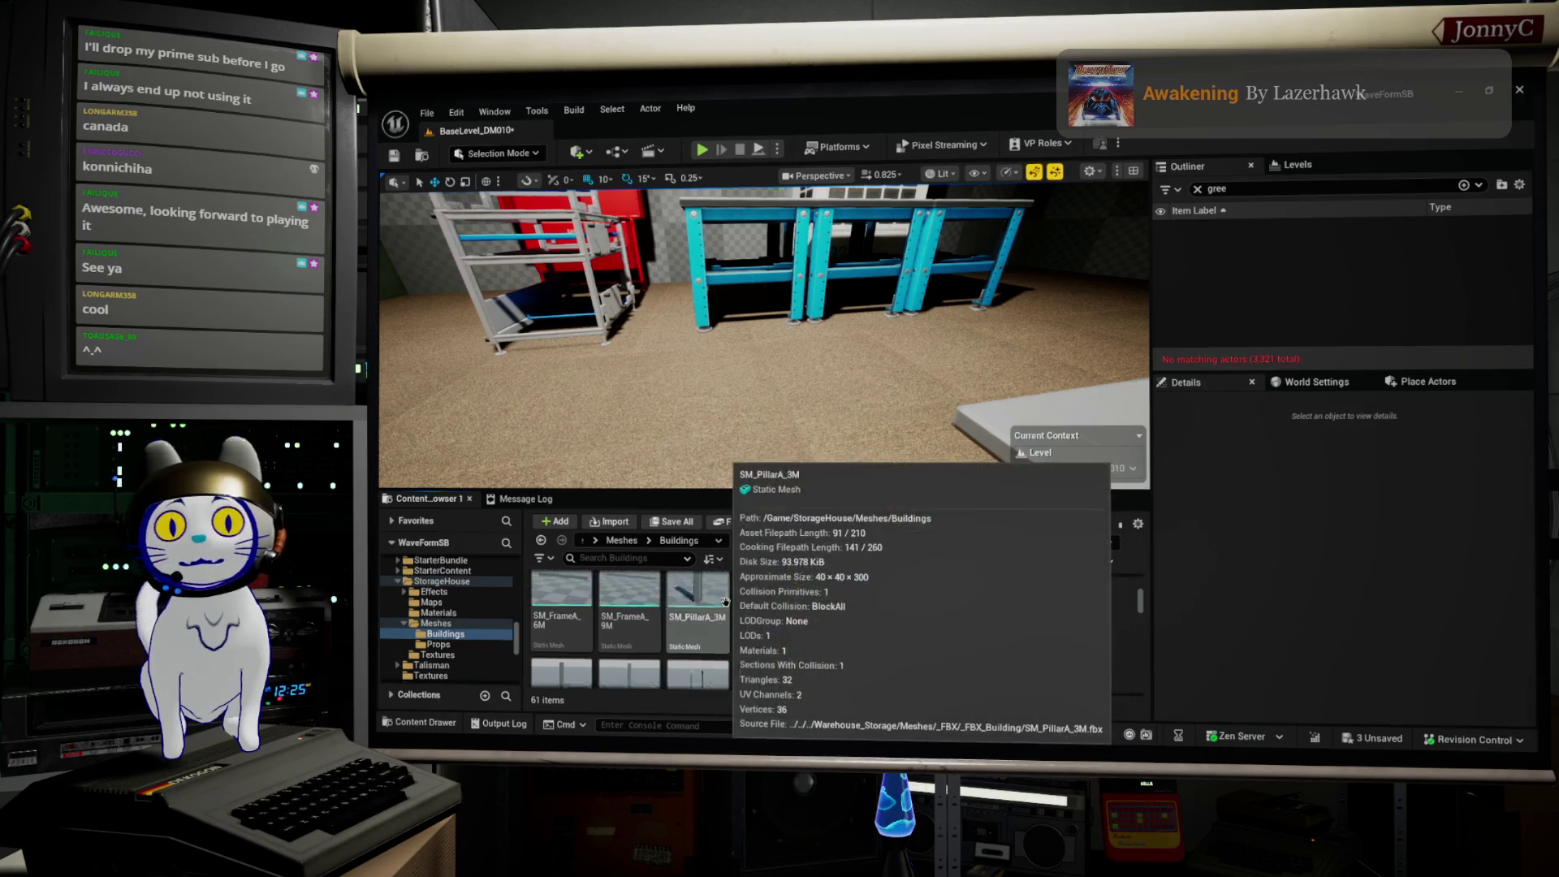
# Step: Place an SM_PillarA_3M pillar in the room and slide it along Y to 750
pyautogui.moveTo(713, 637)
pyautogui.mouseDown()
pyautogui.moveTo(755, 268)
pyautogui.moveTo(719, 381)
pyautogui.moveTo(731, 349)
pyautogui.moveTo(707, 357)
pyautogui.moveTo(739, 350)
pyautogui.mouseUp()
pyautogui.scroll(-5, 747, 359)
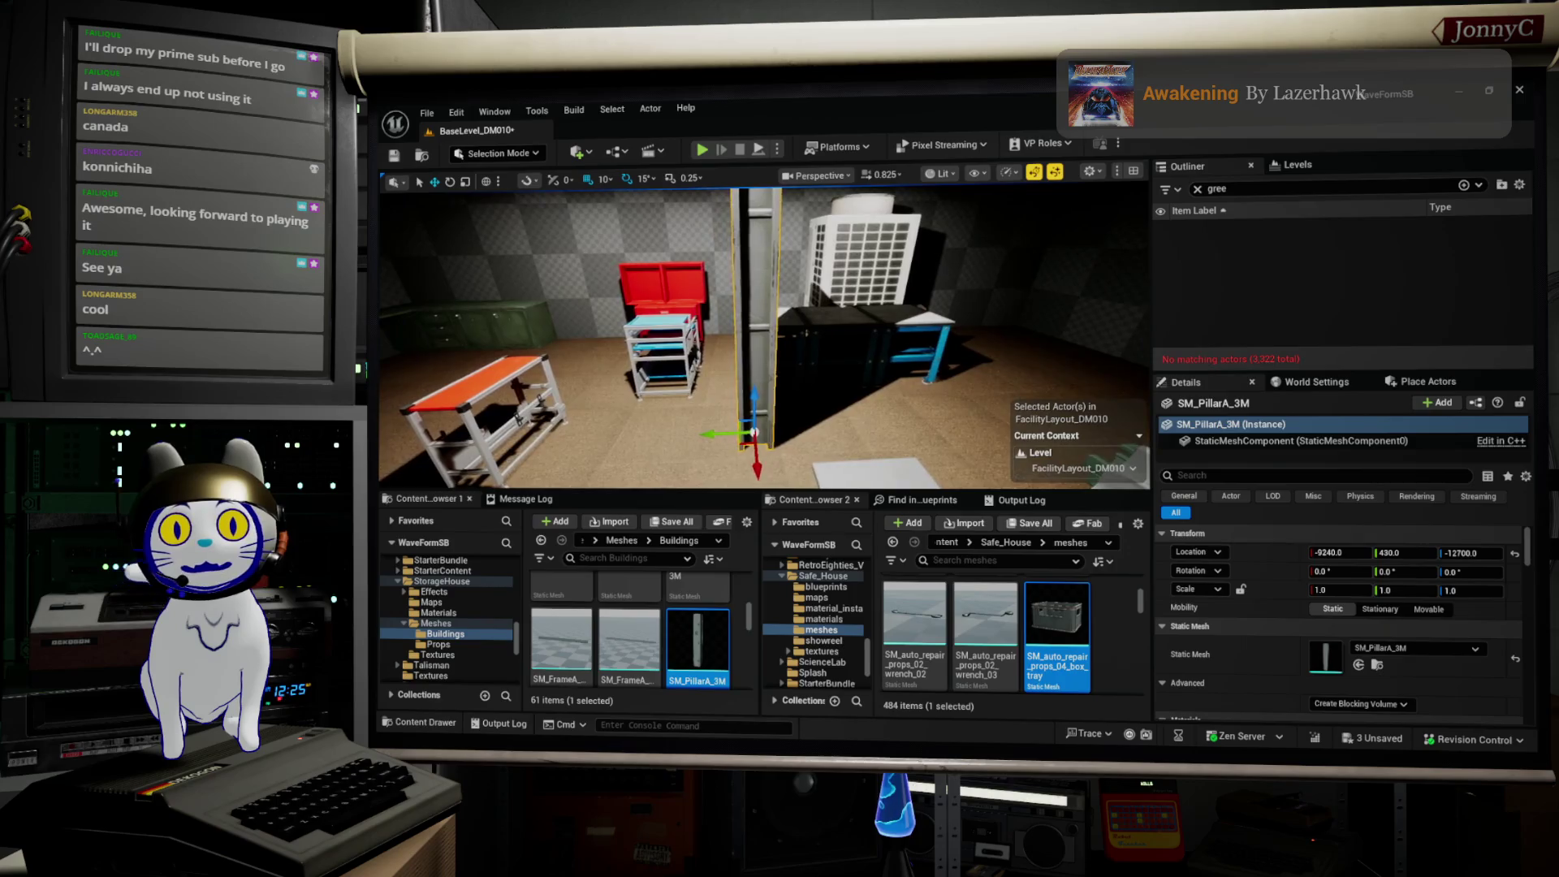
pyautogui.moveTo(709, 434); pyautogui.dragTo(552, 437)
# Step: Swap the pillar's Static Mesh to SM_PillarA_6M and move it along Y to 1190
pyautogui.scroll(-5, 763, 341)
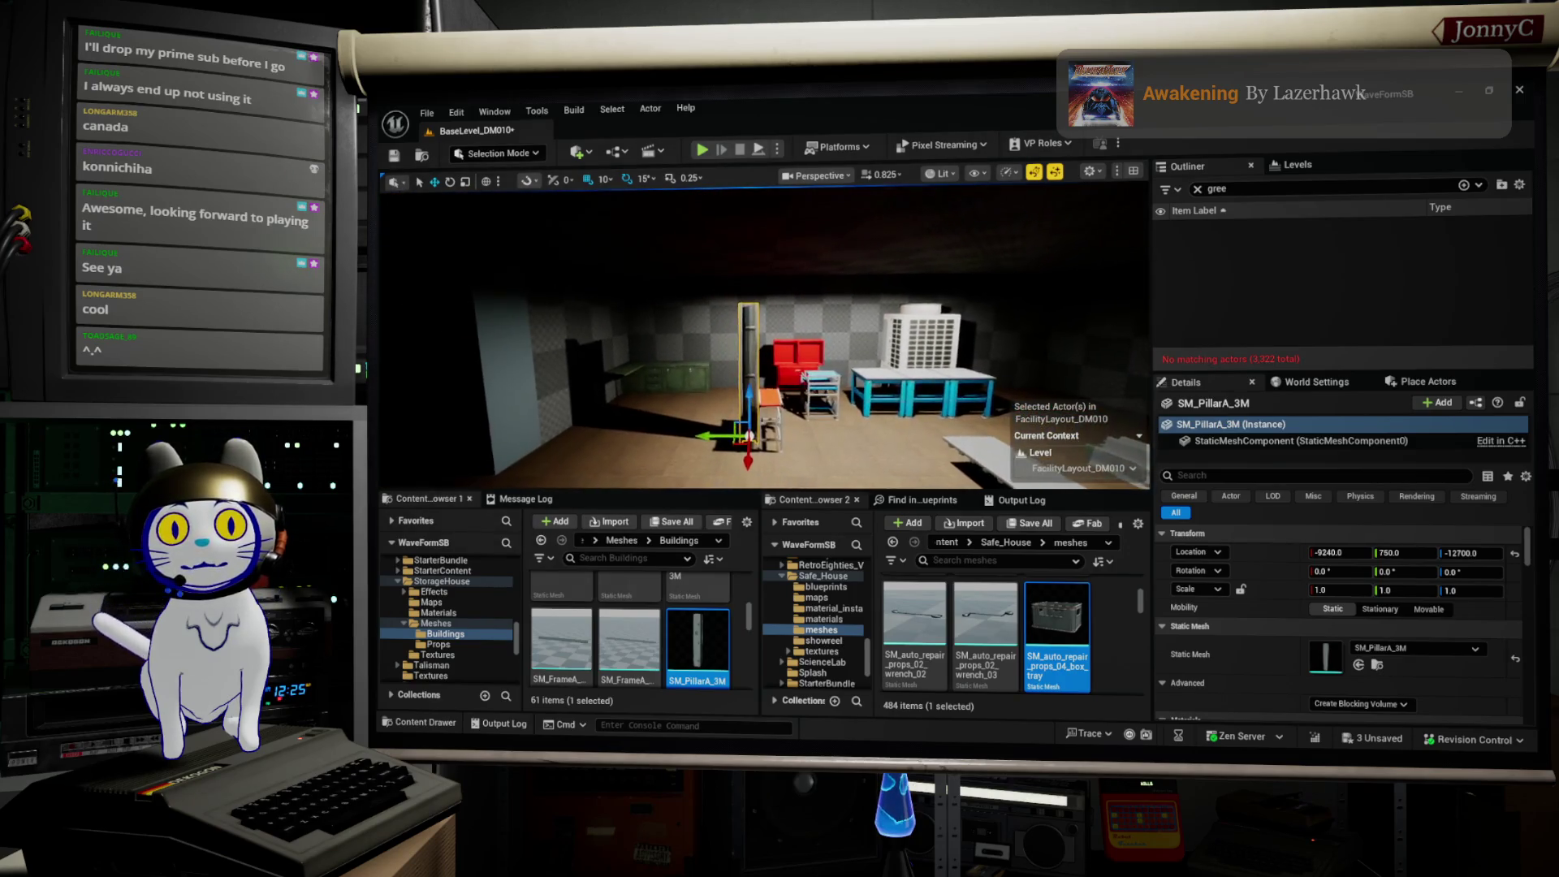
pyautogui.scroll(-4, 763, 341)
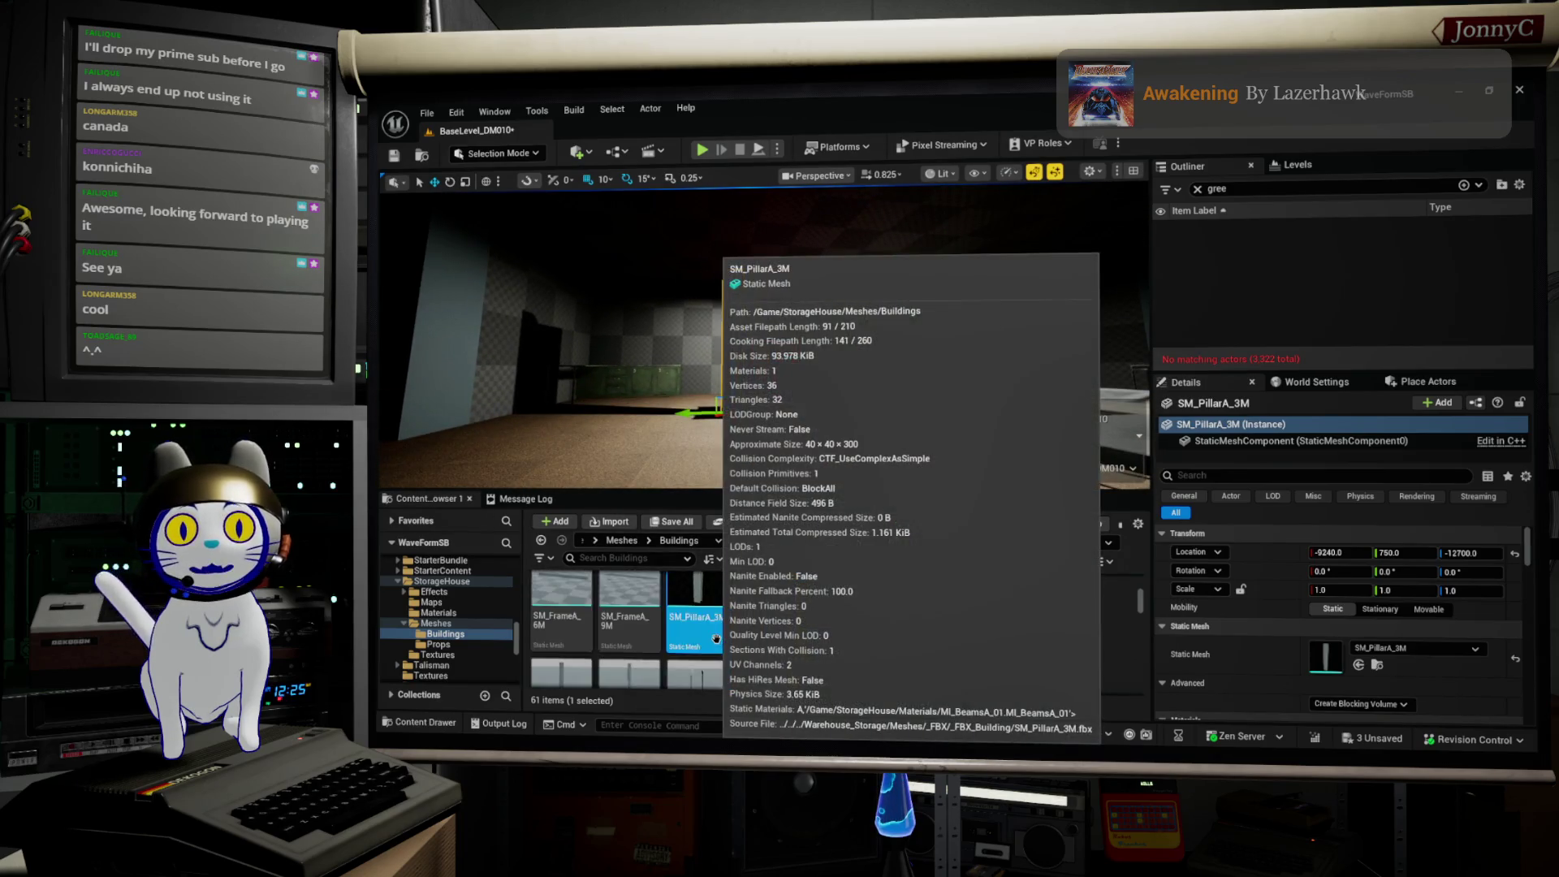
pyautogui.click(562, 615)
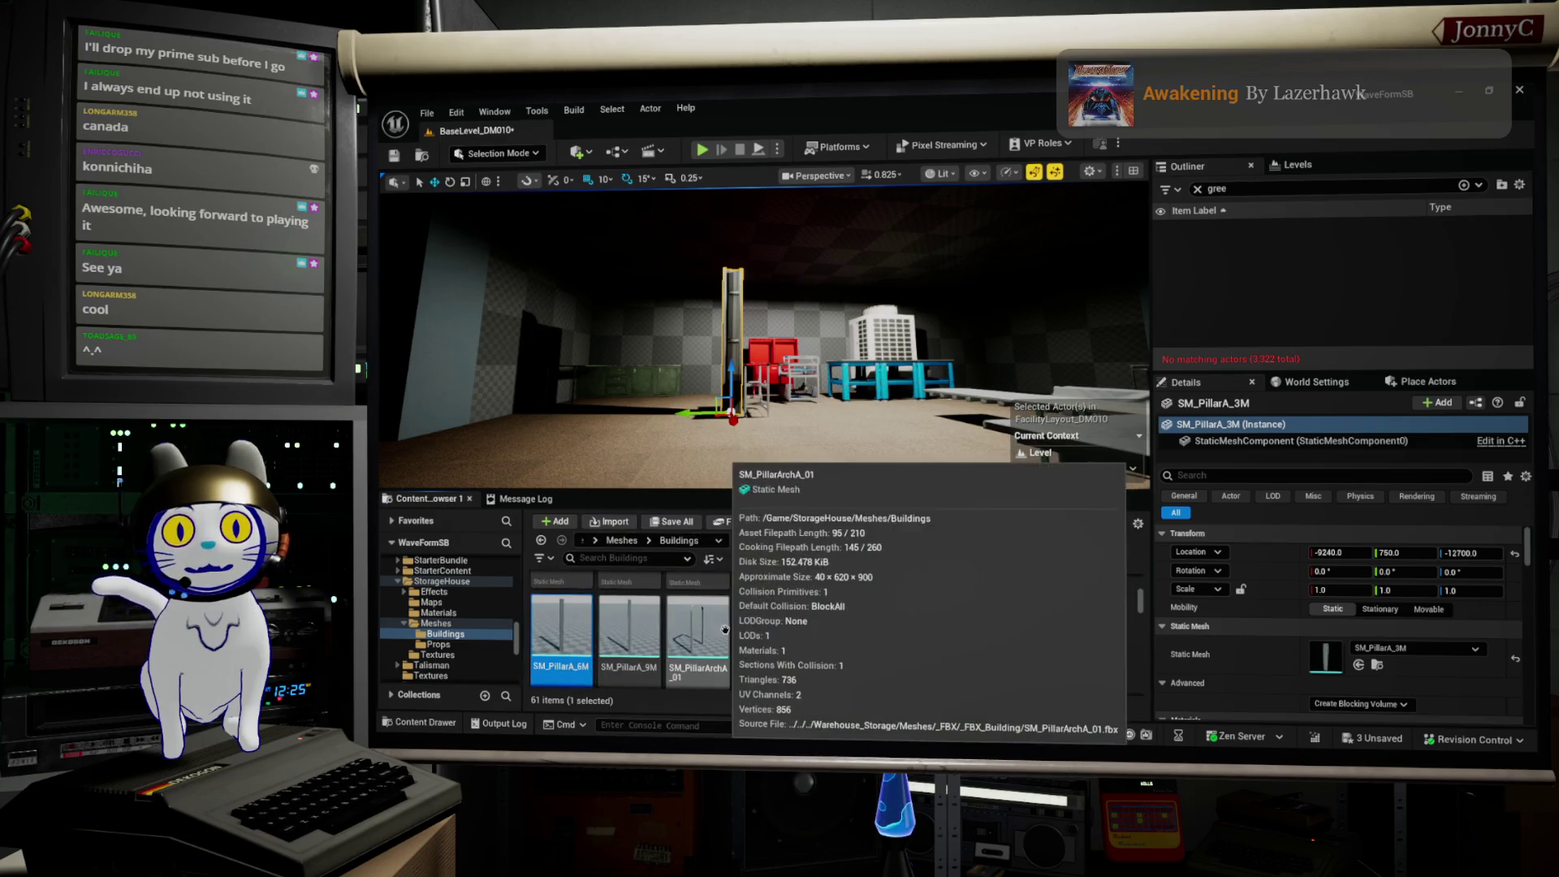
pyautogui.click(1359, 664)
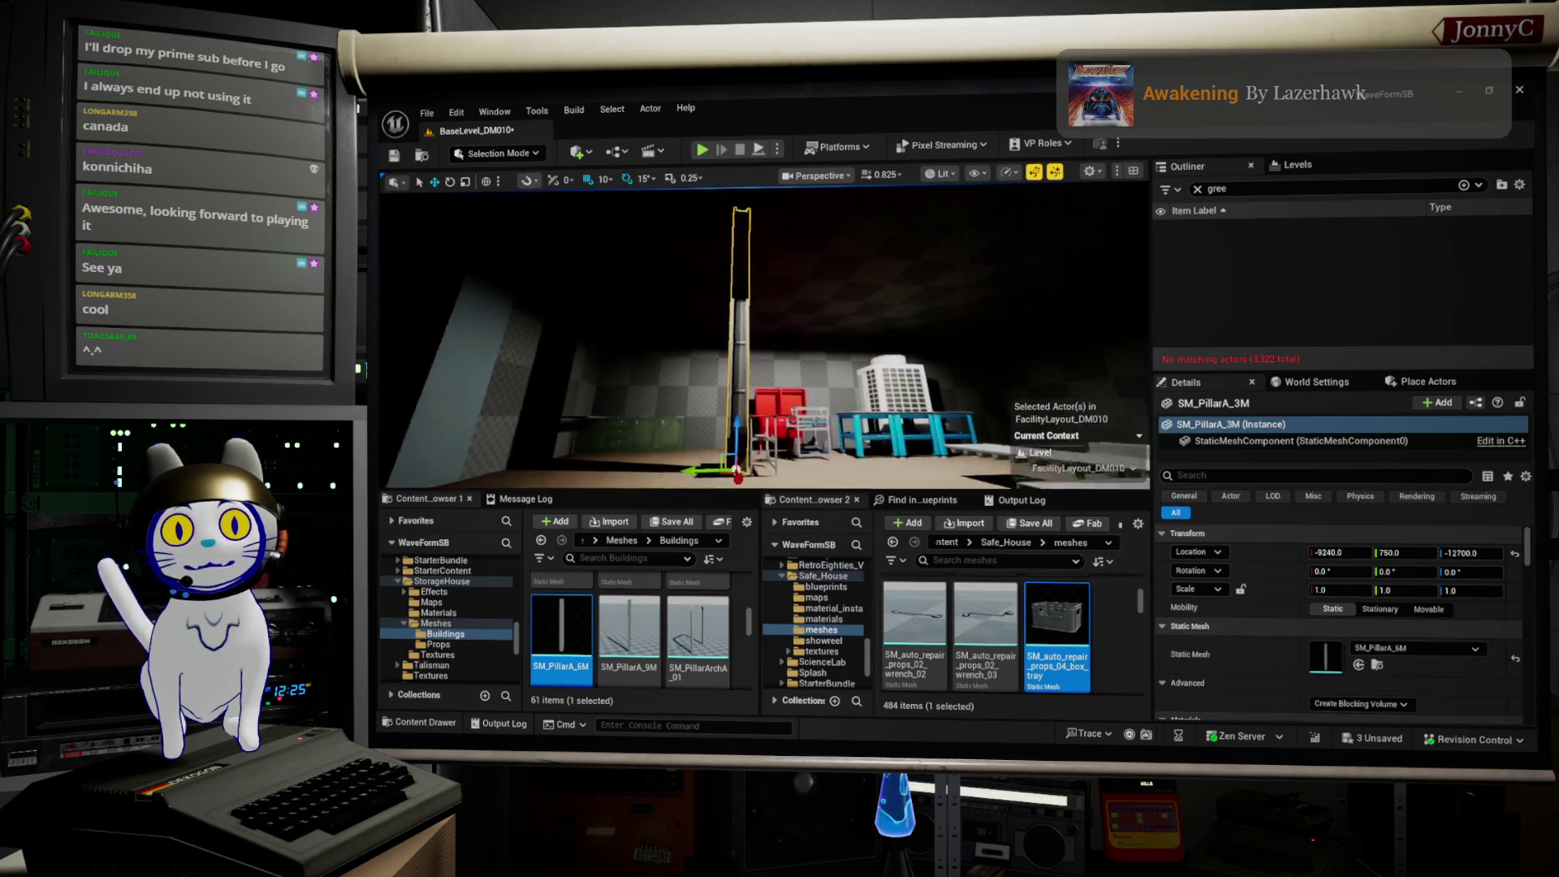
pyautogui.press('f')
pyautogui.moveTo(695, 406)
pyautogui.mouseDown()
pyautogui.moveTo(390, 373)
pyautogui.moveTo(390, 308)
pyautogui.mouseUp()
# Step: Position the pillar against the wall, nudging it along X to -9210
pyautogui.moveTo(811, 408)
pyautogui.mouseDown()
pyautogui.moveTo(692, 444)
pyautogui.moveTo(754, 470)
pyautogui.mouseUp()
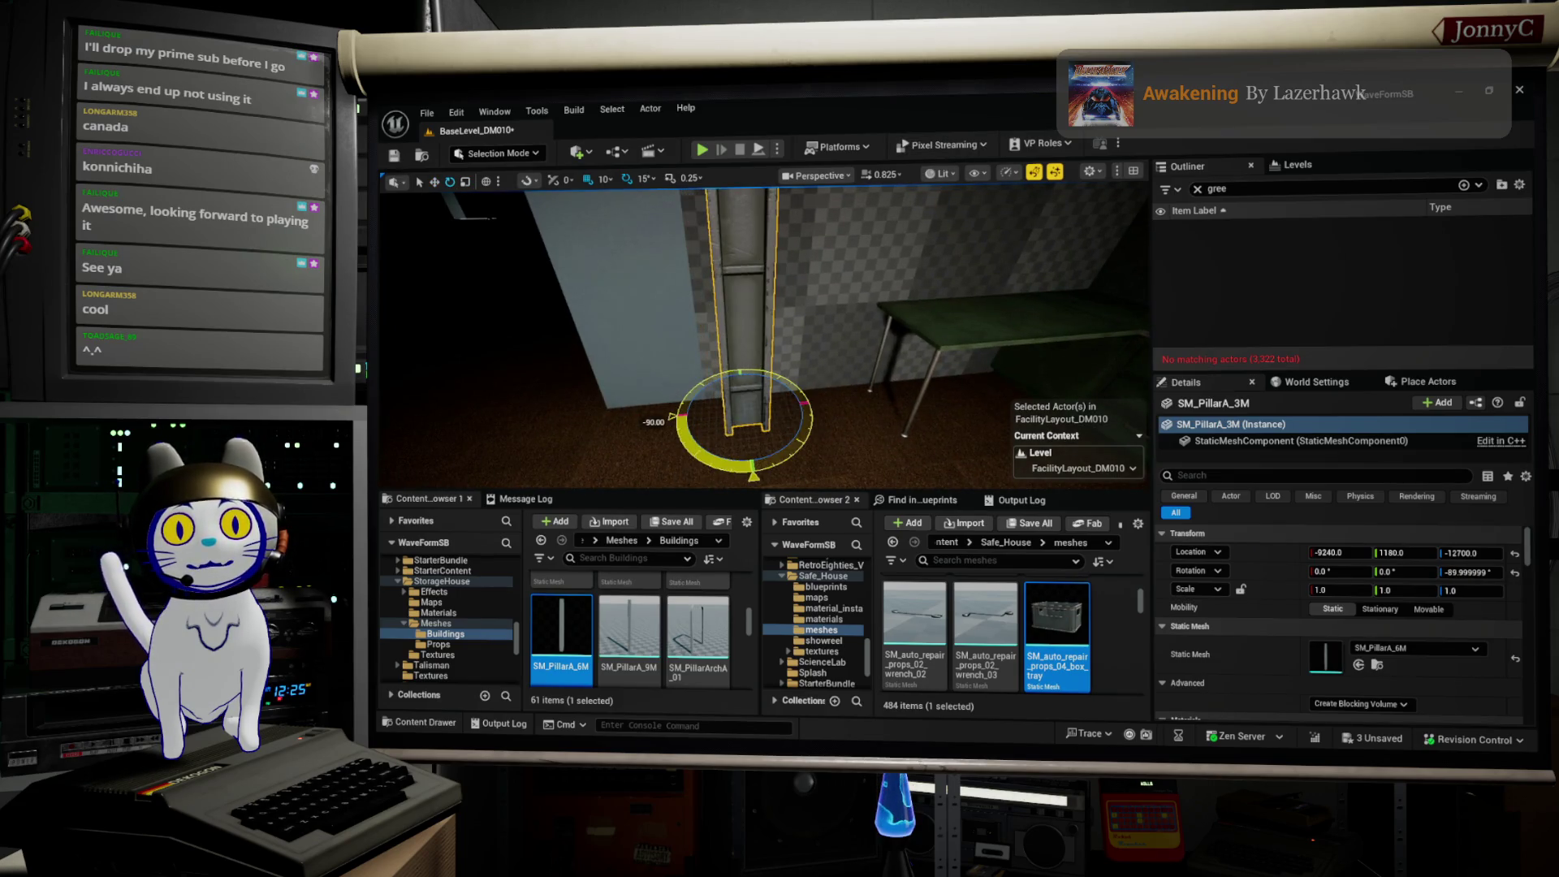
pyautogui.click(924, 271)
pyautogui.moveTo(924, 271); pyautogui.dragTo(659, 245)
pyautogui.click(625, 341)
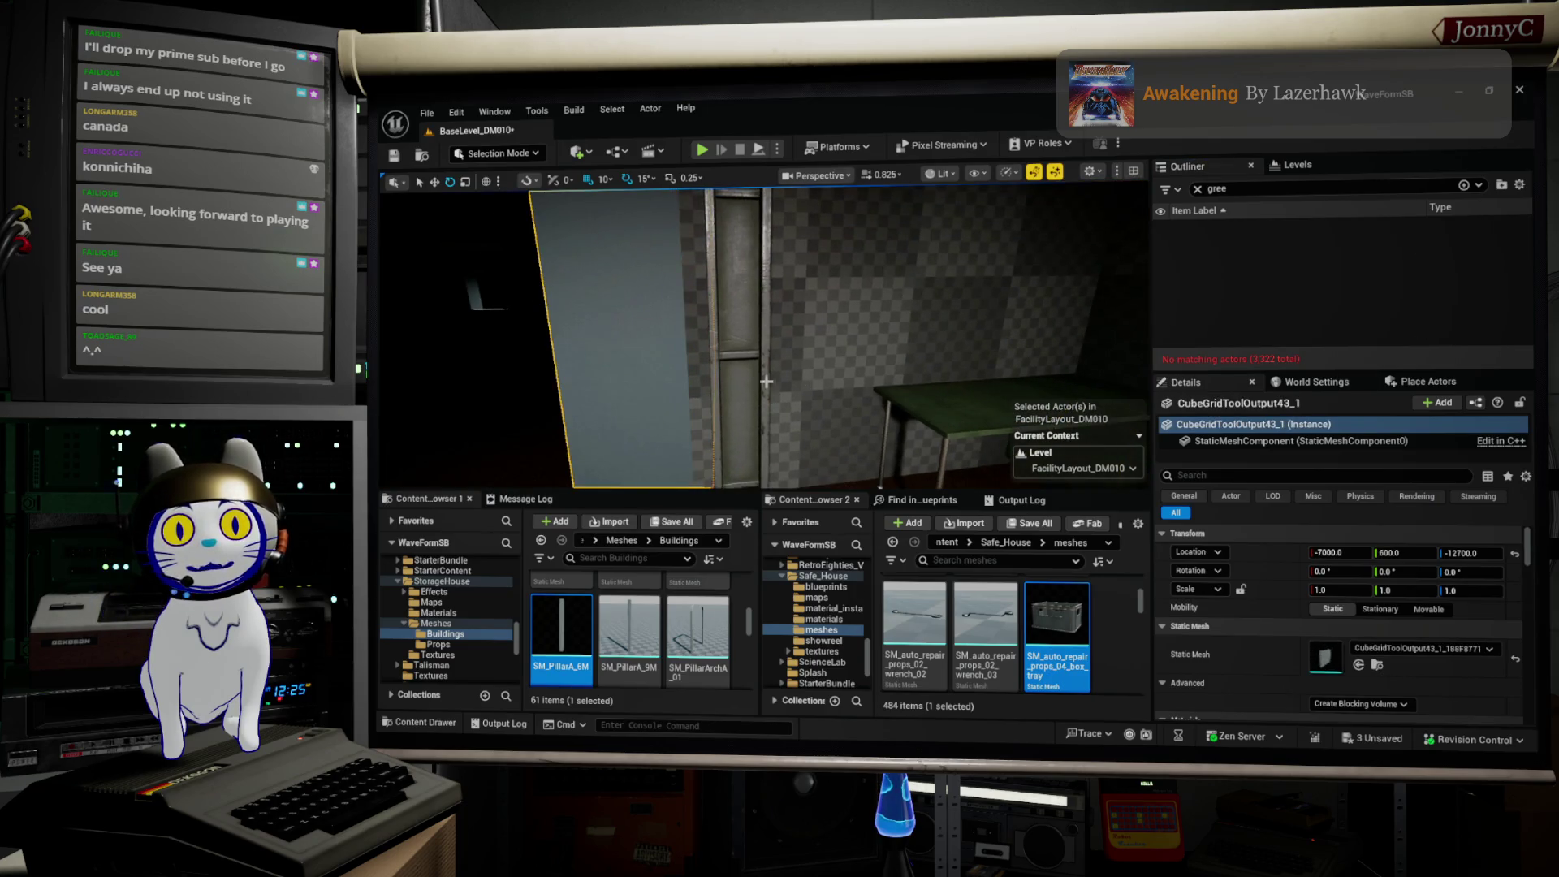
pyautogui.click(735, 325)
pyautogui.moveTo(735, 325)
pyautogui.mouseDown()
pyautogui.moveTo(642, 321)
pyautogui.moveTo(726, 329)
pyautogui.mouseUp()
pyautogui.press('f')
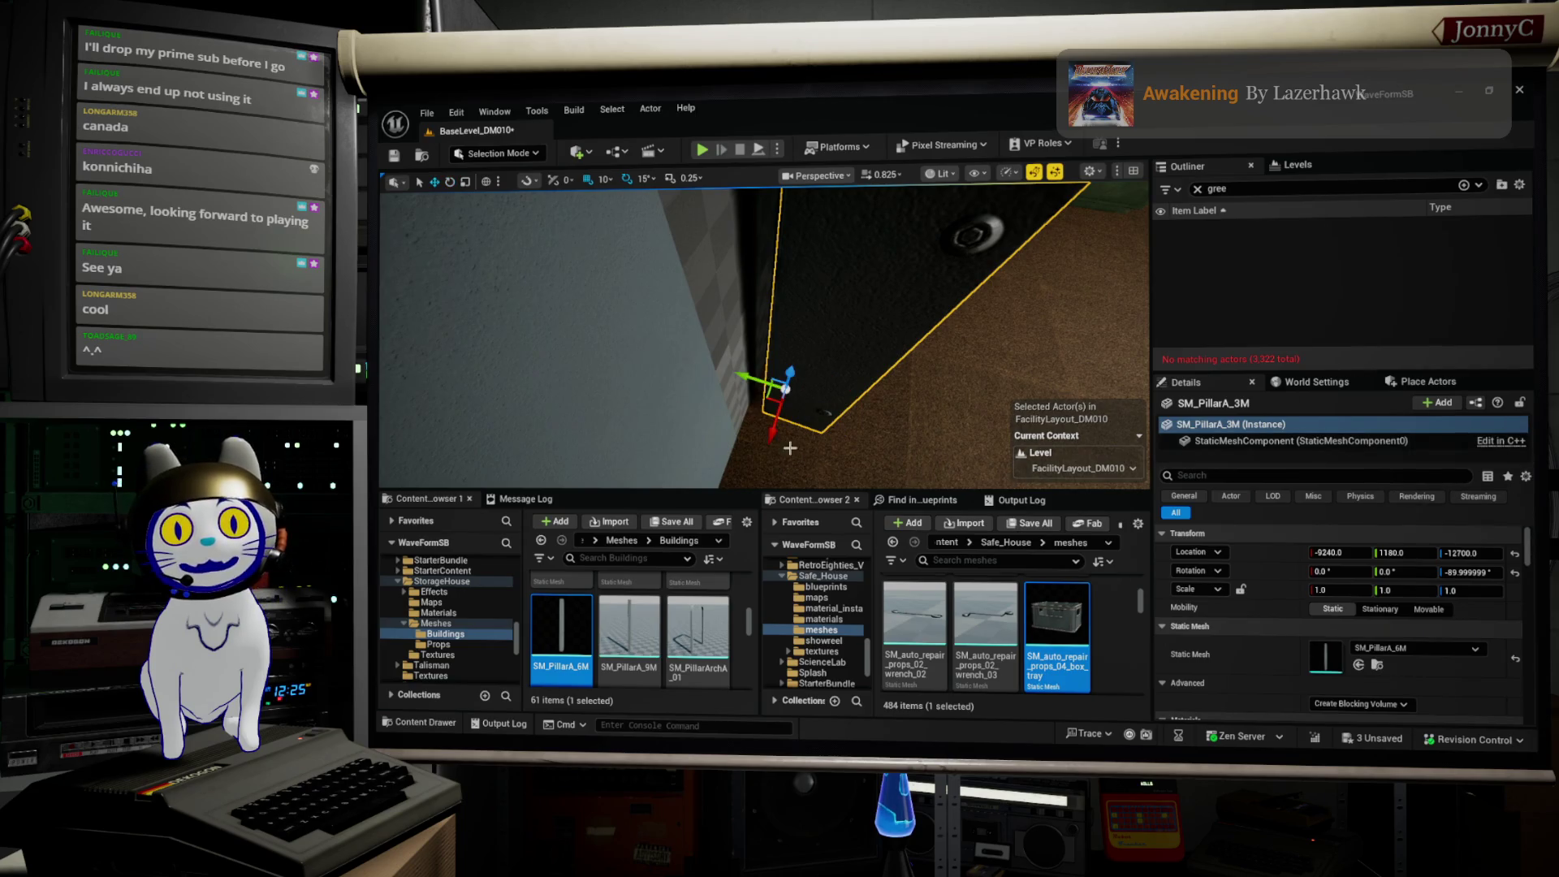
pyautogui.moveTo(769, 430)
pyautogui.mouseDown()
pyautogui.moveTo(762, 445)
pyautogui.moveTo(679, 436)
pyautogui.moveTo(719, 418)
pyautogui.mouseUp()
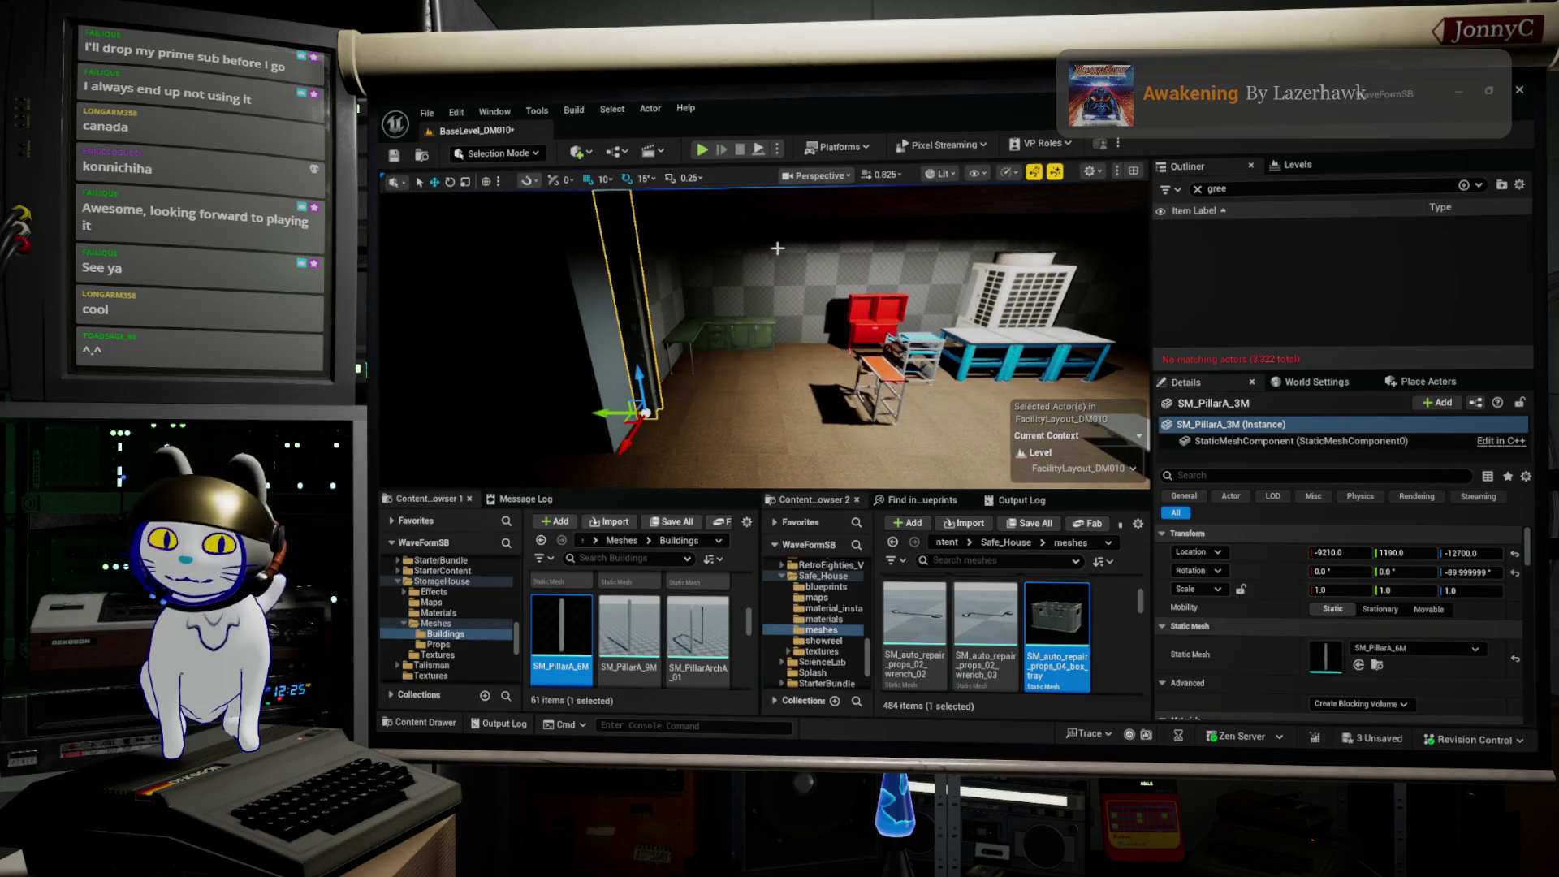
# Step: Alt-drag a copy of the pillar, rotate it 180° on Z and set its Y to -180
pyautogui.moveTo(598, 408)
pyautogui.keyDown('alt'); pyautogui.mouseDown()
pyautogui.moveTo(754, 413)
pyautogui.moveTo(712, 412)
pyautogui.mouseUp(); pyautogui.keyUp('alt')
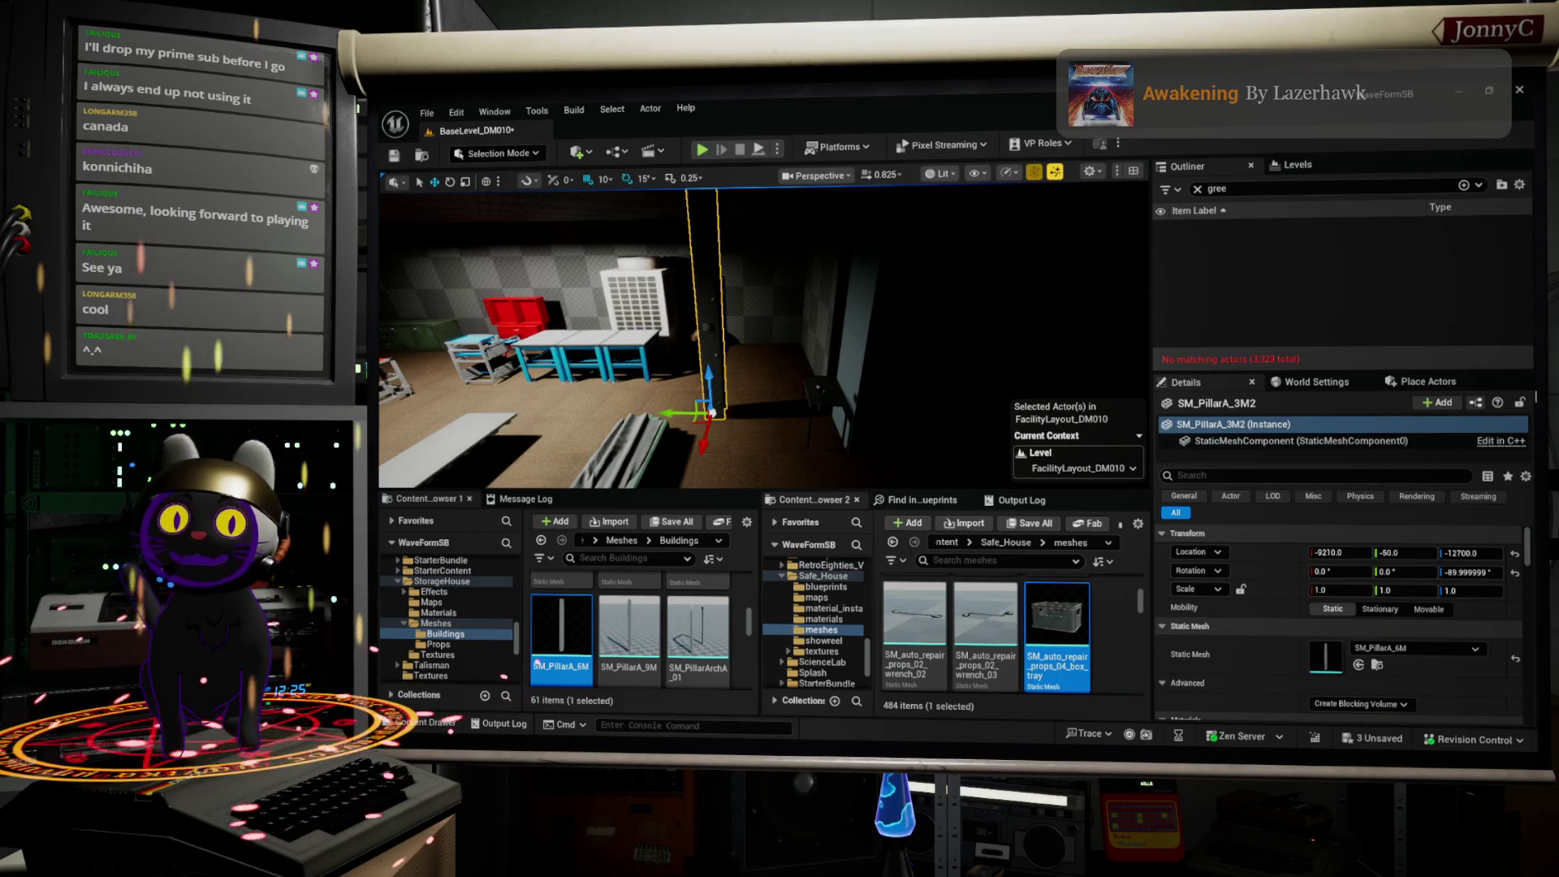
pyautogui.moveTo(796, 359)
pyautogui.mouseDown()
pyautogui.moveTo(763, 369)
pyautogui.moveTo(787, 325)
pyautogui.moveTo(768, 358)
pyautogui.mouseUp()
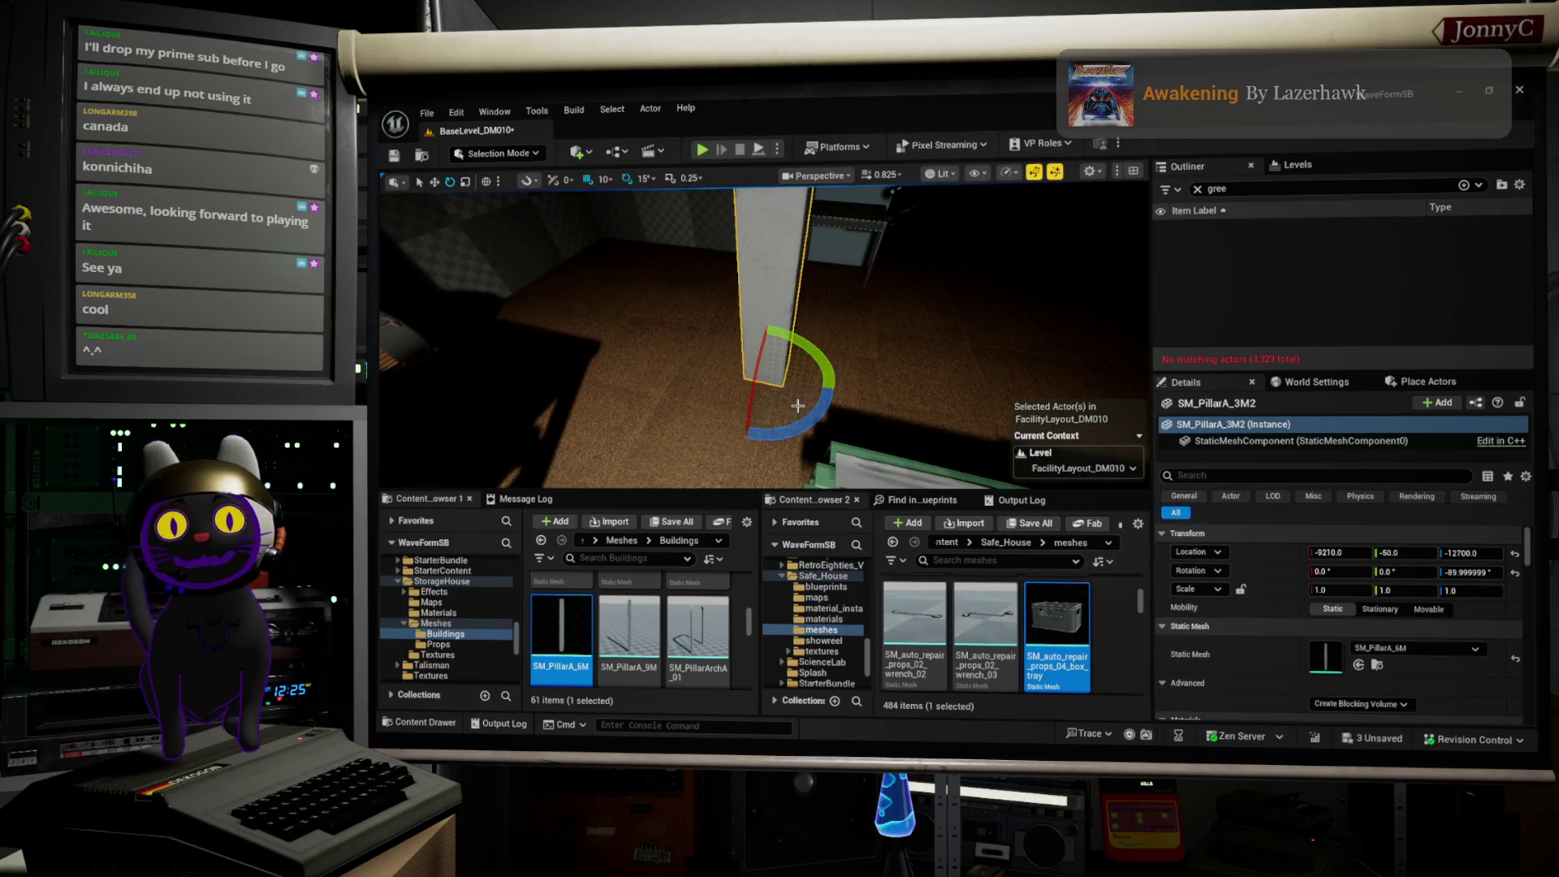
pyautogui.moveTo(821, 416)
pyautogui.mouseDown()
pyautogui.moveTo(755, 443)
pyautogui.moveTo(690, 407)
pyautogui.moveTo(686, 364)
pyautogui.mouseUp()
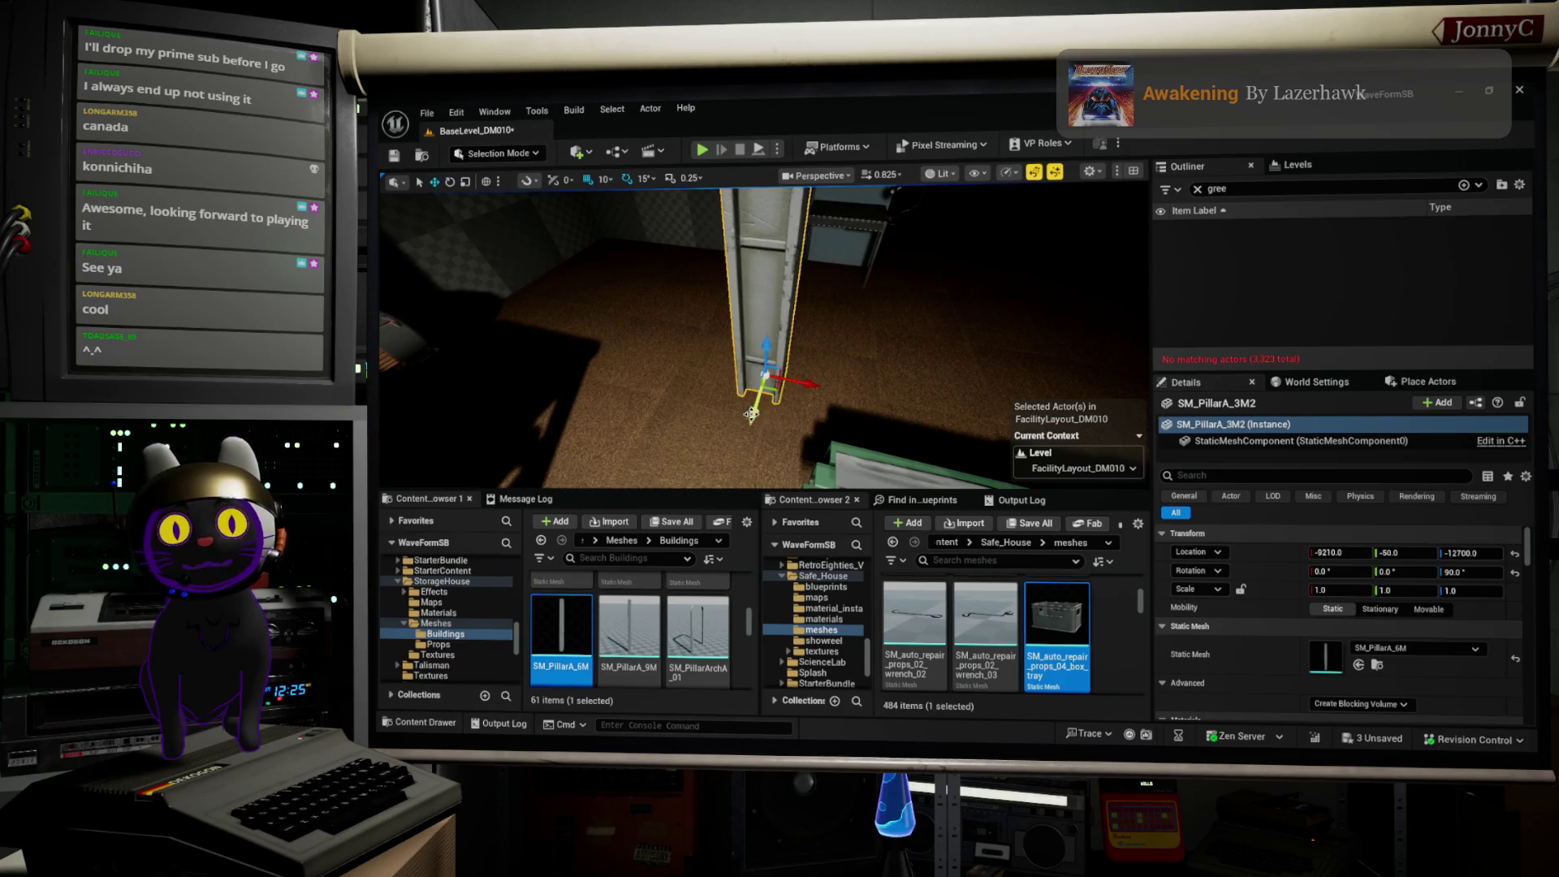
pyautogui.moveTo(752, 414); pyautogui.dragTo(779, 326)
# Step: Push the pillar back to X -9240 and check the gaps around it
pyautogui.moveTo(849, 268); pyautogui.dragTo(812, 288)
pyautogui.moveTo(998, 290); pyautogui.dragTo(997, 290)
pyautogui.moveTo(681, 422); pyautogui.dragTo(632, 424)
pyautogui.moveTo(842, 373)
pyautogui.mouseDown()
pyautogui.moveTo(853, 340)
pyautogui.moveTo(760, 241)
pyautogui.mouseUp()
pyautogui.click(941, 186)
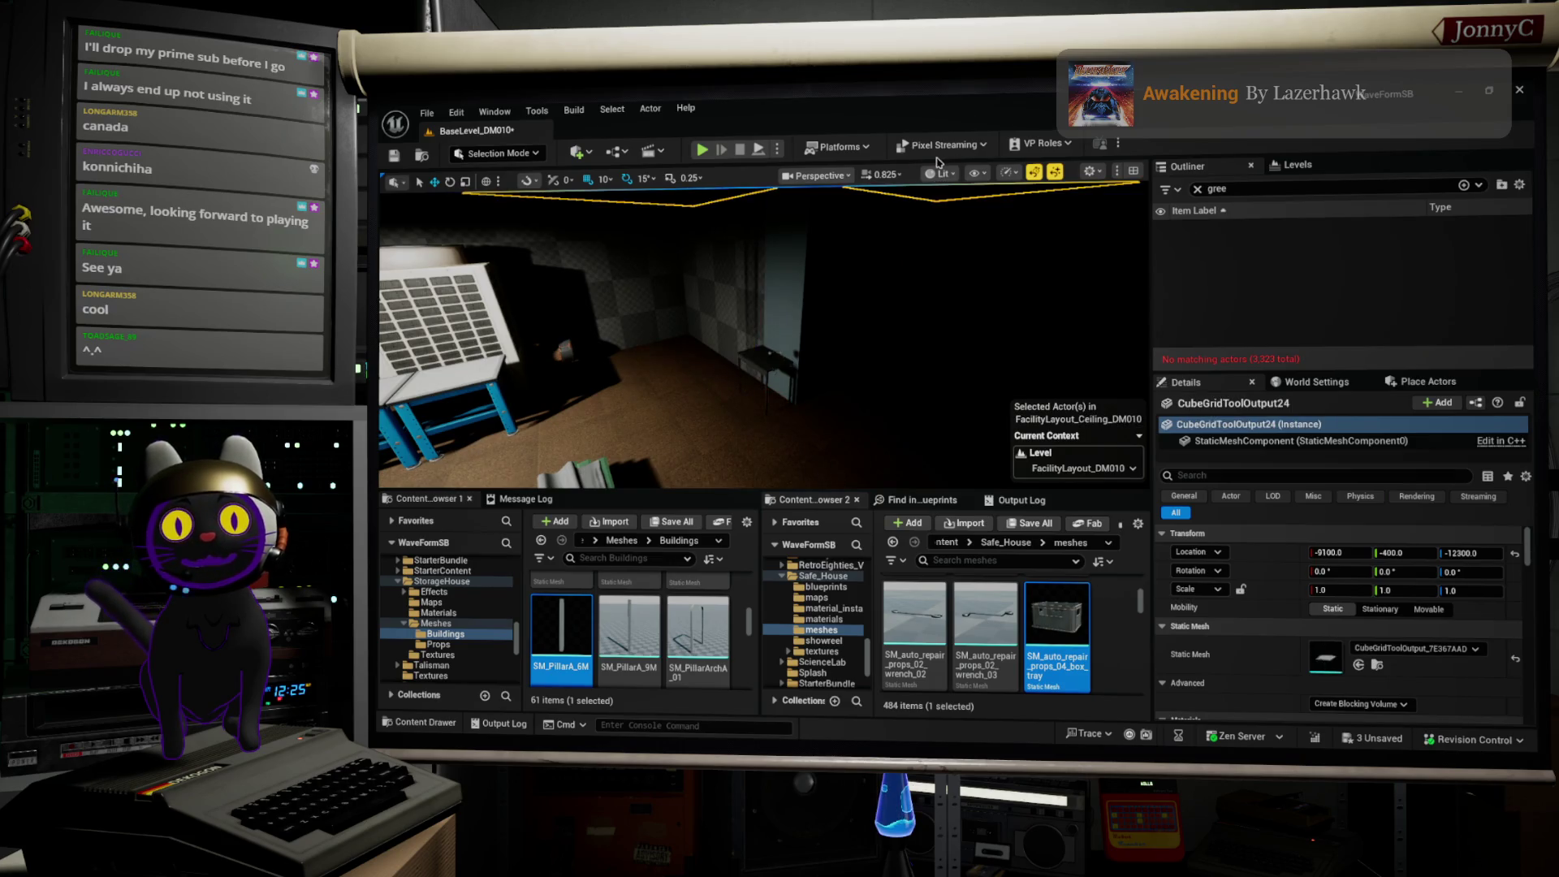
pyautogui.click(936, 173)
pyautogui.click(969, 241)
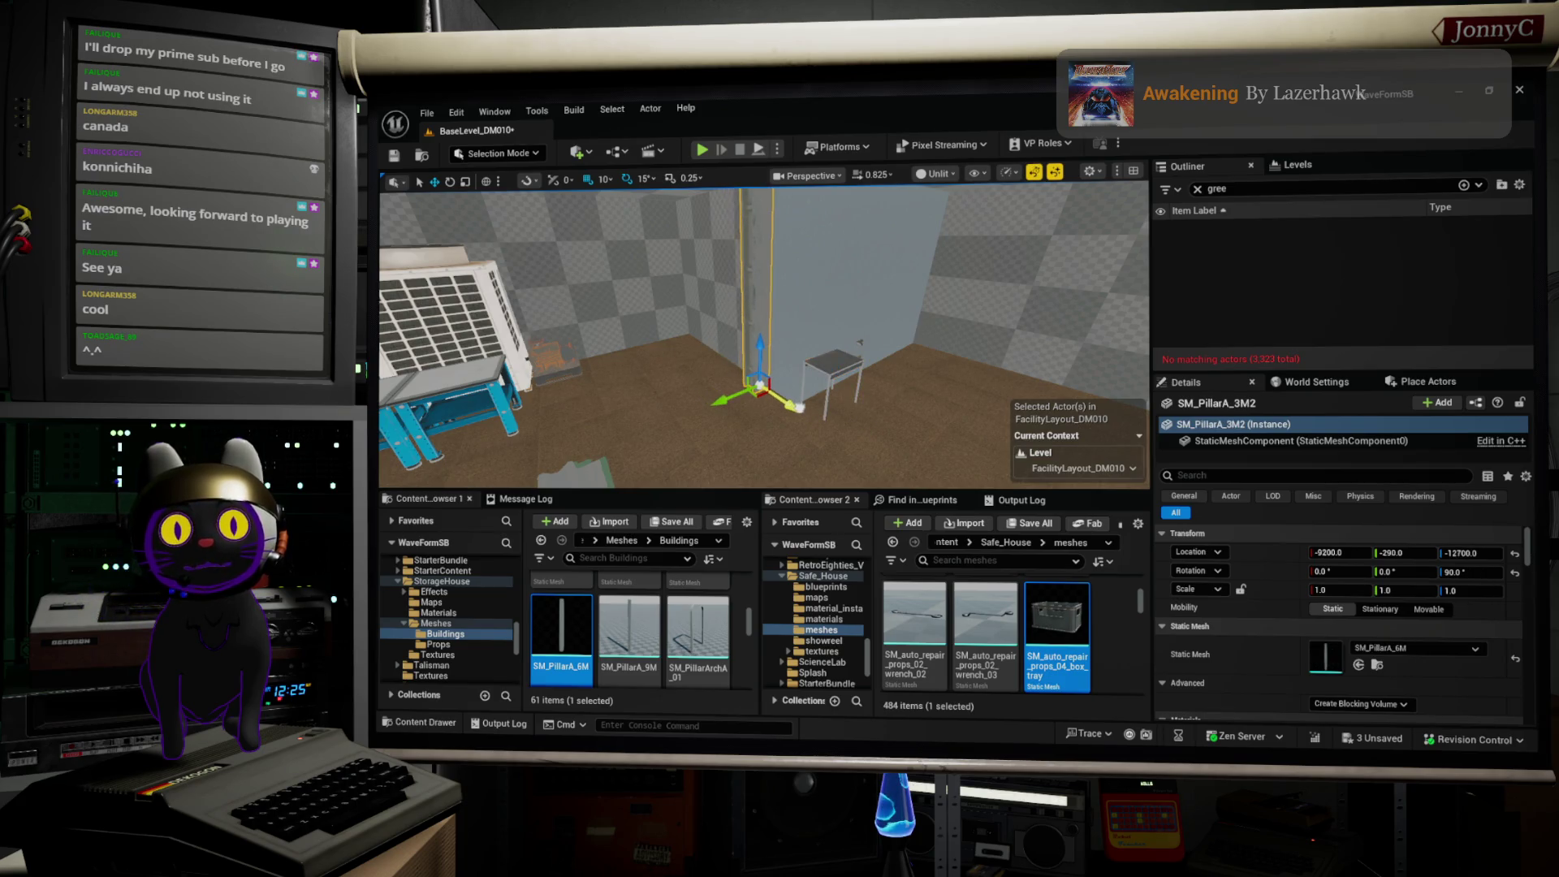
pyautogui.press('s')
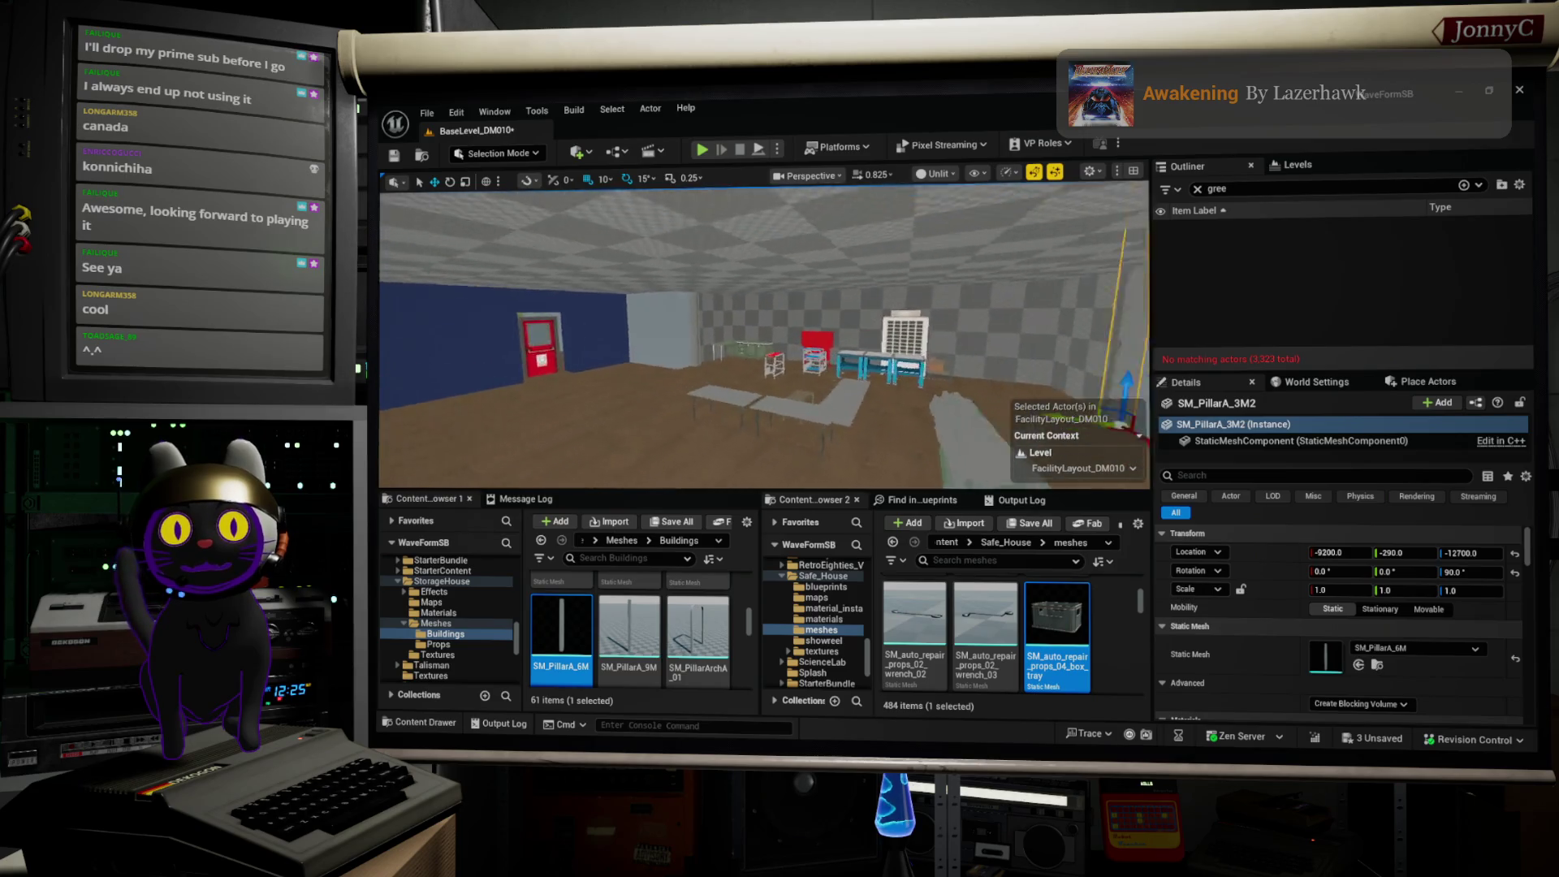
pyautogui.press('w')
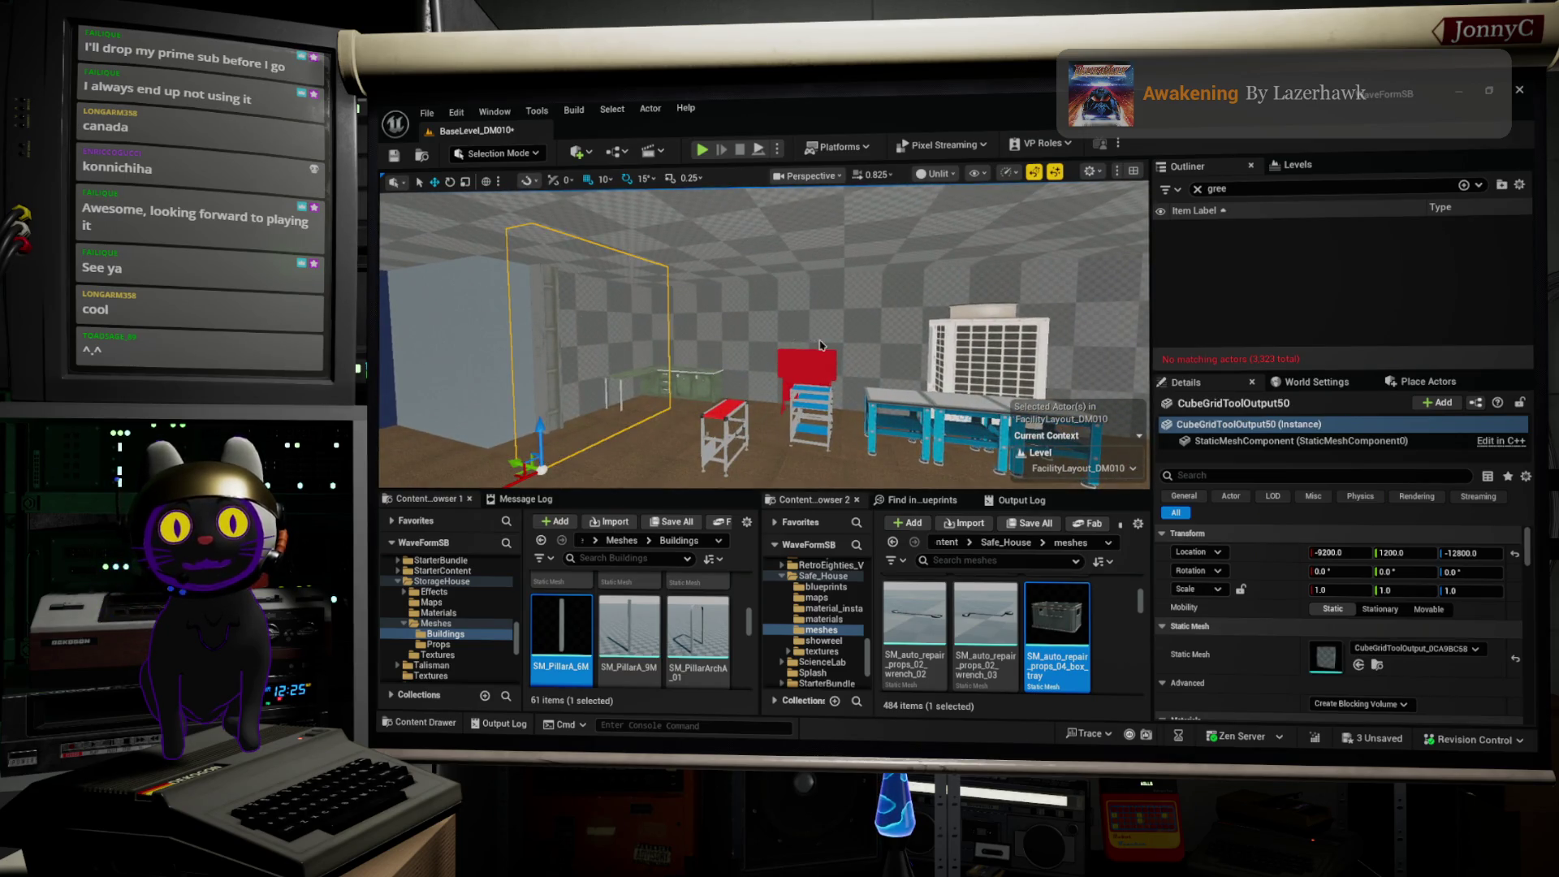
pyautogui.keyDown('ctrl'); pyautogui.click(821, 345); pyautogui.keyUp('ctrl')
pyautogui.press('f')
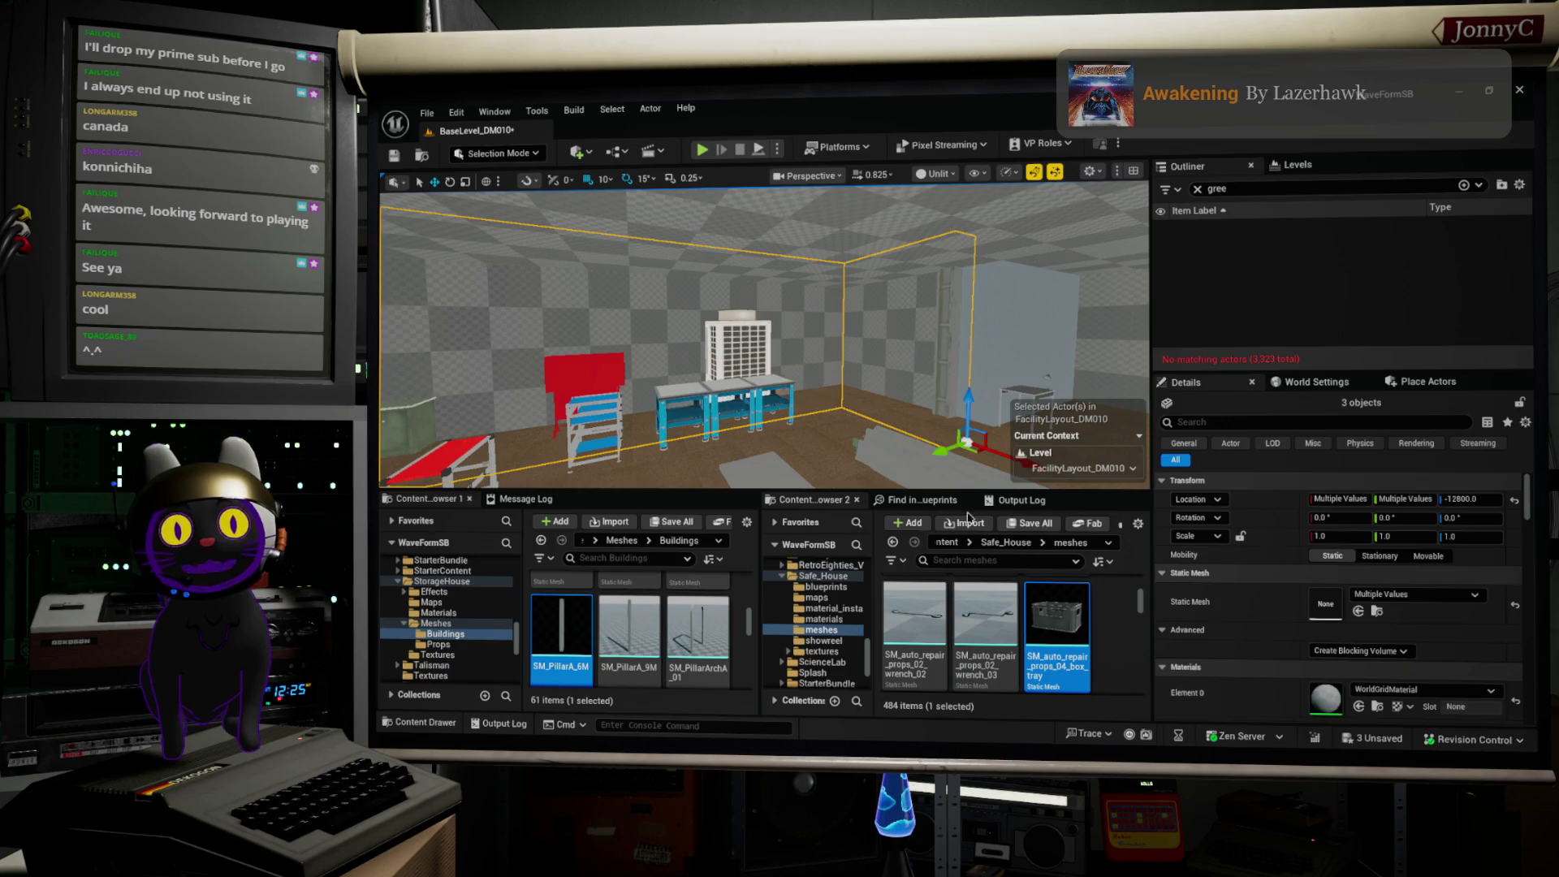
pyautogui.press('w')
pyautogui.press('s')
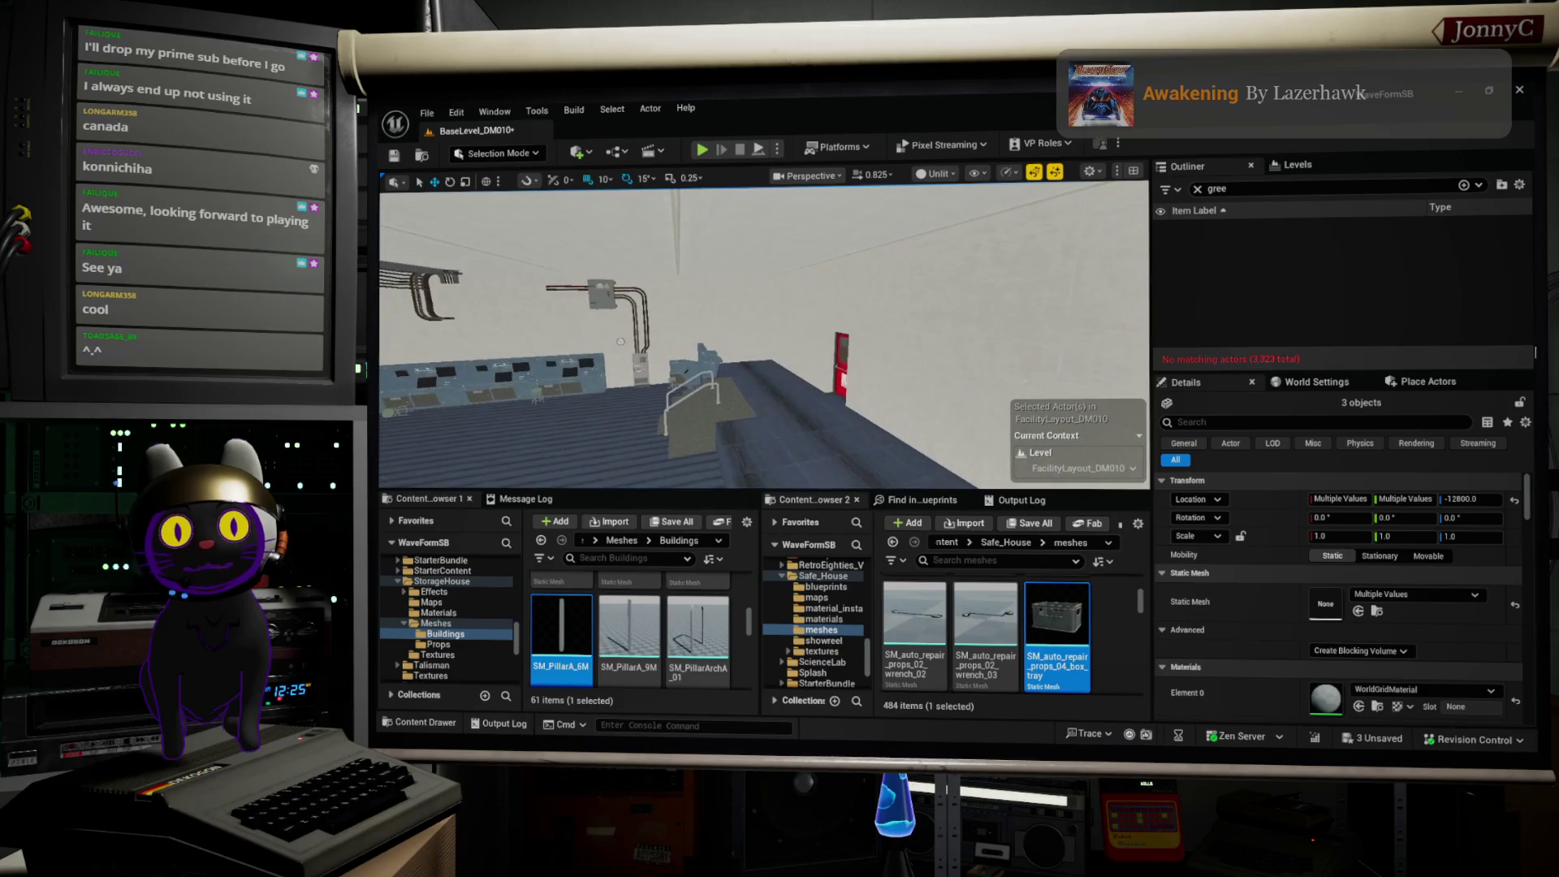
pyautogui.click(1007, 305)
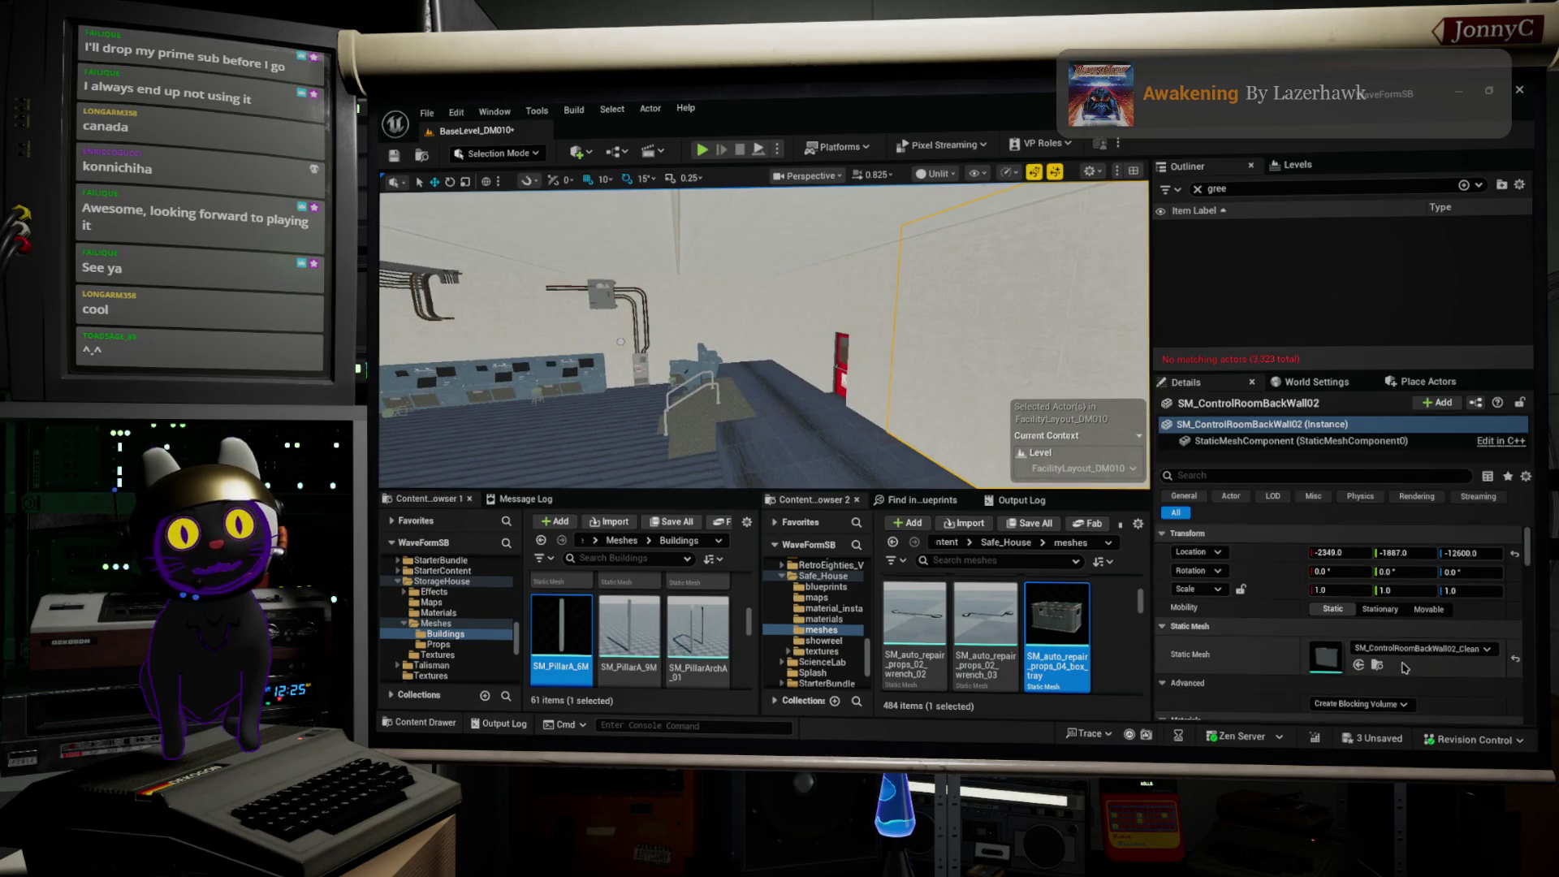
pyautogui.click(1377, 664)
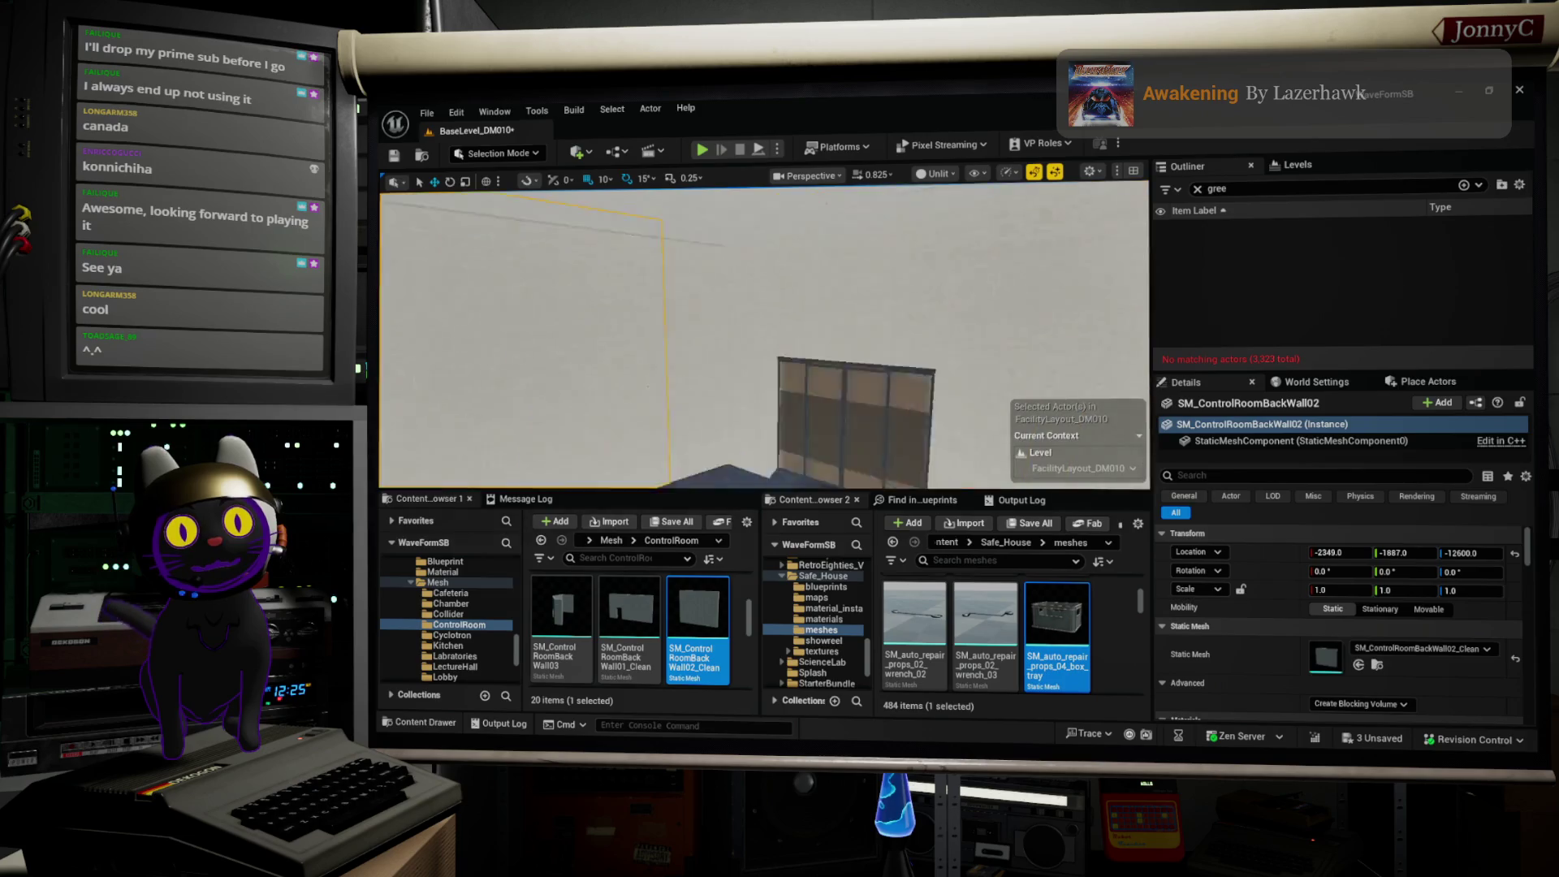
pyautogui.press('s')
pyautogui.press('w')
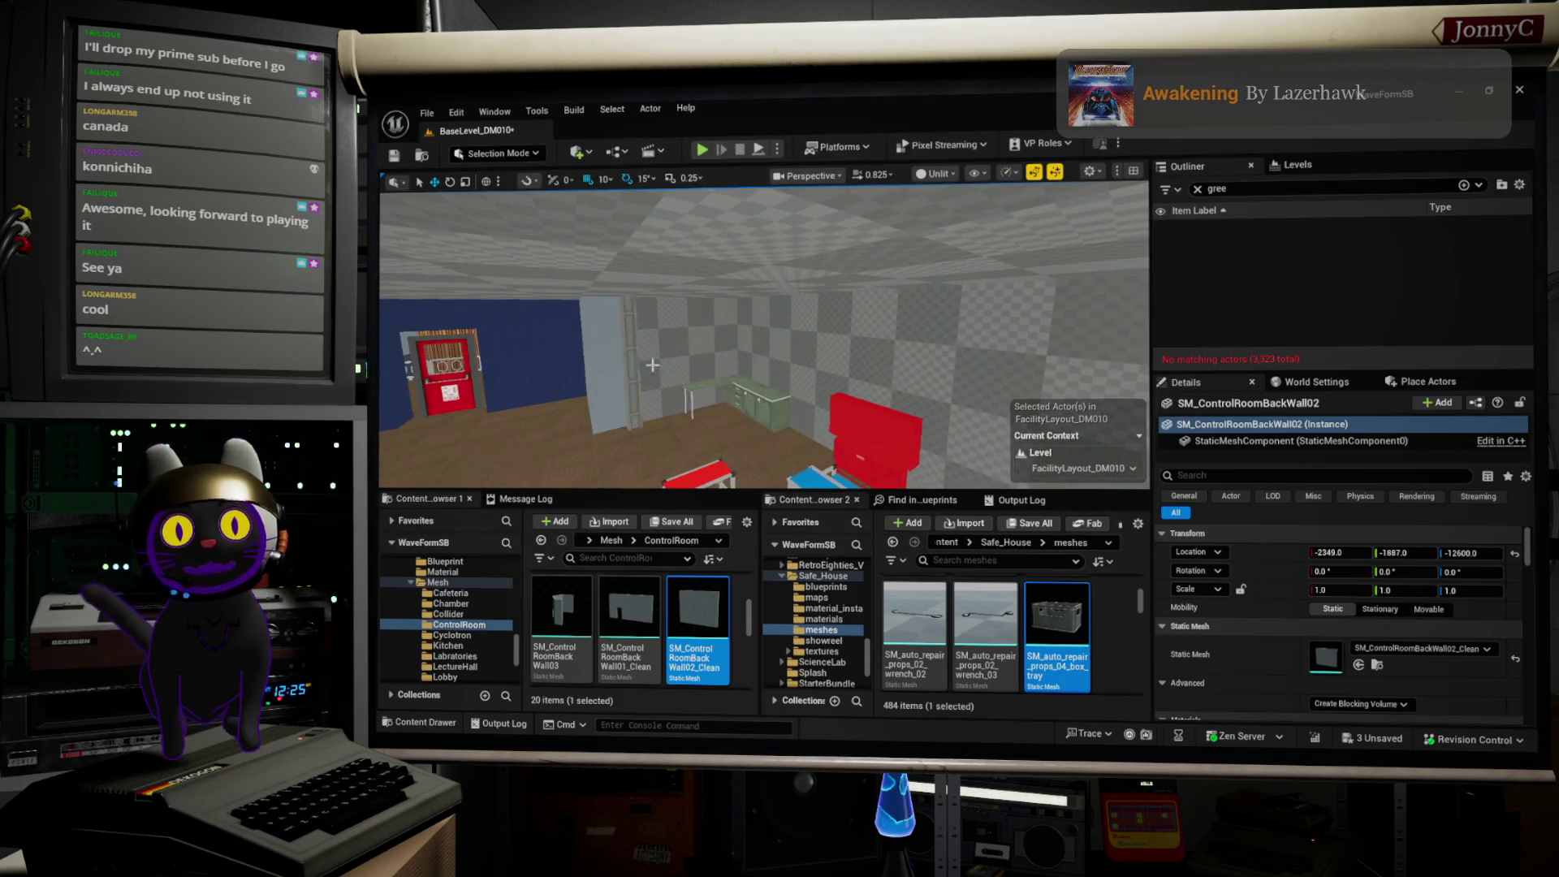
pyautogui.keyDown('ctrl'); pyautogui.click(971, 382); pyautogui.keyUp('ctrl')
pyautogui.press('f')
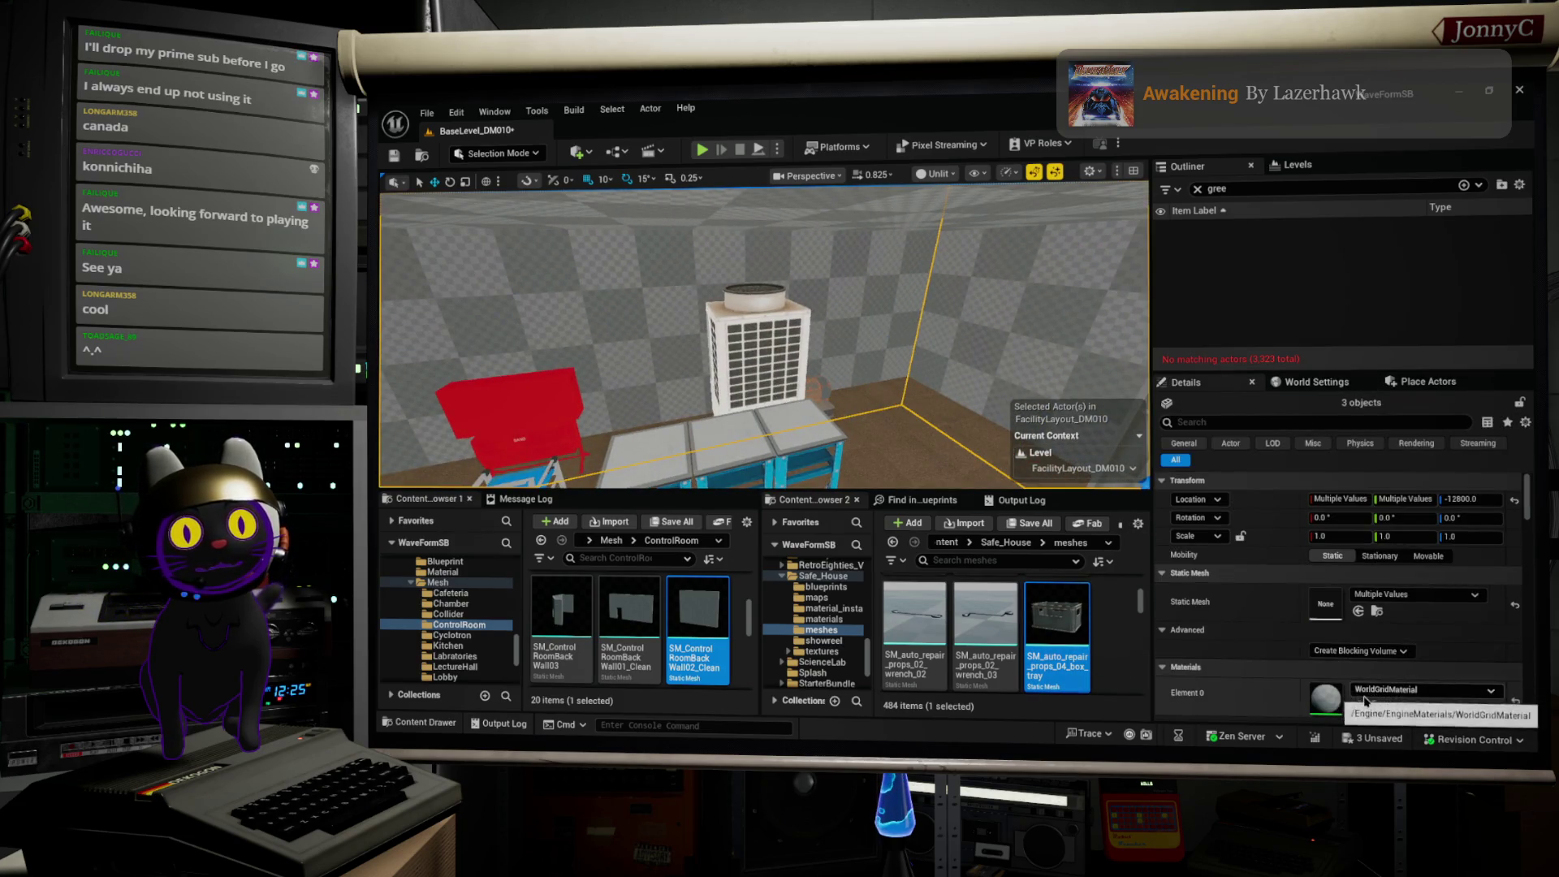
pyautogui.scroll(-2, 710, 619)
pyautogui.scroll(2, 723, 614)
pyautogui.doubleClick(697, 607)
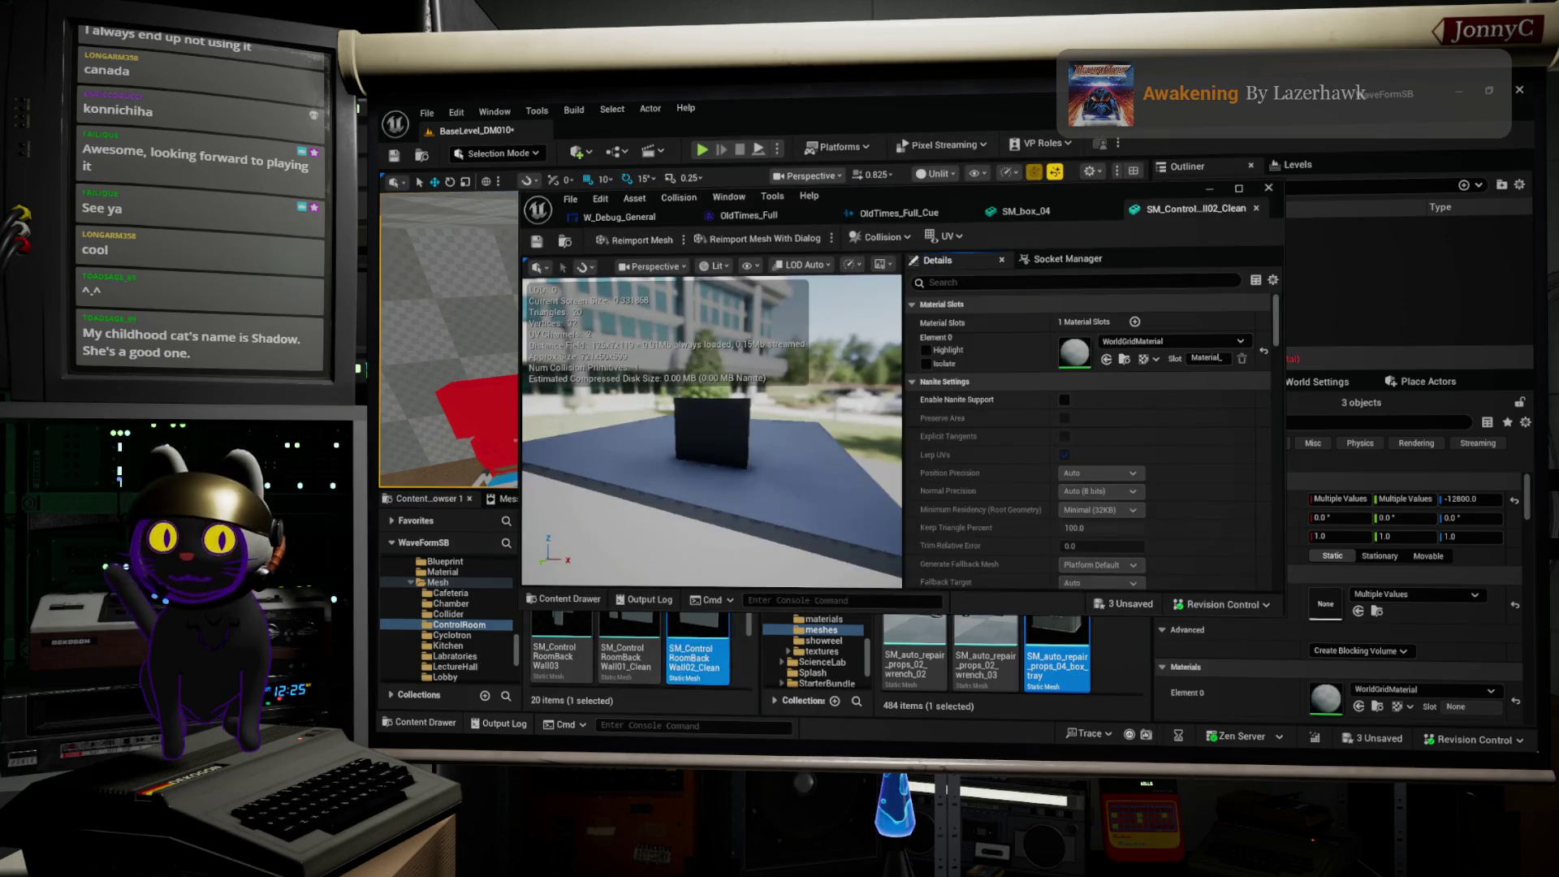
pyautogui.click(1258, 210)
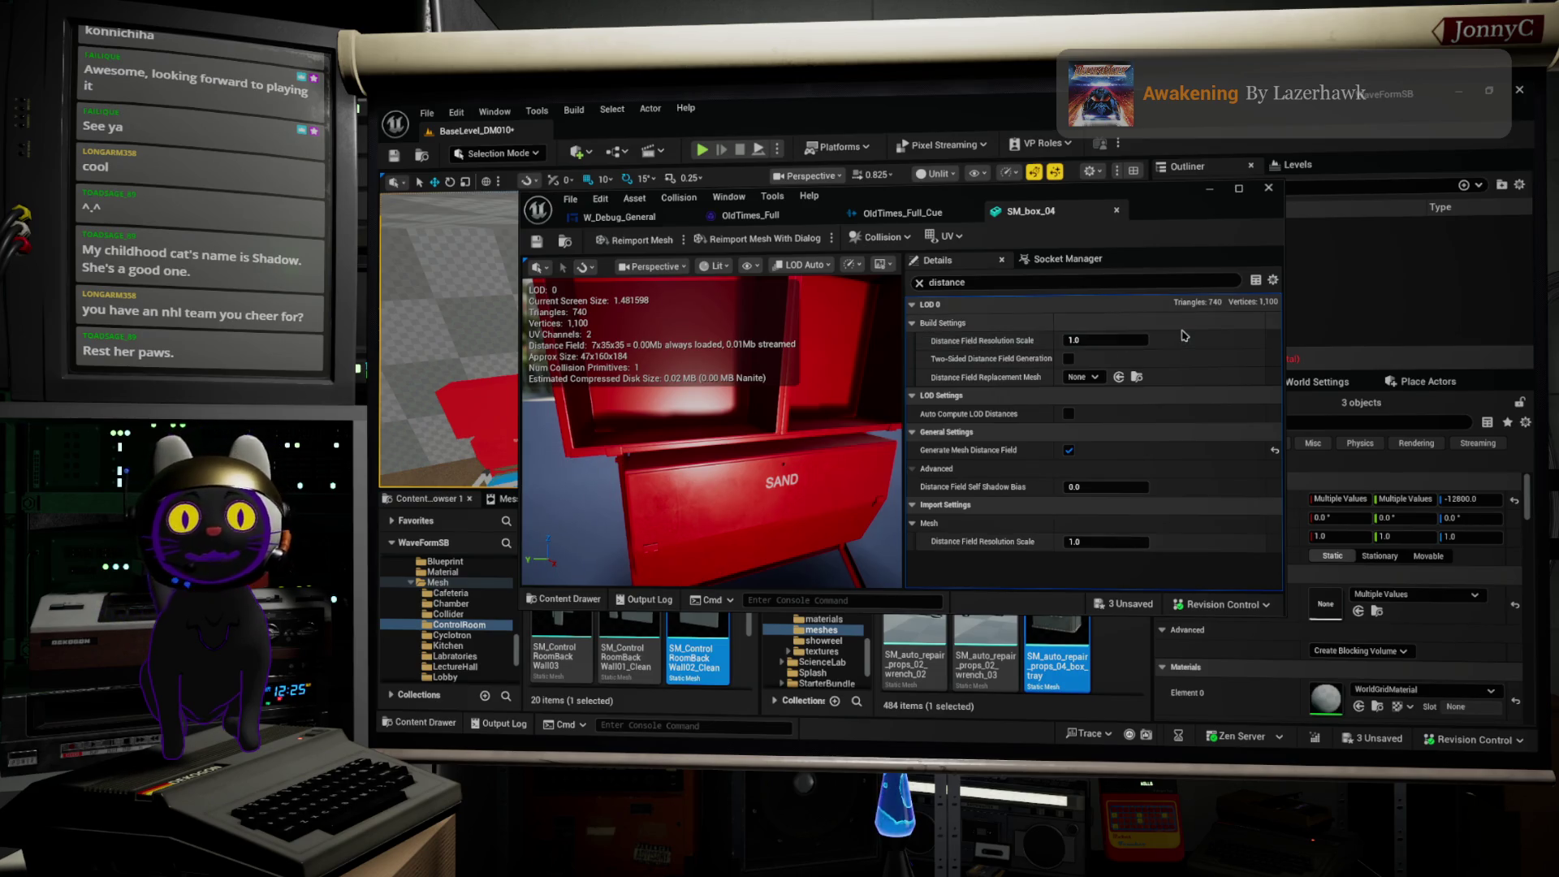
pyautogui.click(1211, 191)
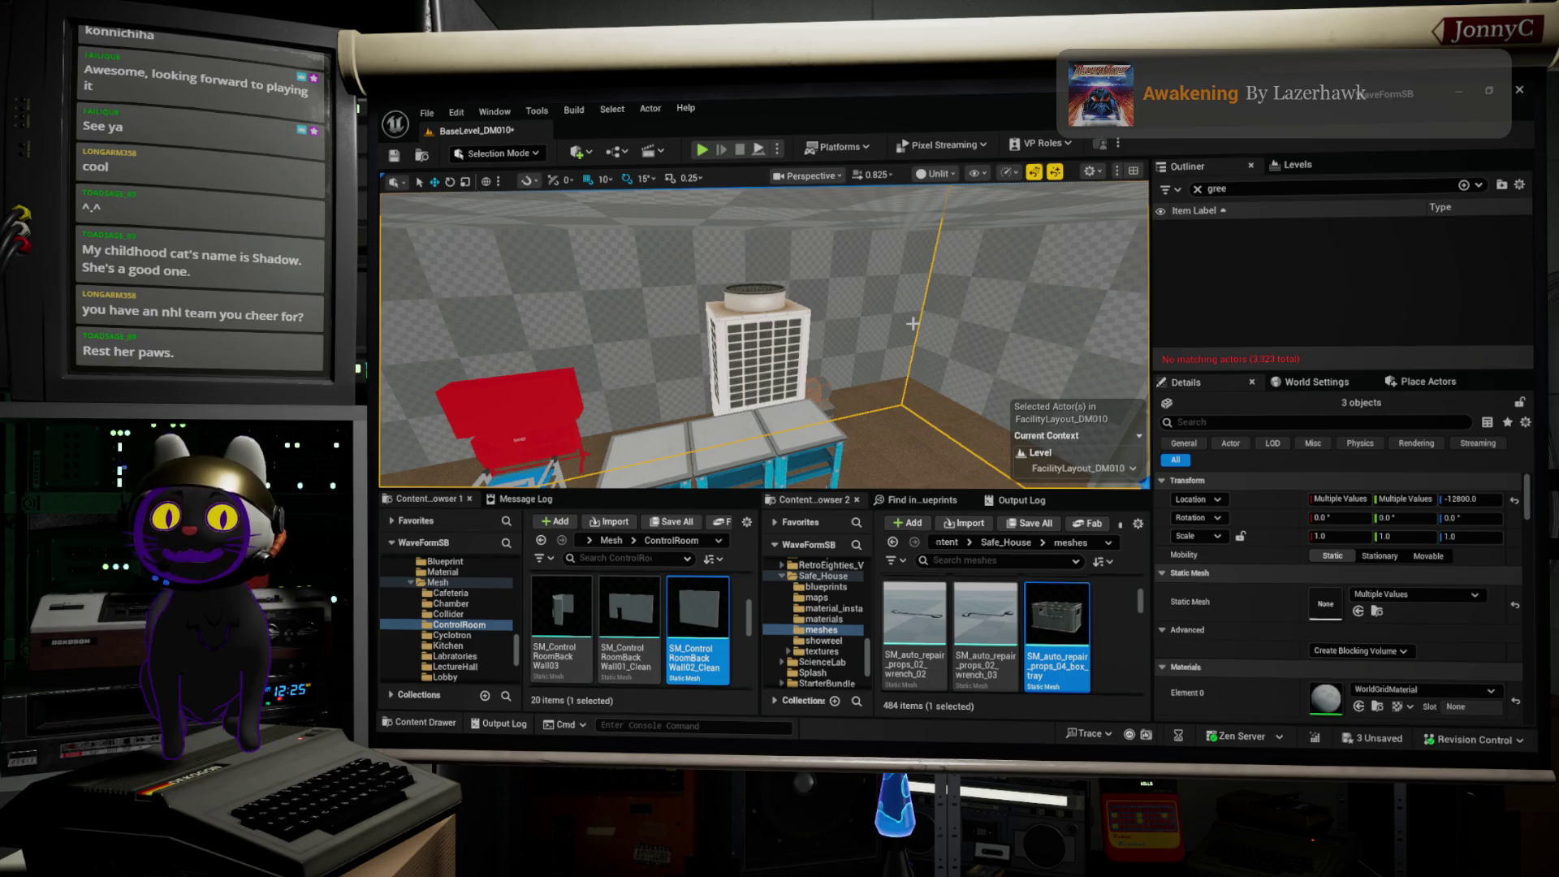
# Step: Select the junction-box wall and locate its MI_WFSurface_ConcreteWall material in the Content Browser
pyautogui.moveTo(839, 324)
pyautogui.mouseDown()
pyautogui.moveTo(756, 321)
pyautogui.moveTo(731, 301)
pyautogui.moveTo(780, 276)
pyautogui.moveTo(937, 342)
pyautogui.moveTo(964, 373)
pyautogui.moveTo(861, 357)
pyautogui.mouseUp()
pyautogui.click(964, 374)
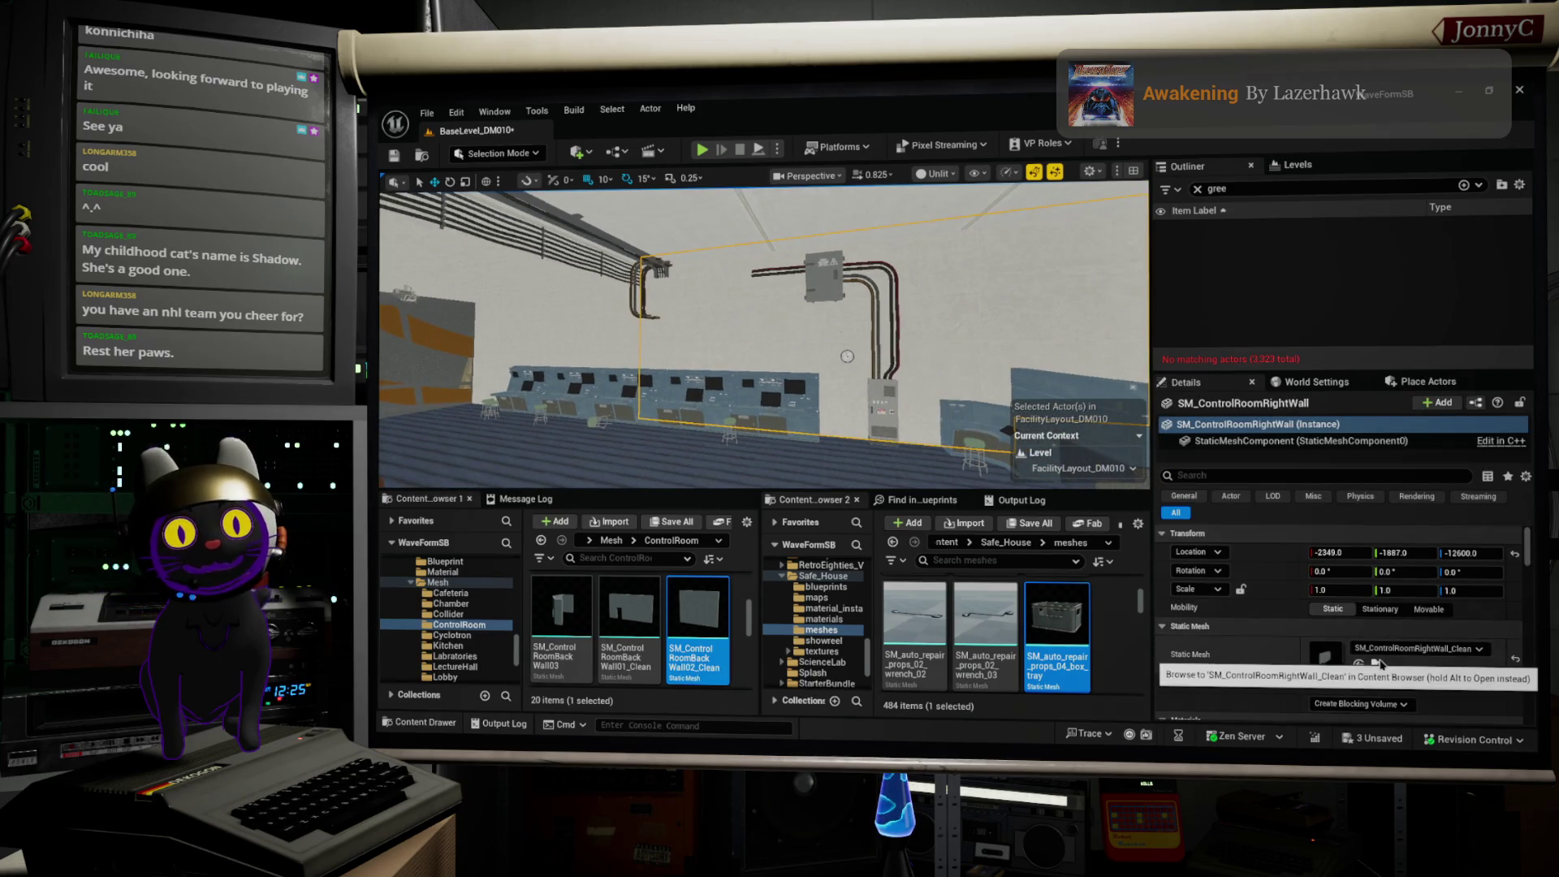
pyautogui.scroll(-3, 1381, 662)
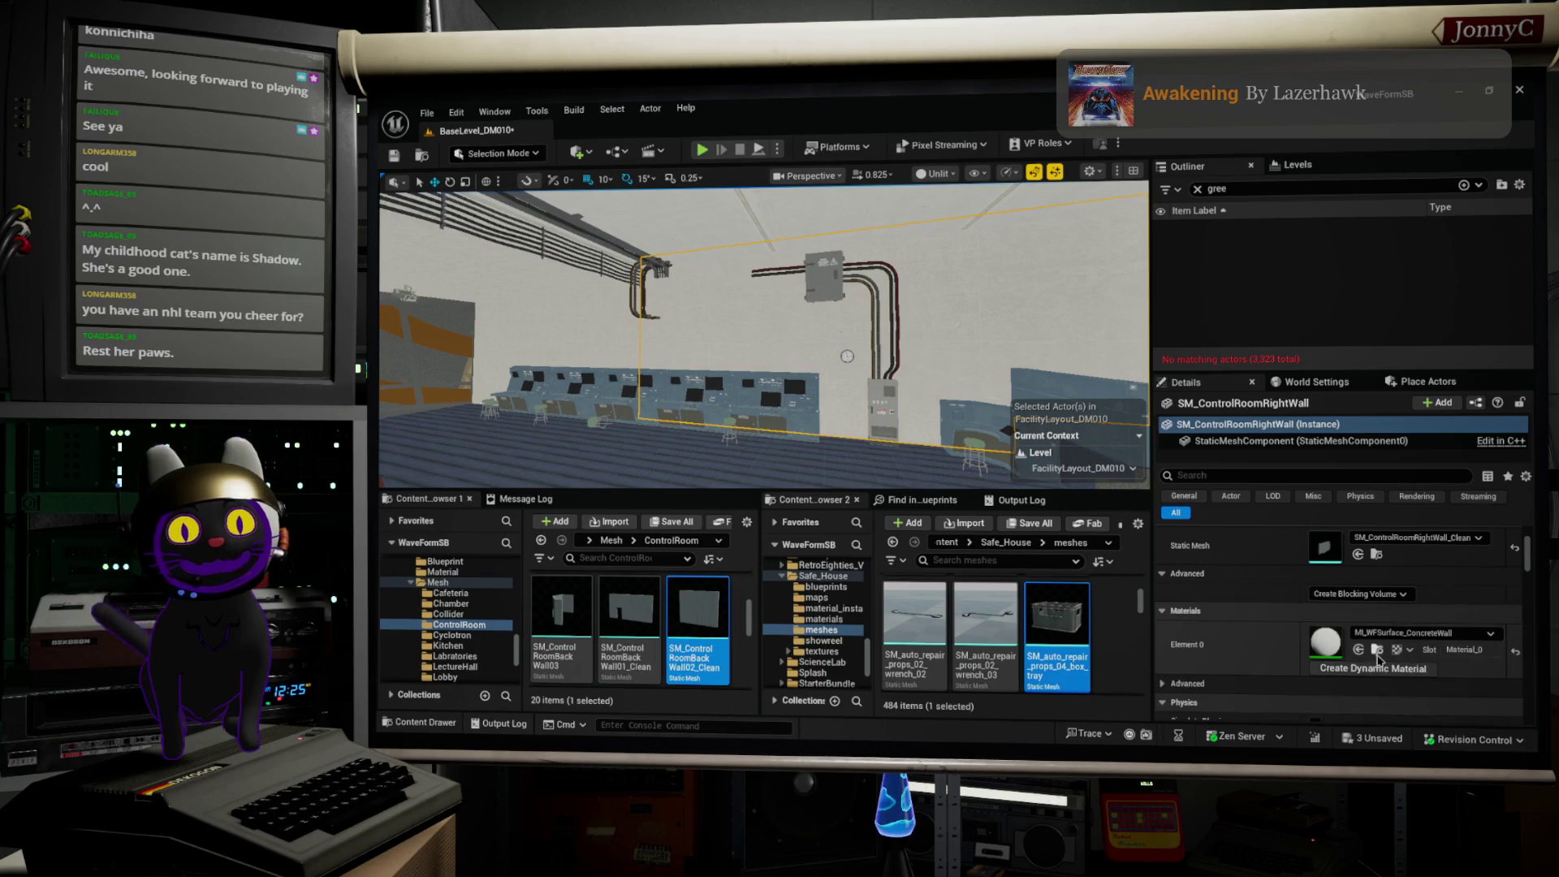
pyautogui.click(1378, 650)
pyautogui.press('f')
# Step: Select the three checker-grid walls and assign MI_WFSurface_ConcreteWall to Element 0
pyautogui.moveTo(861, 402)
pyautogui.mouseDown()
pyautogui.moveTo(764, 382)
pyautogui.moveTo(751, 337)
pyautogui.moveTo(949, 353)
pyautogui.moveTo(910, 346)
pyautogui.mouseUp()
pyautogui.keyDown('ctrl'); pyautogui.click(949, 352); pyautogui.keyUp('ctrl')
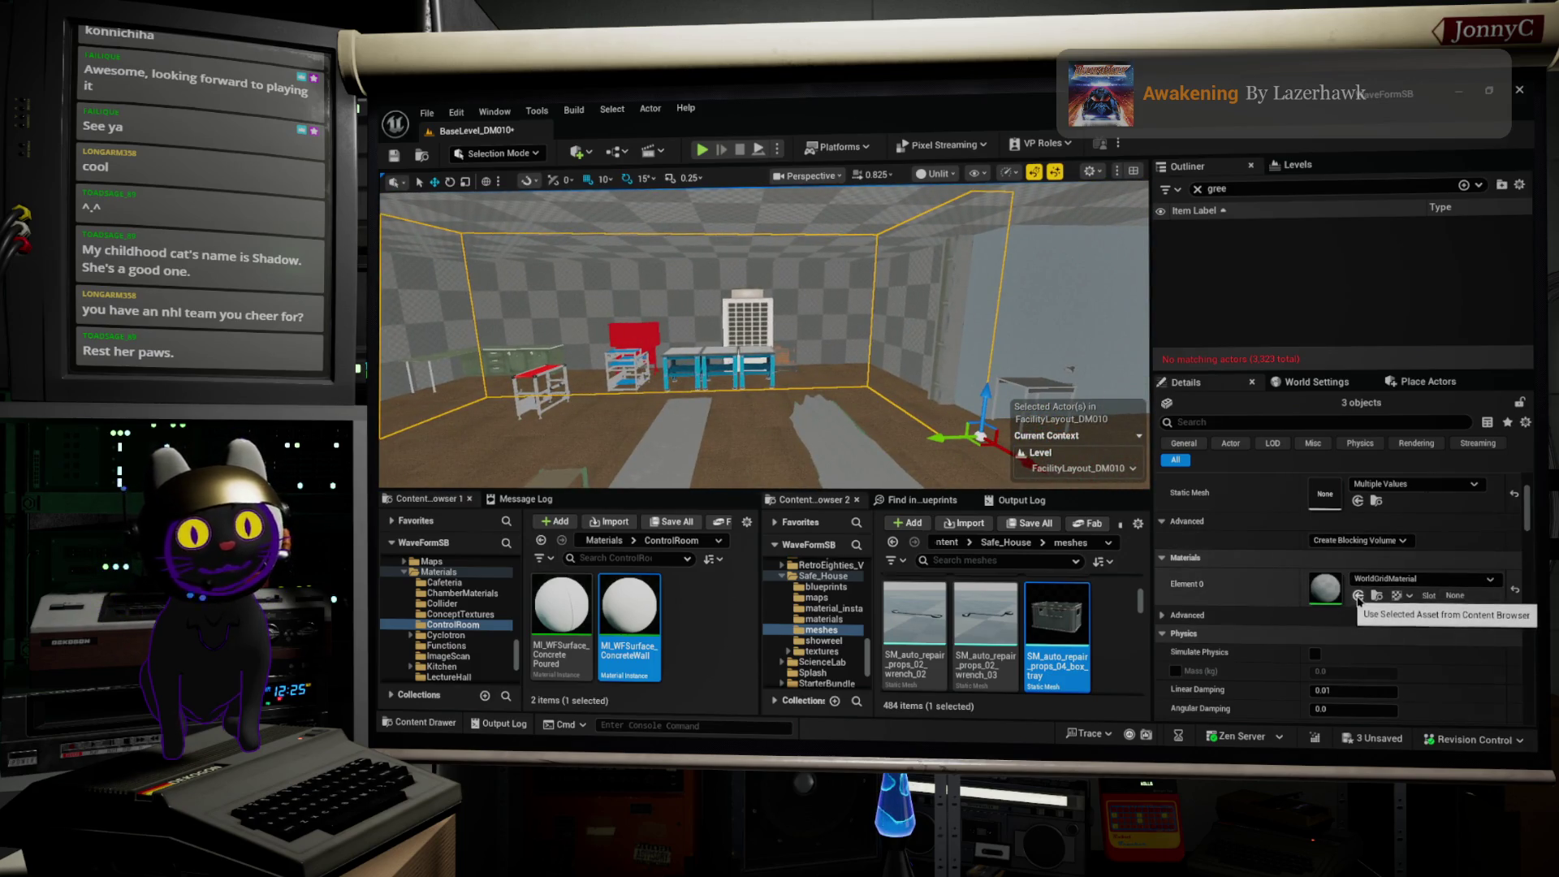
pyautogui.click(1359, 597)
# Step: Look around the room and select the blue wall to check its material
pyautogui.moveTo(763, 341)
pyautogui.mouseDown()
pyautogui.moveTo(792, 296)
pyautogui.moveTo(731, 301)
pyautogui.moveTo(812, 301)
pyautogui.moveTo(756, 301)
pyautogui.mouseUp()
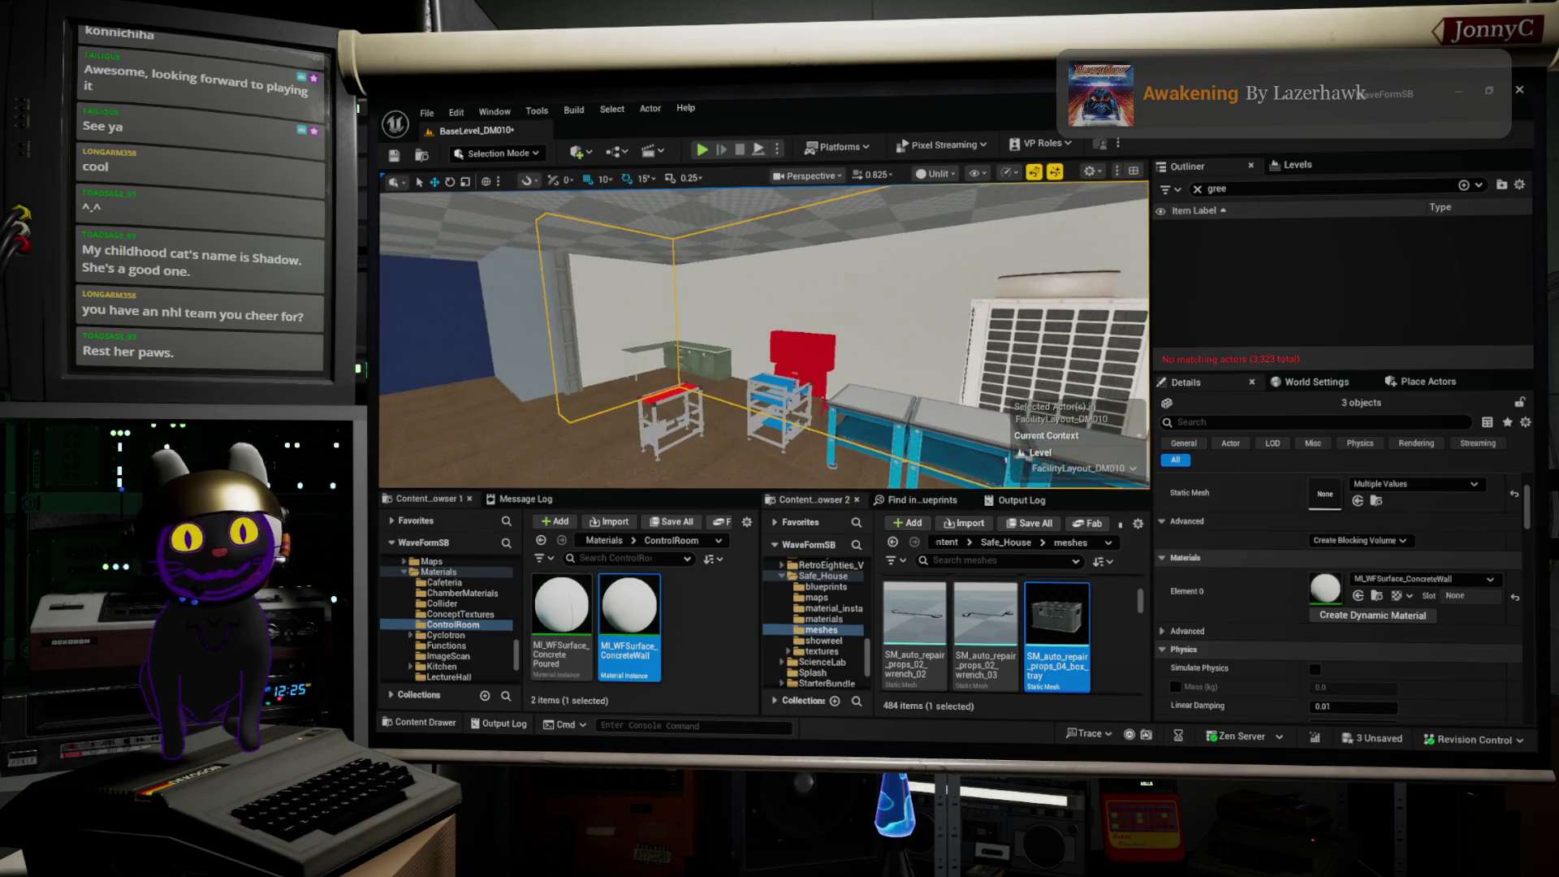
pyautogui.moveTo(755, 301); pyautogui.dragTo(836, 301)
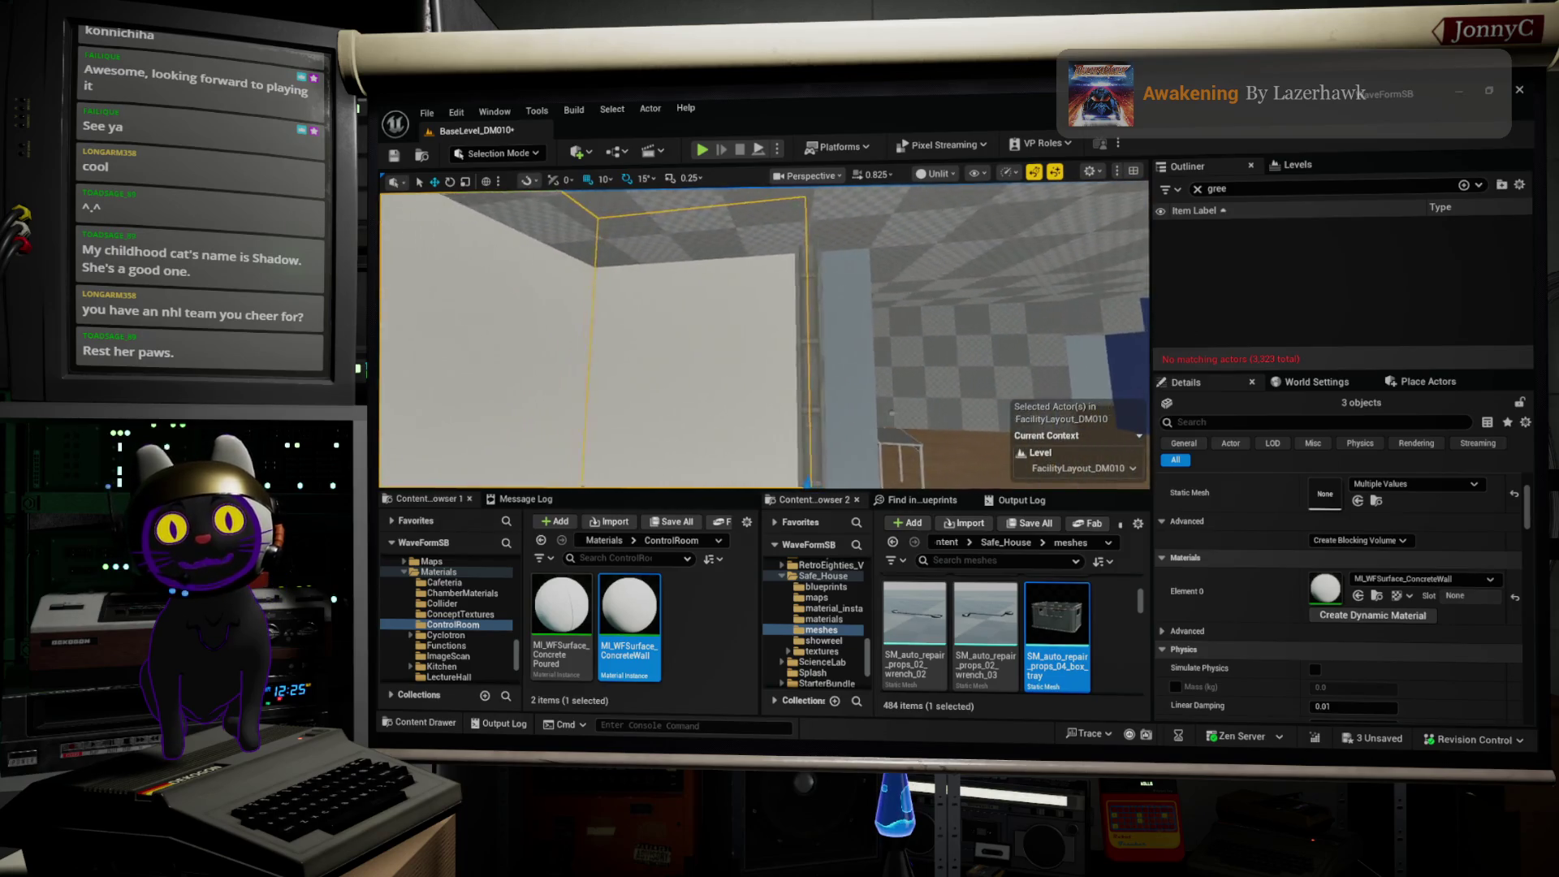
pyautogui.moveTo(764, 333); pyautogui.dragTo(821, 325)
pyautogui.moveTo(1106, 325)
pyautogui.mouseDown()
pyautogui.moveTo(1088, 349)
pyautogui.moveTo(1105, 336)
pyautogui.mouseUp()
pyautogui.moveTo(867, 299)
pyautogui.mouseDown()
pyautogui.moveTo(828, 305)
pyautogui.moveTo(909, 300)
pyautogui.mouseUp()
pyautogui.click(1037, 338)
pyautogui.moveTo(1037, 338); pyautogui.dragTo(1093, 358)
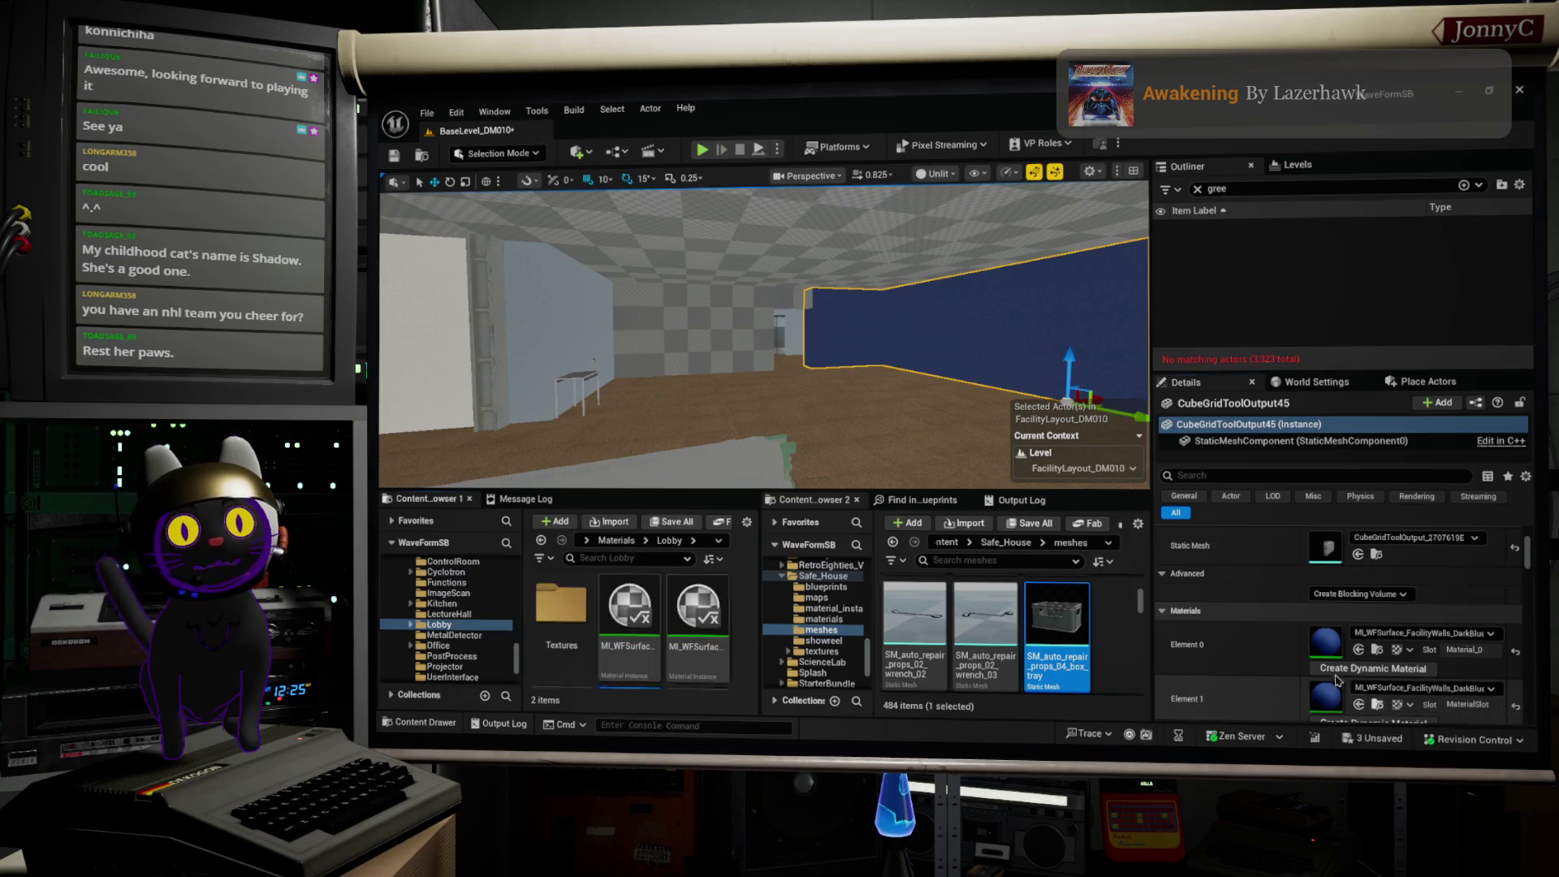
# Step: Assign MI_WFSurface_FacilityWalls_DarkBlue to Element 0 of the two checker-grid walls
pyautogui.click(688, 301)
pyautogui.keyDown('ctrl'); pyautogui.click(799, 305); pyautogui.keyUp('ctrl')
pyautogui.moveTo(799, 305); pyautogui.dragTo(629, 309)
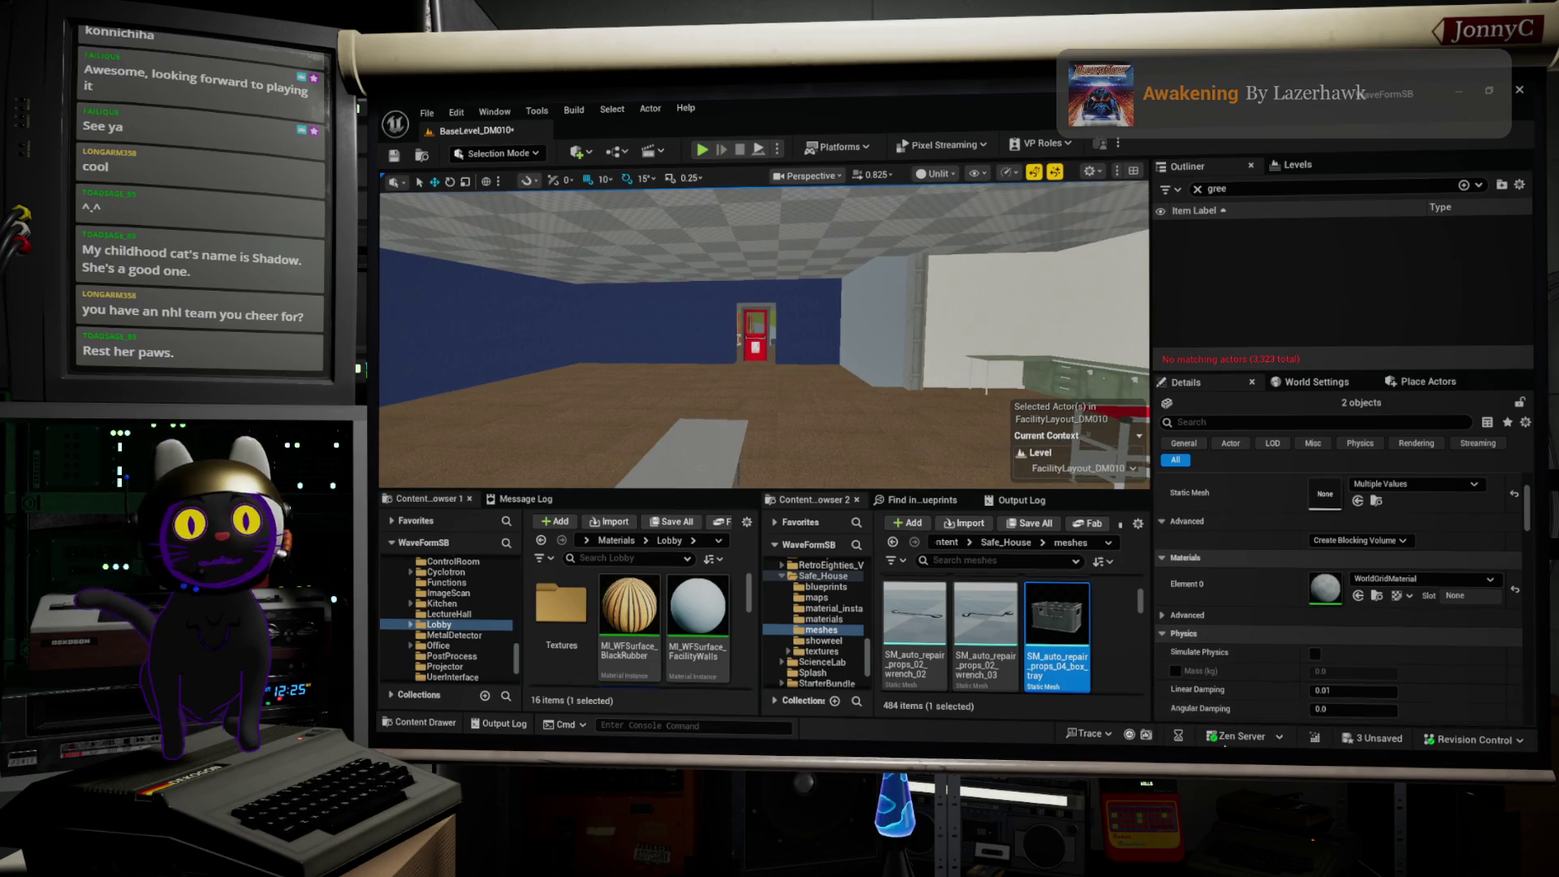
pyautogui.click(1358, 595)
# Step: Fly up to the control room ceiling and select its mesh
pyautogui.moveTo(763, 341)
pyautogui.mouseDown()
pyautogui.moveTo(812, 333)
pyautogui.moveTo(812, 309)
pyautogui.moveTo(837, 313)
pyautogui.moveTo(837, 341)
pyautogui.moveTo(861, 349)
pyautogui.moveTo(877, 292)
pyautogui.moveTo(844, 260)
pyautogui.moveTo(812, 292)
pyautogui.moveTo(837, 309)
pyautogui.moveTo(853, 293)
pyautogui.mouseUp()
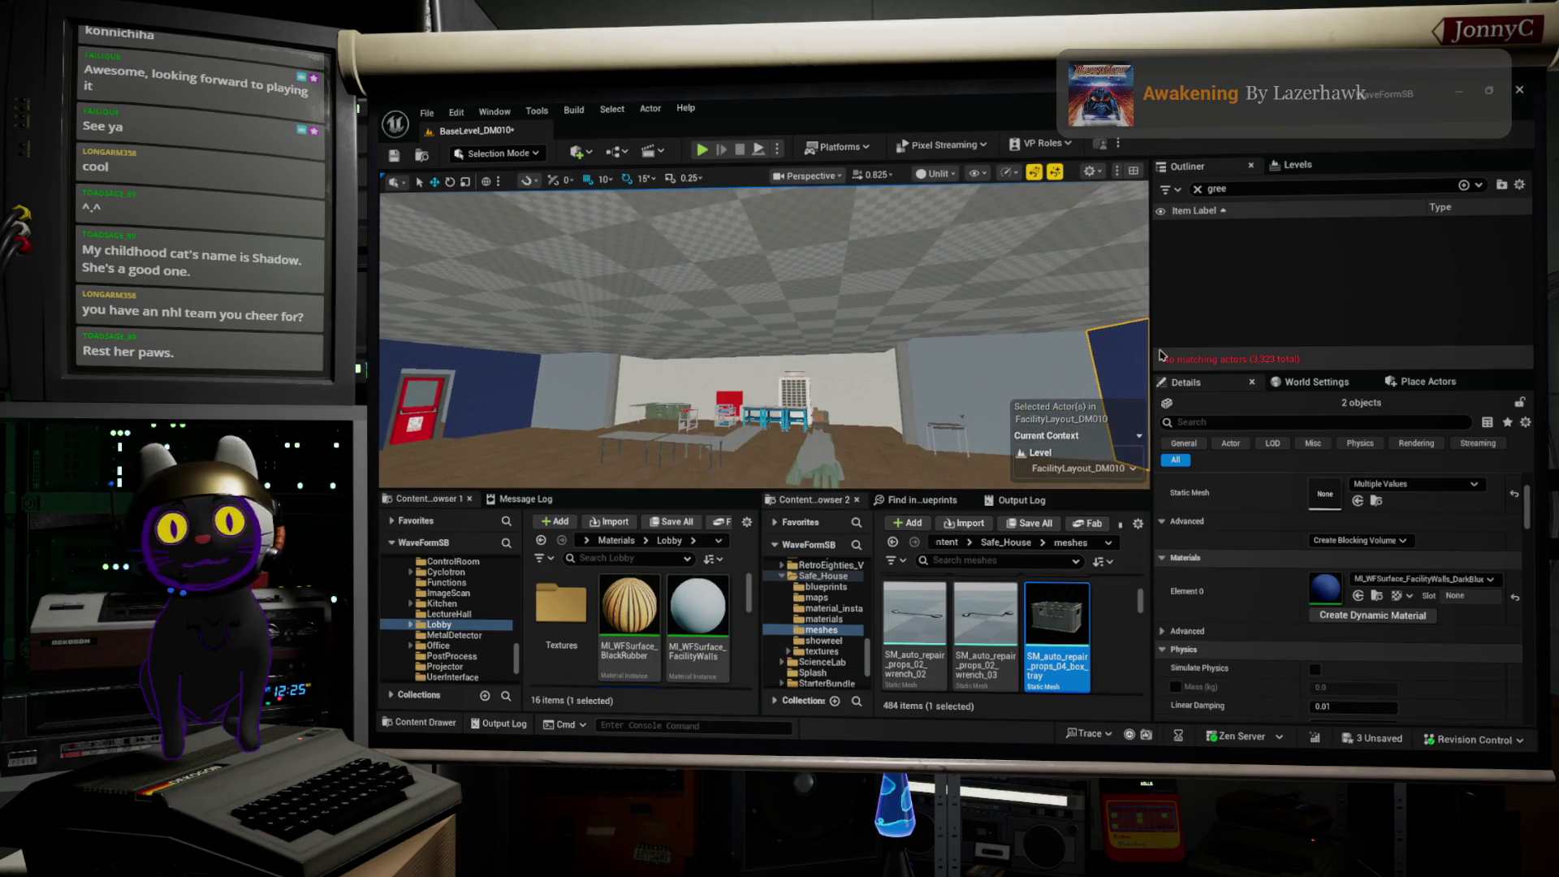
pyautogui.moveTo(1104, 395)
pyautogui.mouseDown()
pyautogui.moveTo(1129, 390)
pyautogui.moveTo(1076, 395)
pyautogui.mouseUp()
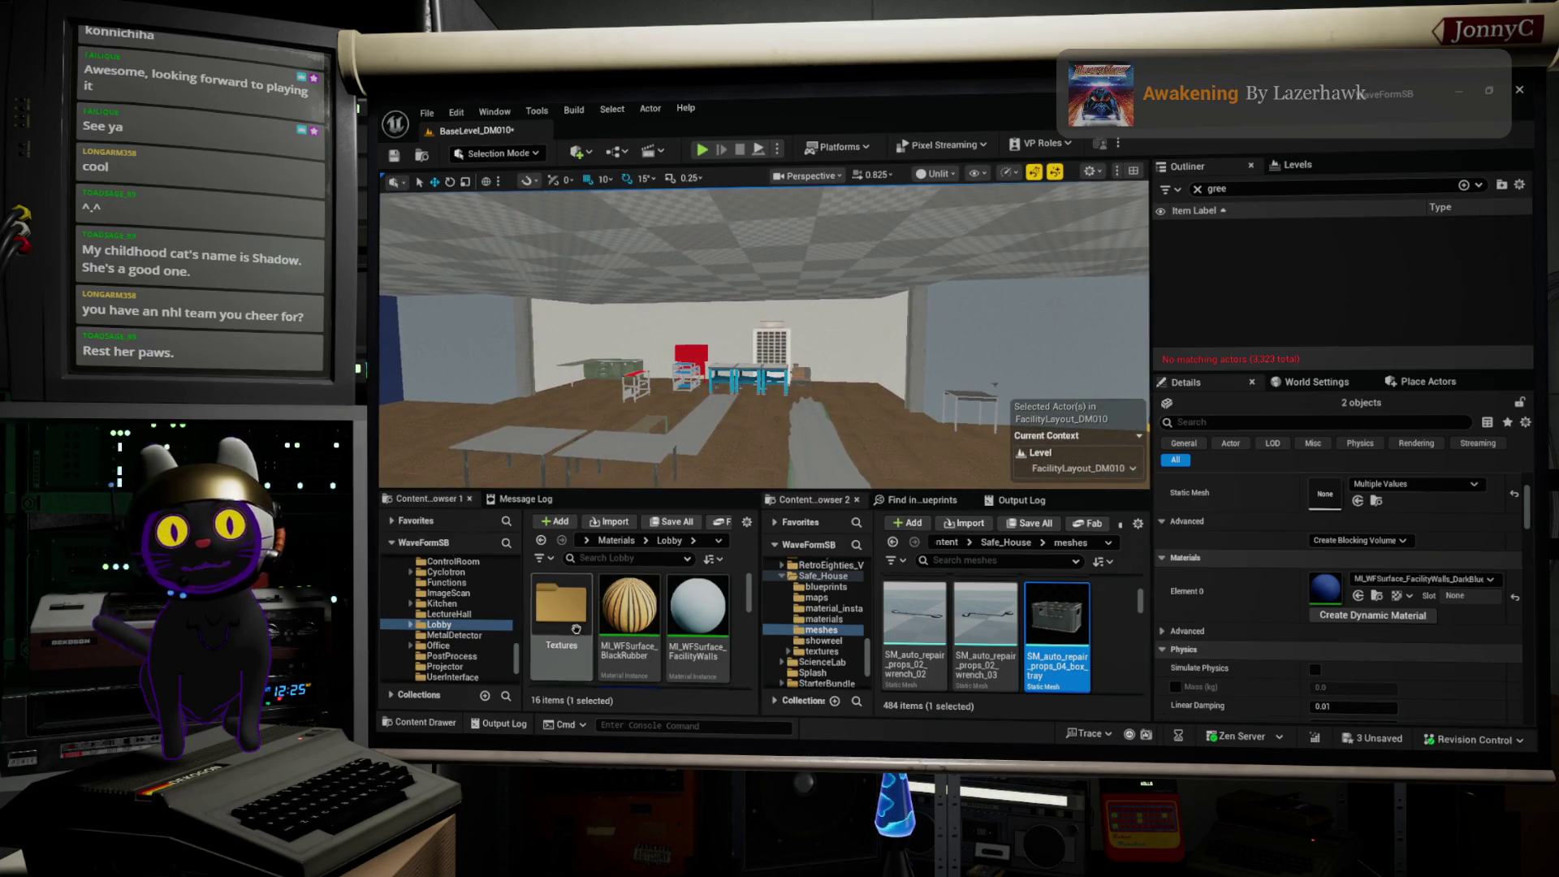
pyautogui.scroll(10, 444, 597)
pyautogui.scroll(-10, 444, 597)
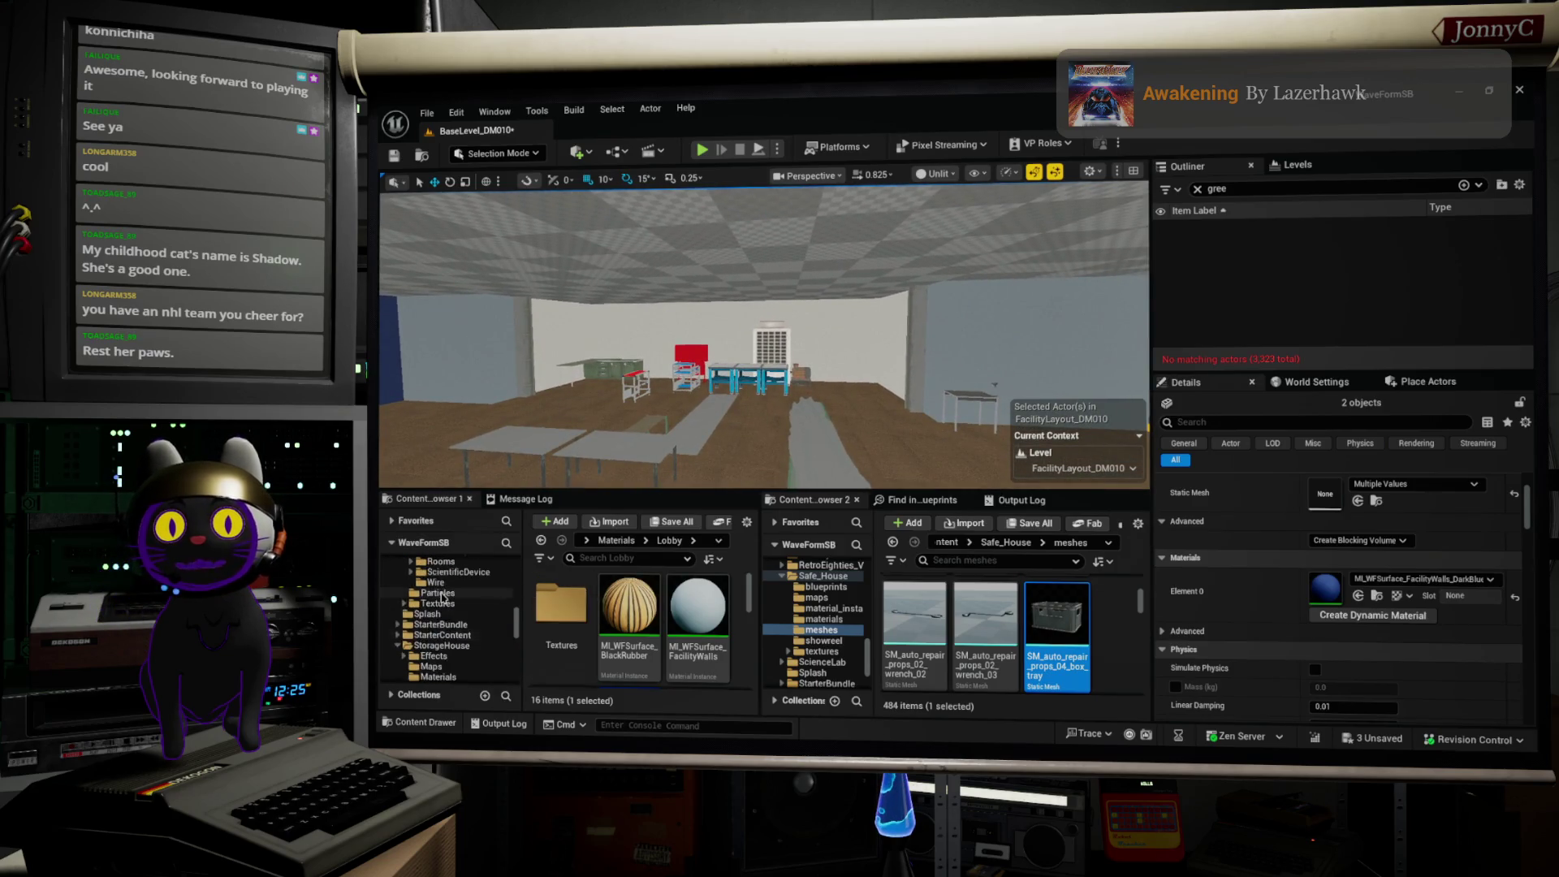
pyautogui.scroll(5, 432, 604)
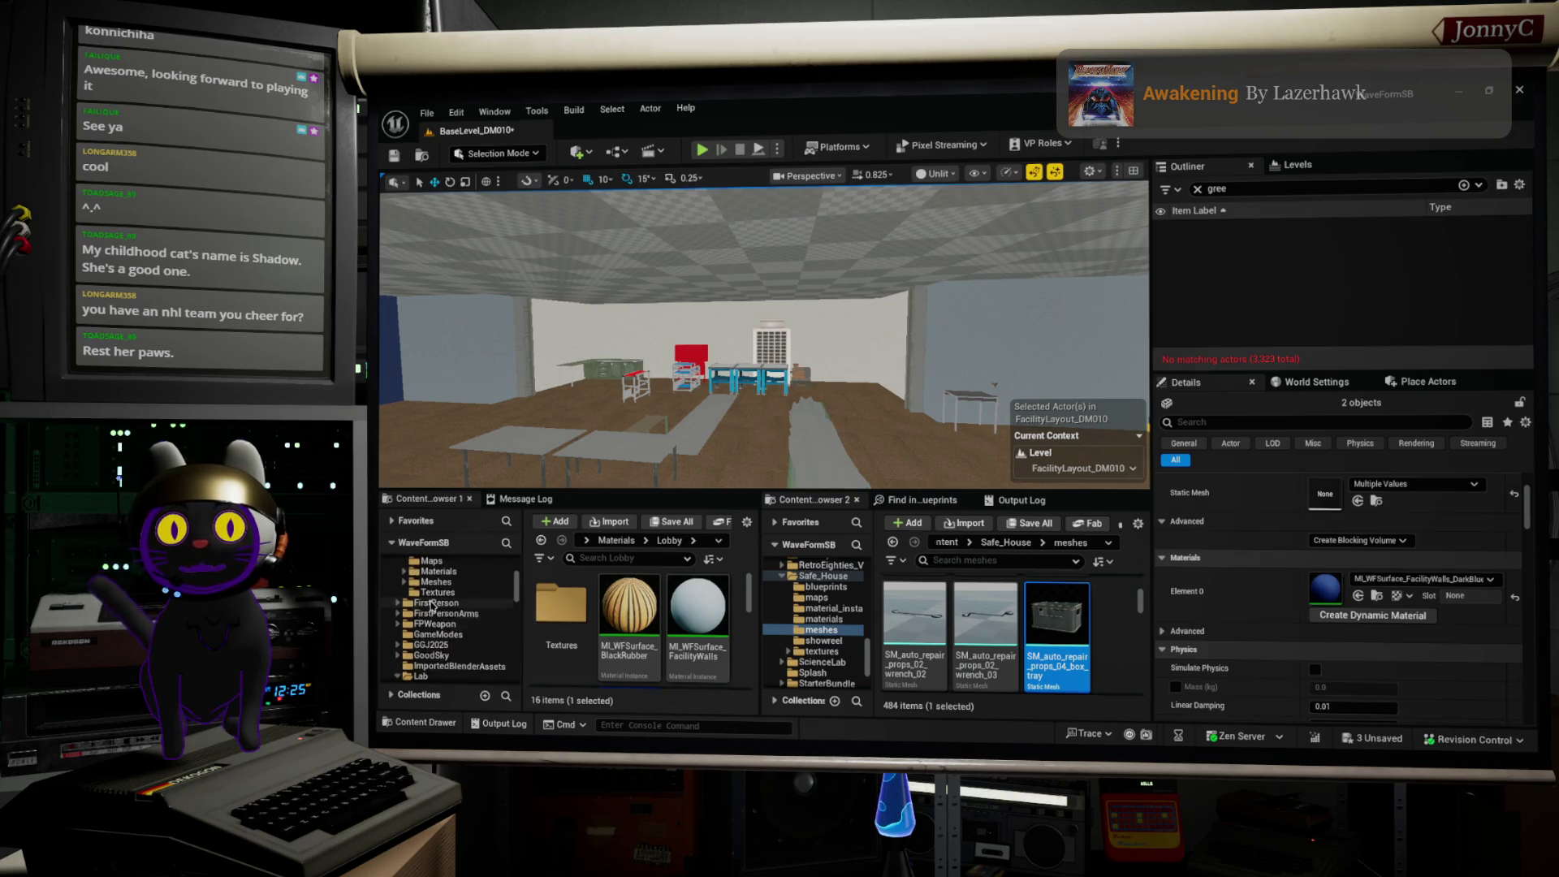
pyautogui.press('w')
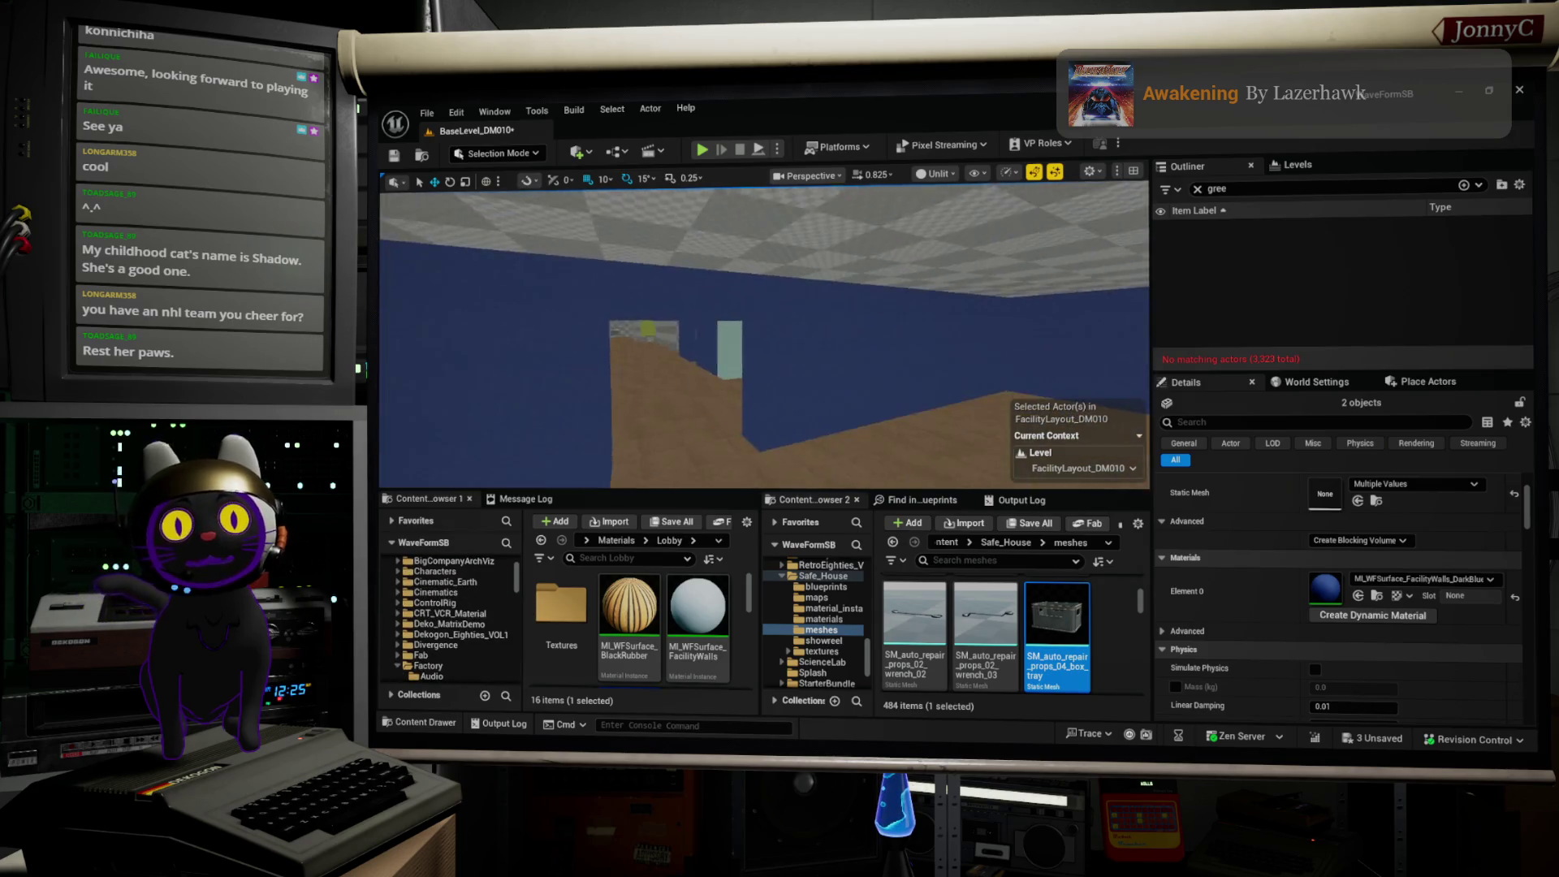
pyautogui.press('w')
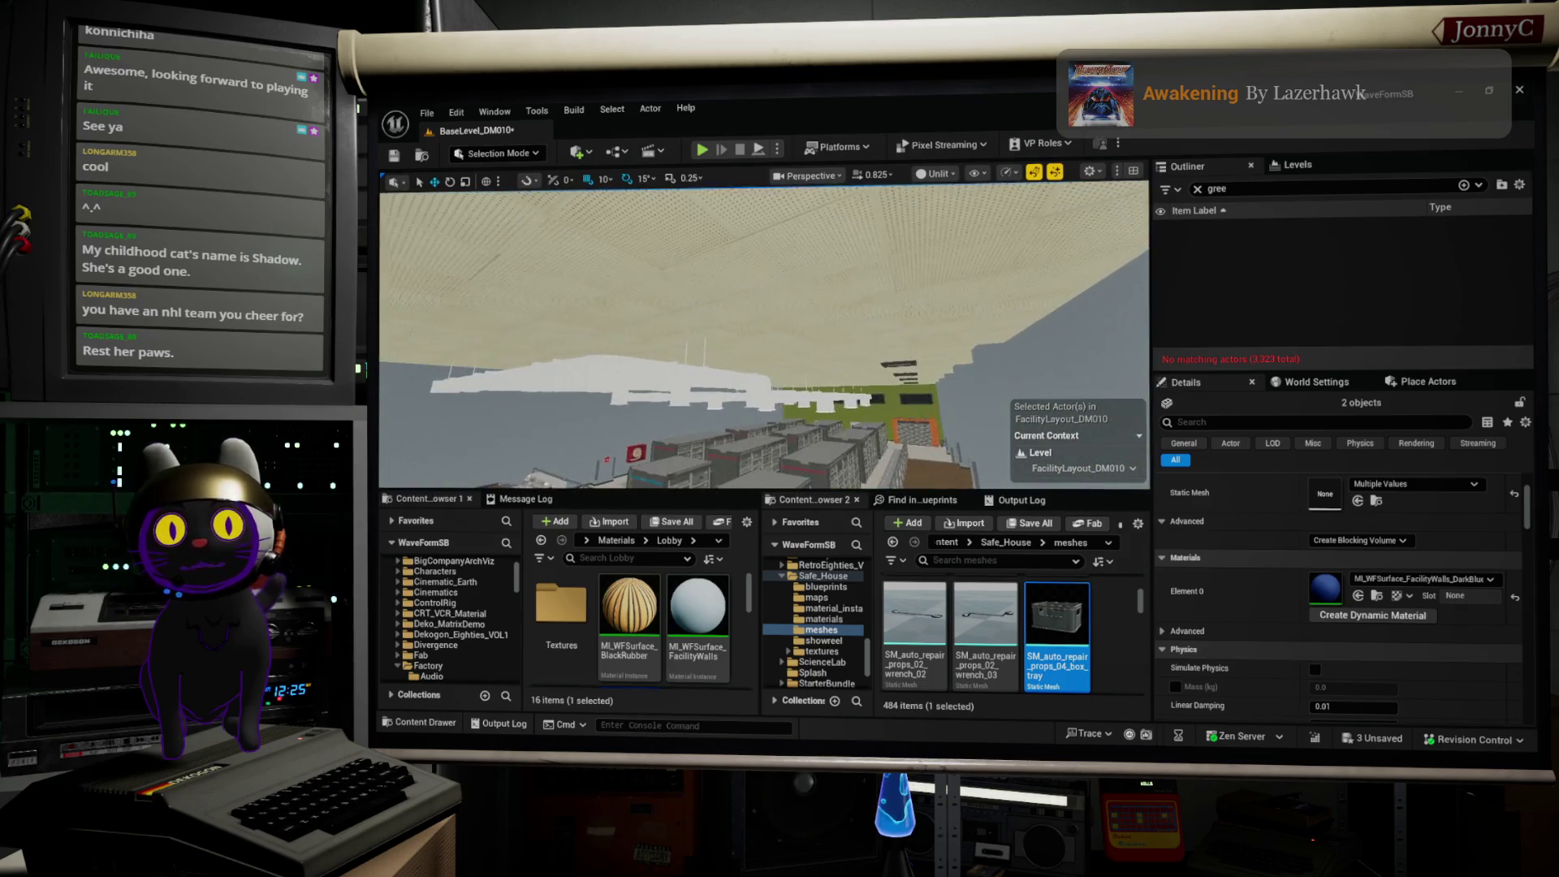
pyautogui.press('w')
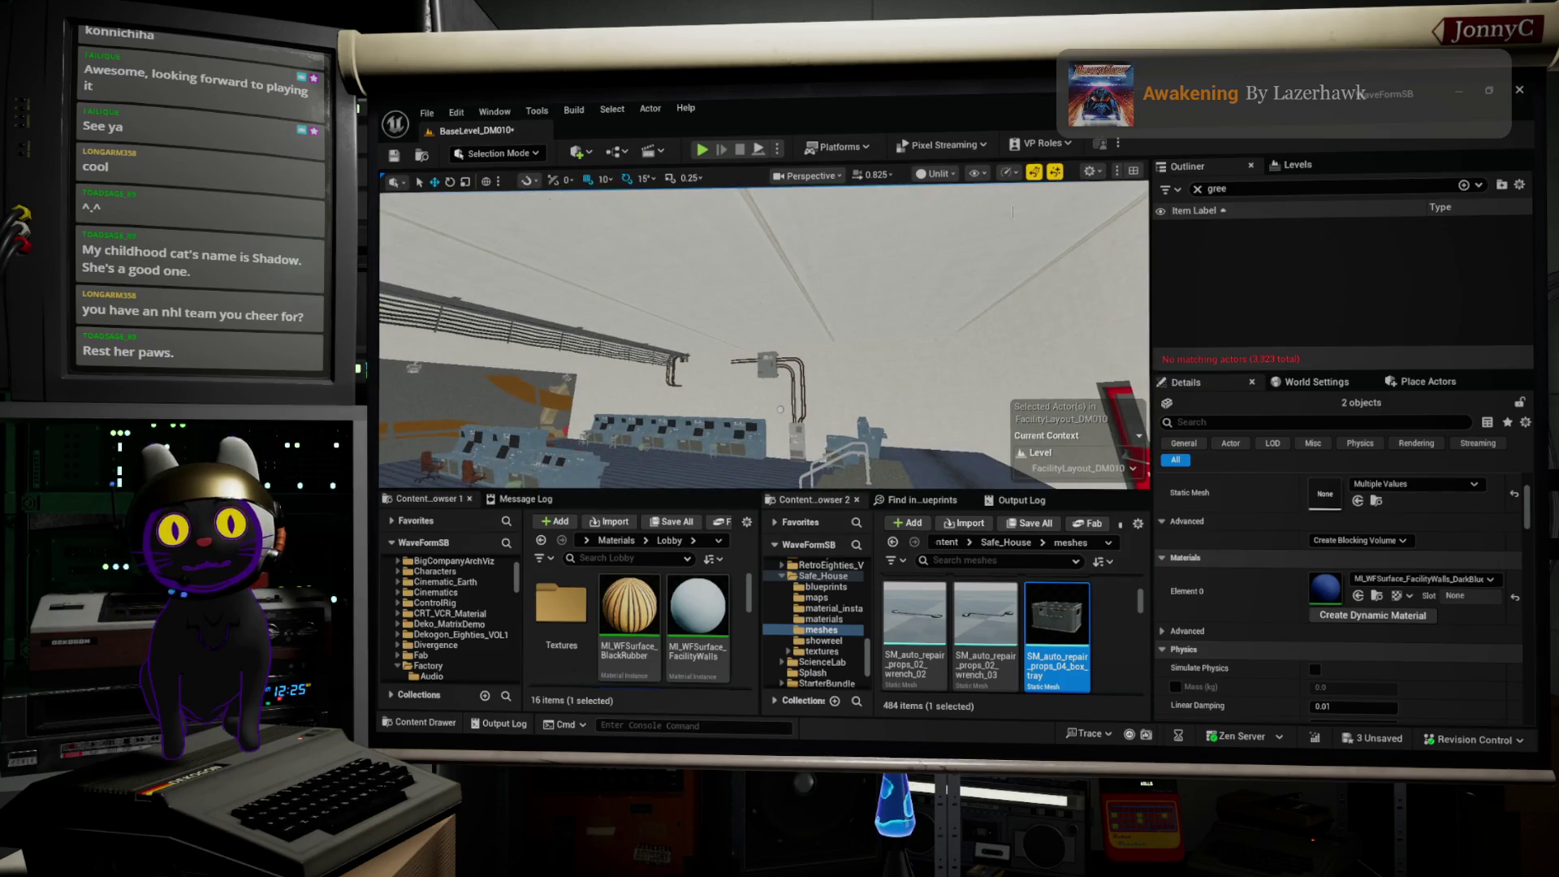
pyautogui.click(835, 220)
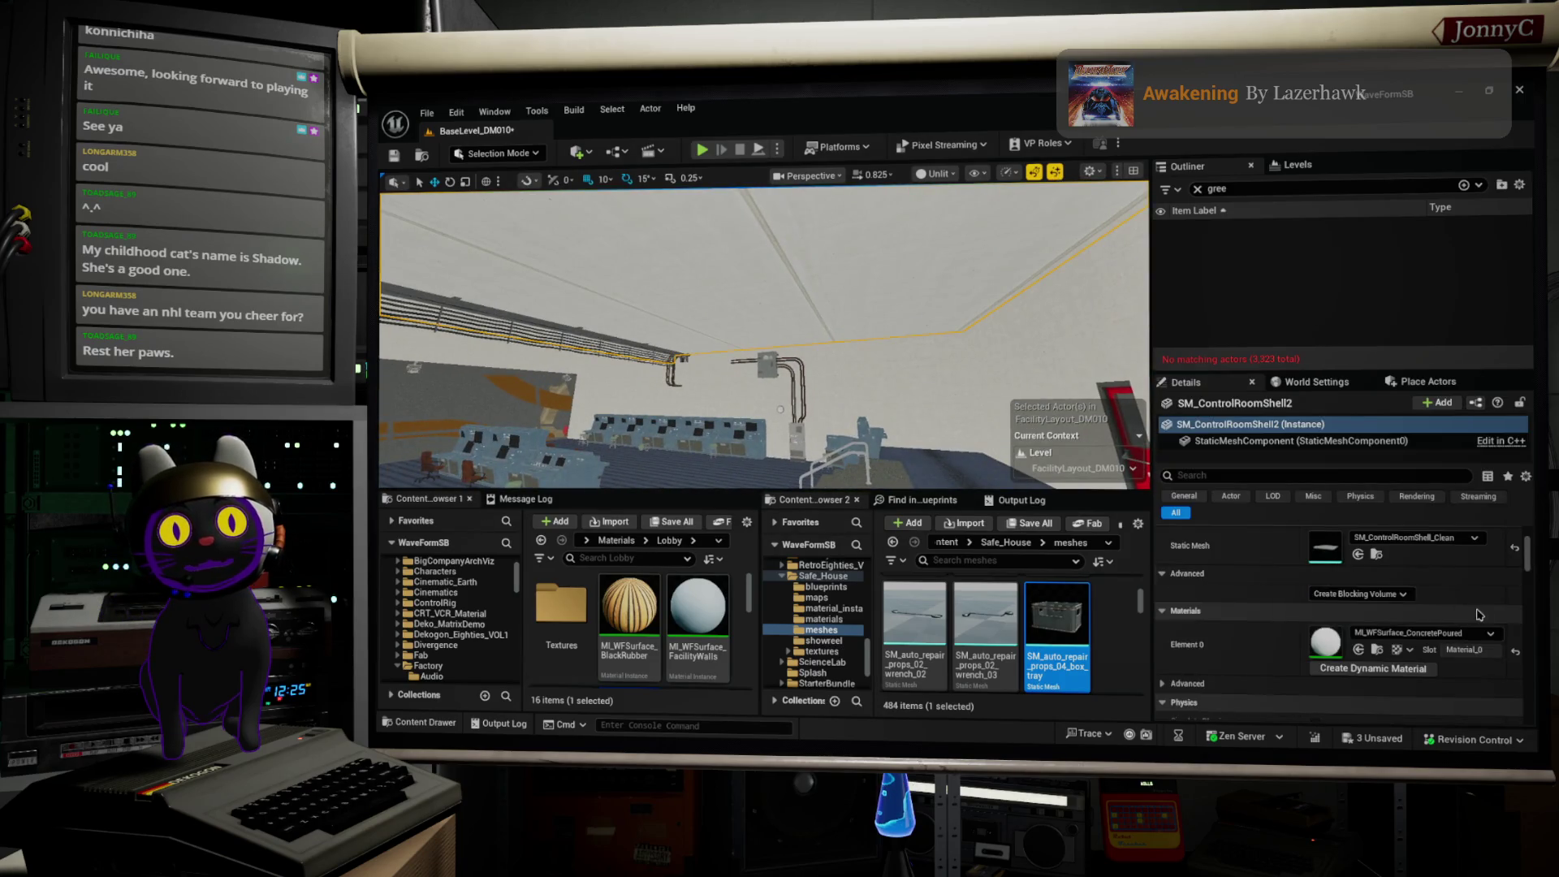
# Step: Set Element 0 and Element 1 of the CubeGridToolOutput24 ceiling to MI_WFSurface_ConcretePoured
pyautogui.click(1372, 651)
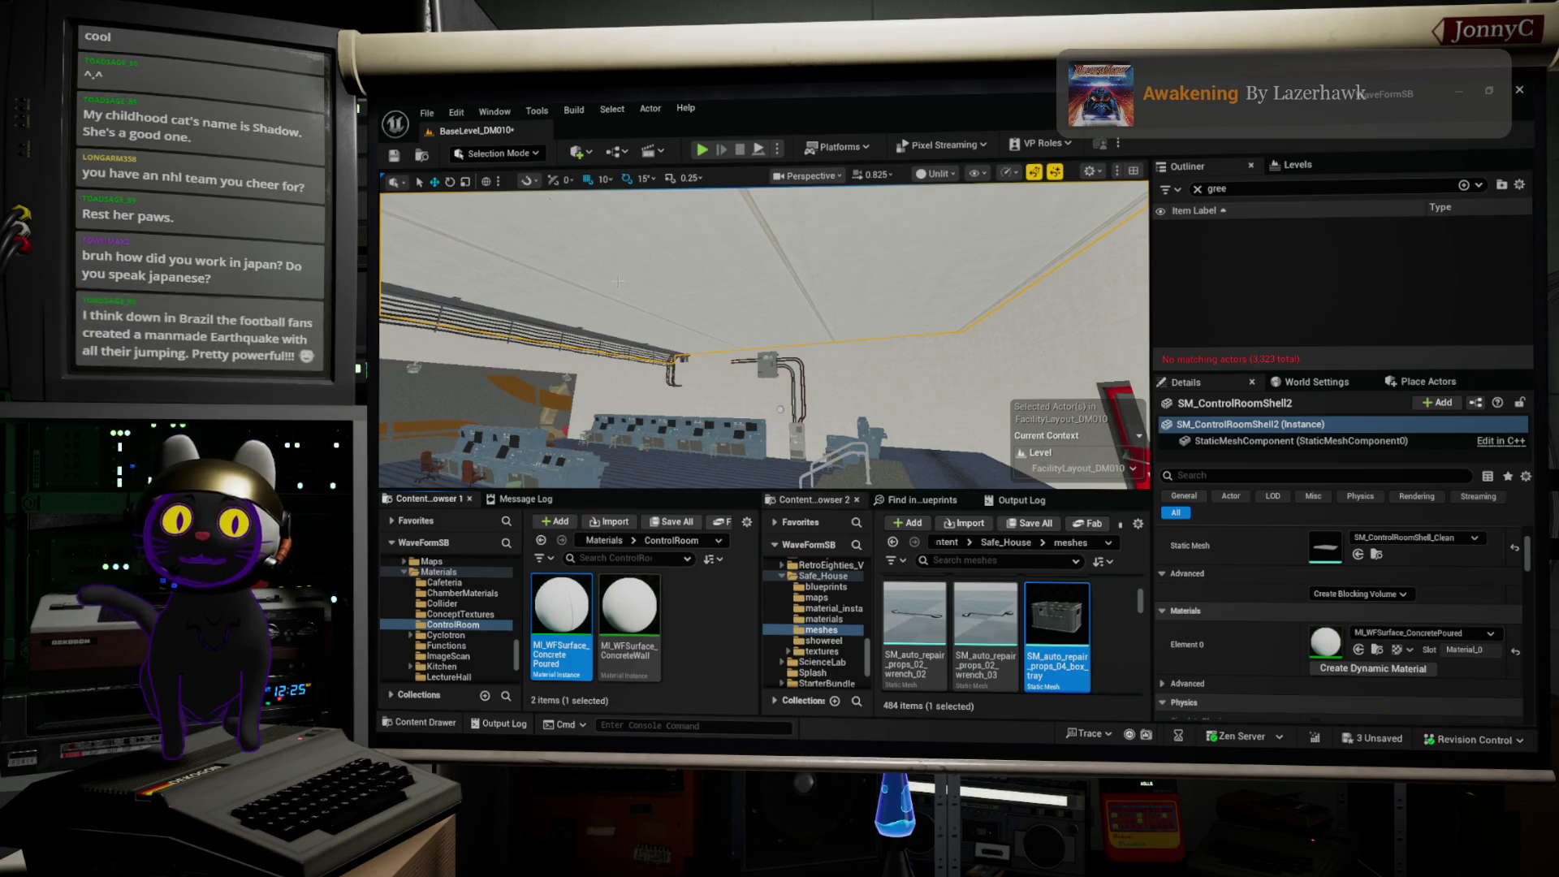
pyautogui.moveTo(702, 315)
pyautogui.mouseDown()
pyautogui.moveTo(702, 390)
pyautogui.moveTo(761, 276)
pyautogui.mouseUp()
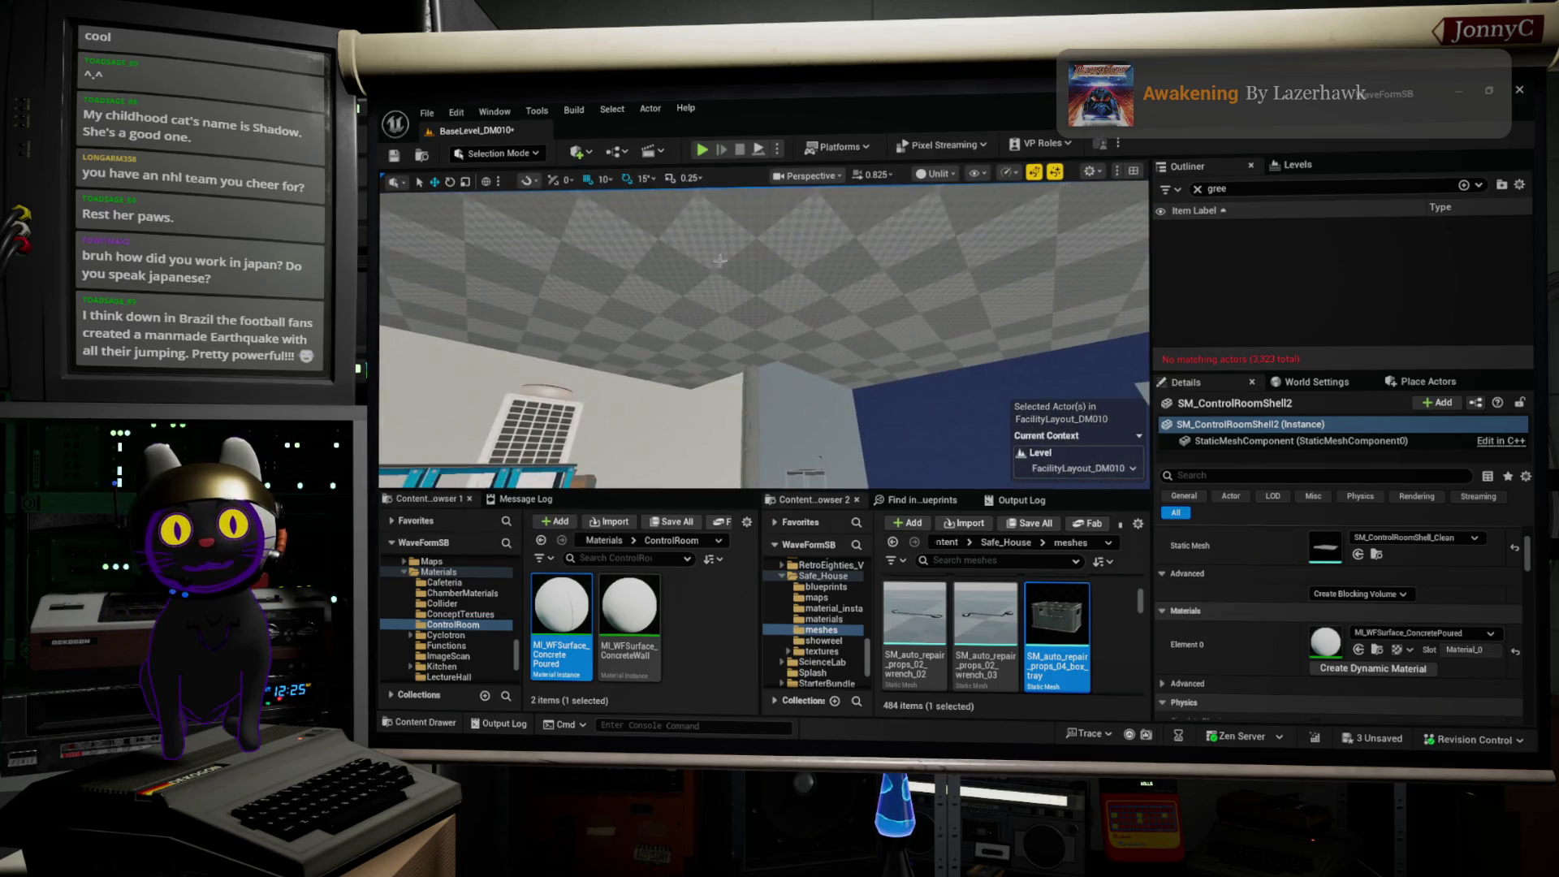
pyautogui.click(626, 261)
pyautogui.moveTo(650, 270)
pyautogui.mouseDown()
pyautogui.moveTo(761, 345)
pyautogui.moveTo(780, 339)
pyautogui.mouseUp()
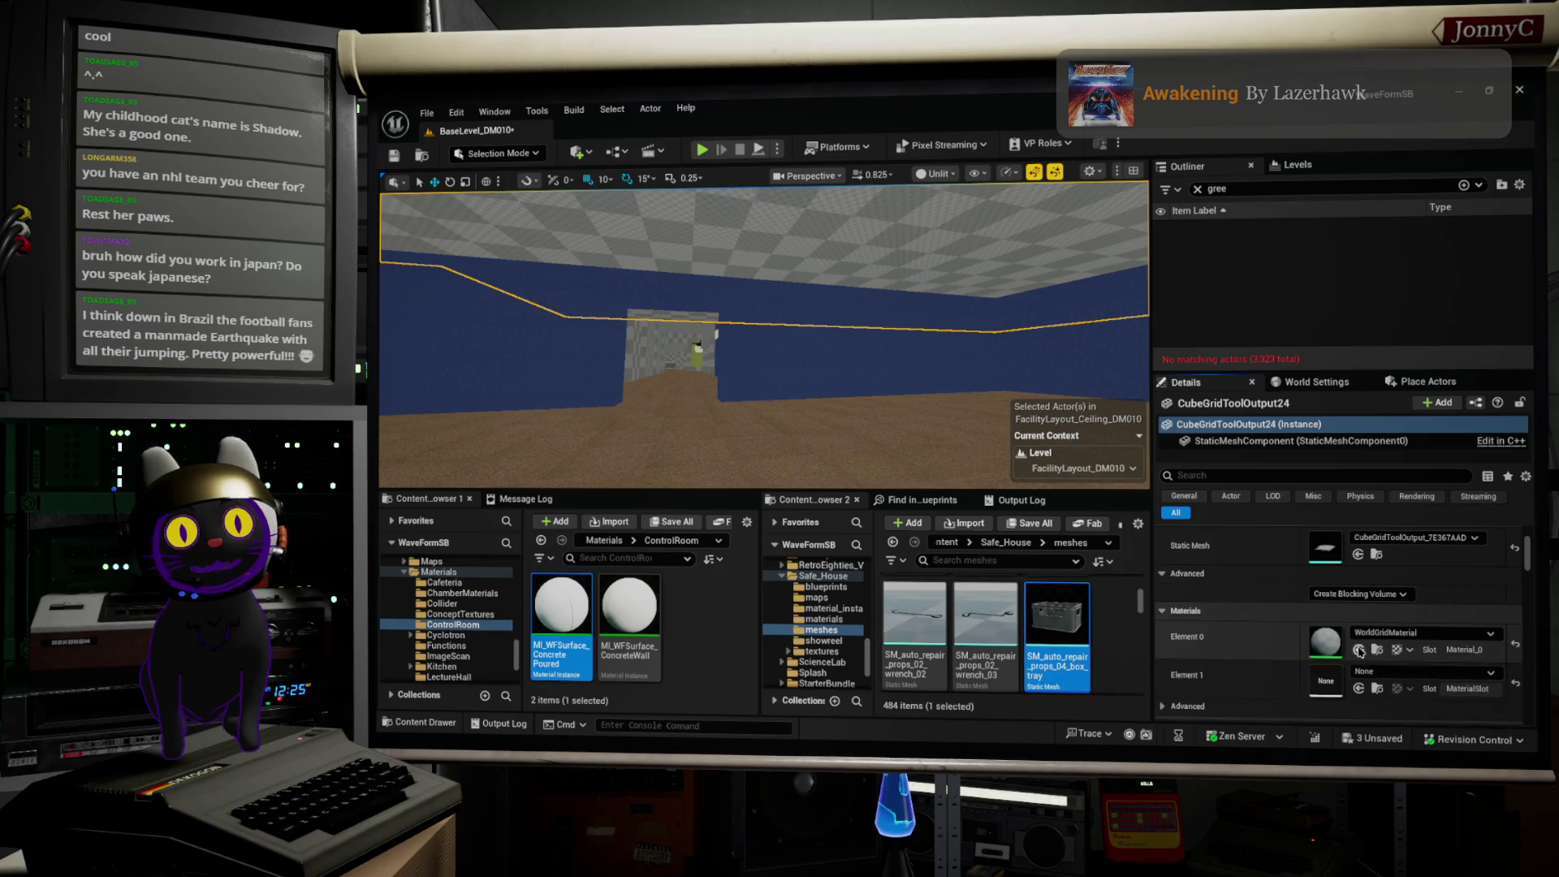
pyautogui.click(1359, 649)
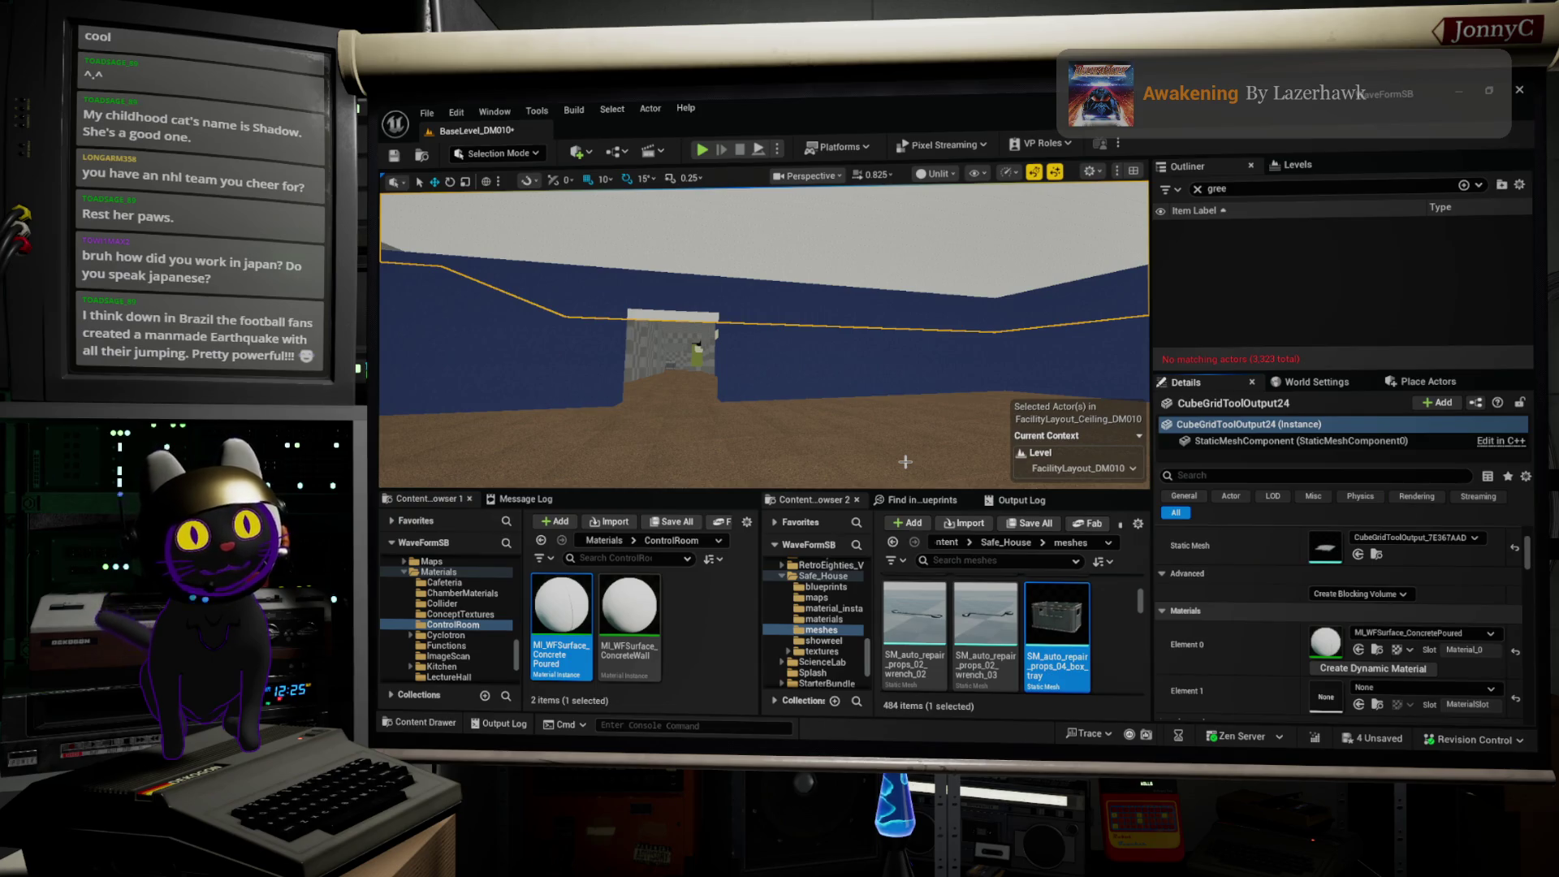
pyautogui.moveTo(920, 441)
pyautogui.mouseDown()
pyautogui.moveTo(894, 382)
pyautogui.moveTo(832, 373)
pyautogui.mouseUp()
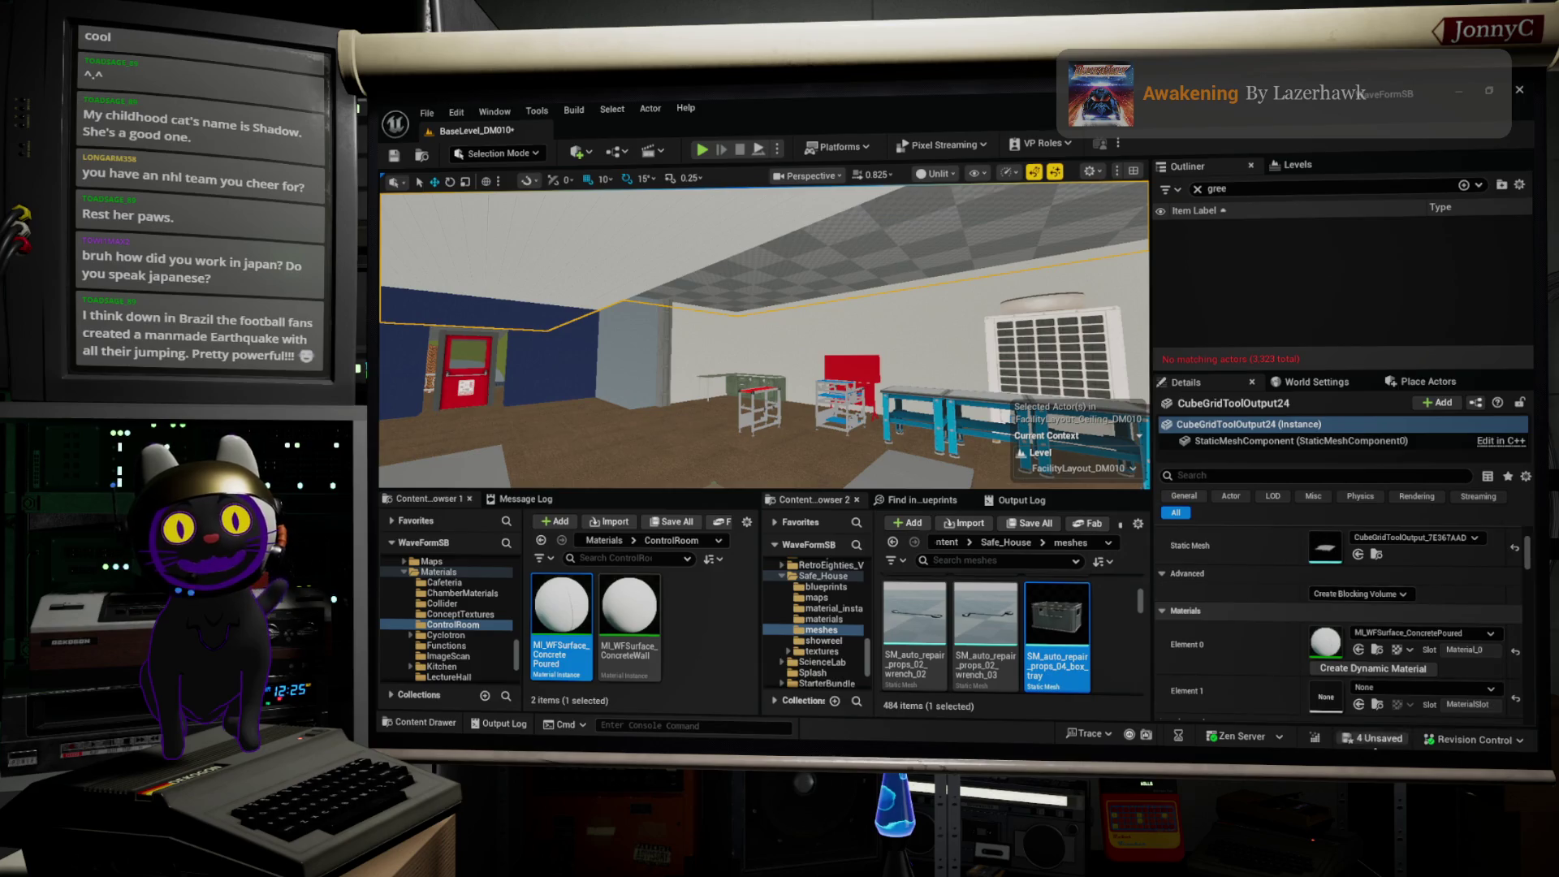
pyautogui.click(1358, 704)
pyautogui.scroll(-2, 1391, 629)
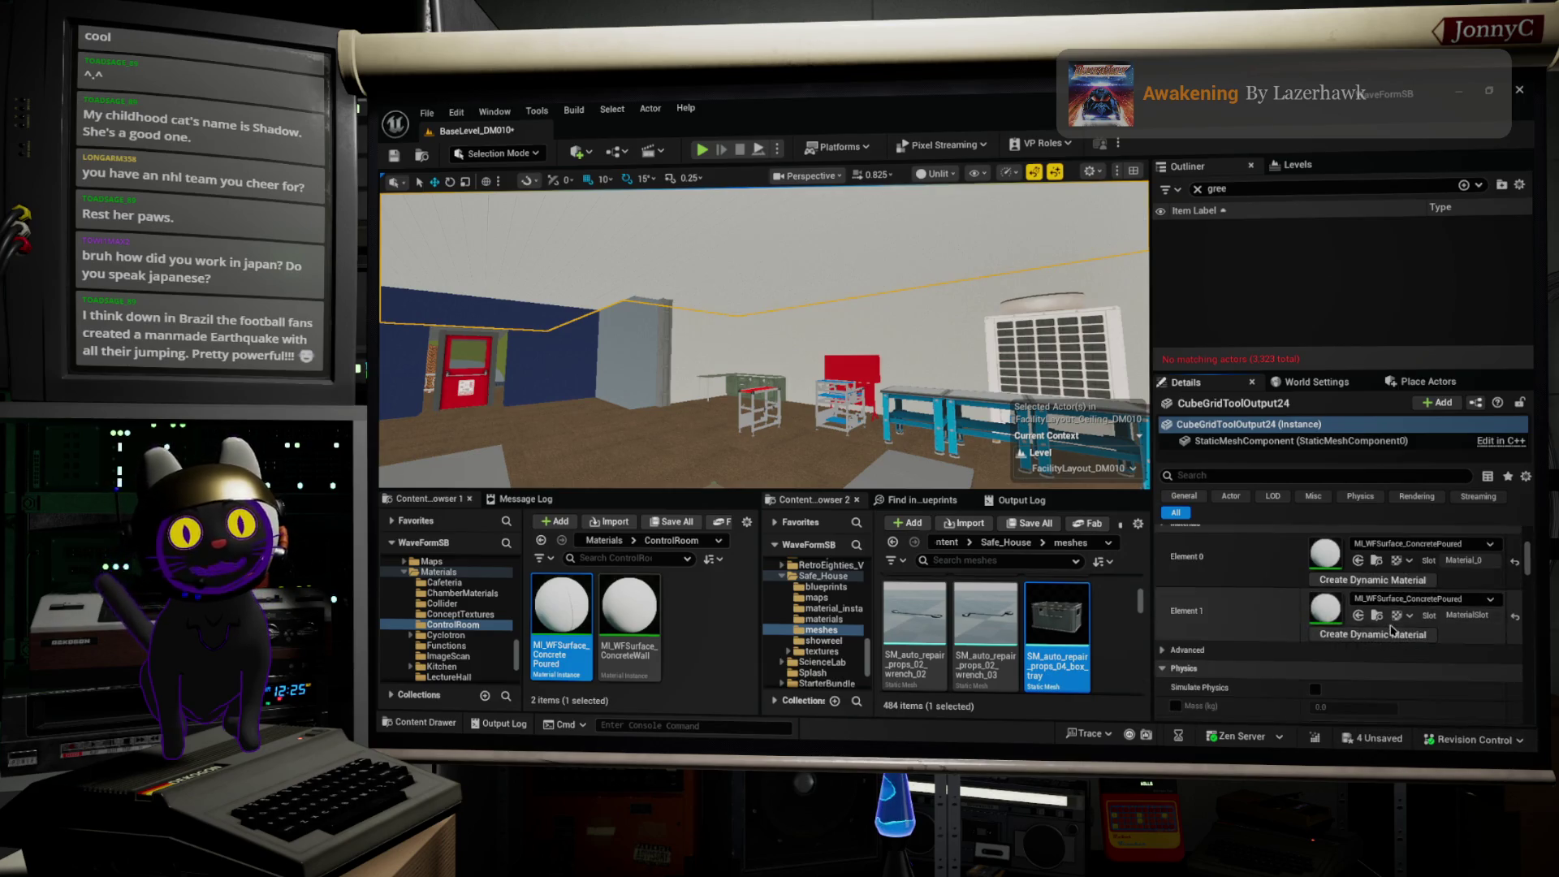
pyautogui.moveTo(763, 365); pyautogui.dragTo(679, 366)
pyautogui.moveTo(875, 404)
pyautogui.mouseDown()
pyautogui.moveTo(861, 404)
pyautogui.moveTo(874, 404)
pyautogui.mouseUp()
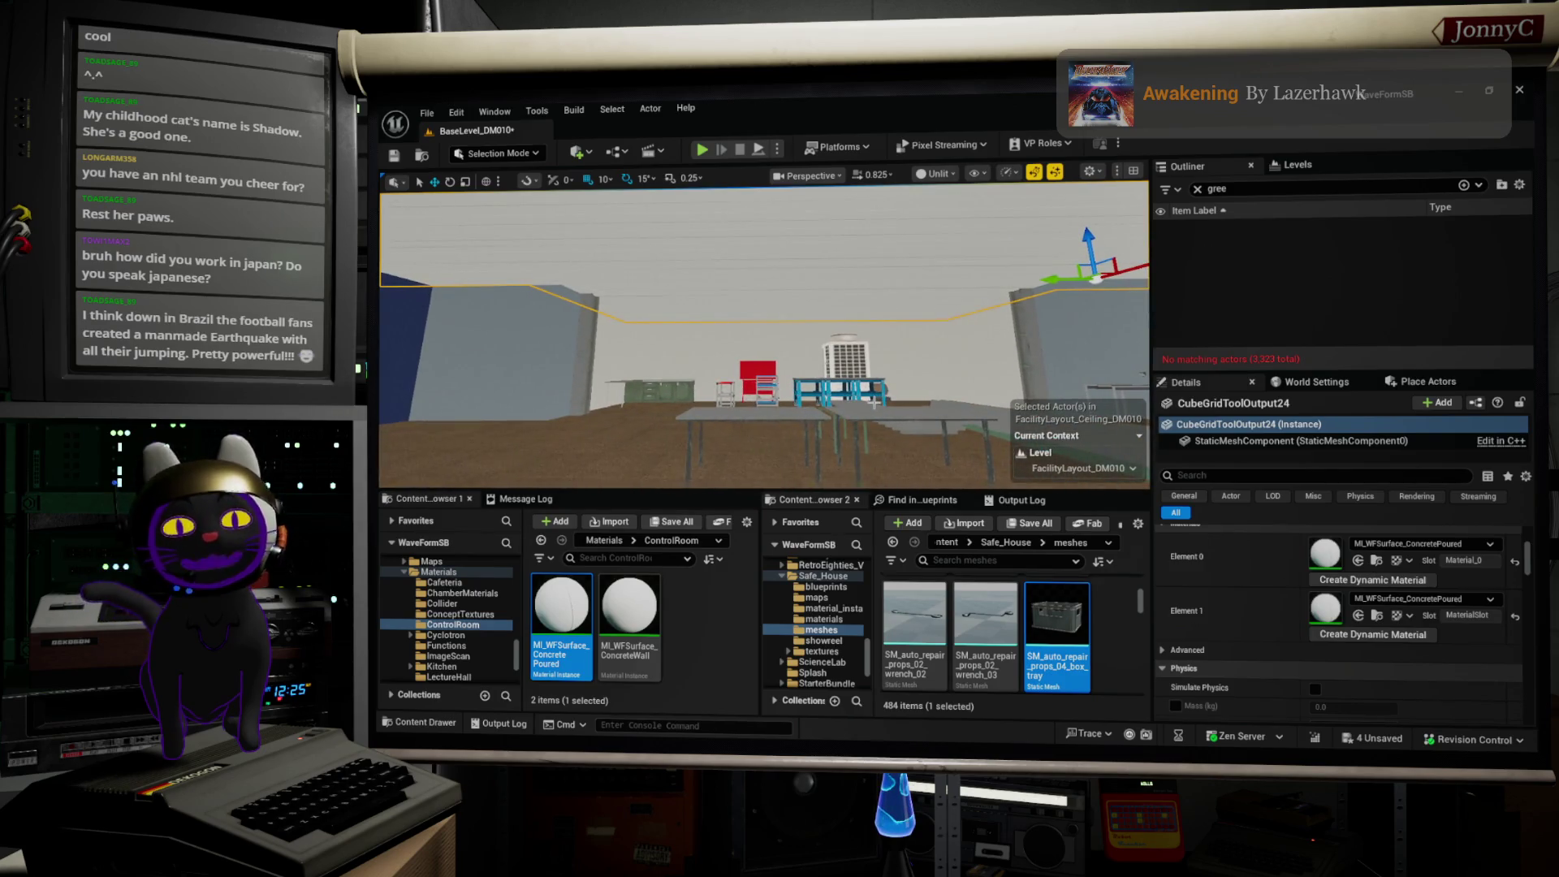
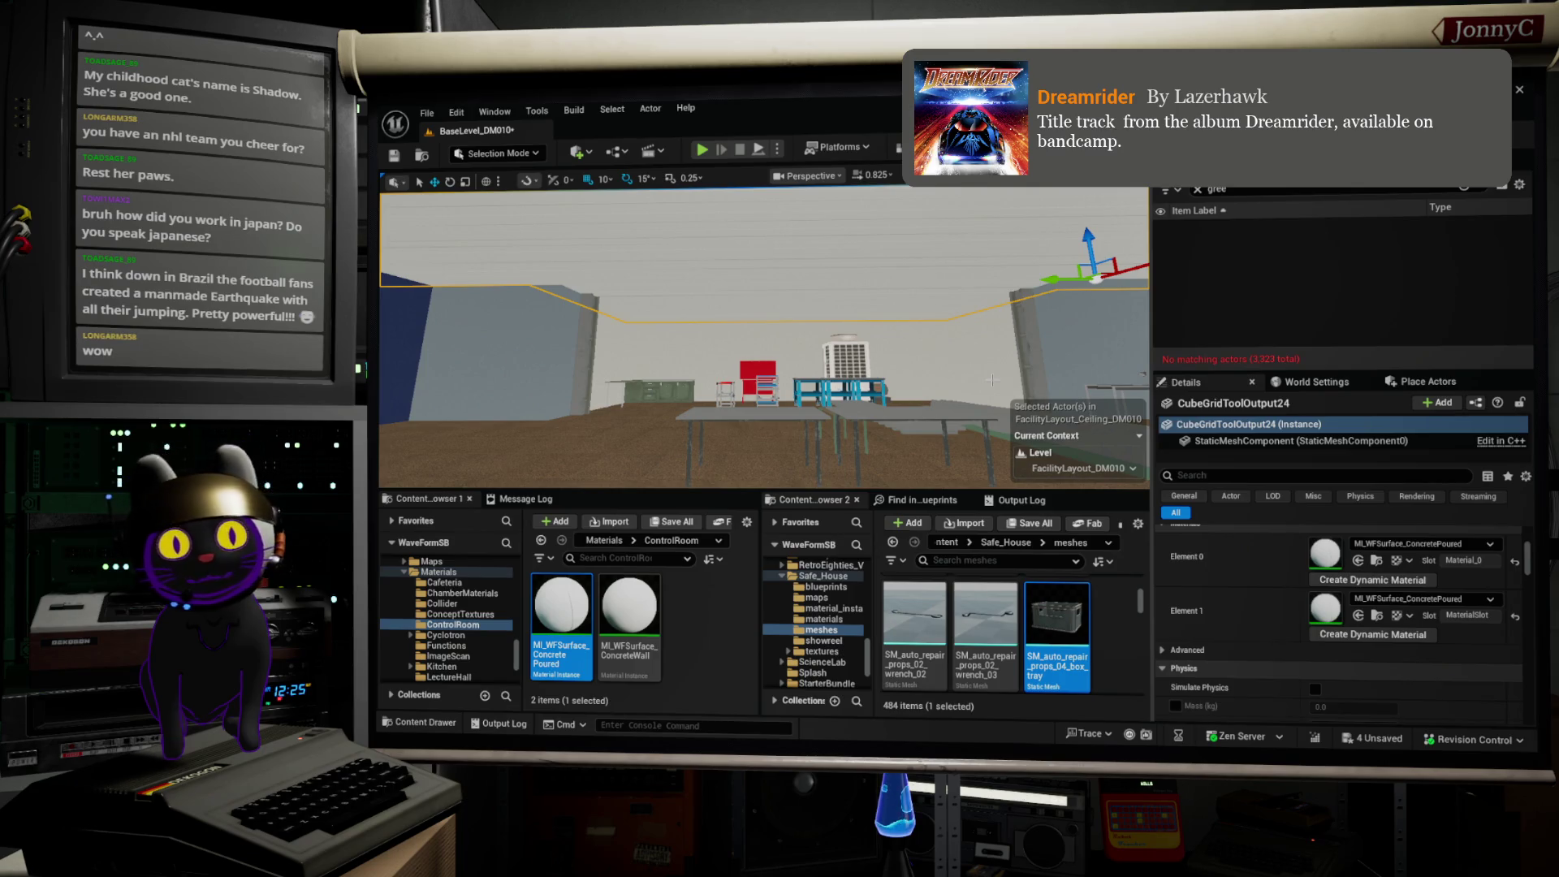
# Step: Fly into the room and frame the small red-topped assembly-line cart up close
pyautogui.moveTo(1031, 357); pyautogui.dragTo(1007, 319)
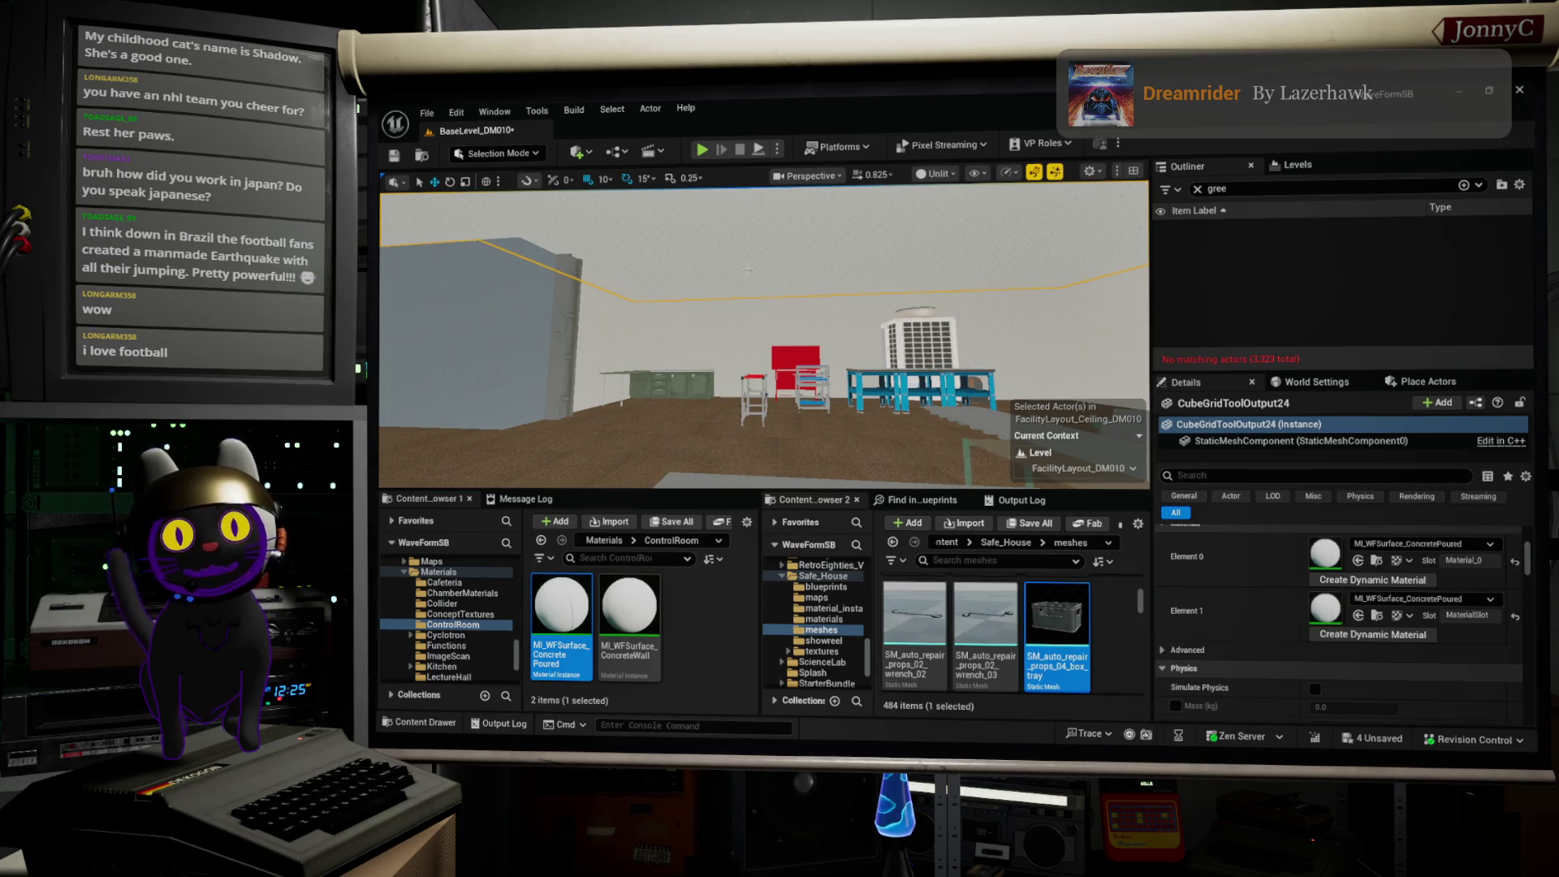
pyautogui.moveTo(763, 341); pyautogui.dragTo(853, 337)
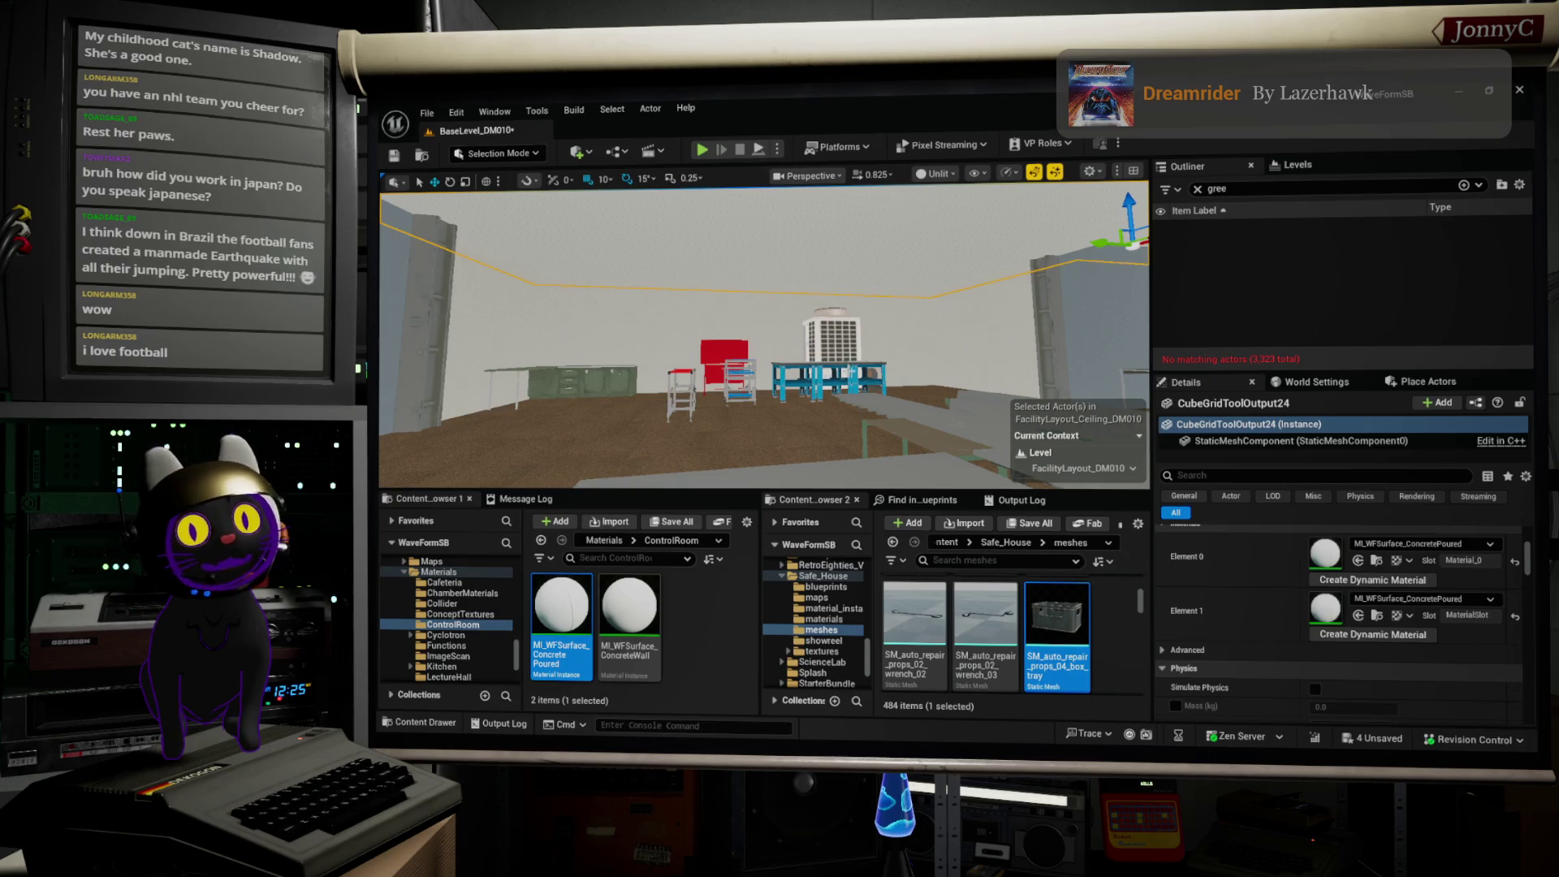
pyautogui.click(680, 383)
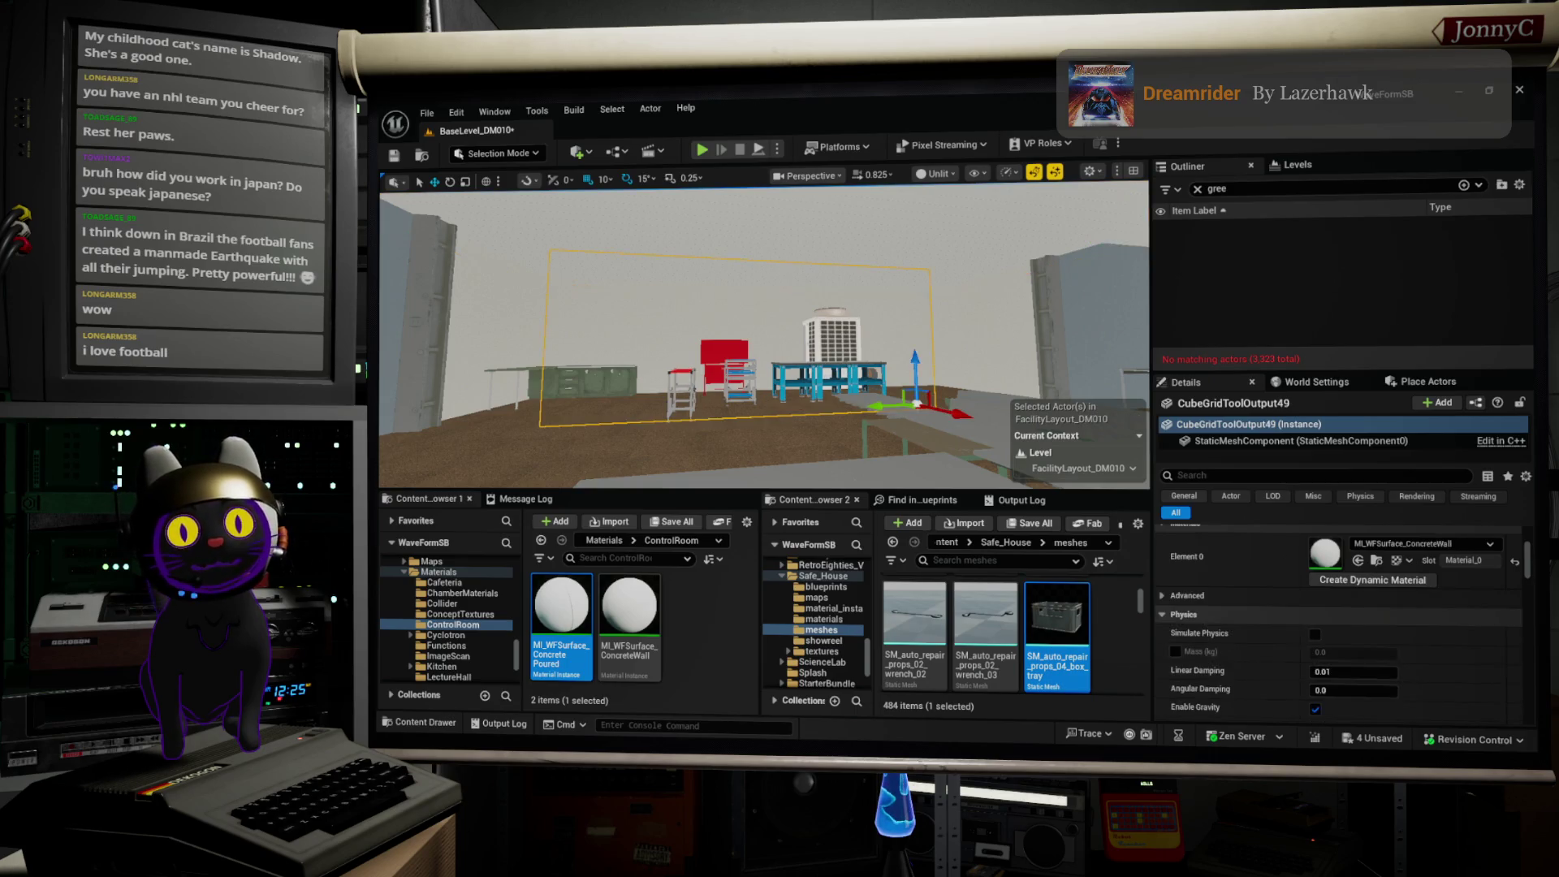
pyautogui.press('f')
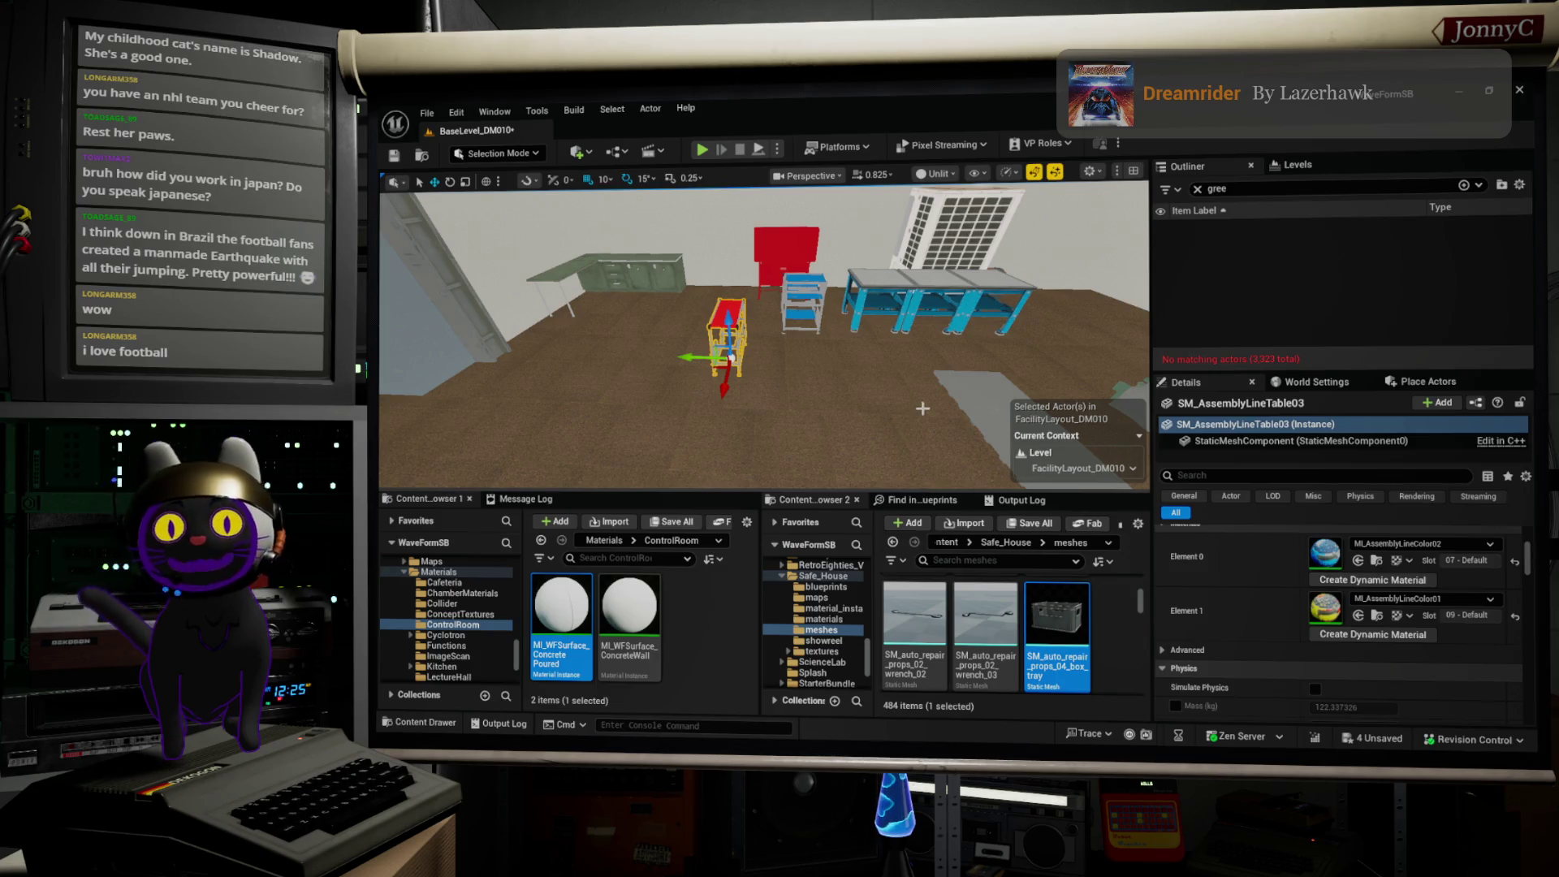
pyautogui.scroll(5, 923, 408)
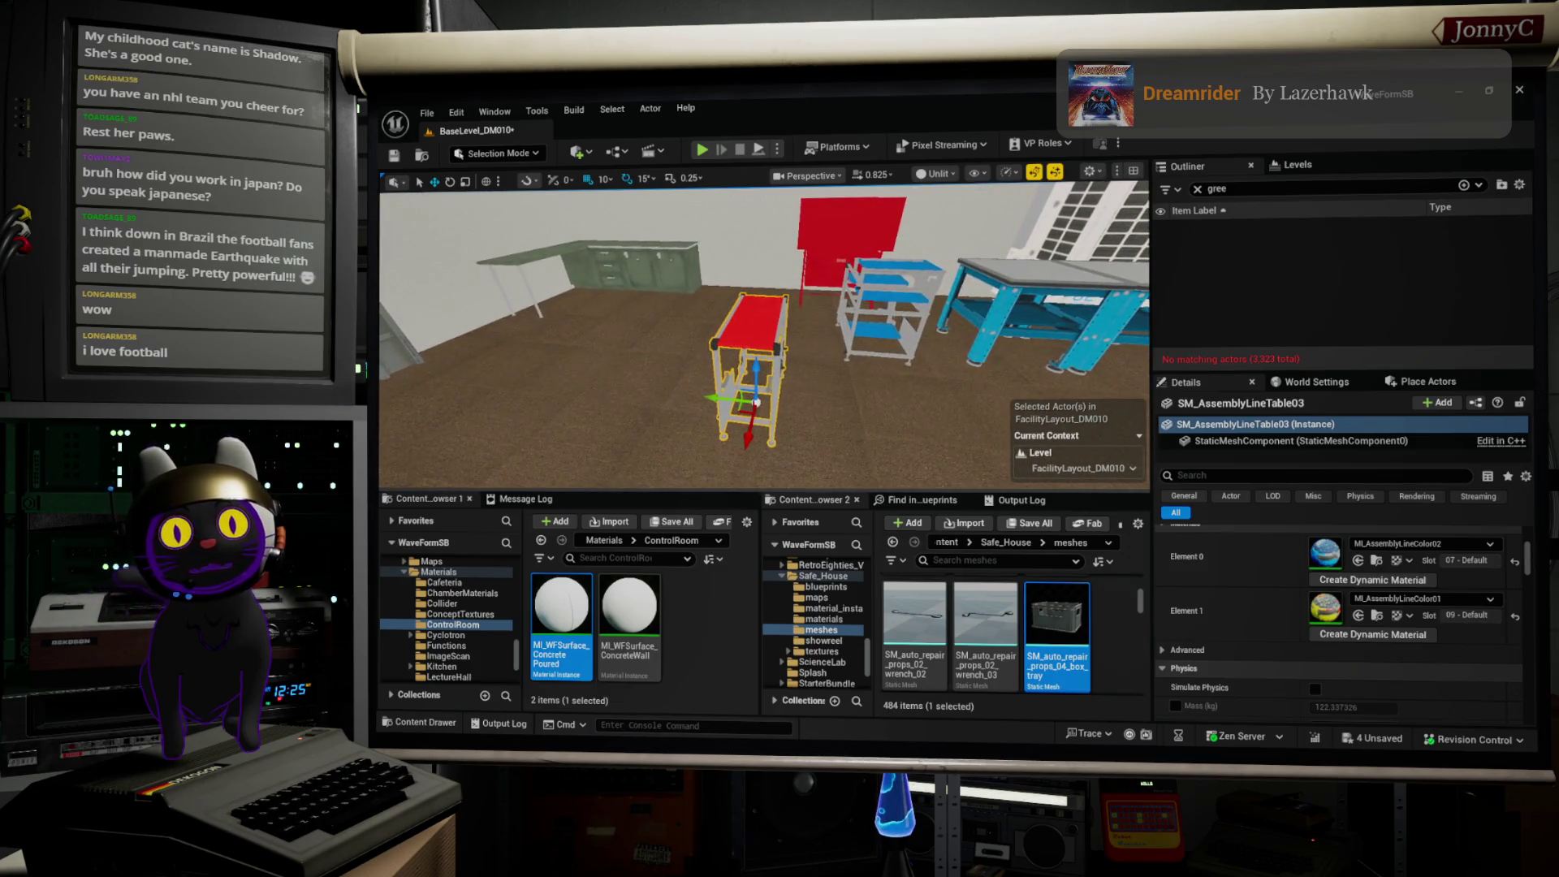
pyautogui.scroll(2, 763, 325)
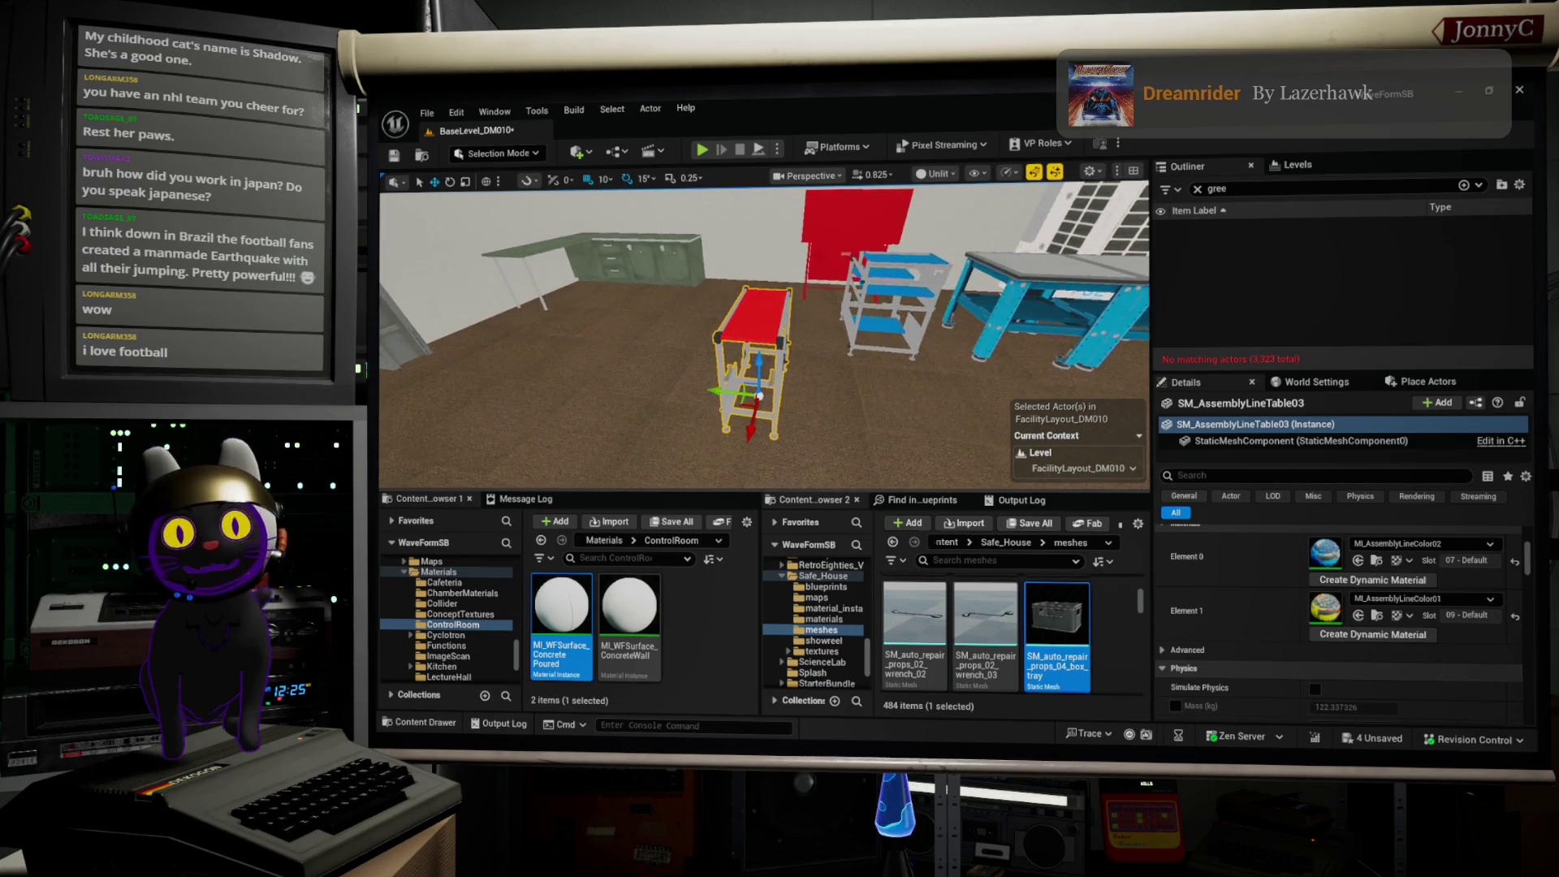
pyautogui.moveTo(894, 328)
pyautogui.mouseDown()
pyautogui.moveTo(861, 349)
pyautogui.moveTo(877, 366)
pyautogui.moveTo(849, 404)
pyautogui.moveTo(633, 349)
pyautogui.moveTo(439, 333)
pyautogui.moveTo(495, 317)
pyautogui.moveTo(394, 372)
pyautogui.mouseUp()
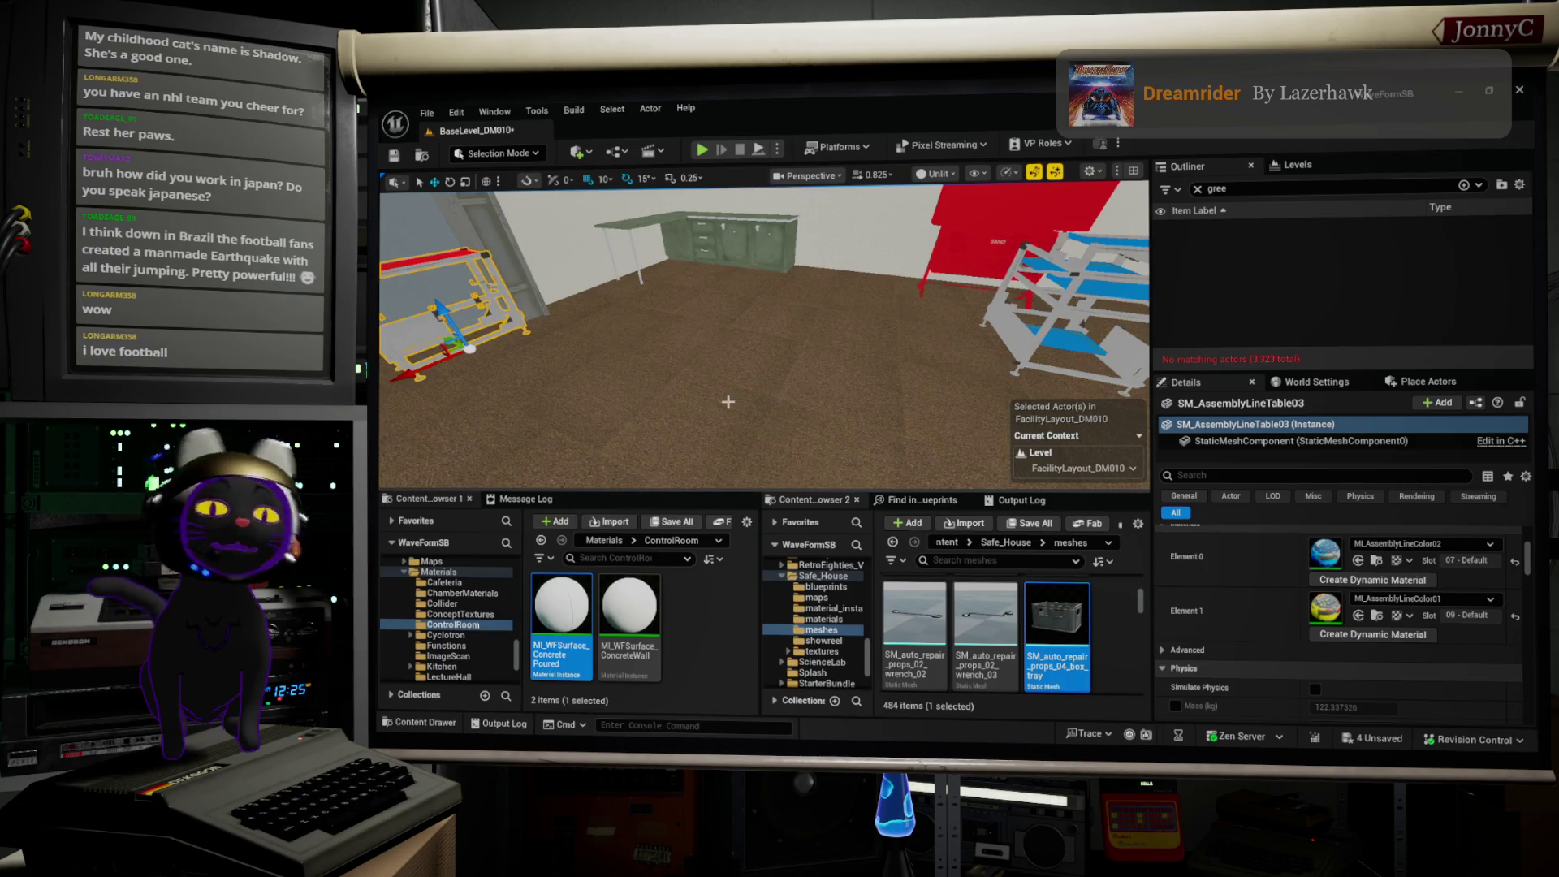
pyautogui.press('f')
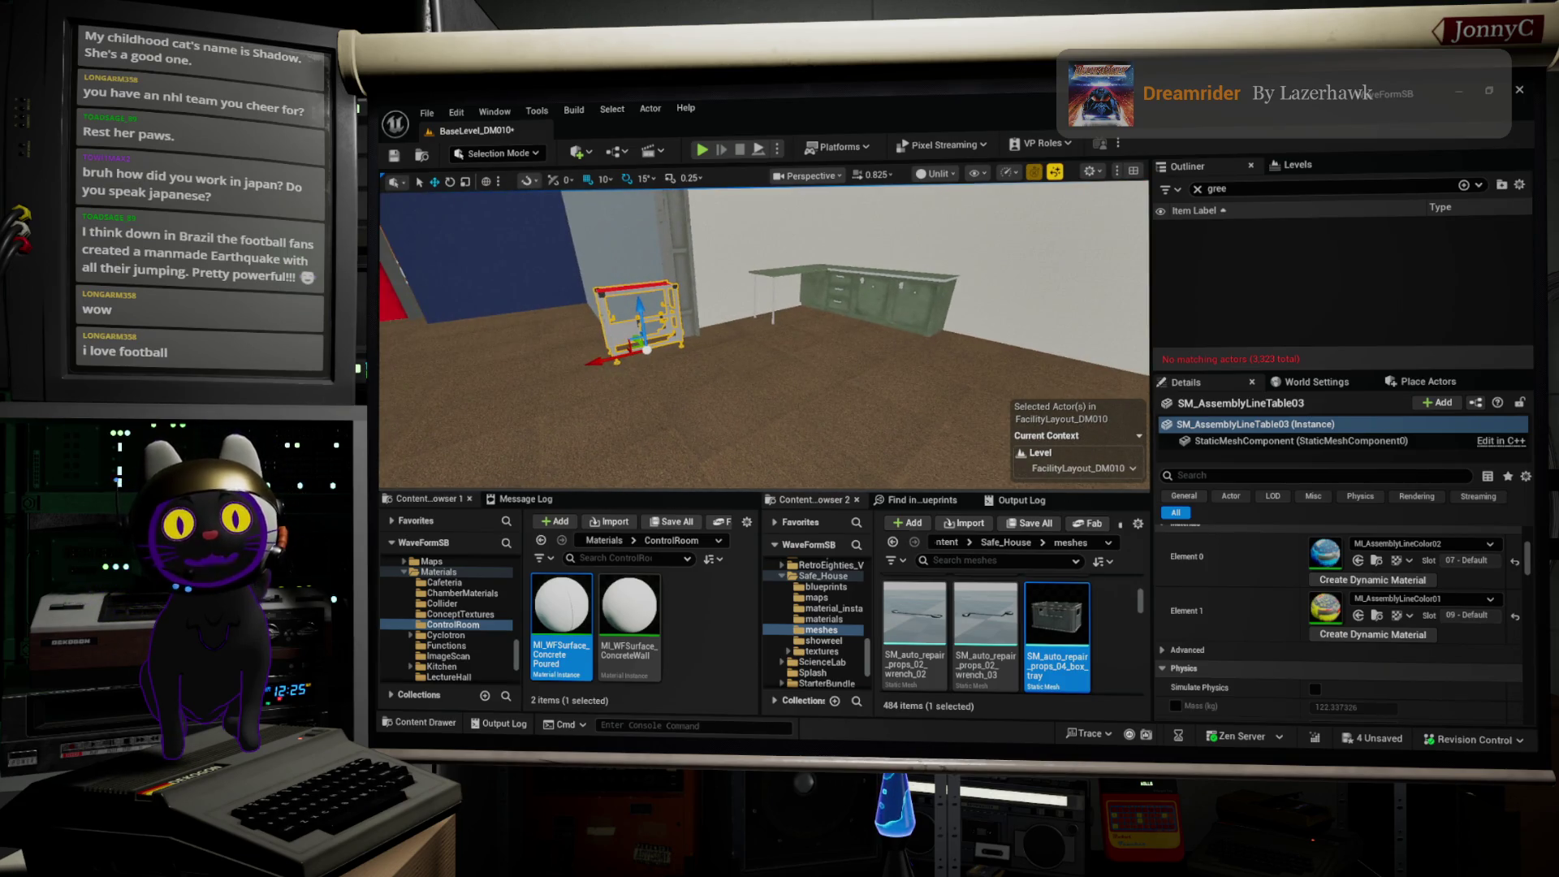
pyautogui.moveTo(646, 349)
pyautogui.mouseDown()
pyautogui.moveTo(971, 346)
pyautogui.moveTo(891, 281)
pyautogui.mouseUp()
pyautogui.moveTo(746, 424)
pyautogui.mouseDown()
pyautogui.moveTo(715, 406)
pyautogui.moveTo(745, 424)
pyautogui.moveTo(884, 330)
pyautogui.mouseUp()
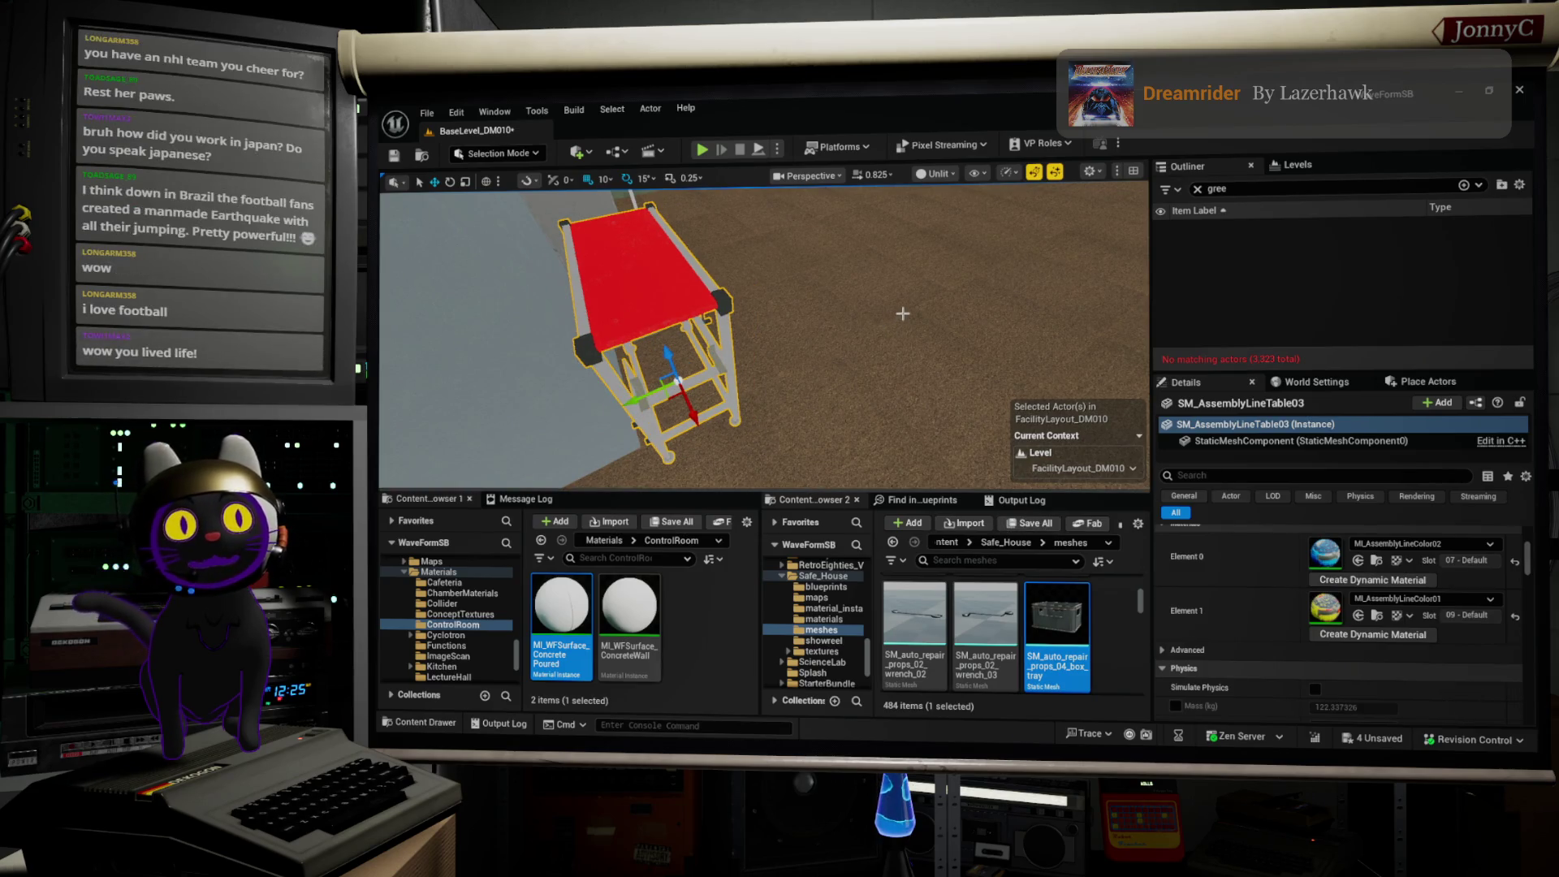
pyautogui.moveTo(911, 321); pyautogui.dragTo(894, 325)
pyautogui.moveTo(573, 243); pyautogui.dragTo(572, 189)
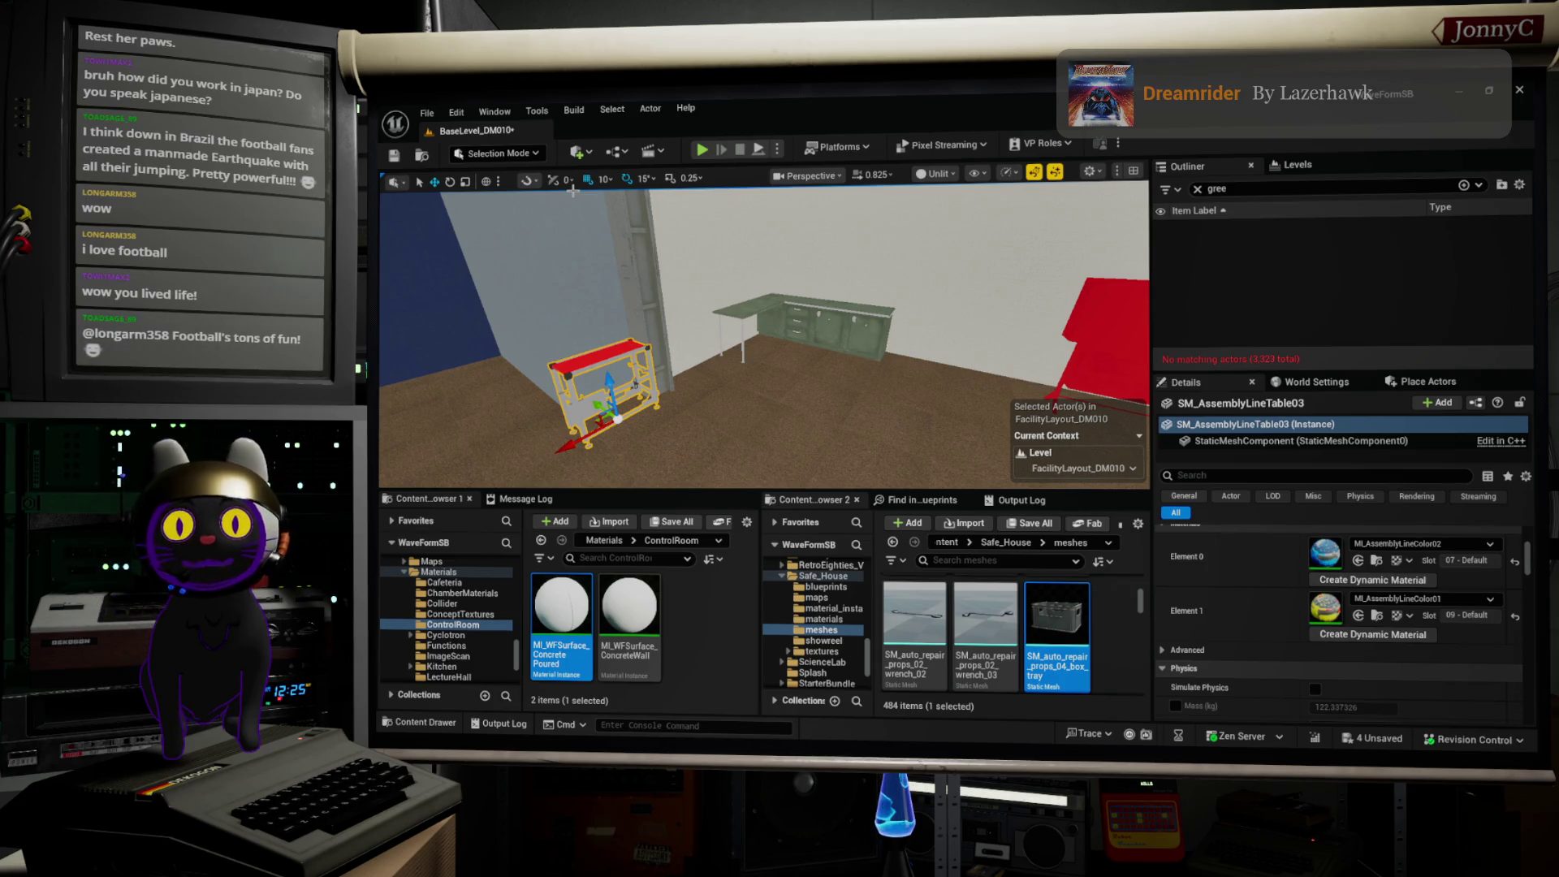
pyautogui.moveTo(572, 189); pyautogui.dragTo(605, 189)
pyautogui.moveTo(805, 350)
pyautogui.mouseDown()
pyautogui.moveTo(775, 345)
pyautogui.moveTo(878, 348)
pyautogui.mouseUp()
# Step: Move SM_AssemblyLineTable02 toward the room centre and frame it from above
pyautogui.click(999, 354)
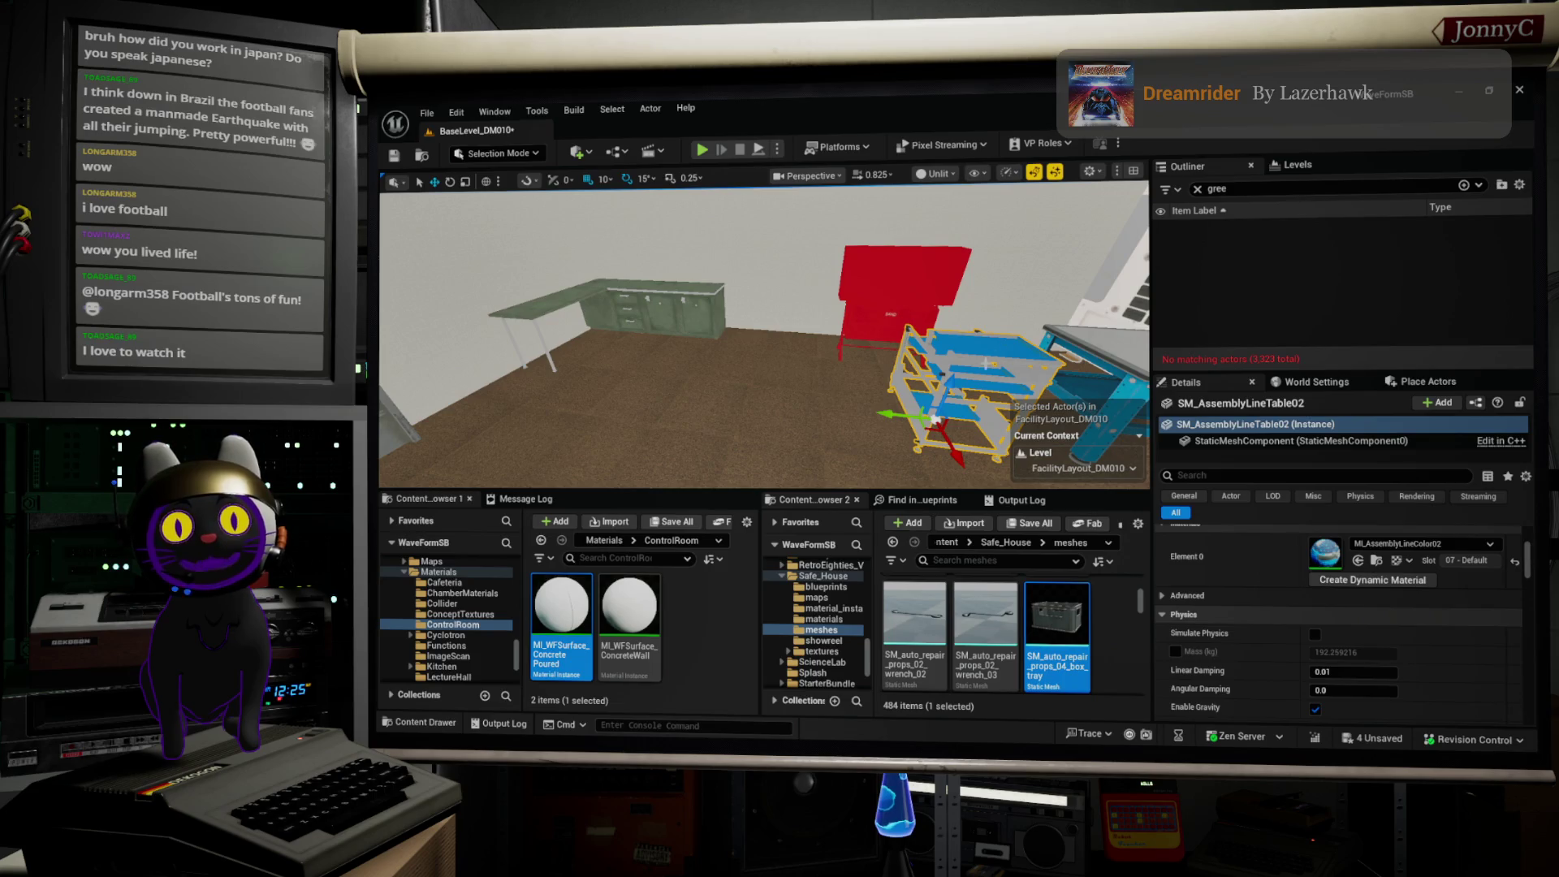
pyautogui.moveTo(935, 418); pyautogui.dragTo(674, 406)
pyautogui.press('f')
pyautogui.moveTo(792, 367)
pyautogui.mouseDown()
pyautogui.moveTo(623, 307)
pyautogui.moveTo(572, 312)
pyautogui.moveTo(561, 252)
pyautogui.moveTo(560, 285)
pyautogui.mouseUp()
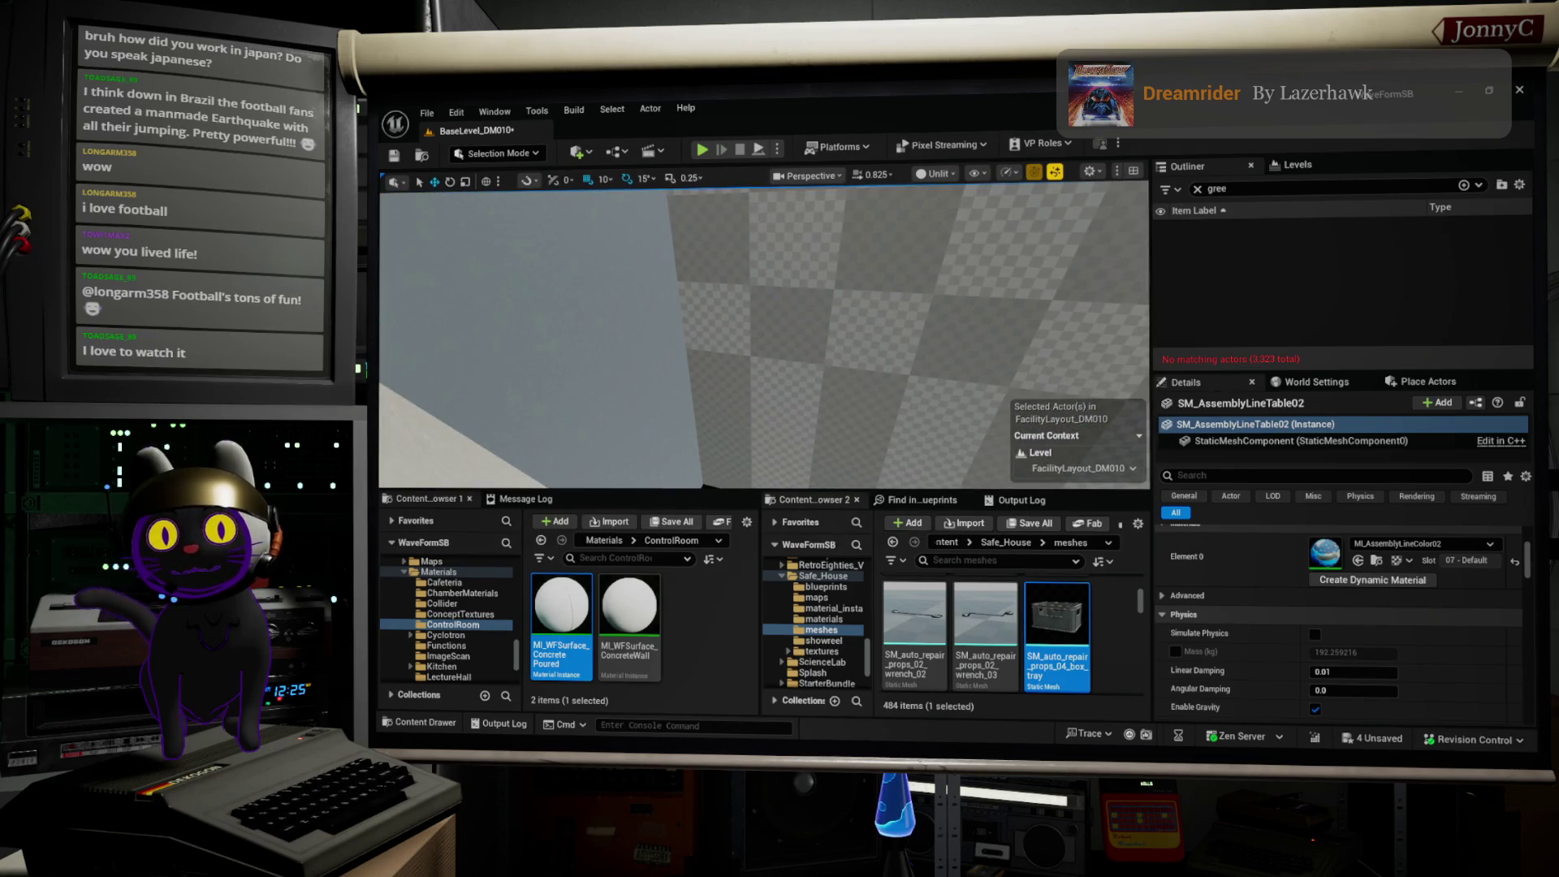
pyautogui.moveTo(835, 288); pyautogui.dragTo(795, 268)
pyautogui.press('f')
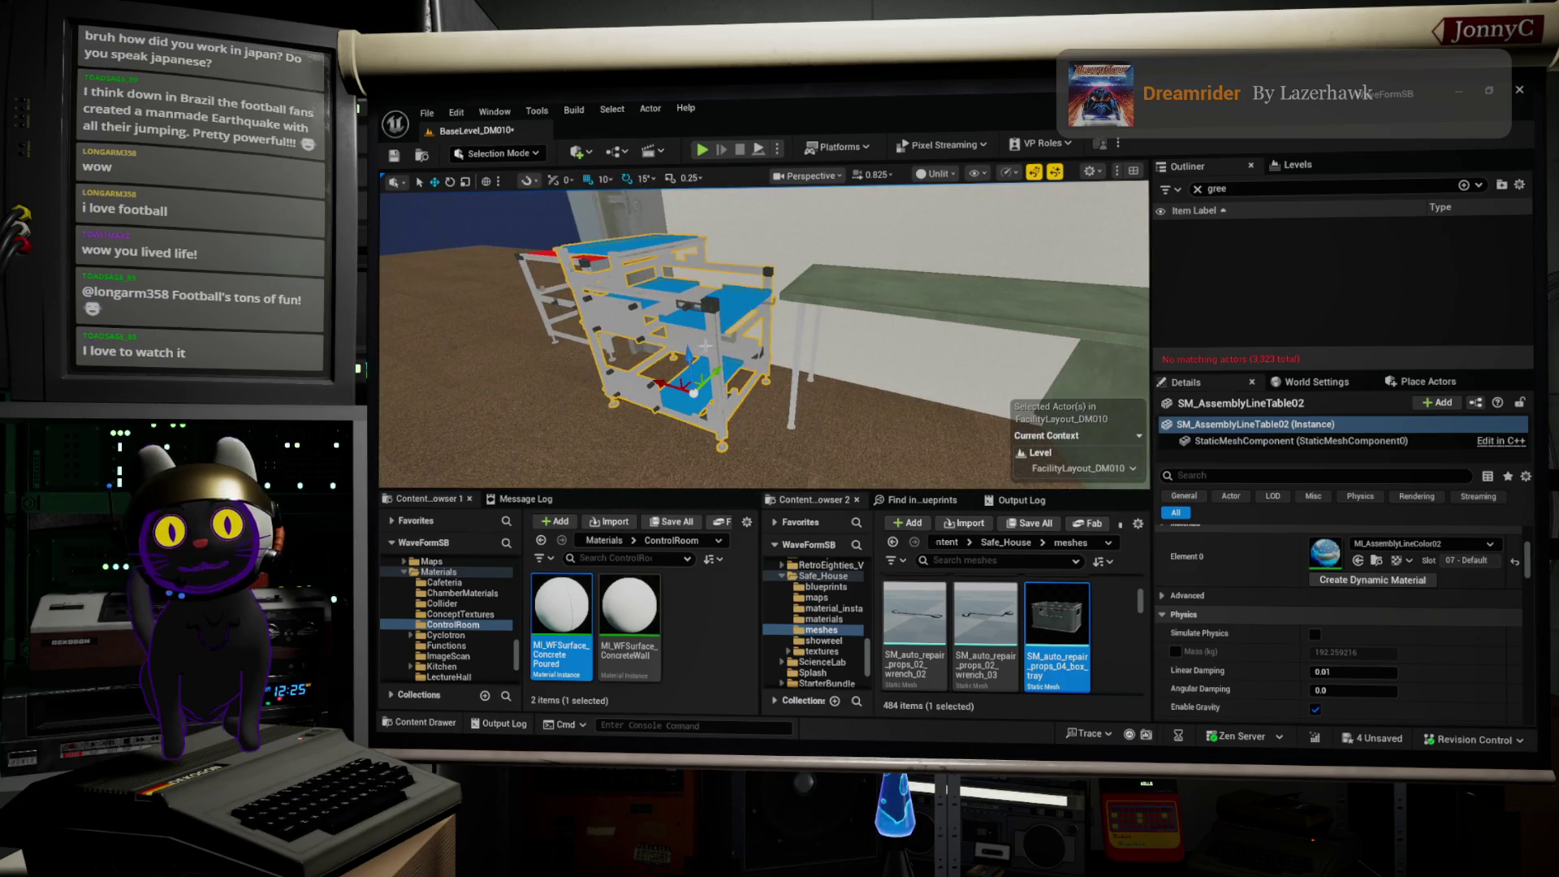
# Step: Turn the blue table and slide it left along X beside the red-topped table
pyautogui.press('e')
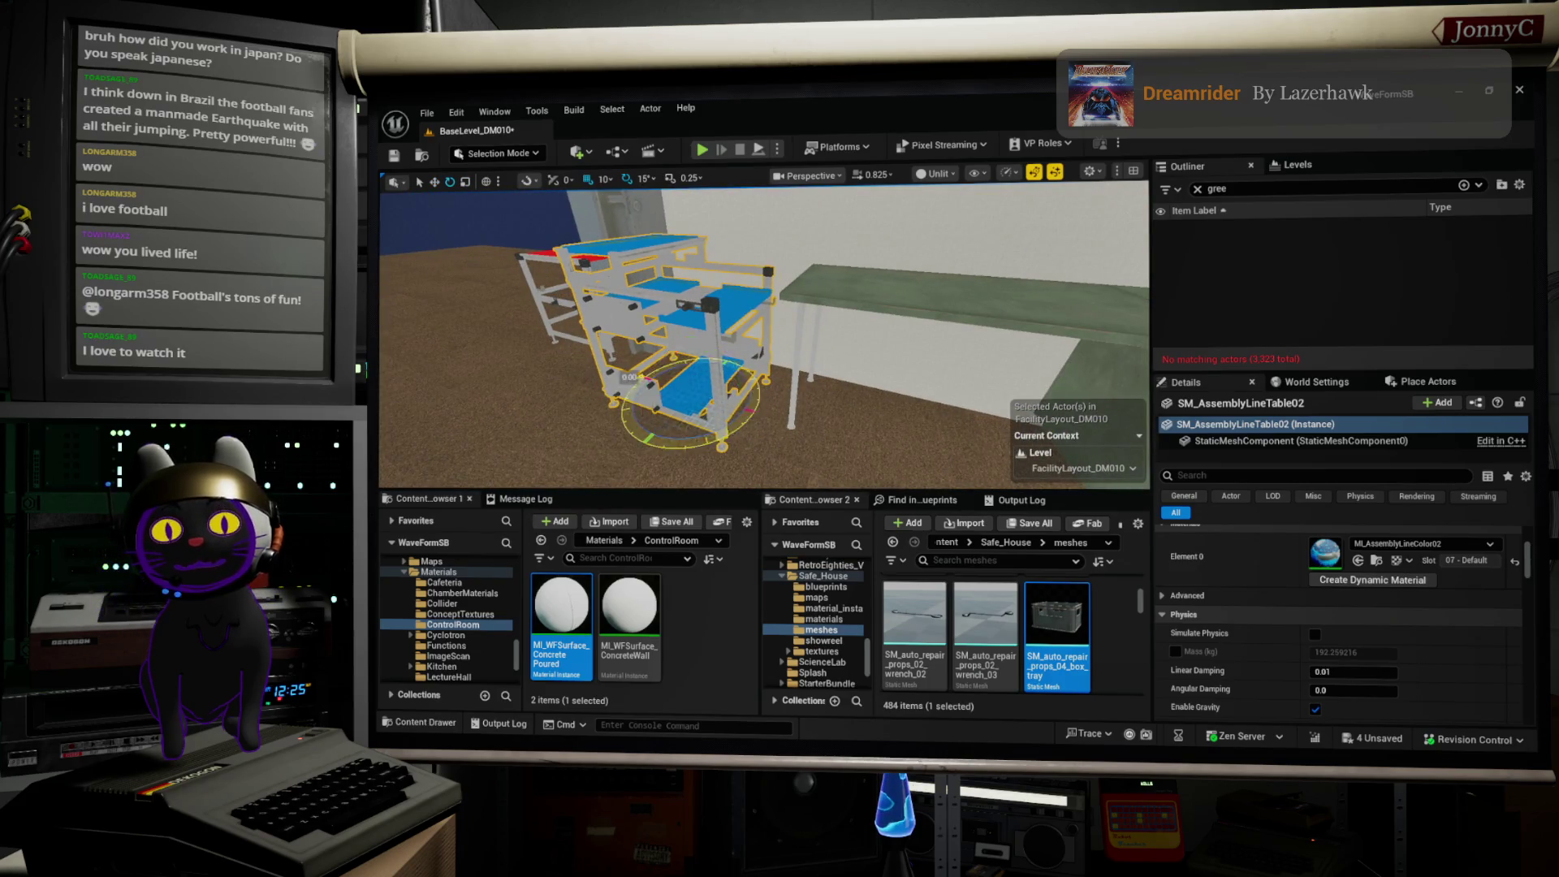
pyautogui.moveTo(642, 377); pyautogui.dragTo(735, 357)
pyautogui.moveTo(853, 439); pyautogui.dragTo(755, 443)
pyautogui.press('w')
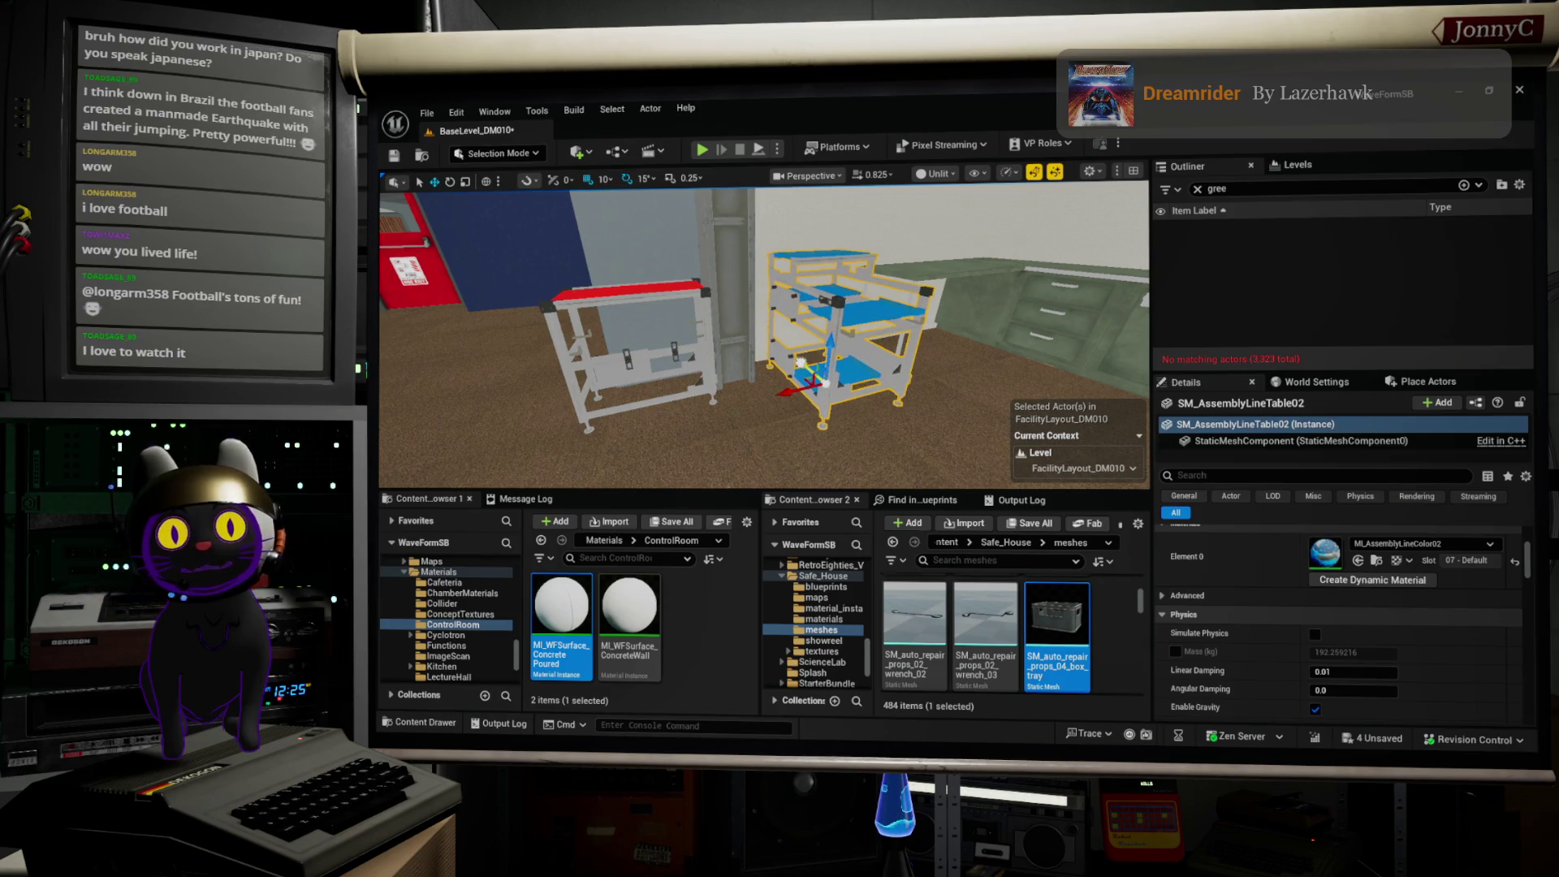
pyautogui.moveTo(782, 393)
pyautogui.mouseDown()
pyautogui.moveTo(769, 397)
pyautogui.moveTo(905, 389)
pyautogui.moveTo(912, 415)
pyautogui.moveTo(771, 425)
pyautogui.moveTo(829, 423)
pyautogui.moveTo(837, 357)
pyautogui.moveTo(780, 377)
pyautogui.moveTo(792, 406)
pyautogui.moveTo(753, 381)
pyautogui.moveTo(753, 357)
pyautogui.moveTo(755, 382)
pyautogui.moveTo(756, 357)
pyautogui.moveTo(759, 374)
pyautogui.moveTo(821, 327)
pyautogui.mouseUp()
pyautogui.click(778, 368)
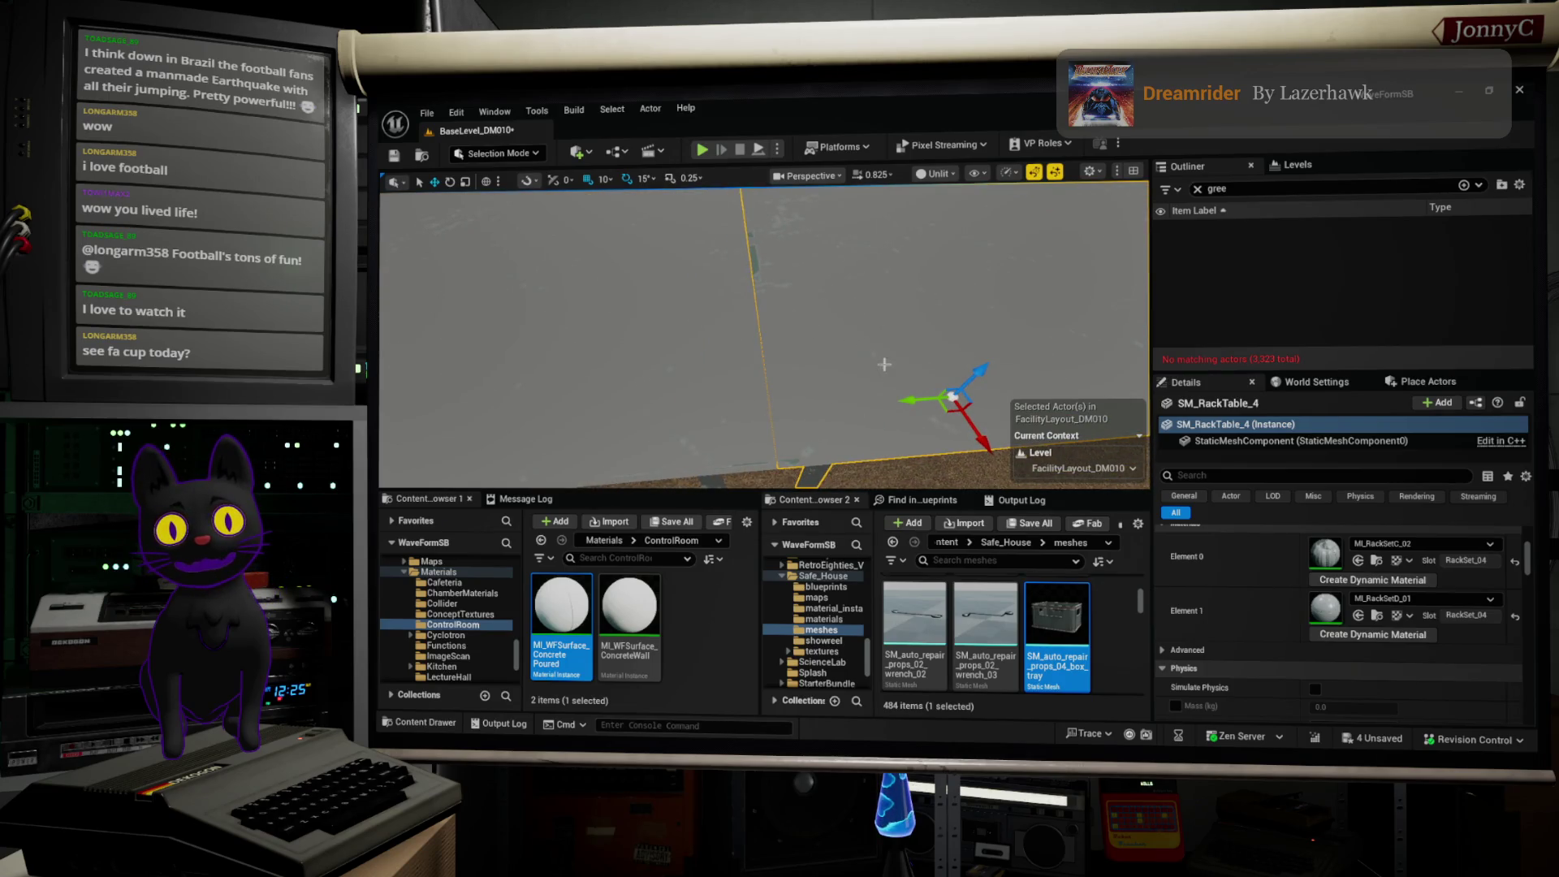
# Step: Slide SM_RackTable_4 along its length toward the neighbouring rack table and check its placement
pyautogui.moveTo(914, 397)
pyautogui.mouseDown()
pyautogui.moveTo(930, 400)
pyautogui.moveTo(909, 378)
pyautogui.mouseUp()
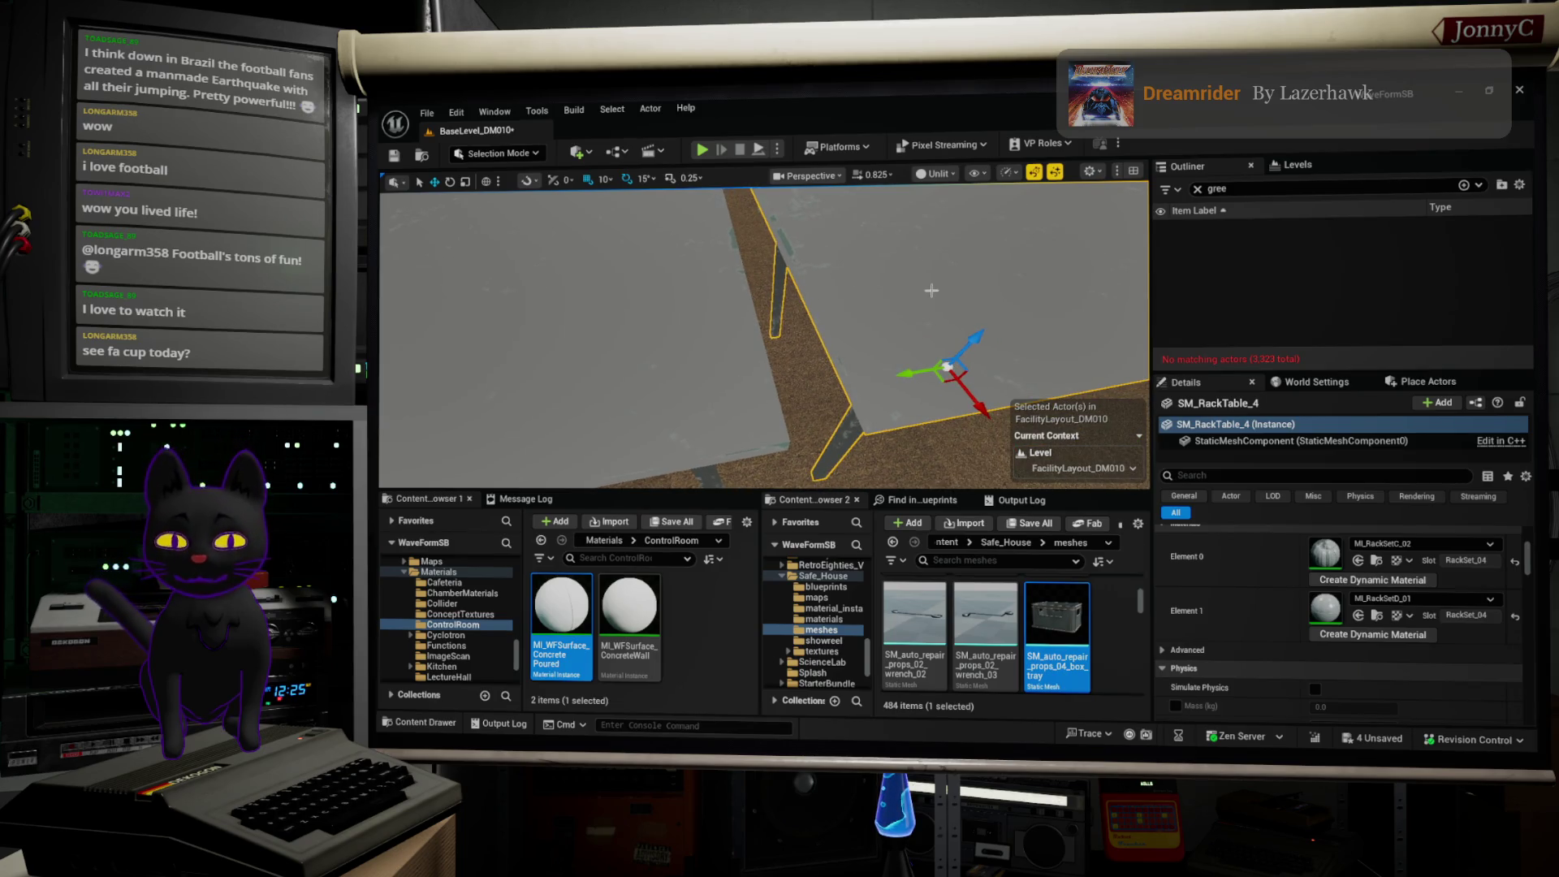
pyautogui.moveTo(942, 369); pyautogui.dragTo(918, 333)
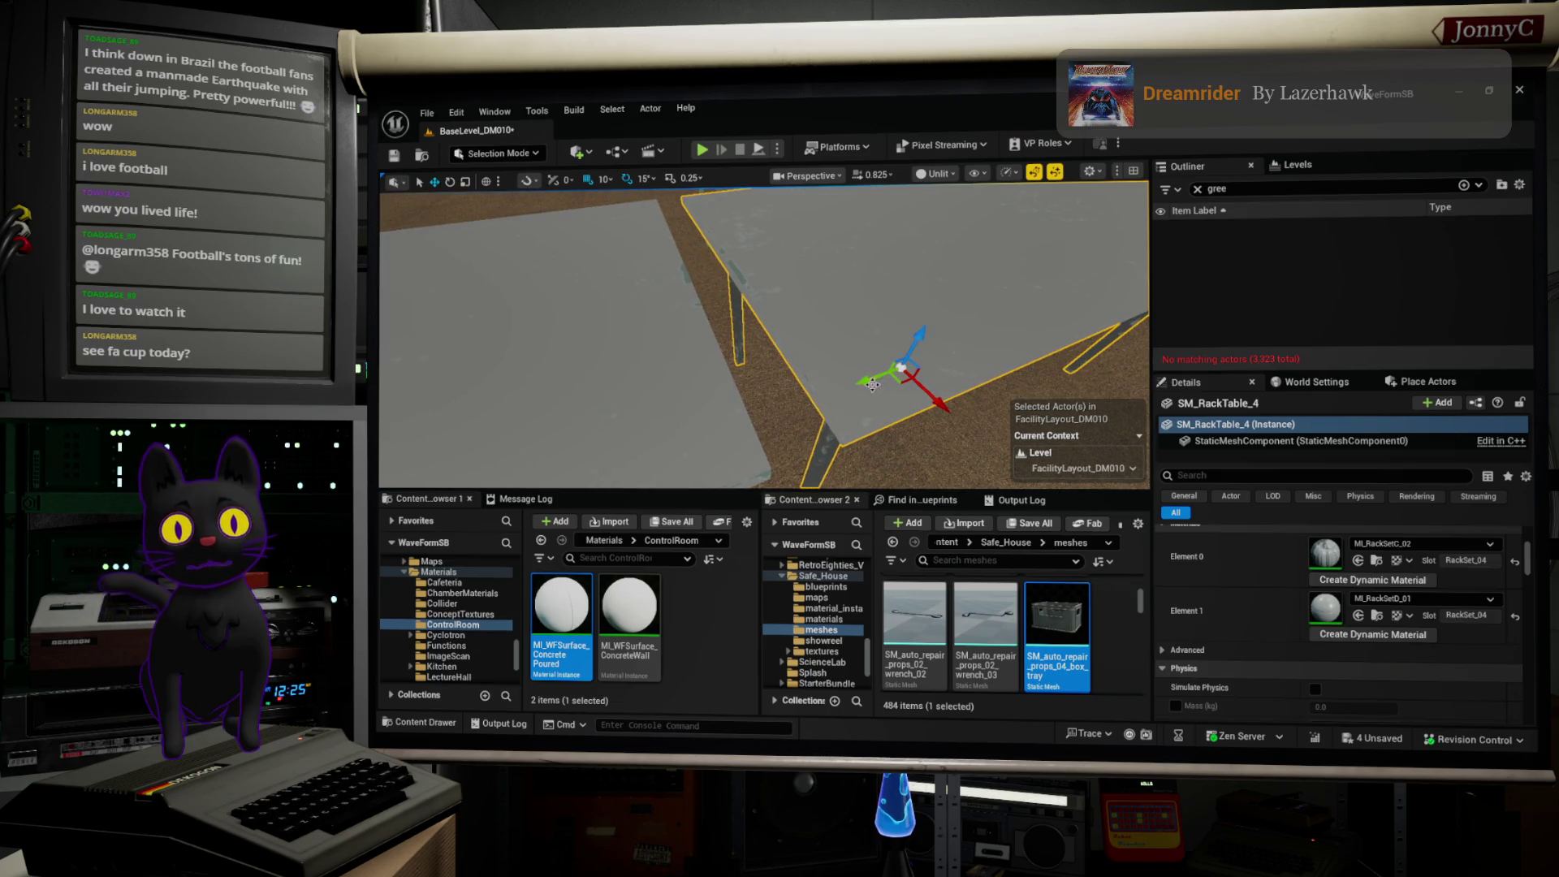
pyautogui.moveTo(882, 288); pyautogui.dragTo(901, 286)
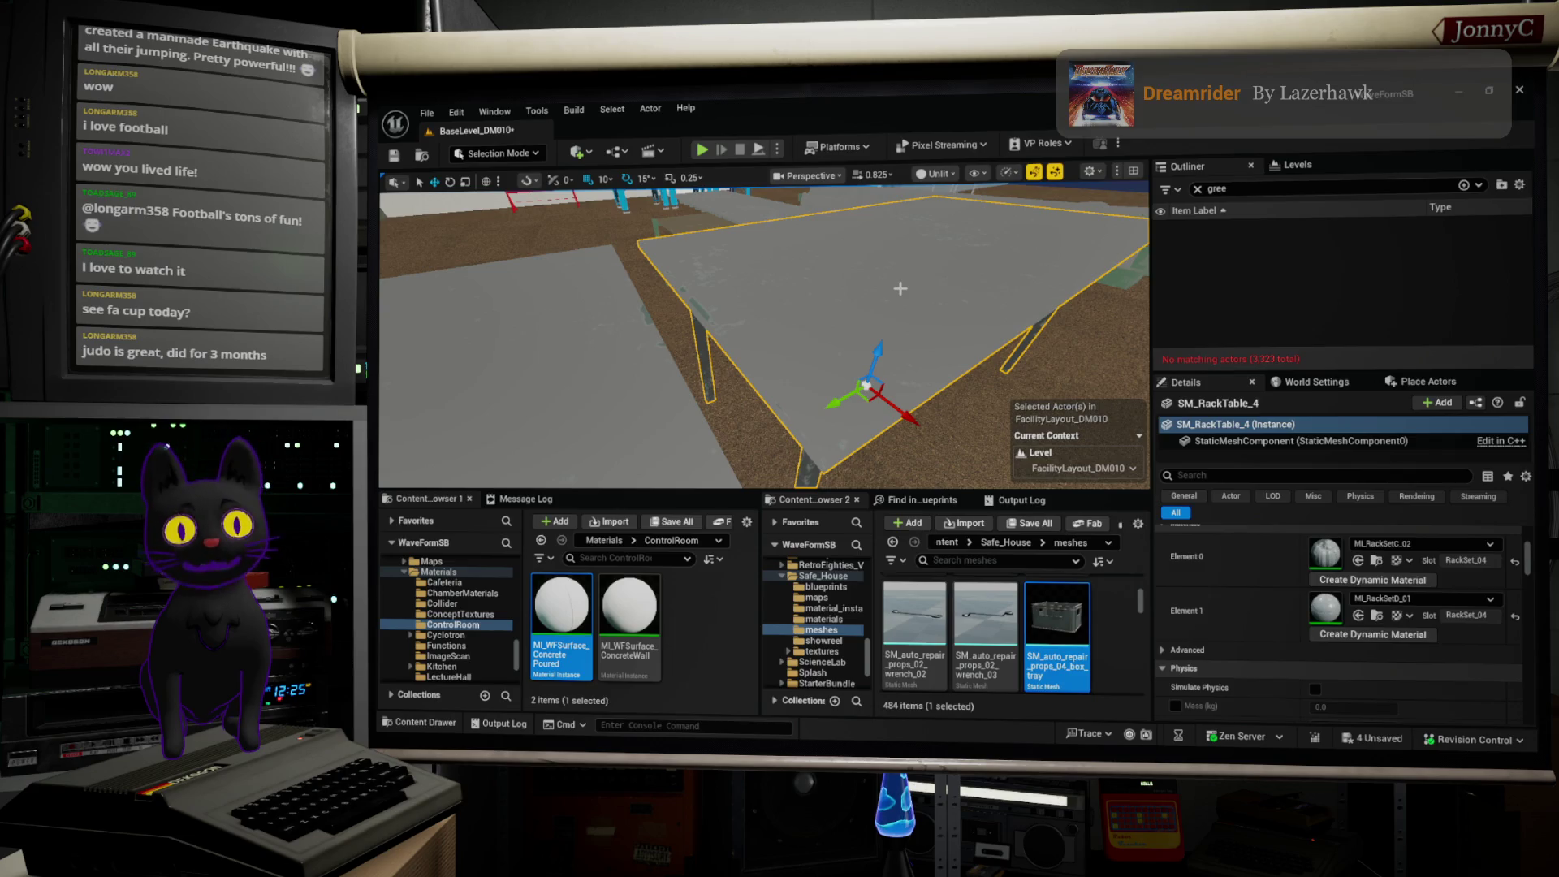
pyautogui.moveTo(969, 214)
pyautogui.mouseDown()
pyautogui.moveTo(861, 272)
pyautogui.moveTo(764, 140)
pyautogui.mouseUp()
pyautogui.press('f')
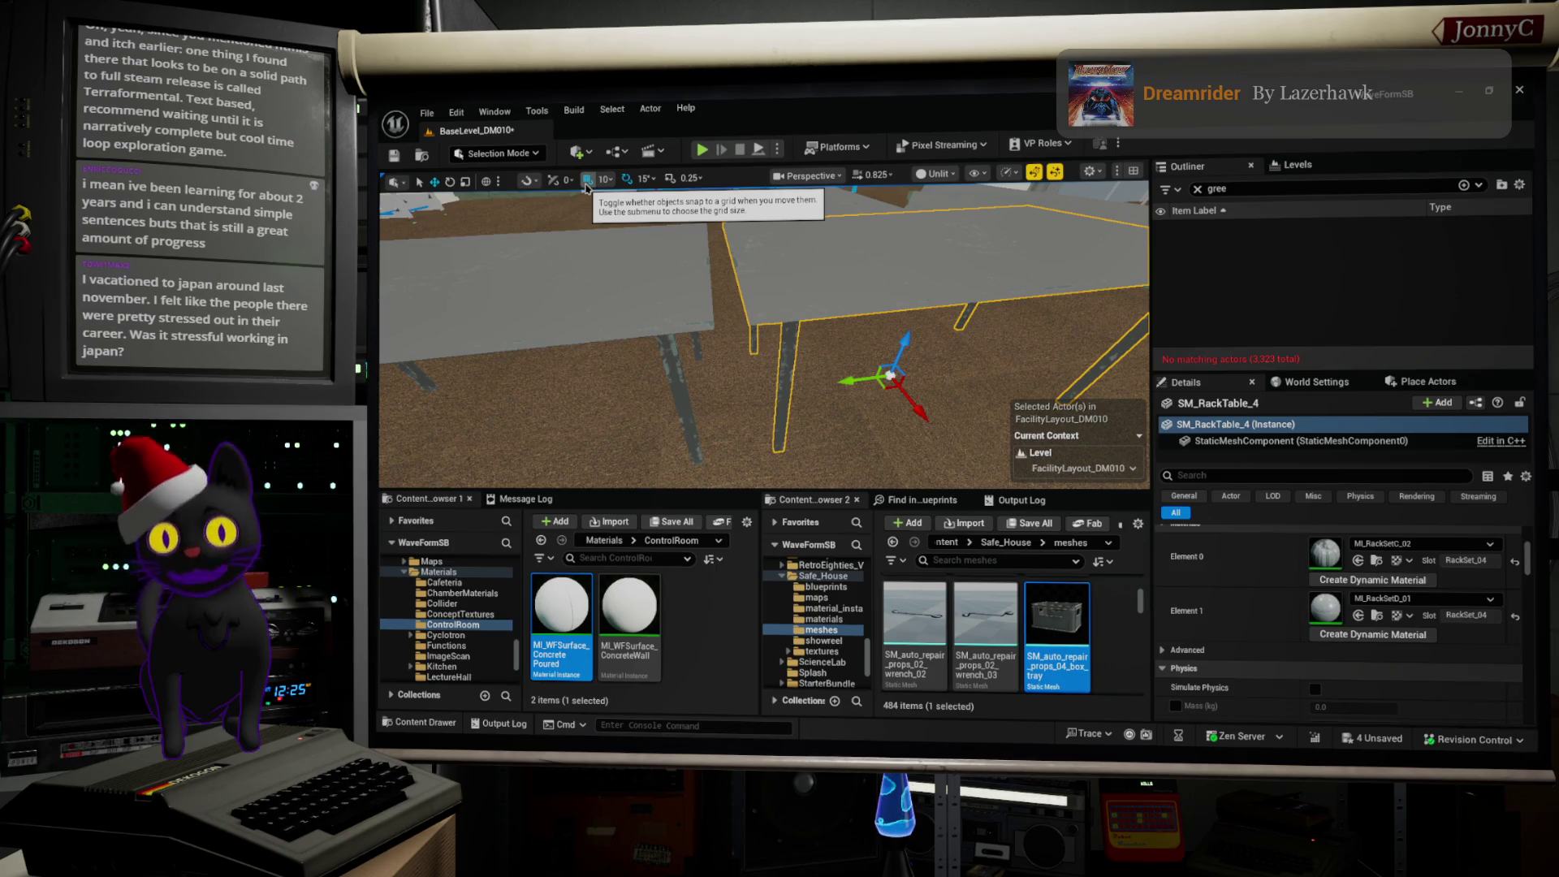
# Step: Toggle grid snapping for moves, then nudge SM_RackTable_4 slightly left and frame it
pyautogui.scroll(-3, 763, 333)
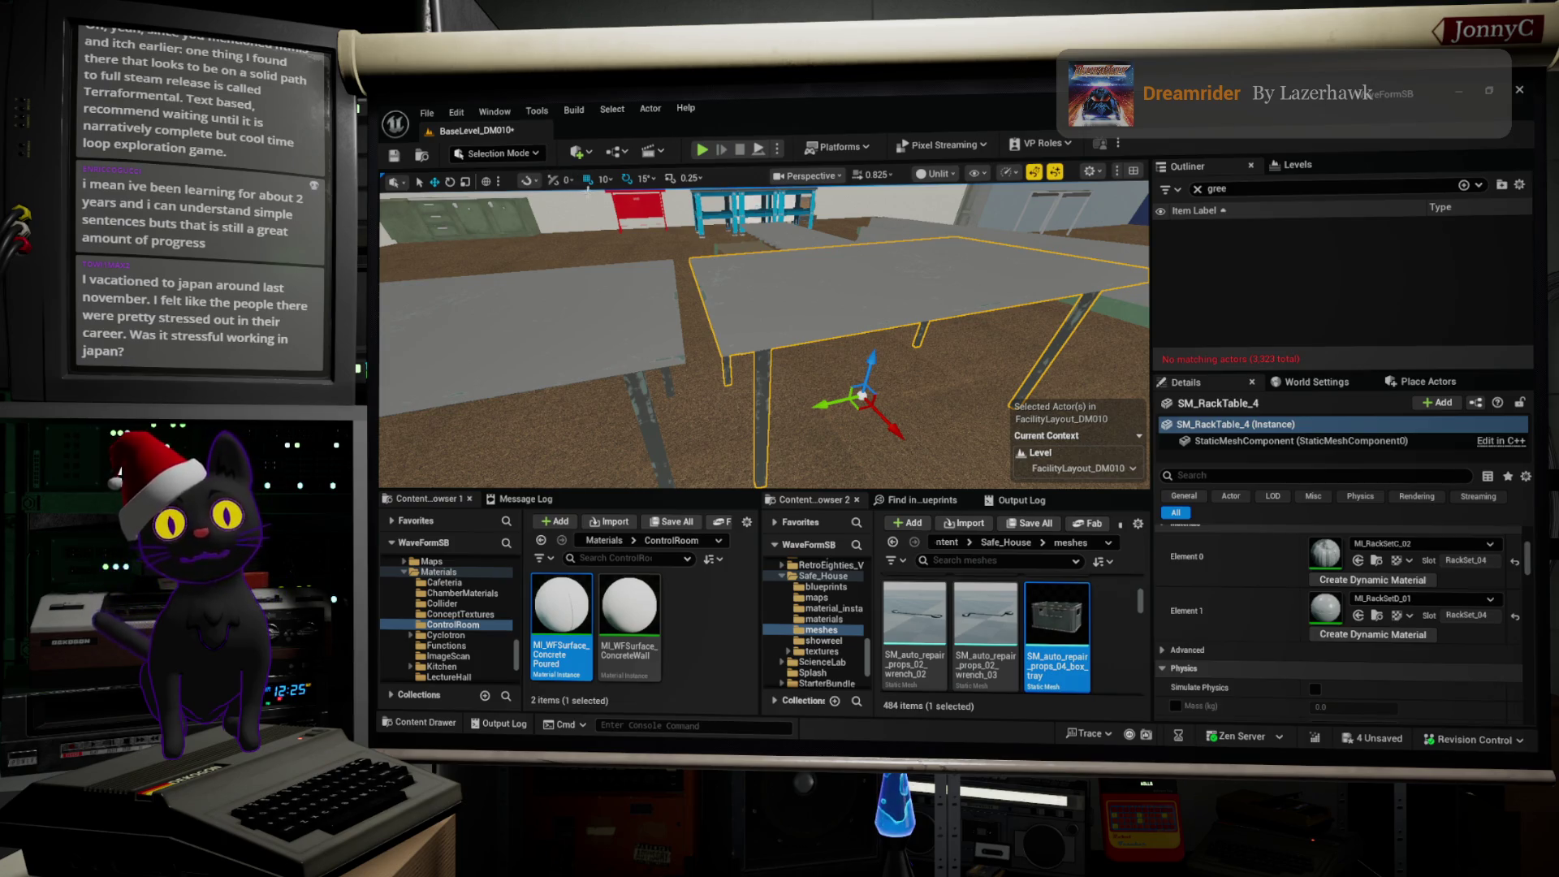
pyautogui.click(588, 182)
pyautogui.moveTo(819, 404); pyautogui.dragTo(804, 408)
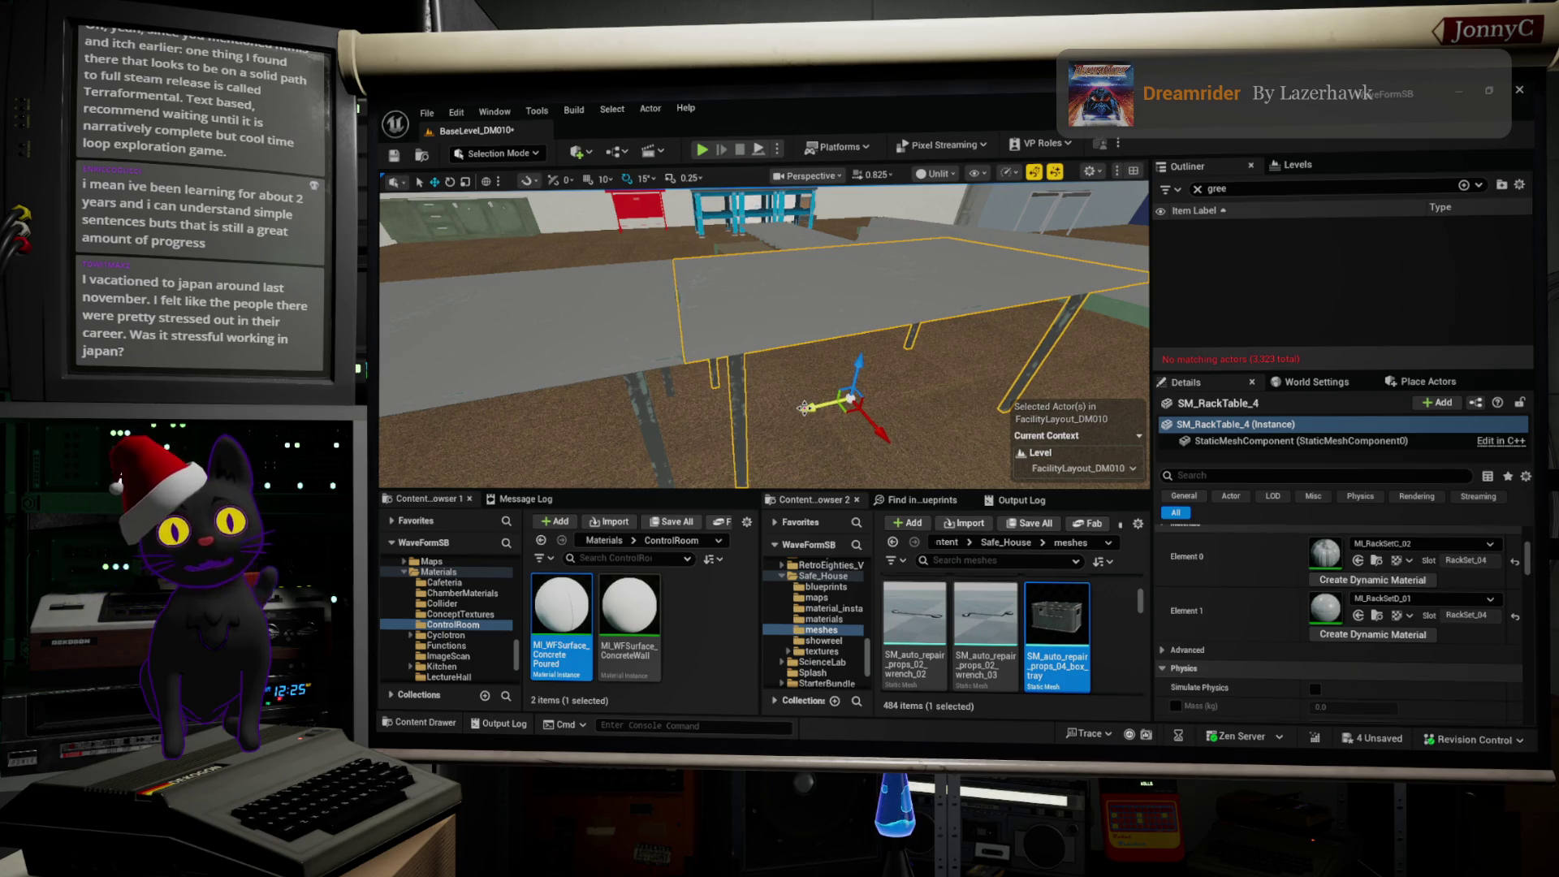
pyautogui.press('f')
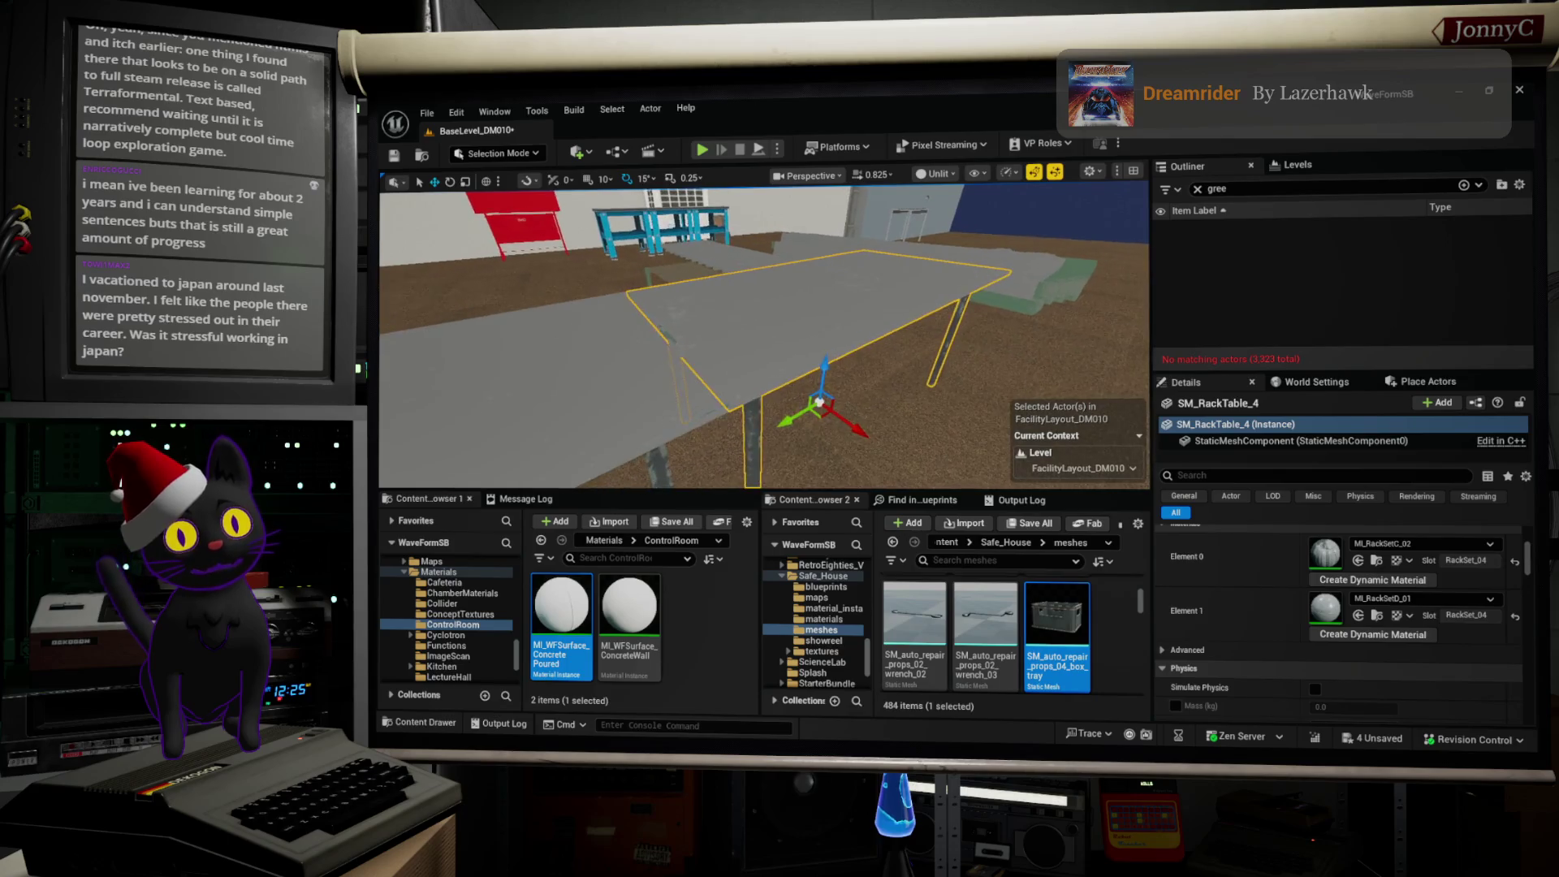
pyautogui.scroll(8, 763, 336)
pyautogui.scroll(-6, 764, 336)
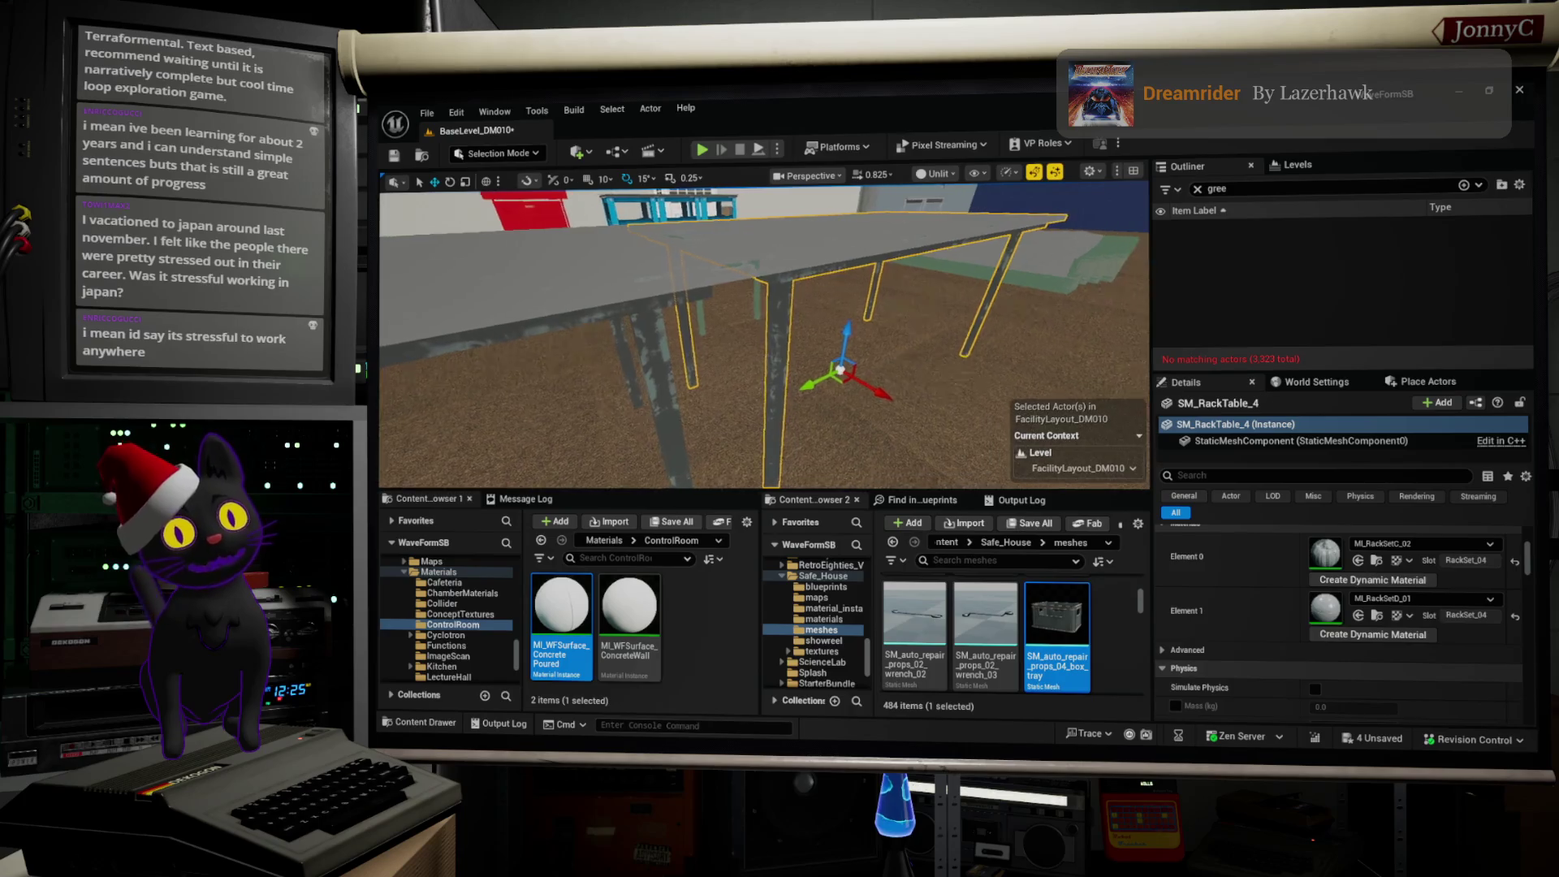
pyautogui.scroll(4, 763, 337)
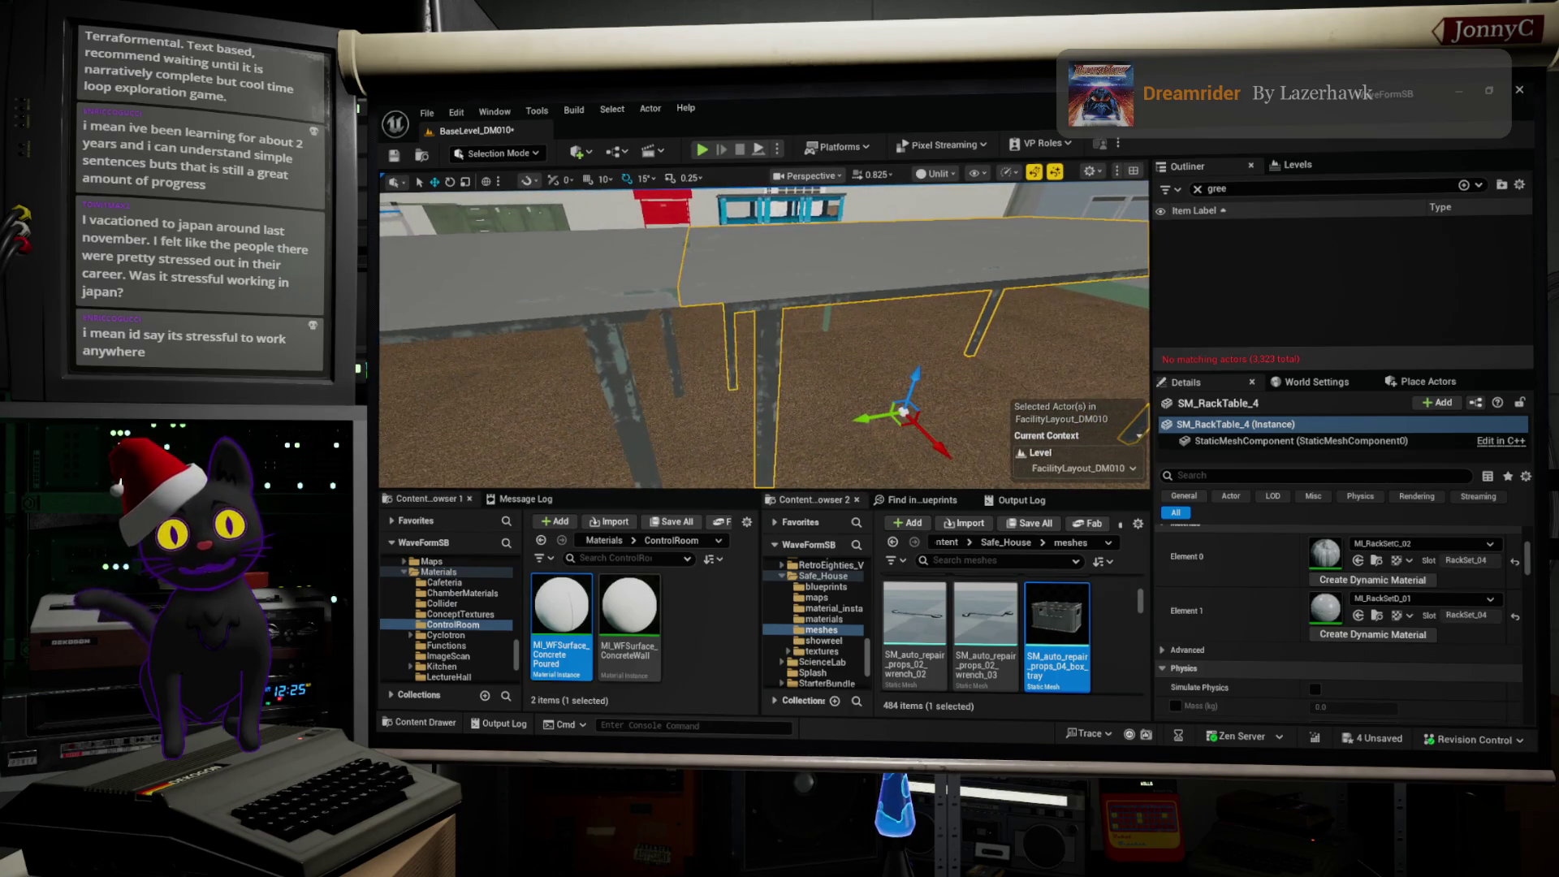
pyautogui.scroll(-6, 763, 337)
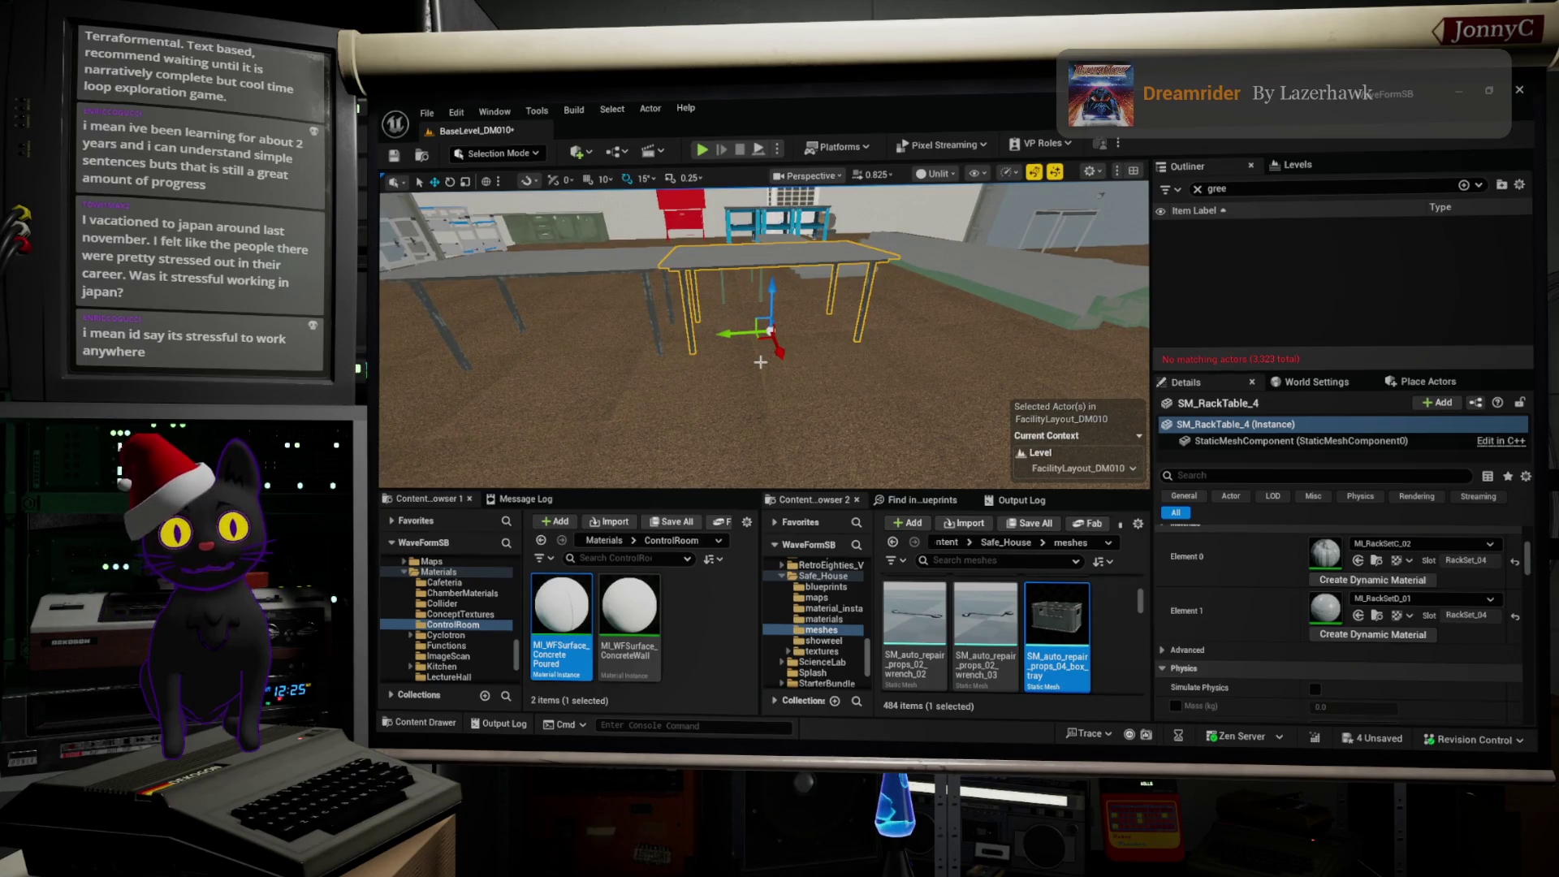
# Step: Rotate SM_RackTable_4 180° about its vertical axis, then select SM_RackShelf_02 to inspect it
pyautogui.press('e')
pyautogui.moveTo(717, 351); pyautogui.dragTo(788, 369)
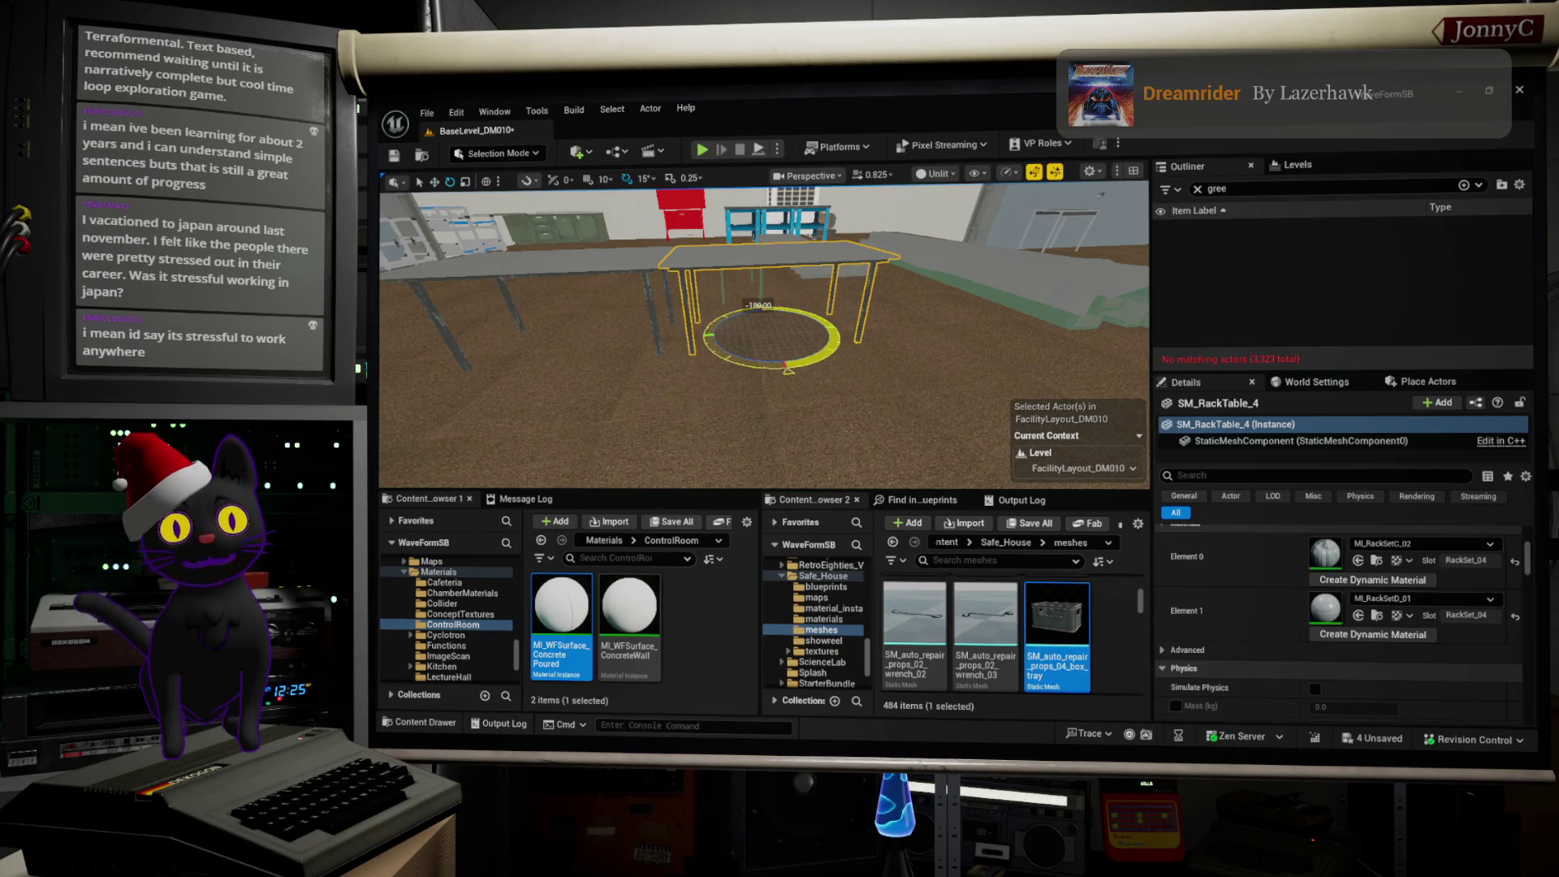
pyautogui.moveTo(840, 436)
pyautogui.mouseDown()
pyautogui.moveTo(832, 455)
pyautogui.moveTo(825, 441)
pyautogui.mouseUp()
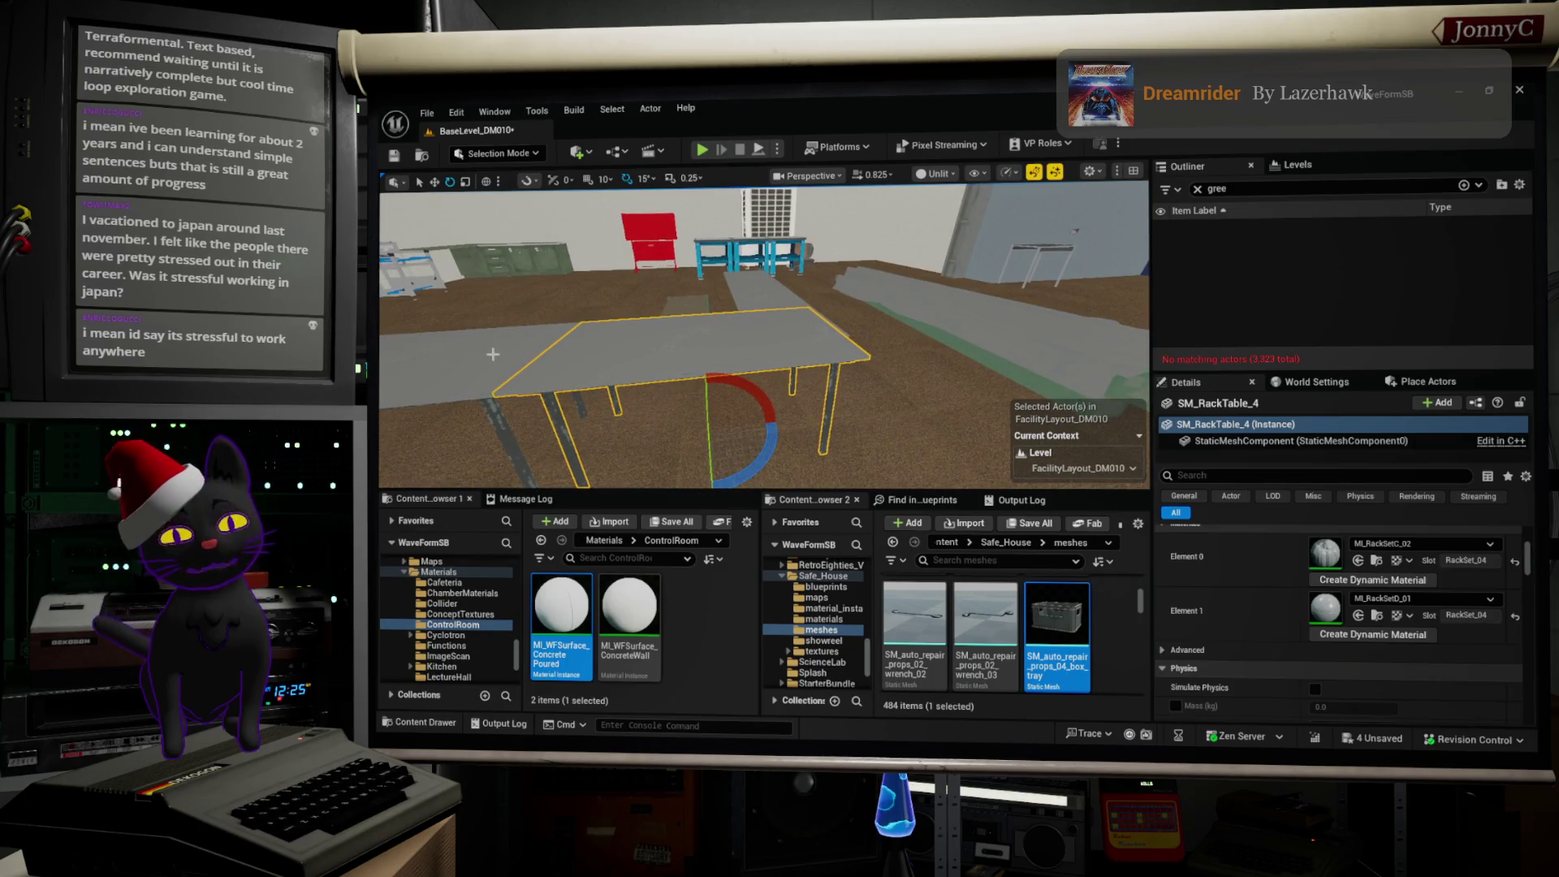
pyautogui.moveTo(514, 356); pyautogui.dragTo(565, 359)
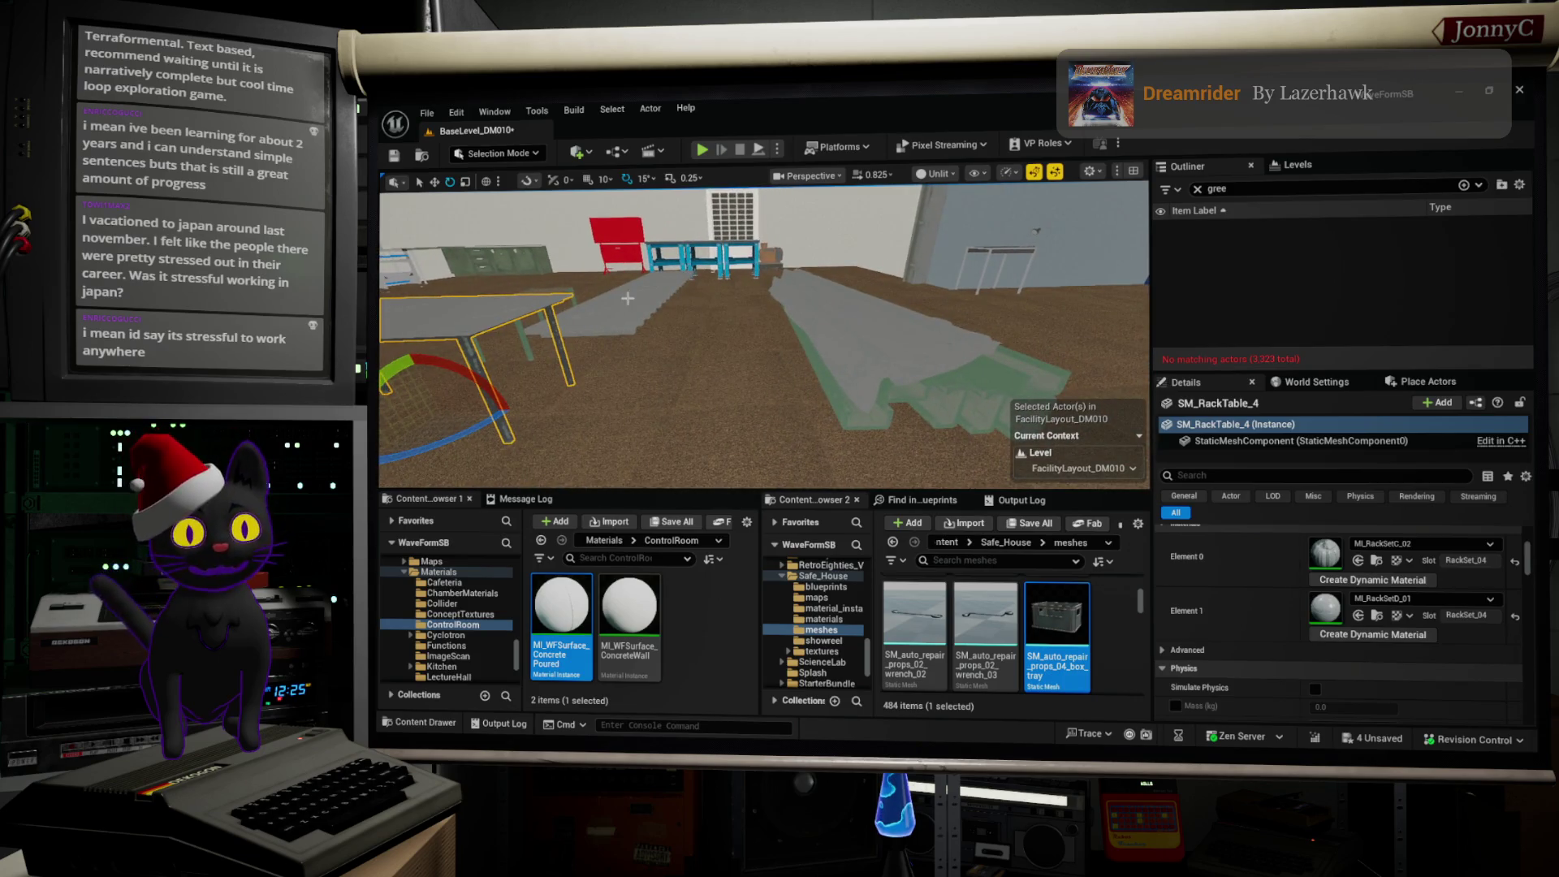
pyautogui.click(617, 313)
pyautogui.moveTo(715, 326)
pyautogui.mouseDown()
pyautogui.moveTo(715, 349)
pyautogui.moveTo(715, 326)
pyautogui.mouseUp()
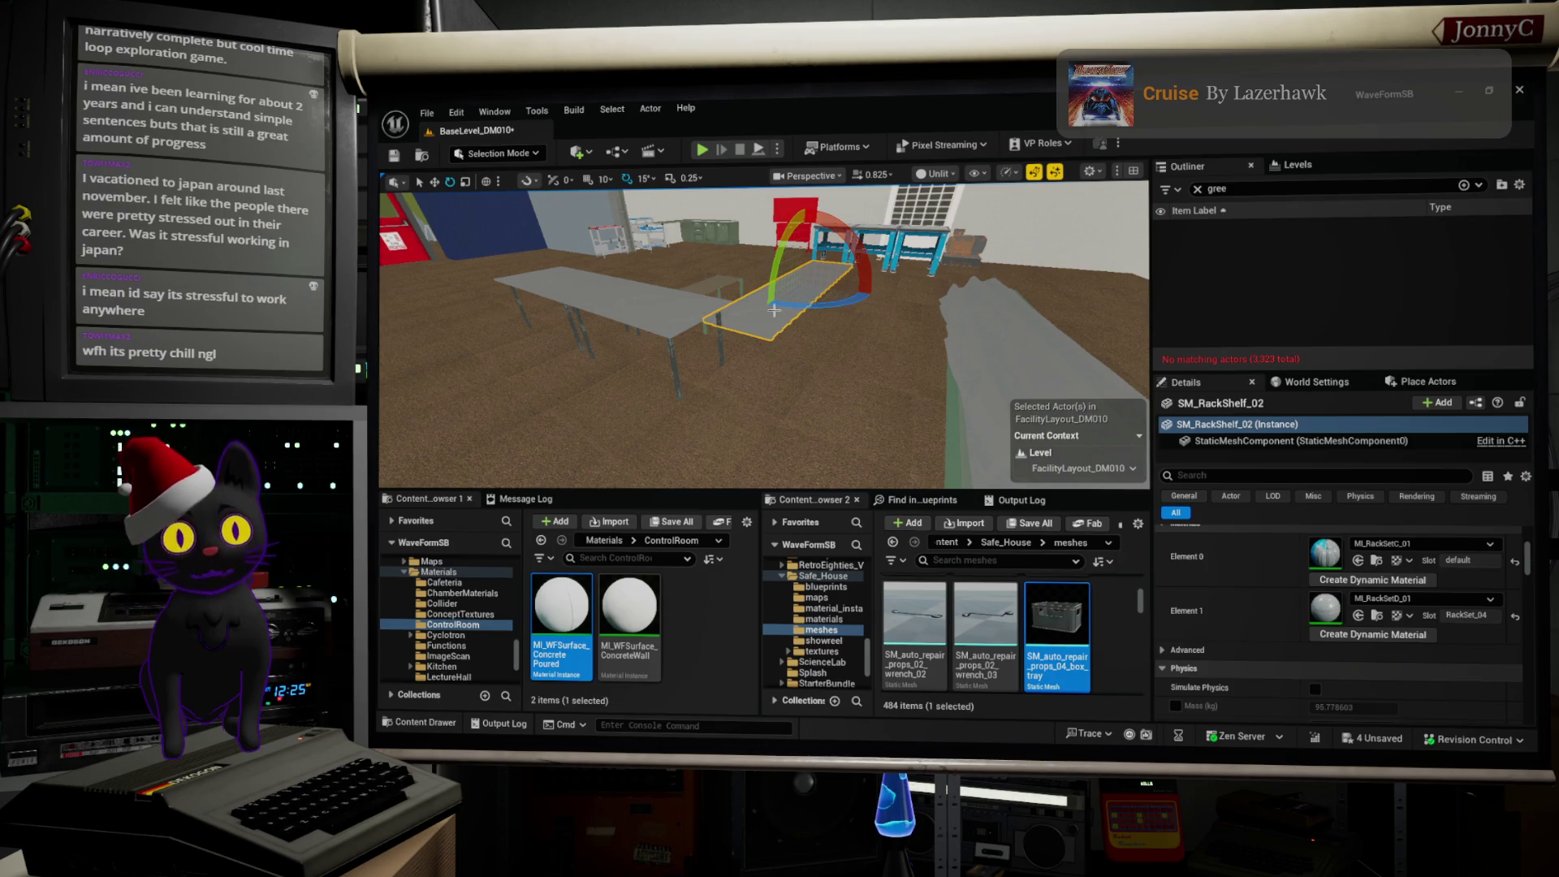
# Step: Rotate the grey floor slab about -75°, then delete it, leaving 3,322 actors
pyautogui.moveTo(801, 409)
pyautogui.mouseDown()
pyautogui.moveTo(756, 409)
pyautogui.moveTo(731, 333)
pyautogui.moveTo(691, 430)
pyautogui.mouseUp()
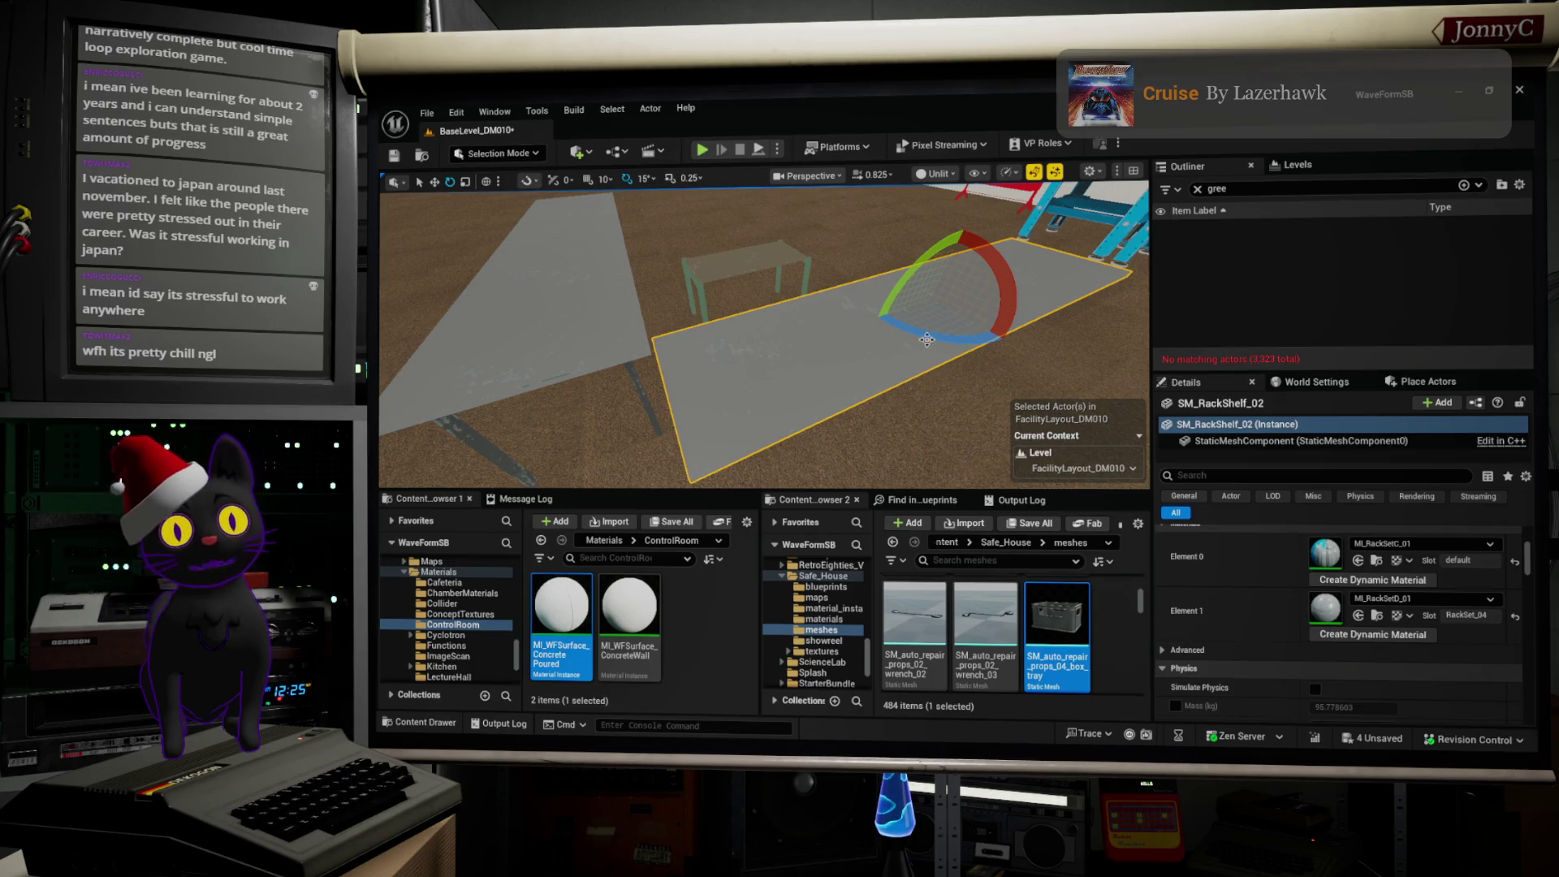
pyautogui.moveTo(923, 337); pyautogui.dragTo(993, 347)
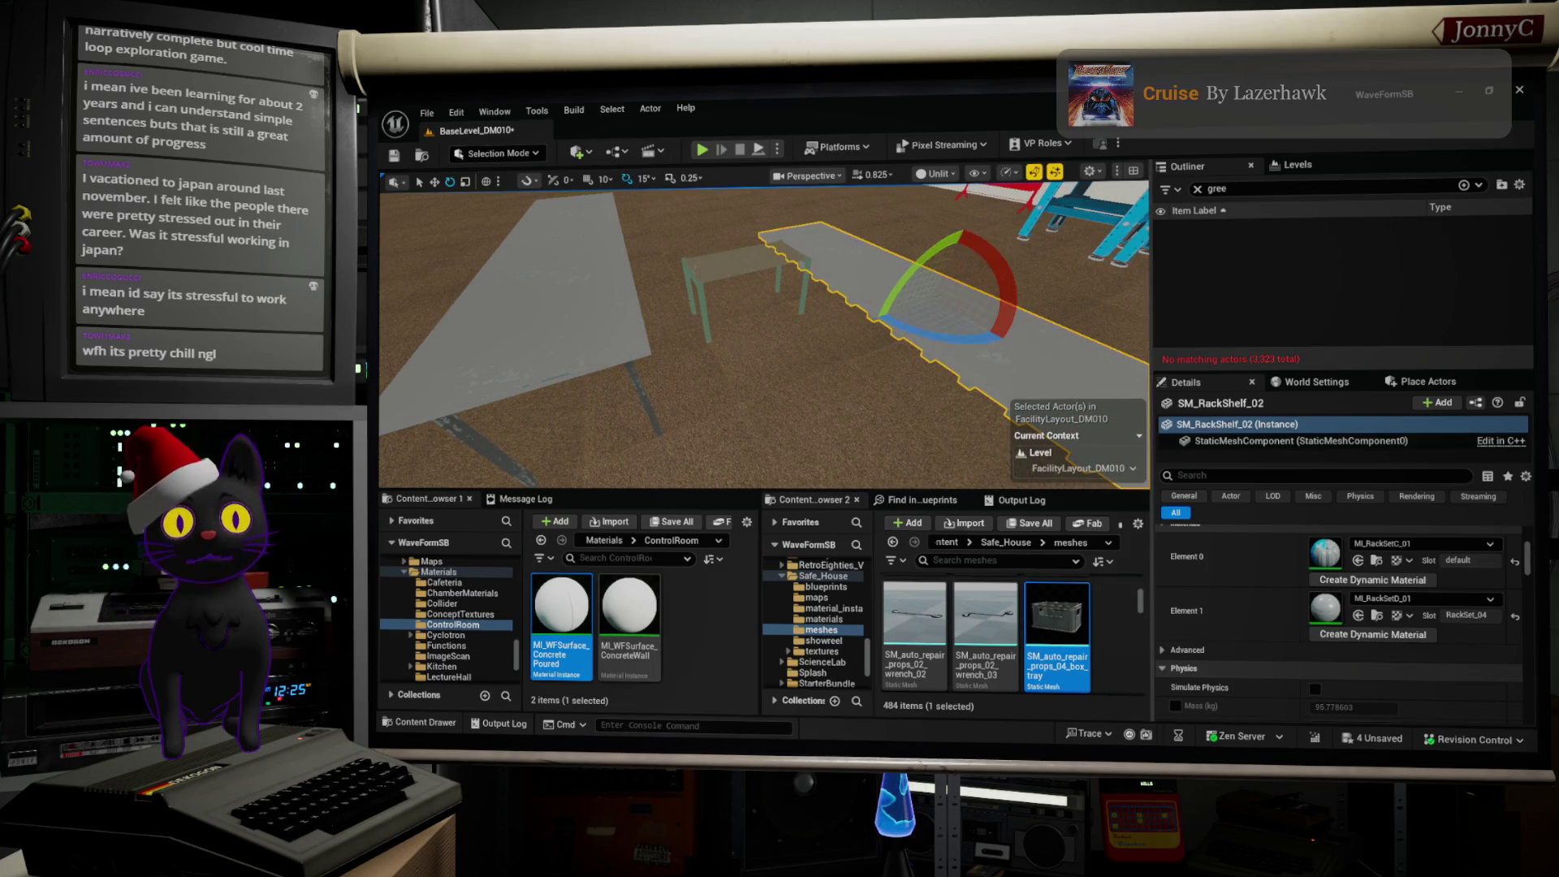
pyautogui.press('f')
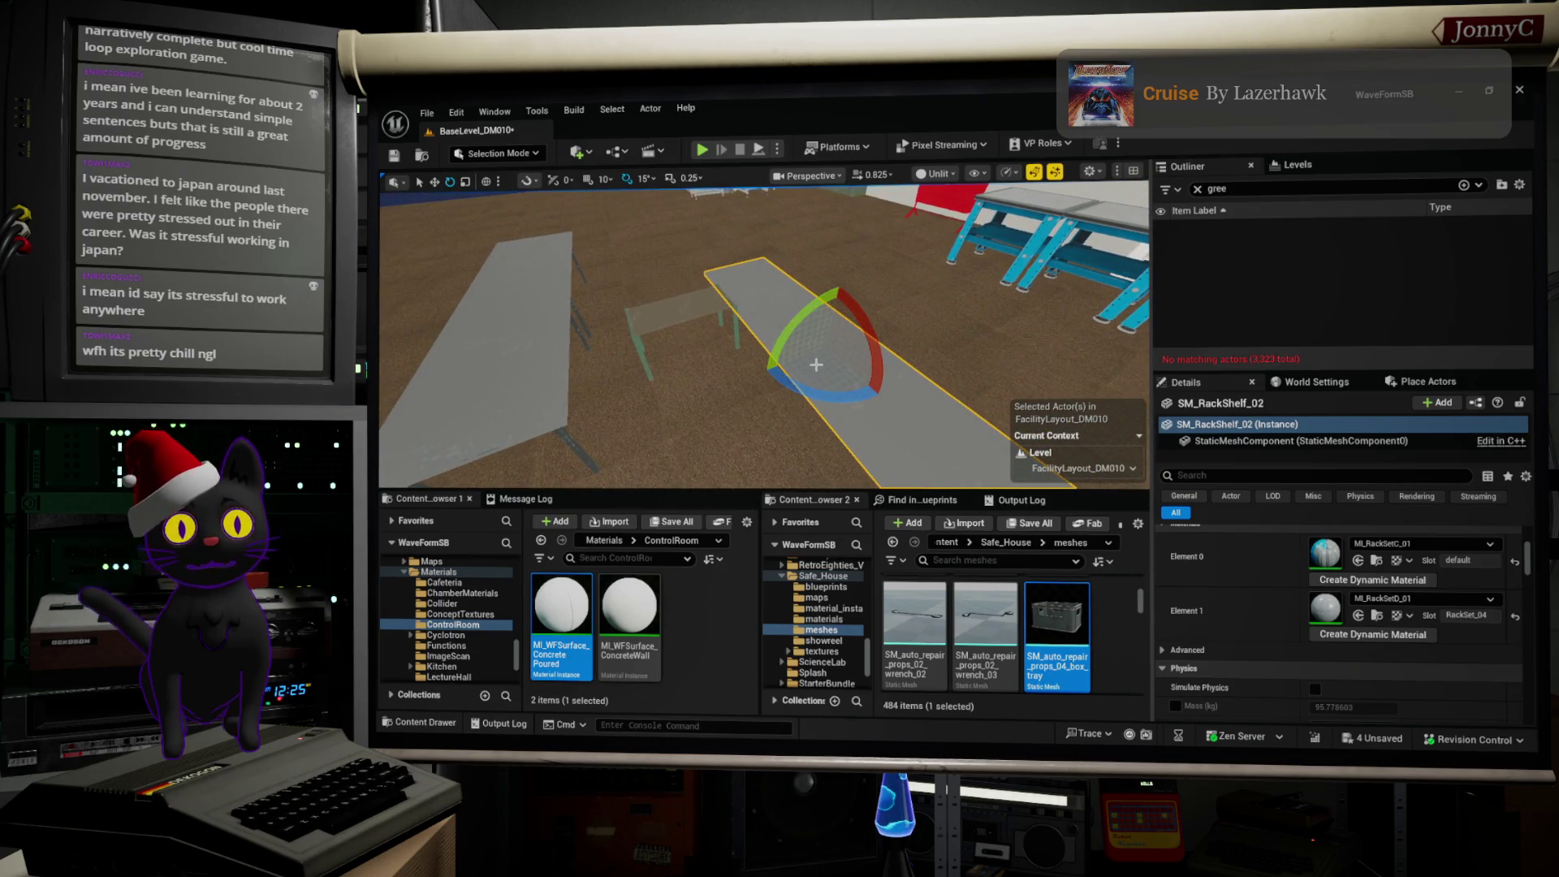
pyautogui.press('Delete')
pyautogui.click(701, 332)
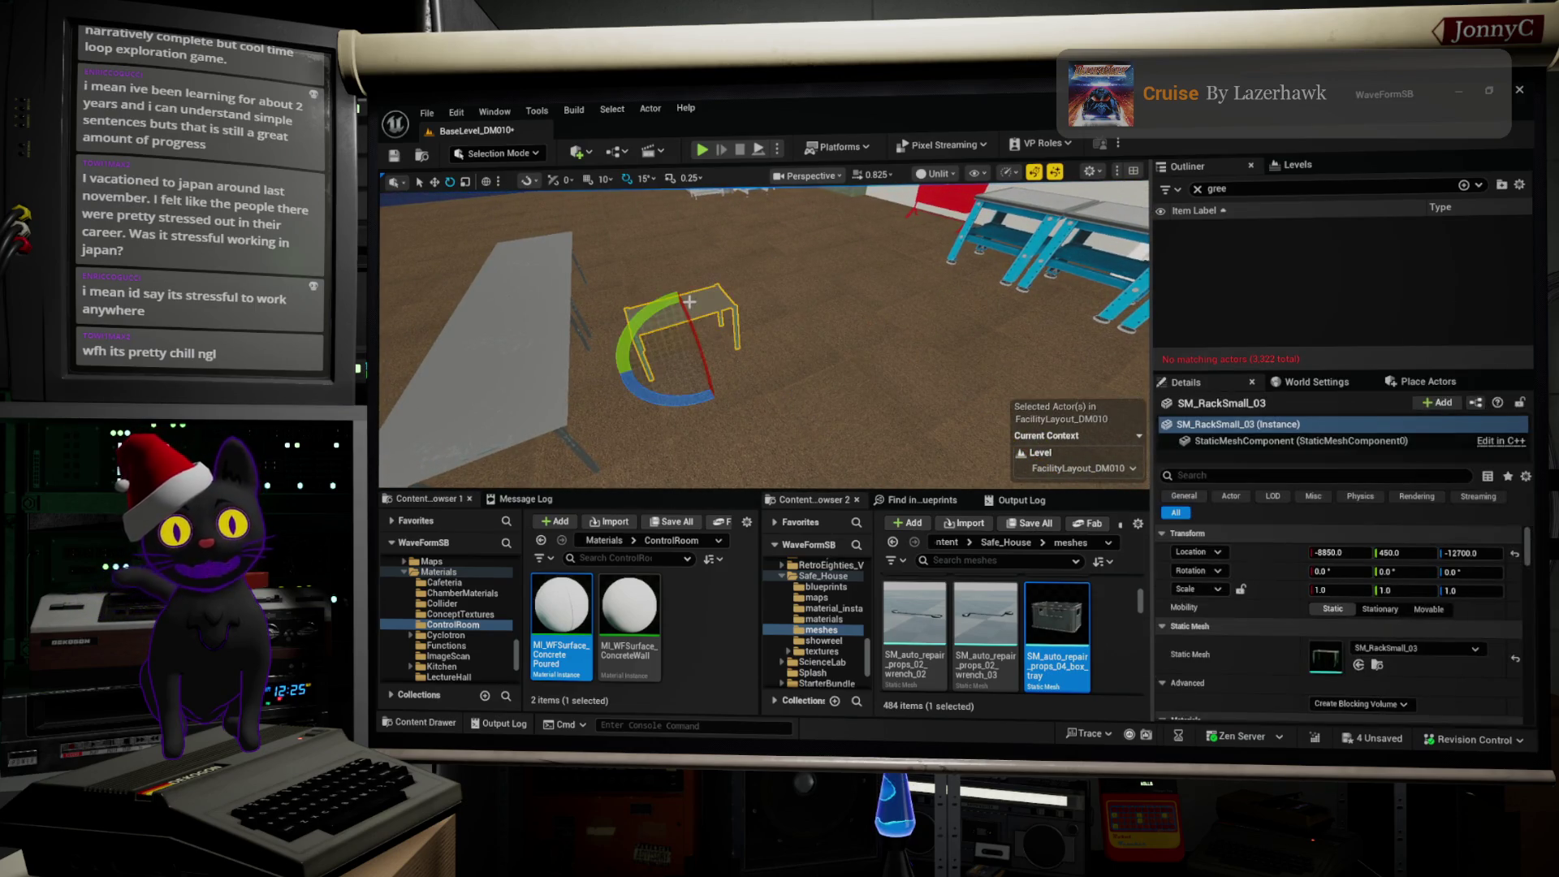
# Step: Turn SM_RackSmall_03 about 90° around its vertical axis, to Rotation Z of about 90
pyautogui.moveTo(843, 316); pyautogui.dragTo(843, 316)
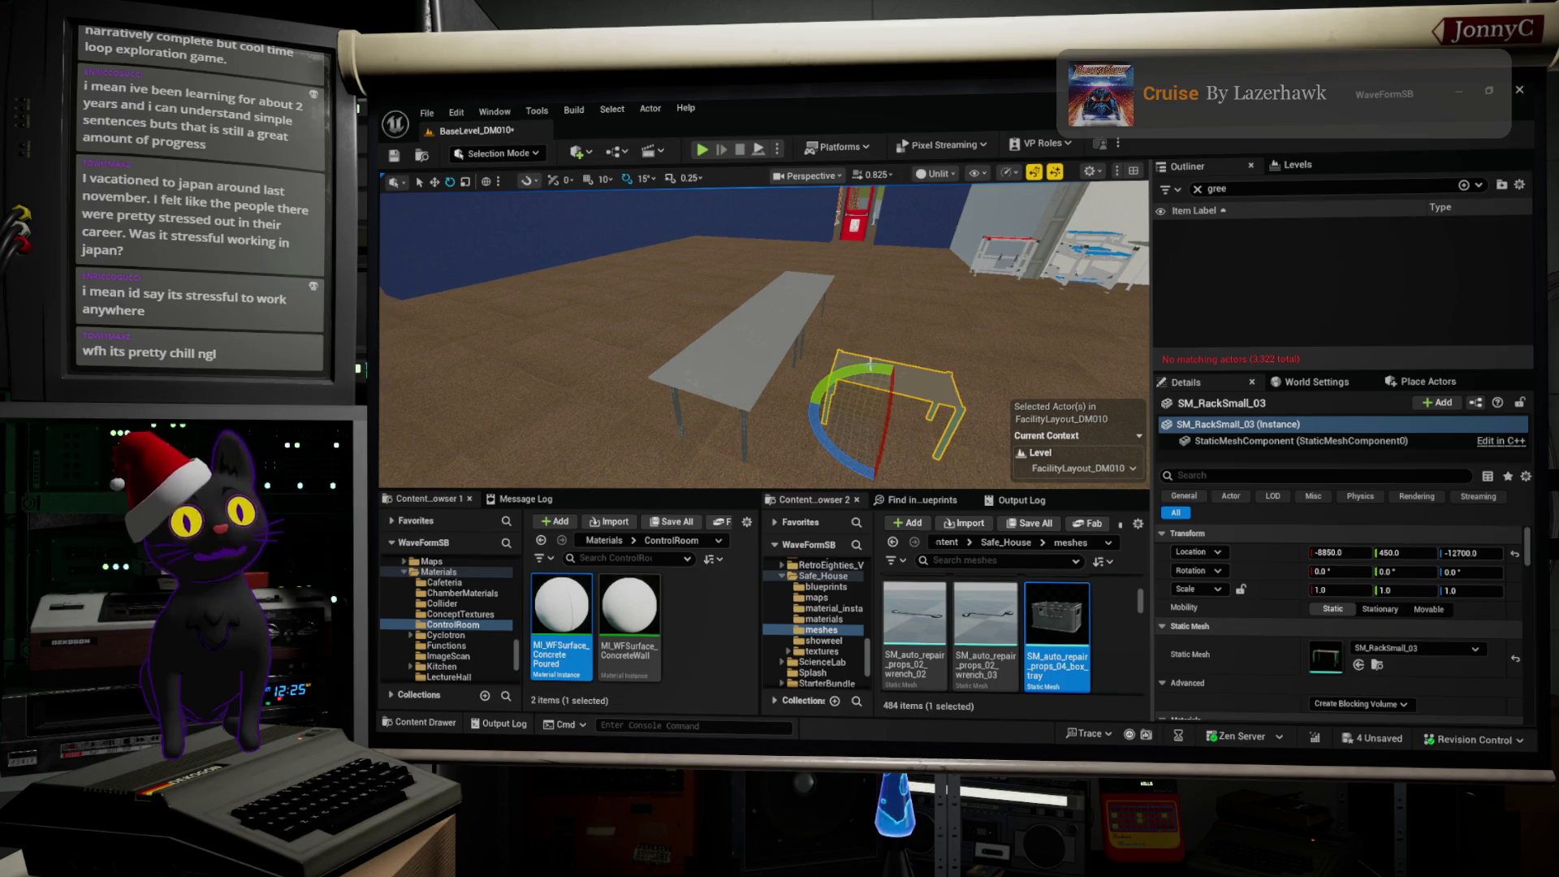
pyautogui.moveTo(829, 452)
pyautogui.mouseDown()
pyautogui.moveTo(1121, 560)
pyautogui.moveTo(406, 388)
pyautogui.mouseUp()
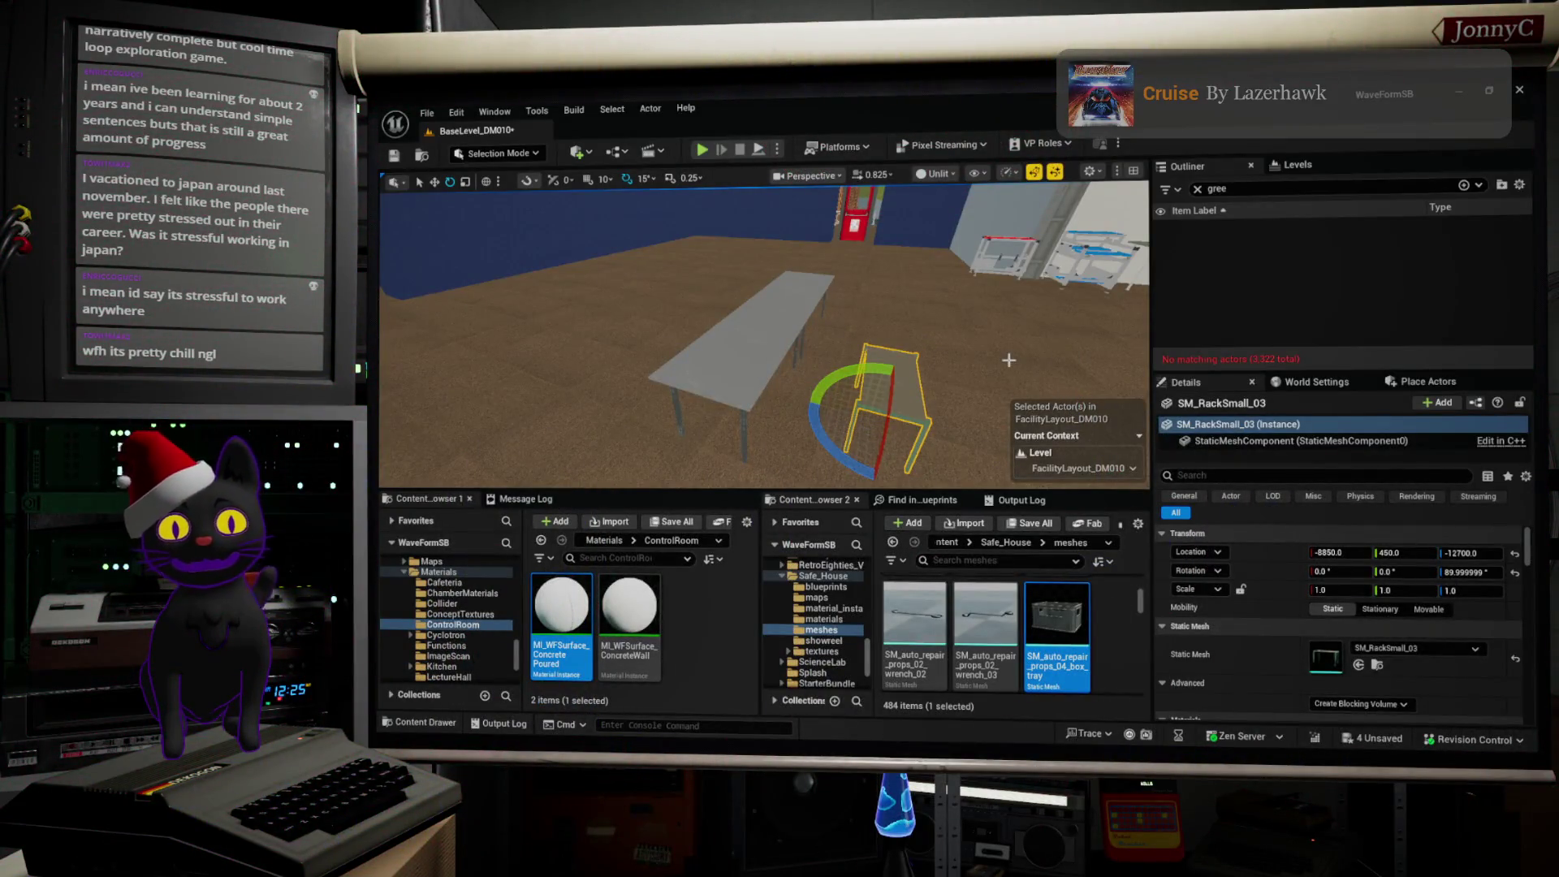
pyautogui.moveTo(677, 321)
pyautogui.mouseDown()
pyautogui.moveTo(617, 341)
pyautogui.moveTo(568, 317)
pyautogui.moveTo(593, 346)
pyautogui.moveTo(618, 337)
pyautogui.moveTo(572, 370)
pyautogui.mouseUp()
pyautogui.click(812, 382)
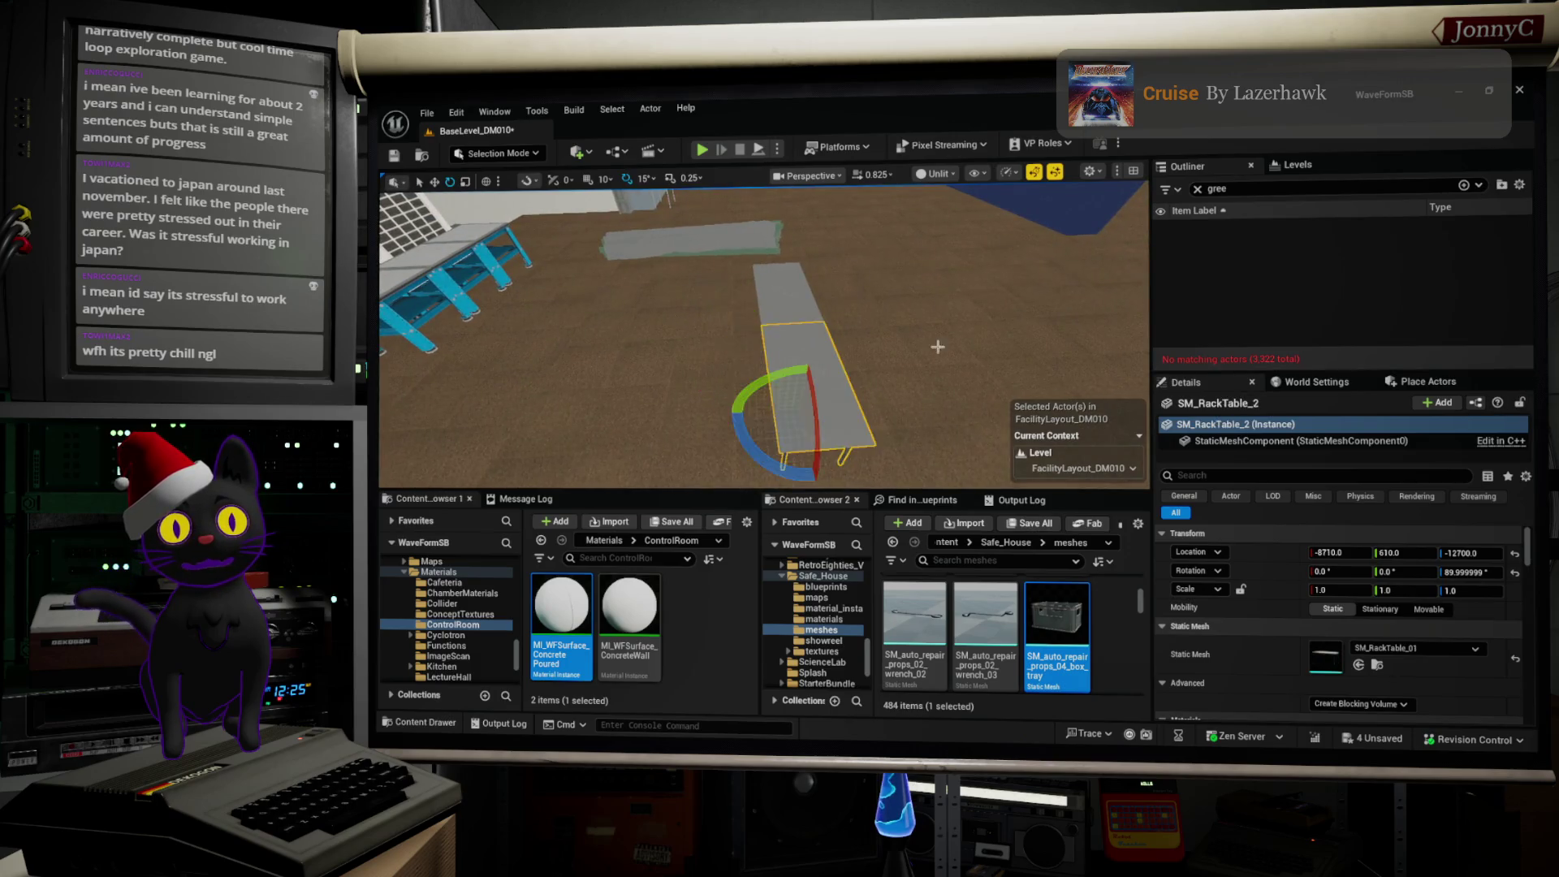
pyautogui.moveTo(812, 381); pyautogui.dragTo(780, 423)
pyautogui.moveTo(893, 406)
pyautogui.mouseDown()
pyautogui.moveTo(963, 411)
pyautogui.moveTo(871, 412)
pyautogui.mouseUp()
pyautogui.click(963, 411)
pyautogui.press('f')
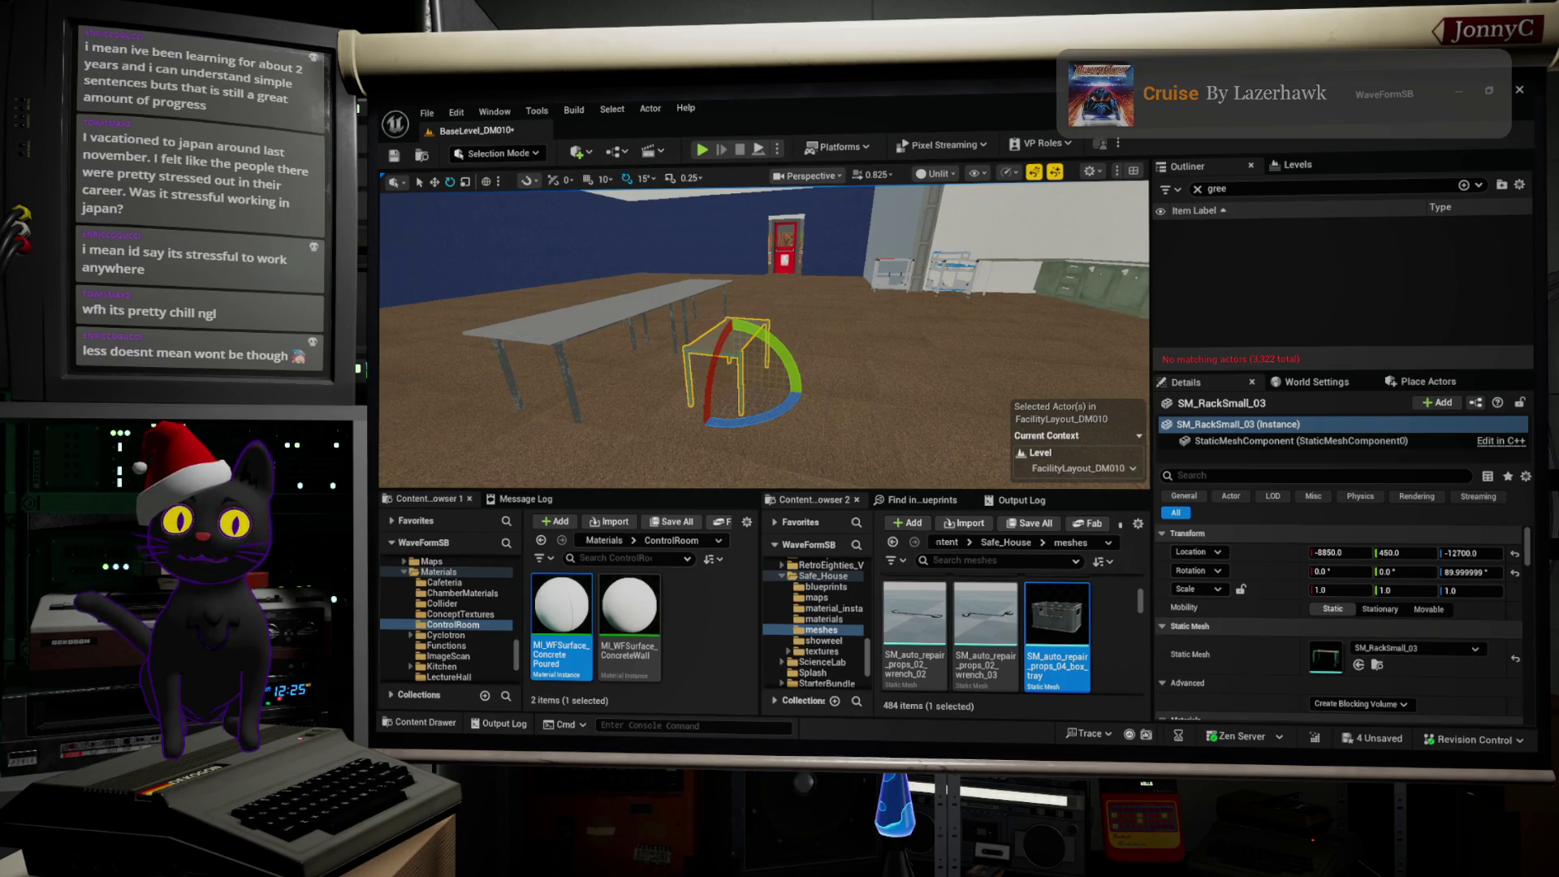
pyautogui.moveTo(871, 412)
pyautogui.mouseDown()
pyautogui.moveTo(966, 411)
pyautogui.moveTo(942, 455)
pyautogui.mouseUp()
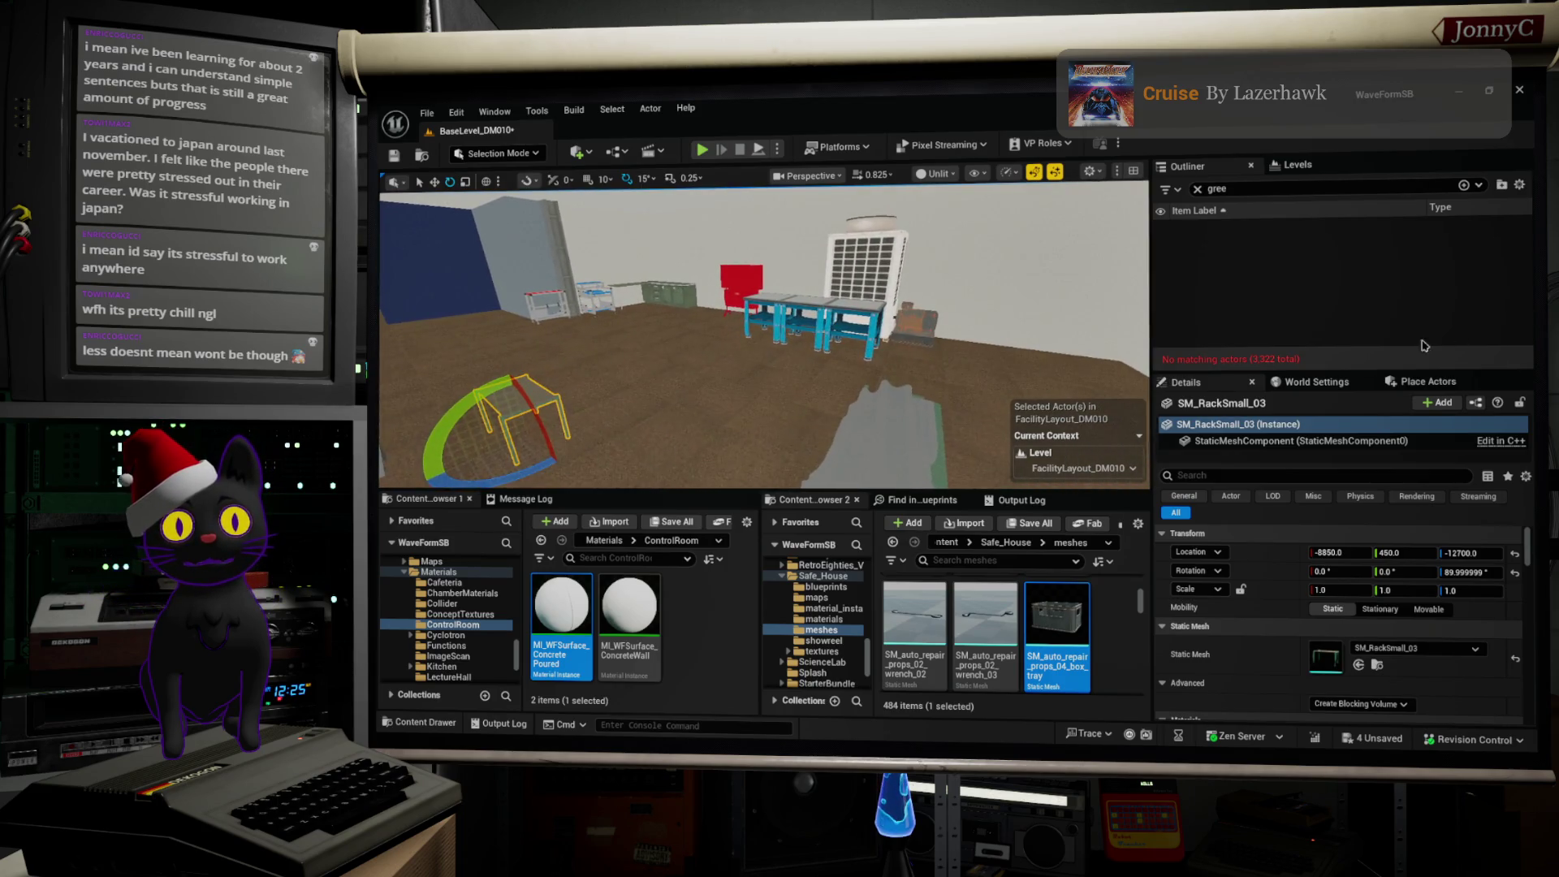
# Step: Select the three blue SM_AssemblyLineDesk actors together
pyautogui.click(856, 297)
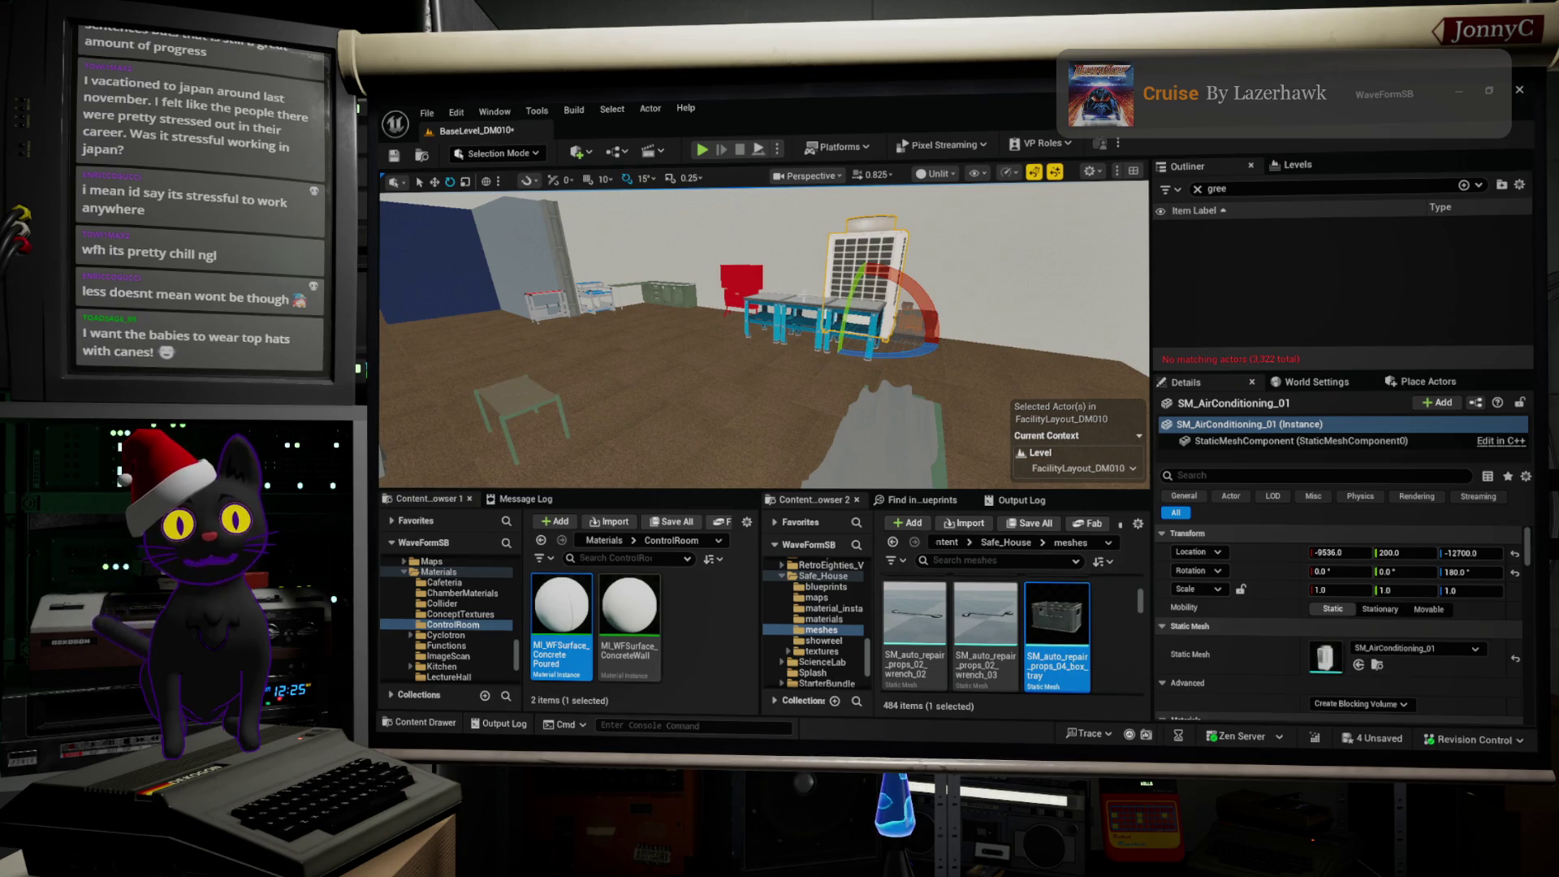
pyautogui.click(808, 308)
pyautogui.click(777, 304)
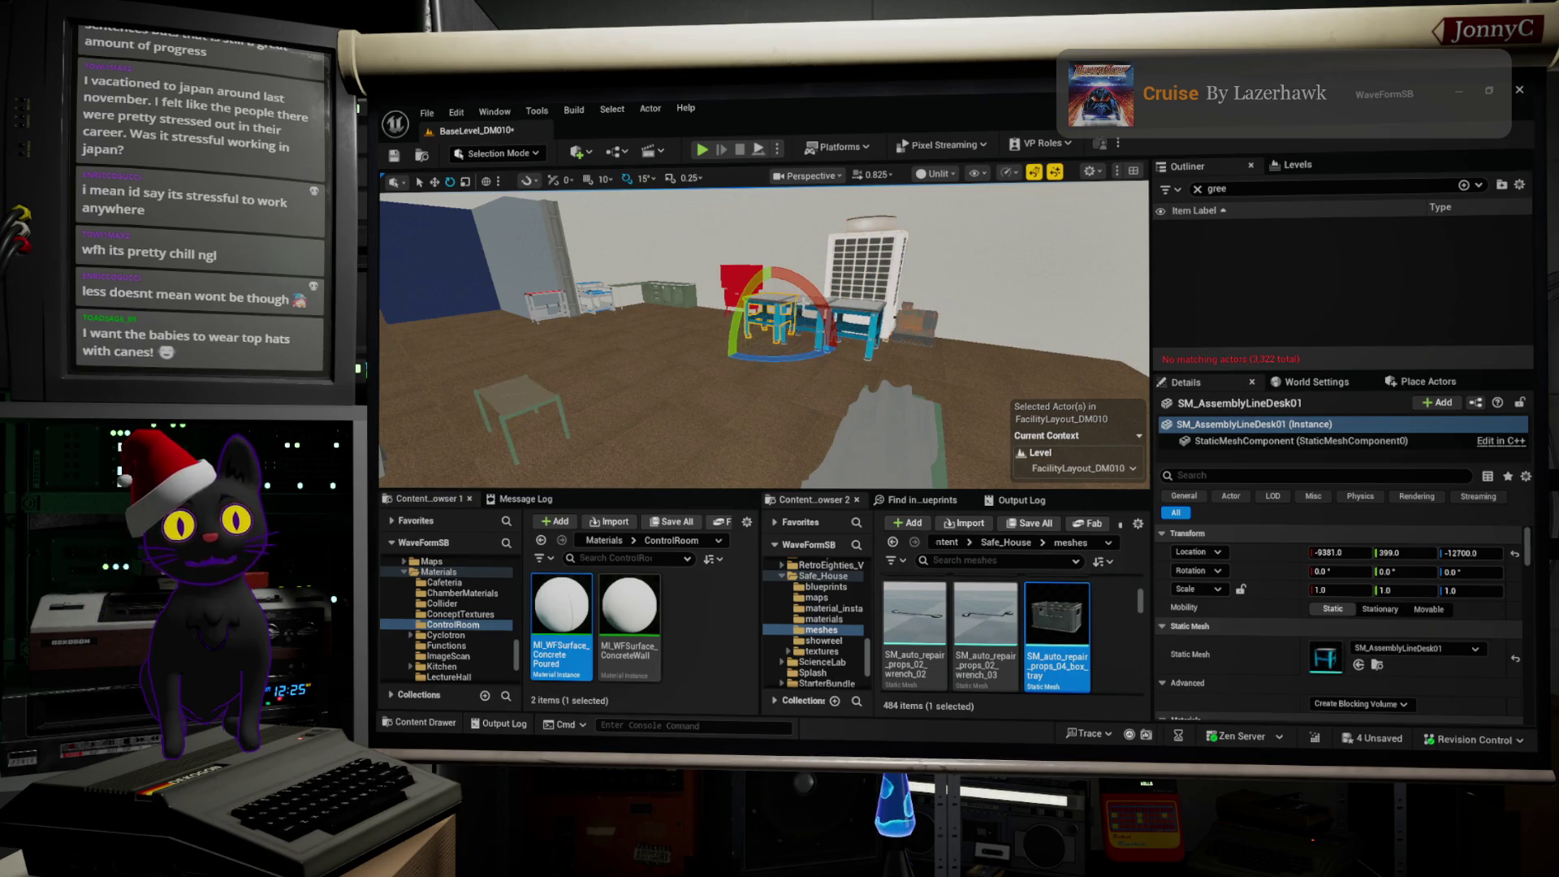
pyautogui.keyDown('ctrl'); pyautogui.click(861, 313); pyautogui.keyUp('ctrl')
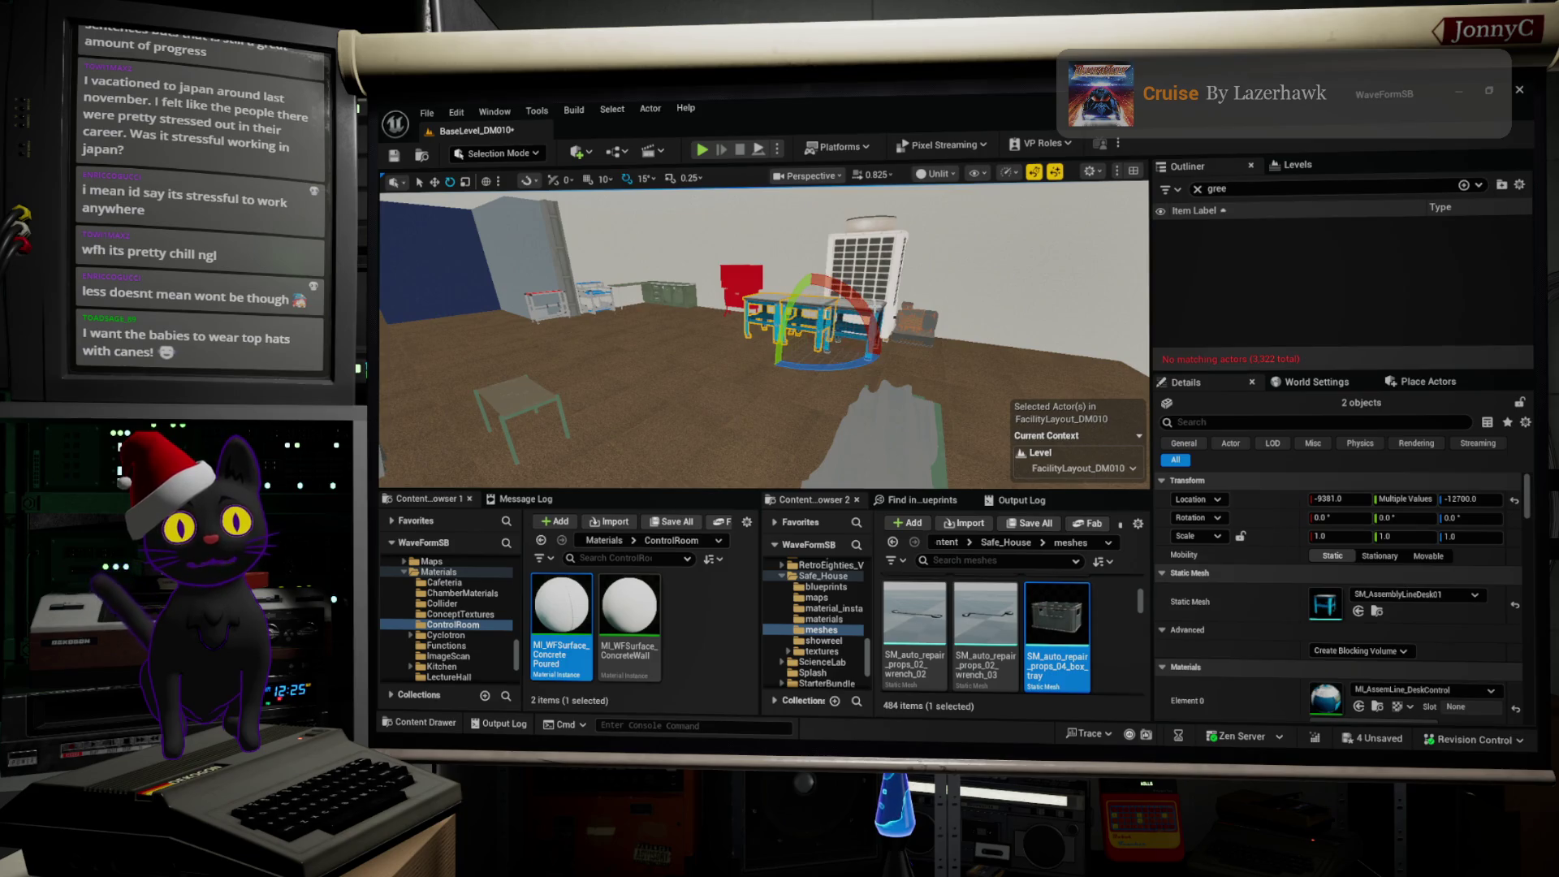
pyautogui.keyDown('ctrl'); pyautogui.click(842, 336); pyautogui.keyUp('ctrl')
pyautogui.press('w')
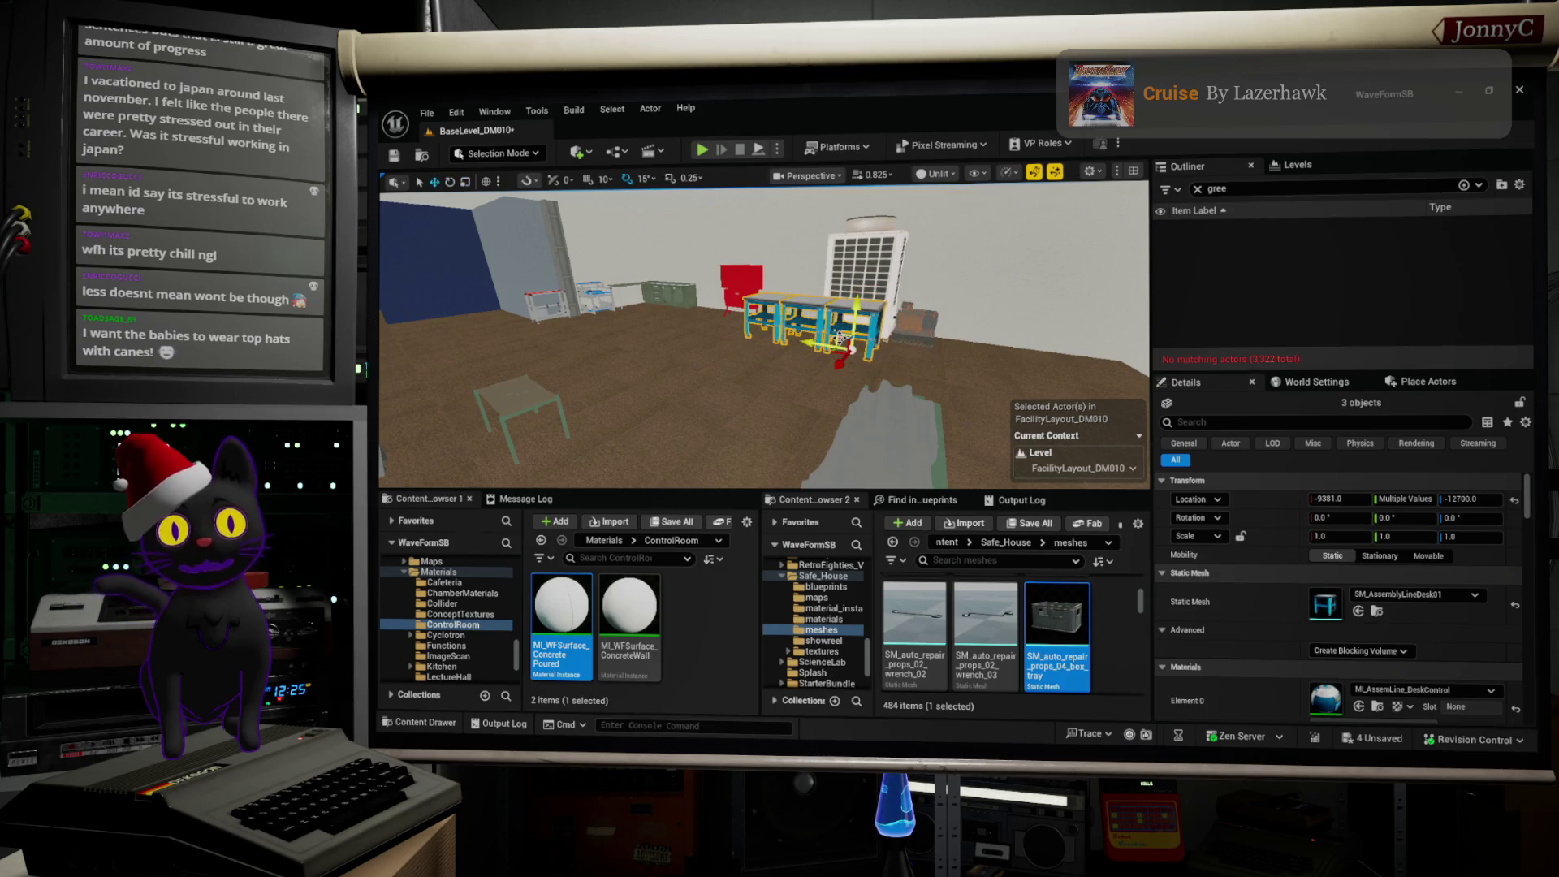
# Step: Shift the three desks along X to about -9539 and check them from top and side
pyautogui.moveTo(812, 338)
pyautogui.mouseDown()
pyautogui.moveTo(768, 338)
pyautogui.moveTo(780, 292)
pyautogui.mouseUp()
pyautogui.scroll(3, 1079, 406)
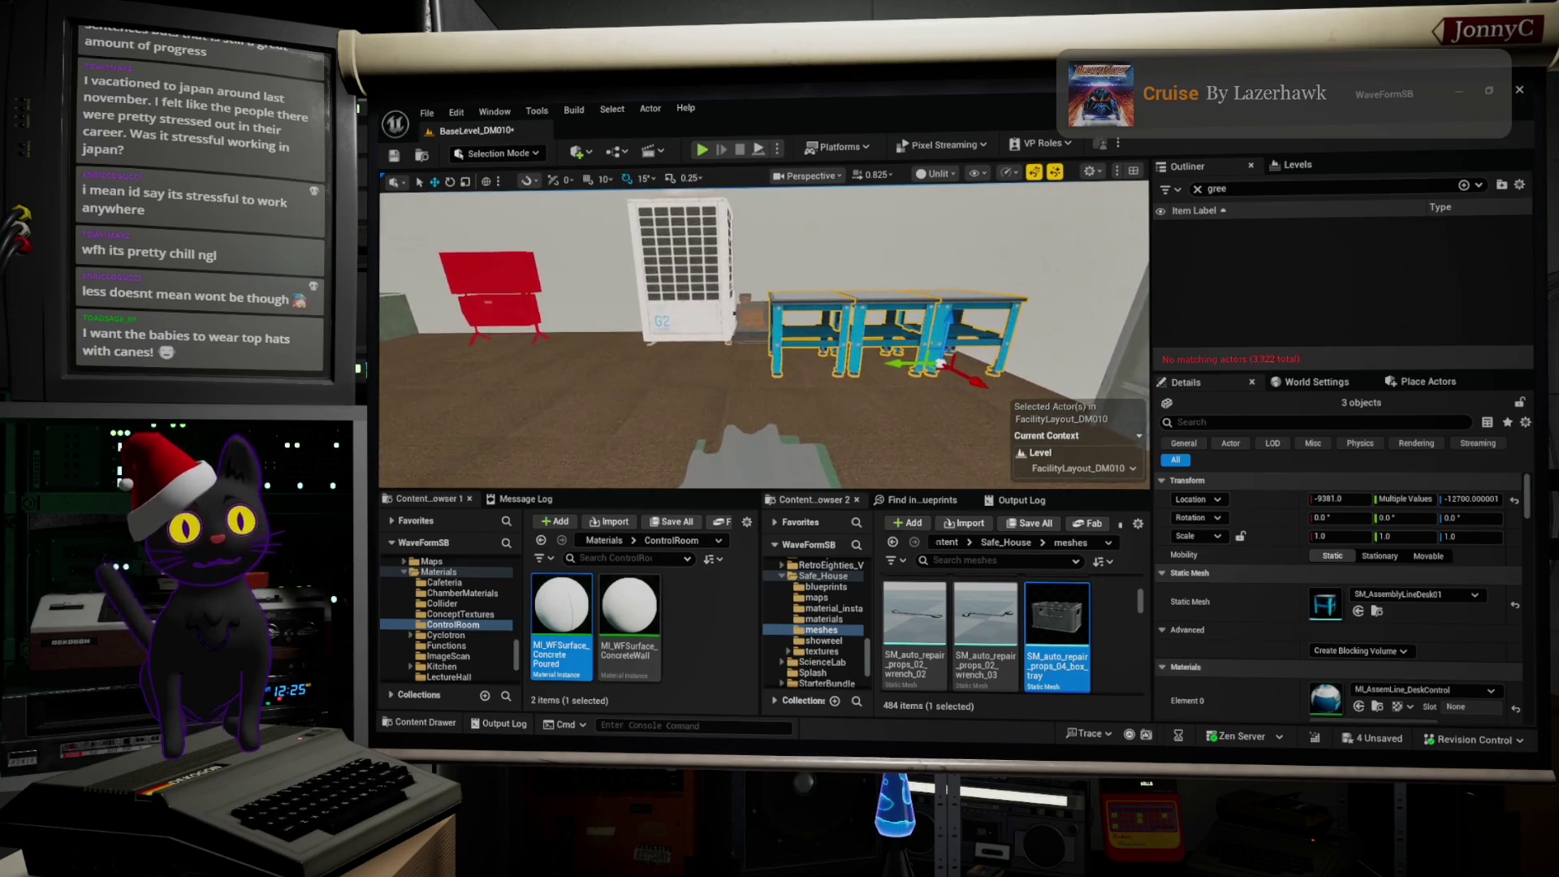
pyautogui.moveTo(976, 399); pyautogui.dragTo(890, 345)
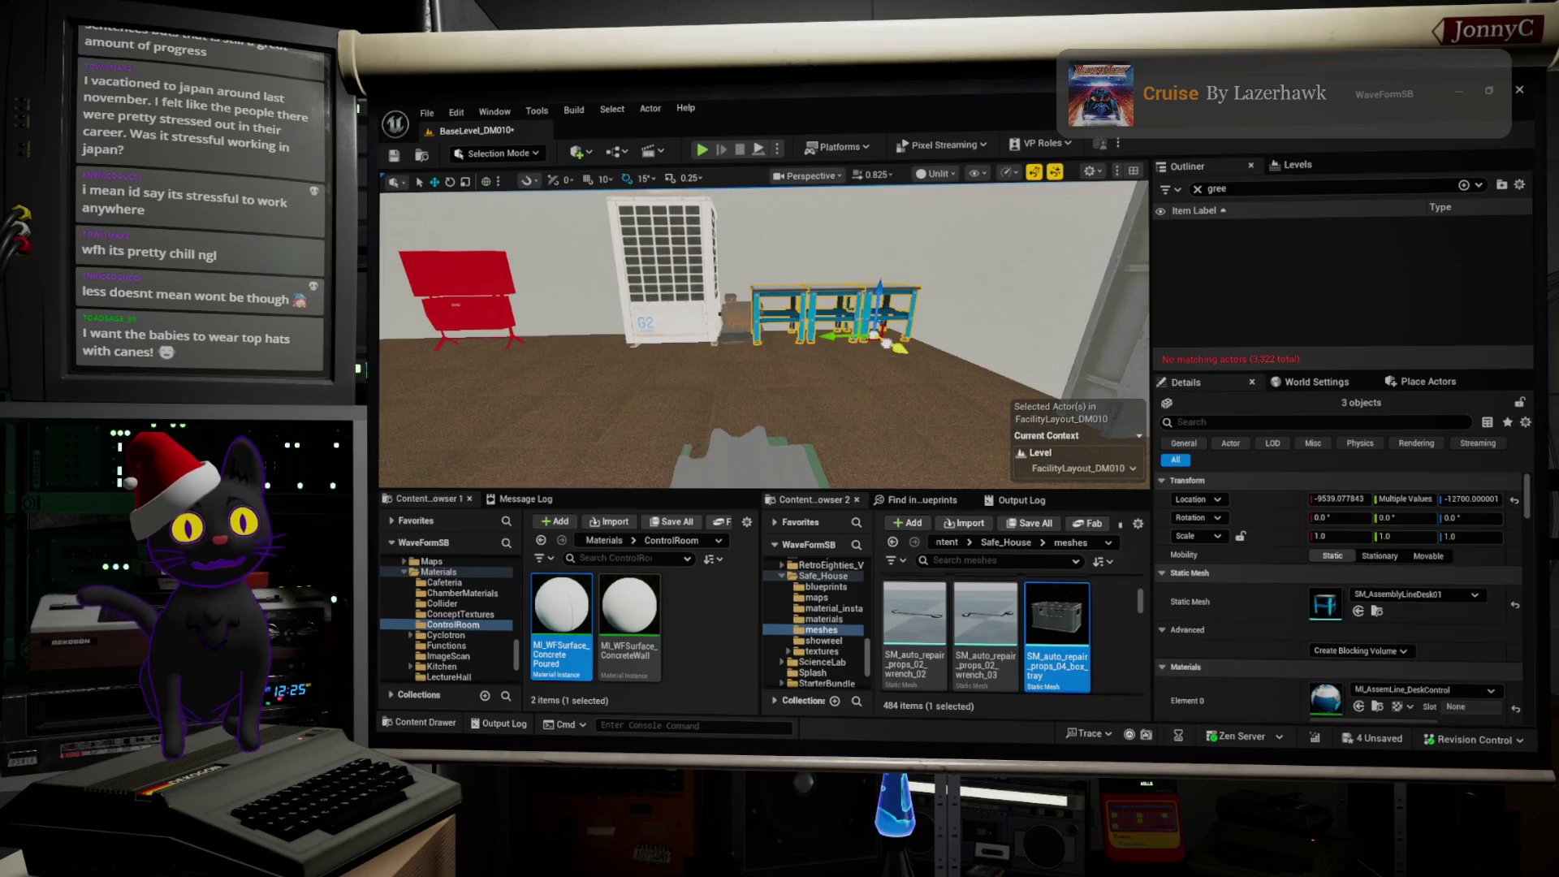
pyautogui.press('f')
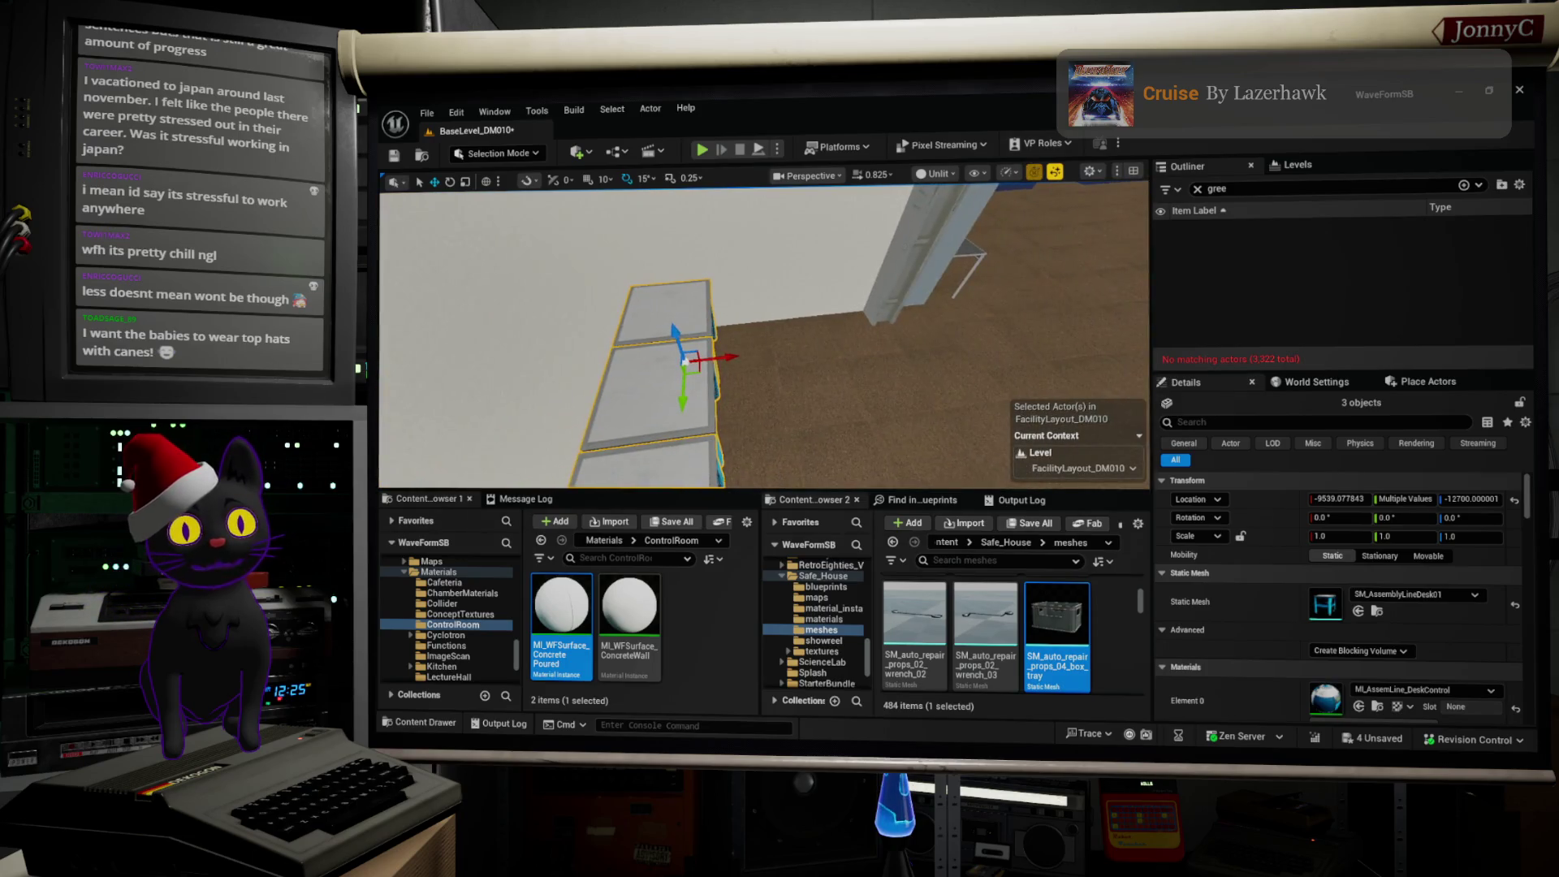
pyautogui.click(1190, 572)
pyautogui.rightClick(1025, 221)
pyautogui.press('Escape')
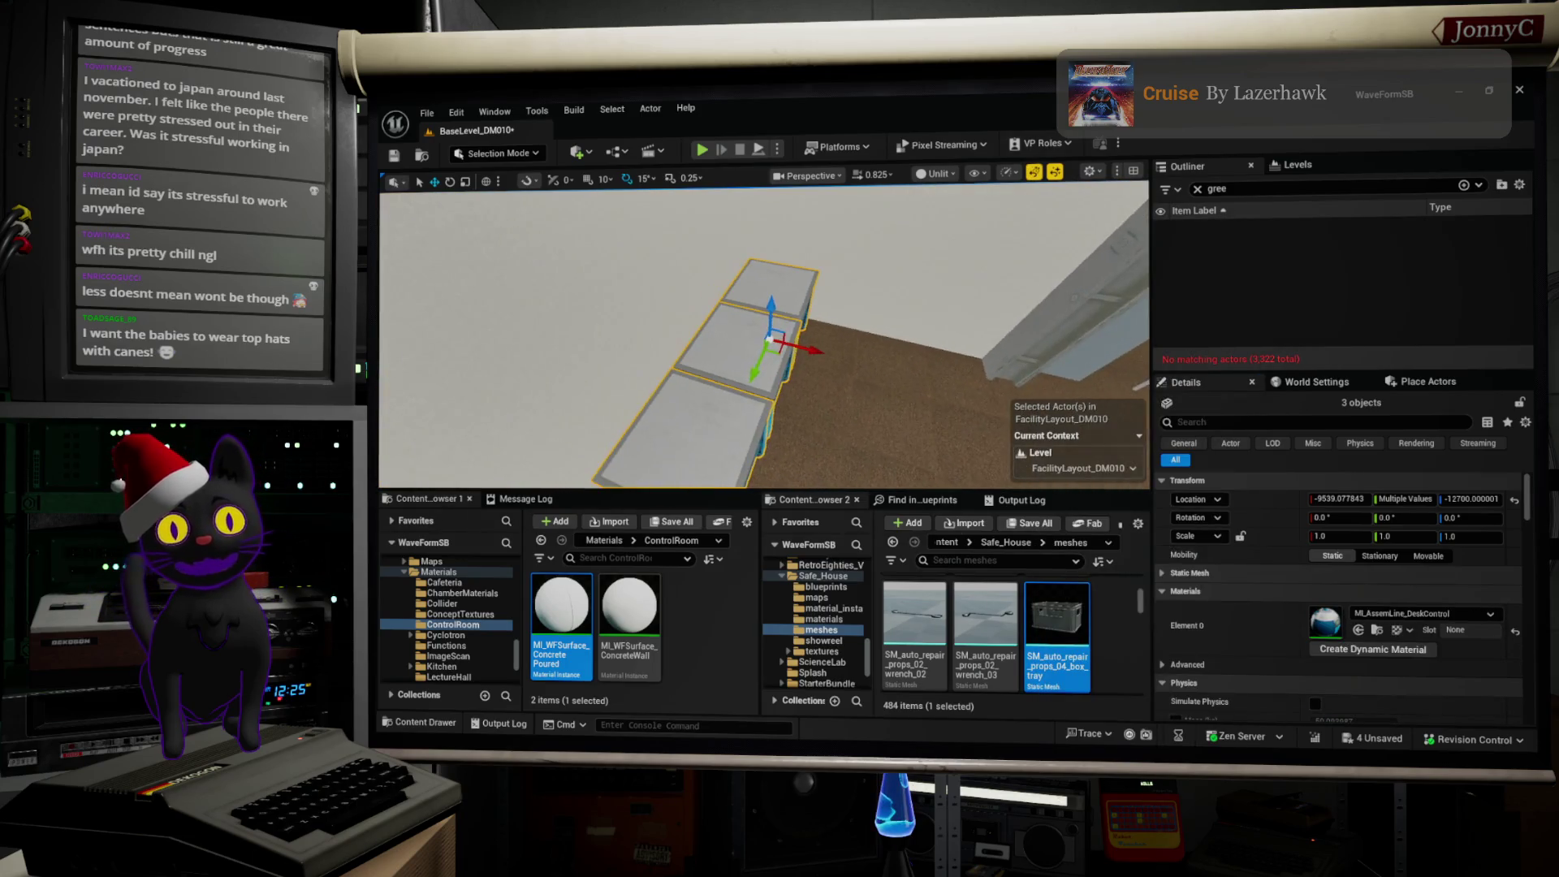
pyautogui.moveTo(764, 341); pyautogui.dragTo(699, 329)
pyautogui.moveTo(938, 381)
pyautogui.mouseDown()
pyautogui.moveTo(914, 345)
pyautogui.moveTo(820, 347)
pyautogui.mouseUp()
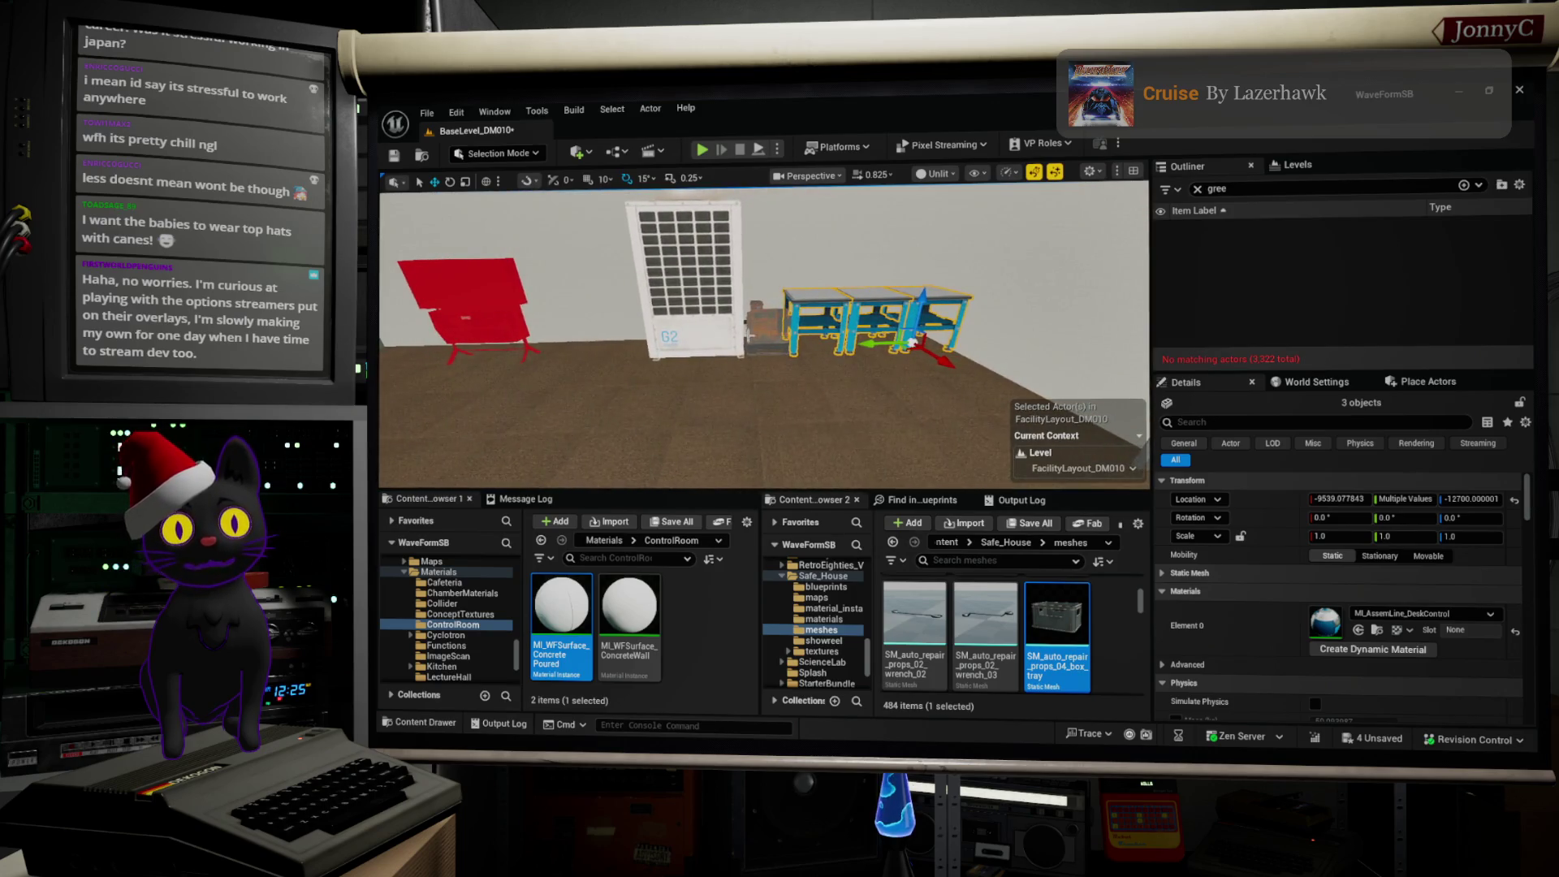
pyautogui.click(759, 342)
# Step: Slide the air-conditioning unit and orange box further left
pyautogui.keyDown('ctrl'); pyautogui.click(759, 325); pyautogui.keyUp('ctrl')
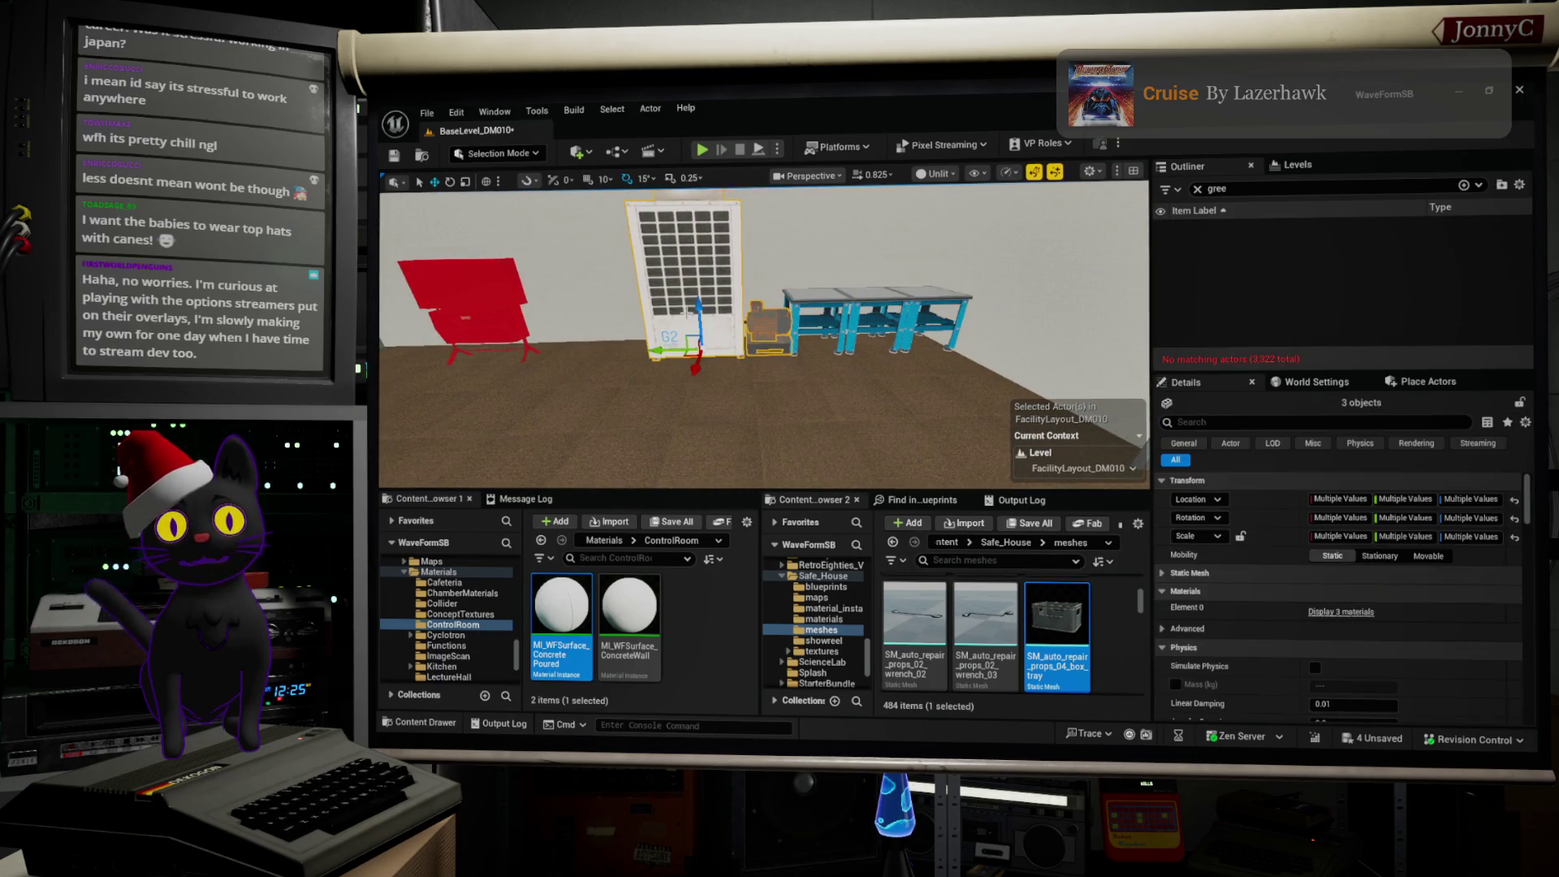
pyautogui.moveTo(658, 351); pyautogui.dragTo(608, 353)
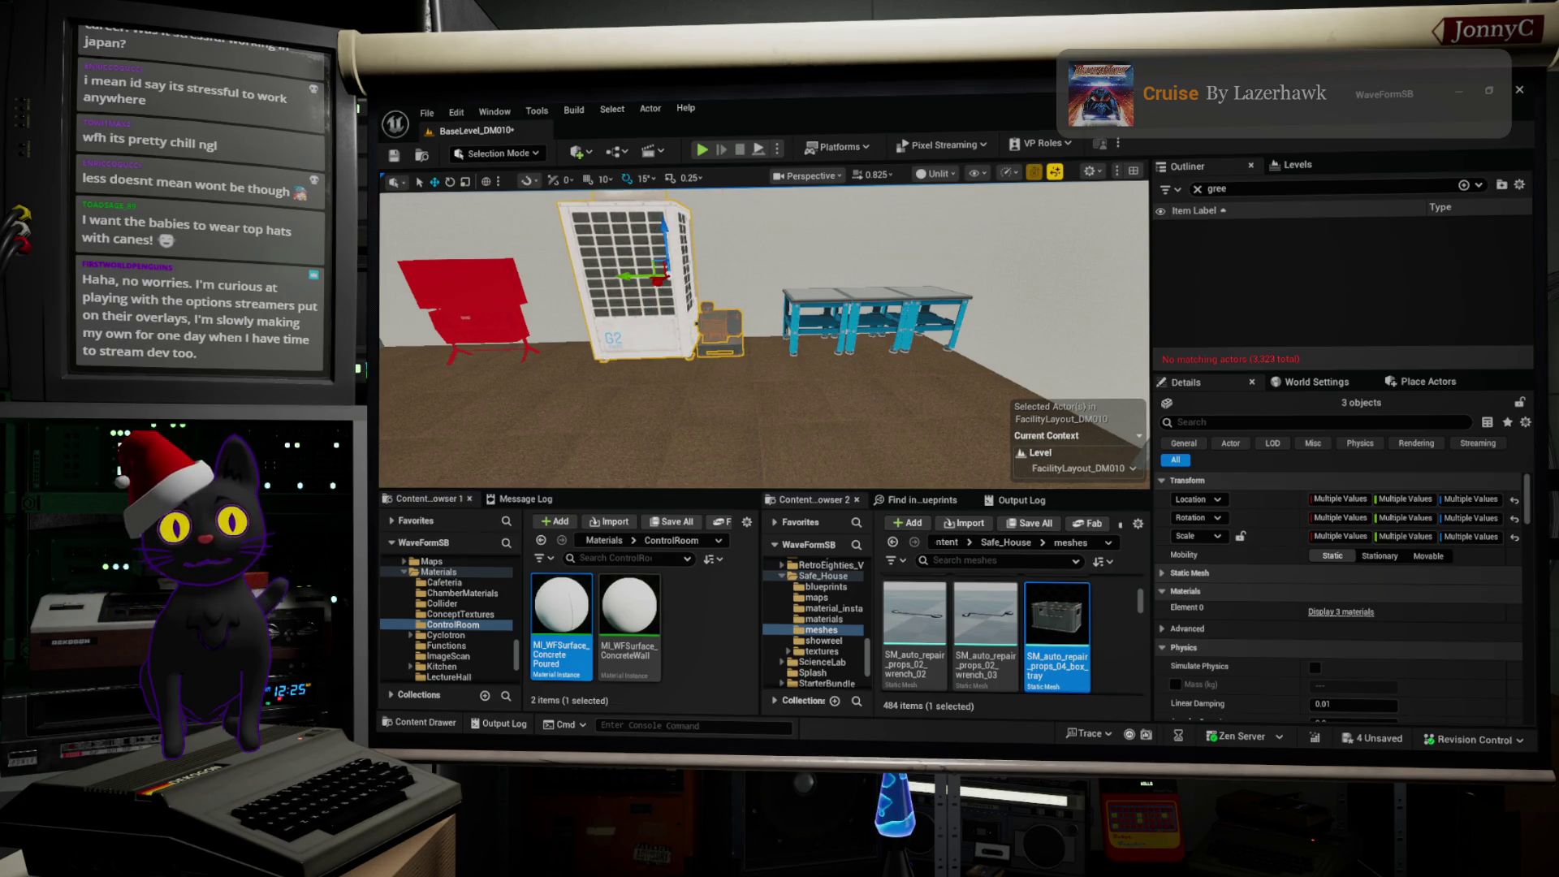
pyautogui.moveTo(627, 285)
pyautogui.mouseDown()
pyautogui.moveTo(383, 431)
pyautogui.moveTo(341, 424)
pyautogui.moveTo(341, 437)
pyautogui.mouseUp()
# Step: Slide the three blue desks left up beside the AC unit
pyautogui.click(804, 307)
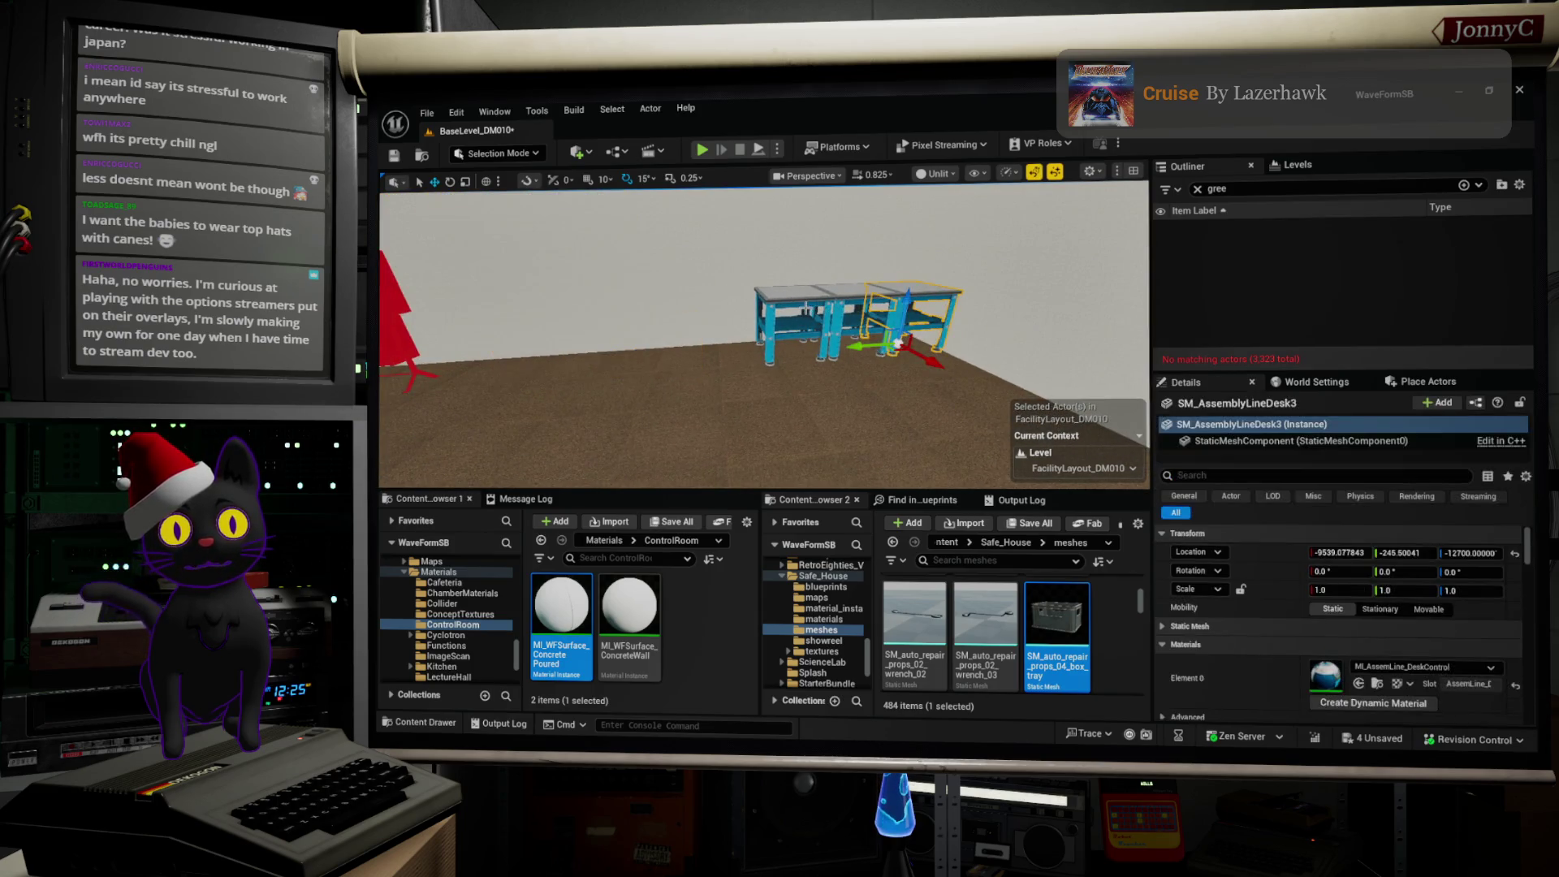
pyautogui.click(813, 301)
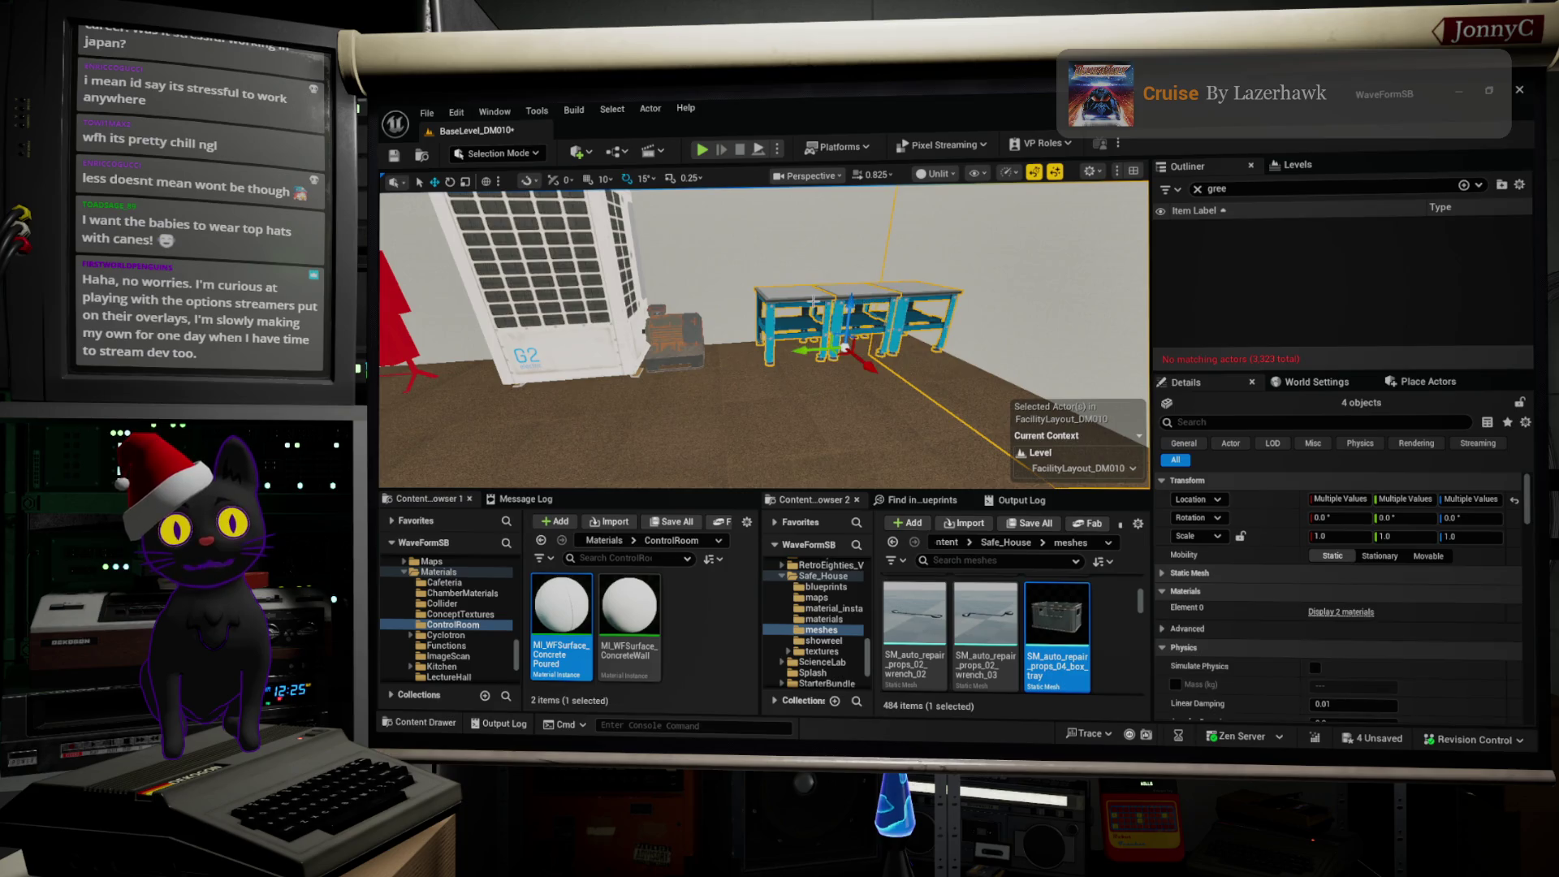
pyautogui.keyDown('ctrl'); pyautogui.click(866, 306); pyautogui.keyUp('ctrl')
pyautogui.moveTo(862, 343); pyautogui.dragTo(843, 347)
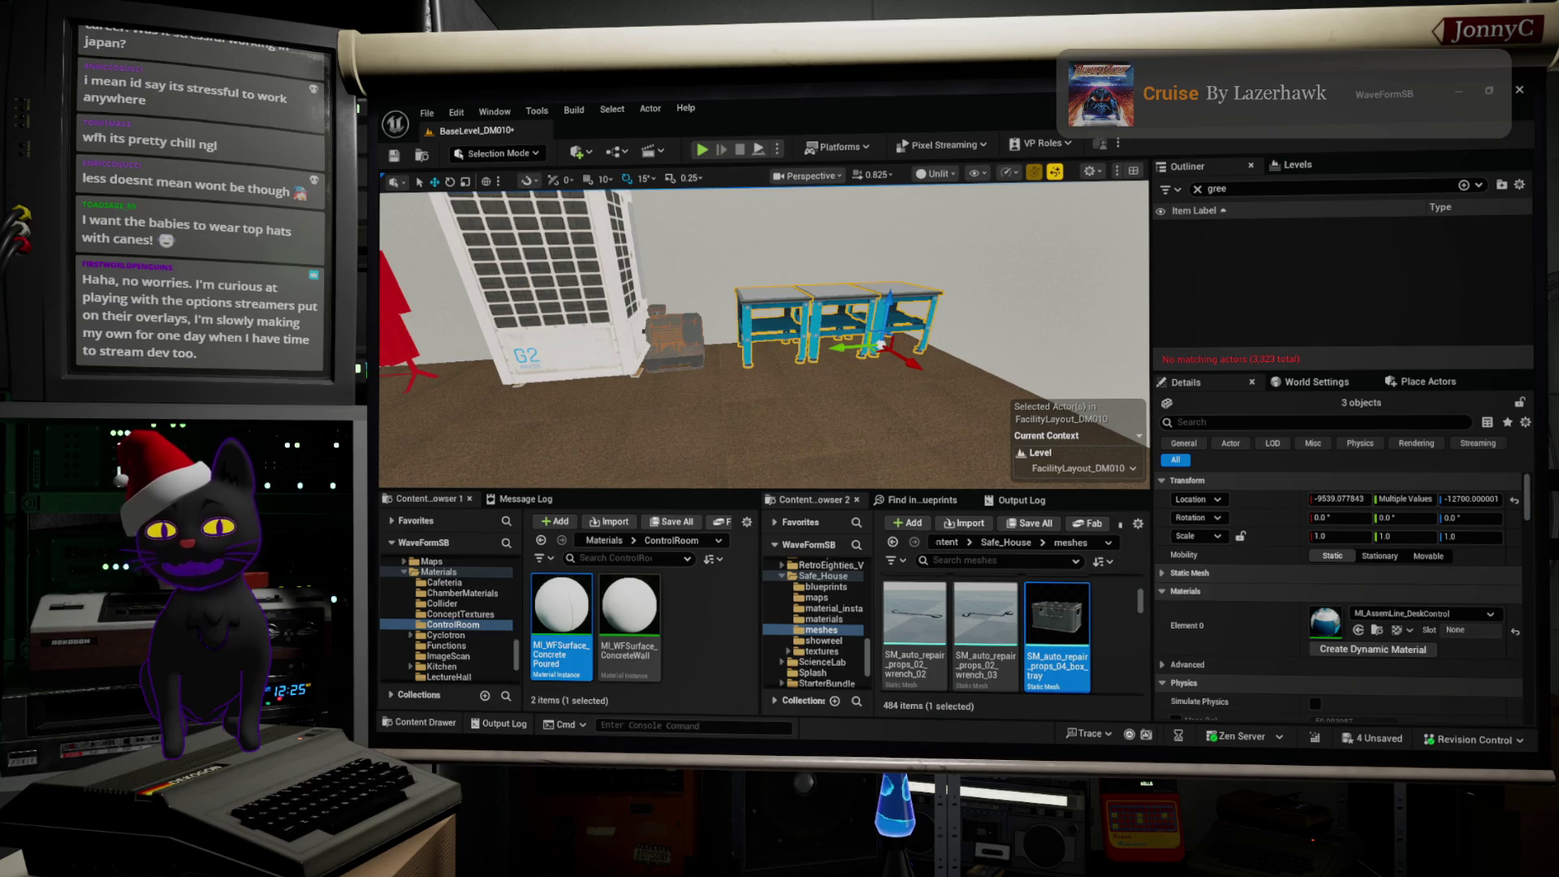
pyautogui.hotkey('alt', 'Tab')
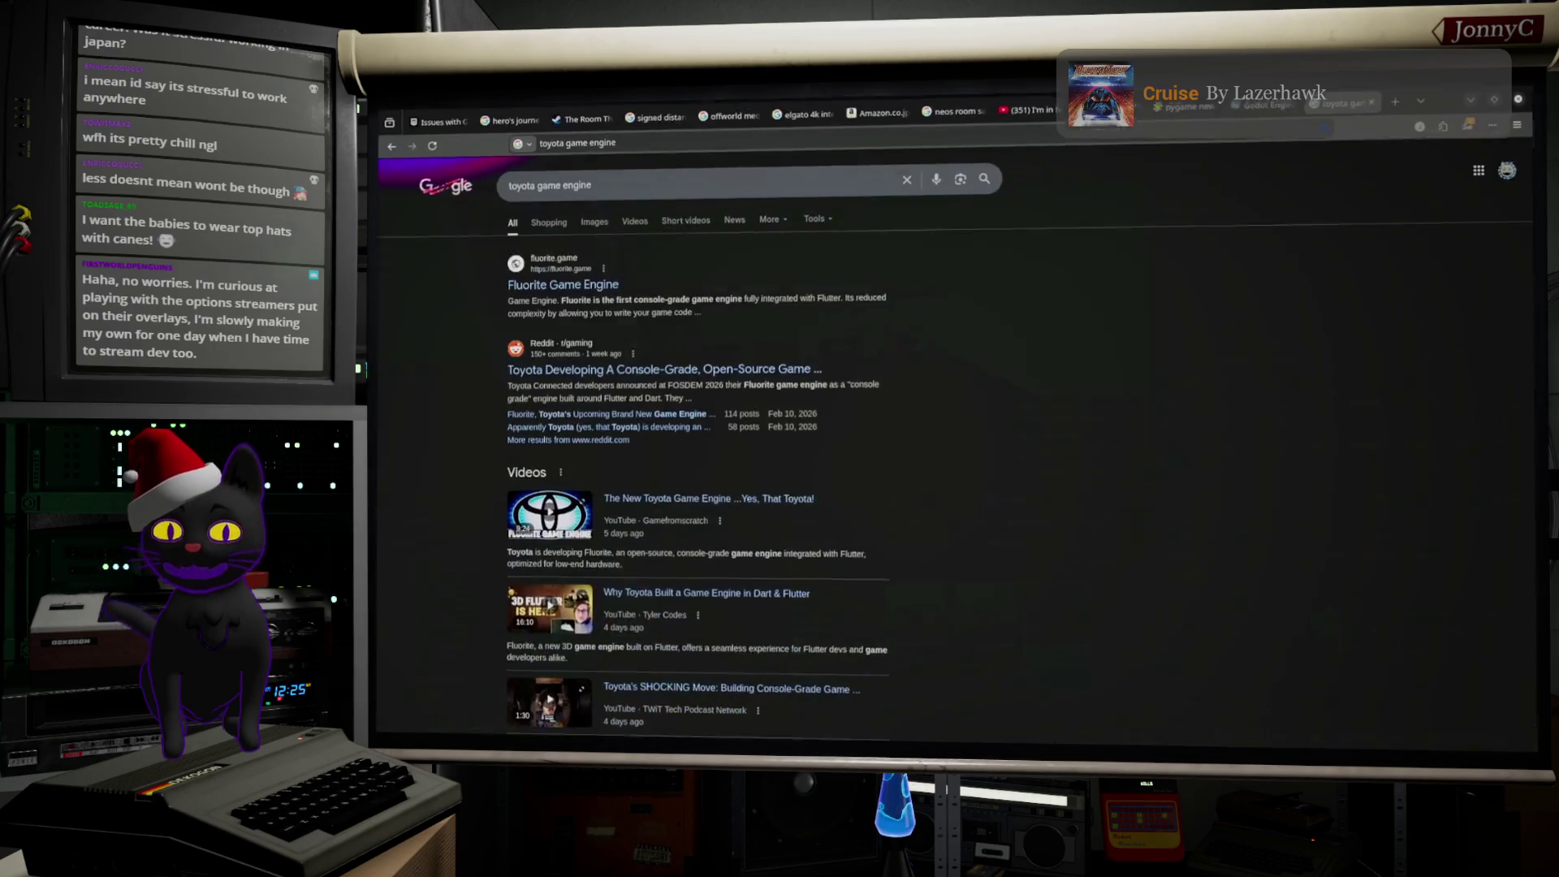
# Step: Search Google in Firefox for 'the dancing baby', then minimize the browser
pyautogui.click(1046, 133)
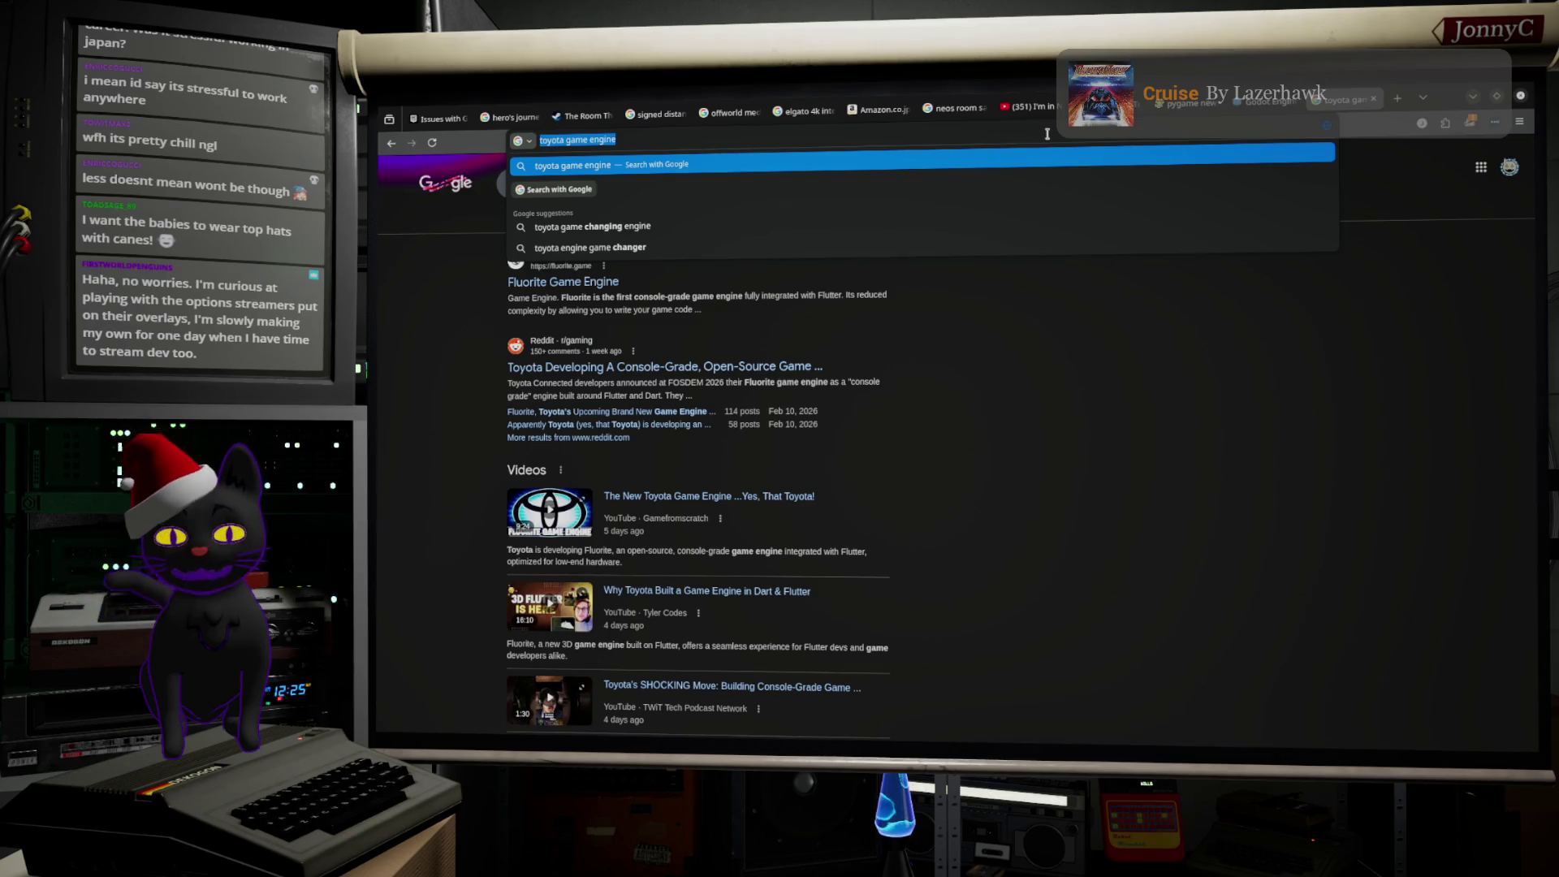
pyautogui.write('the dan')
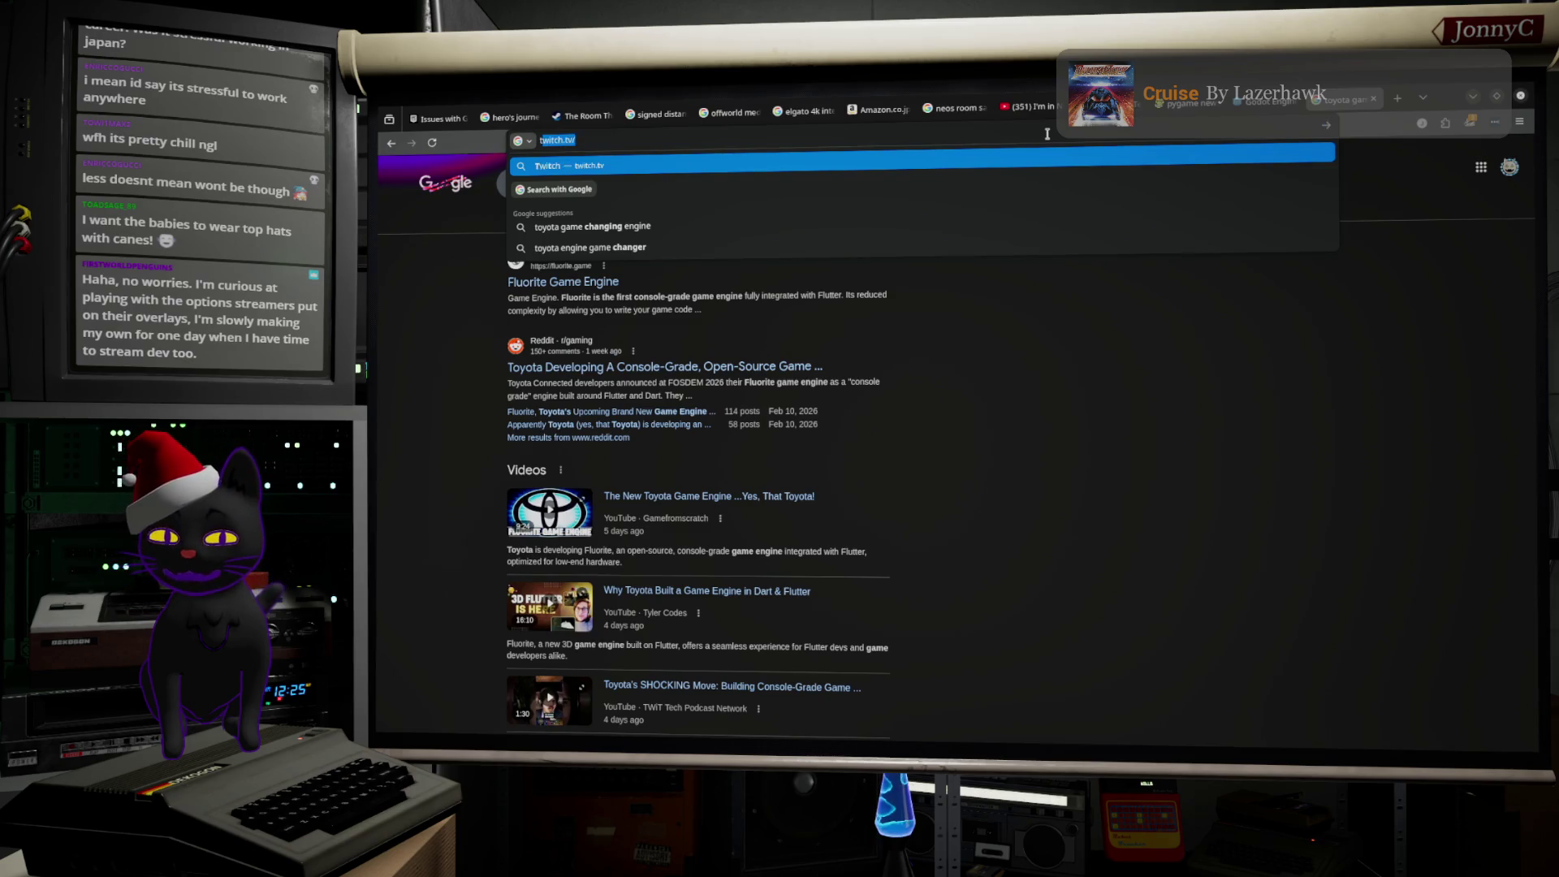
pyautogui.write('c')
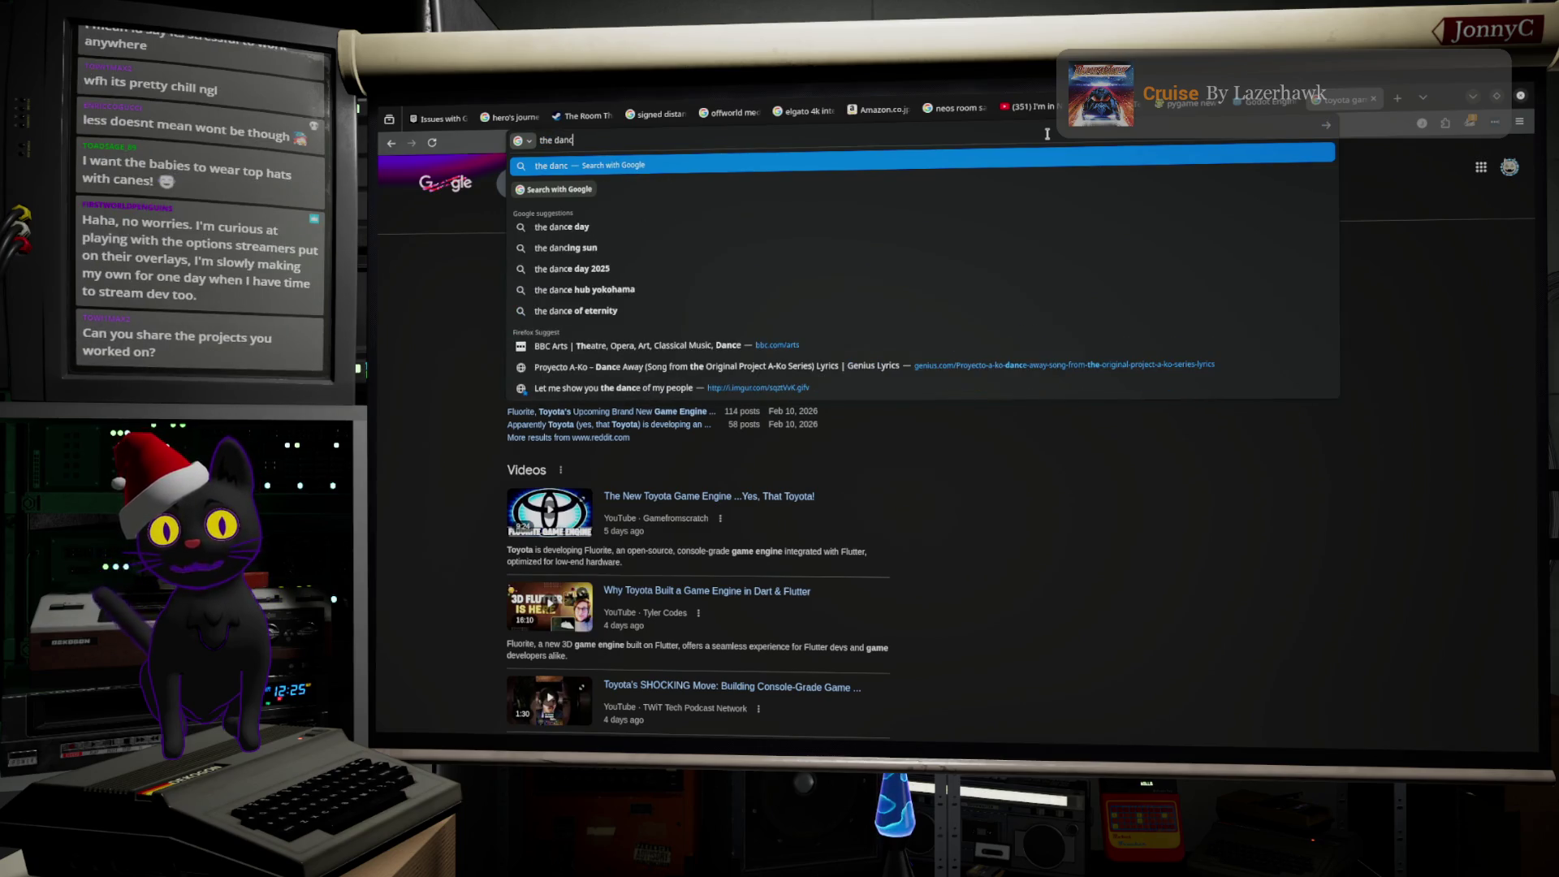
pyautogui.write('ing baby')
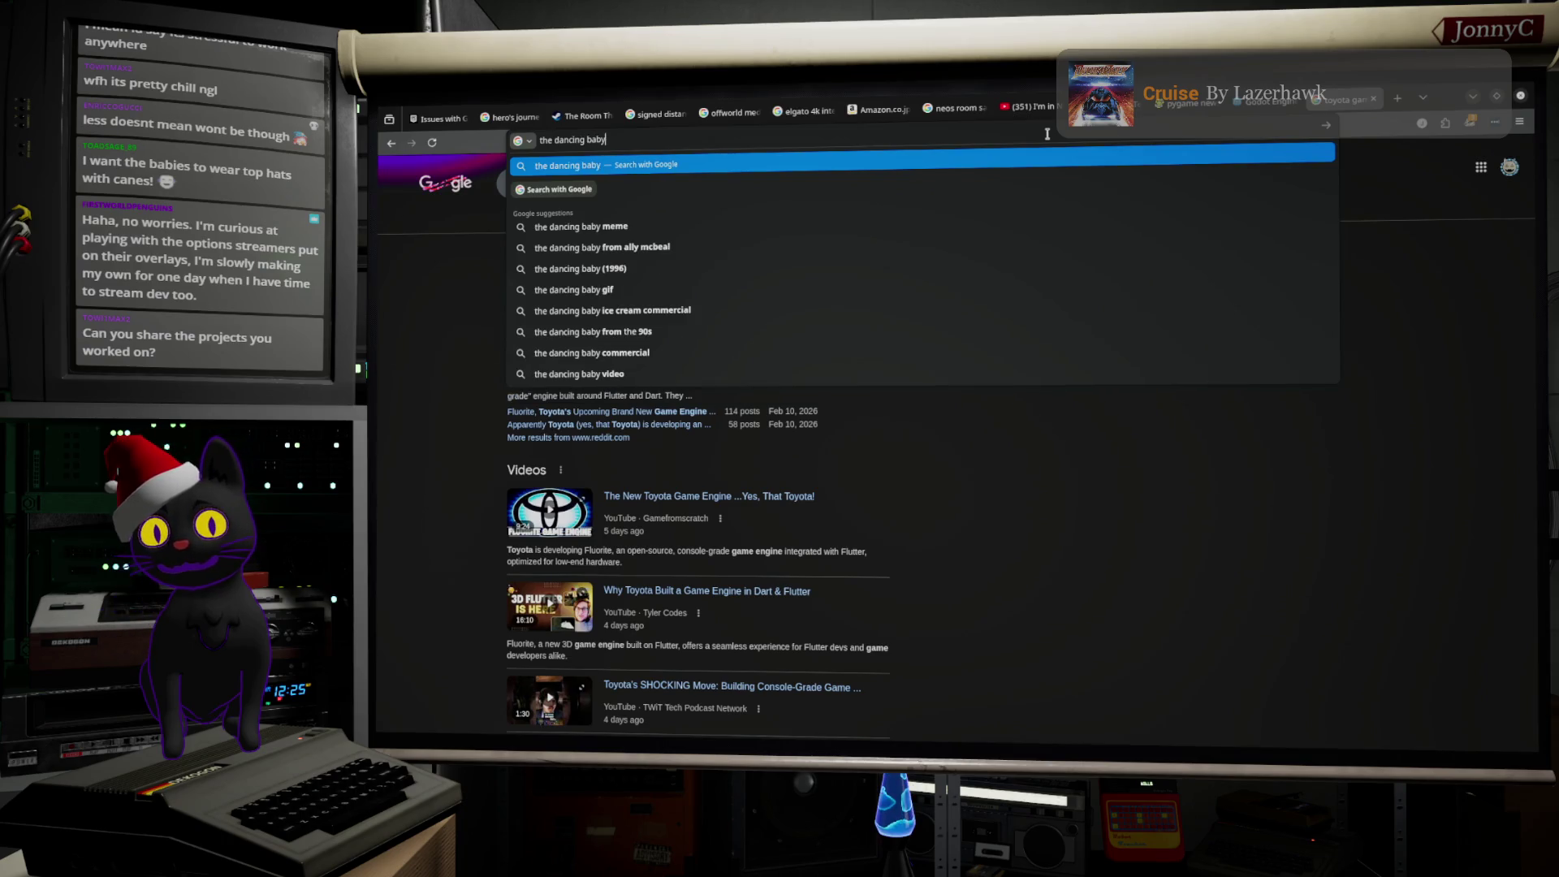
pyautogui.press('Return')
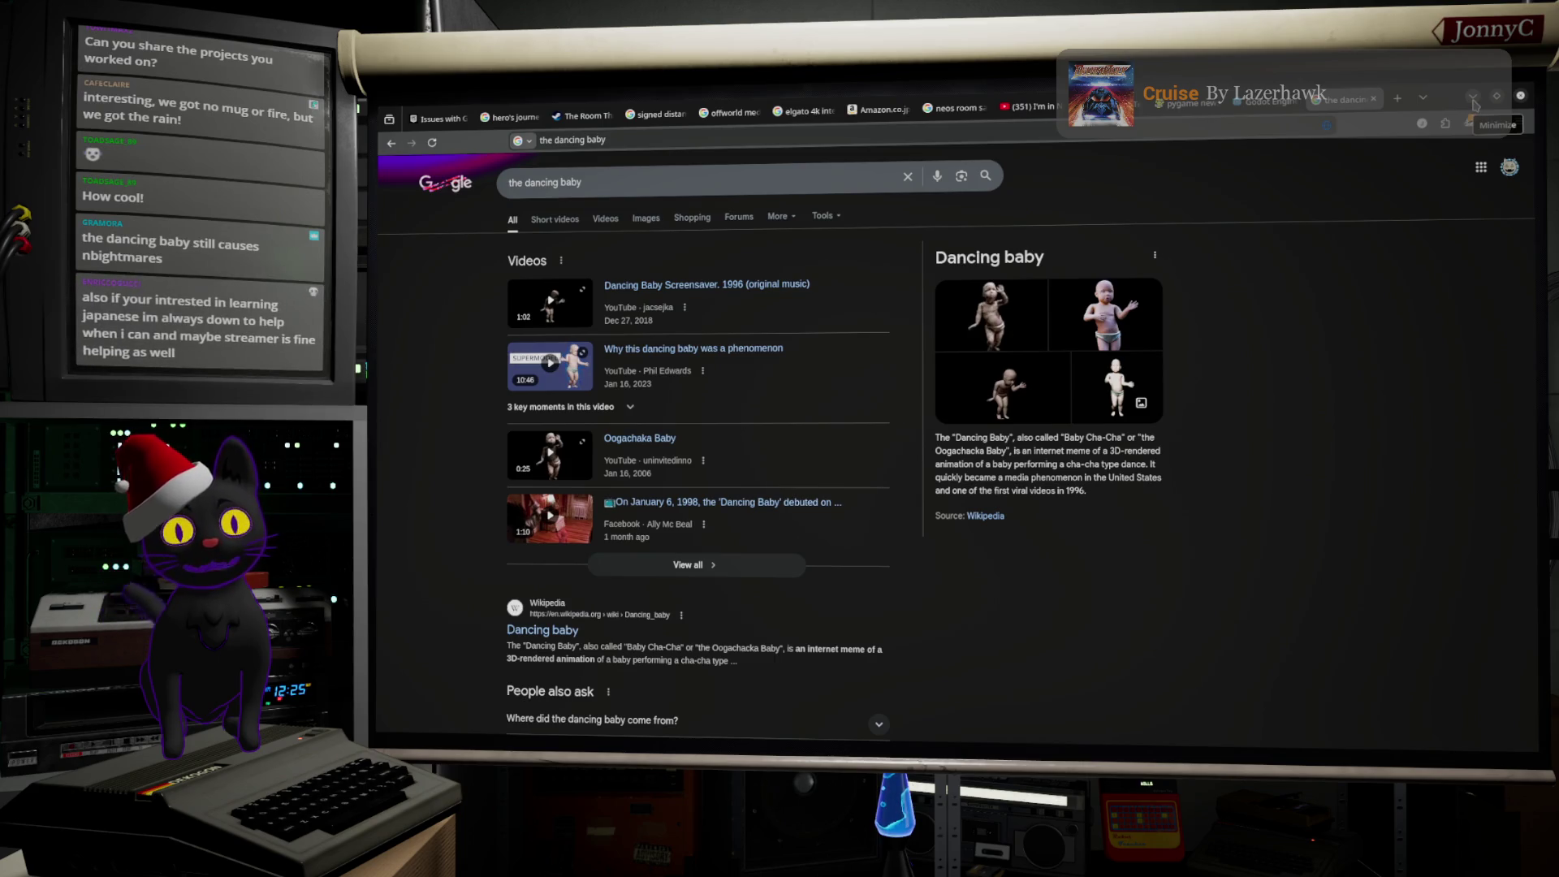
pyautogui.click(1474, 103)
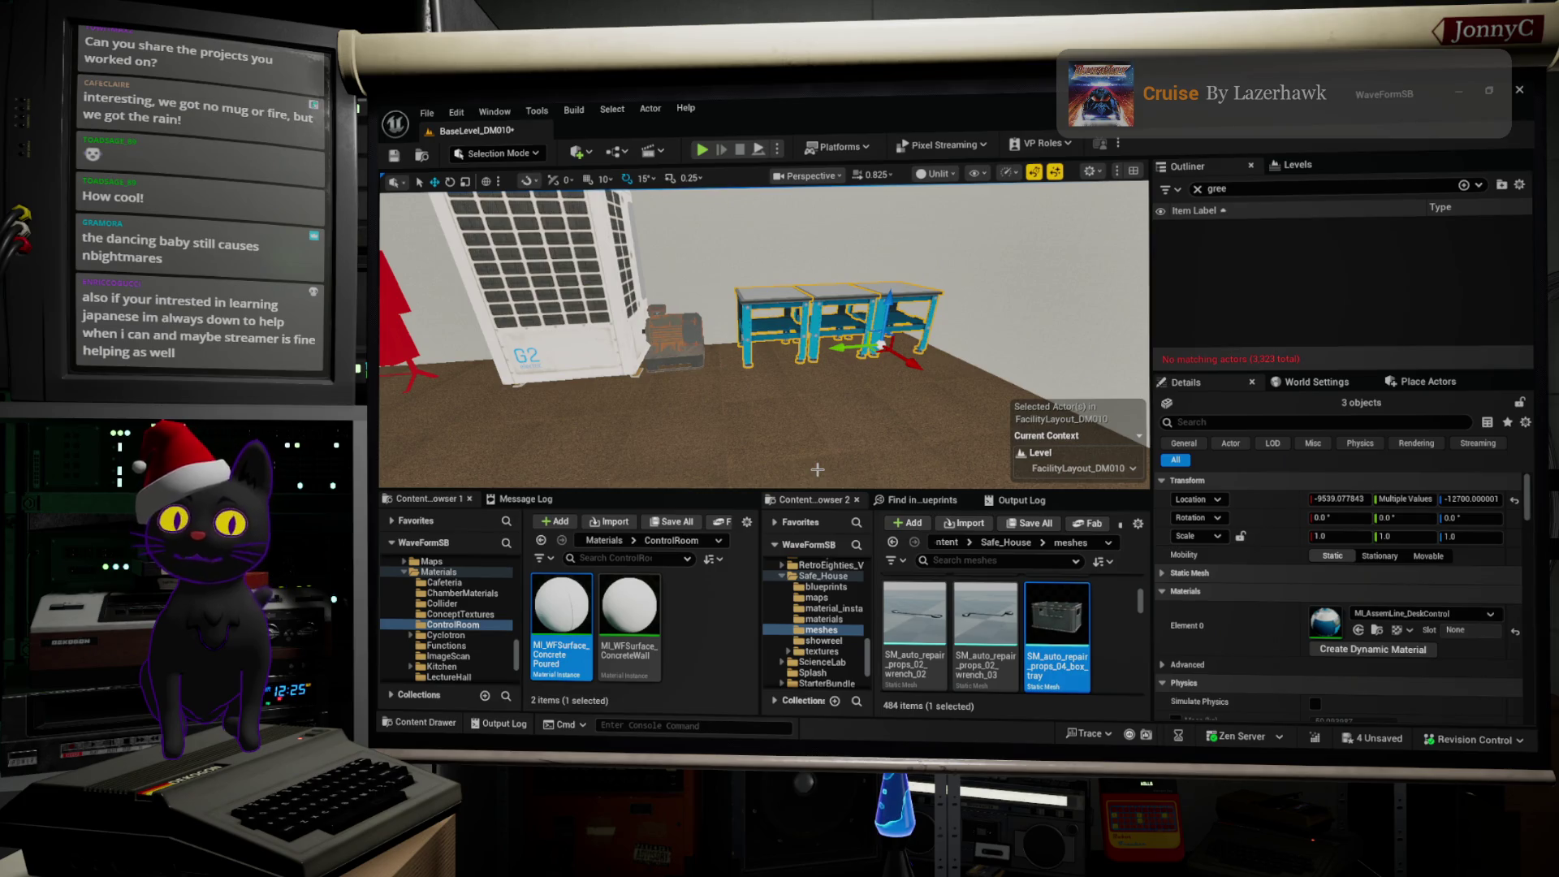
# Step: Leave immersive full-screen play with F11 so the editor's actor list and log panels show around it
pyautogui.moveTo(873, 456); pyautogui.dragTo(838, 505)
pyautogui.rightClick(838, 505)
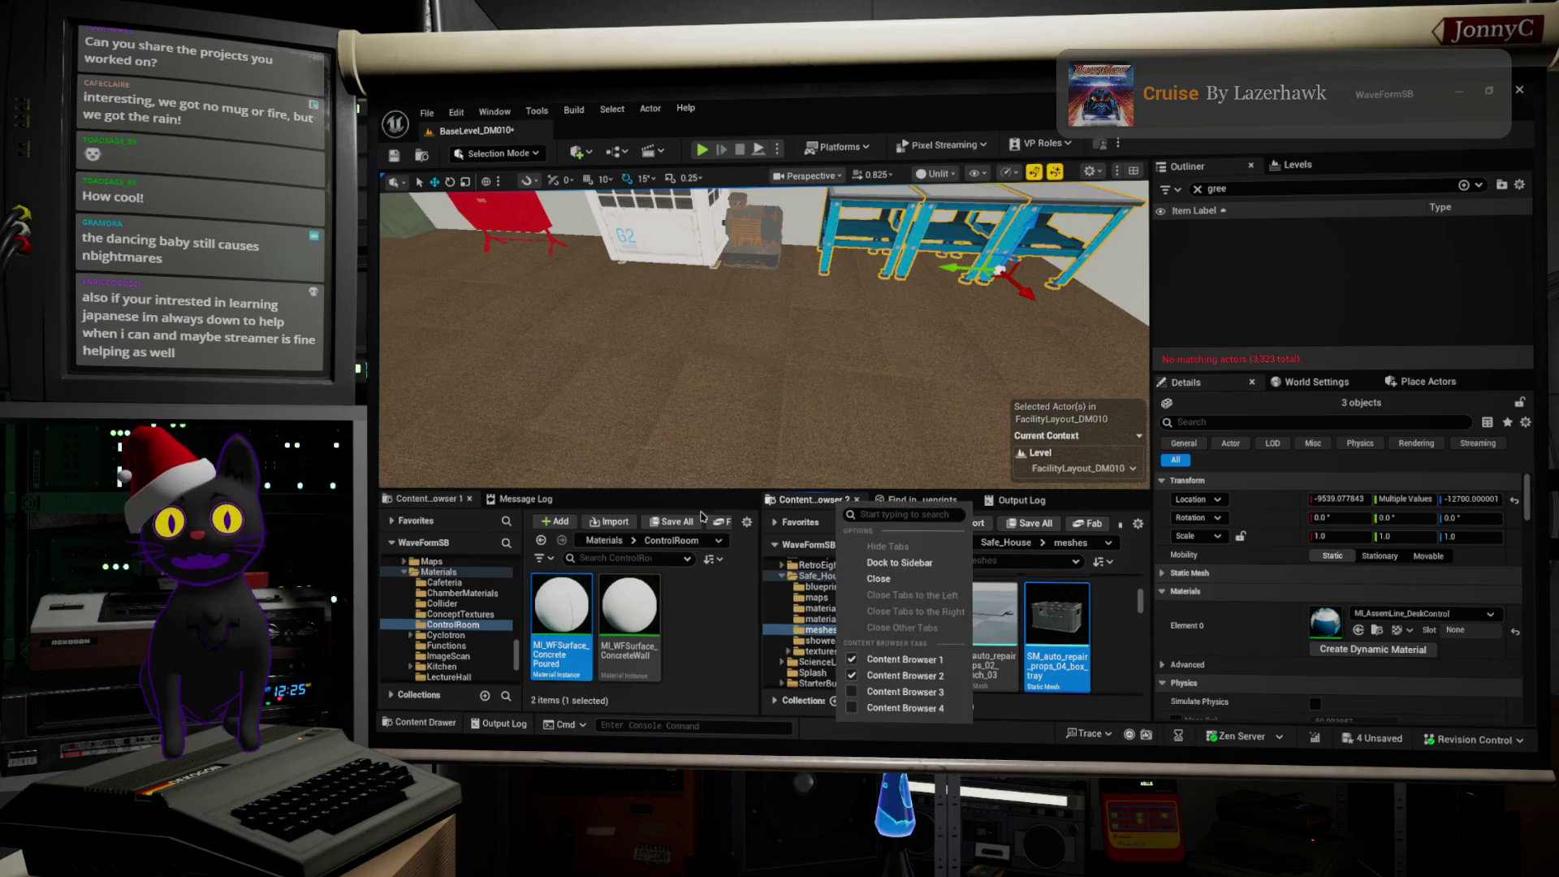
pyautogui.moveTo(830, 354); pyautogui.dragTo(813, 377)
pyautogui.rightClick(773, 499)
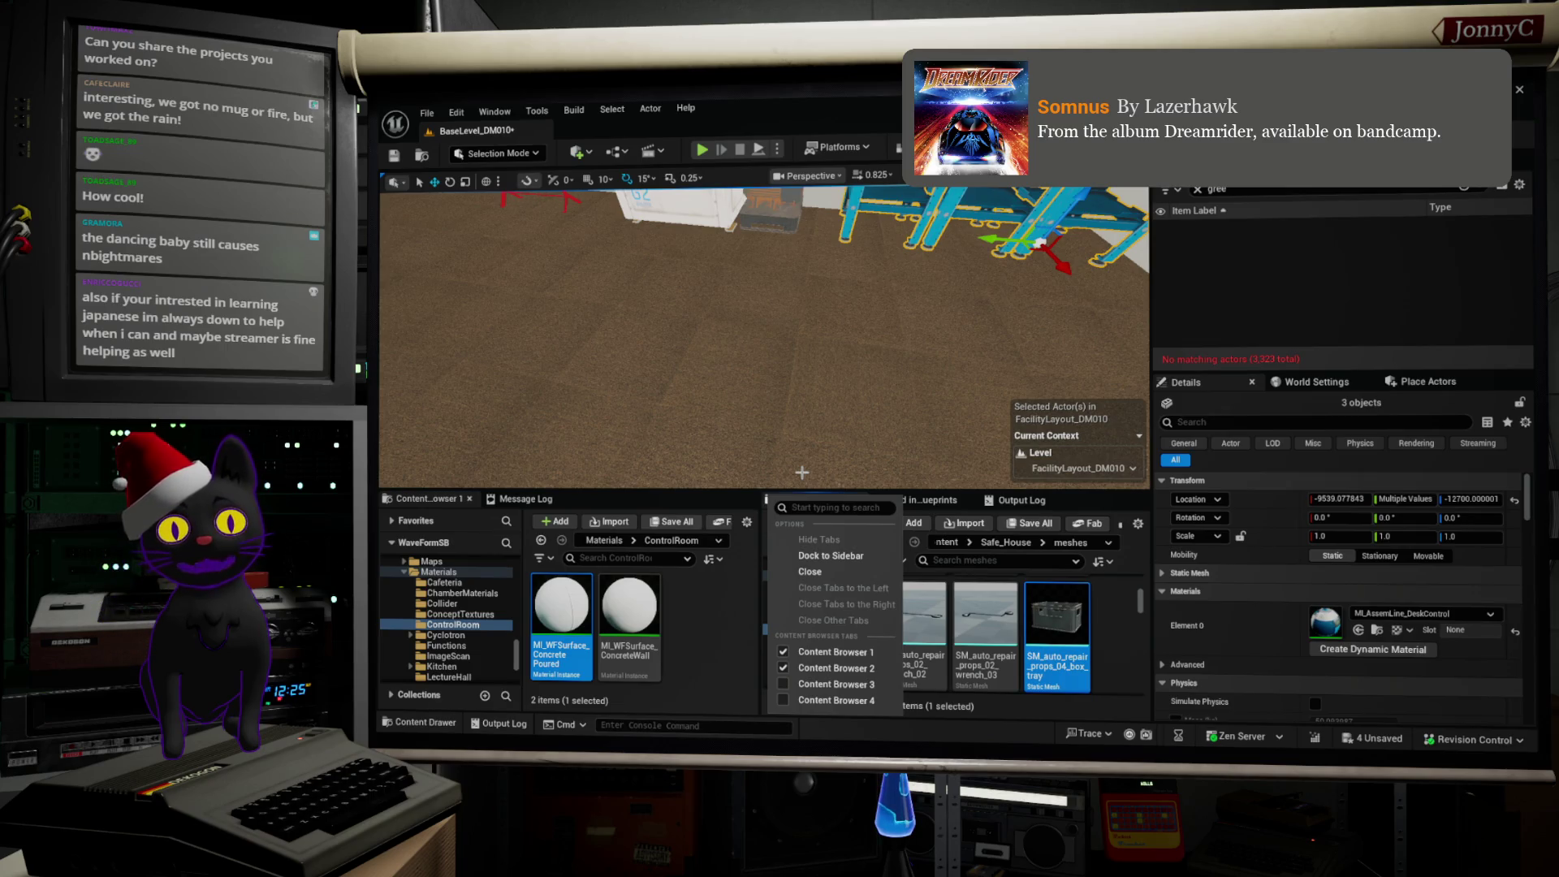
pyautogui.press('F11')
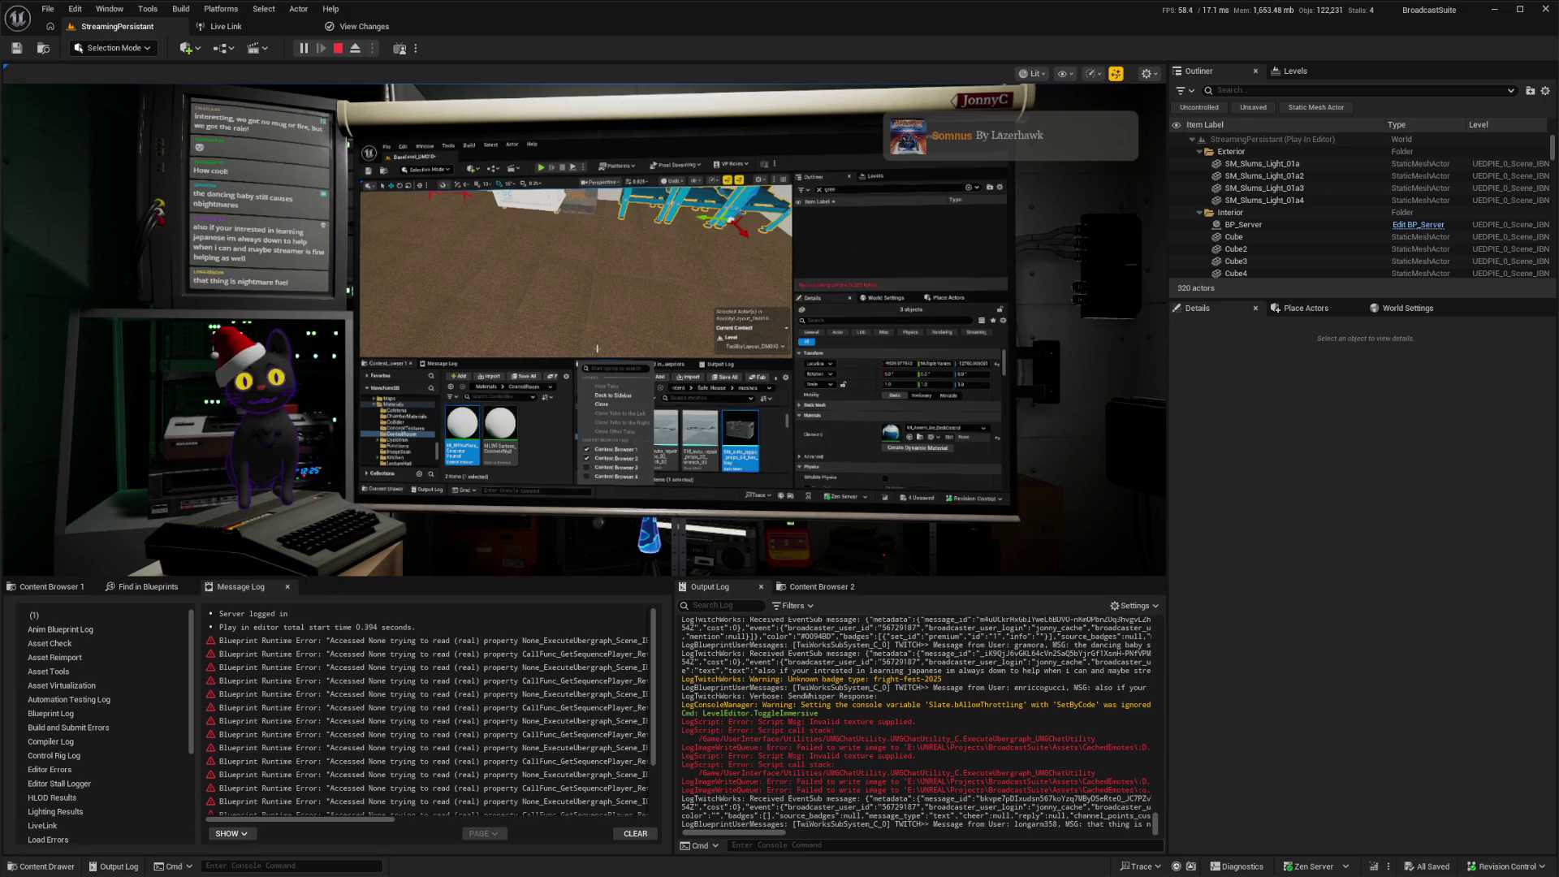
# Step: Stop play, select BP_ThisIsFine and set its scale to 1.0
pyautogui.press('Escape')
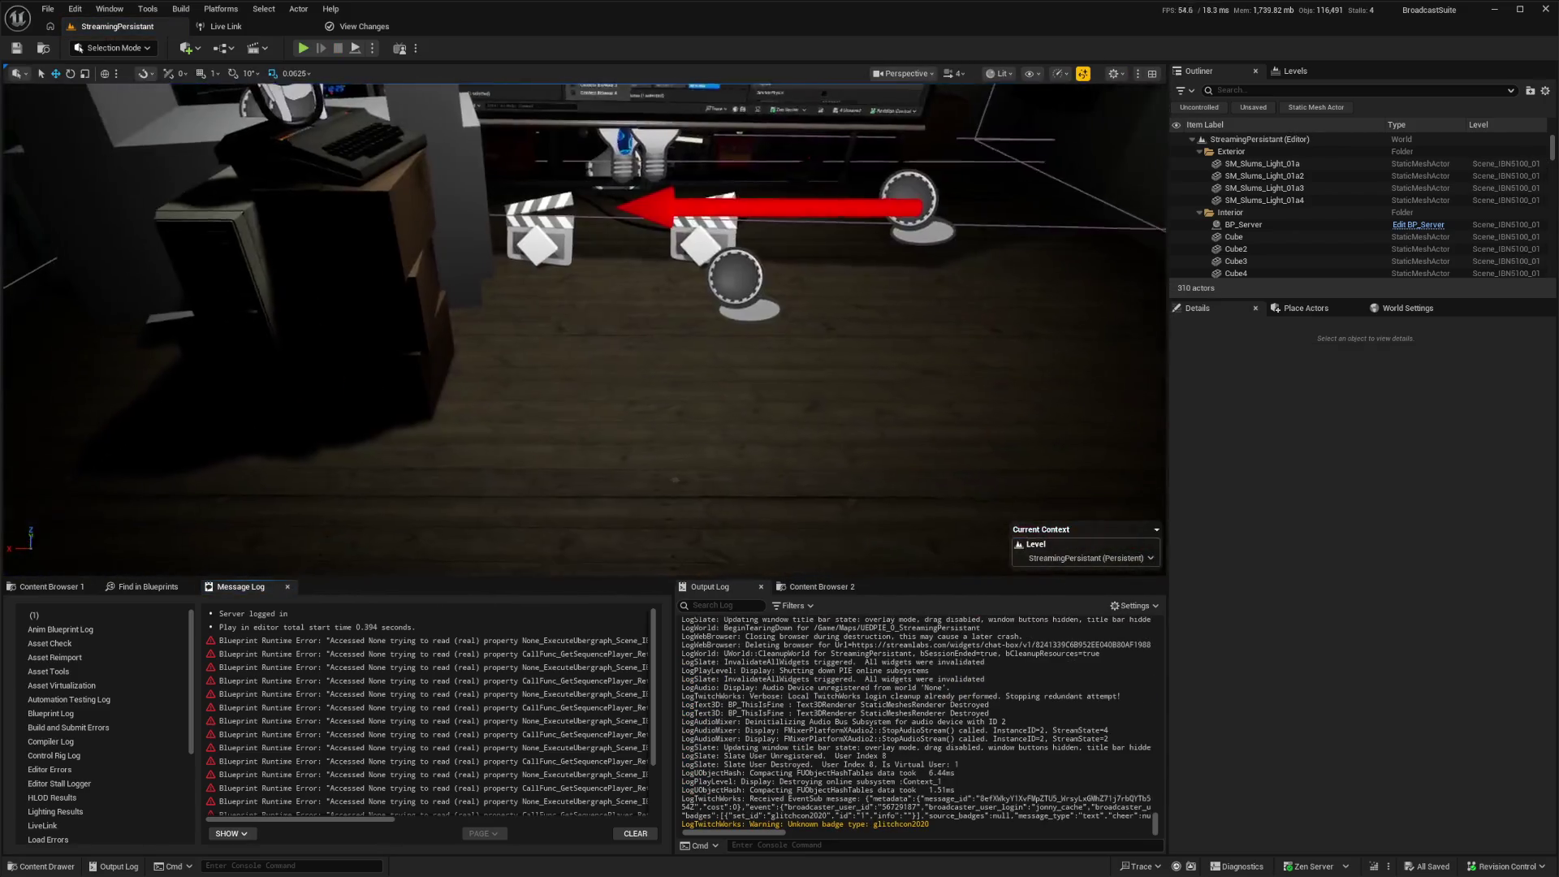
pyautogui.click(777, 302)
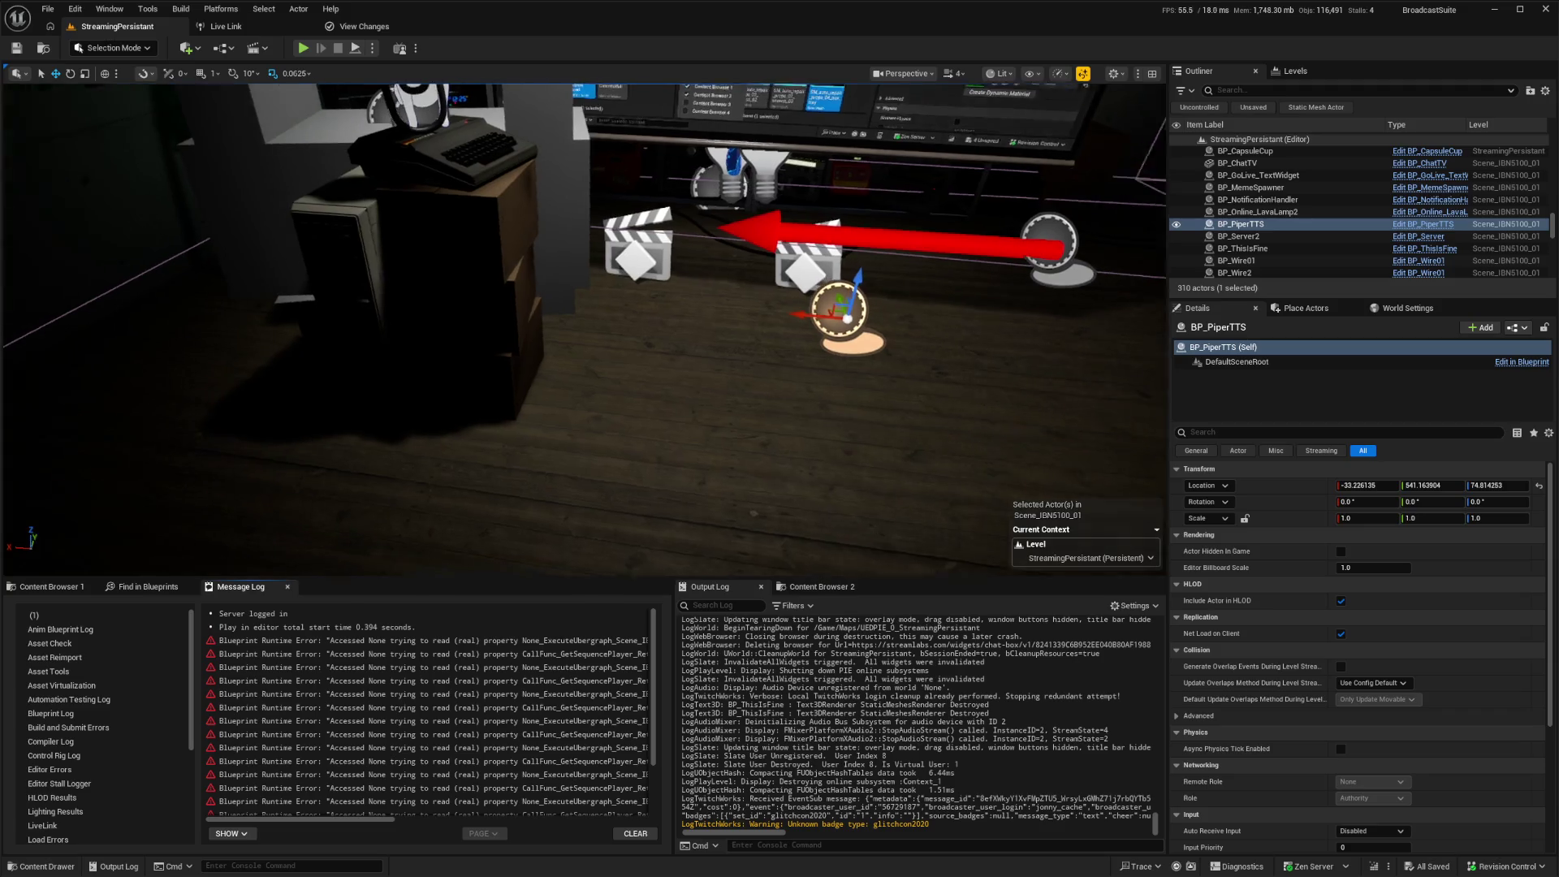
pyautogui.click(1072, 260)
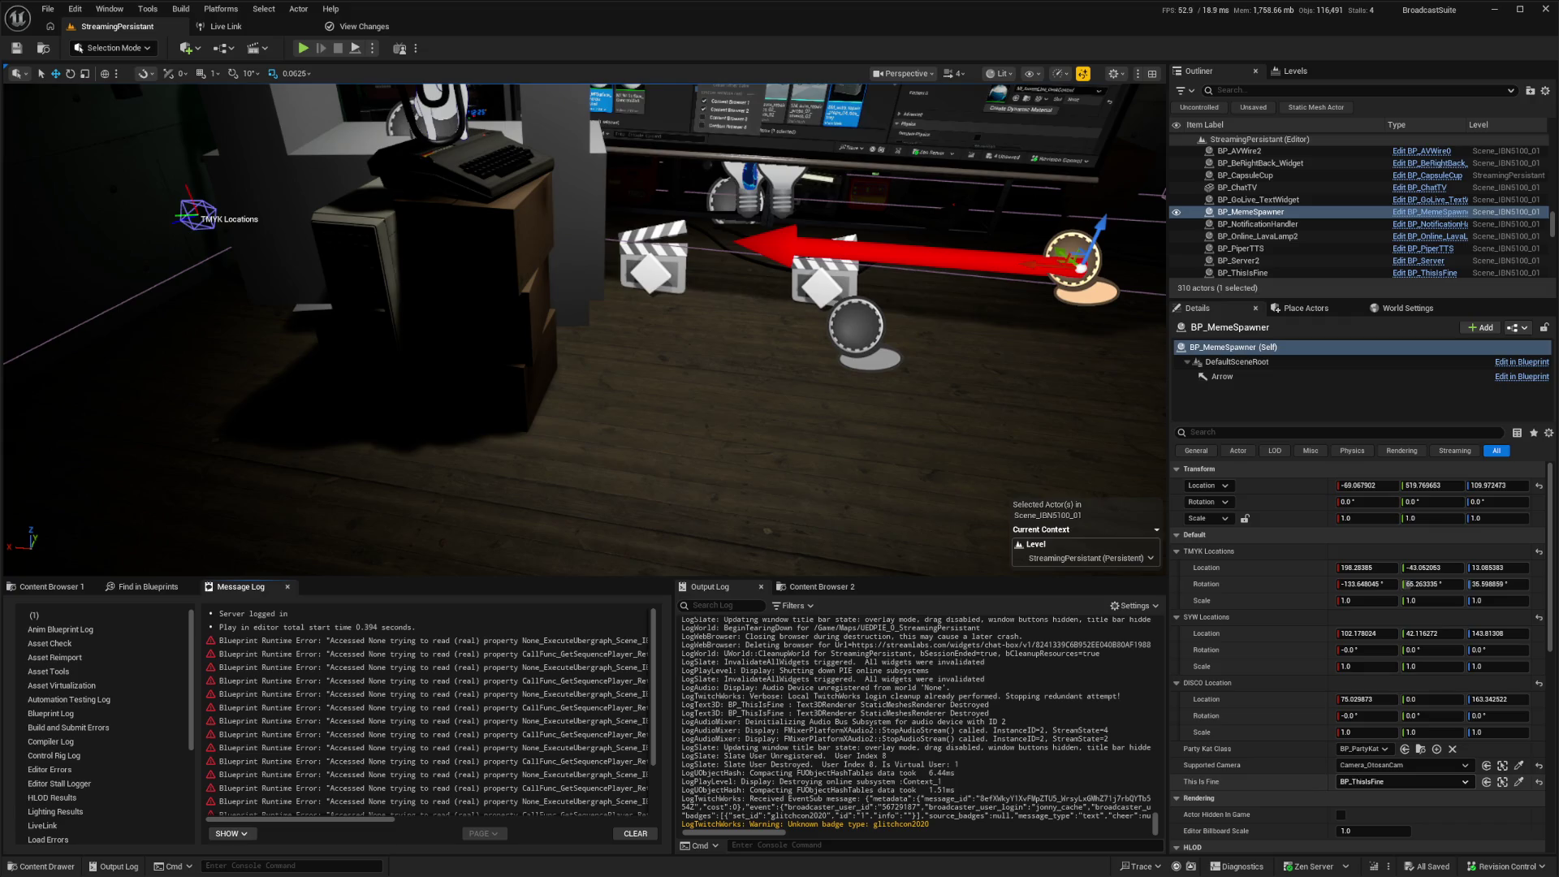
pyautogui.click(1502, 781)
pyautogui.write('1')
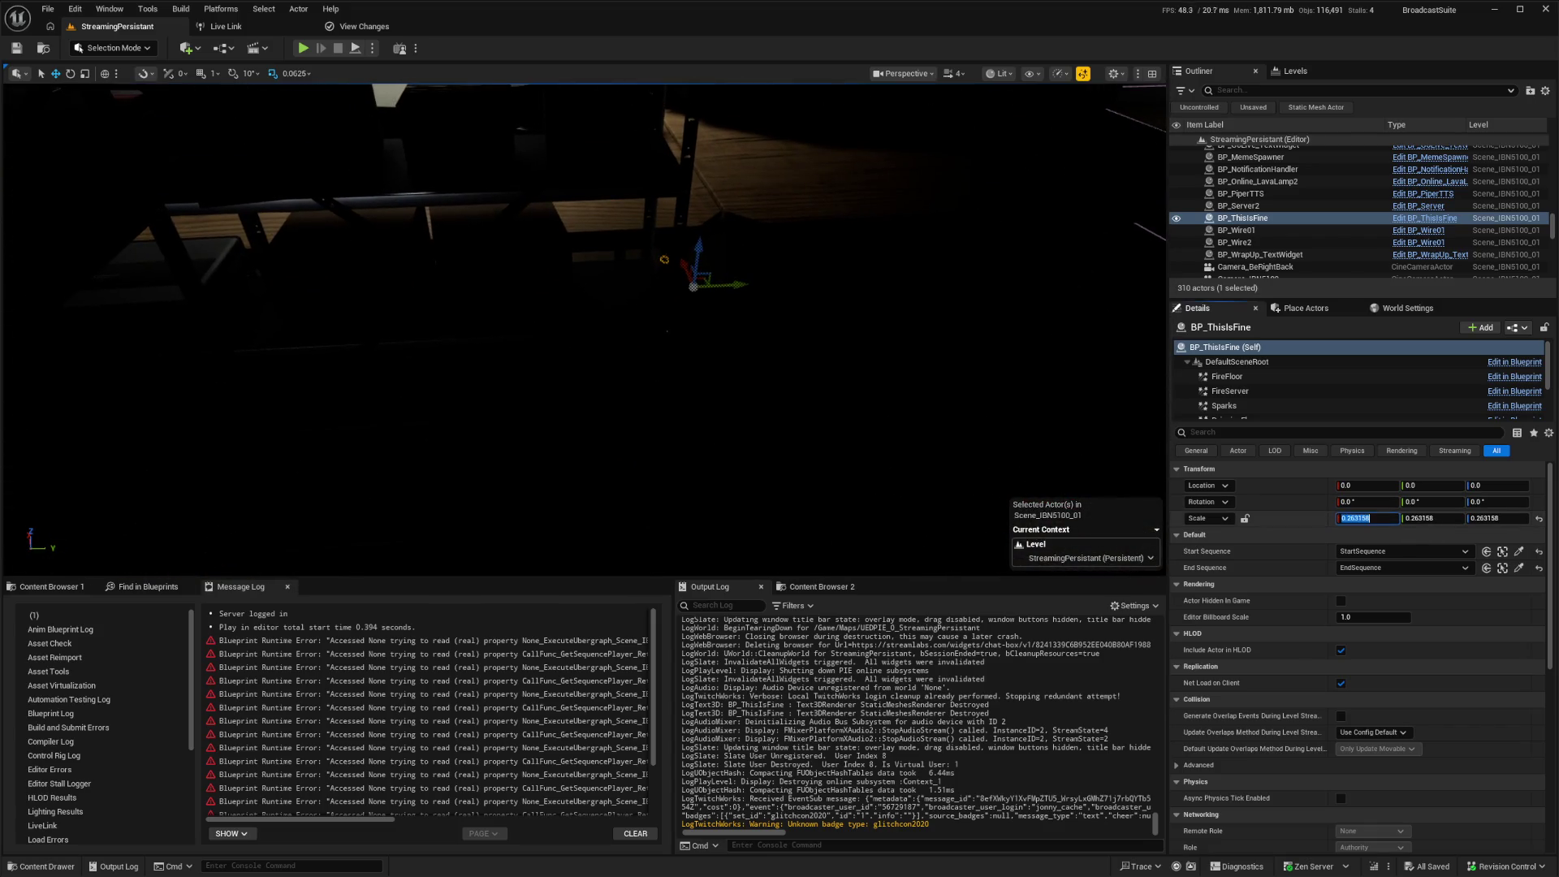
pyautogui.press('Return')
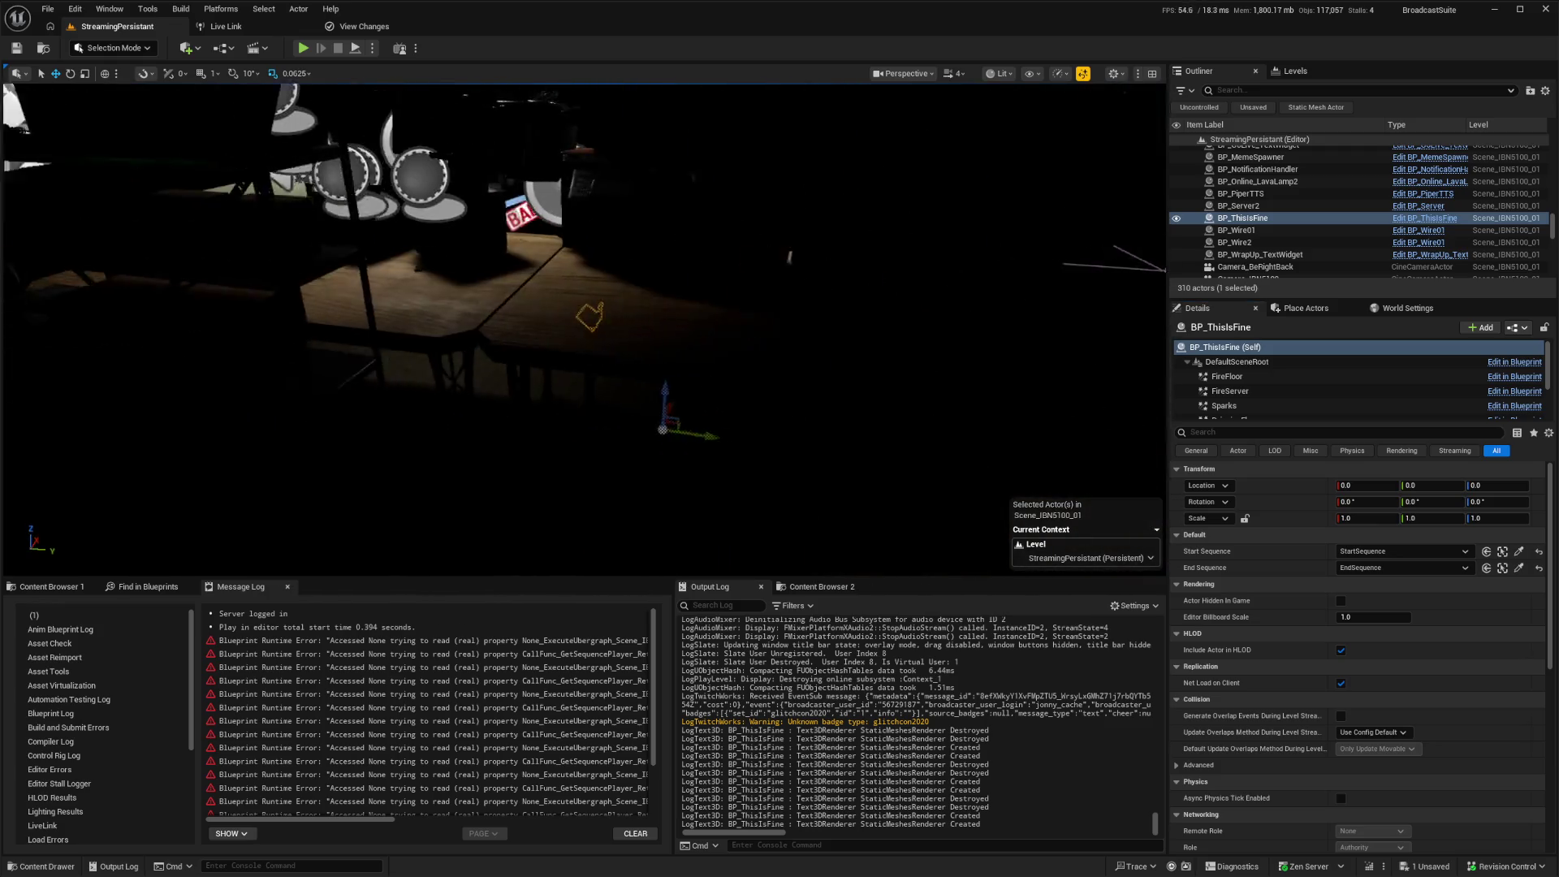
# Step: Move BP_ThisIsFine across the room to sit beside the cabinet near the desk
pyautogui.moveTo(722, 411); pyautogui.dragTo(1044, 440)
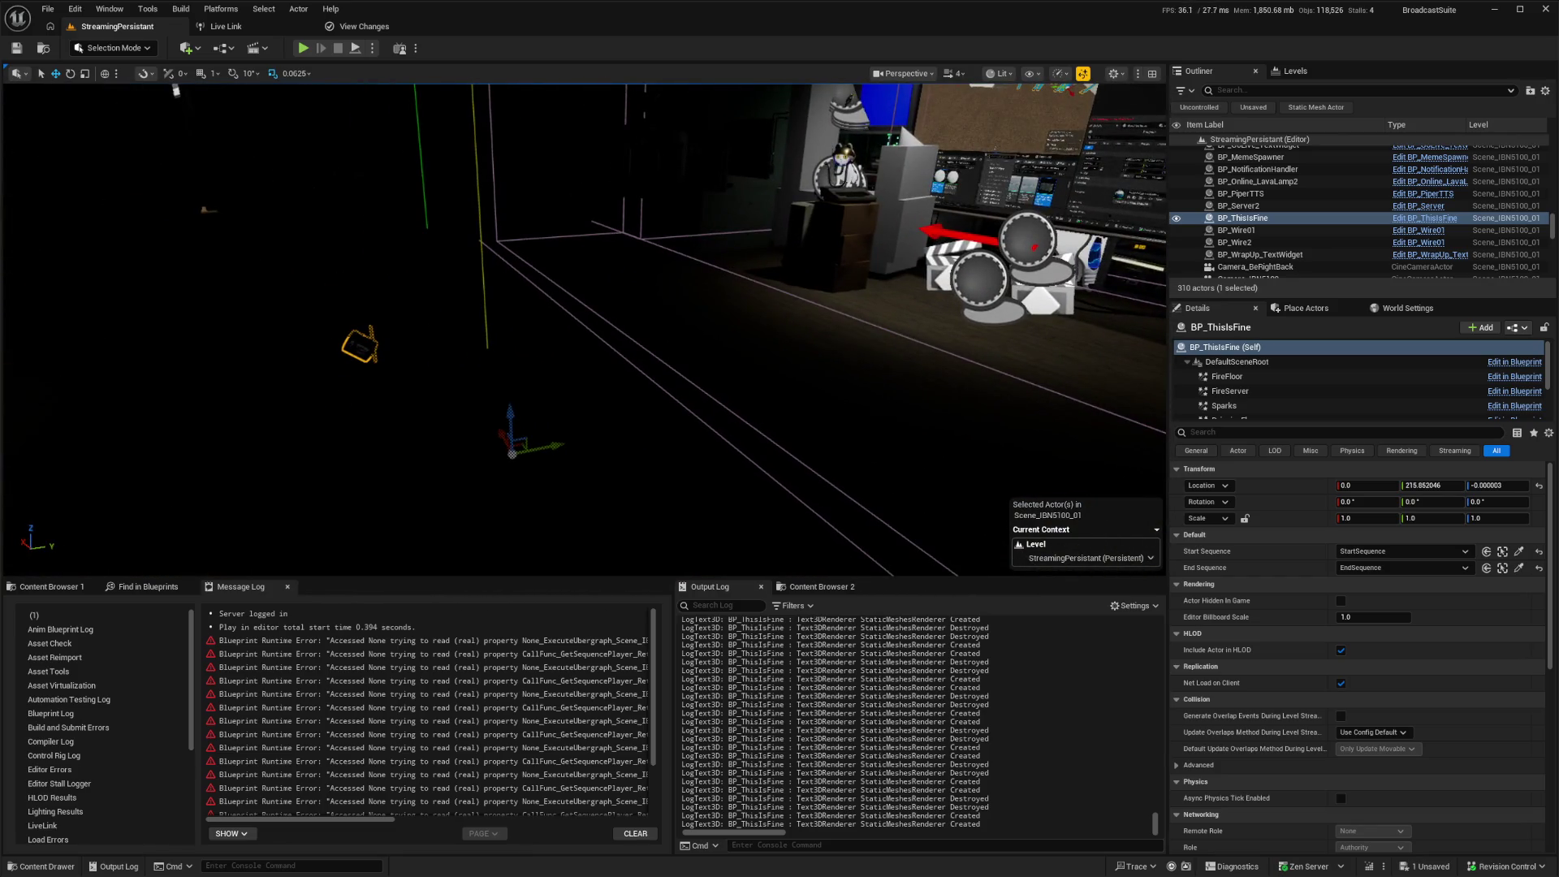
pyautogui.moveTo(562, 445)
pyautogui.mouseDown()
pyautogui.moveTo(947, 369)
pyautogui.moveTo(952, 286)
pyautogui.mouseUp()
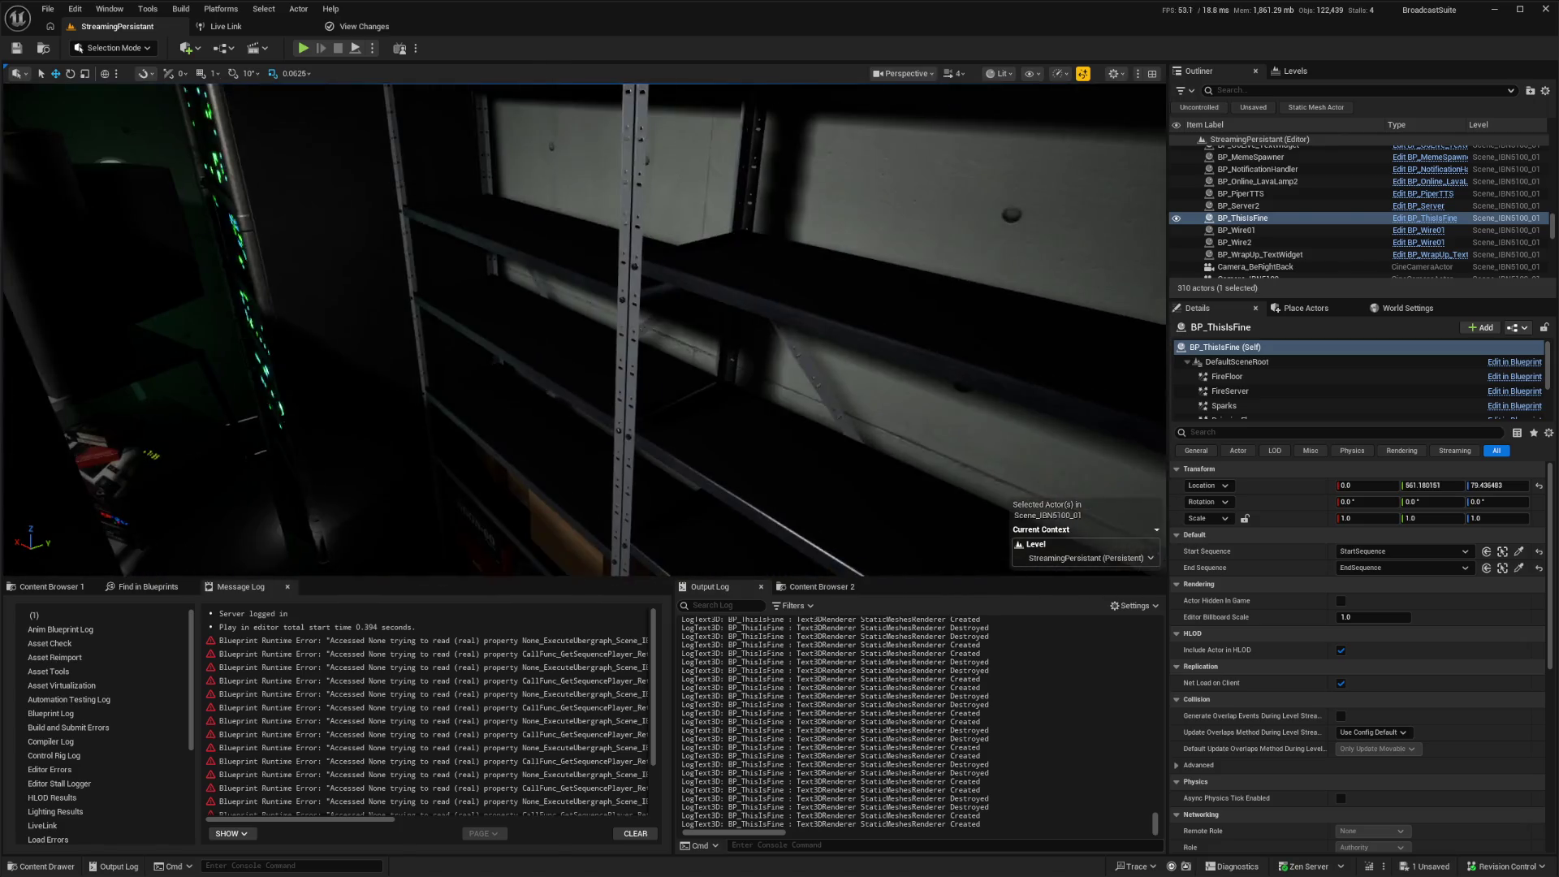
pyautogui.scroll(-2, 584, 329)
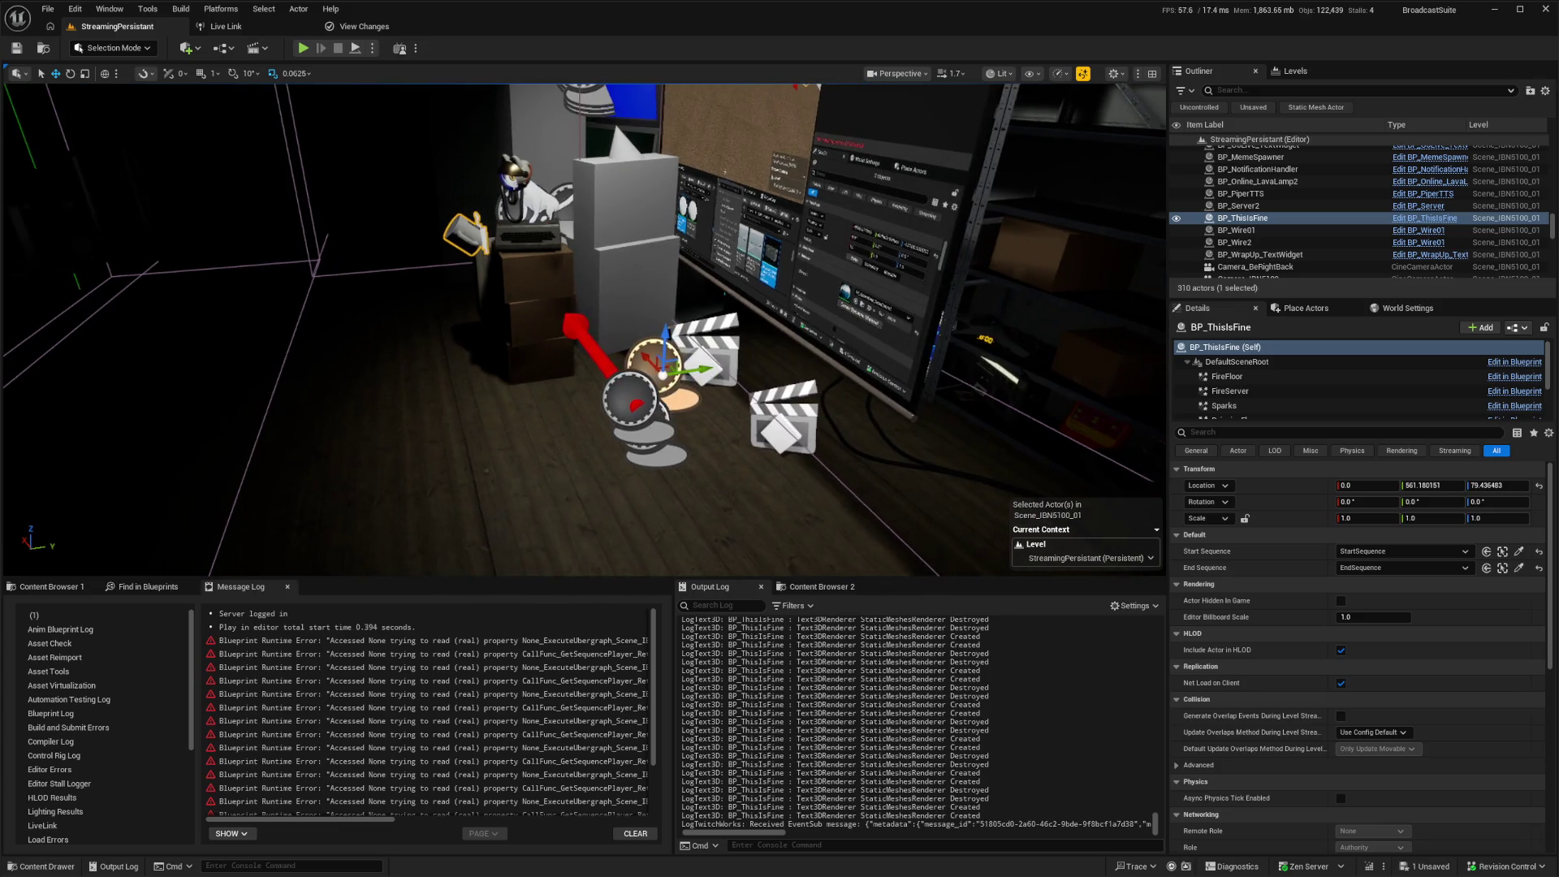
pyautogui.moveTo(690, 371)
pyautogui.mouseDown()
pyautogui.moveTo(763, 354)
pyautogui.moveTo(757, 378)
pyautogui.mouseUp()
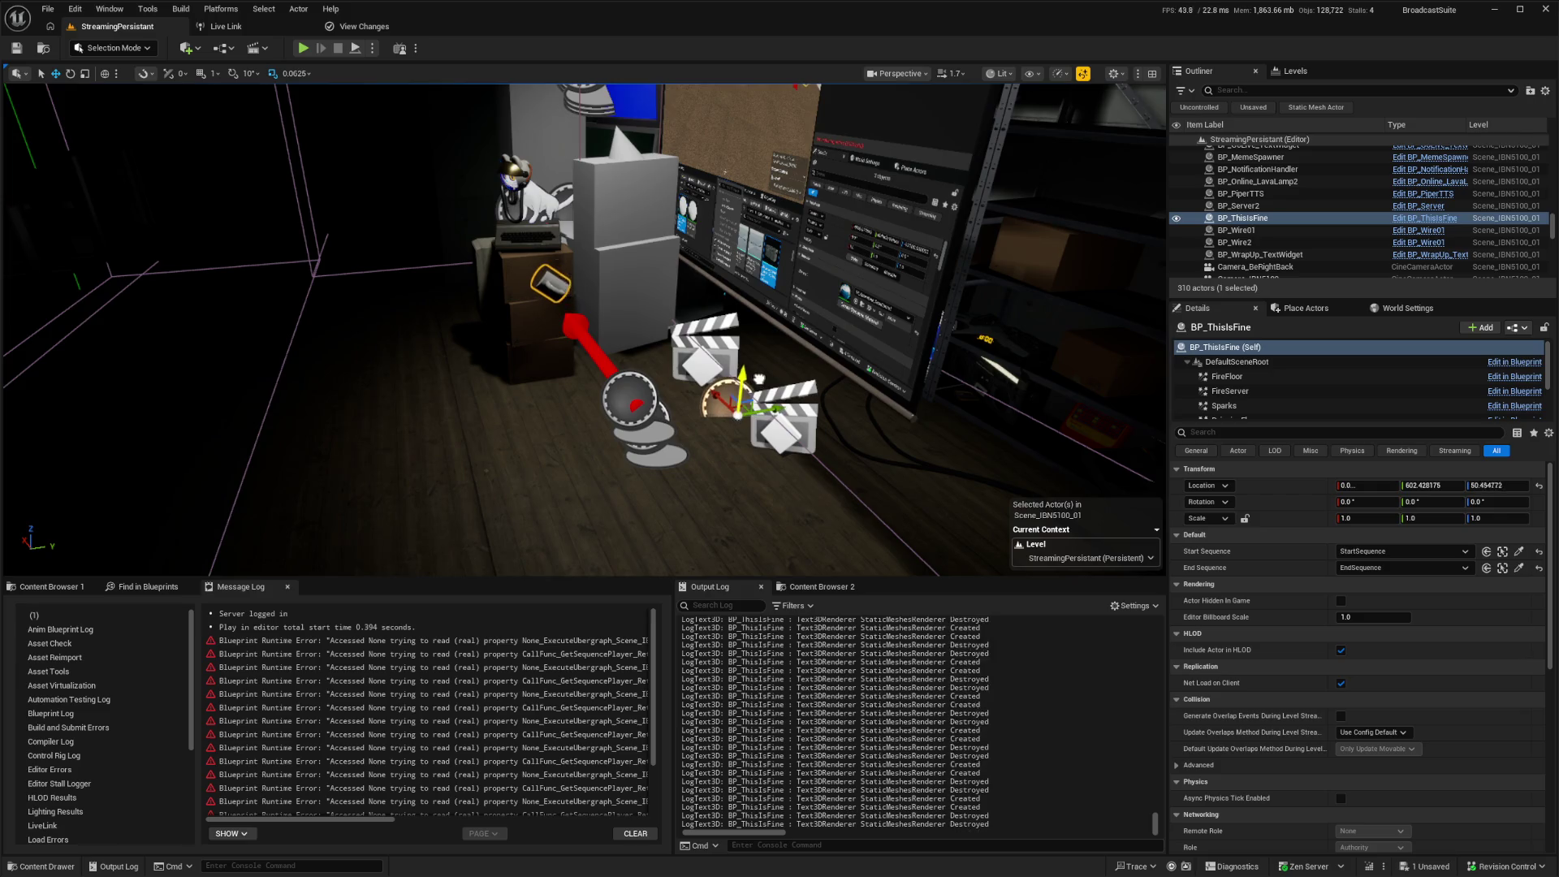
pyautogui.press('f')
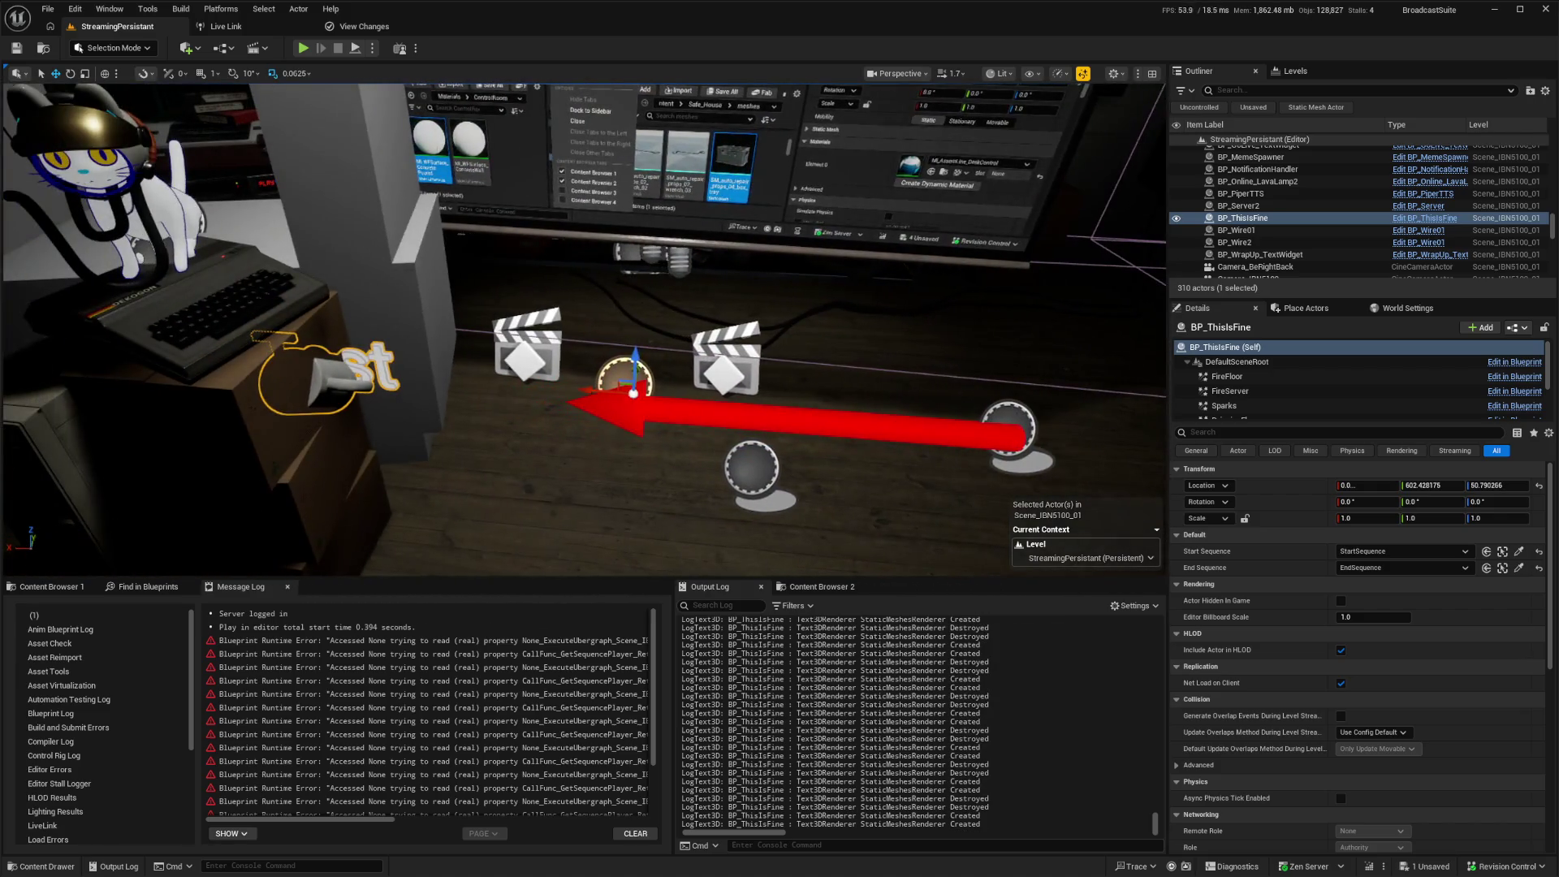
pyautogui.moveTo(621, 392); pyautogui.dragTo(656, 391)
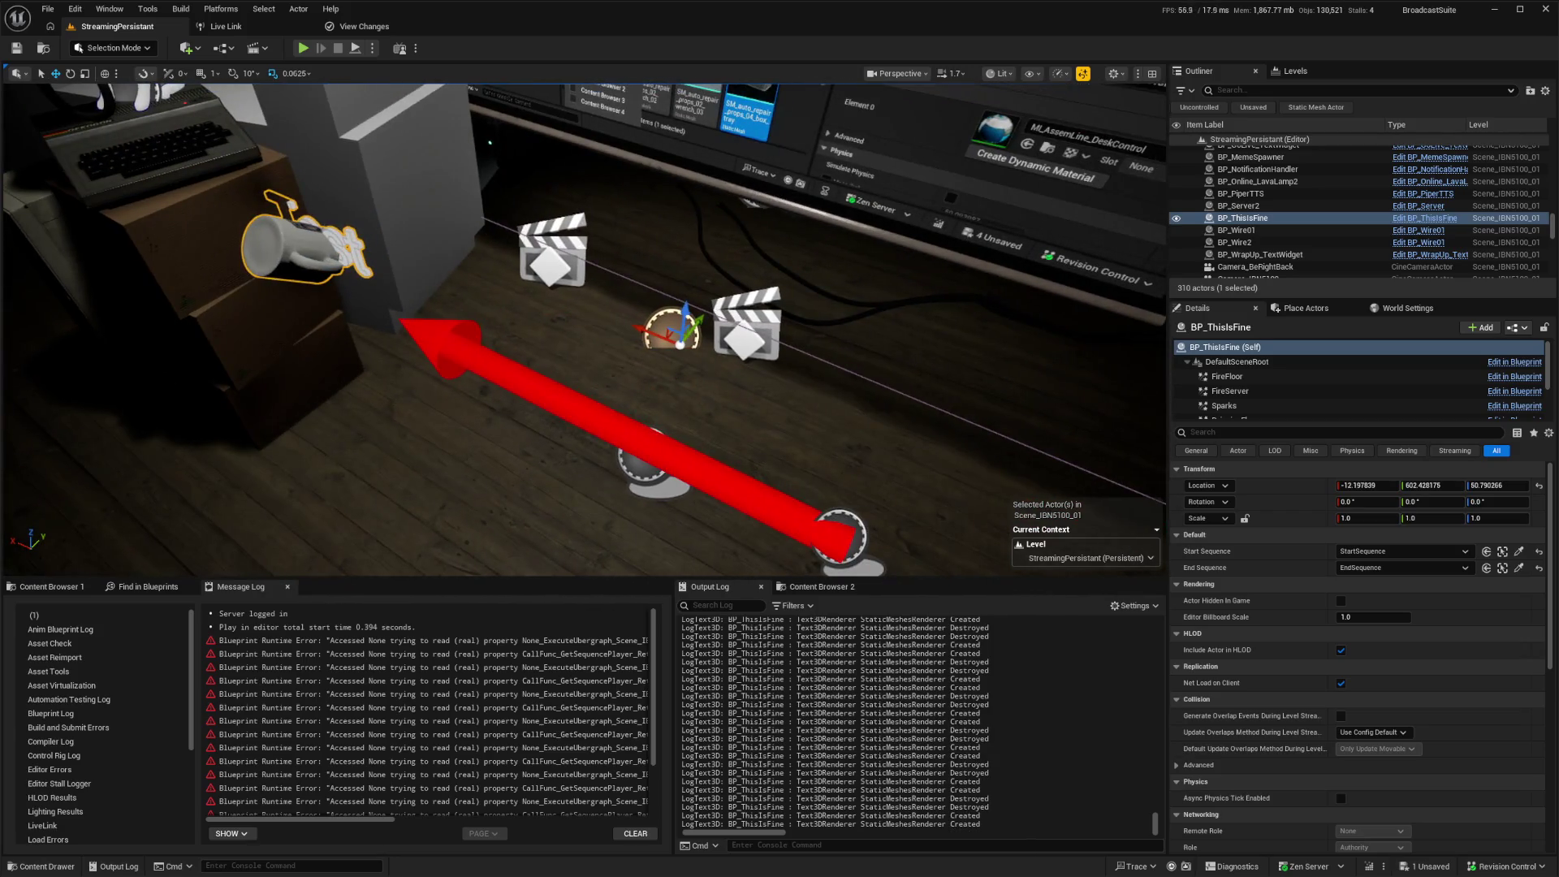
pyautogui.moveTo(697, 317); pyautogui.dragTo(709, 323)
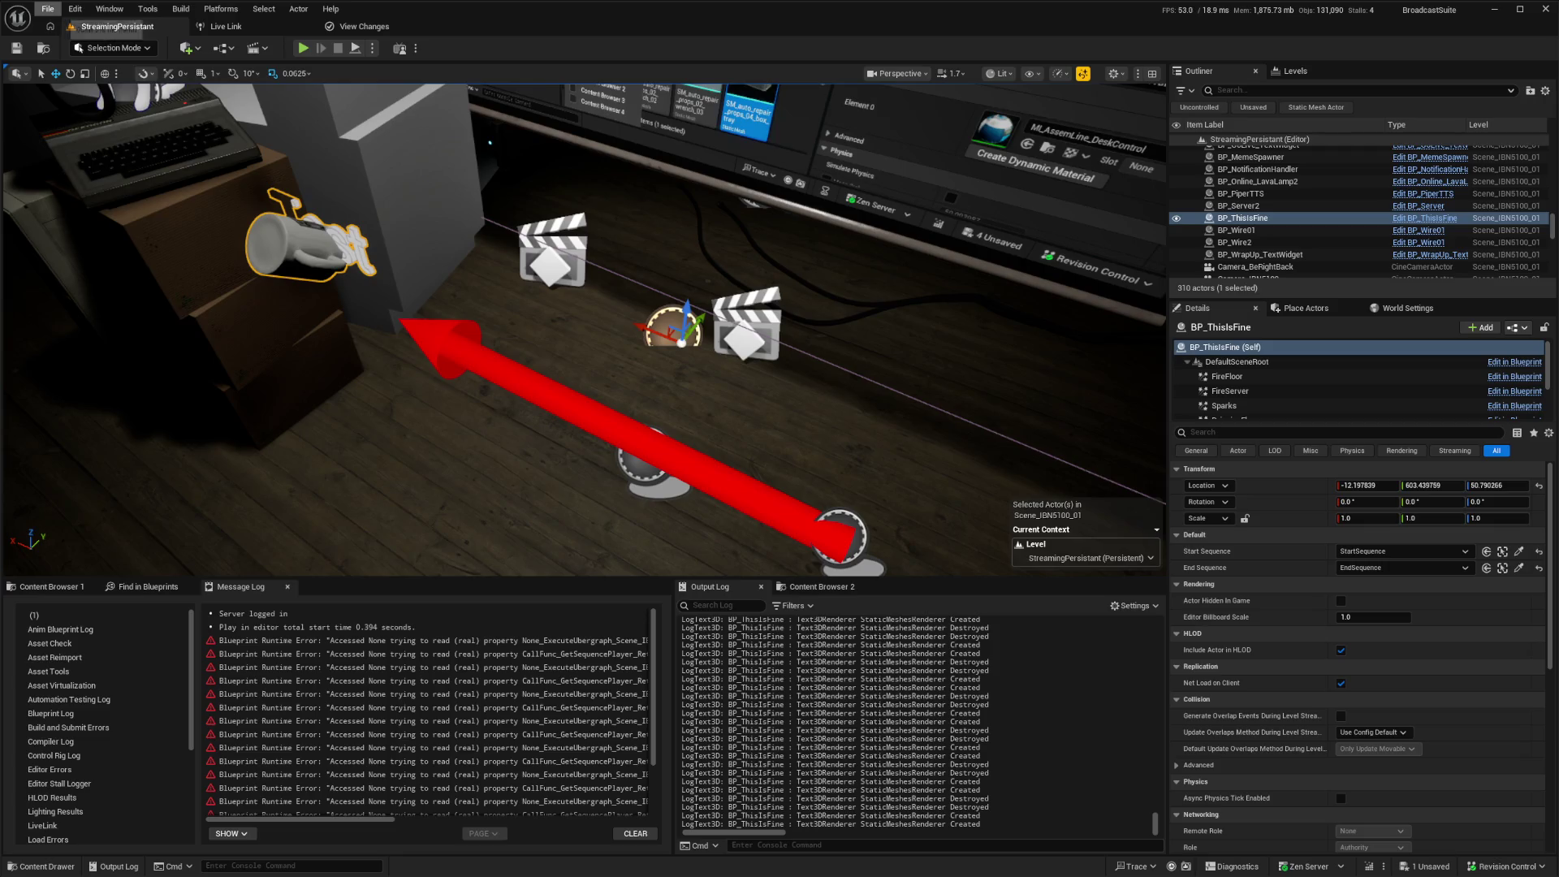
# Step: Save the current Scene_IBN5100_01 level and start playing the stream scene again
pyautogui.click(48, 9)
pyautogui.click(97, 183)
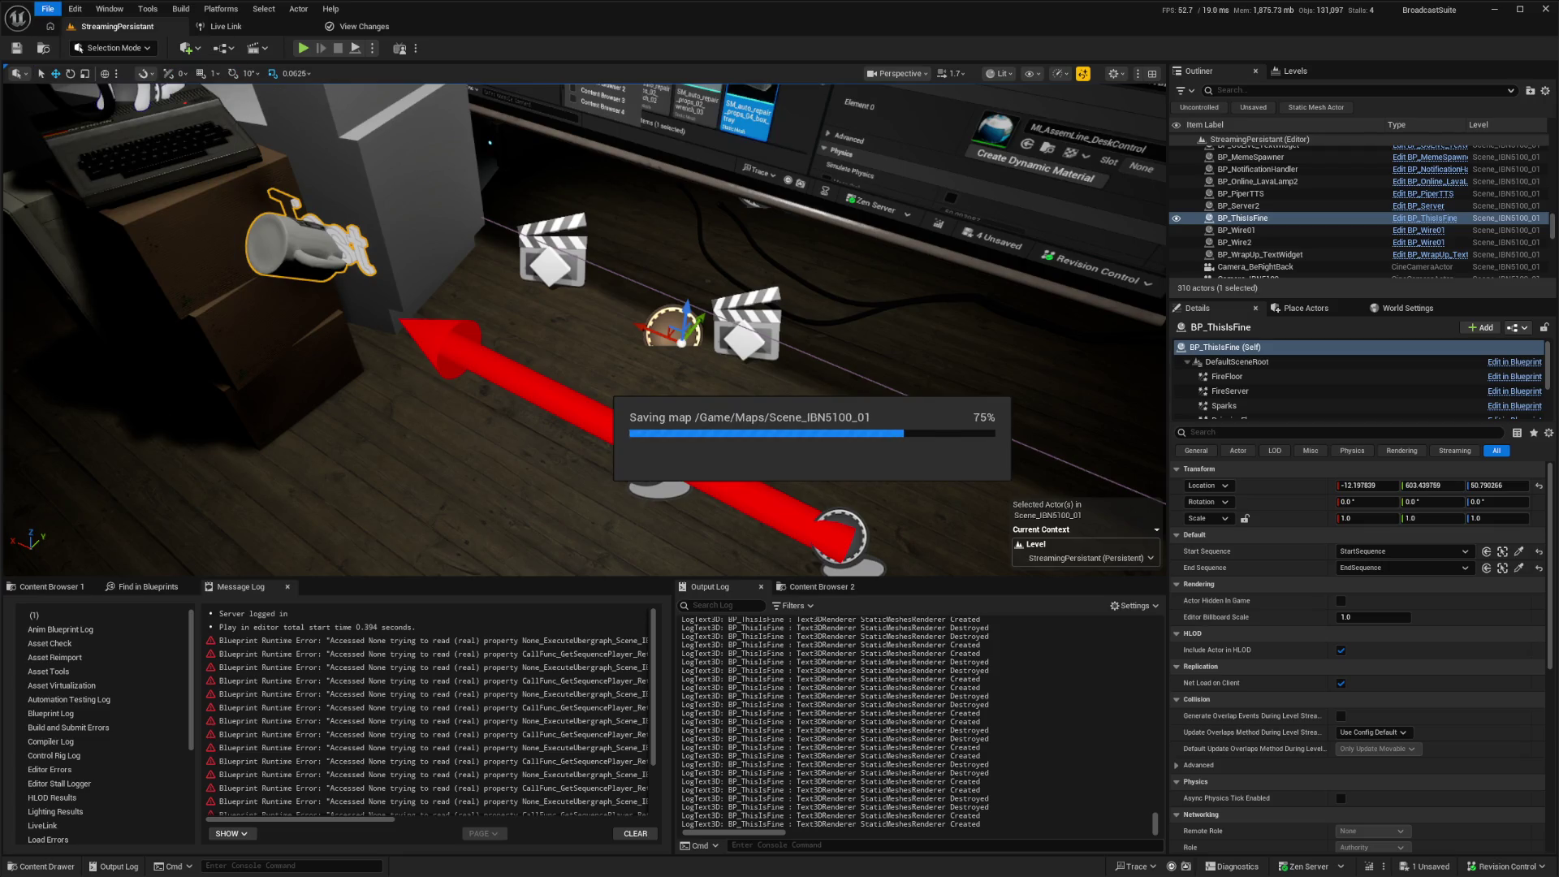
pyautogui.scroll(3, 585, 330)
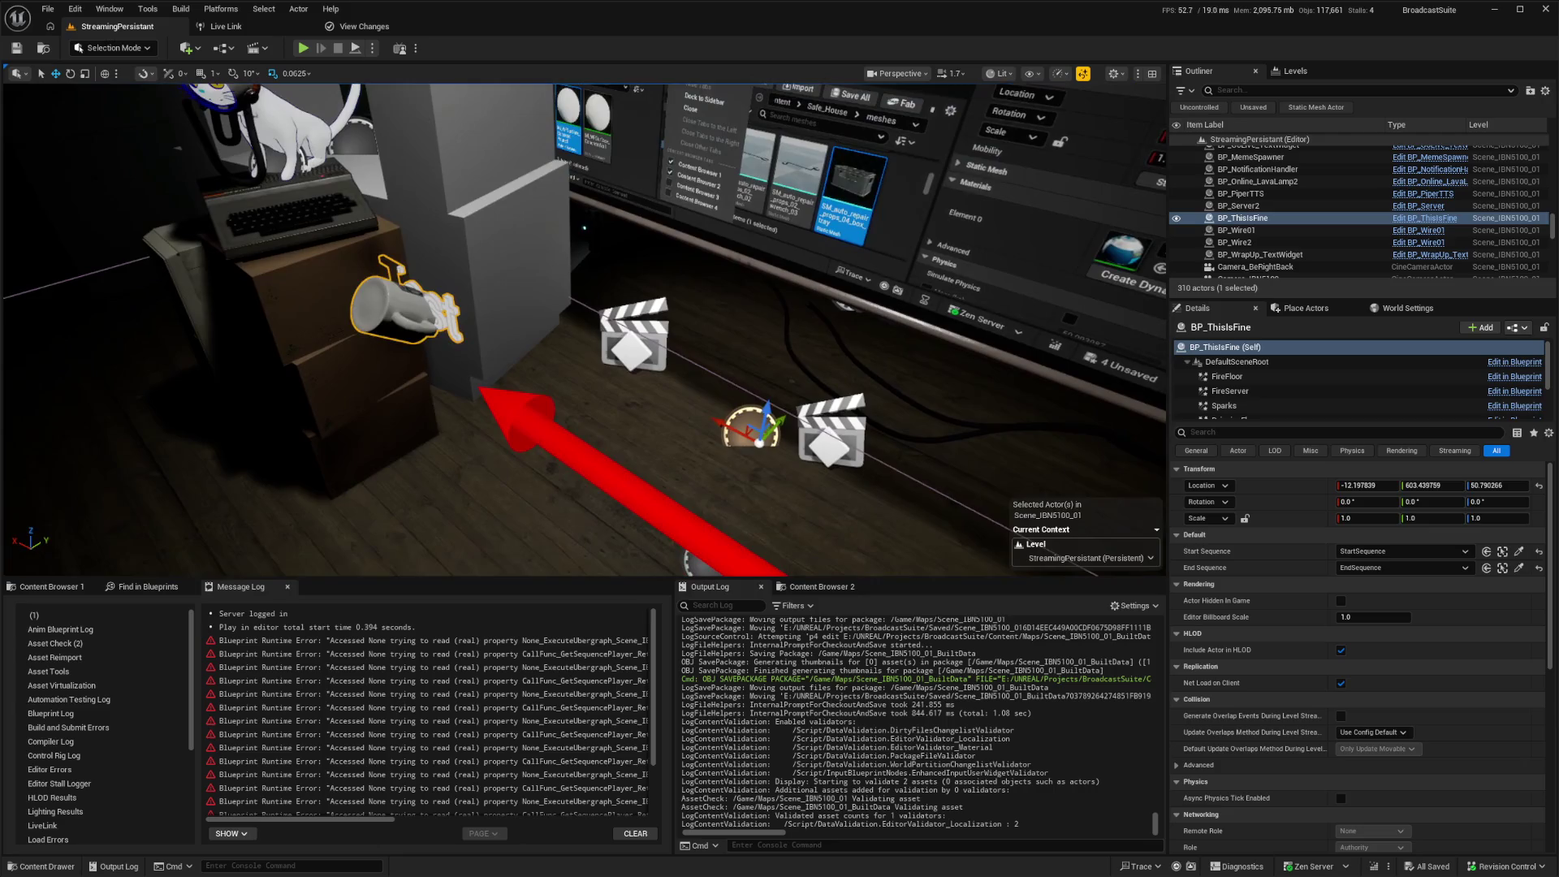
pyautogui.hotkey('alt', 'p')
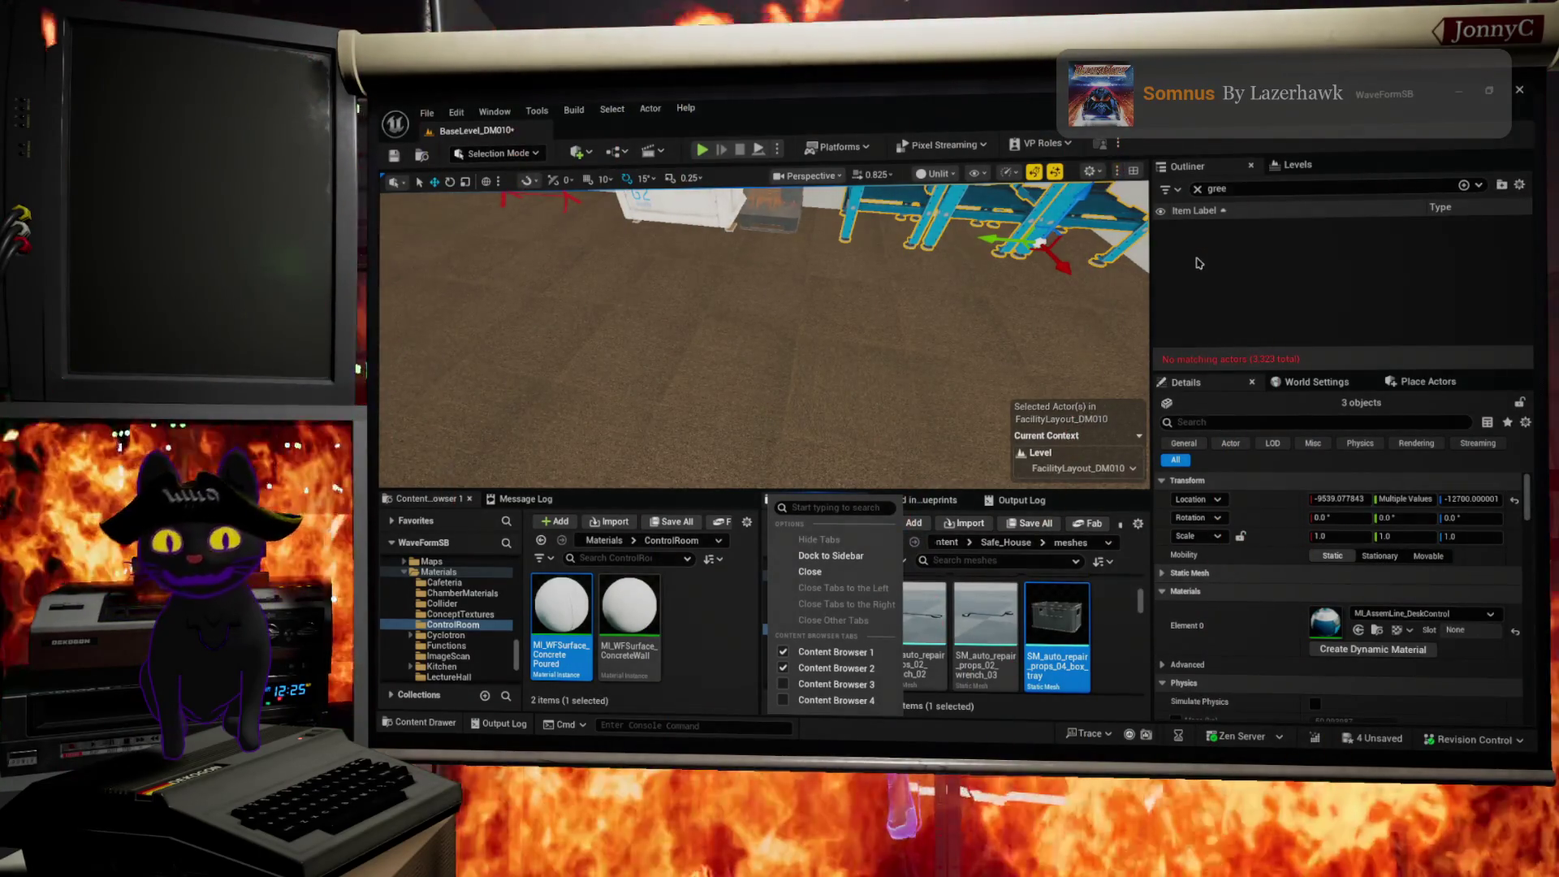
# Step: Orbit the inner viewport back to view the work tables from further away
pyautogui.moveTo(764, 341)
pyautogui.mouseDown()
pyautogui.moveTo(812, 382)
pyautogui.moveTo(845, 358)
pyautogui.moveTo(812, 390)
pyautogui.moveTo(932, 278)
pyautogui.moveTo(812, 341)
pyautogui.moveTo(861, 350)
pyautogui.moveTo(516, 433)
pyautogui.moveTo(574, 361)
pyautogui.moveTo(742, 430)
pyautogui.moveTo(994, 443)
pyautogui.moveTo(904, 337)
pyautogui.mouseUp()
# Step: Select SM_RackPile_Covered_01 and slide it along X to about -8707
pyautogui.click(573, 375)
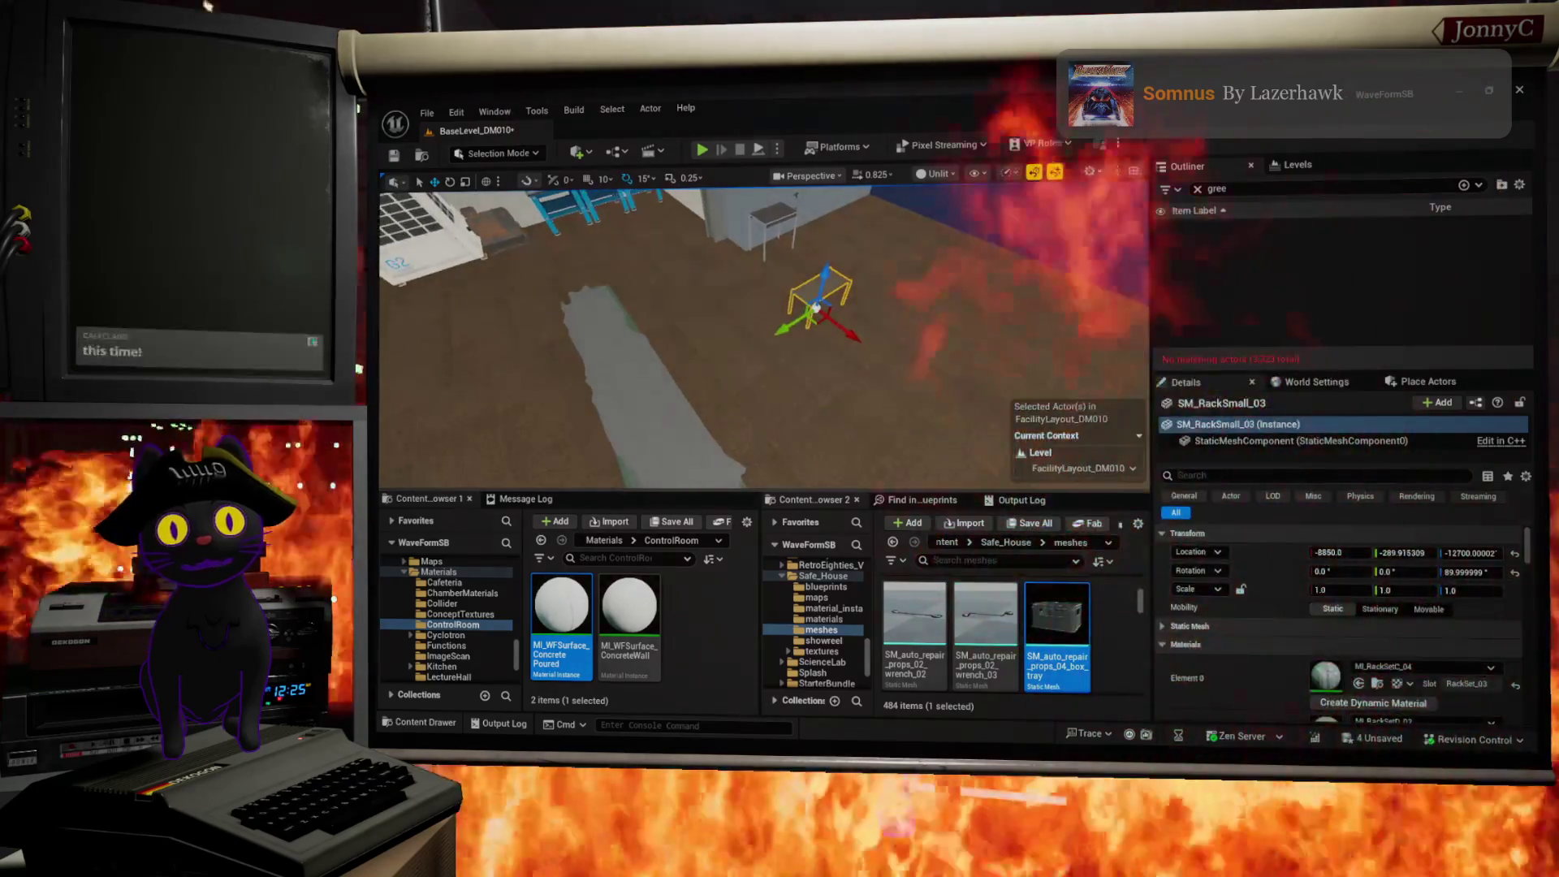
pyautogui.click(625, 418)
pyautogui.moveTo(625, 418)
pyautogui.mouseDown()
pyautogui.moveTo(639, 390)
pyautogui.moveTo(605, 417)
pyautogui.moveTo(1019, 294)
pyautogui.mouseUp()
pyautogui.moveTo(925, 238)
pyautogui.mouseDown()
pyautogui.moveTo(904, 319)
pyautogui.moveTo(1030, 424)
pyautogui.moveTo(741, 383)
pyautogui.moveTo(704, 392)
pyautogui.moveTo(698, 375)
pyautogui.mouseUp()
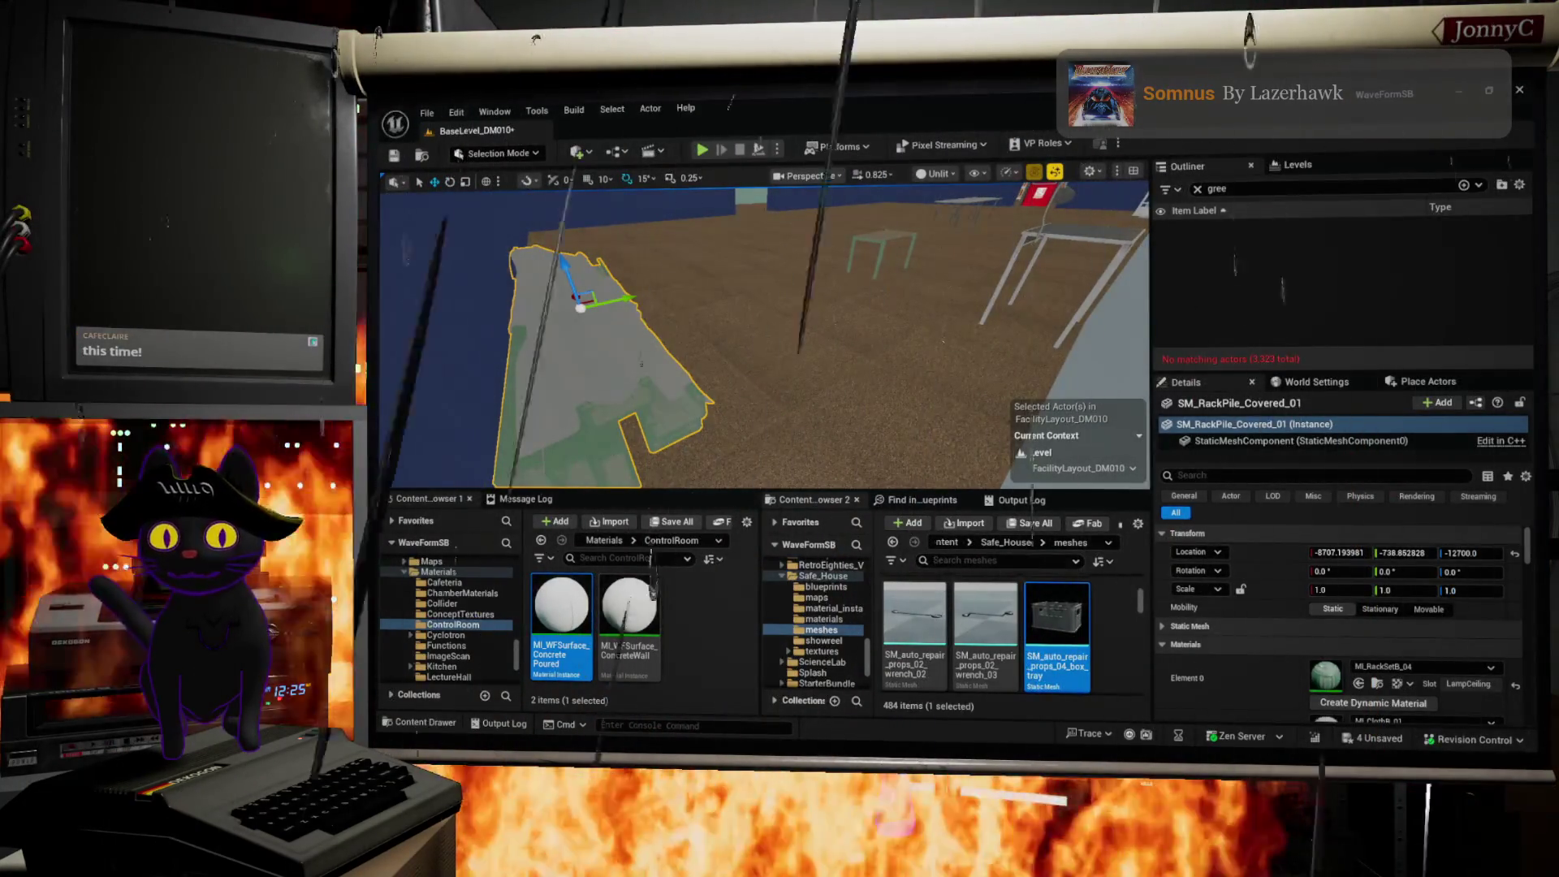
pyautogui.hotkey('alt', 'Tab')
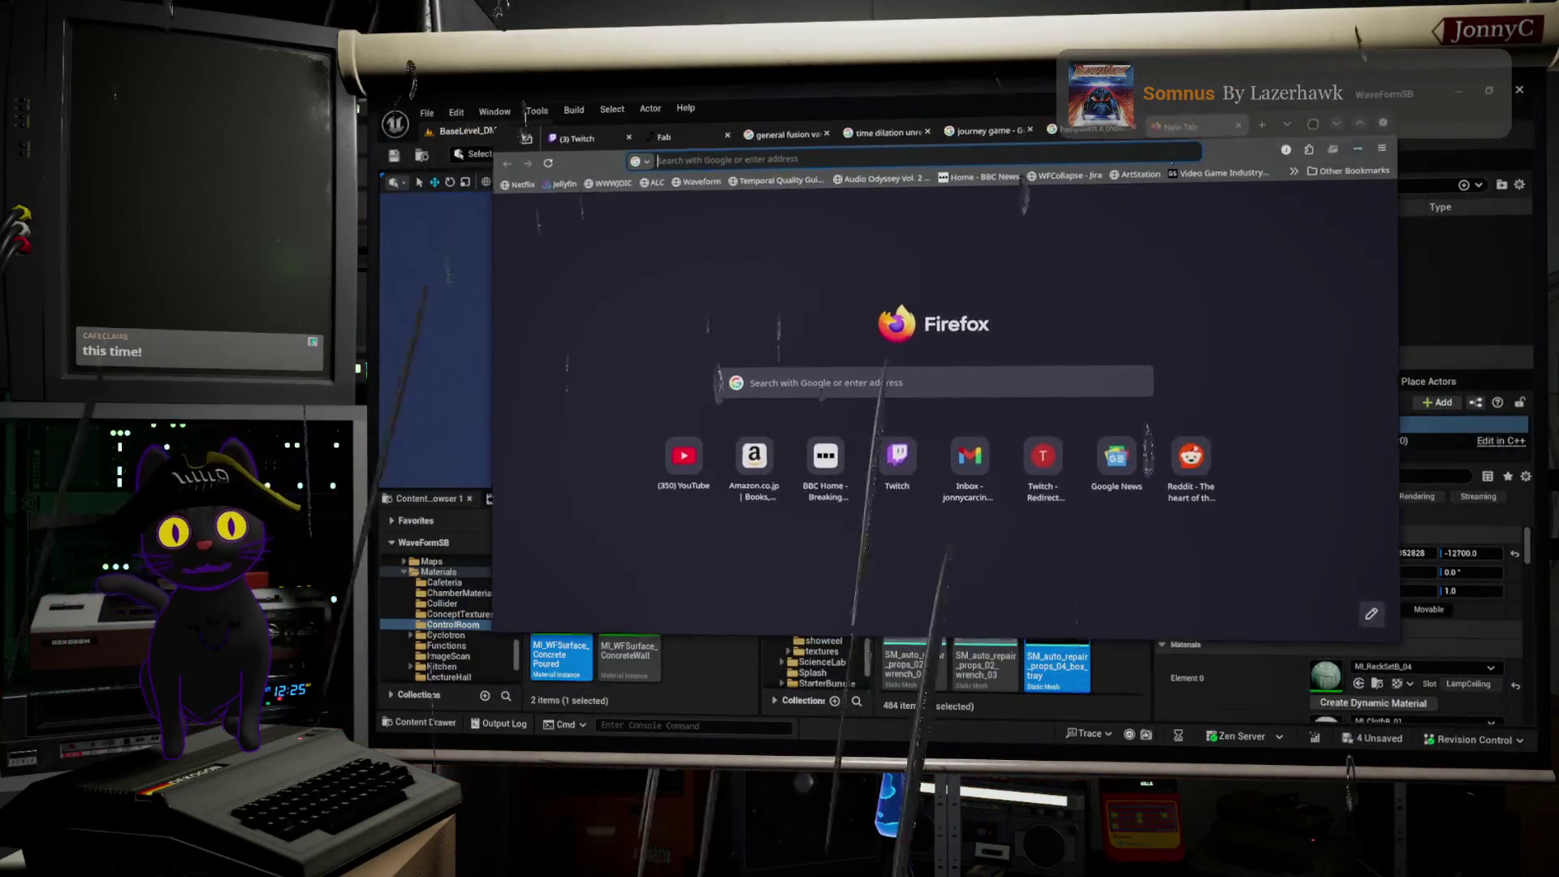
# Step: Focus the address bar on Firefox's New Tab page
pyautogui.click(1153, 172)
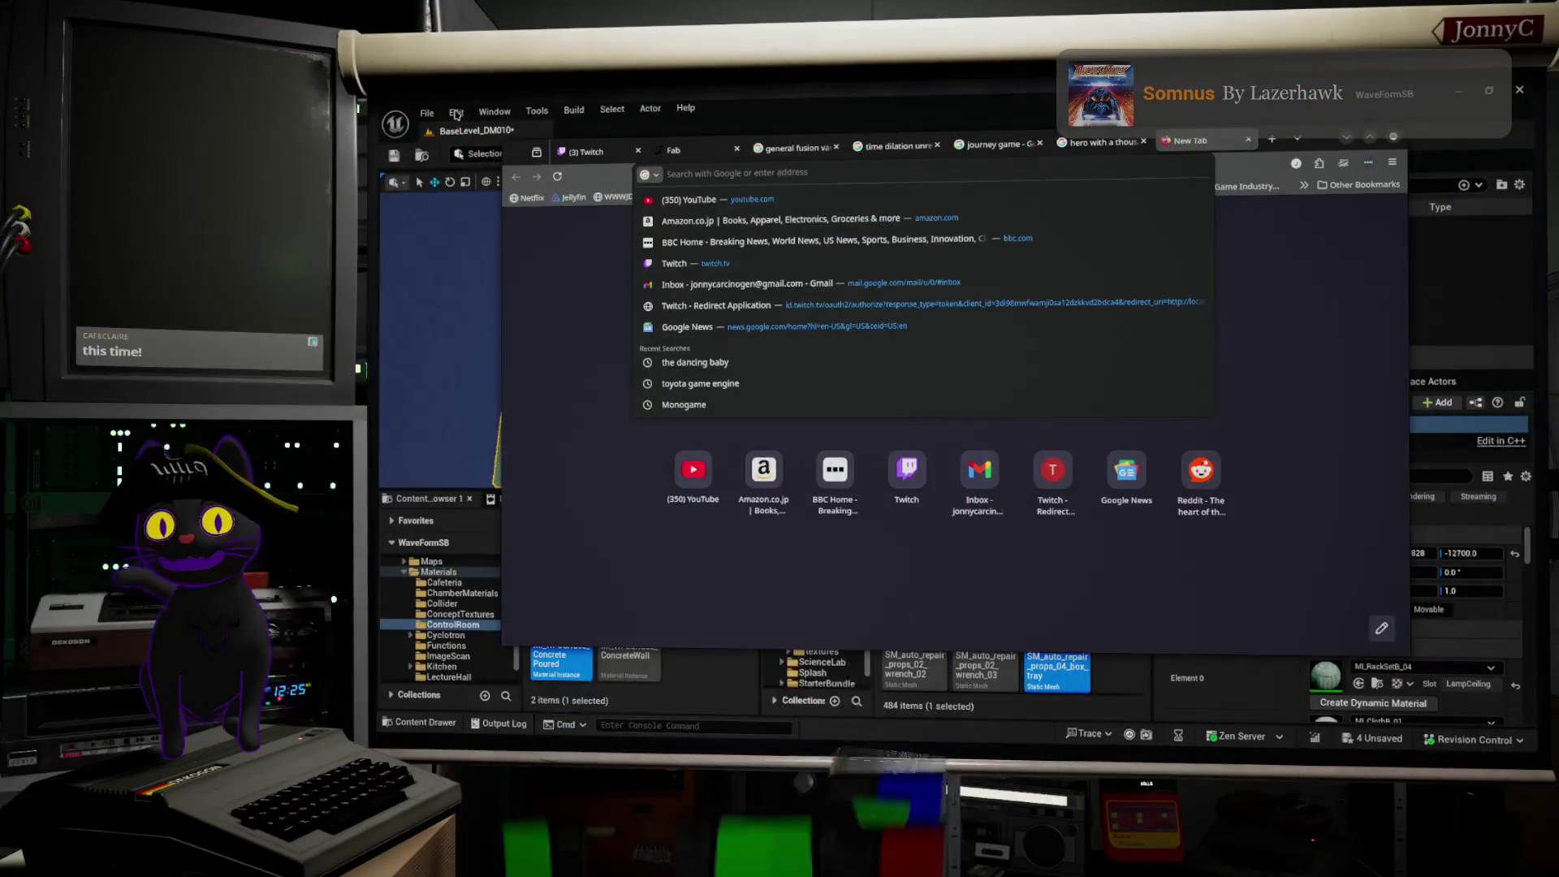
# Step: Back in Unreal, save all four pending changes with File > Save All
pyautogui.press('Escape')
pyautogui.click(427, 113)
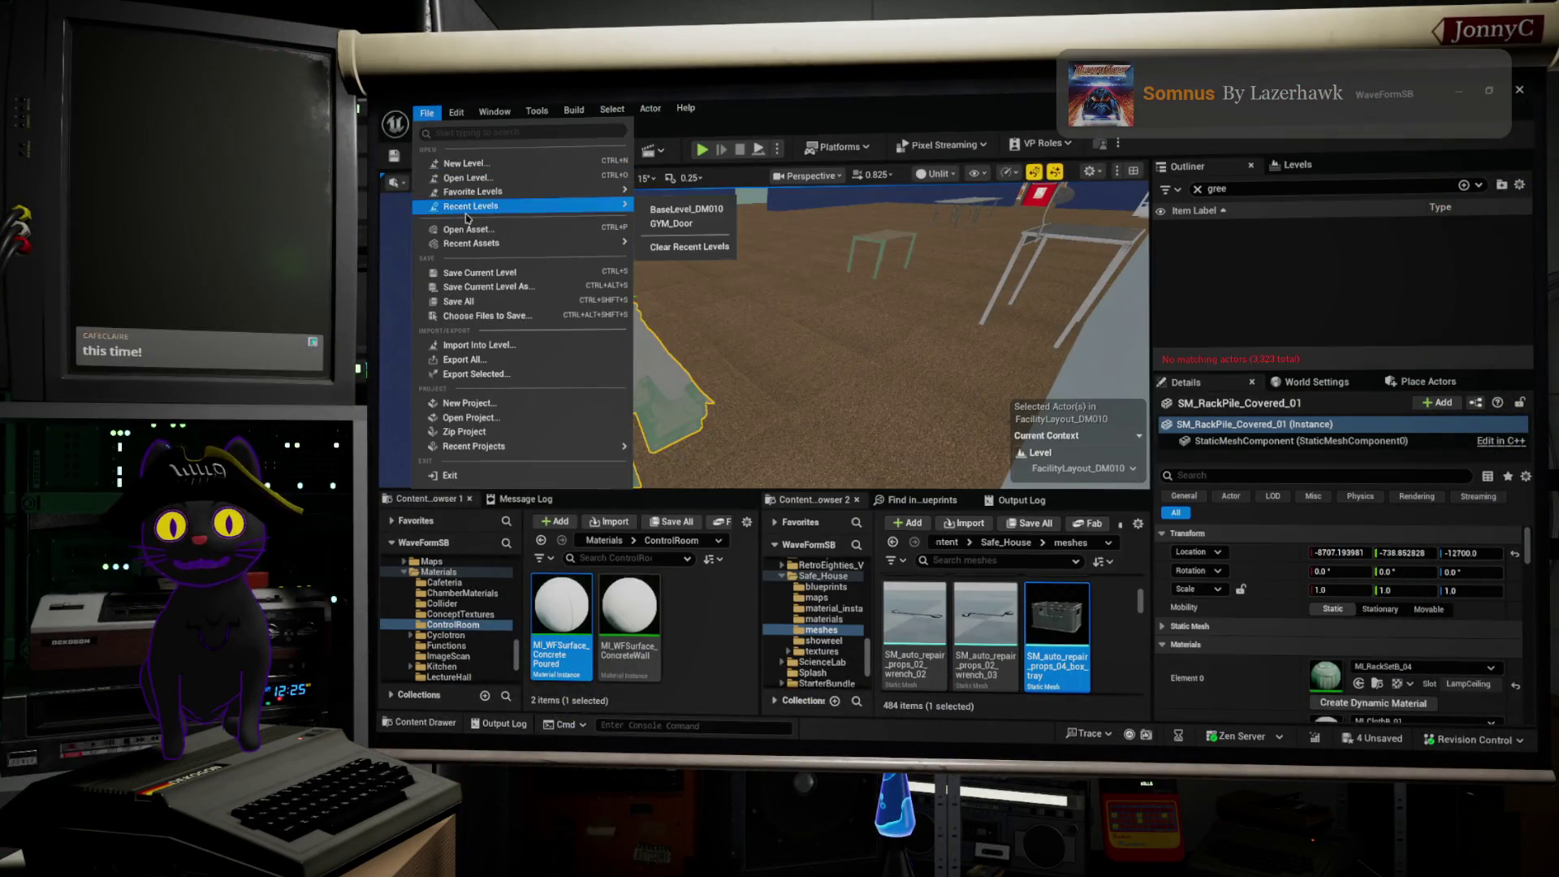
pyautogui.click(507, 313)
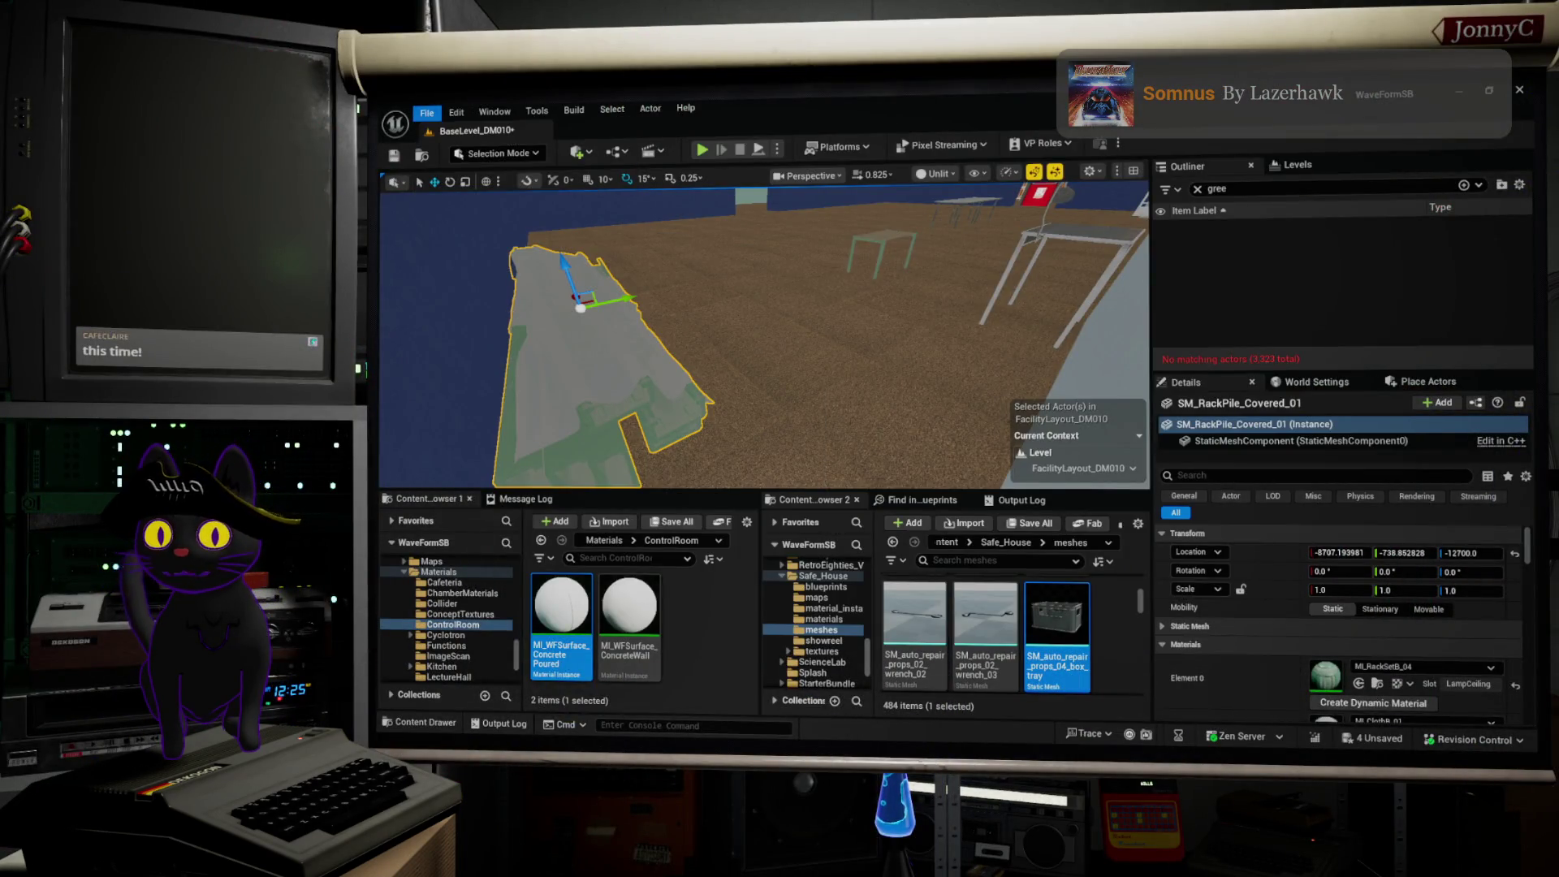
pyautogui.click(426, 113)
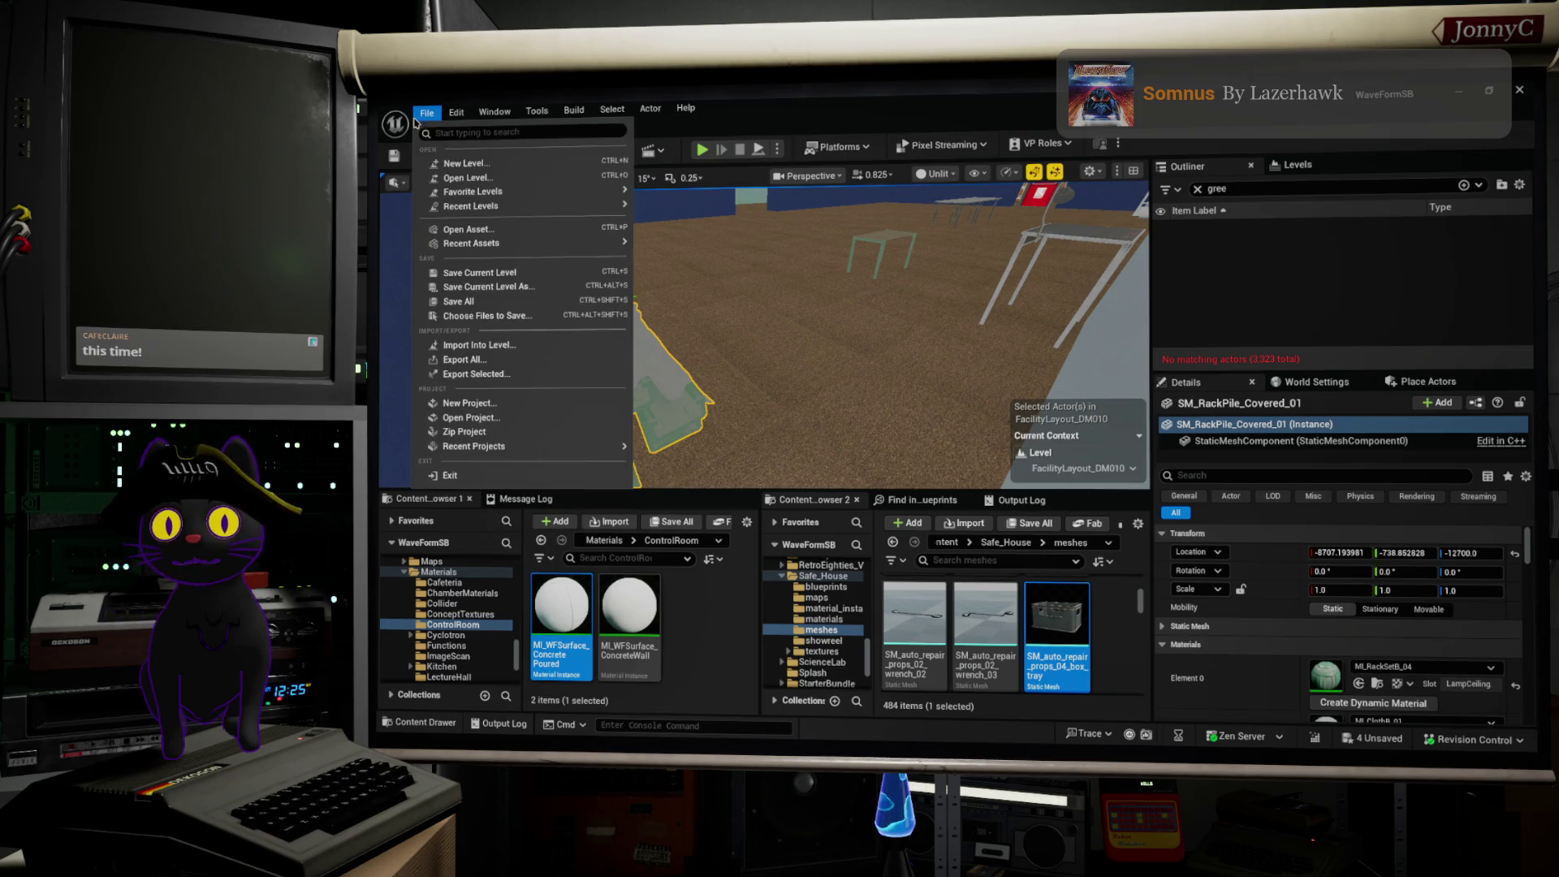
pyautogui.click(510, 307)
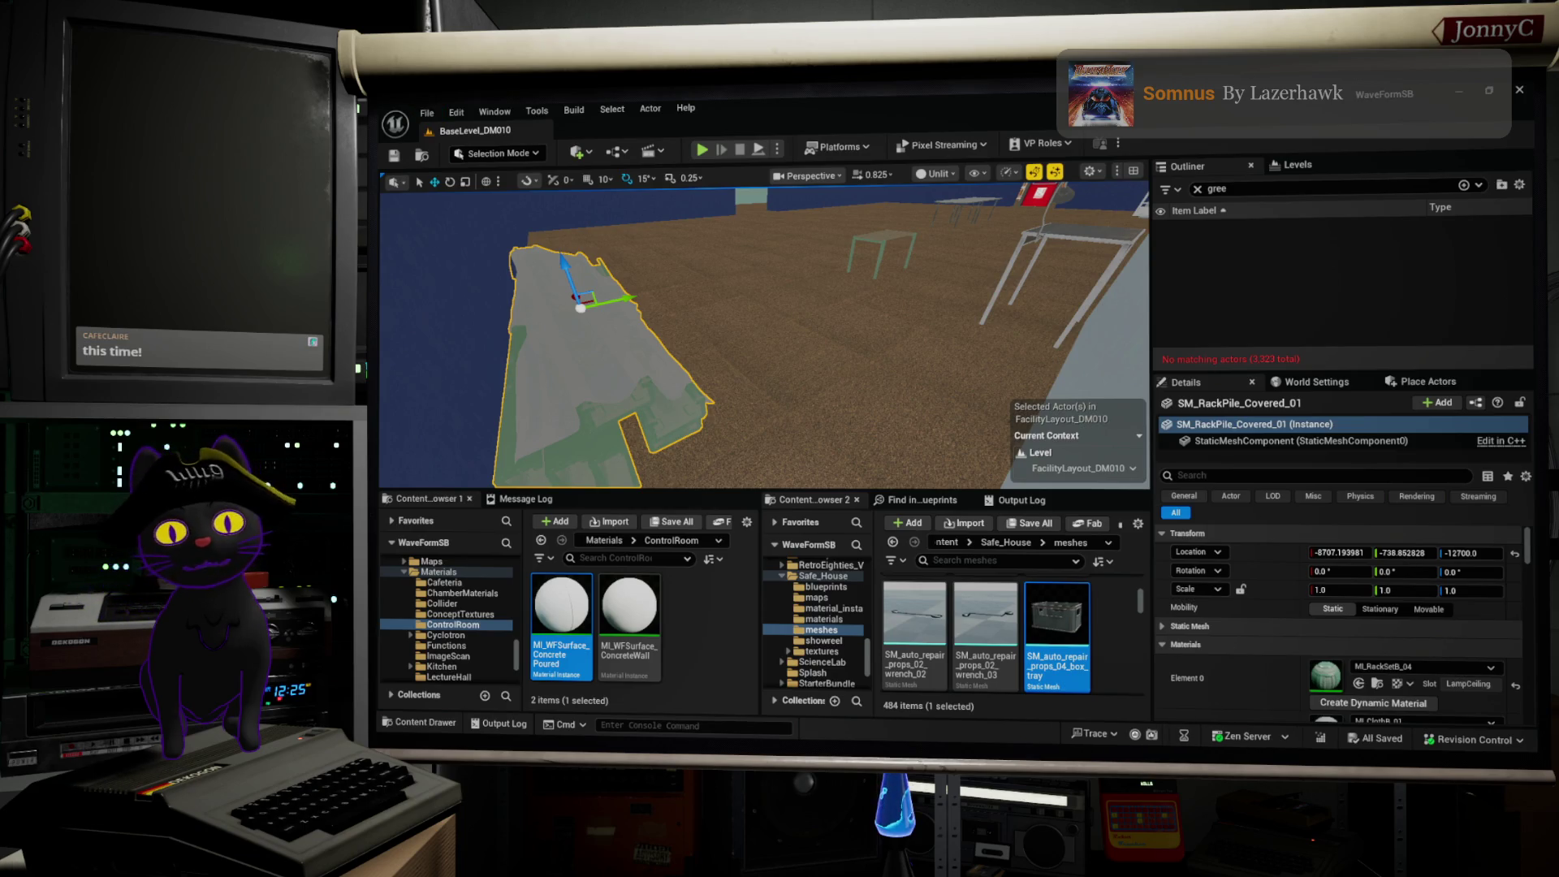
pyautogui.hotkey('alt', 'Tab')
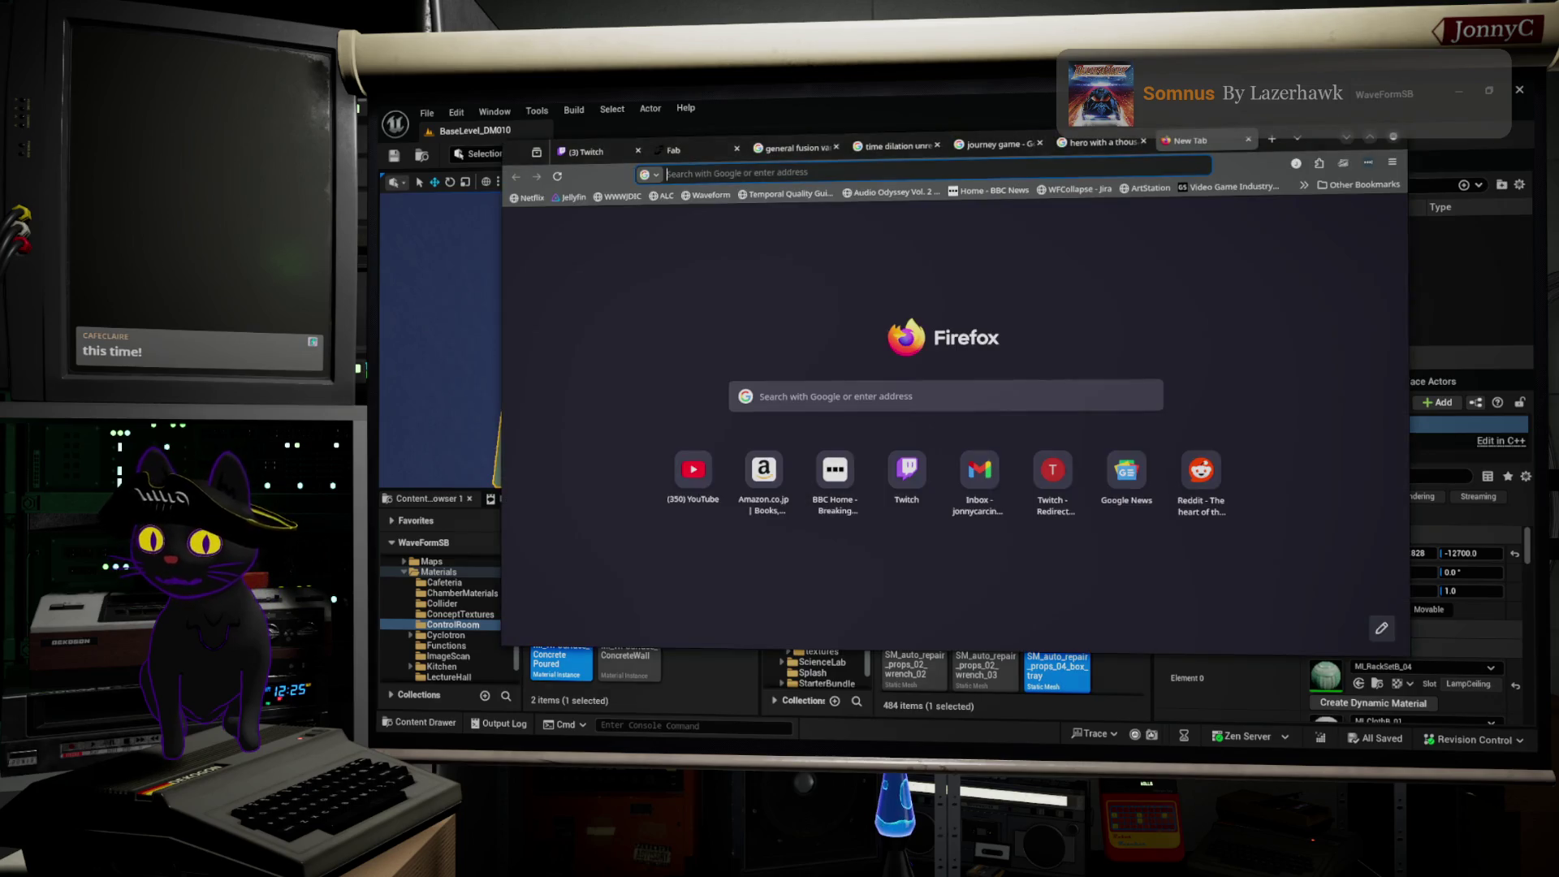
# Step: Search Google for 'adam savage tested one day builds' from the address bar
pyautogui.click(912, 172)
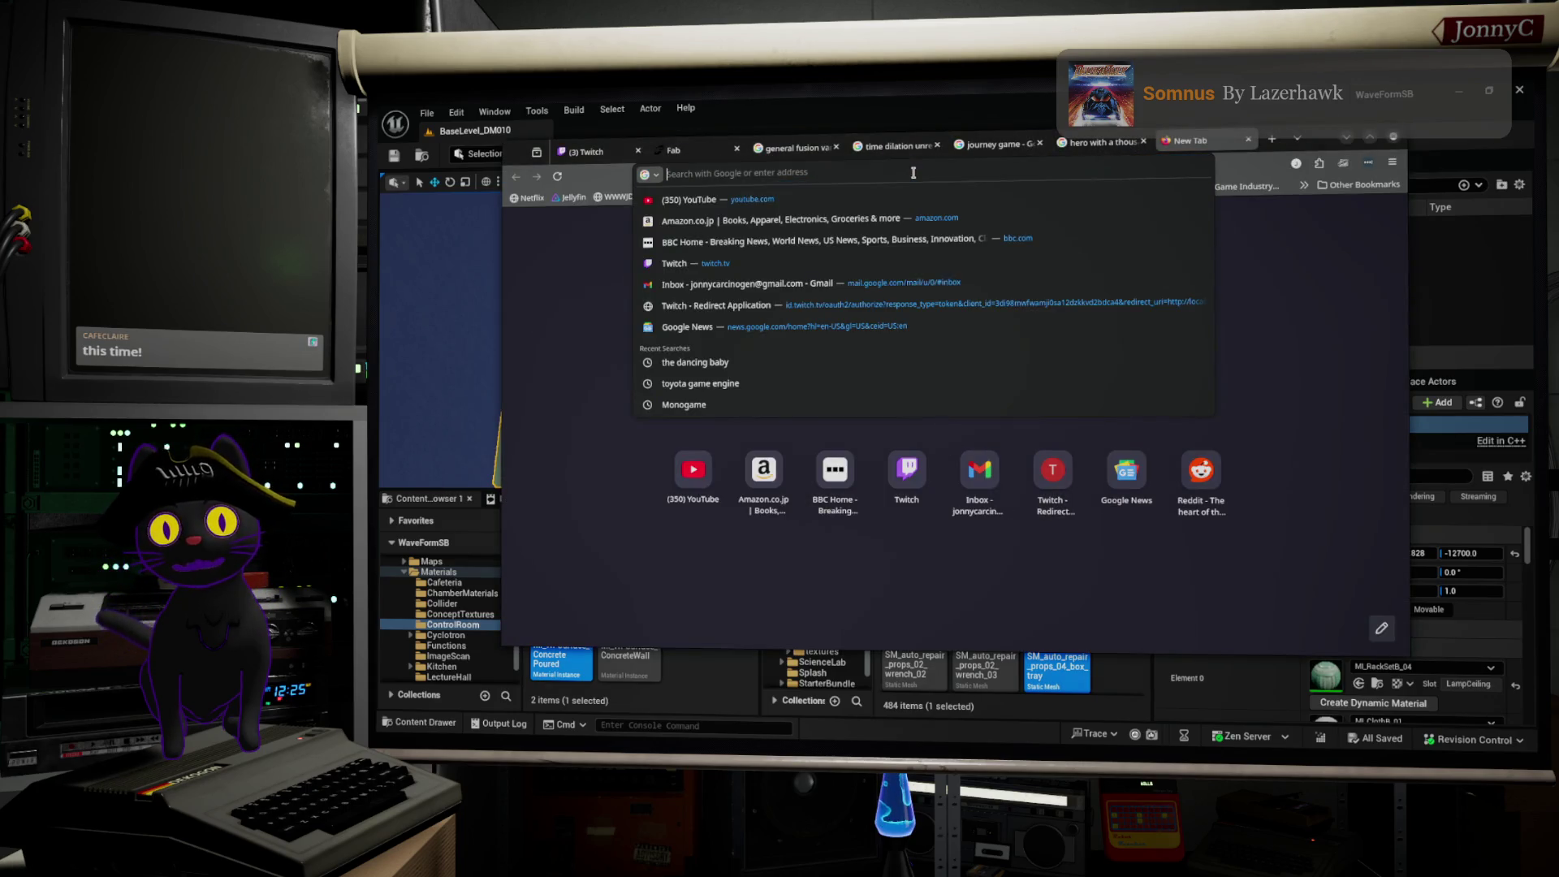
pyautogui.write('adam')
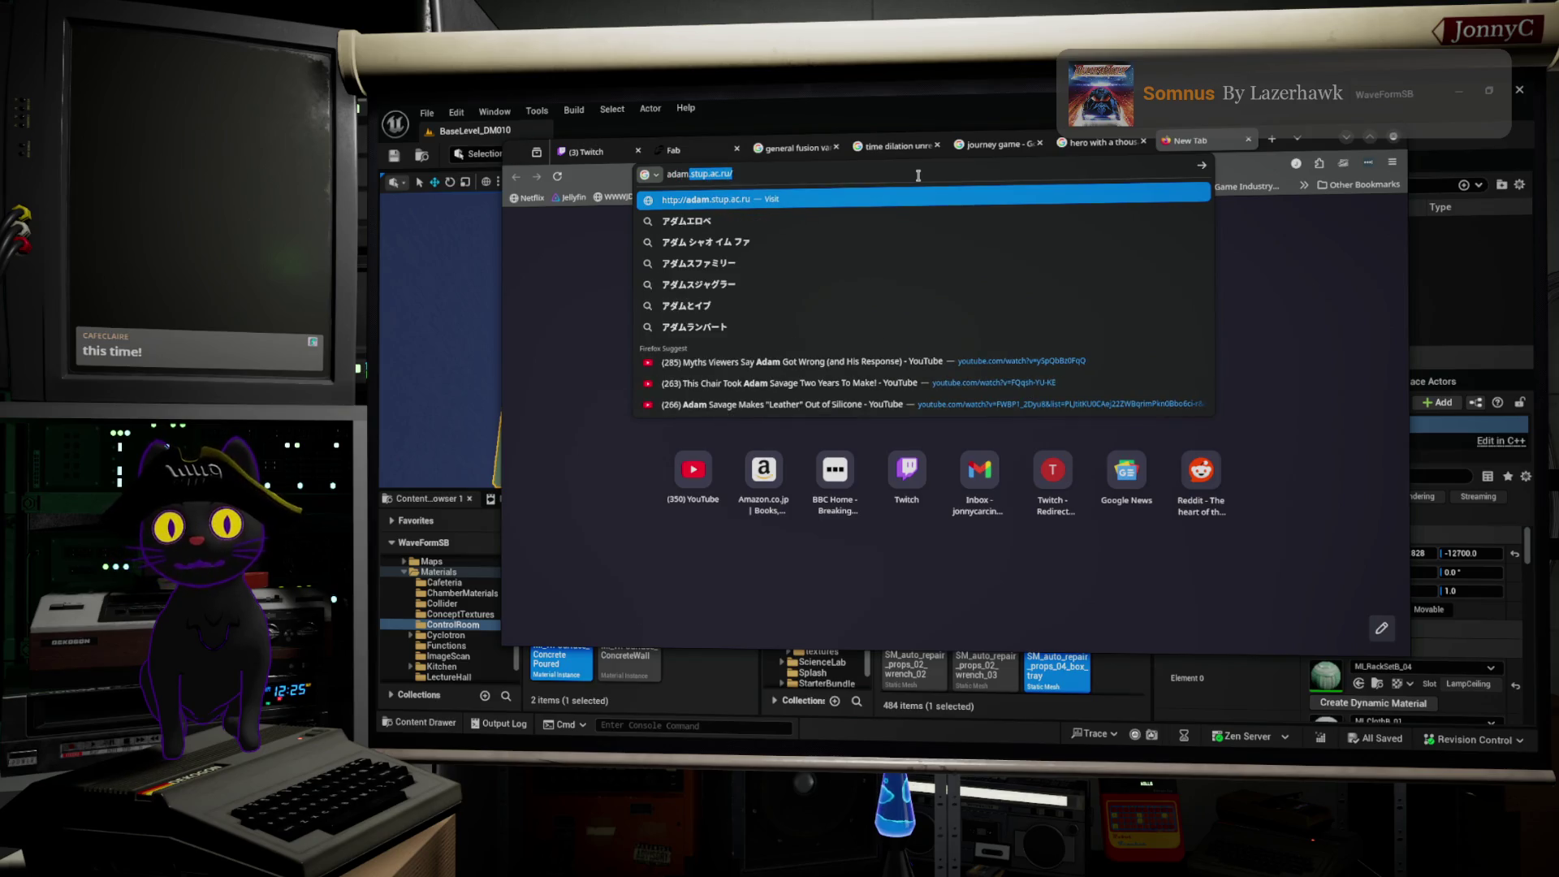
pyautogui.write(' savage')
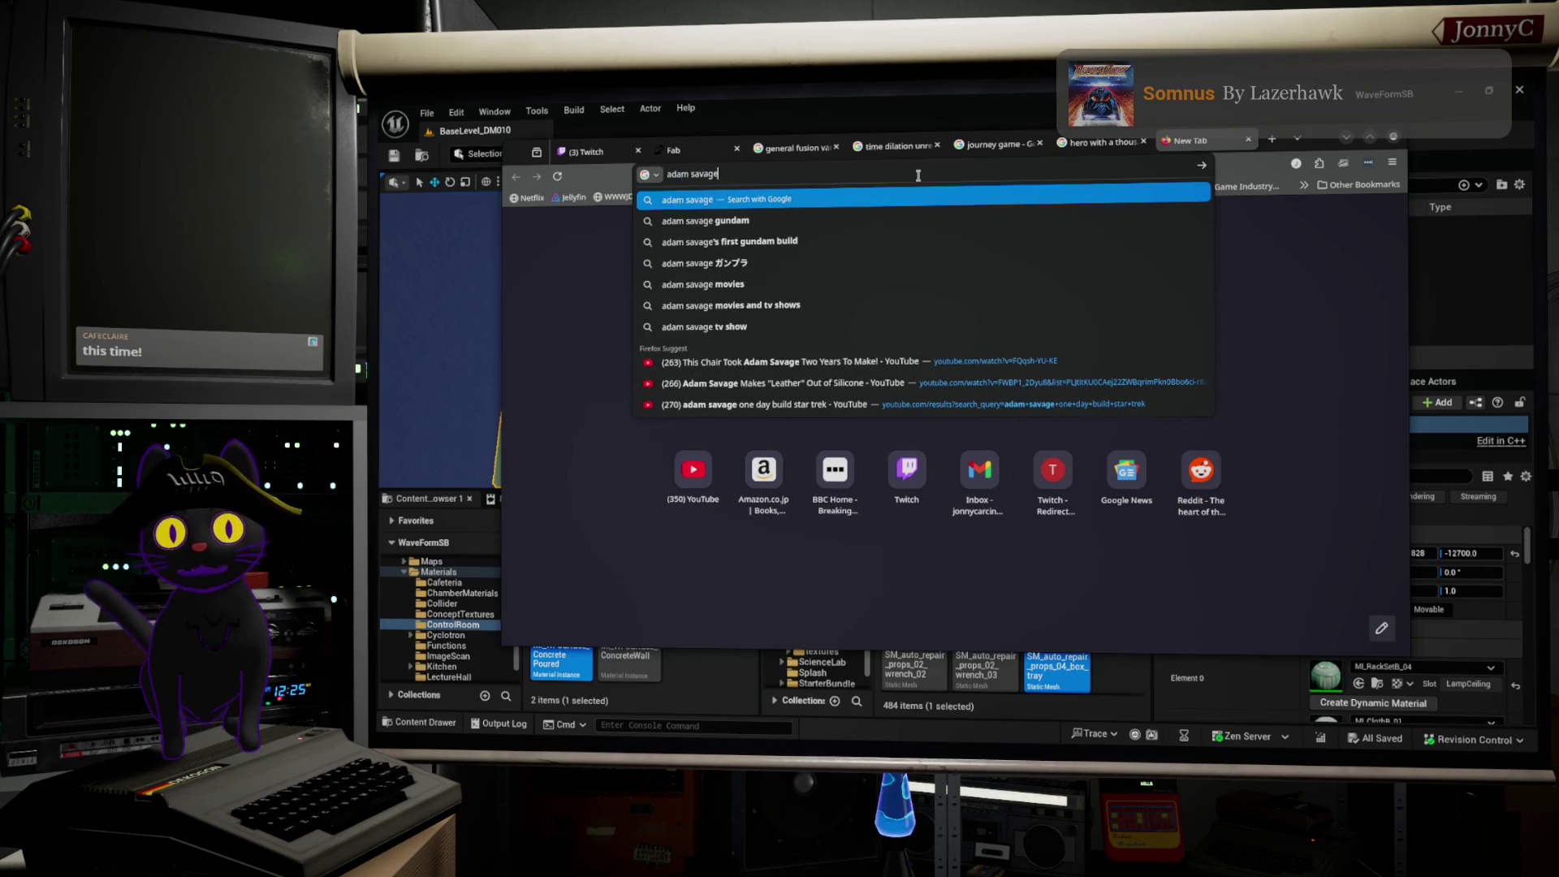
pyautogui.write(' tested one')
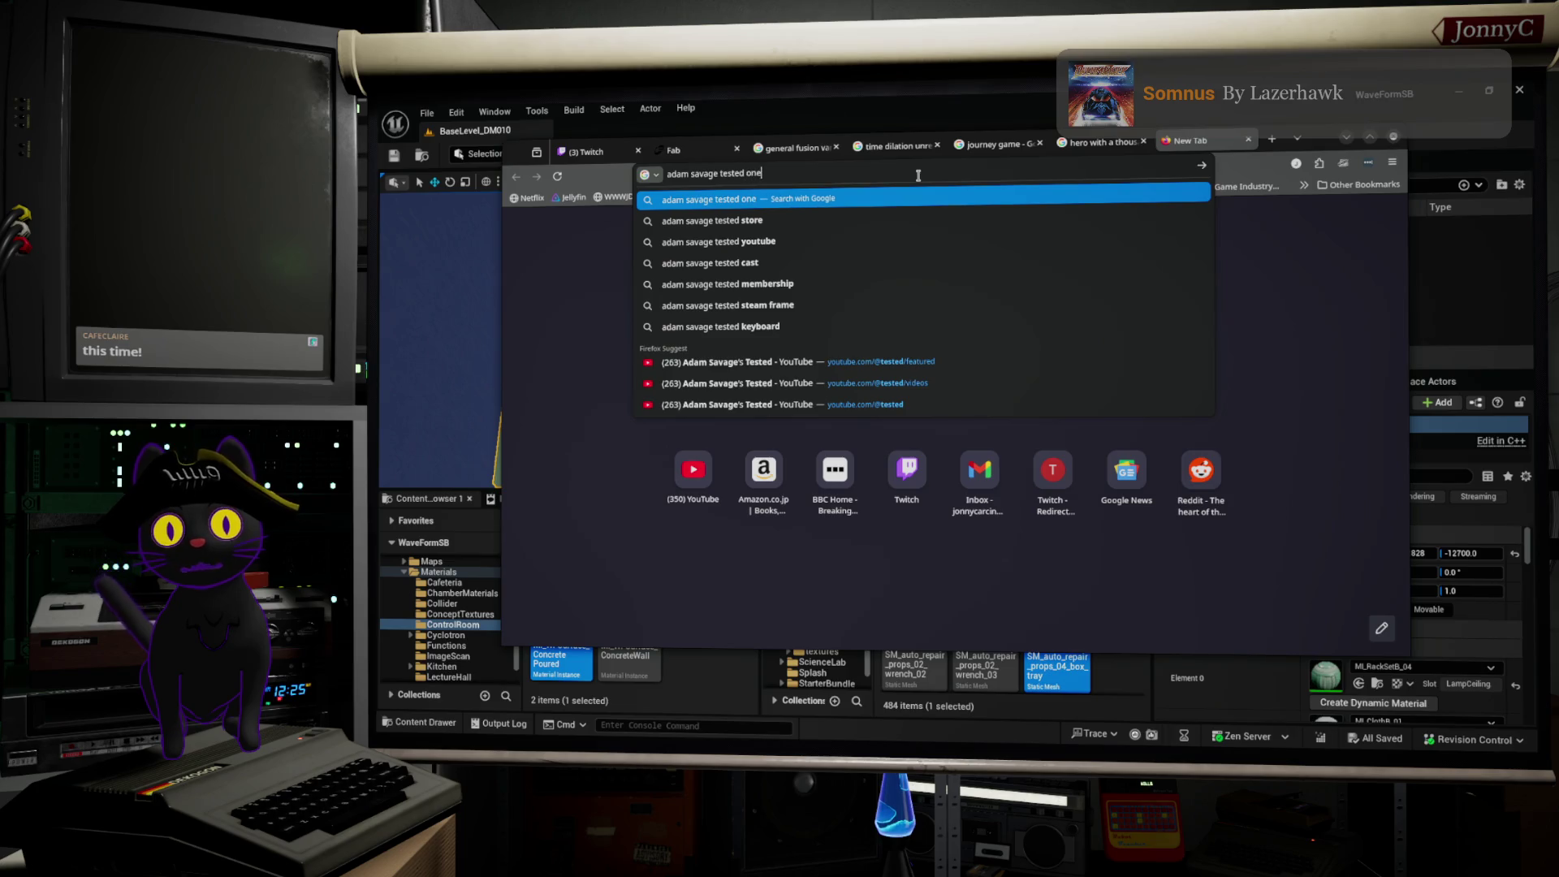
pyautogui.write(' day')
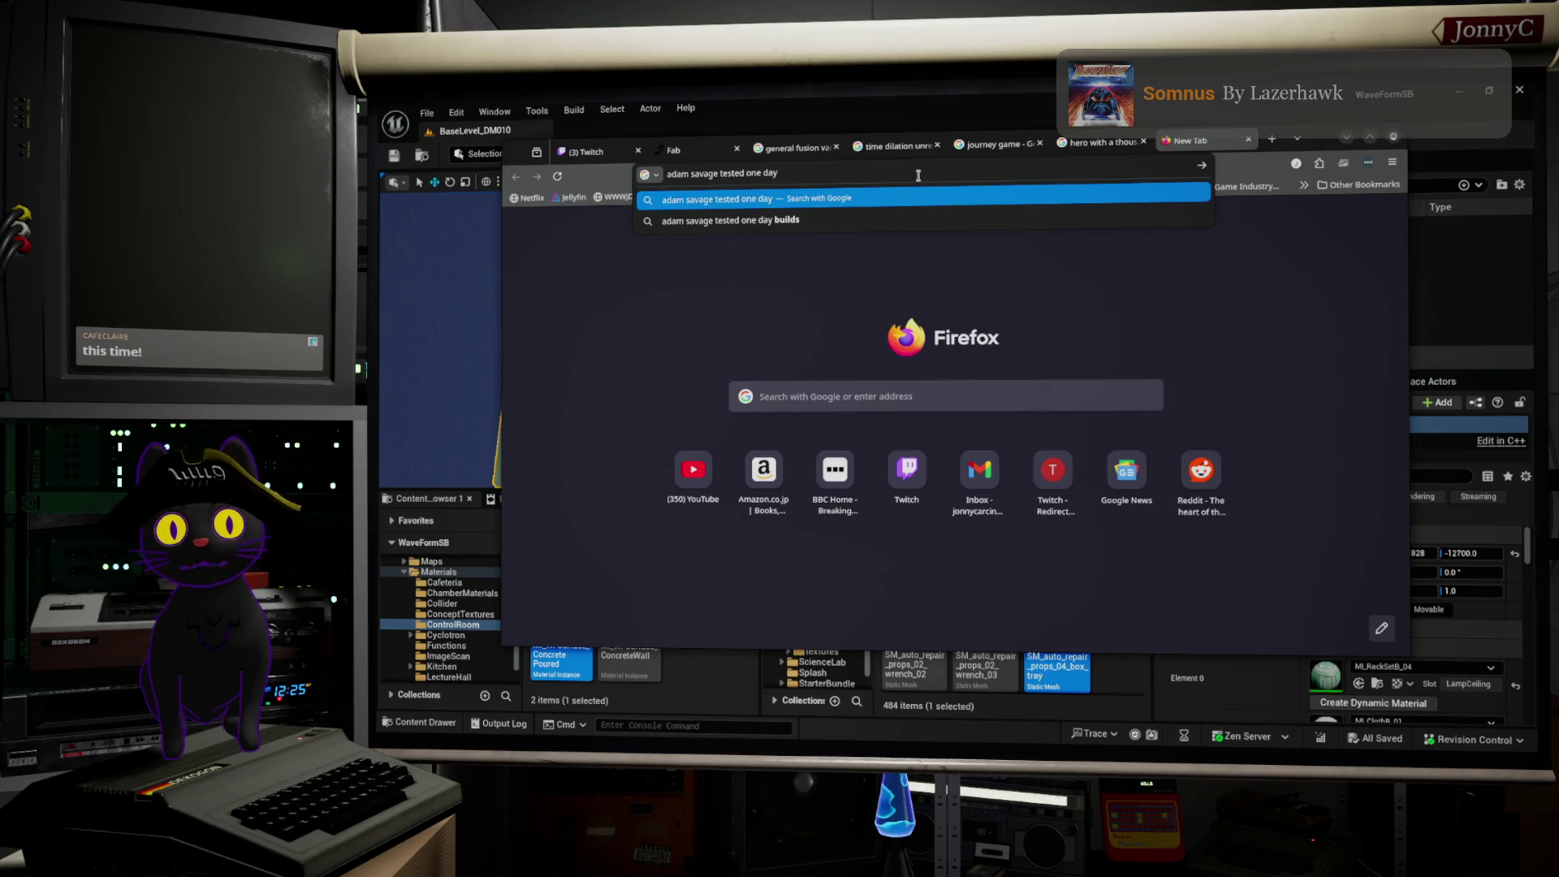
pyautogui.press('Down')
pyautogui.press('Return')
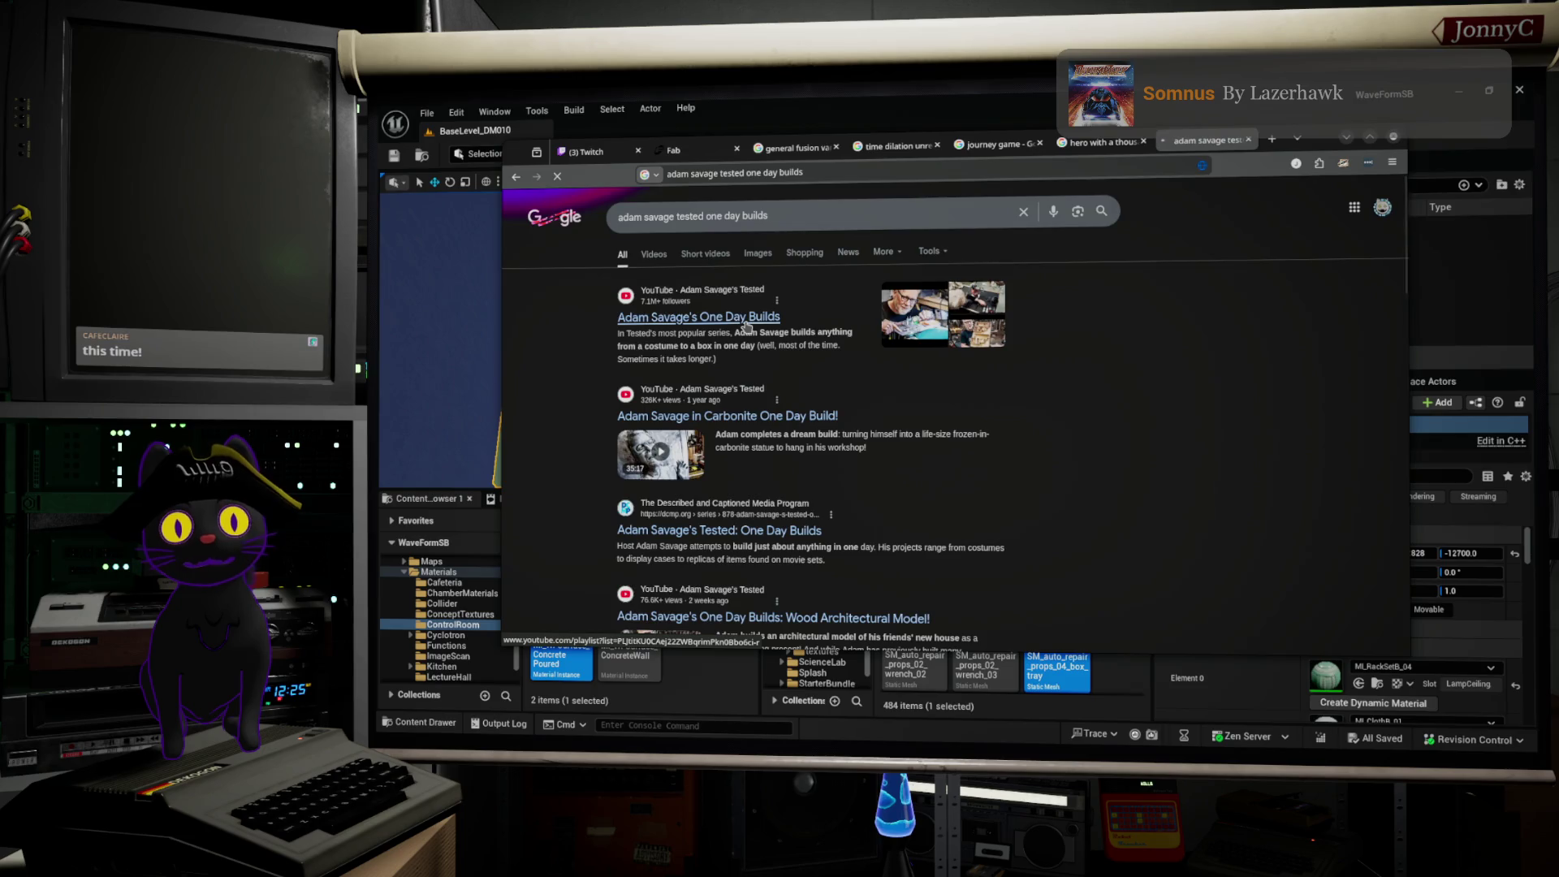
# Step: Open the One Day Builds playlist, maximize Firefox, scroll its videos, and start a 'star trek' search
pyautogui.click(745, 323)
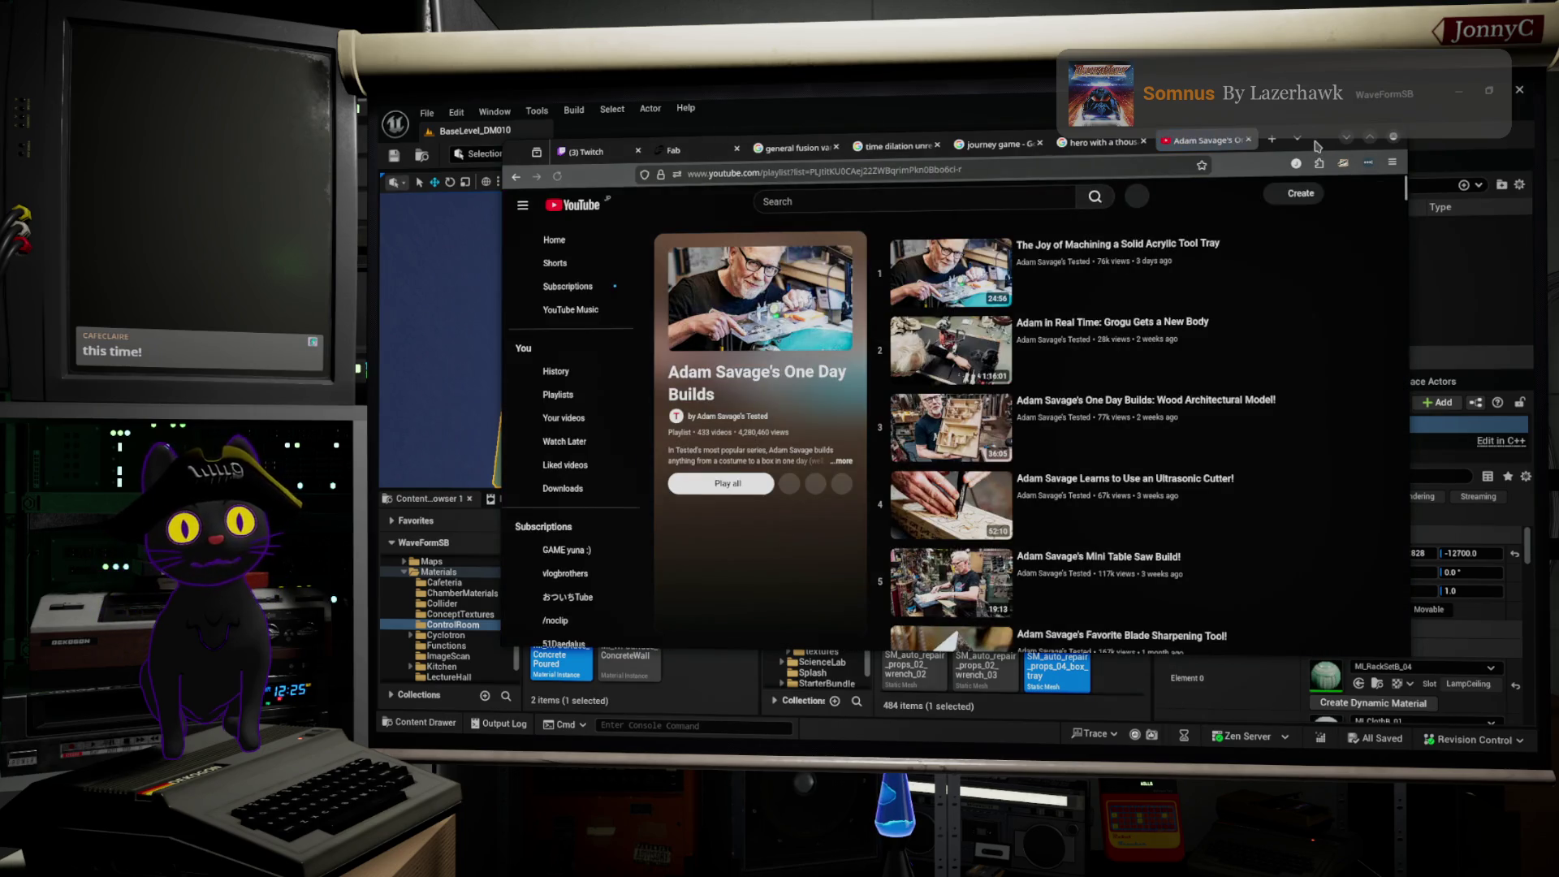
pyautogui.doubleClick(1318, 146)
pyautogui.scroll(-2, 852, 479)
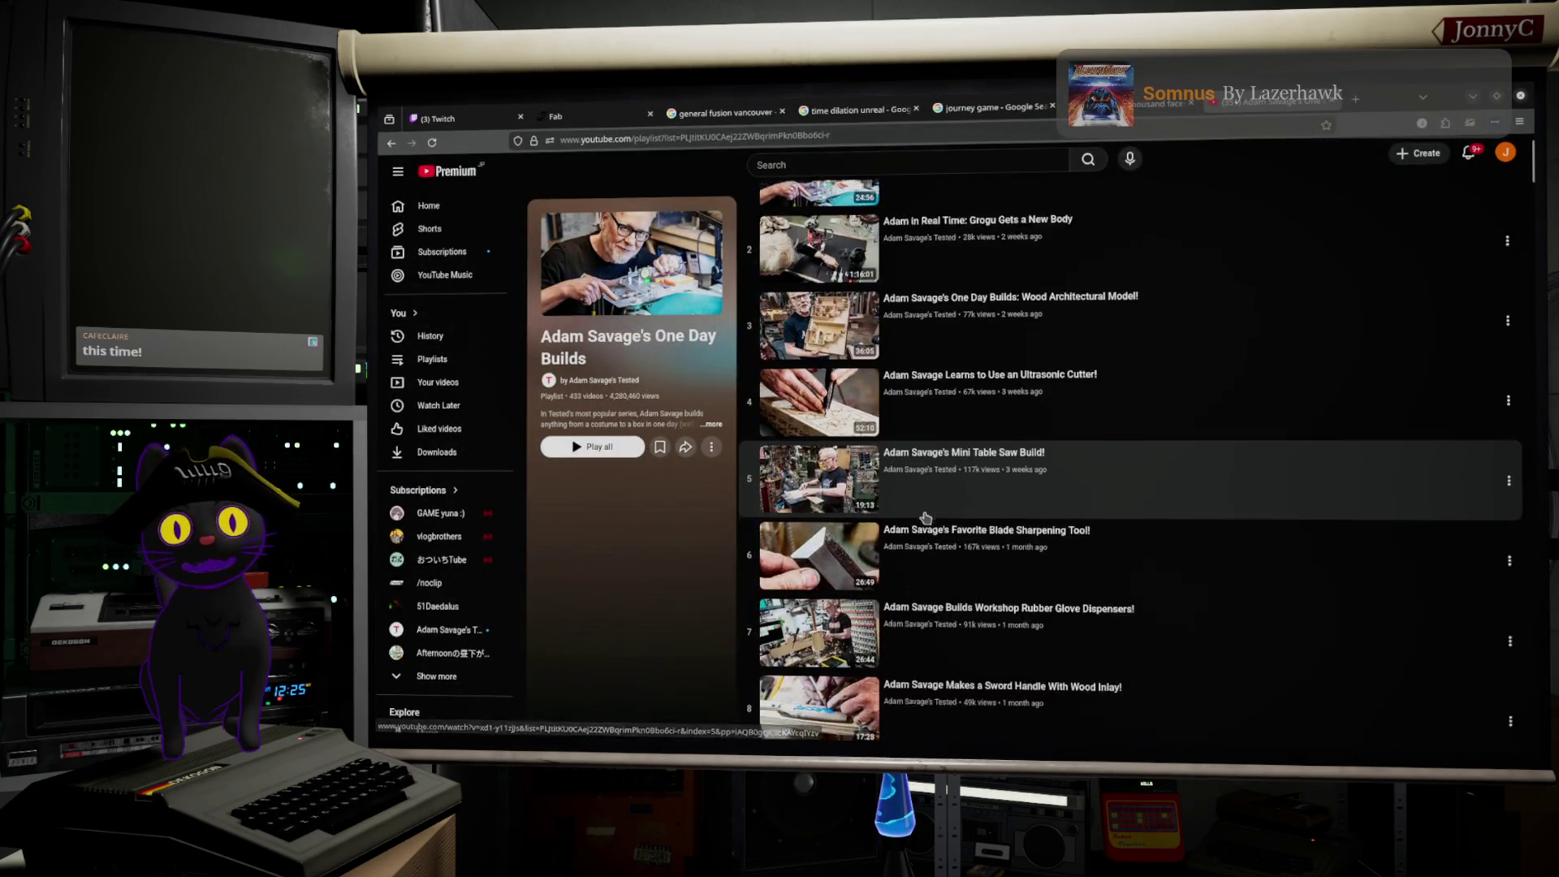
pyautogui.scroll(-8, 808, 467)
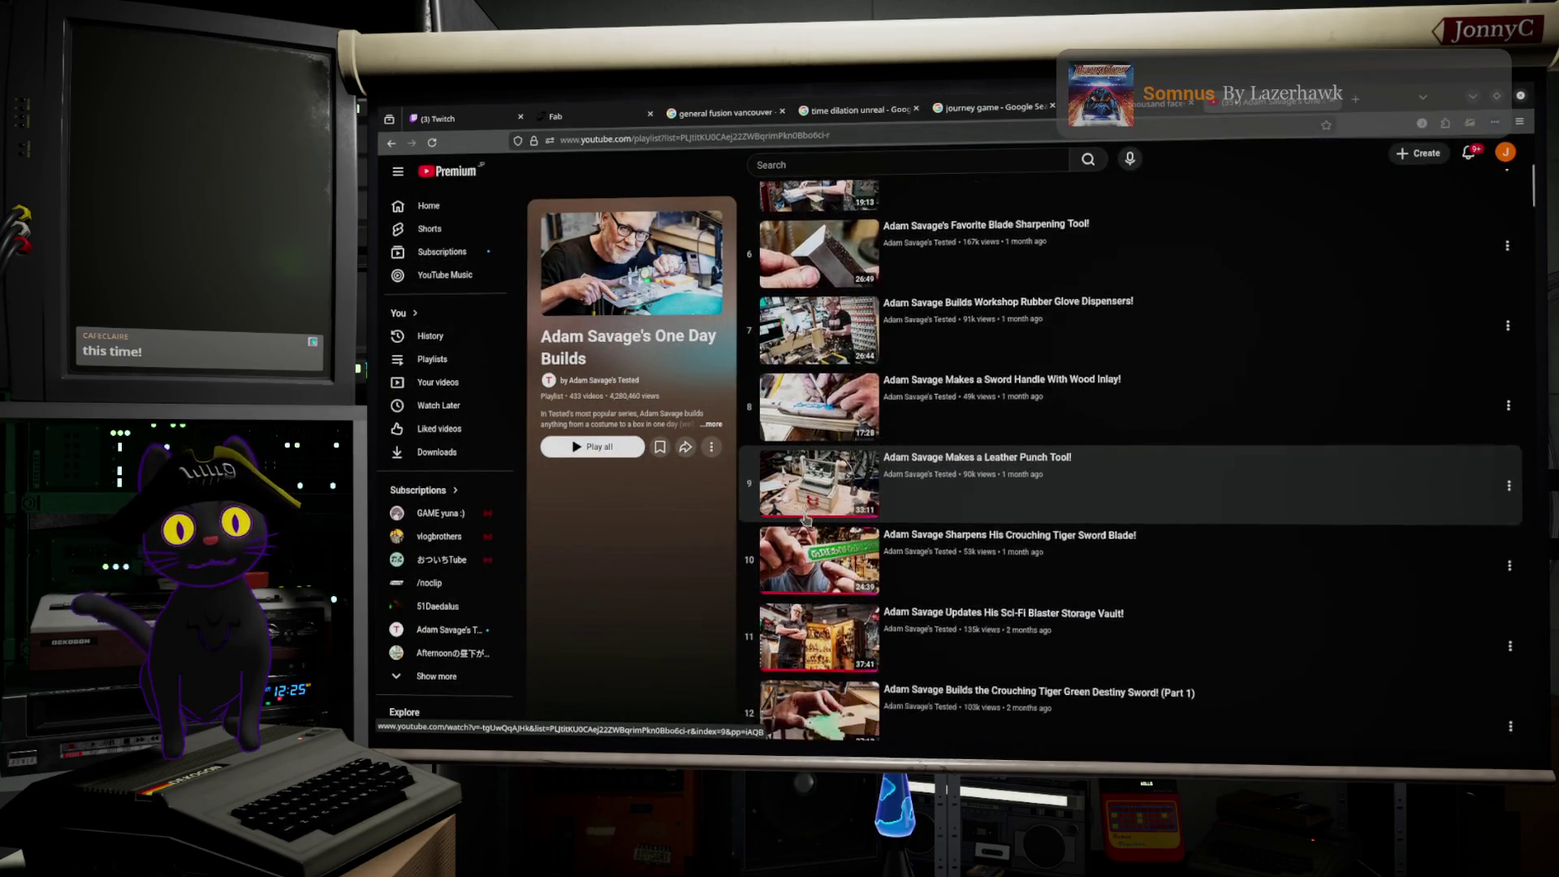
pyautogui.scroll(-1, 828, 536)
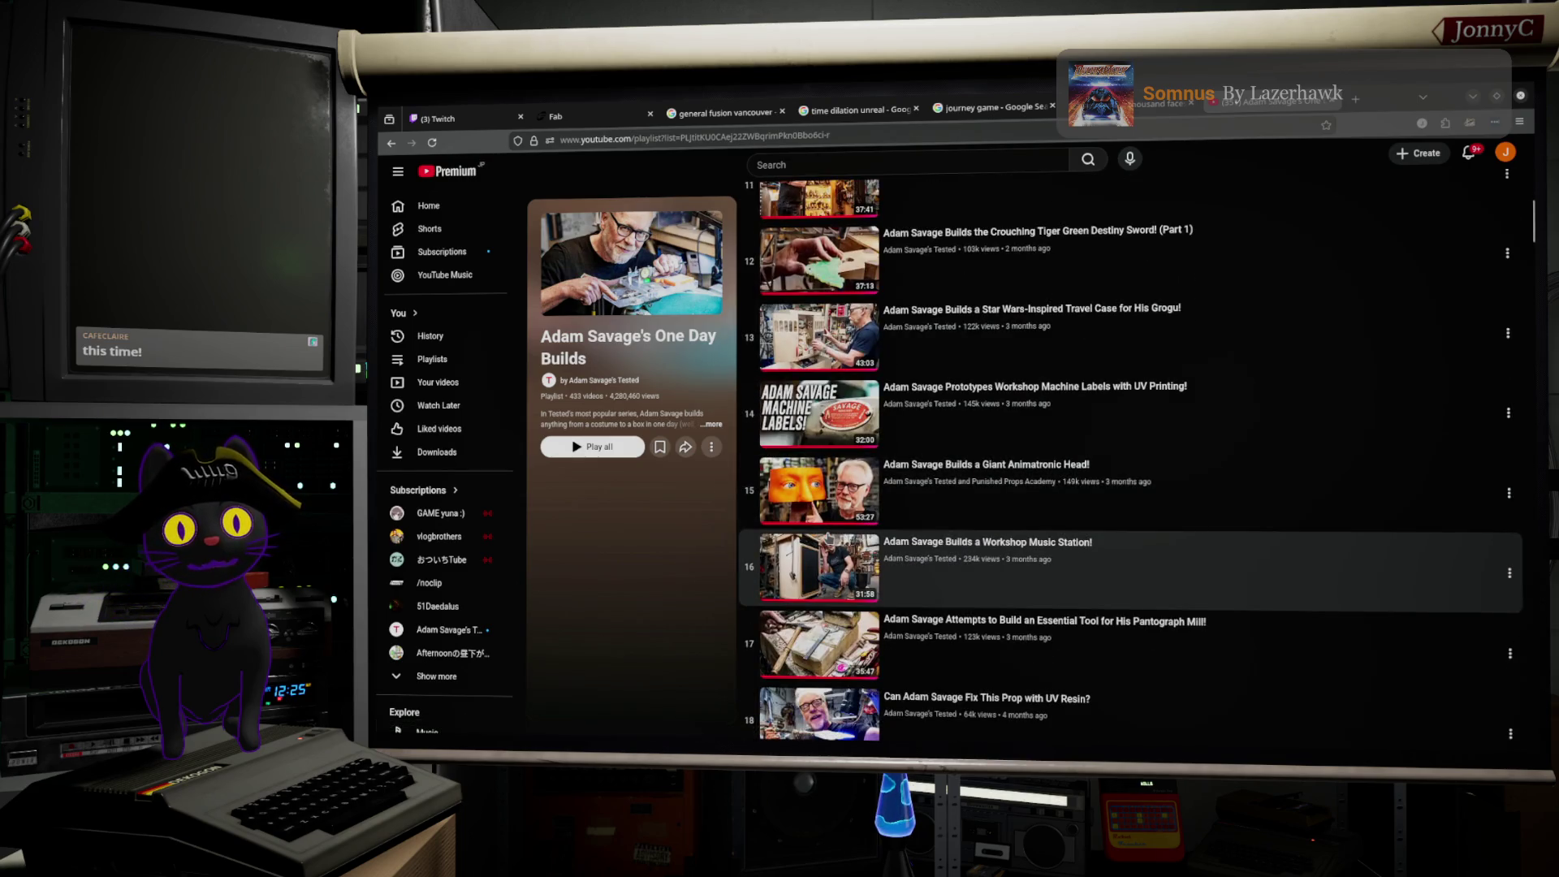
pyautogui.scroll(-1, 829, 537)
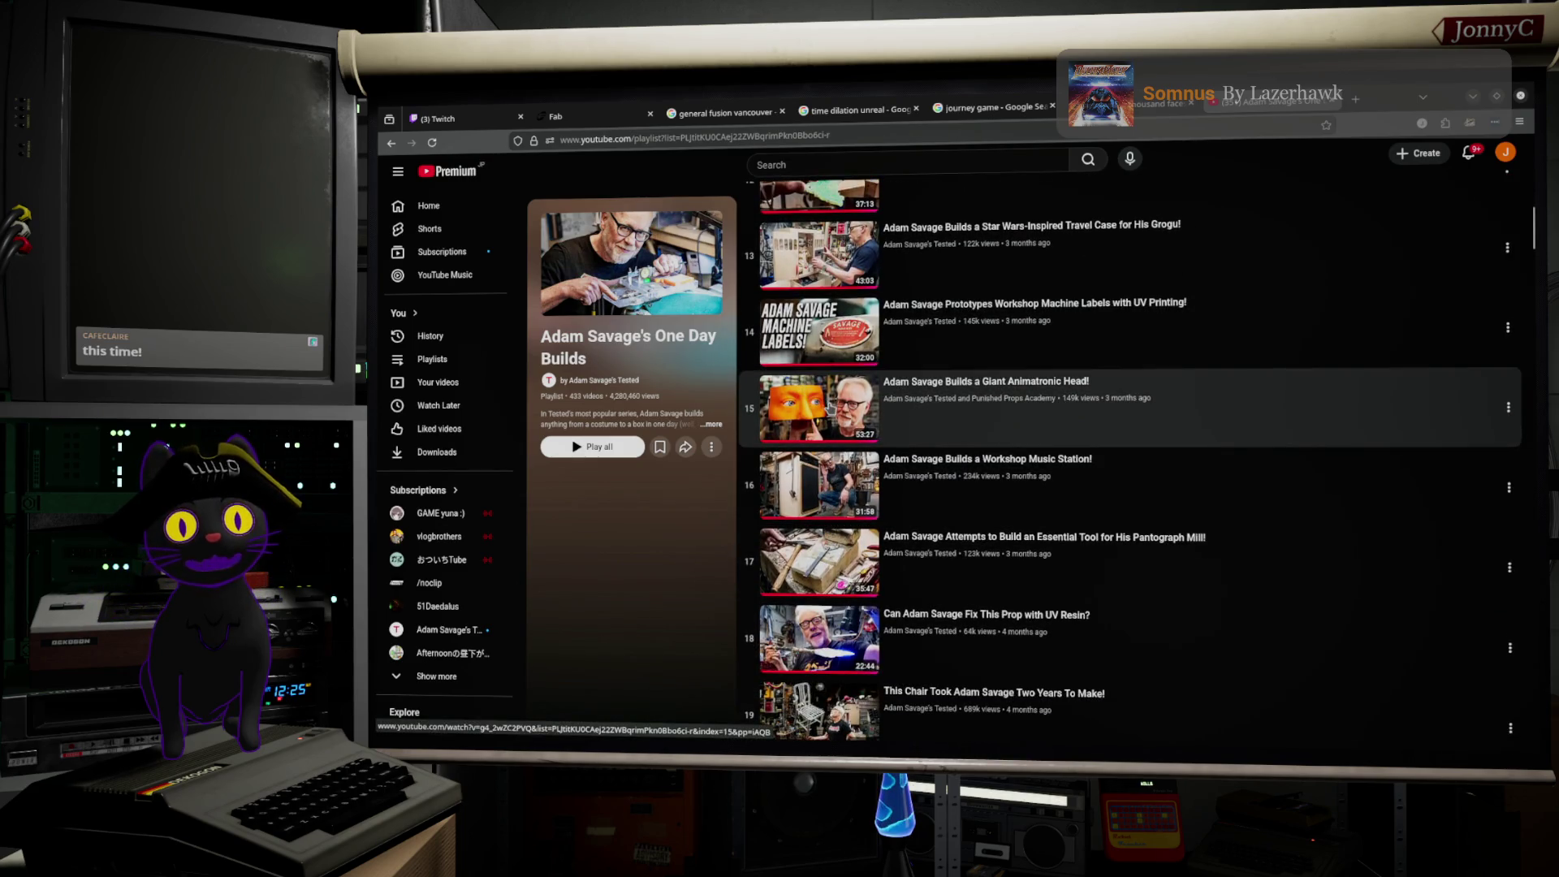
pyautogui.scroll(-8, 924, 546)
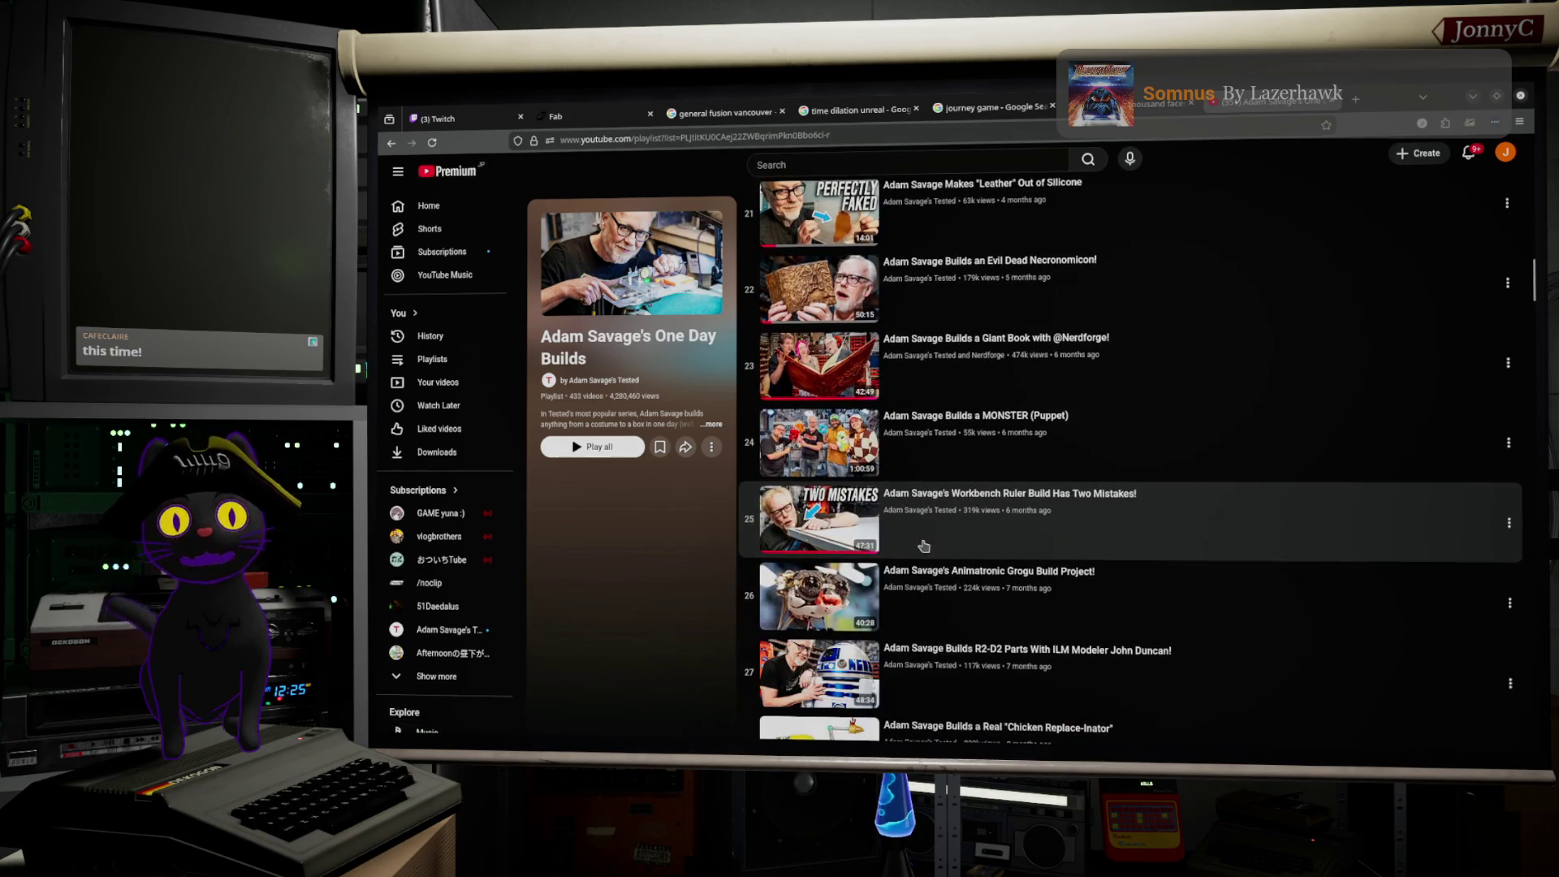
pyautogui.click(896, 165)
pyautogui.write('sta')
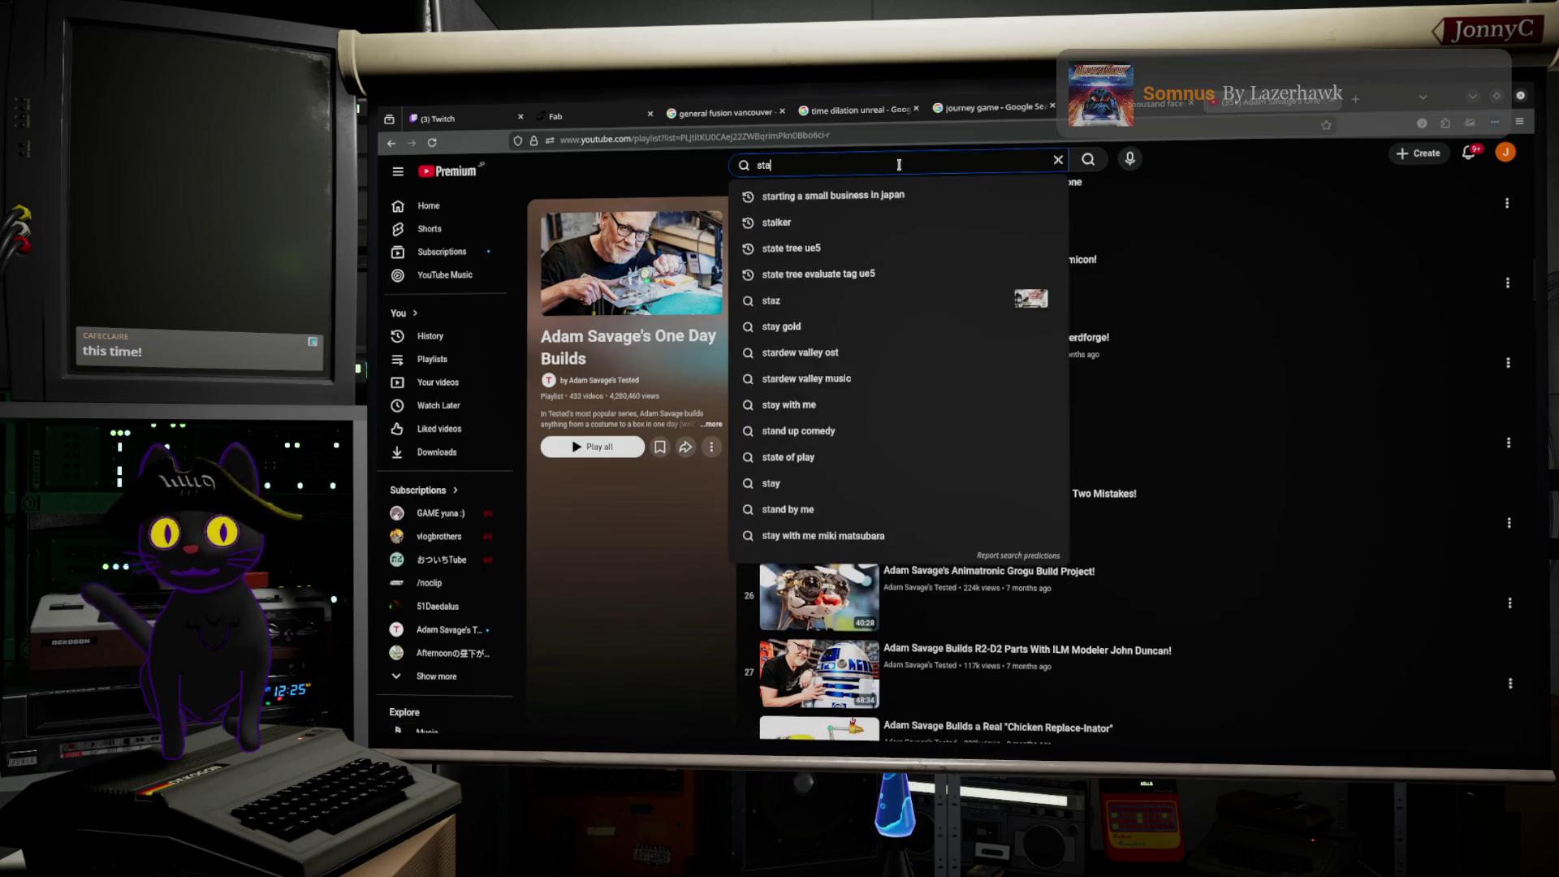
pyautogui.write('r trek')
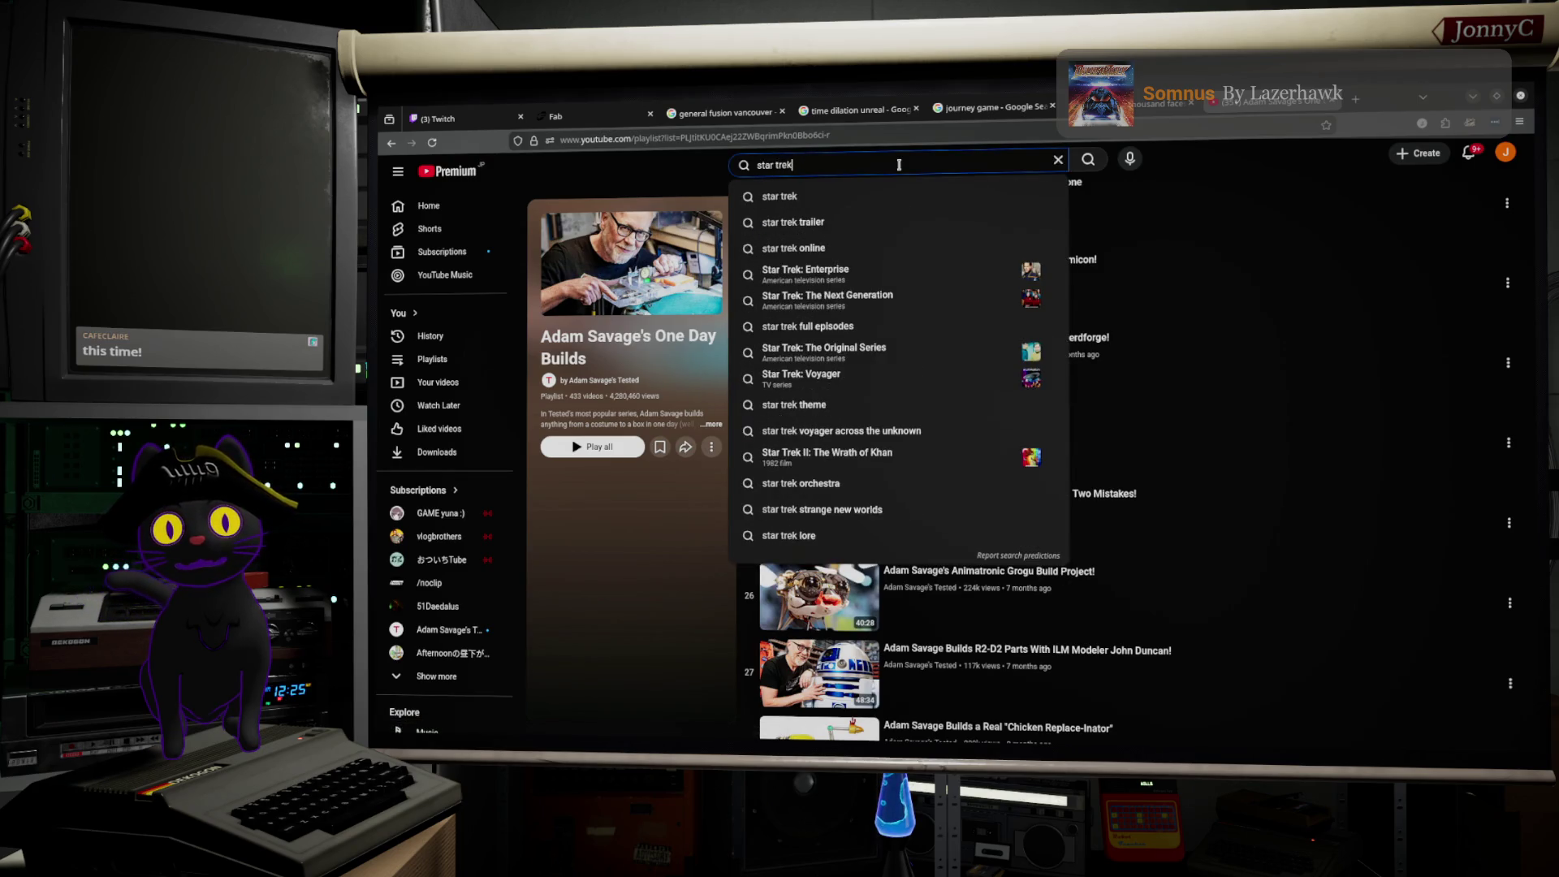
# Step: Search YouTube for 'star trek', then for 'star trek chair adam savage'
pyautogui.press('Return')
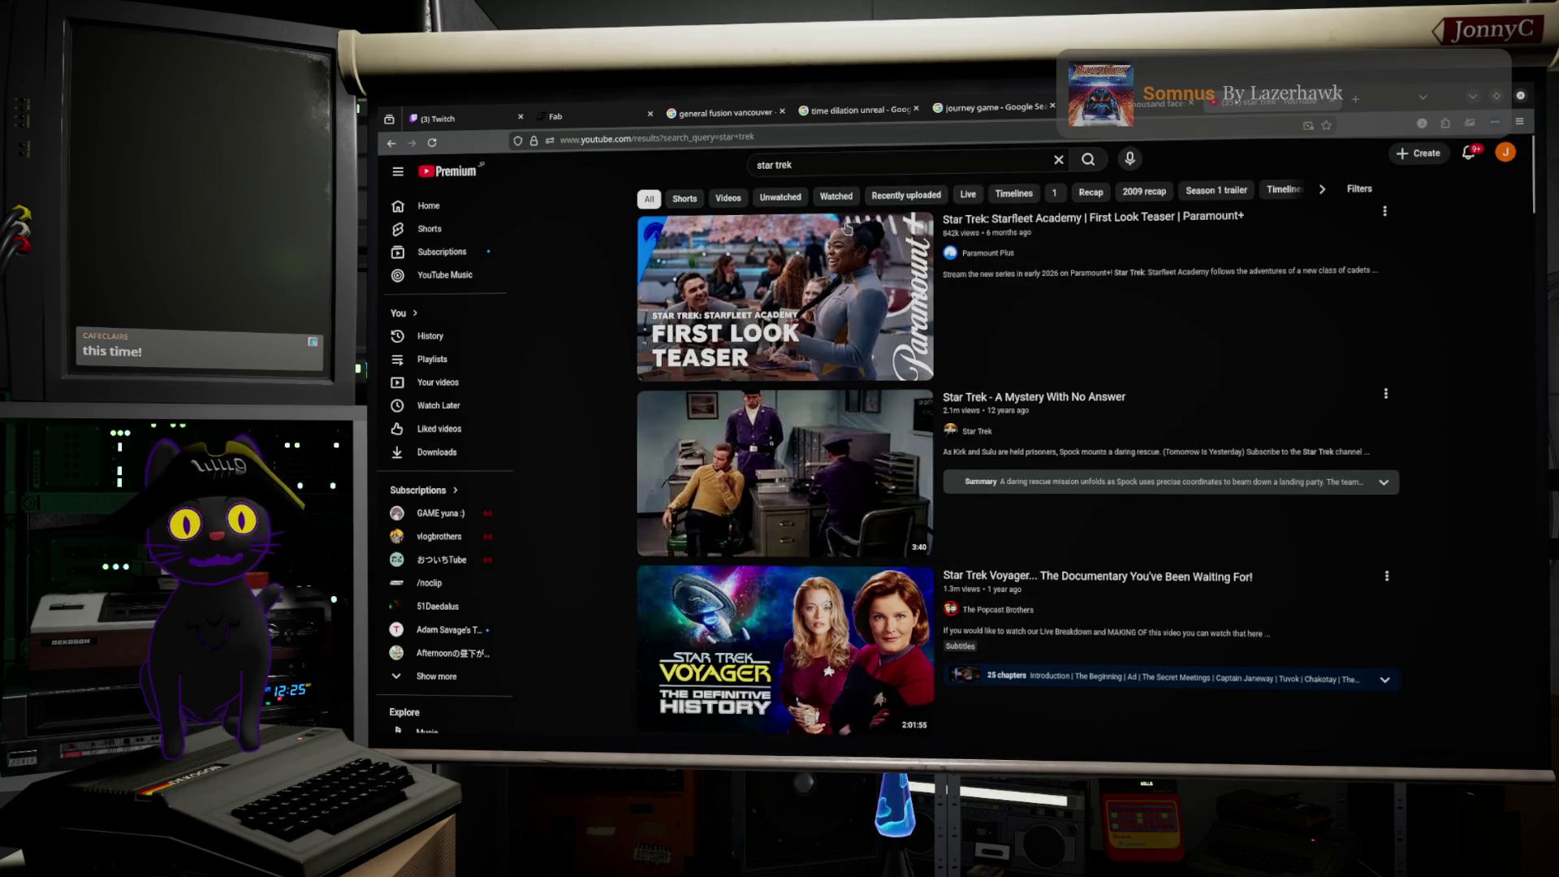
pyautogui.click(877, 166)
pyautogui.write('chair ')
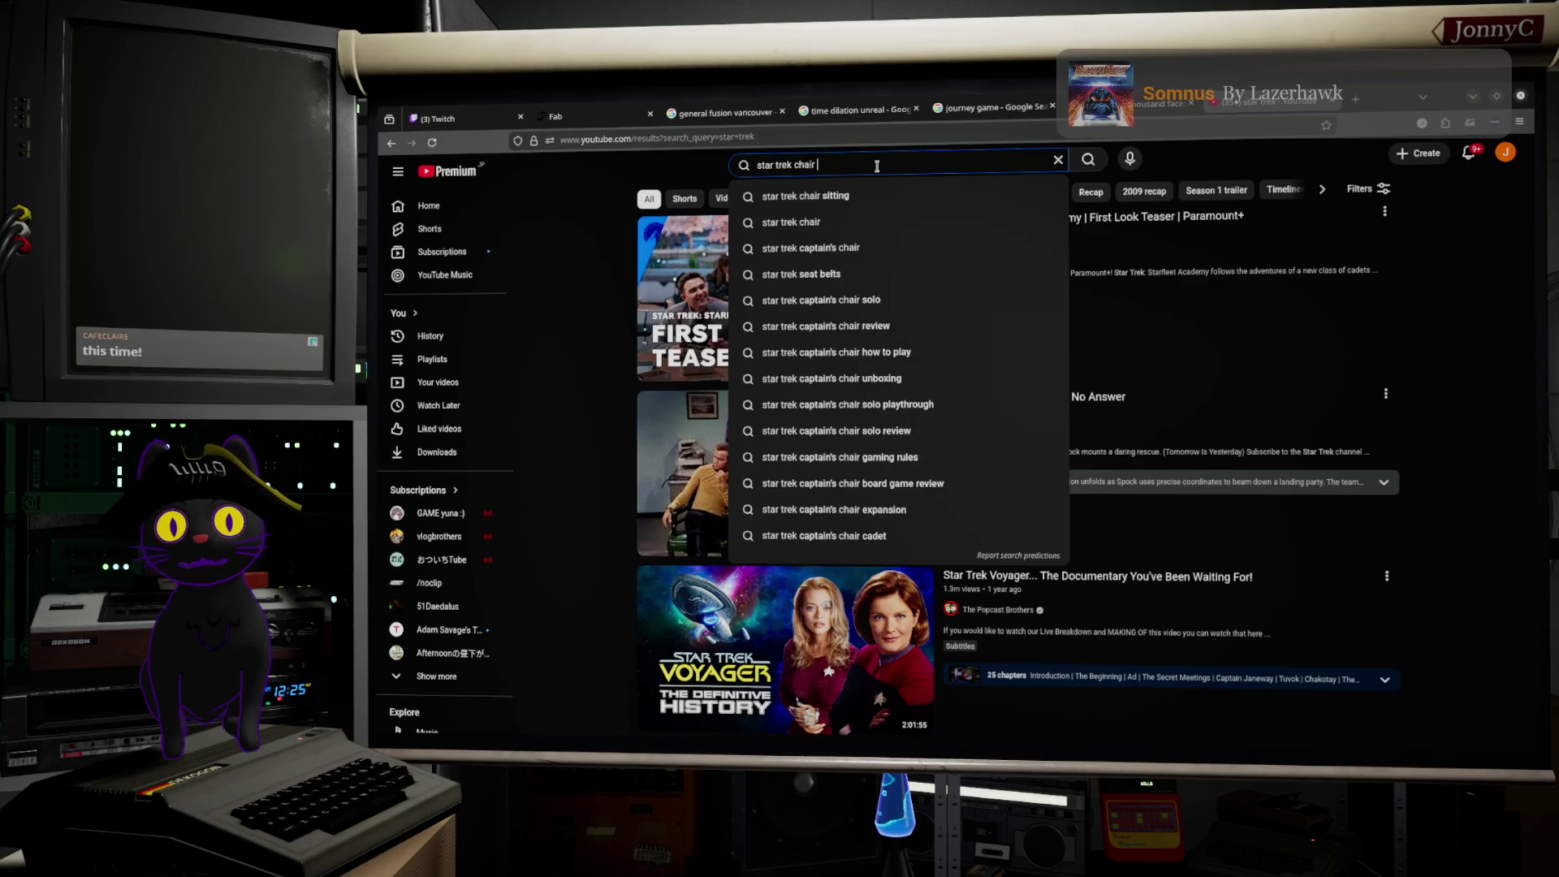
pyautogui.write('adam savage')
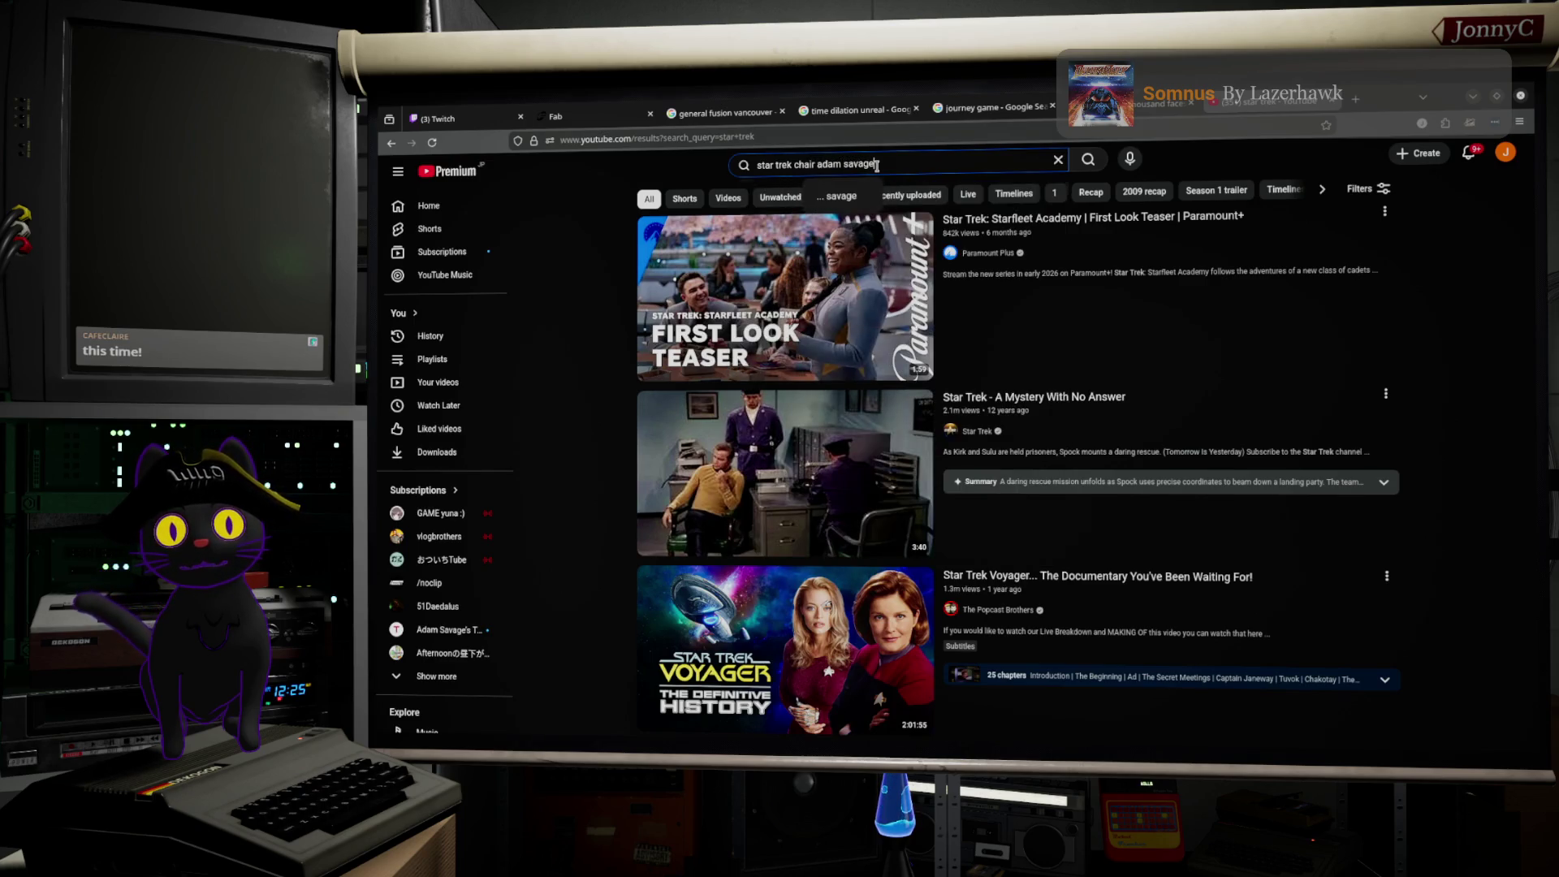
pyautogui.press('Return')
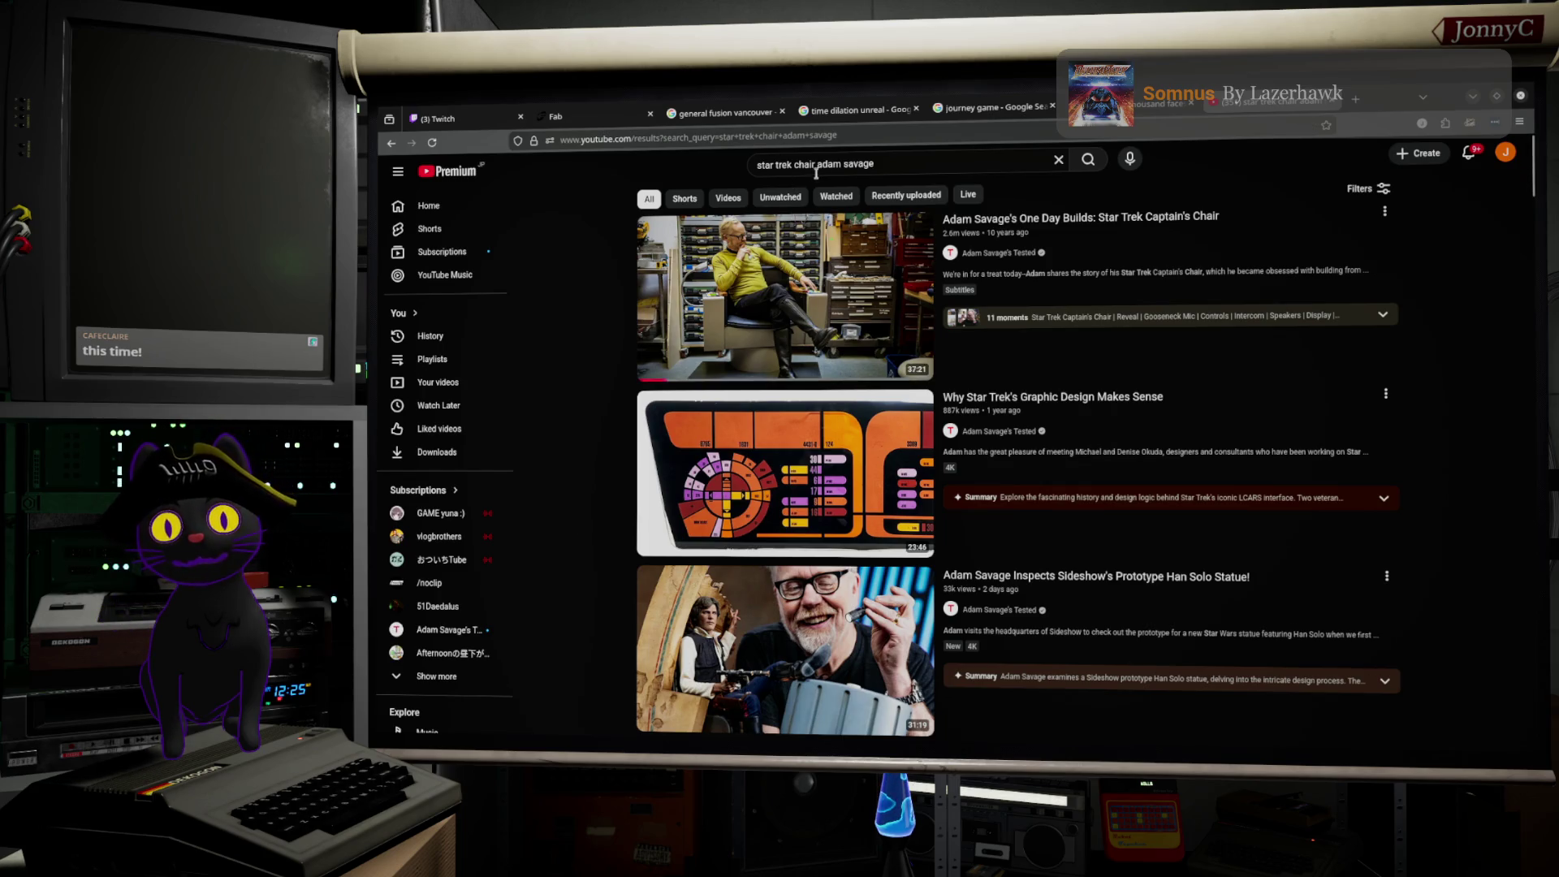
# Step: Search 'star trek chair totoro', then 'adam onne day build totoro'
pyautogui.moveTo(817, 164); pyautogui.dragTo(917, 177)
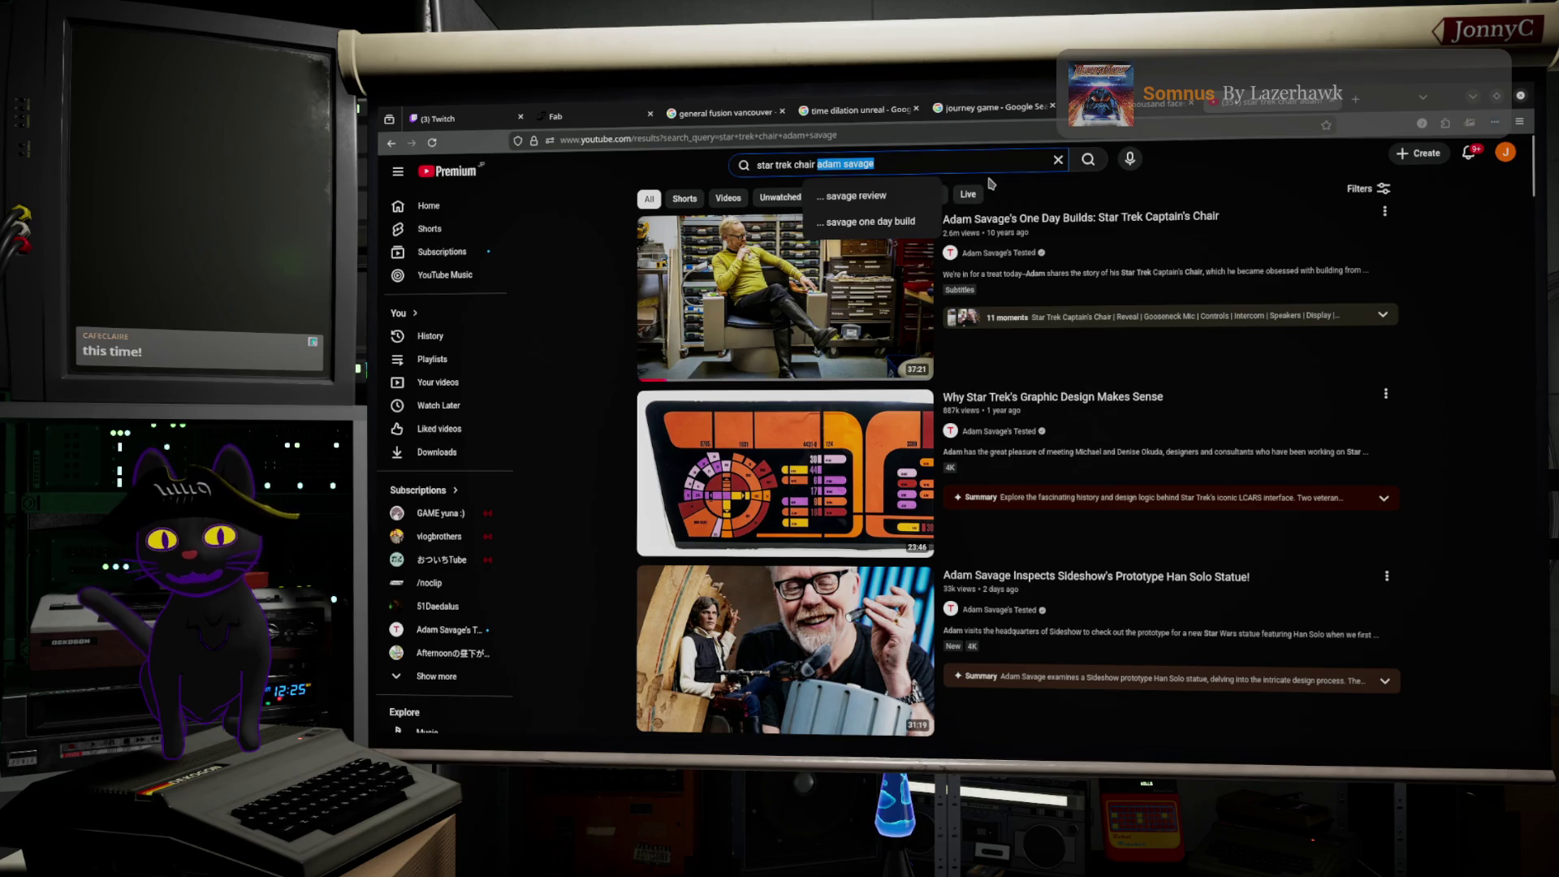
pyautogui.write('toto')
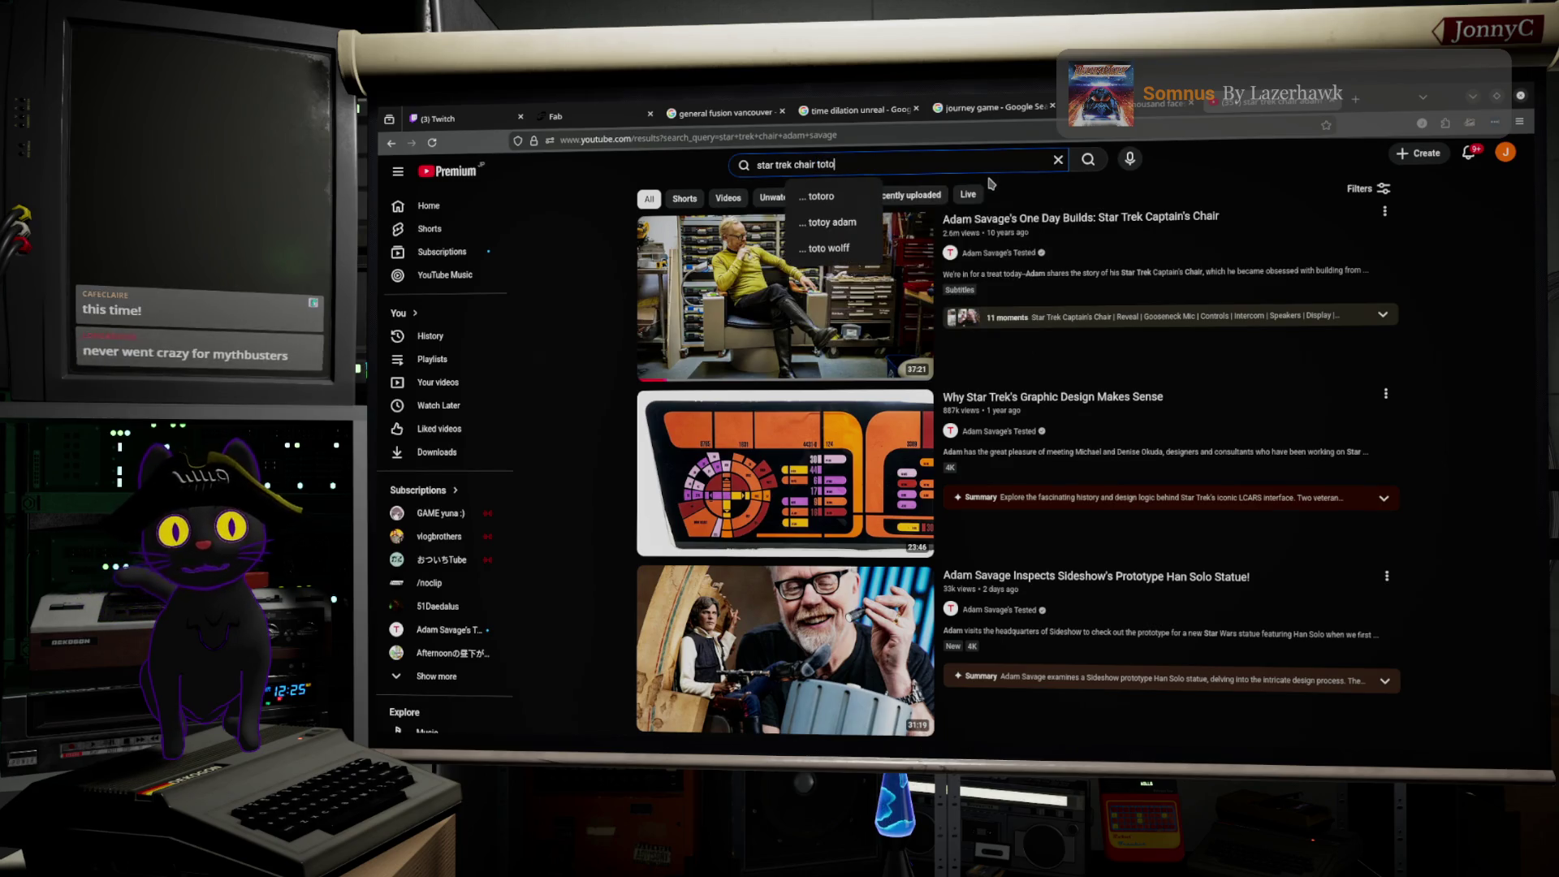
pyautogui.write('ro')
pyautogui.press('Return')
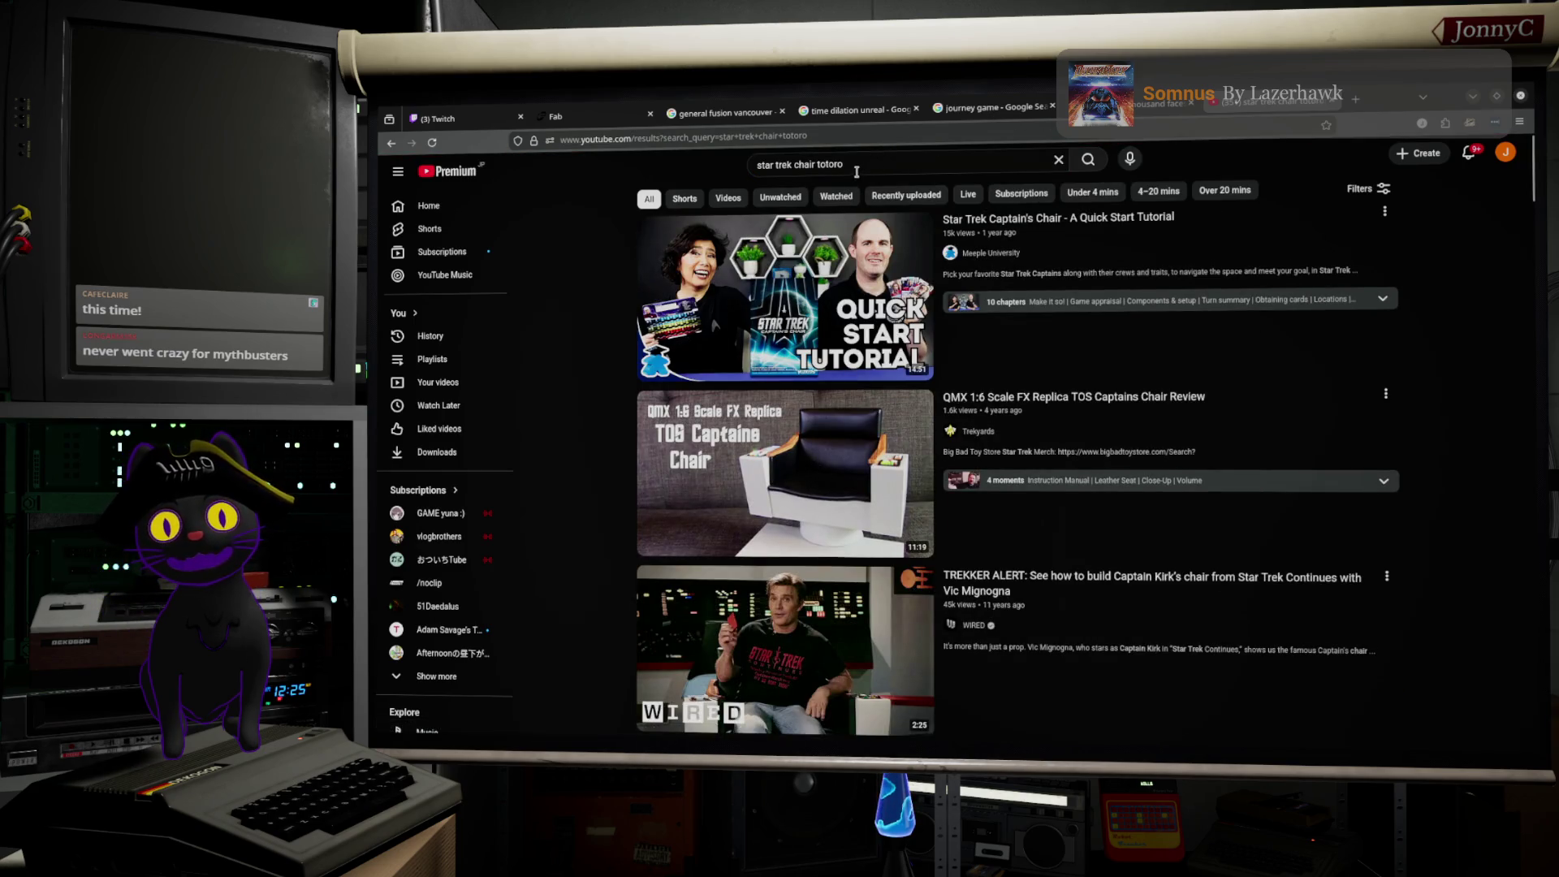
pyautogui.write('/adam onne')
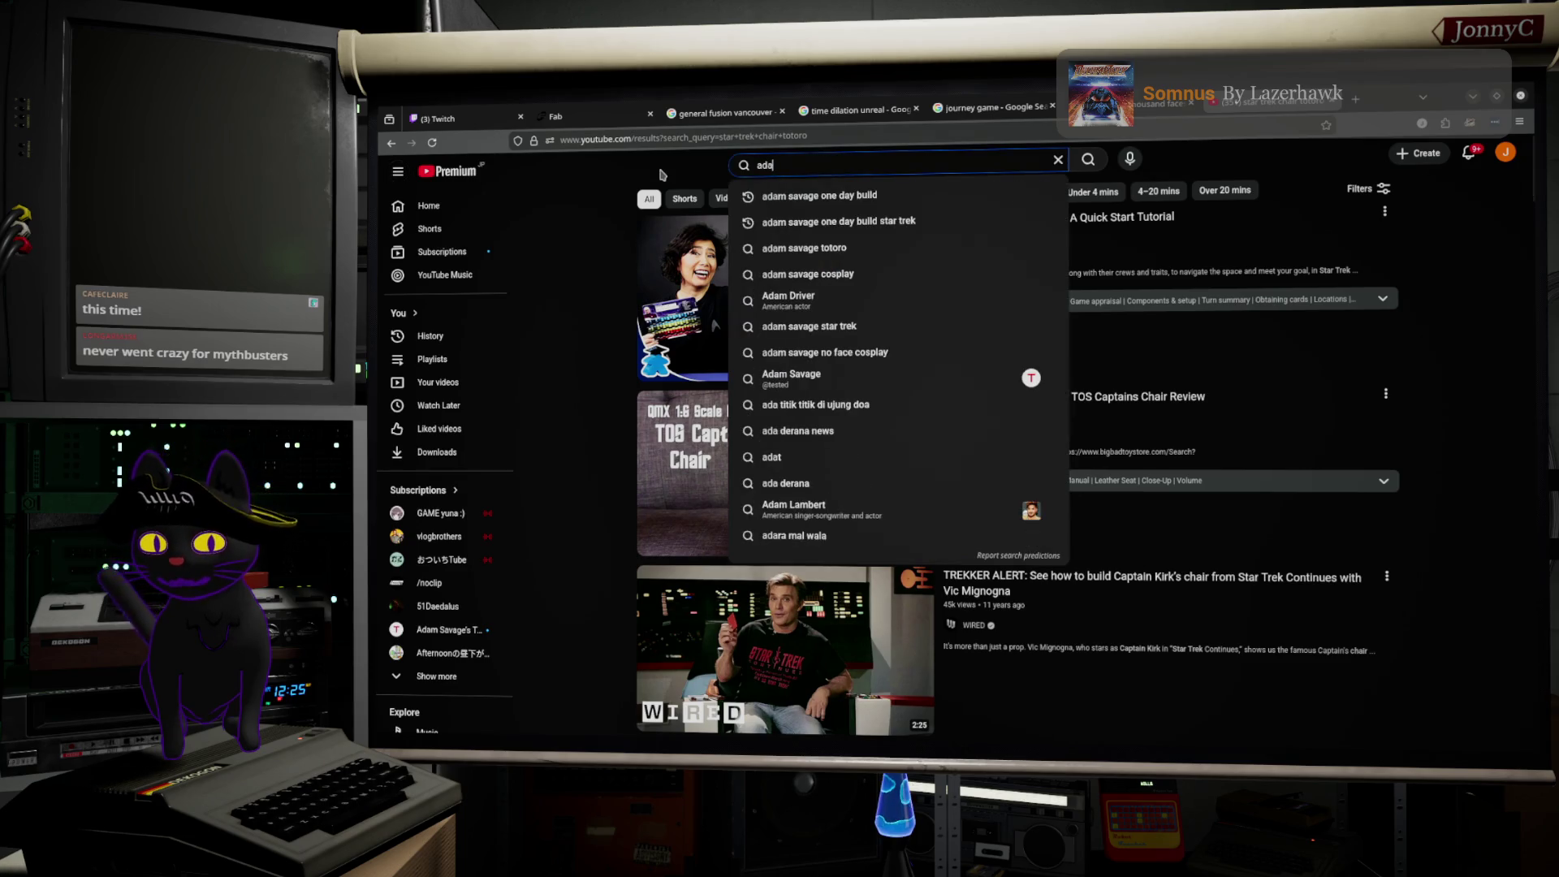
pyautogui.write(' day by')
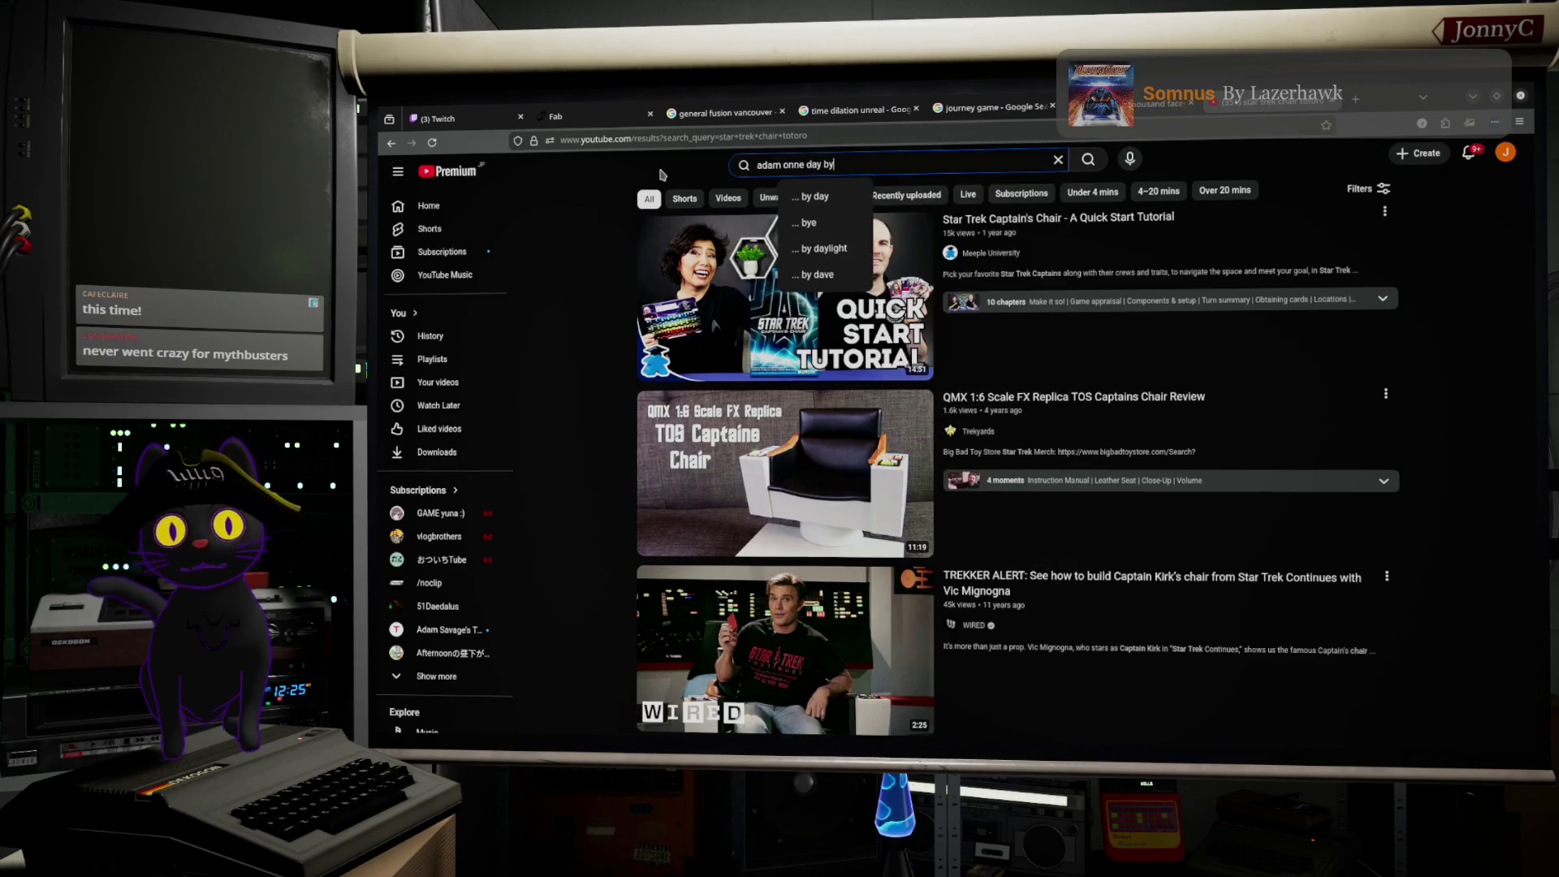
pyautogui.press('BackSpace')
pyautogui.write('uild')
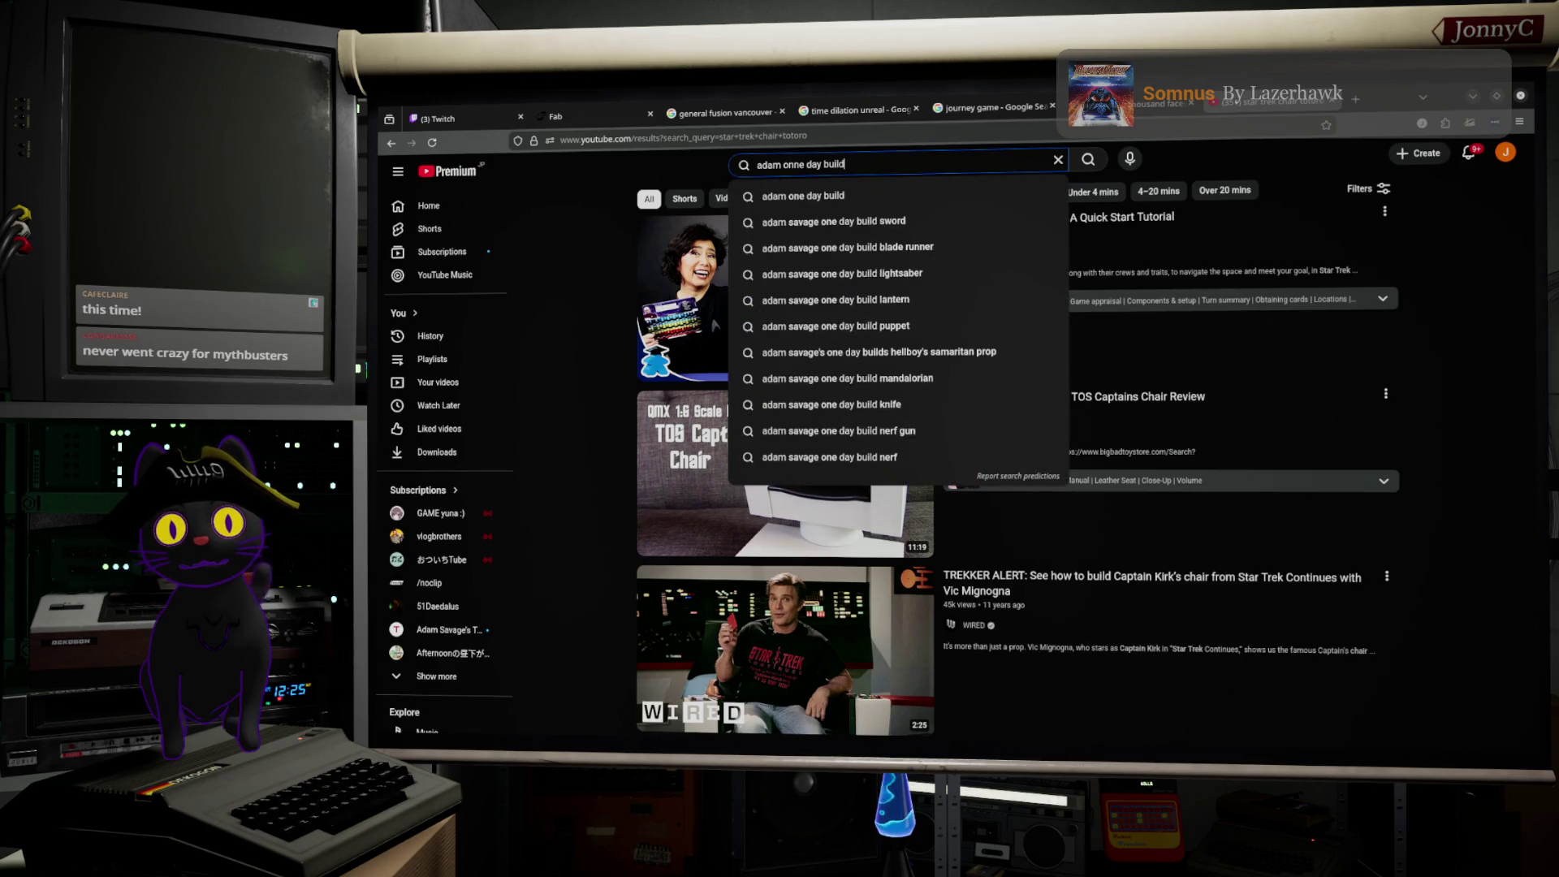
pyautogui.write(' totoro')
pyautogui.press('Return')
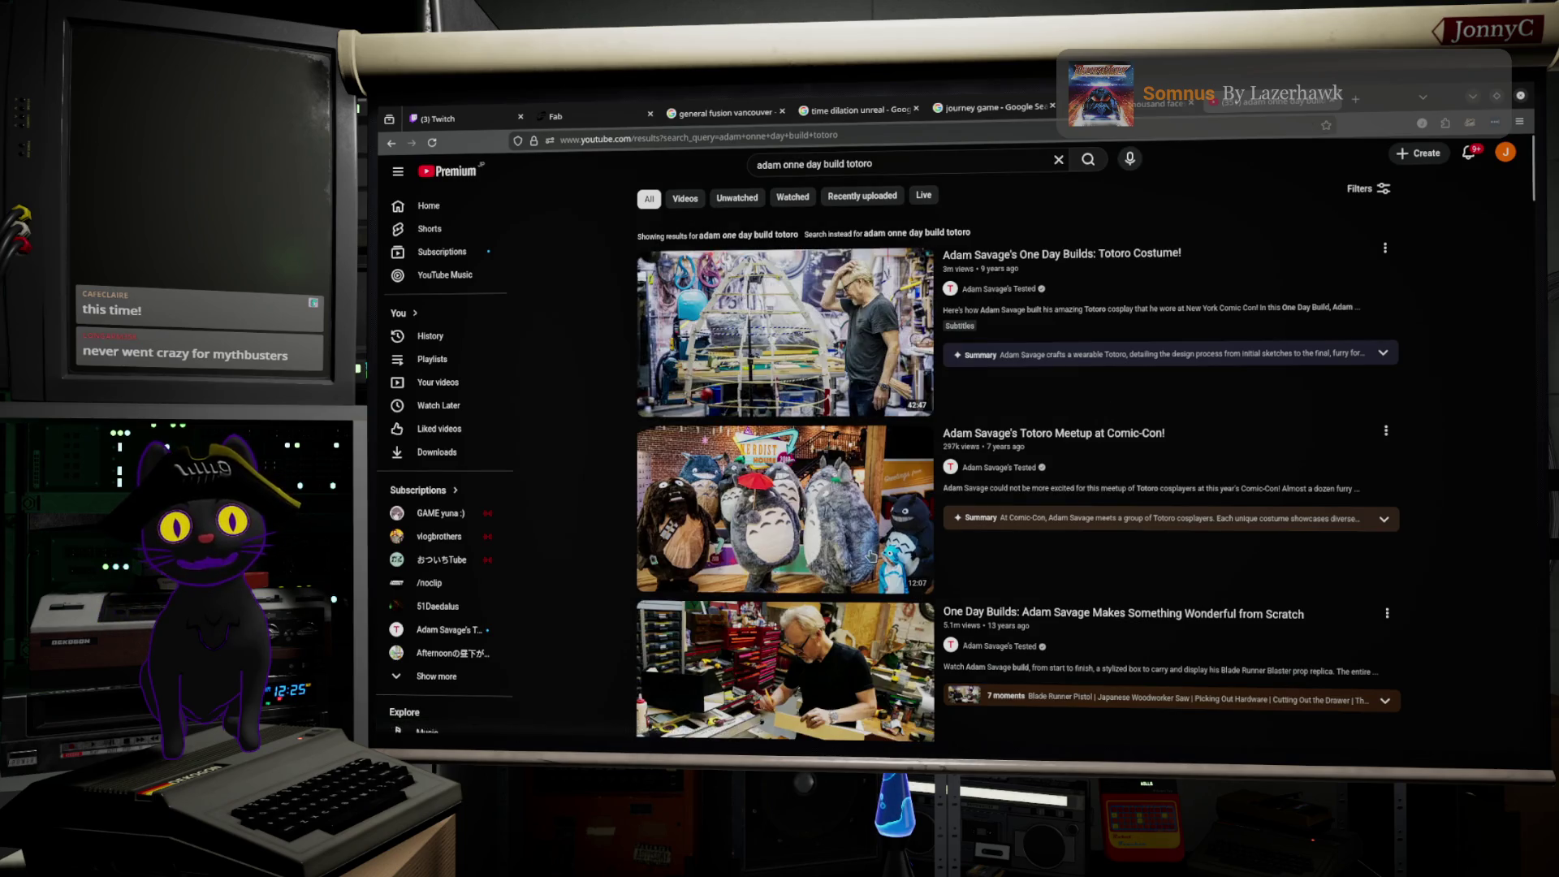
pyautogui.moveTo(755, 366)
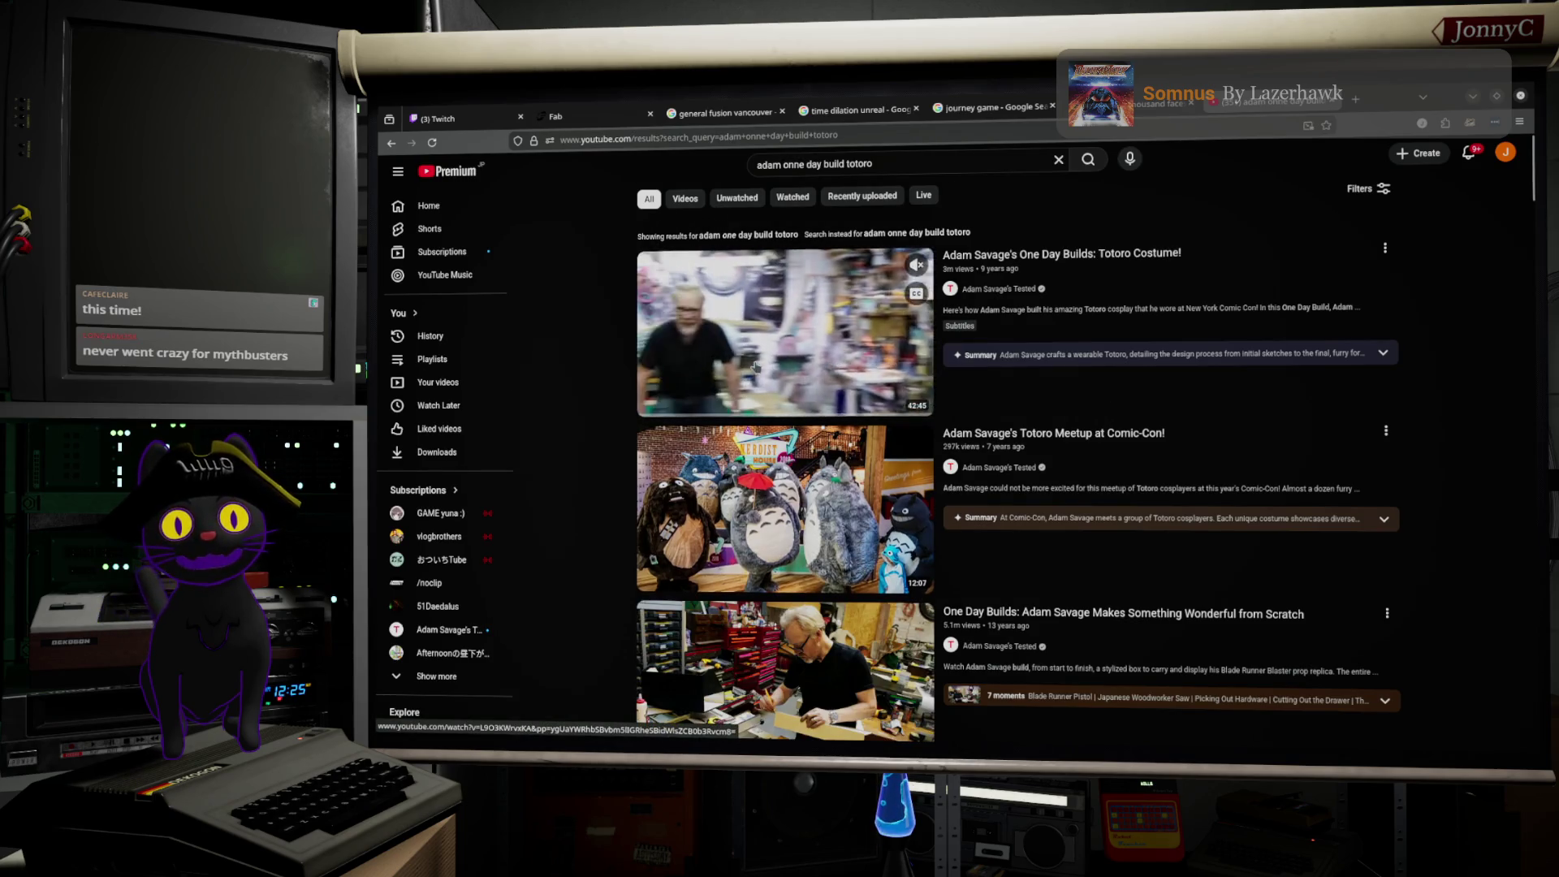
pyautogui.scroll(-3, 603, 359)
pyautogui.scroll(-6, 603, 360)
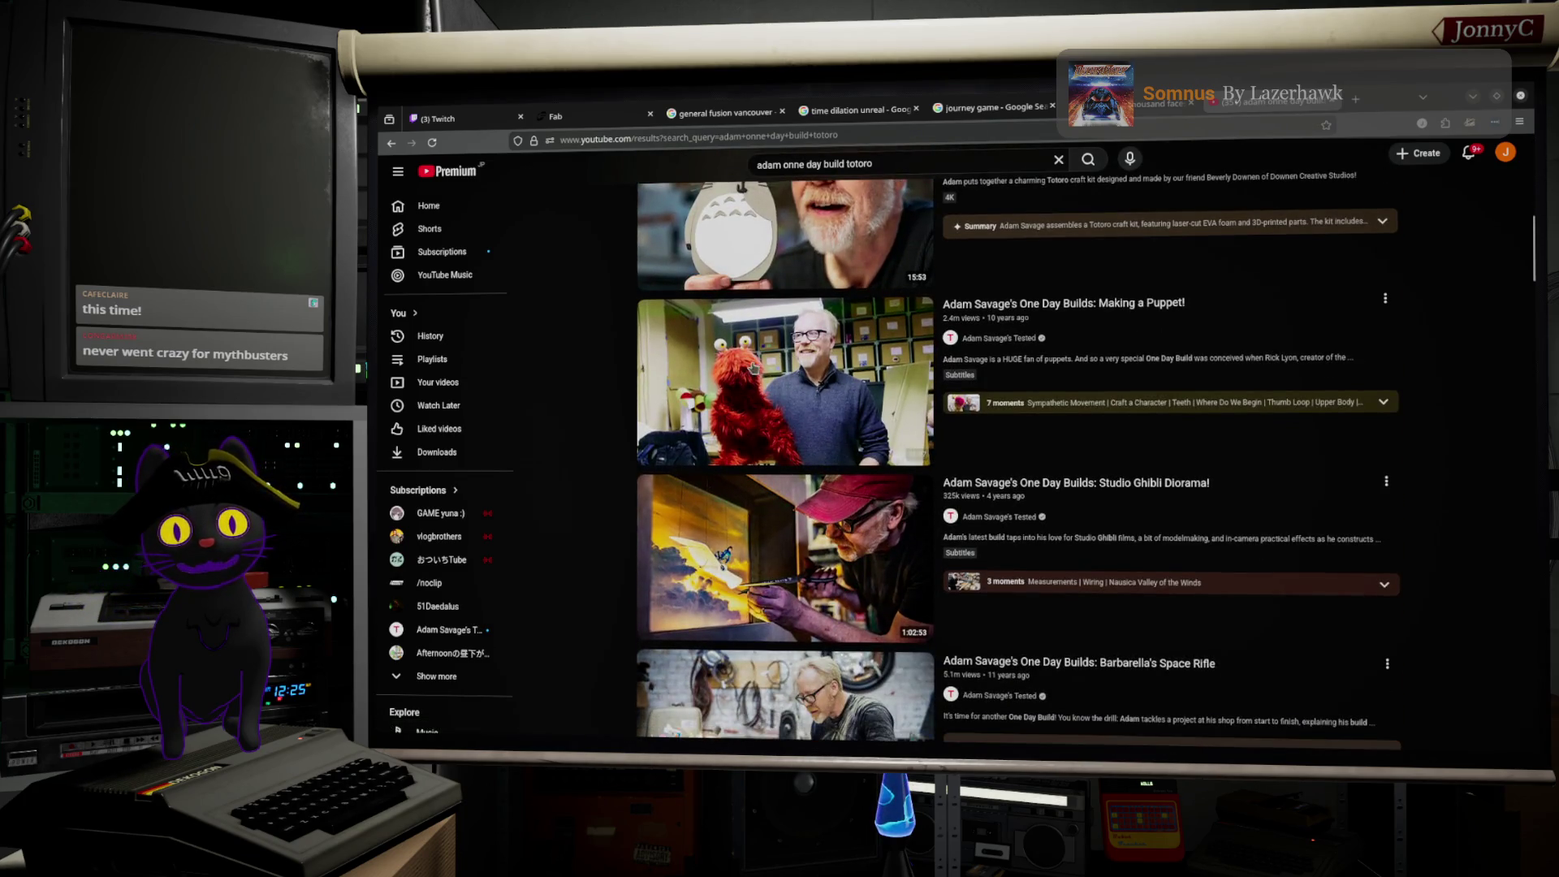
pyautogui.scroll(-2, 785, 356)
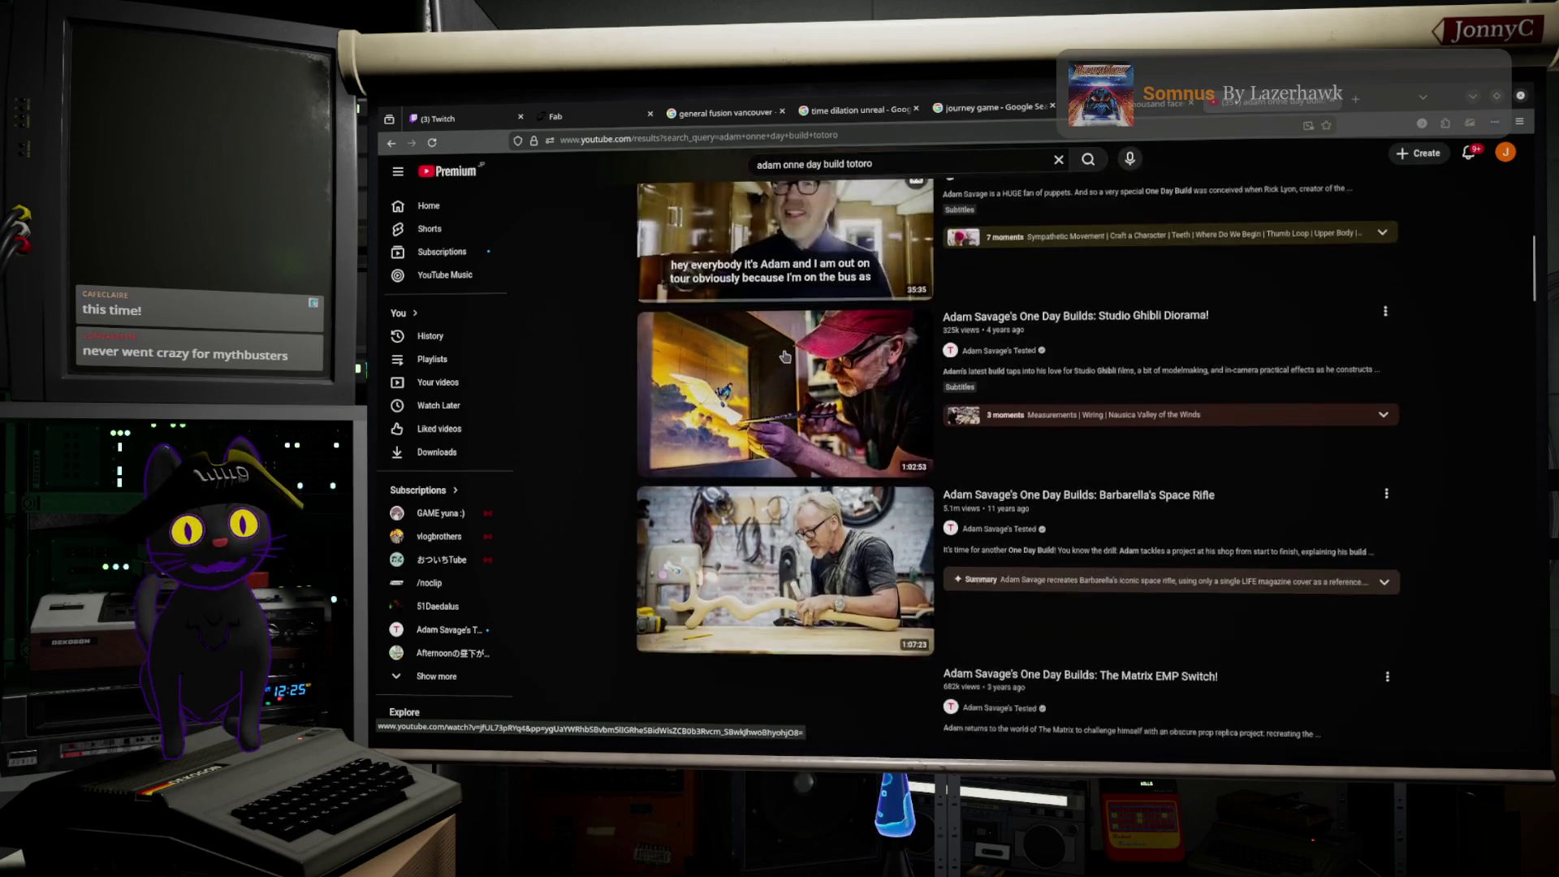
pyautogui.scroll(-1, 784, 356)
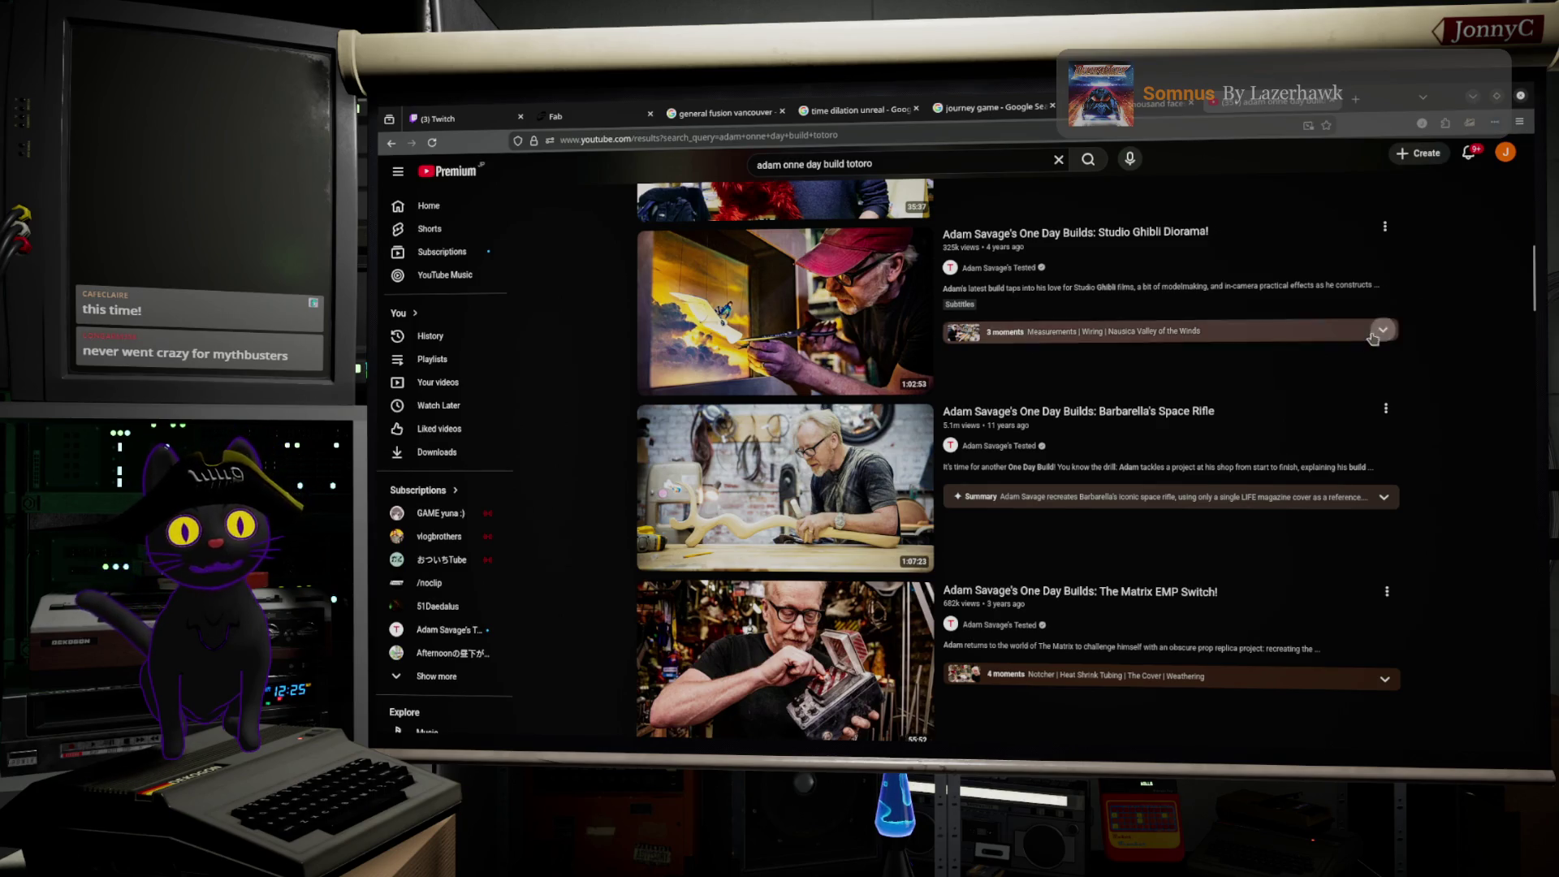
pyautogui.scroll(7, 1380, 344)
pyautogui.scroll(3, 1380, 344)
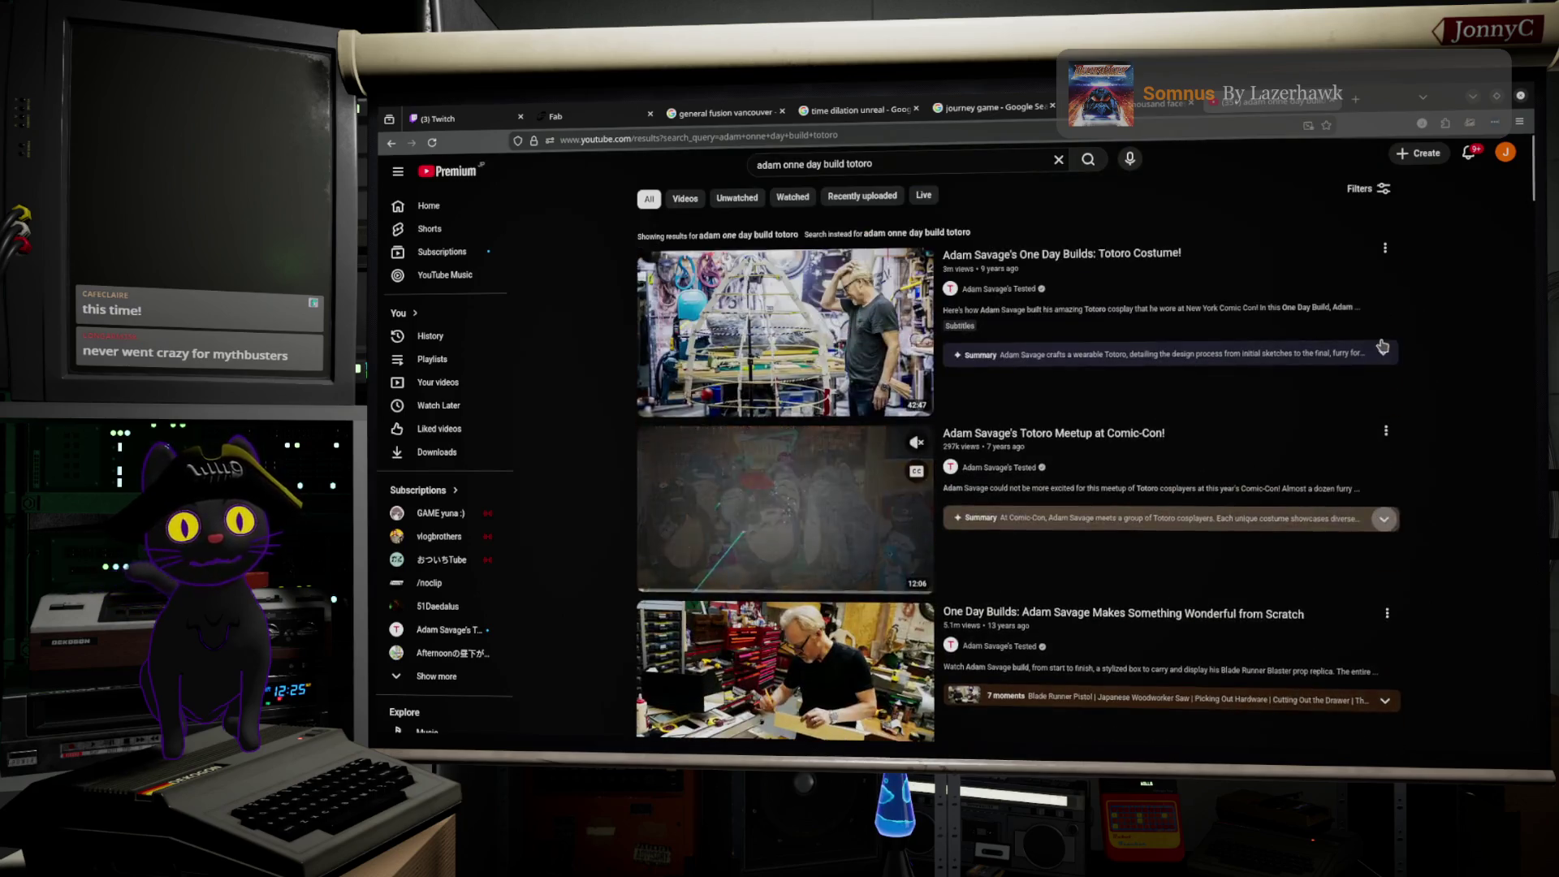
pyautogui.click(1421, 99)
pyautogui.click(1422, 98)
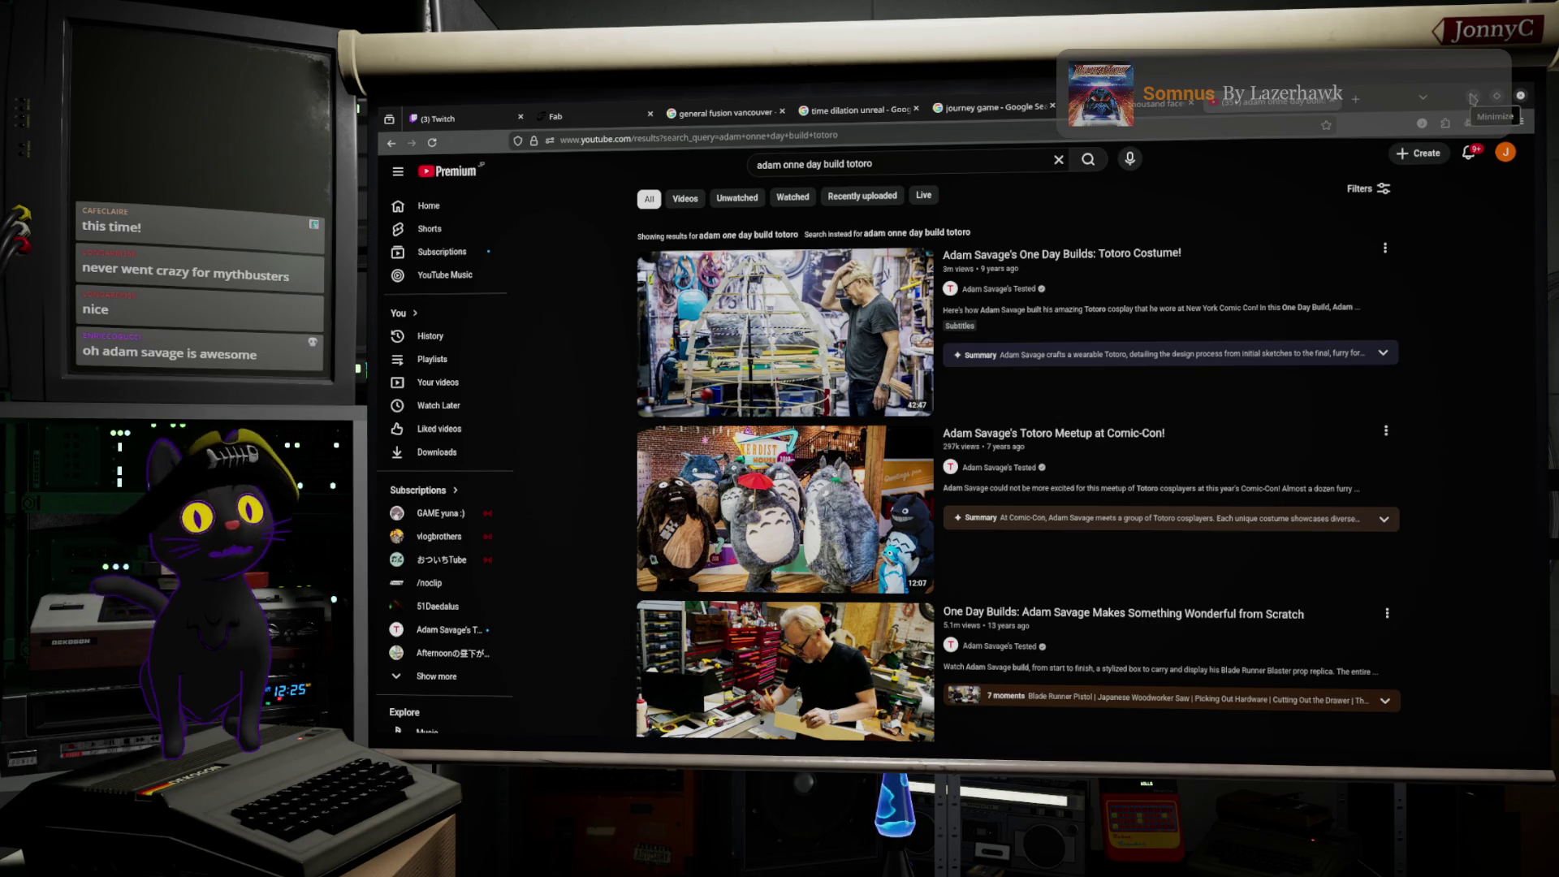
pyautogui.moveTo(1096, 267)
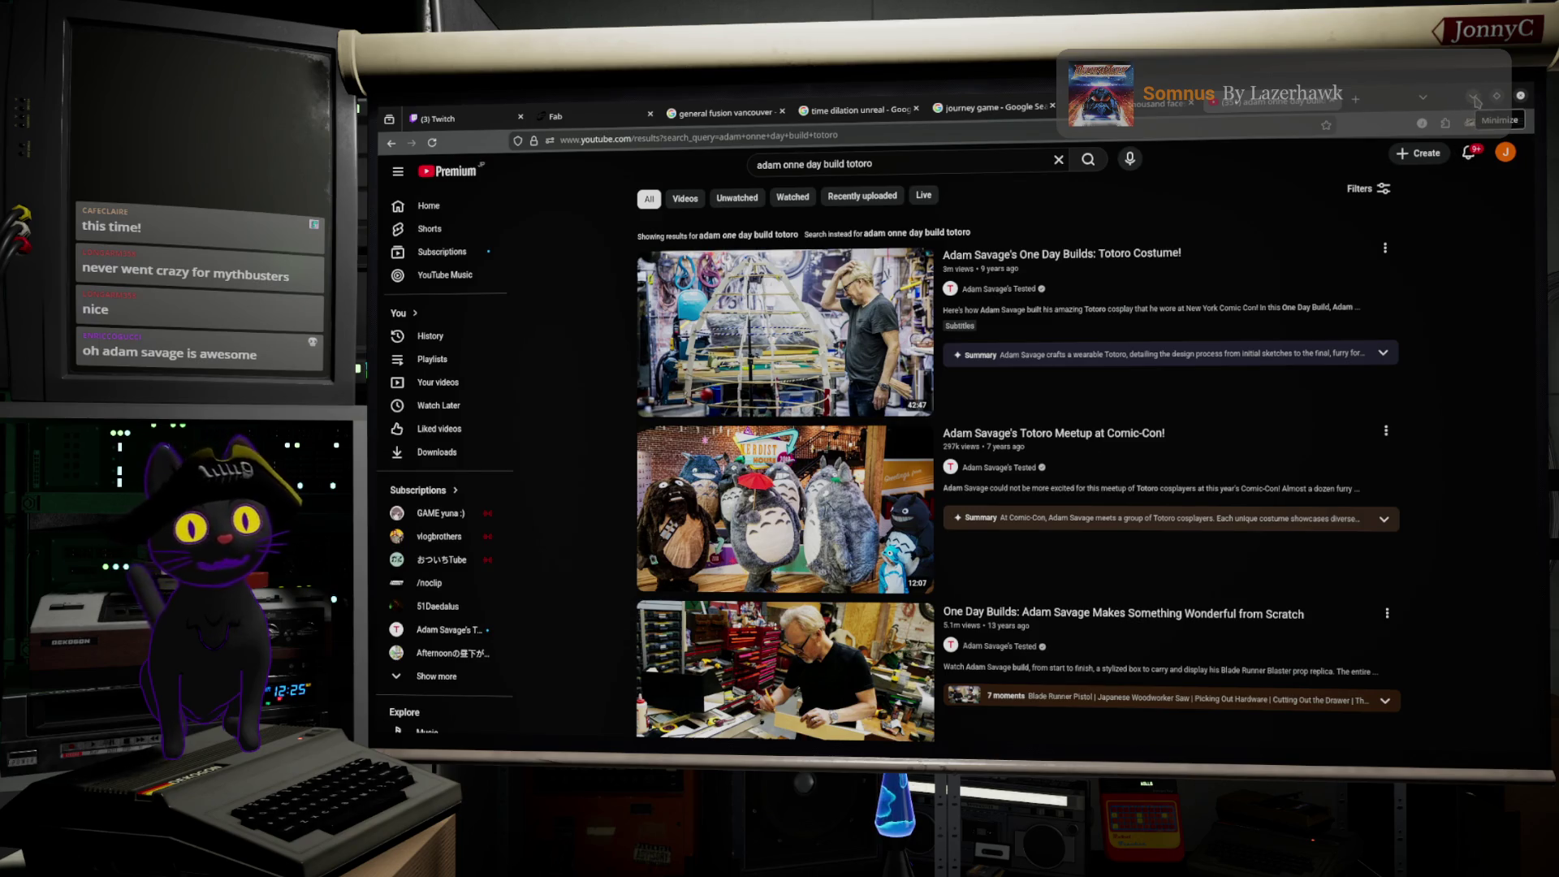
pyautogui.click(1474, 97)
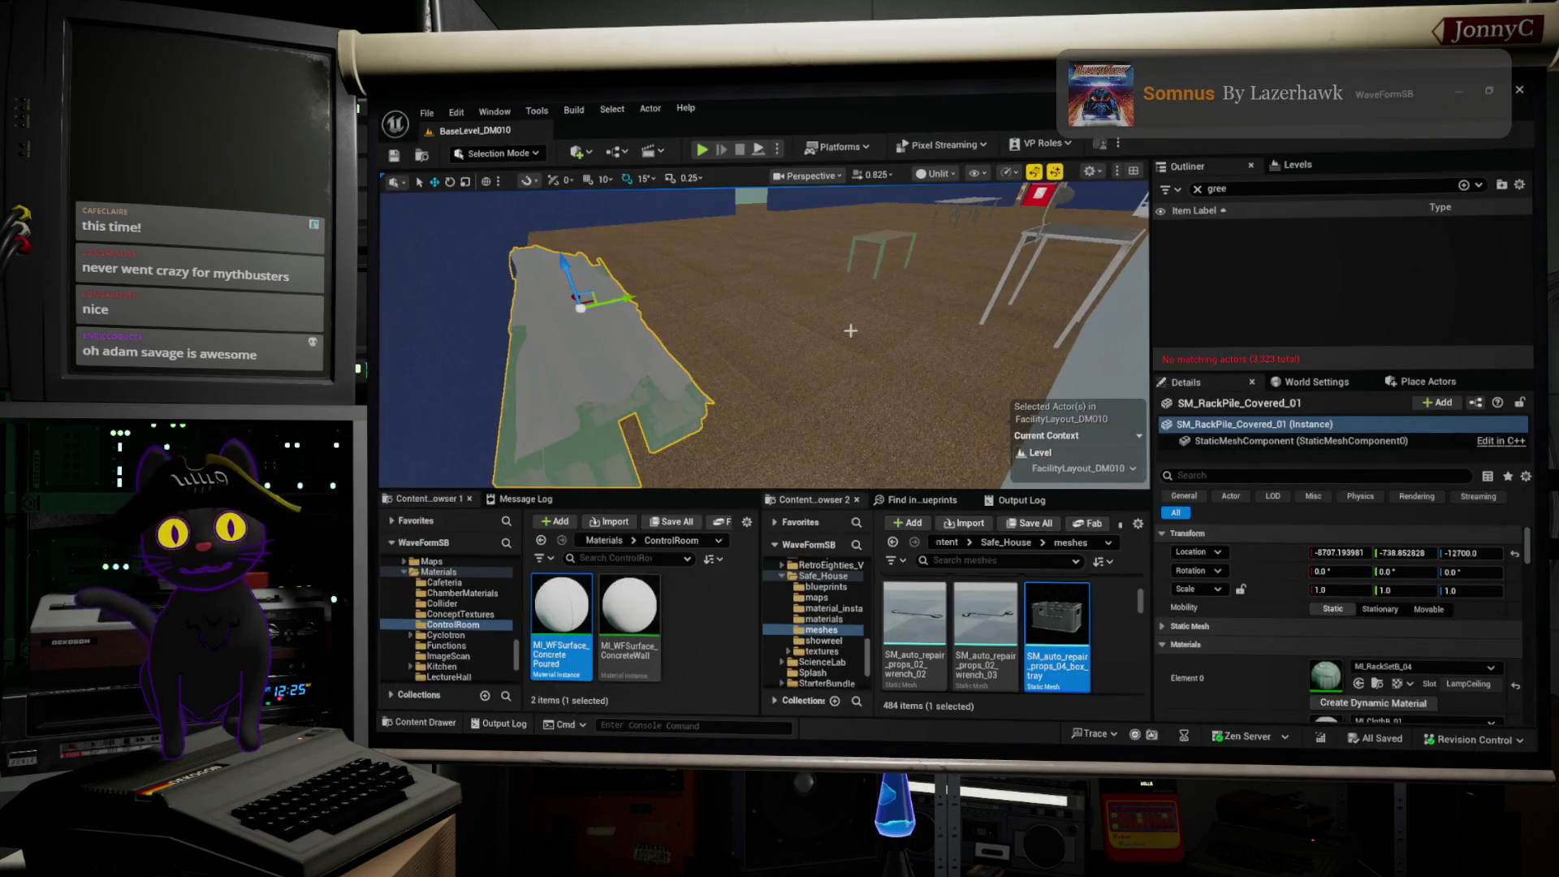
# Step: Reposition the small rack table SM_RackSmall_03 against the wall along X and Y
pyautogui.moveTo(764, 341)
pyautogui.mouseDown()
pyautogui.moveTo(691, 318)
pyautogui.moveTo(658, 362)
pyautogui.moveTo(609, 341)
pyautogui.moveTo(658, 317)
pyautogui.moveTo(427, 391)
pyautogui.mouseUp()
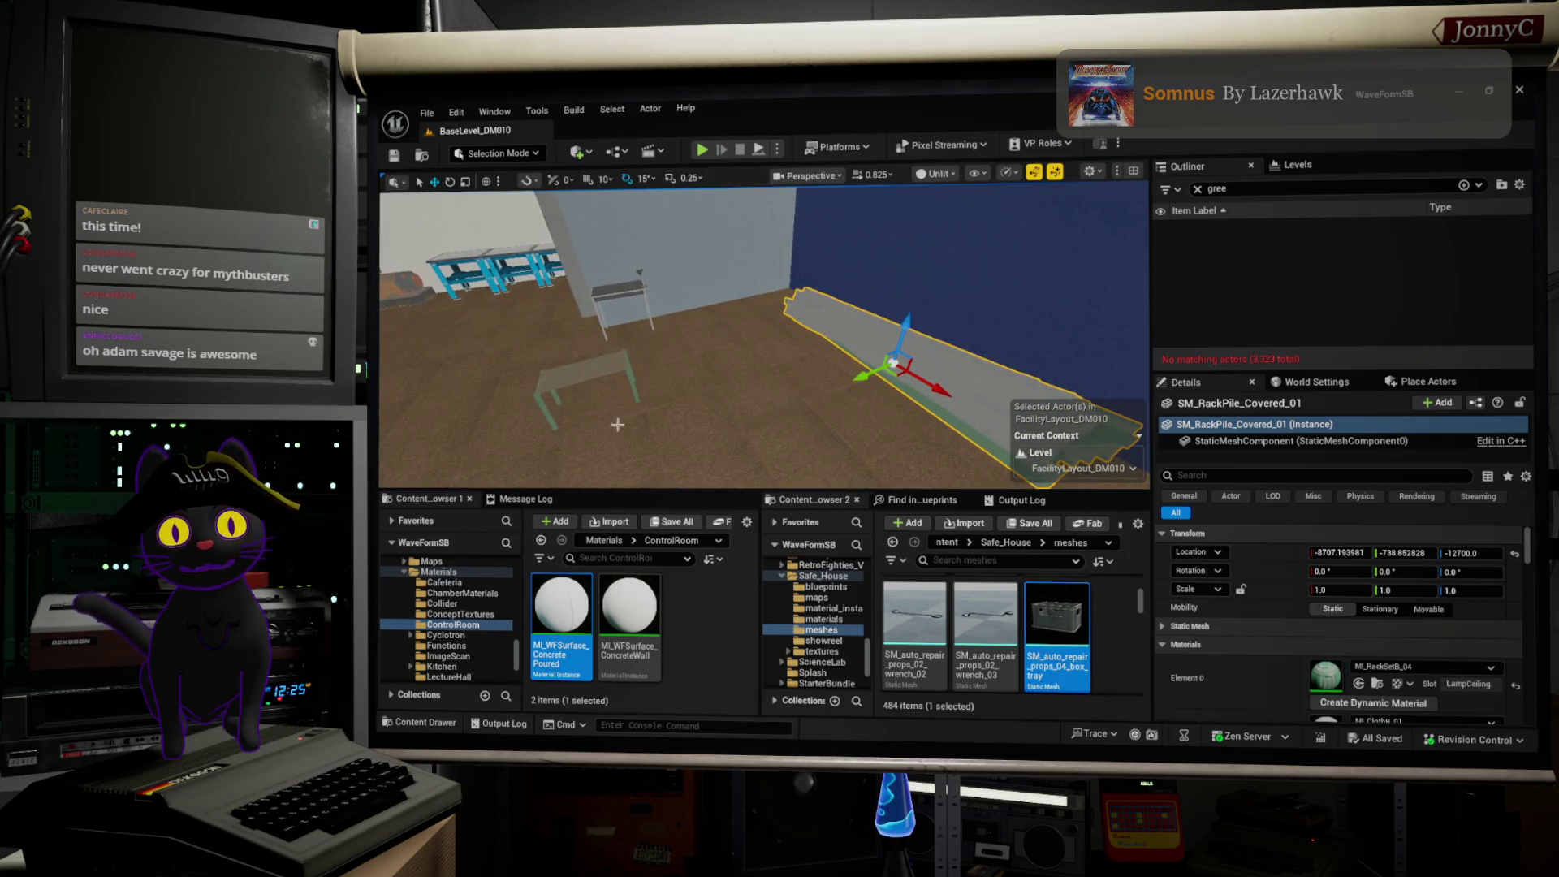
pyautogui.click(595, 378)
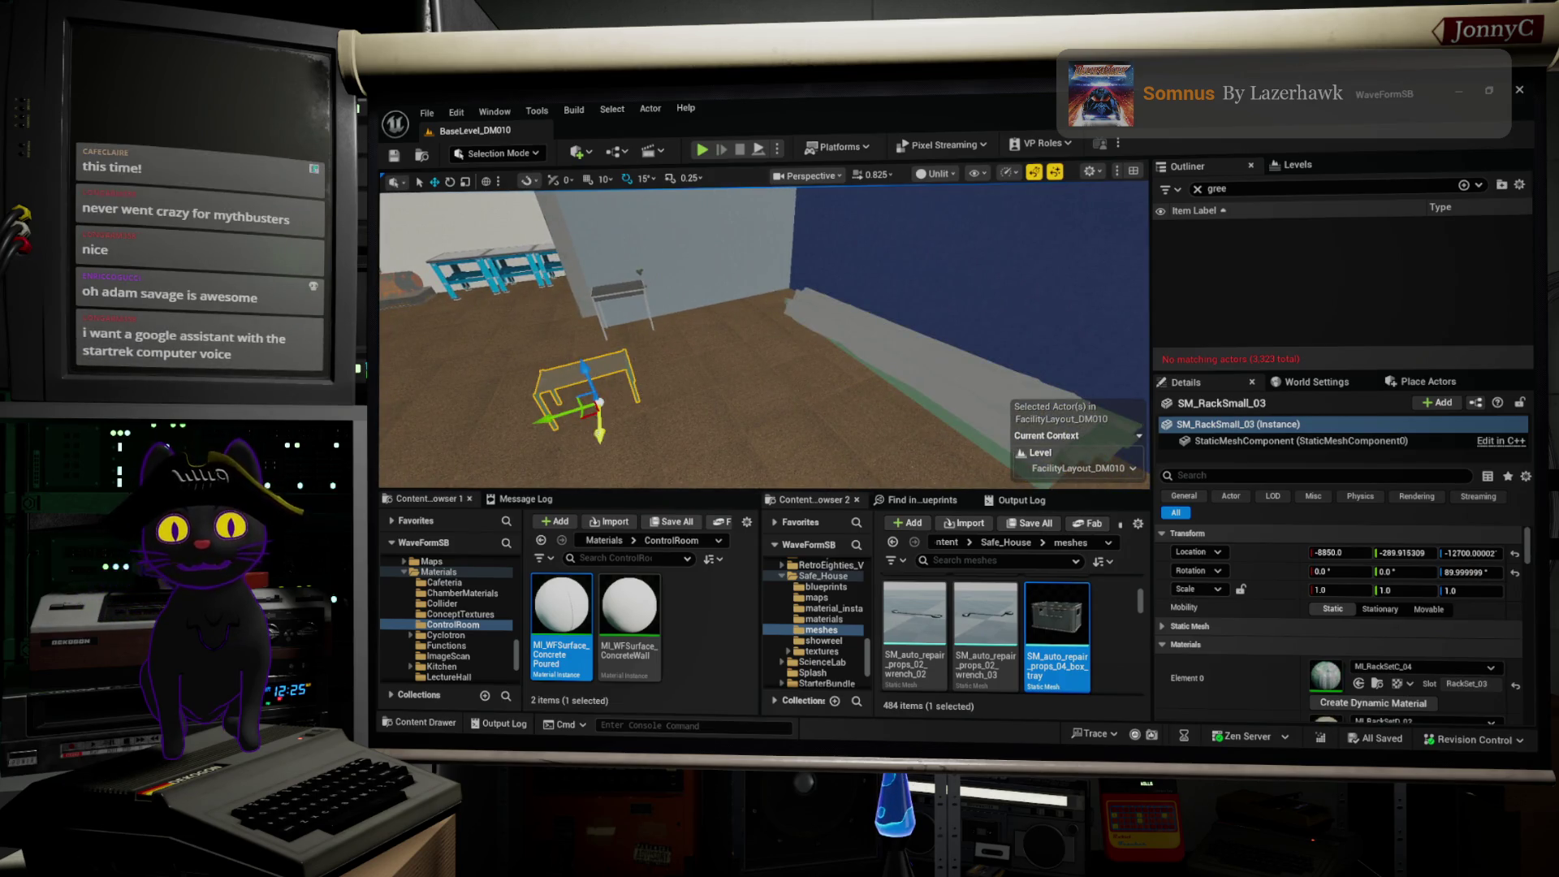
pyautogui.moveTo(592, 433); pyautogui.dragTo(575, 394)
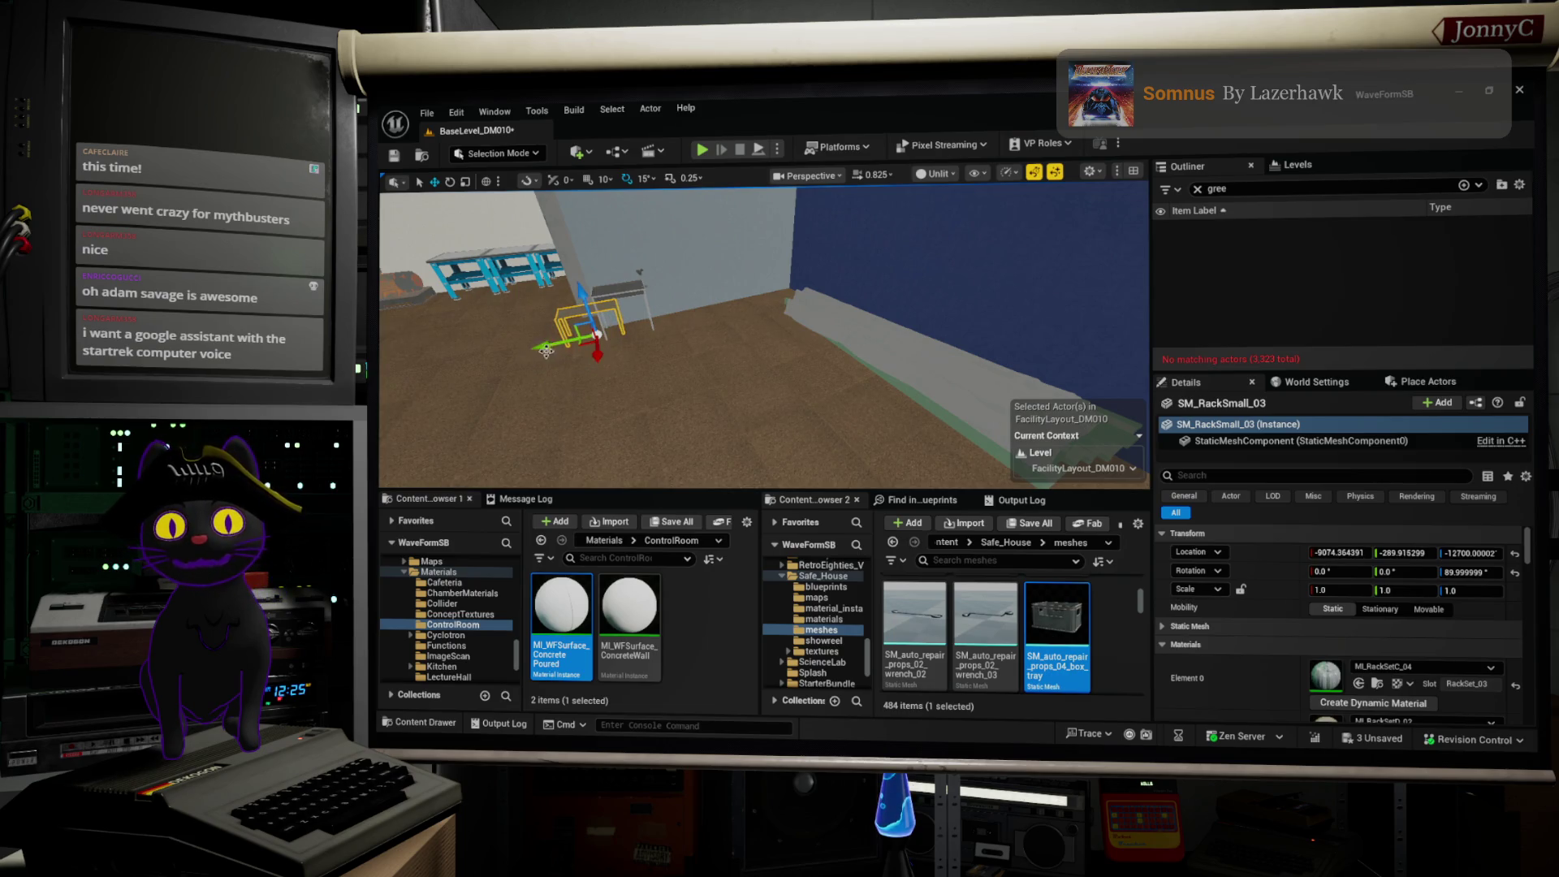
pyautogui.moveTo(627, 362); pyautogui.dragTo(657, 359)
pyautogui.moveTo(785, 412)
pyautogui.mouseDown()
pyautogui.moveTo(714, 410)
pyautogui.moveTo(682, 386)
pyautogui.moveTo(832, 382)
pyautogui.moveTo(832, 353)
pyautogui.moveTo(772, 347)
pyautogui.mouseUp()
pyautogui.press('f')
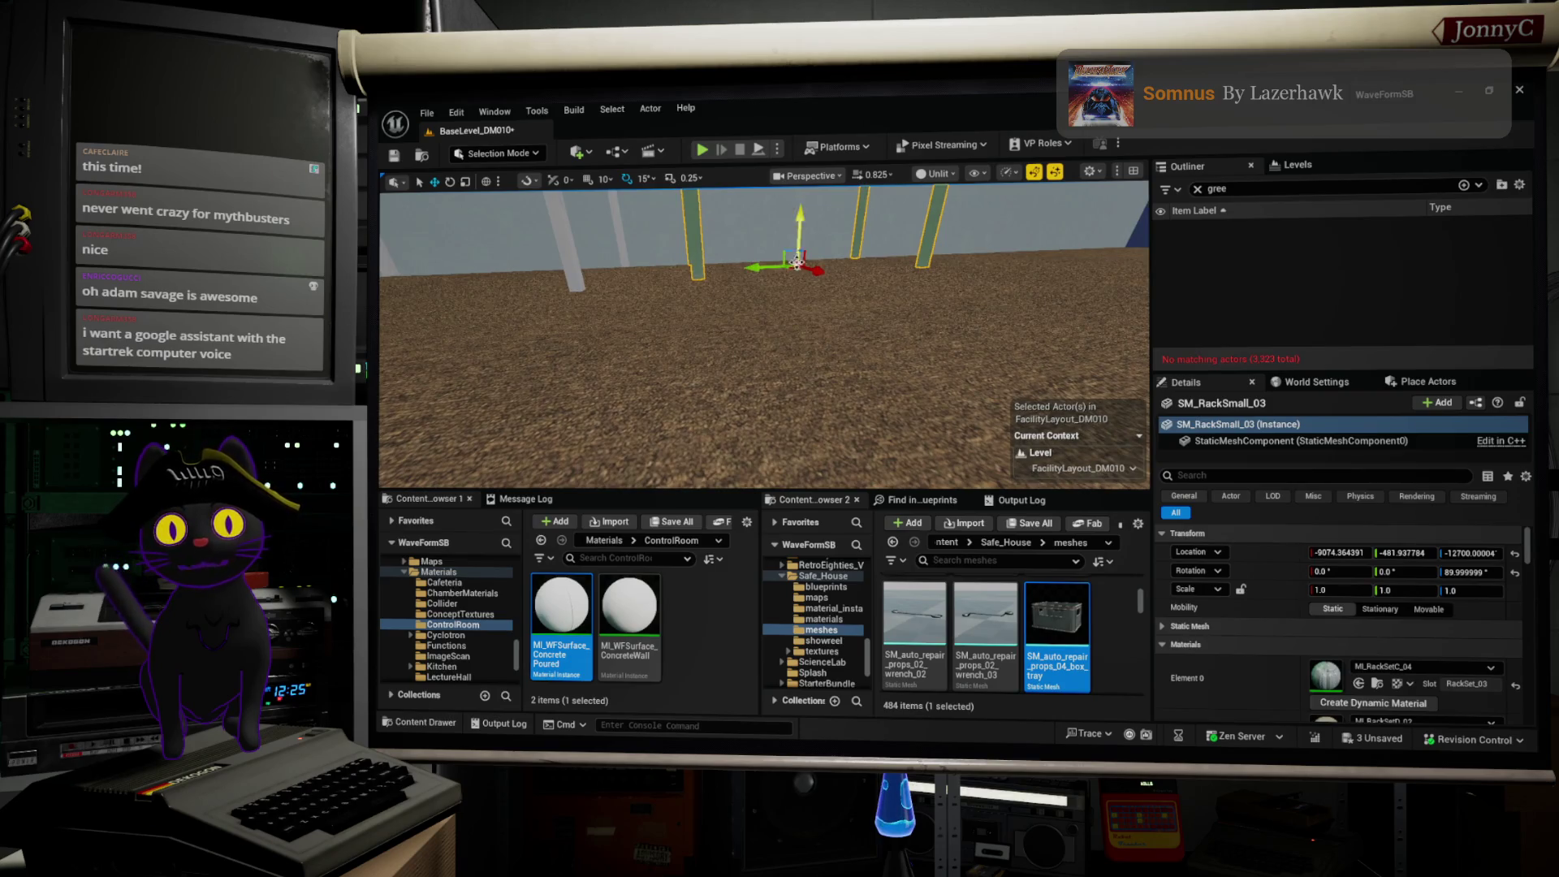
pyautogui.moveTo(812, 271); pyautogui.dragTo(817, 341)
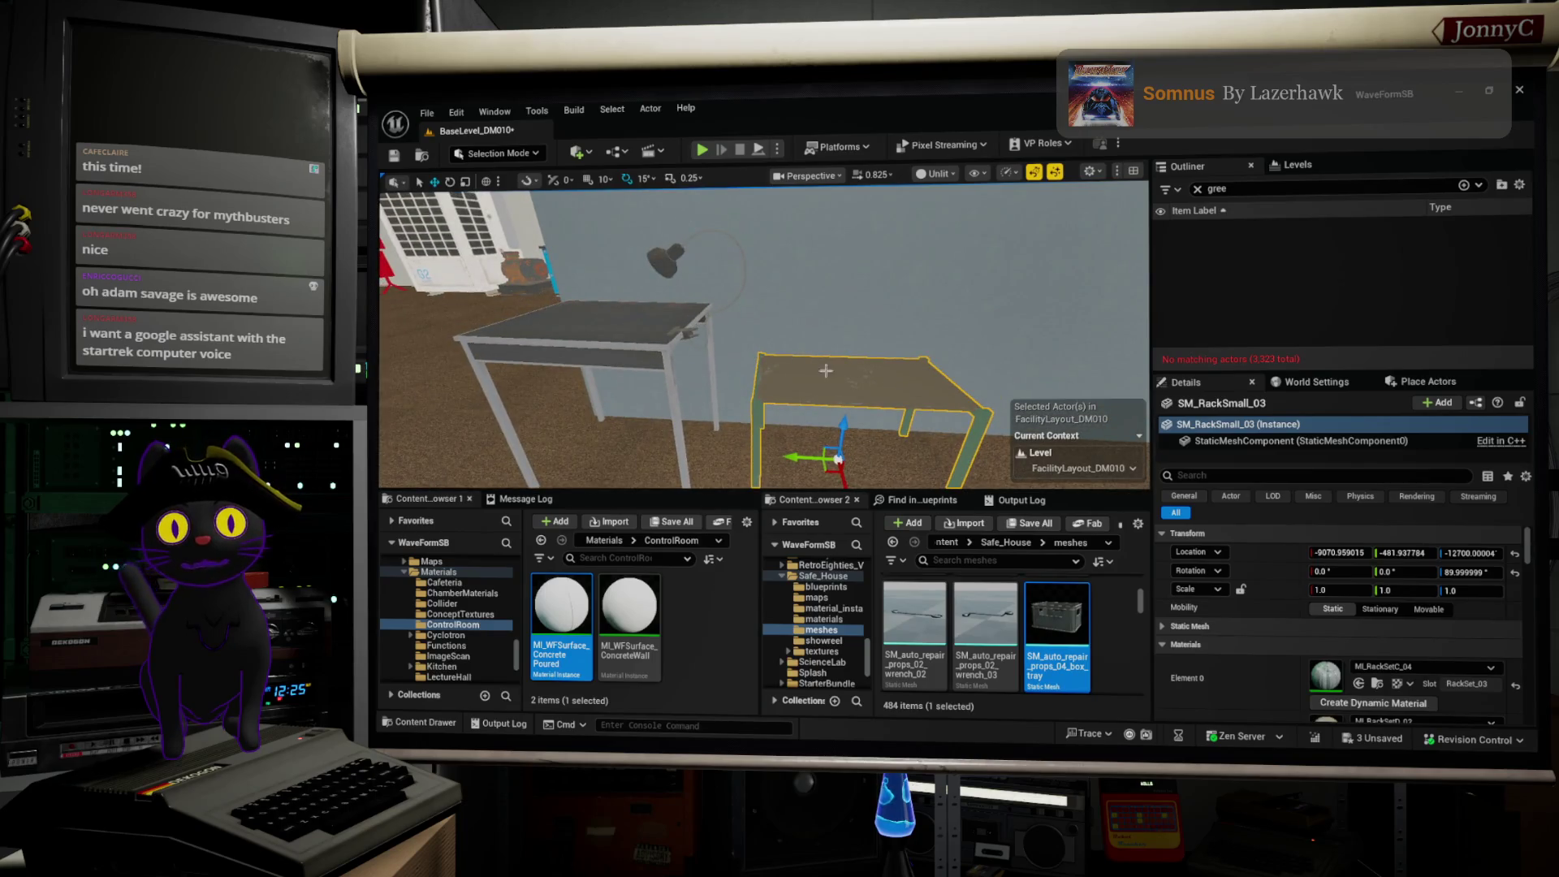
pyautogui.moveTo(803, 457)
pyautogui.mouseDown()
pyautogui.moveTo(695, 435)
pyautogui.moveTo(707, 471)
pyautogui.moveTo(727, 484)
pyautogui.moveTo(682, 444)
pyautogui.moveTo(711, 443)
pyautogui.moveTo(736, 397)
pyautogui.moveTo(709, 457)
pyautogui.moveTo(662, 413)
pyautogui.moveTo(619, 415)
pyautogui.moveTo(713, 422)
pyautogui.mouseUp()
# Step: Slide desk SM_Desk_B01_N2 along Y to about -9064, -447, -12700 beside the rack
pyautogui.click(624, 415)
pyautogui.scroll(5, 714, 390)
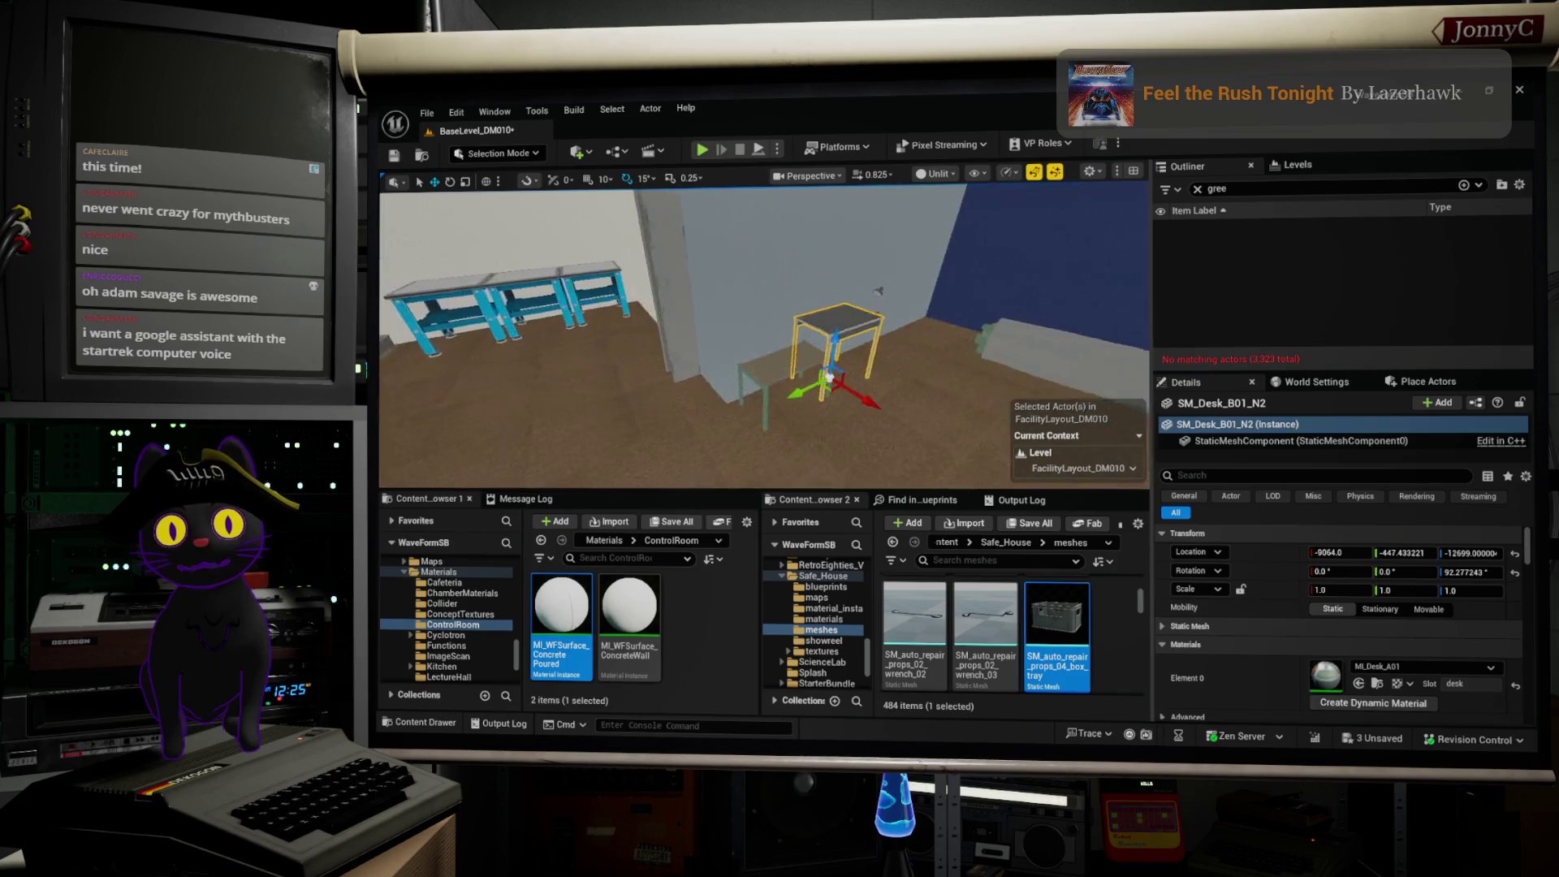
pyautogui.scroll(-5, 715, 365)
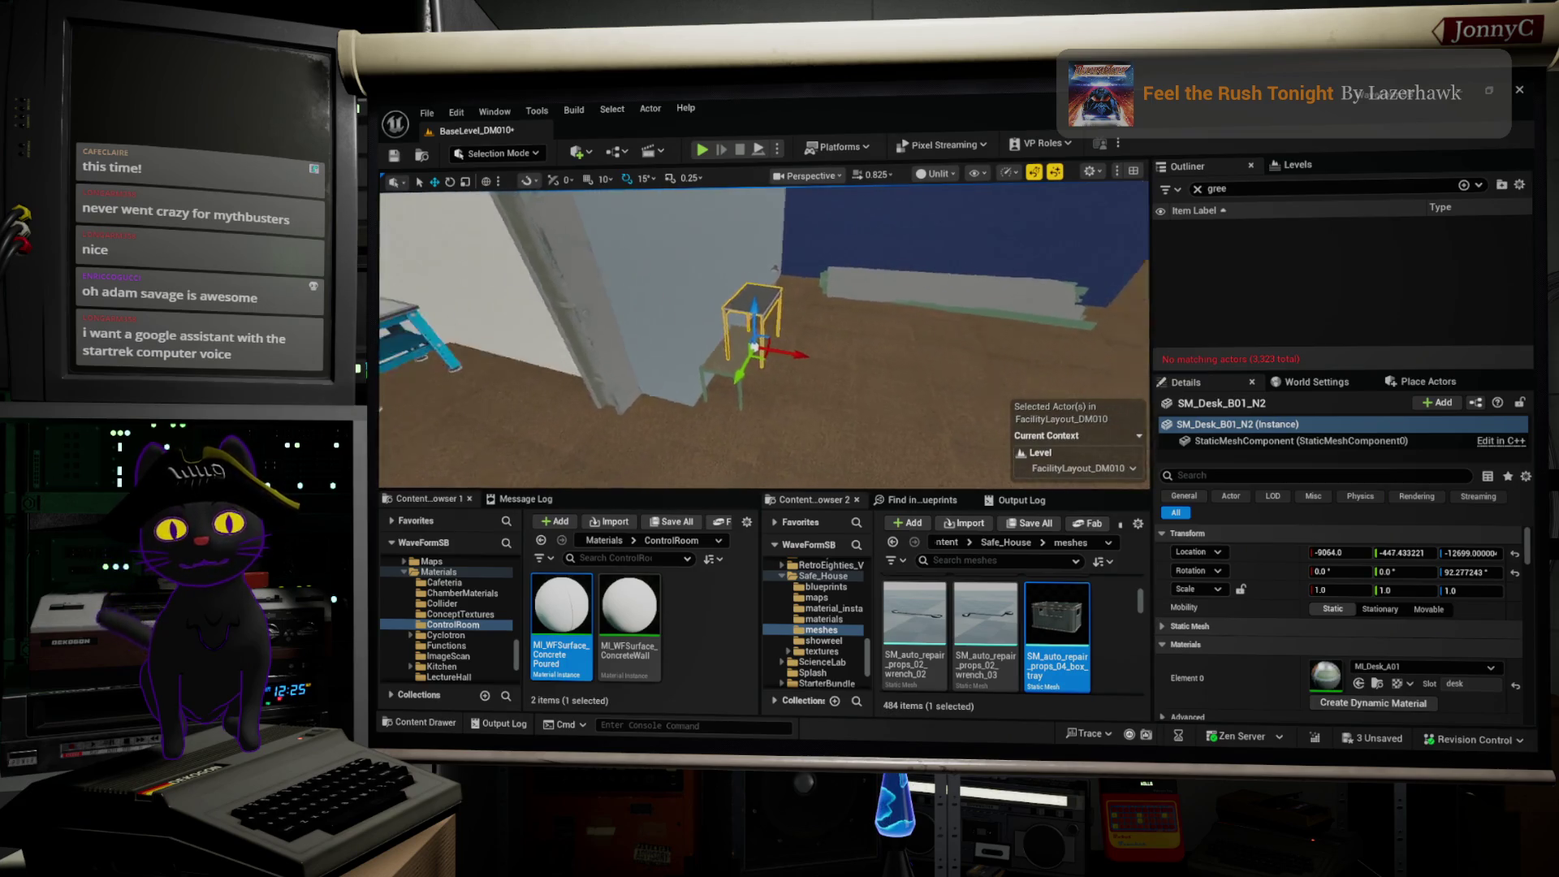
pyautogui.scroll(10, 828, 642)
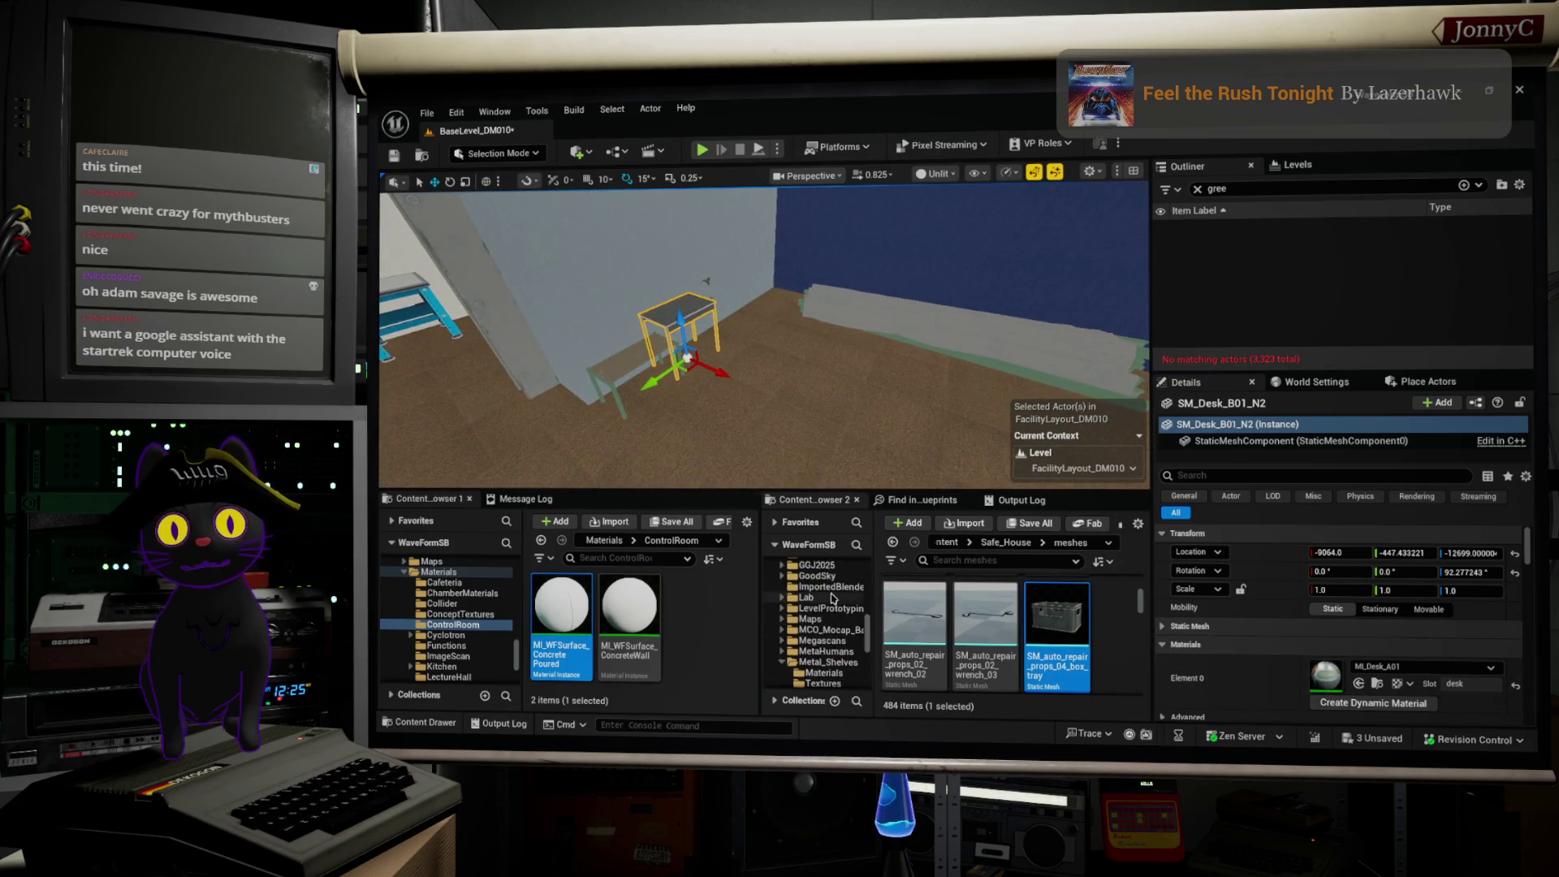
# Step: Browse Content Browser 2 to WaveForm > Characters > Drone > SharedAssets > Herc
pyautogui.scroll(-10, 832, 598)
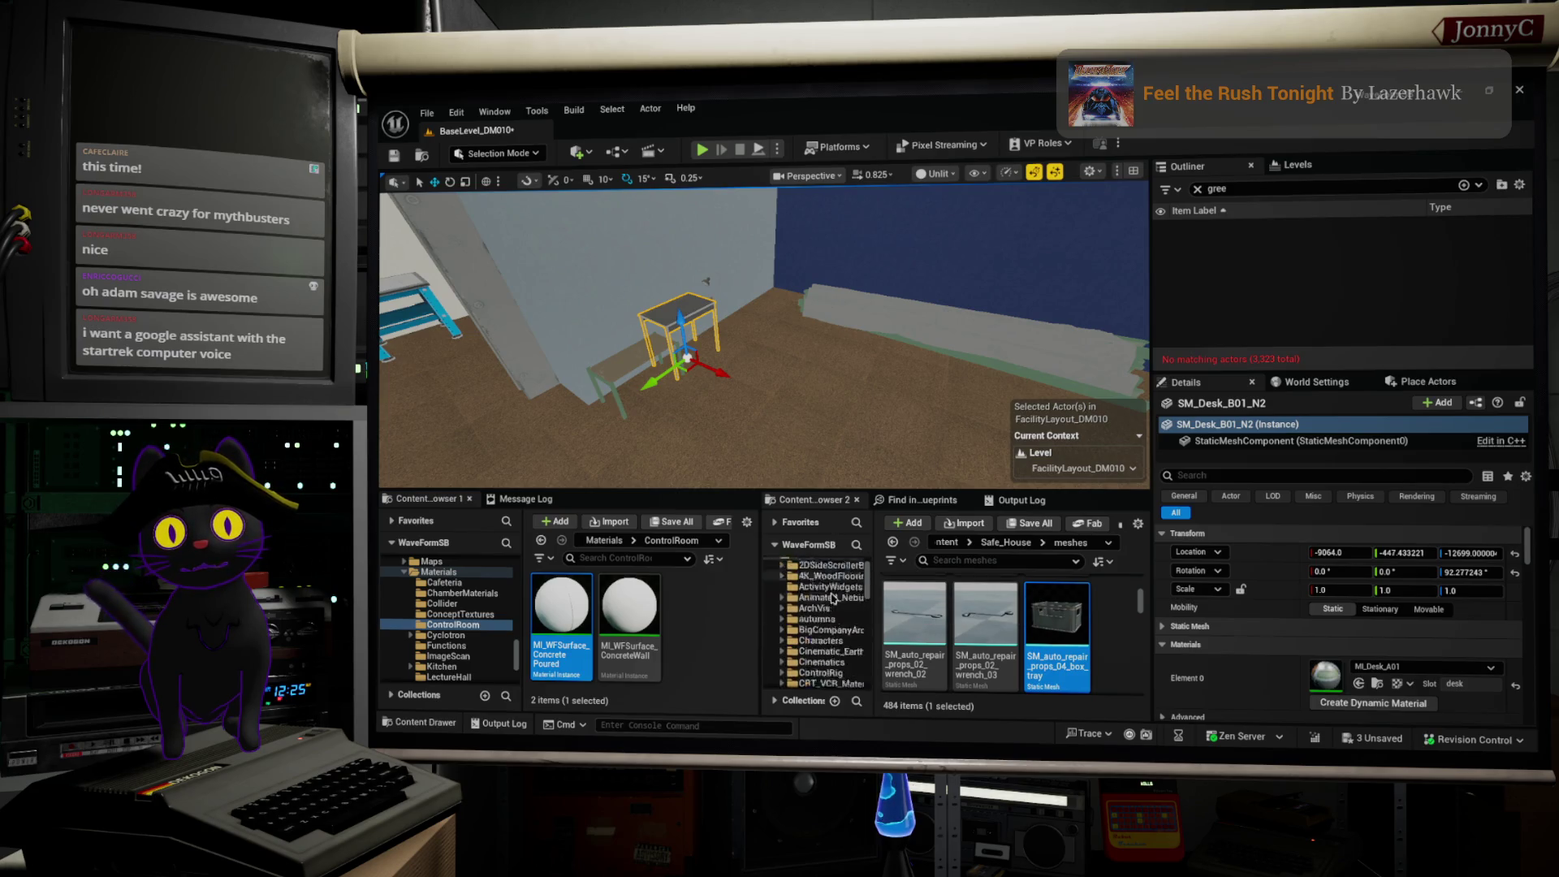
pyautogui.scroll(-10, 832, 599)
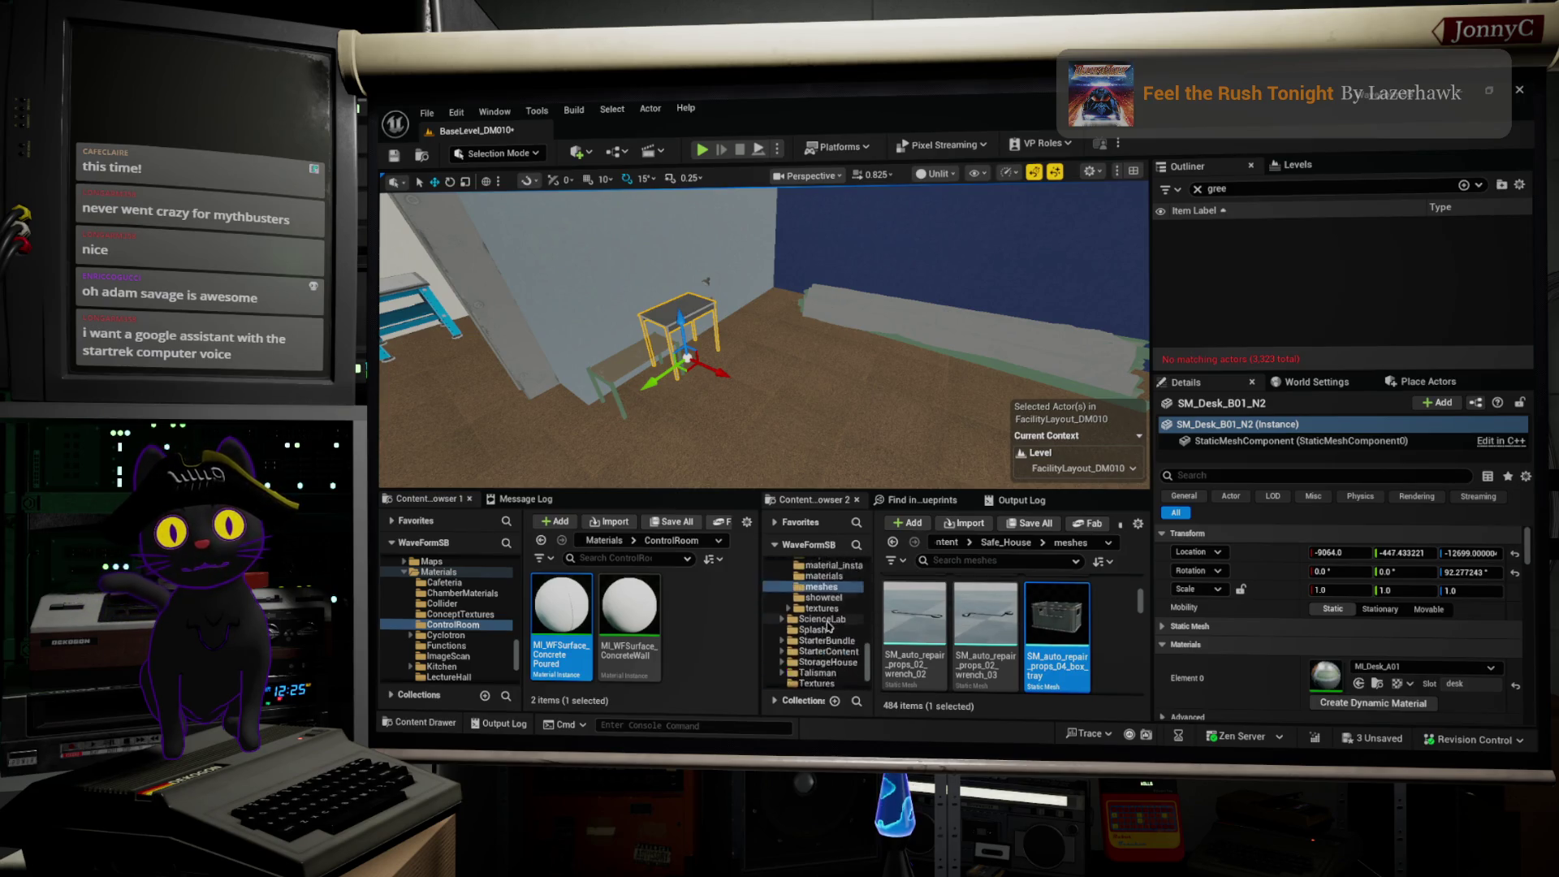
pyautogui.click(821, 661)
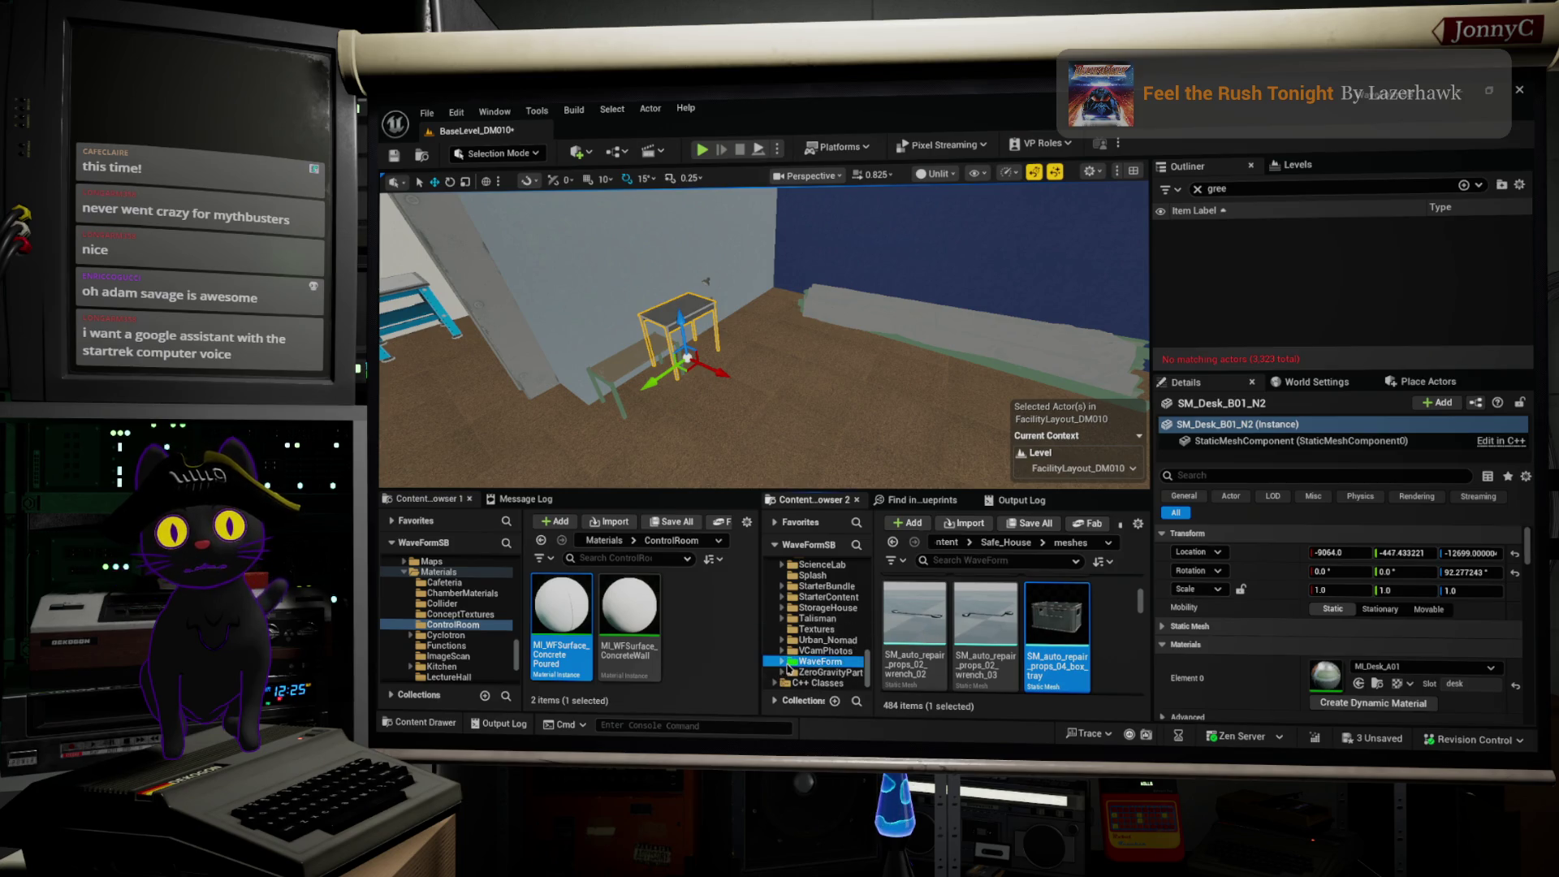
pyautogui.click(783, 673)
pyautogui.scroll(-4, 820, 642)
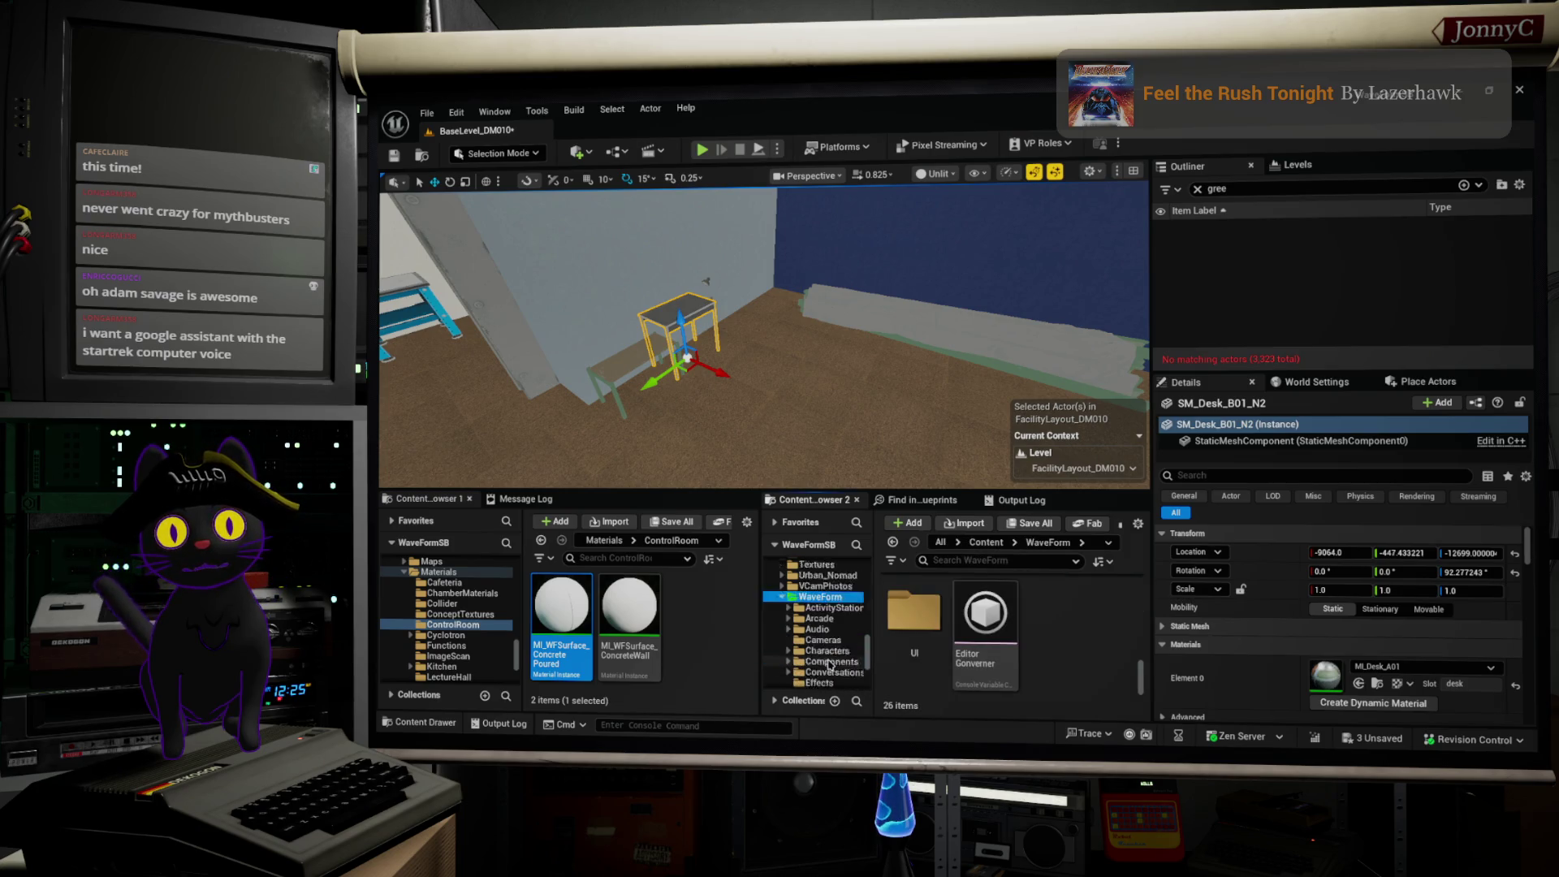
pyautogui.click(843, 609)
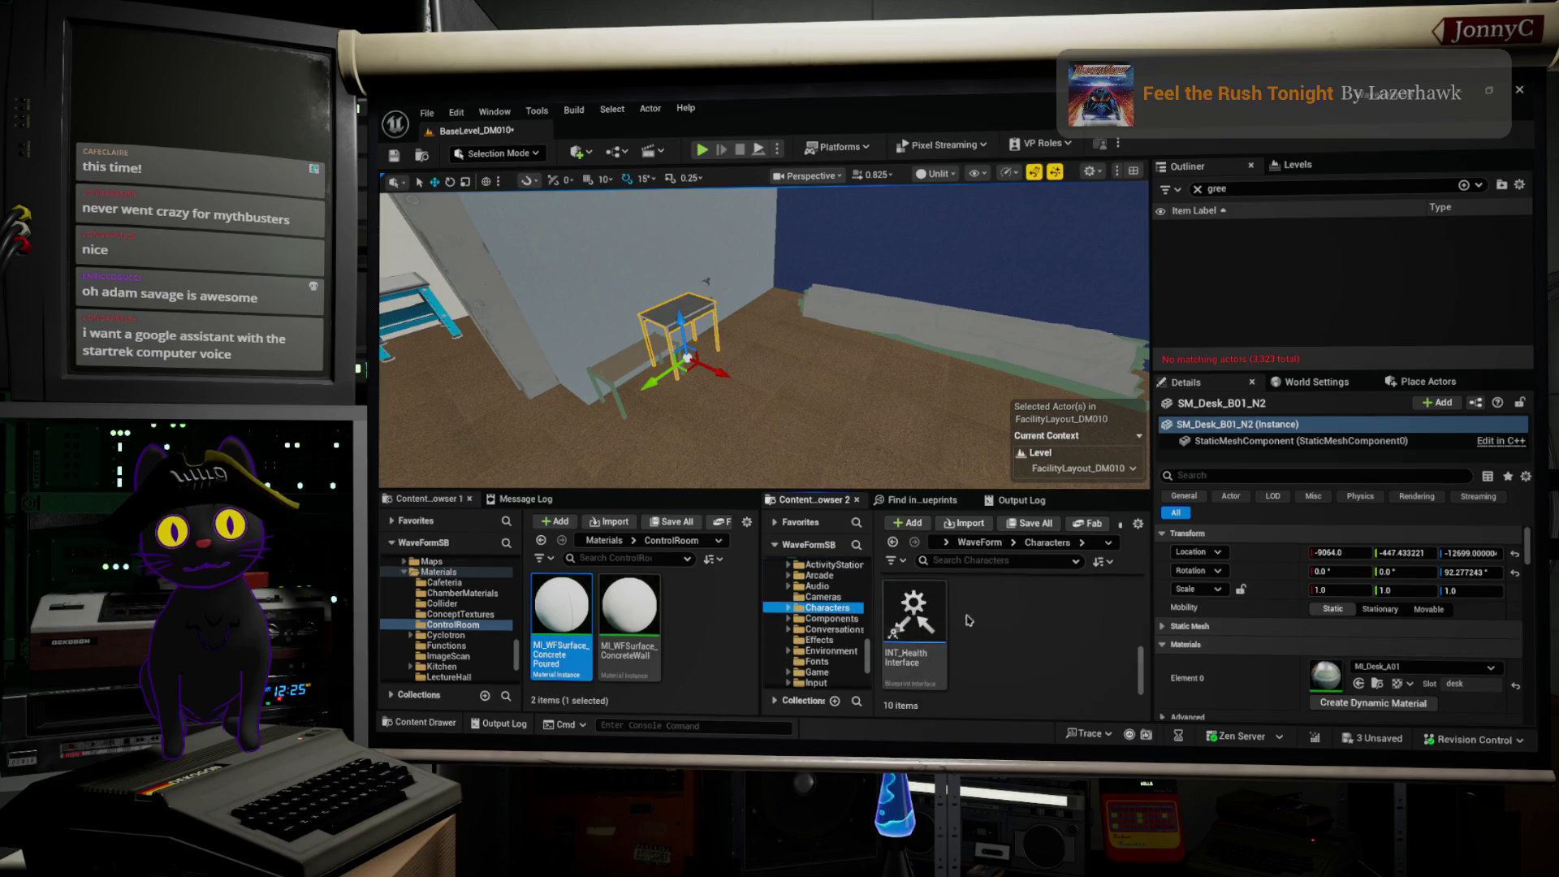
pyautogui.click(789, 607)
pyautogui.click(824, 640)
pyautogui.click(795, 640)
pyautogui.click(843, 672)
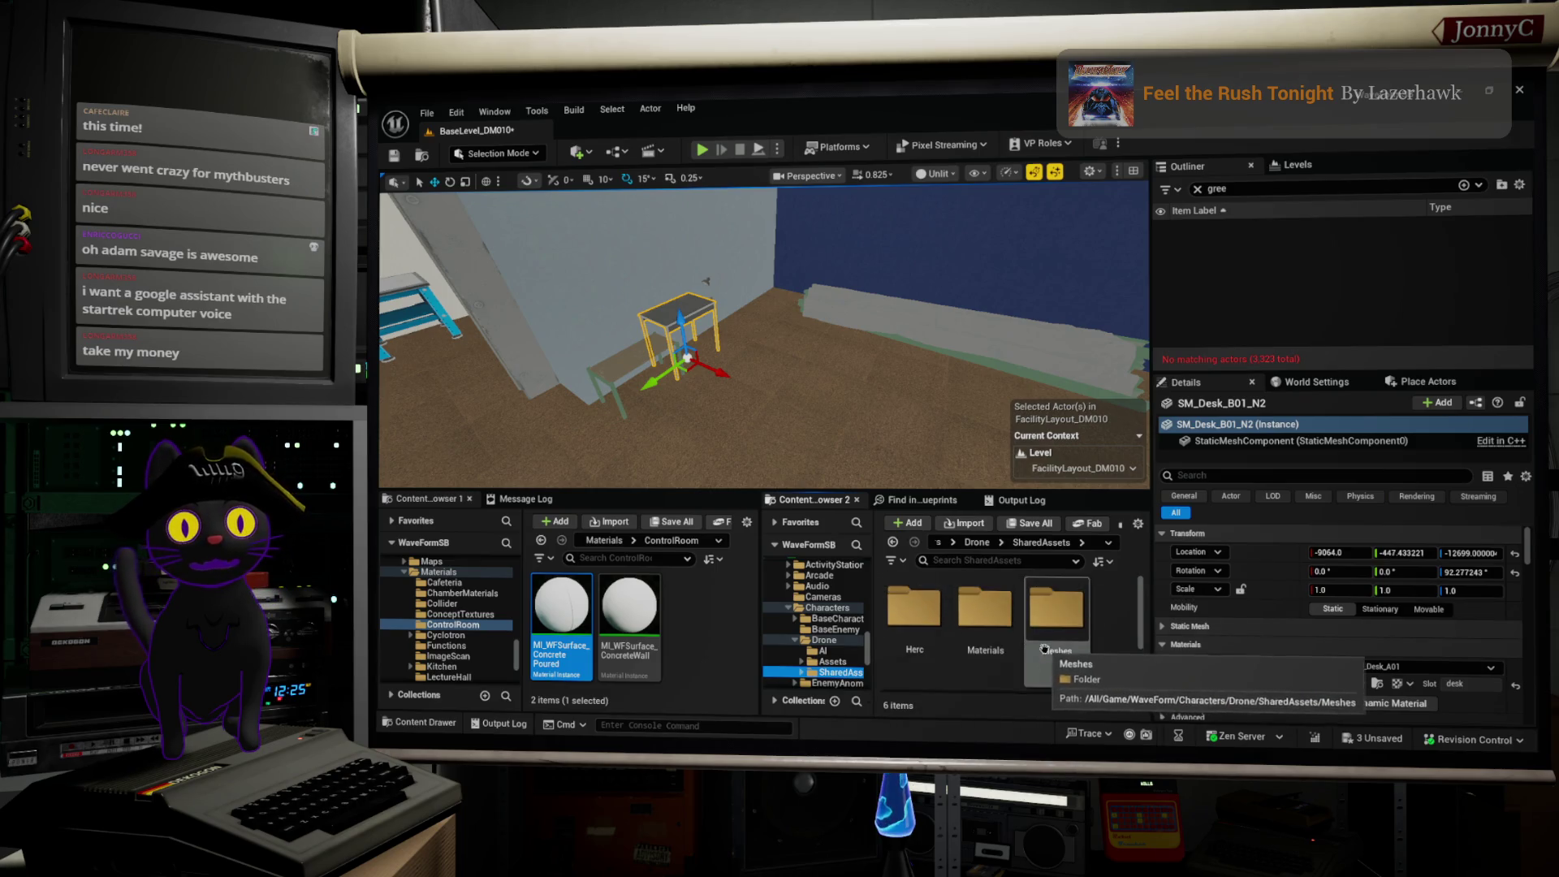
pyautogui.doubleClick(915, 610)
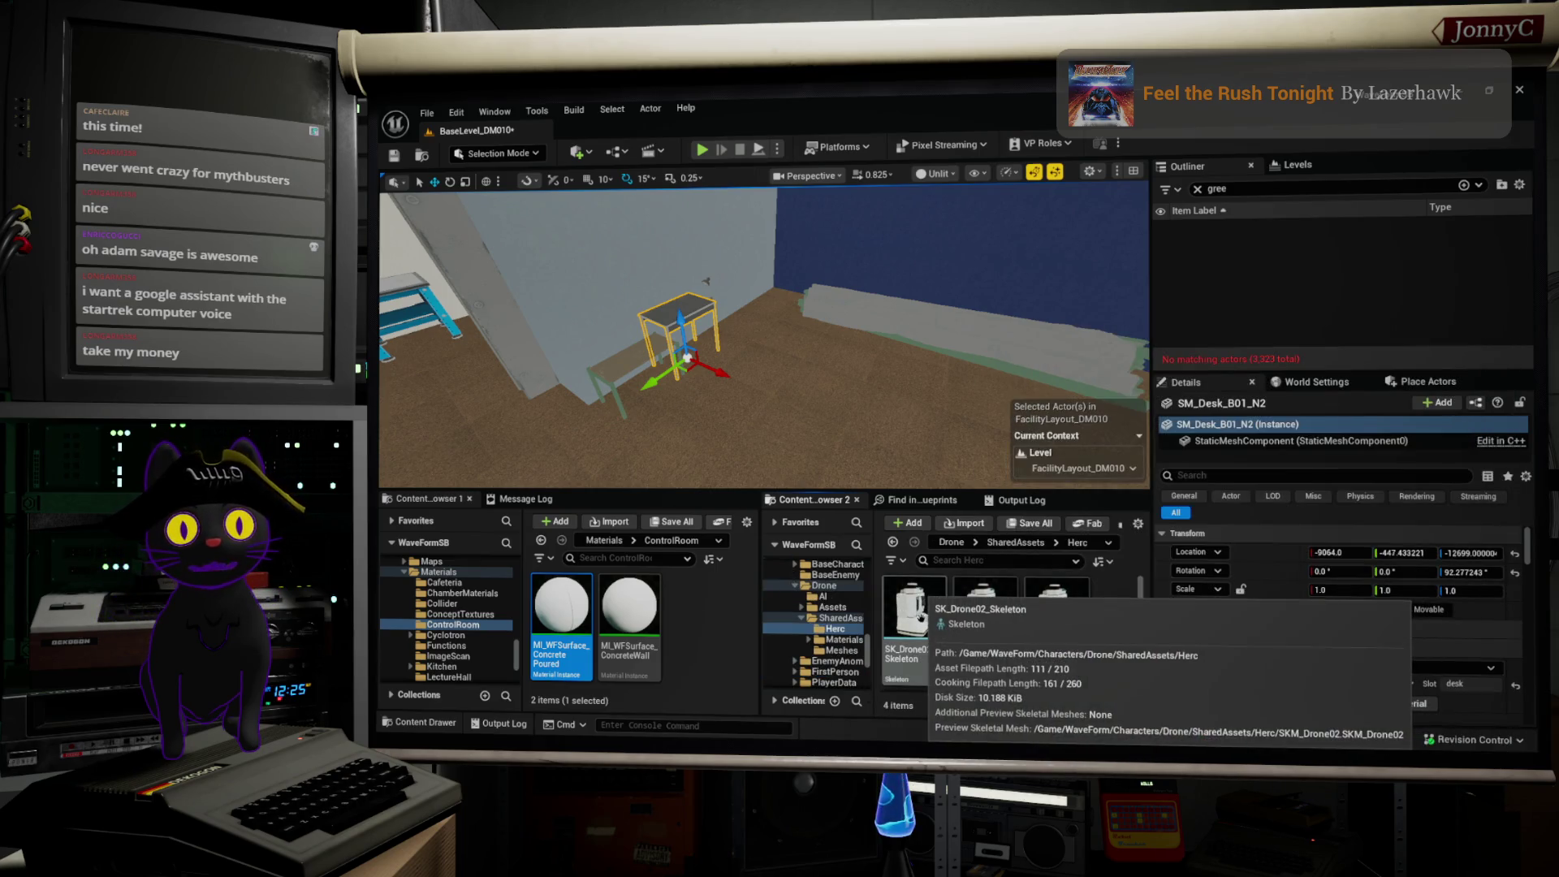
# Step: Place SM_Drone02 in the level beside the green desk and frame it
pyautogui.scroll(-2, 1084, 620)
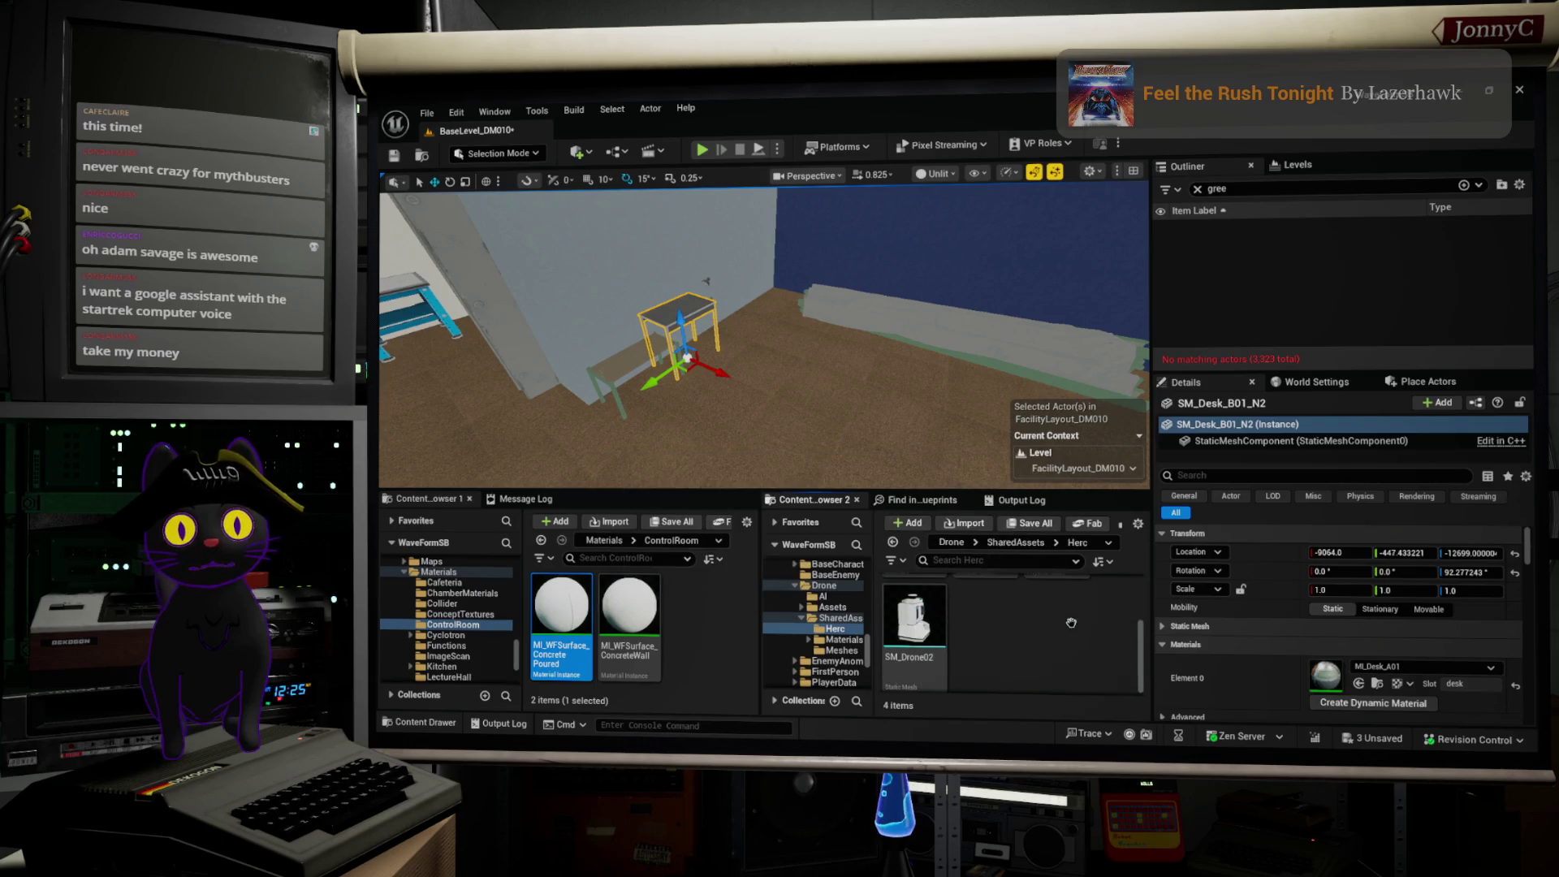
pyautogui.moveTo(899, 622)
pyautogui.moveTo(898, 622)
pyautogui.mouseDown()
pyautogui.moveTo(699, 406)
pyautogui.moveTo(584, 414)
pyautogui.mouseUp()
pyautogui.press('f')
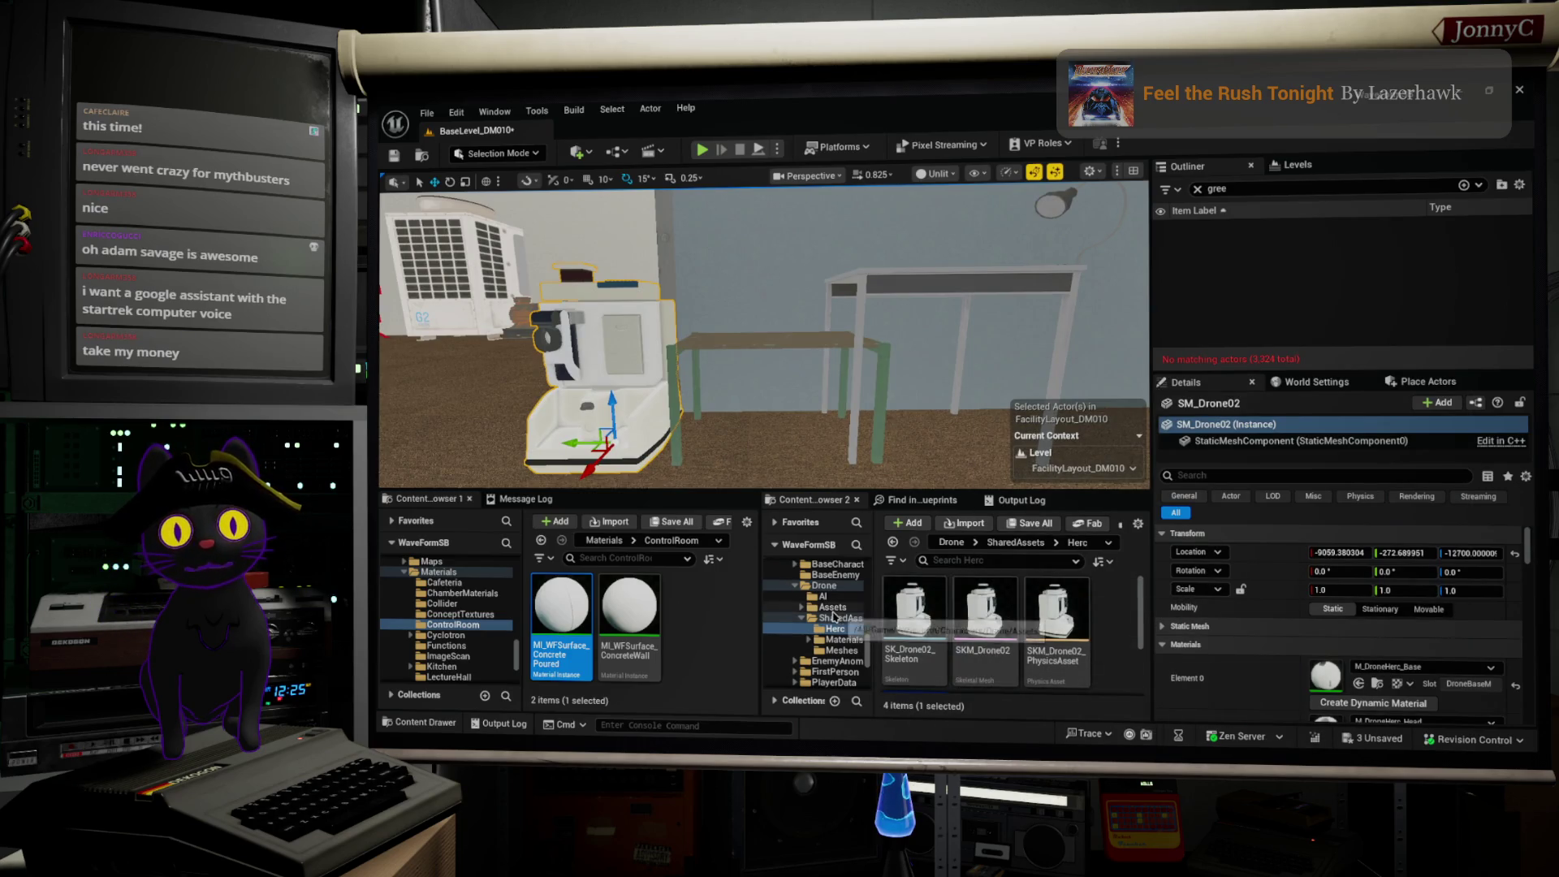
# Step: From SharedAssets > Meshes, place the HERO_Drone4_Low drone under the table
pyautogui.click(832, 607)
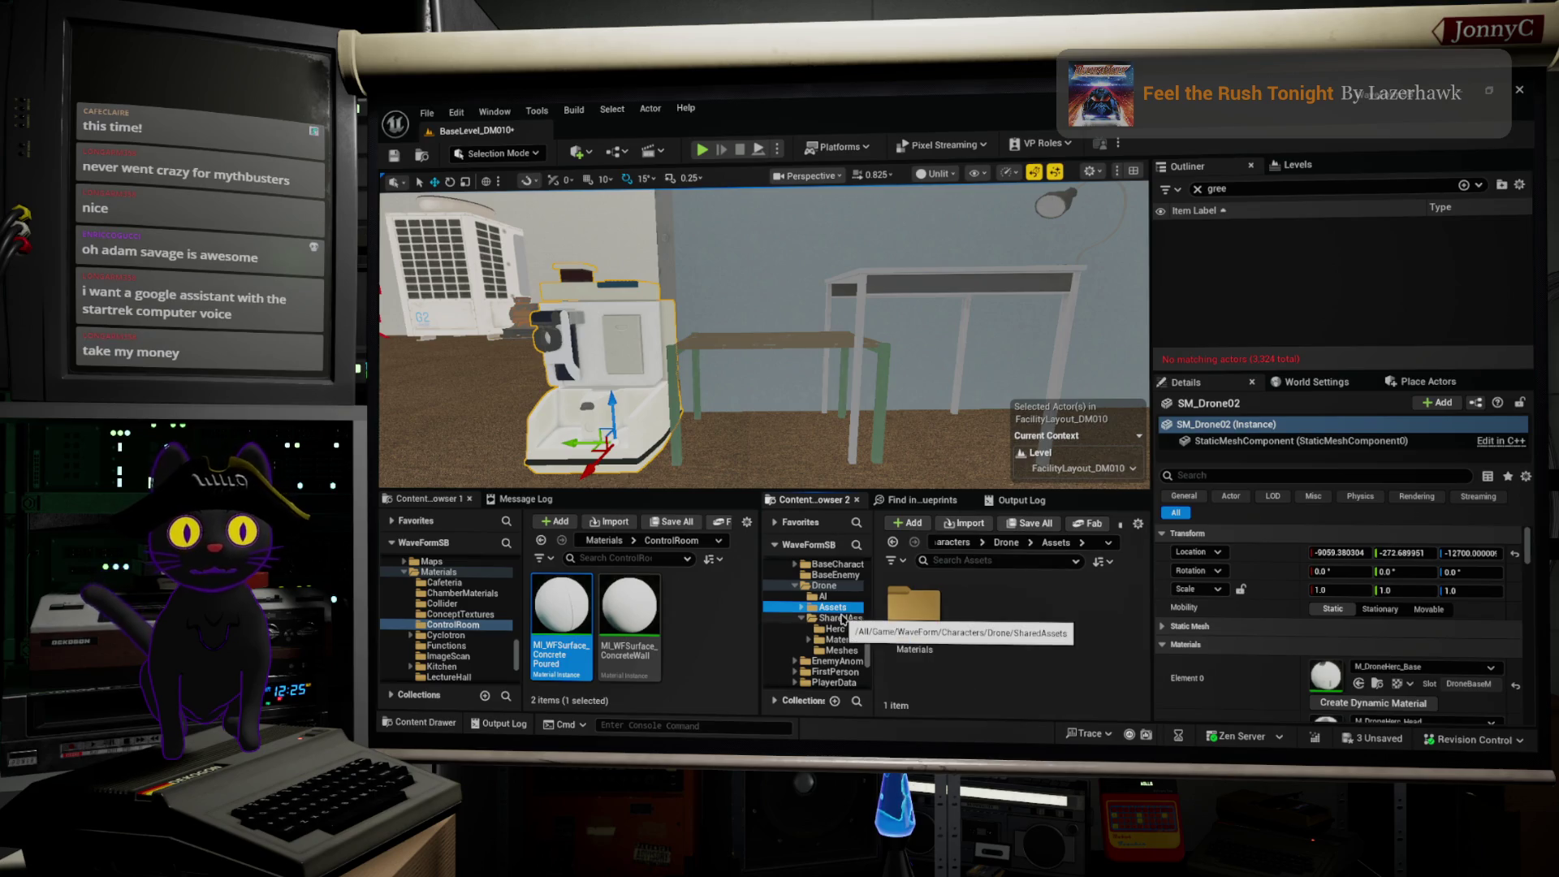
pyautogui.click(842, 651)
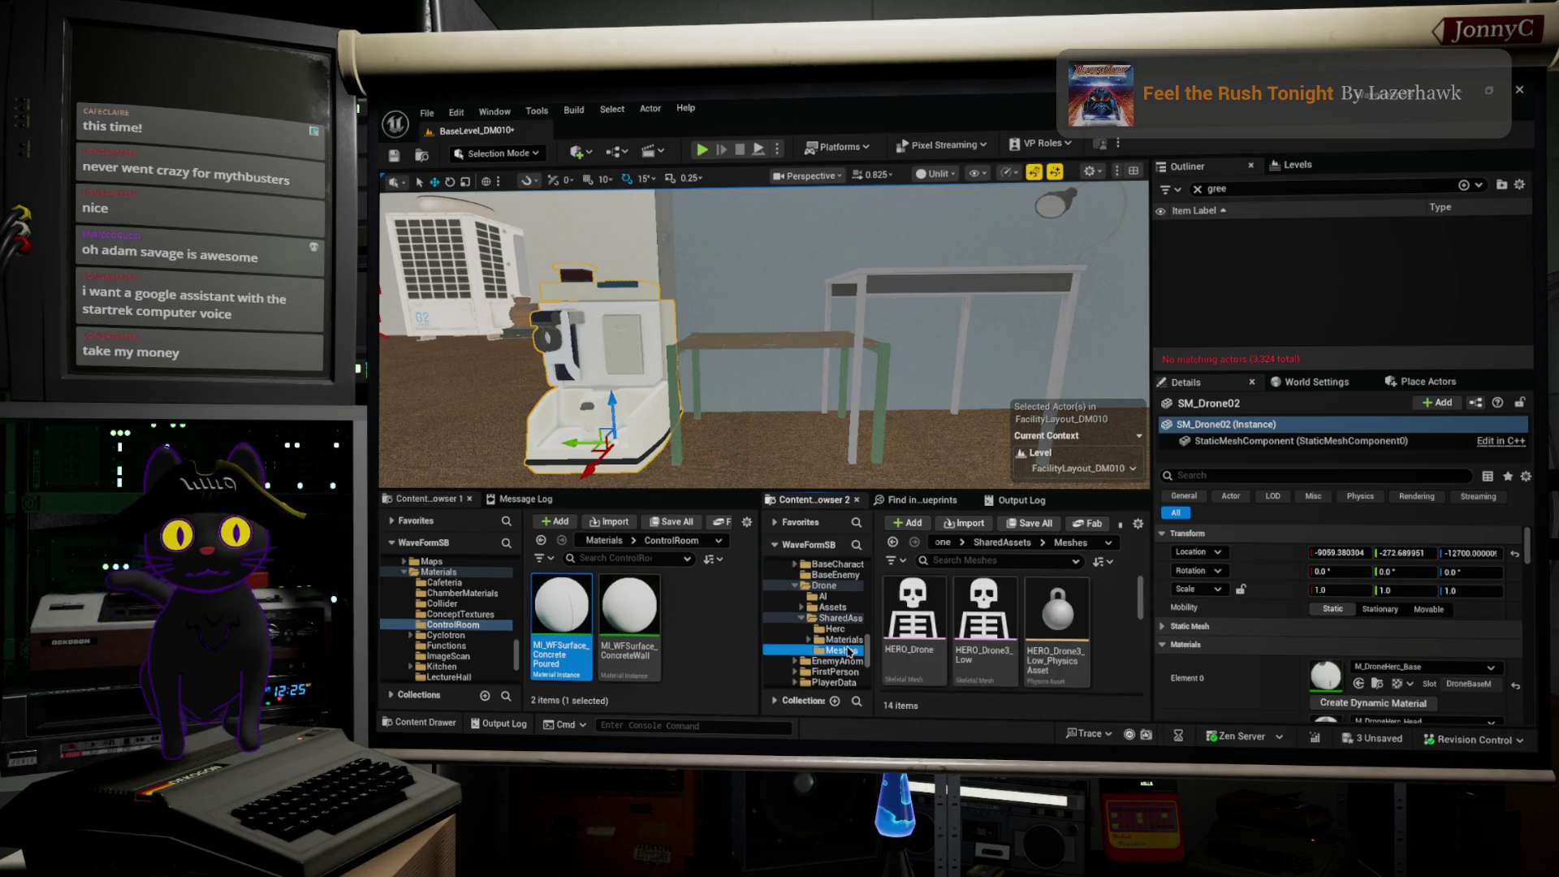
pyautogui.scroll(-2, 1052, 645)
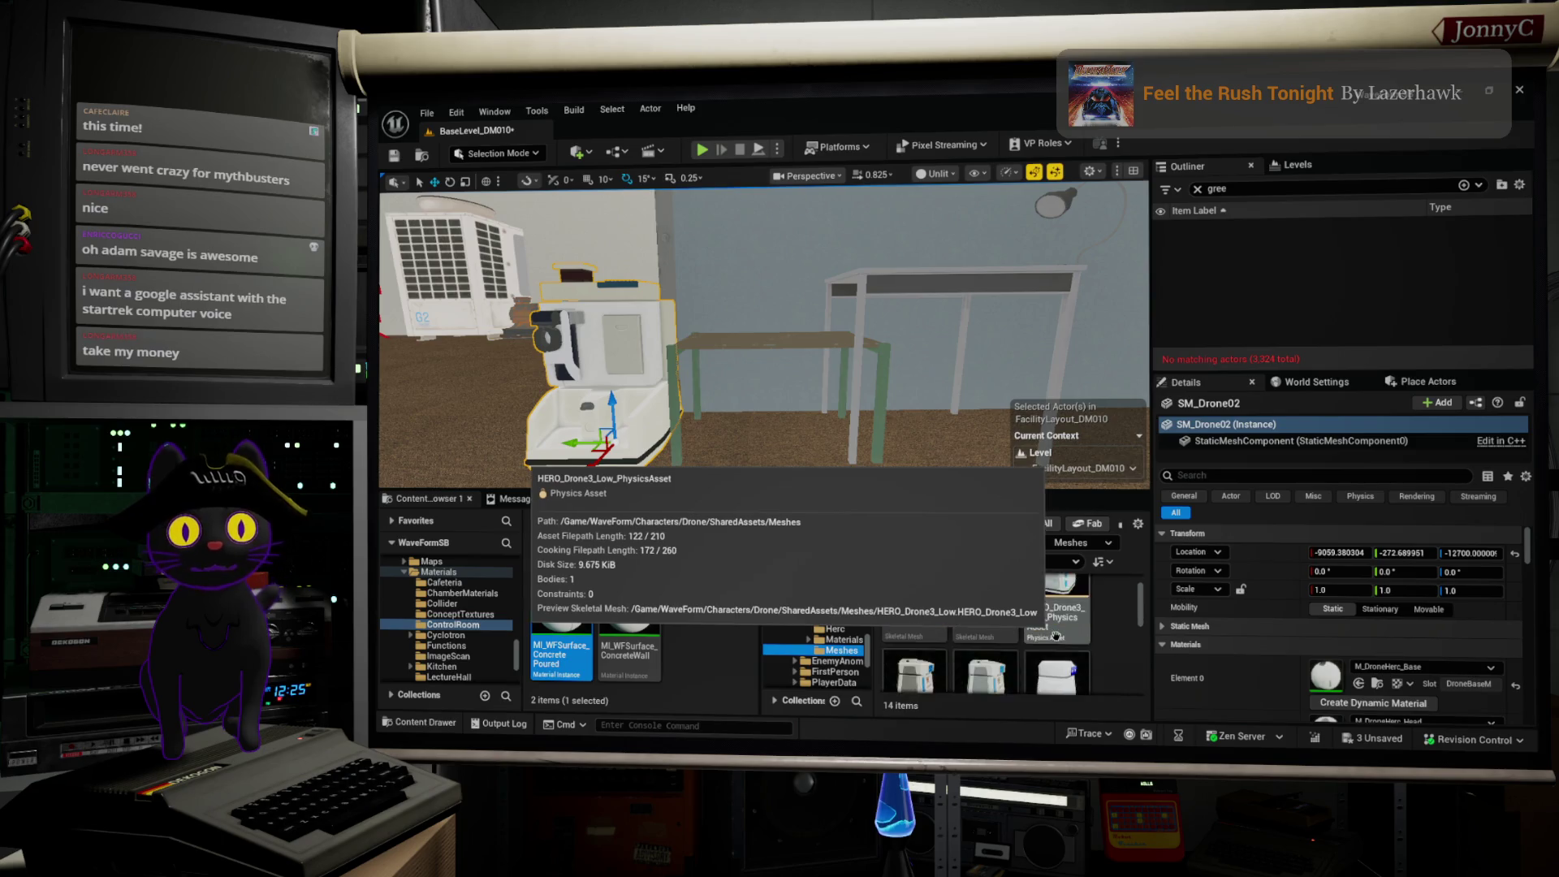
pyautogui.scroll(-2, 1054, 638)
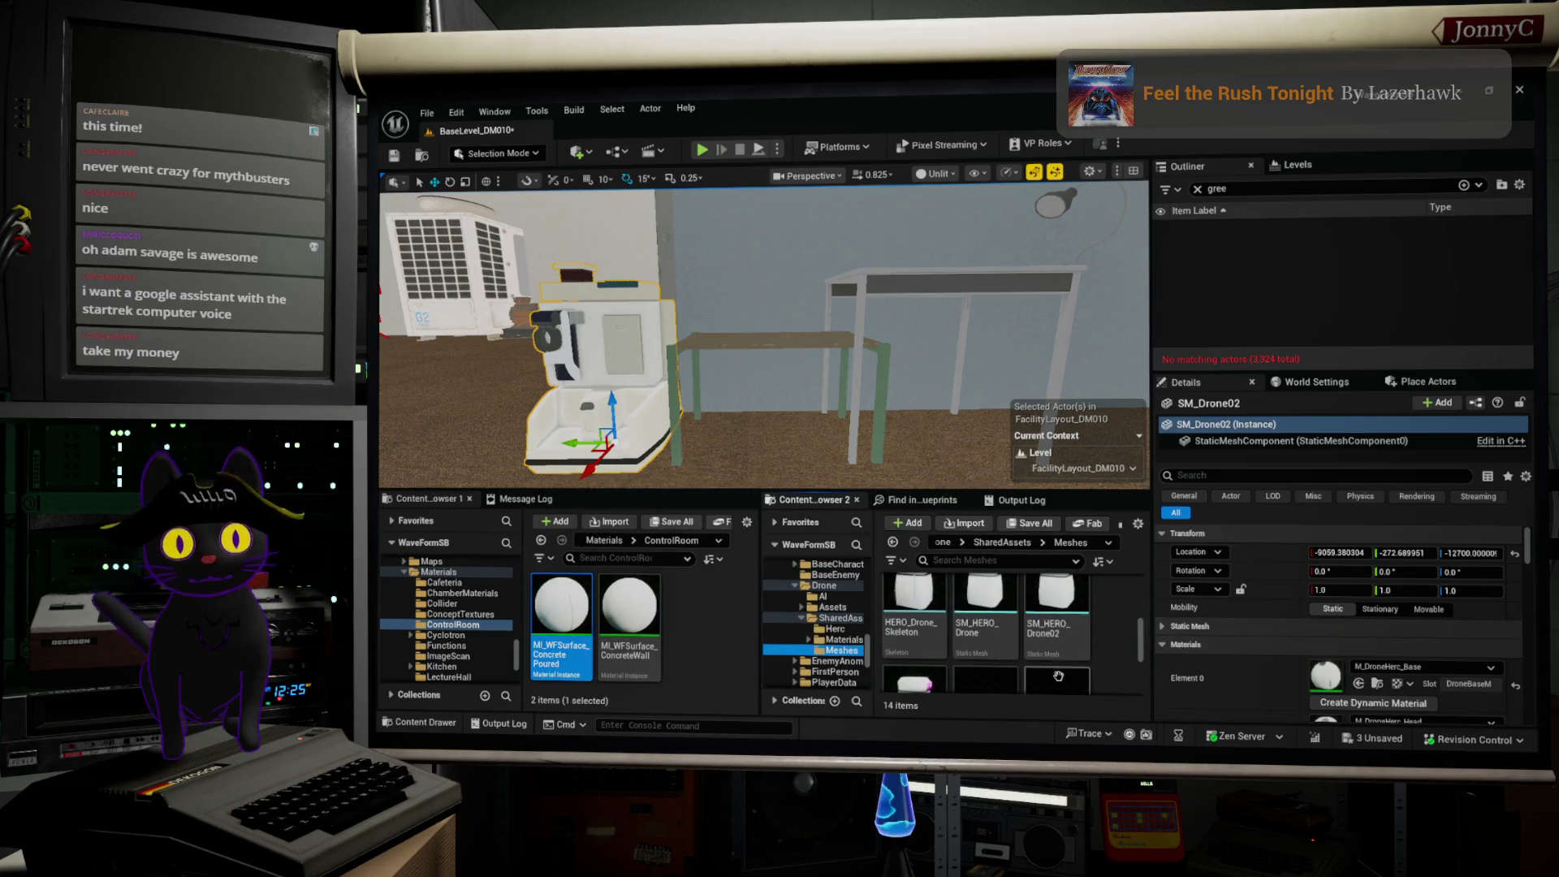
pyautogui.scroll(3, 1060, 676)
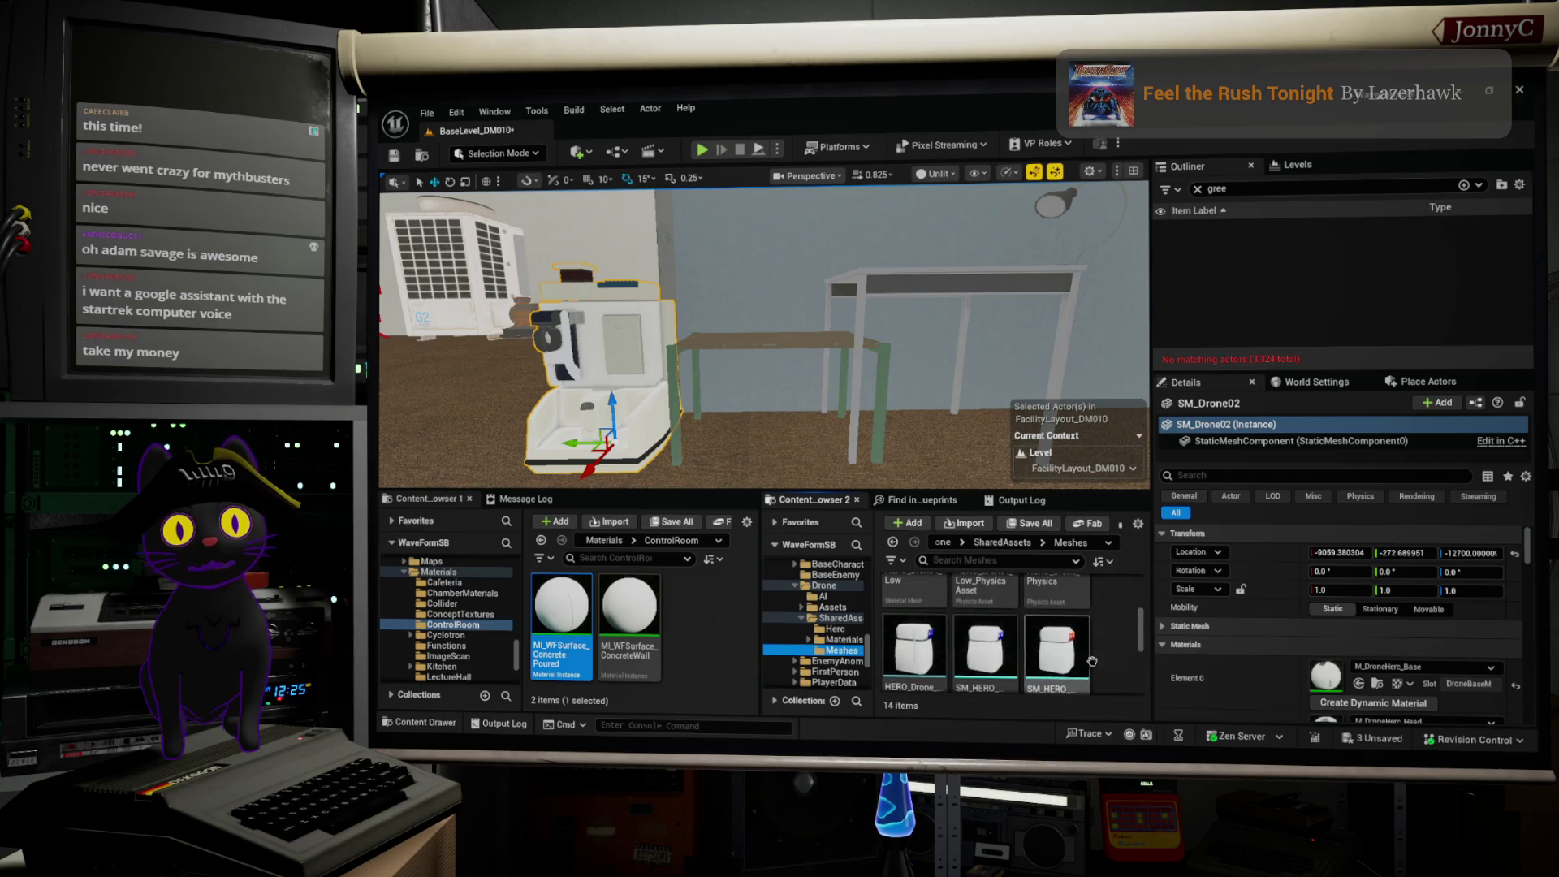
pyautogui.scroll(2, 1098, 663)
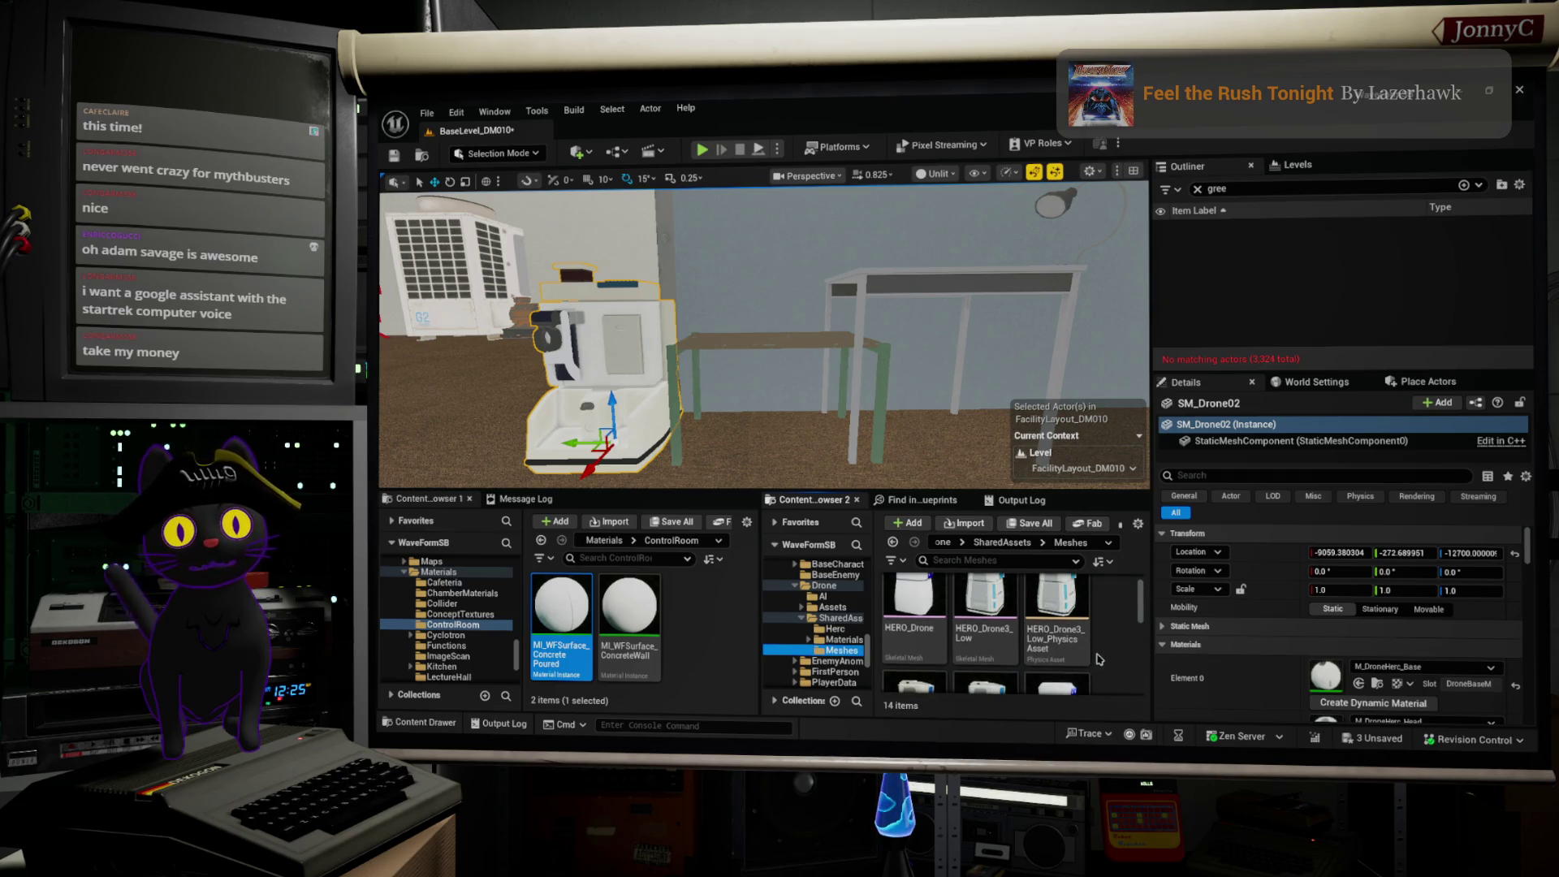
pyautogui.scroll(-1, 1100, 659)
pyautogui.moveTo(921, 611)
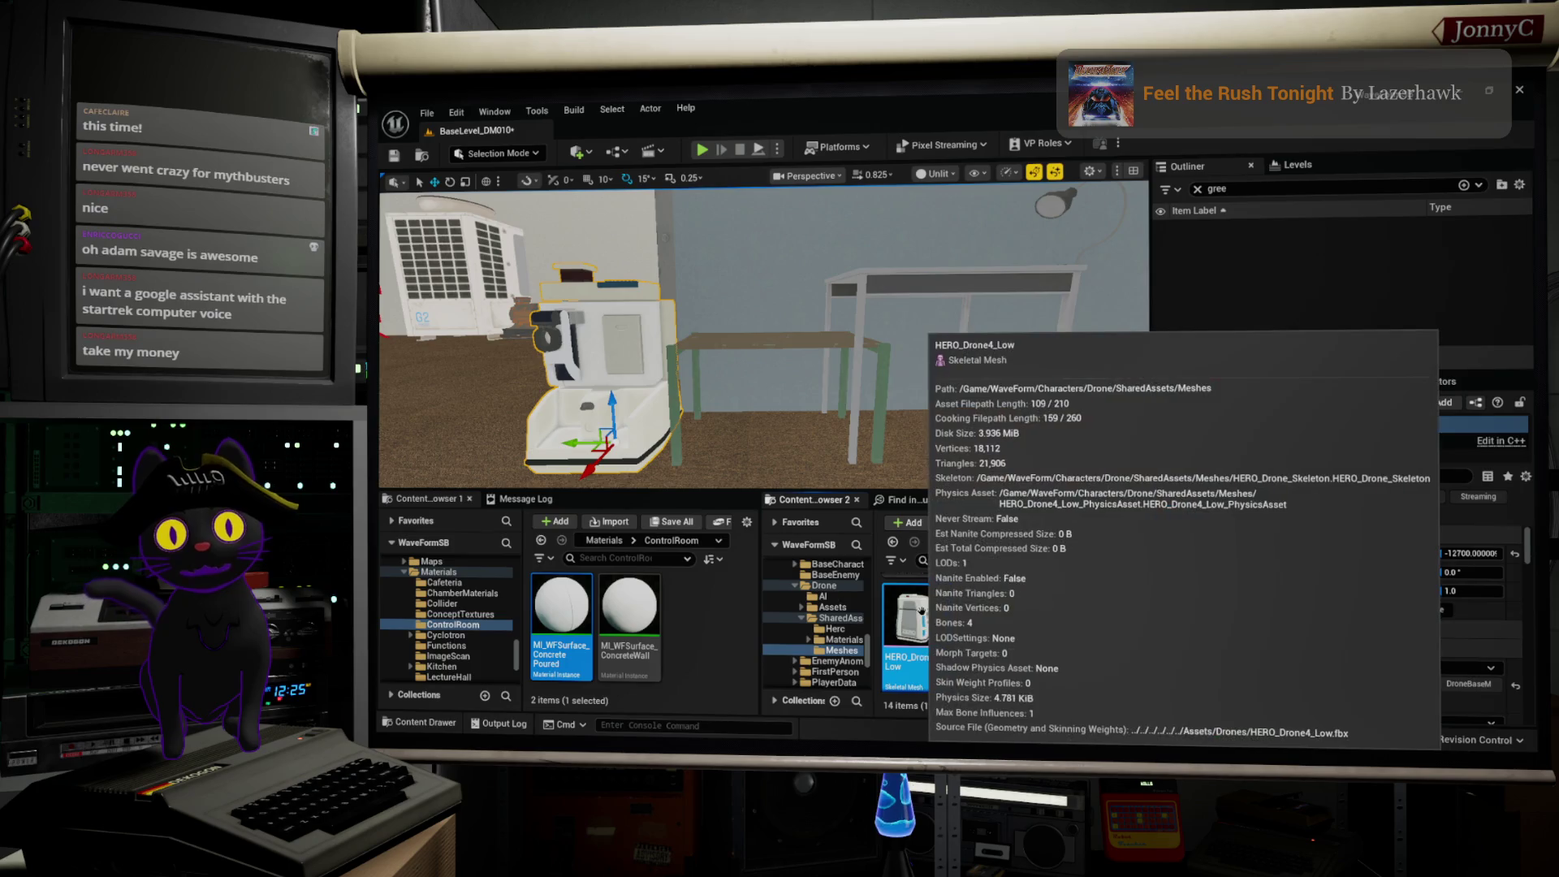
pyautogui.moveTo(921, 610)
pyautogui.mouseDown()
pyautogui.moveTo(766, 447)
pyautogui.moveTo(958, 439)
pyautogui.mouseUp()
# Step: Shift SM_Drone02 along Y to about -668, beside the HERO drone
pyautogui.scroll(2, 958, 438)
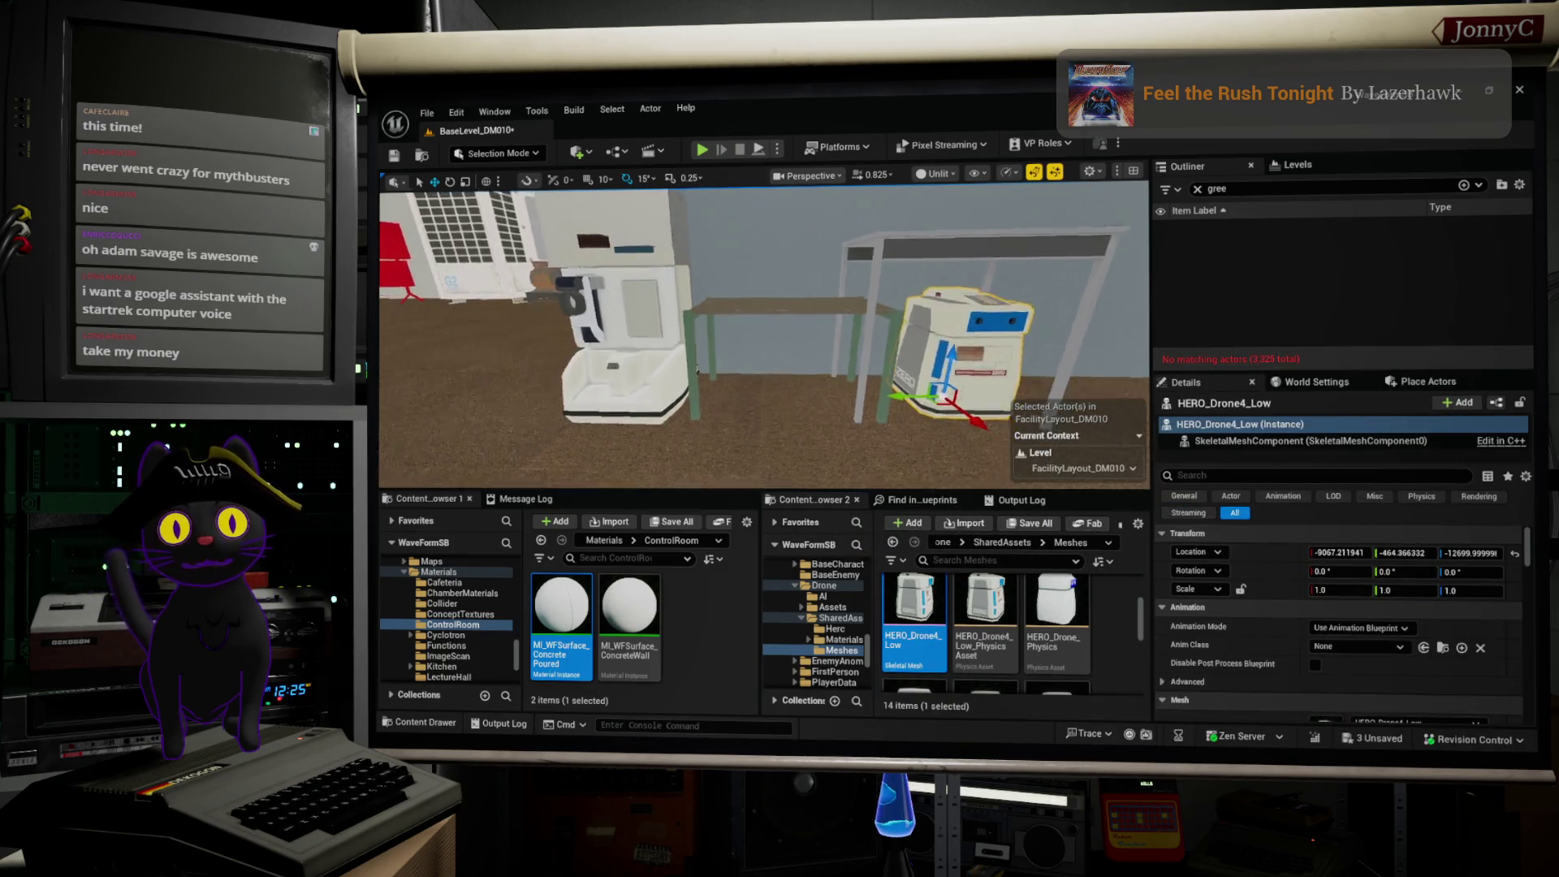
pyautogui.scroll(-3, 764, 333)
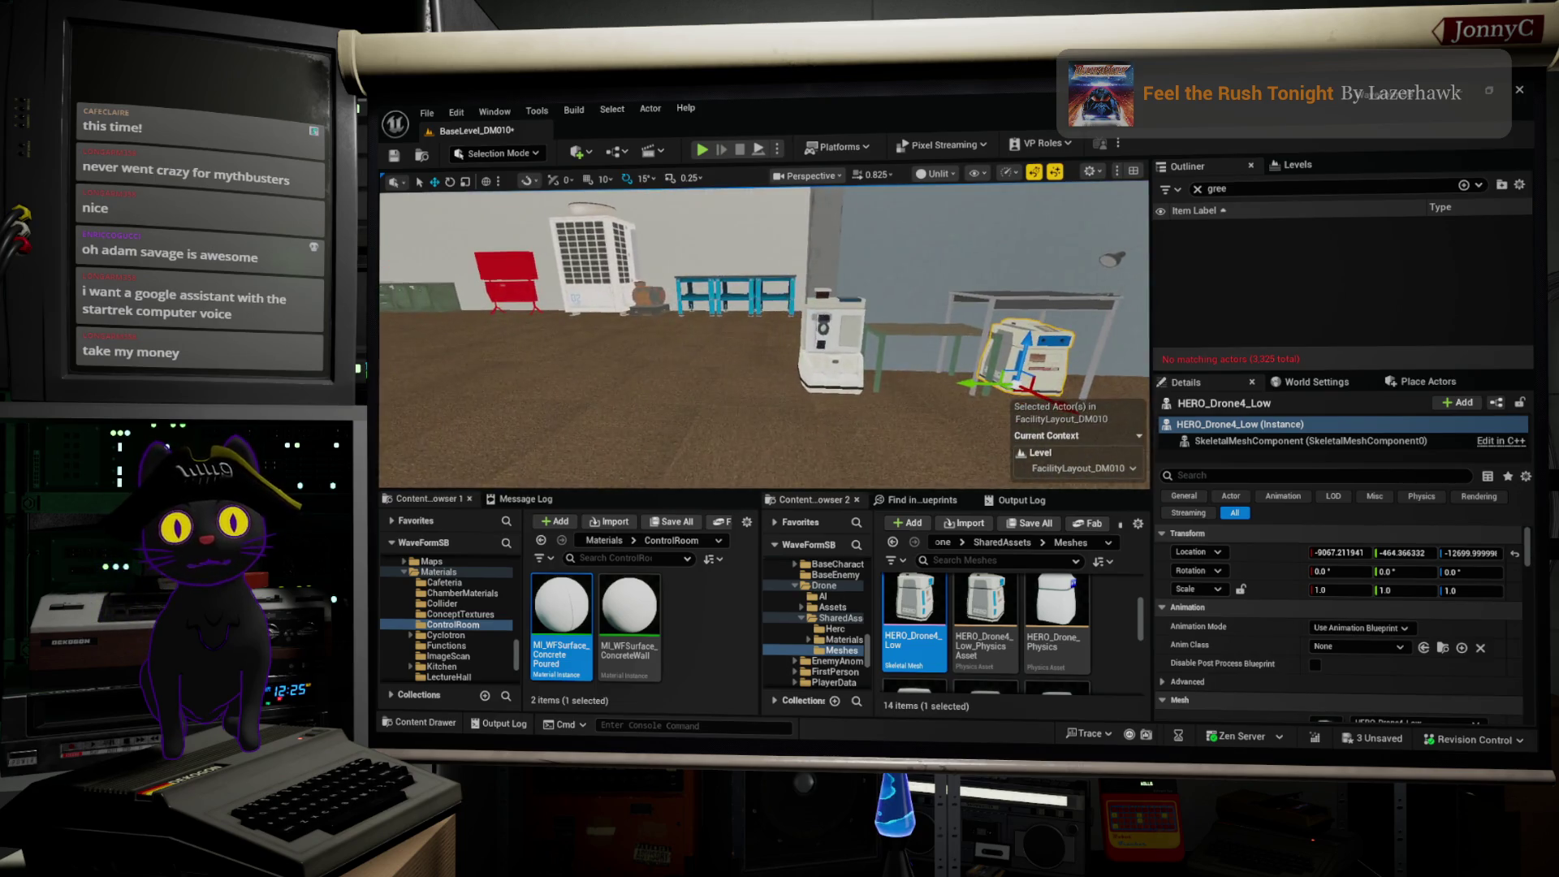
pyautogui.click(745, 342)
pyautogui.moveTo(715, 377); pyautogui.dragTo(1005, 396)
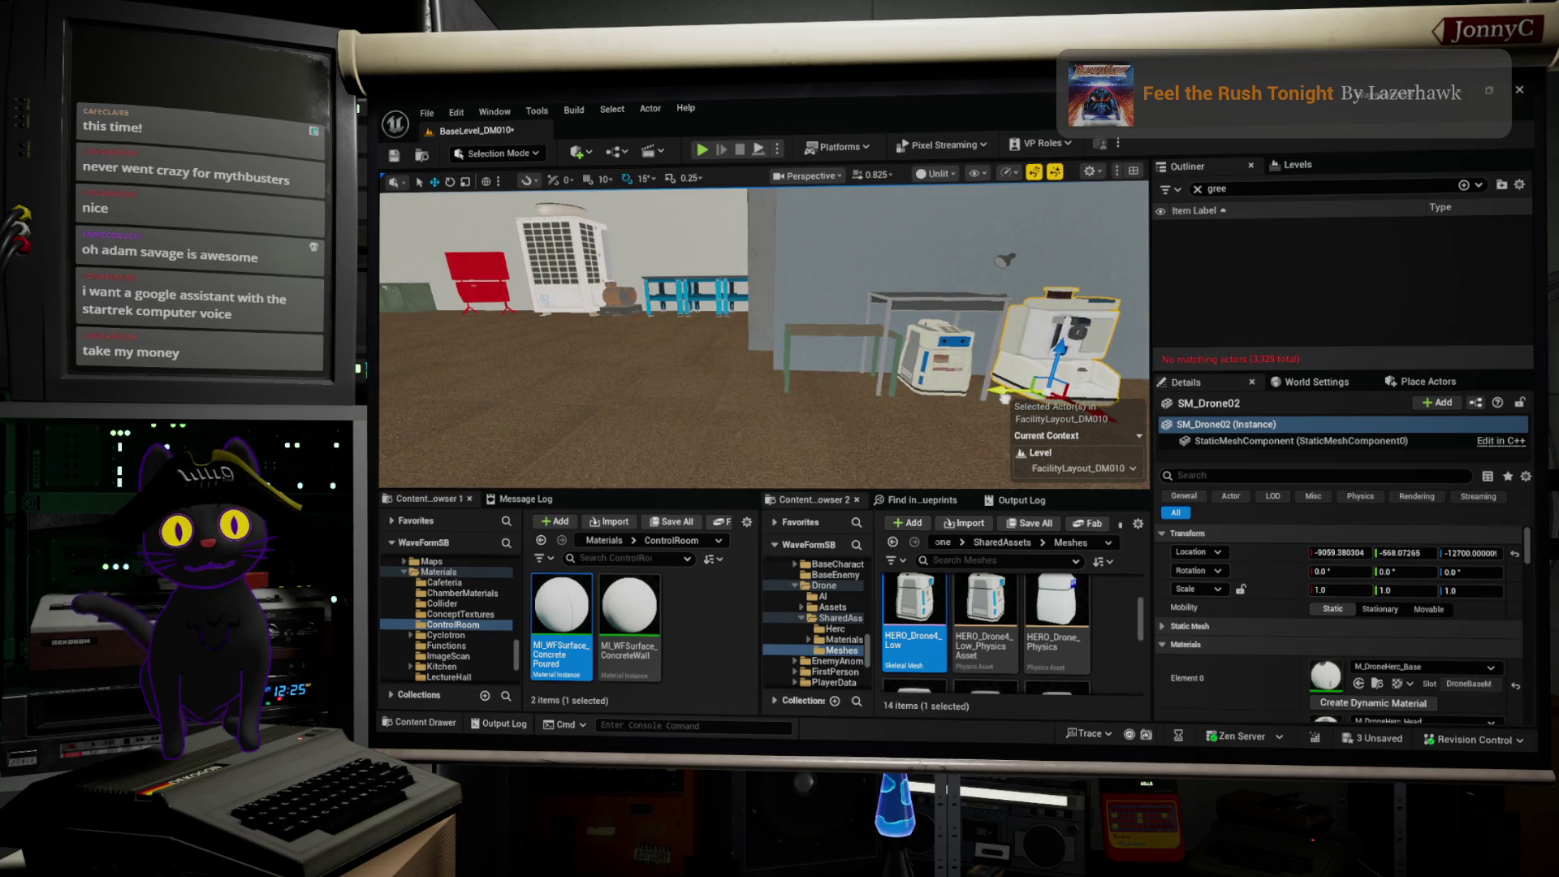
pyautogui.click(934, 365)
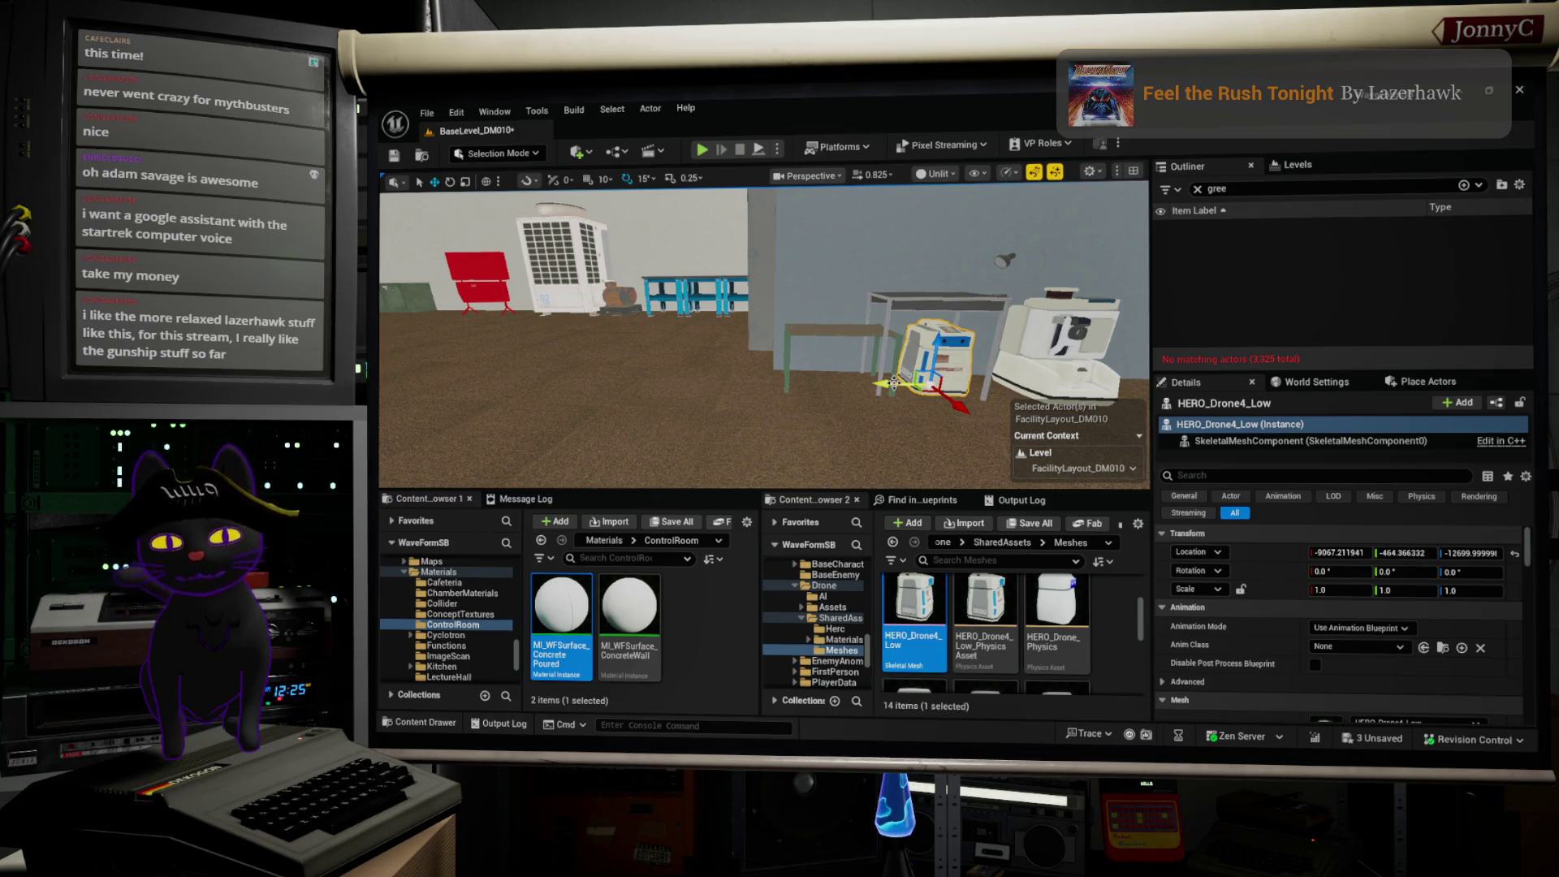
# Step: Move HERO_Drone4_Low in front of the red cabinet, to about -9558, 402
pyautogui.moveTo(885, 385)
pyautogui.mouseDown()
pyautogui.moveTo(702, 381)
pyautogui.moveTo(734, 380)
pyautogui.mouseUp()
pyautogui.moveTo(844, 408); pyautogui.dragTo(1156, 392)
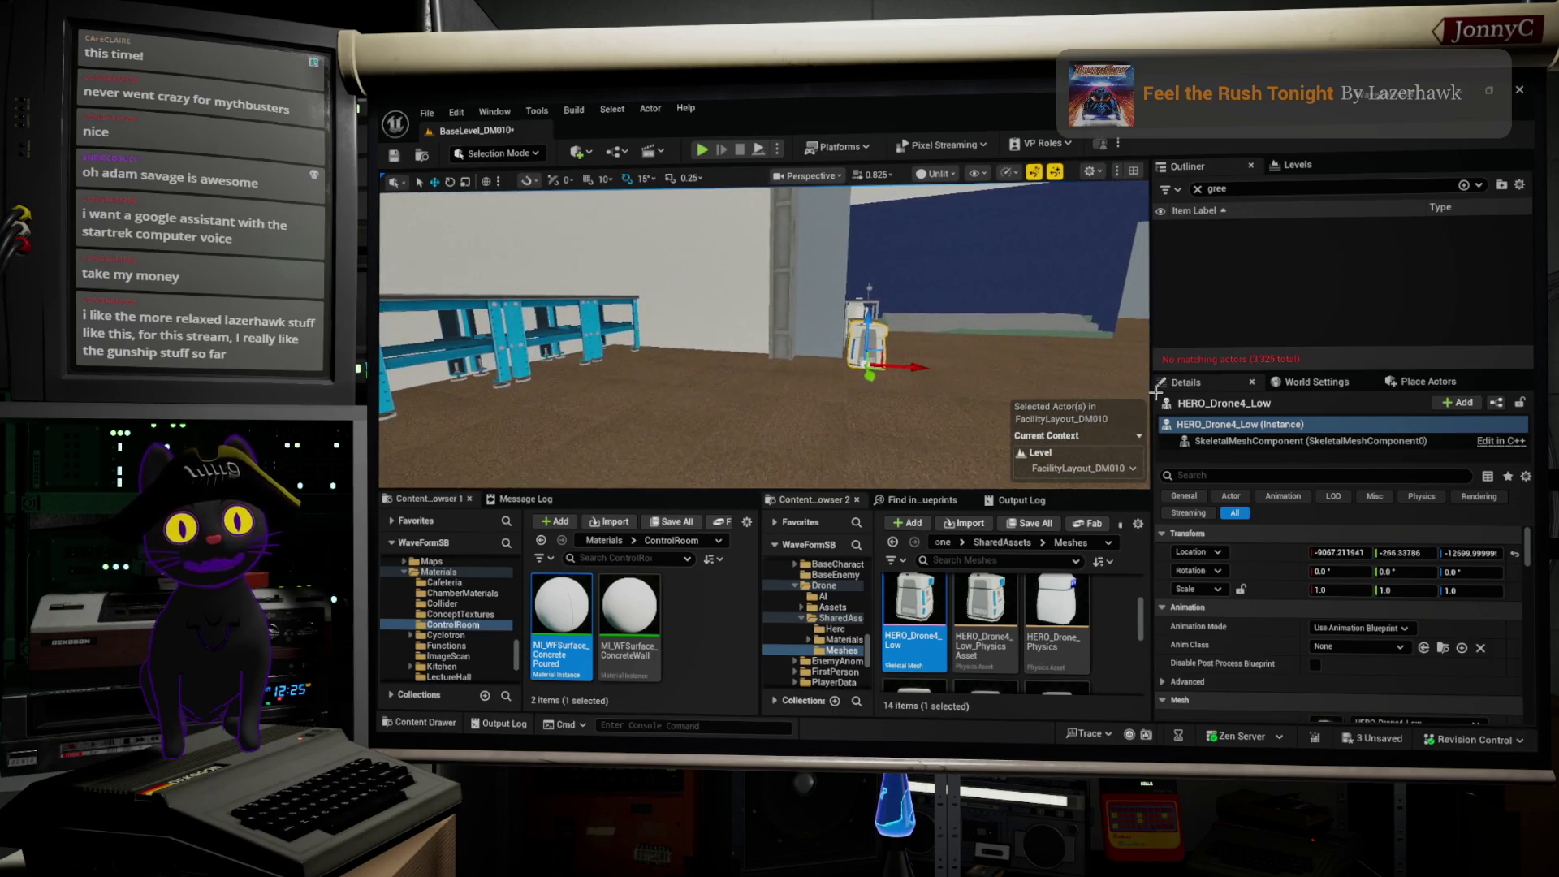
pyautogui.moveTo(899, 367)
pyautogui.mouseDown()
pyautogui.moveTo(569, 367)
pyautogui.moveTo(516, 393)
pyautogui.mouseUp()
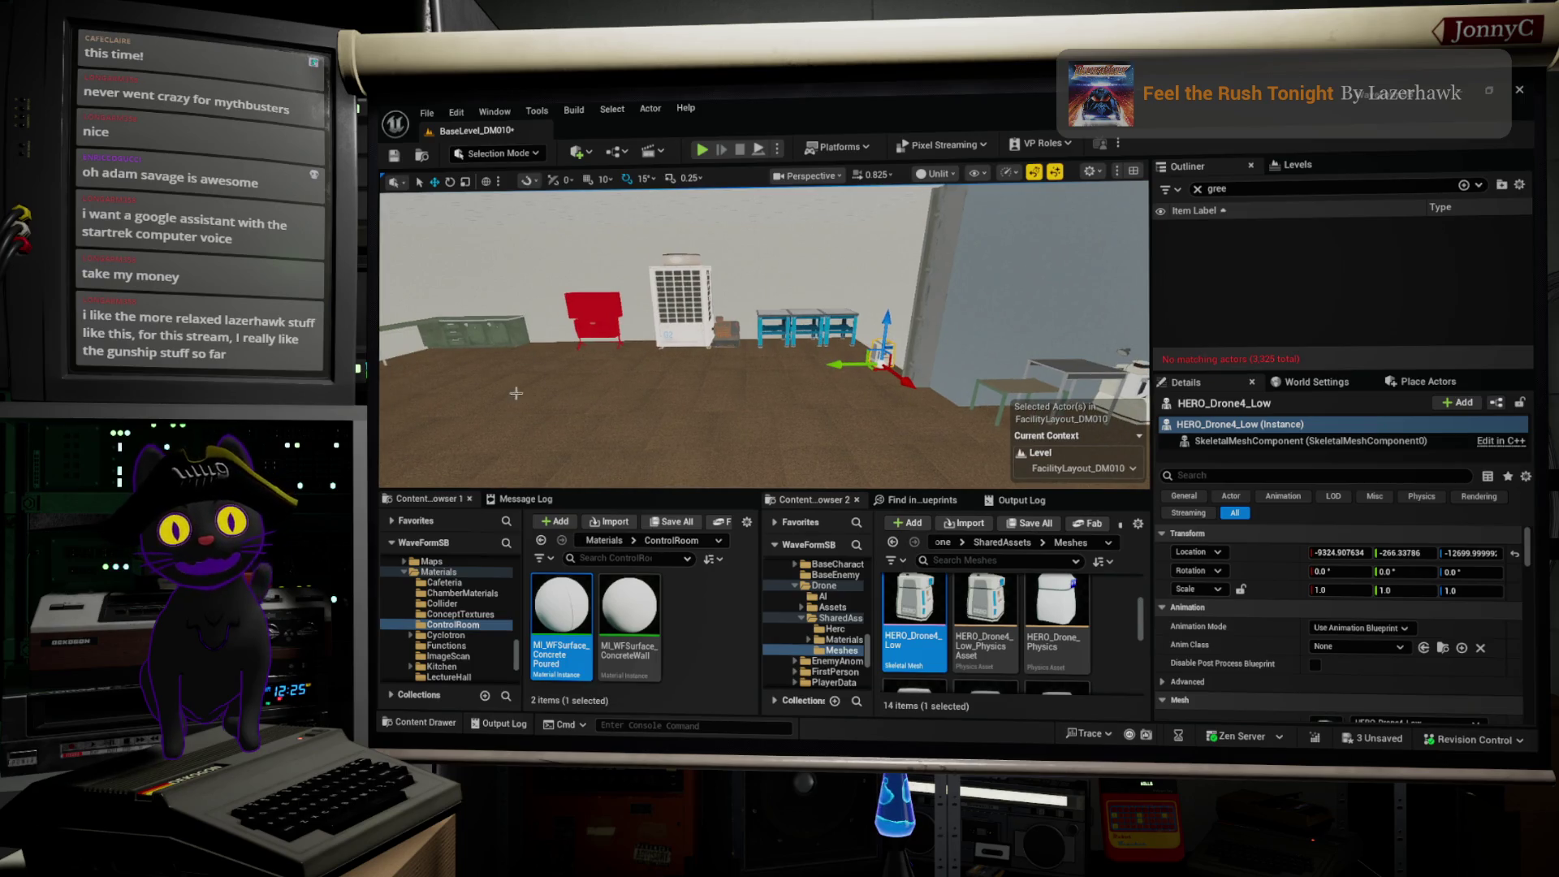
pyautogui.moveTo(844, 366)
pyautogui.mouseDown()
pyautogui.moveTo(592, 357)
pyautogui.moveTo(768, 360)
pyautogui.moveTo(731, 357)
pyautogui.moveTo(751, 341)
pyautogui.moveTo(718, 323)
pyautogui.moveTo(731, 324)
pyautogui.moveTo(684, 375)
pyautogui.moveTo(749, 395)
pyautogui.moveTo(723, 349)
pyautogui.moveTo(771, 349)
pyautogui.moveTo(674, 354)
pyautogui.mouseUp()
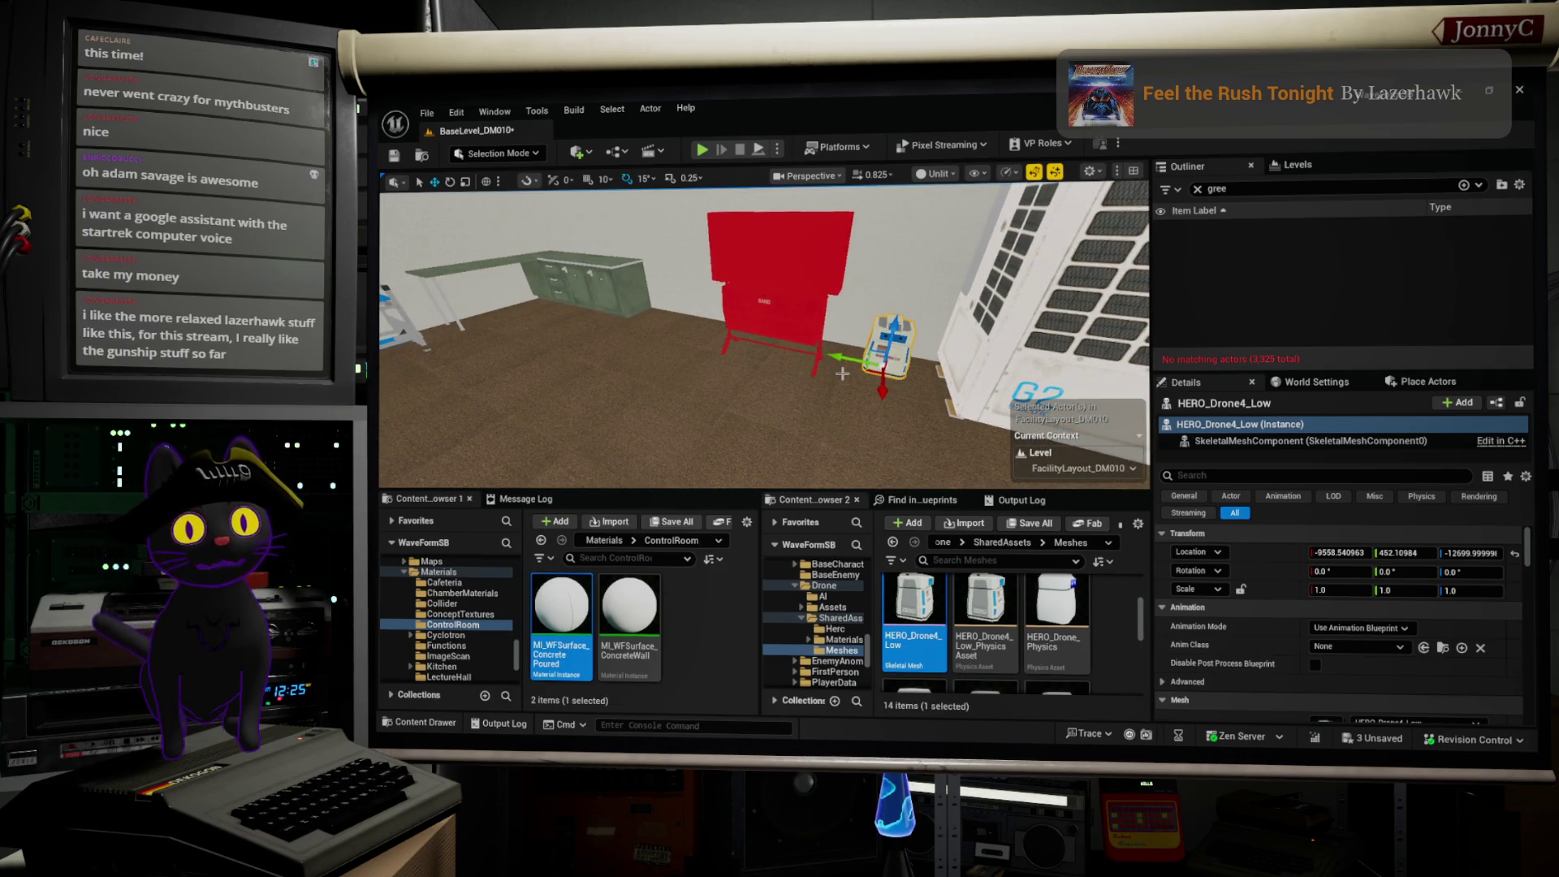
pyautogui.moveTo(807, 377)
pyautogui.mouseDown()
pyautogui.moveTo(727, 379)
pyautogui.moveTo(714, 357)
pyautogui.moveTo(729, 276)
pyautogui.mouseUp()
pyautogui.click(722, 332)
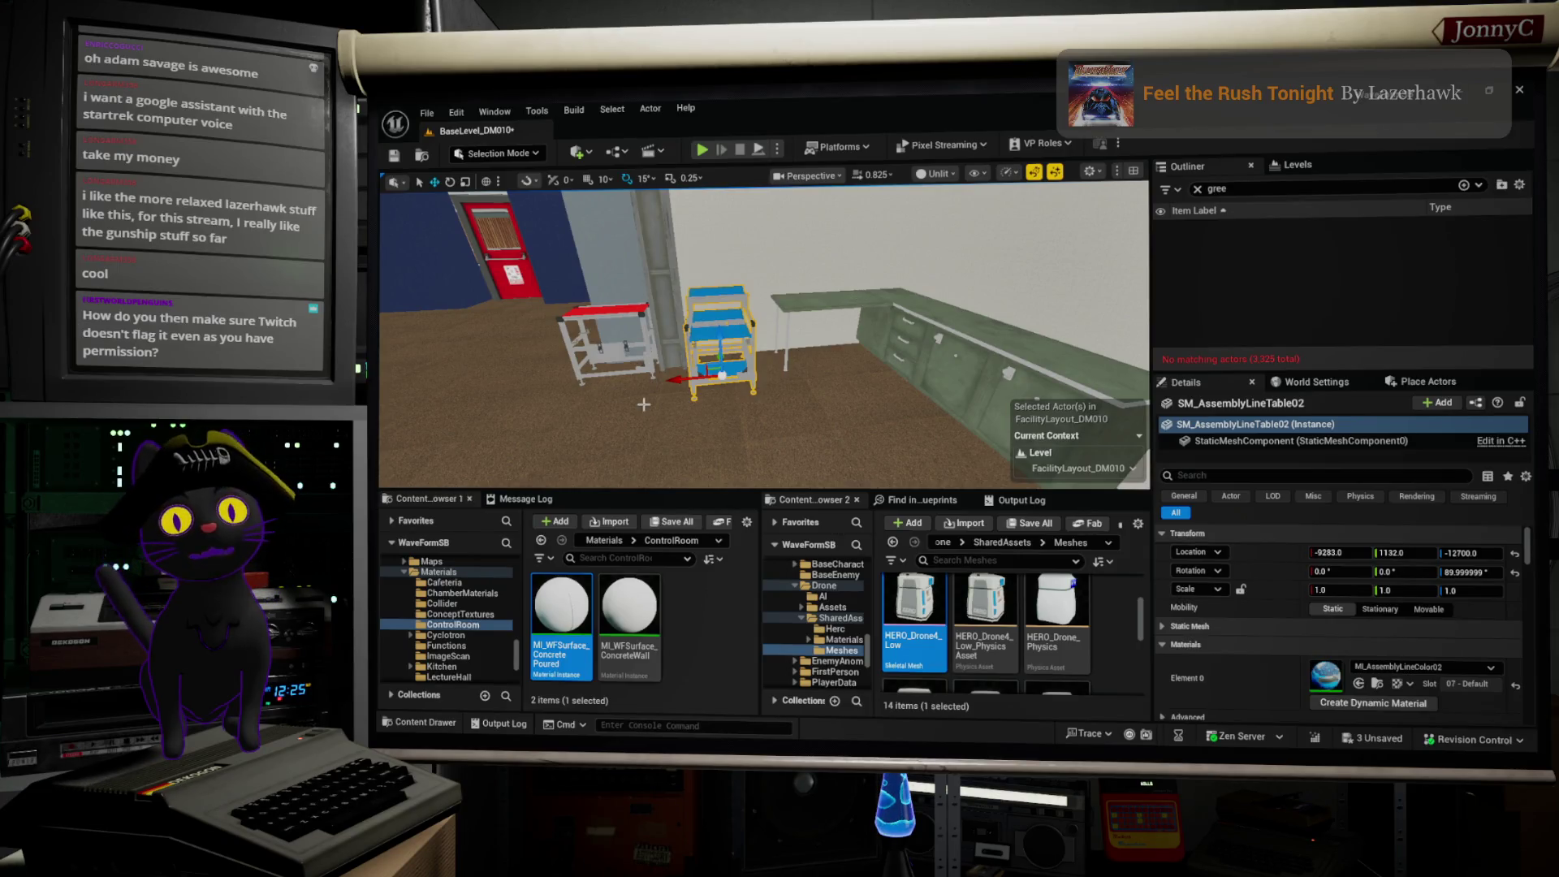
# Step: Nudge the SM_AssemblyLineTable02 cart along X to about -9296.03
pyautogui.moveTo(681, 382); pyautogui.dragTo(689, 384)
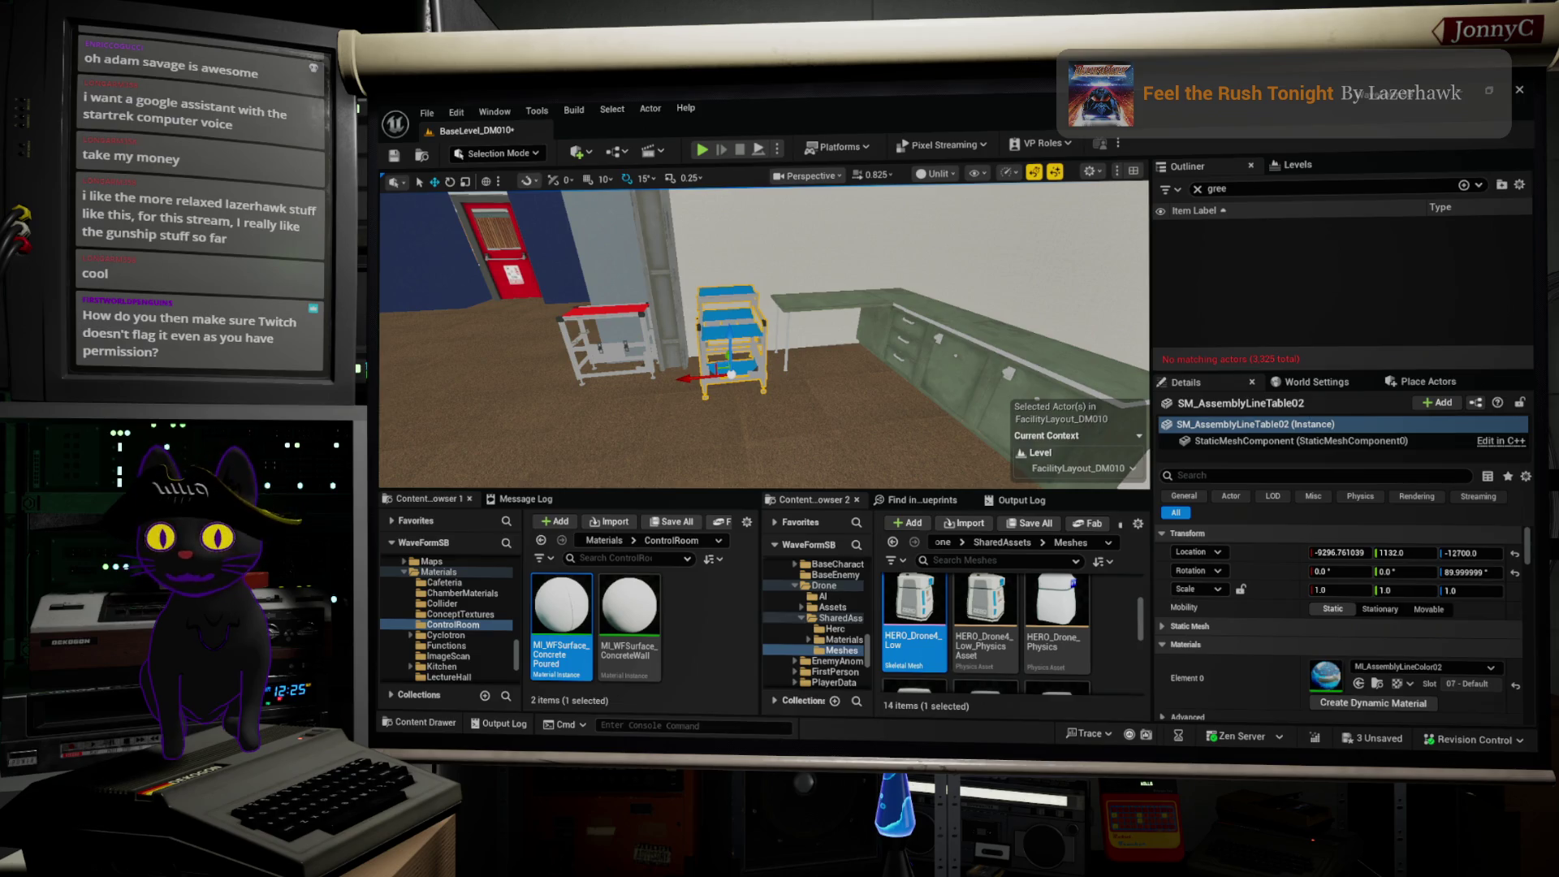
pyautogui.hotkey('alt', 'Tab')
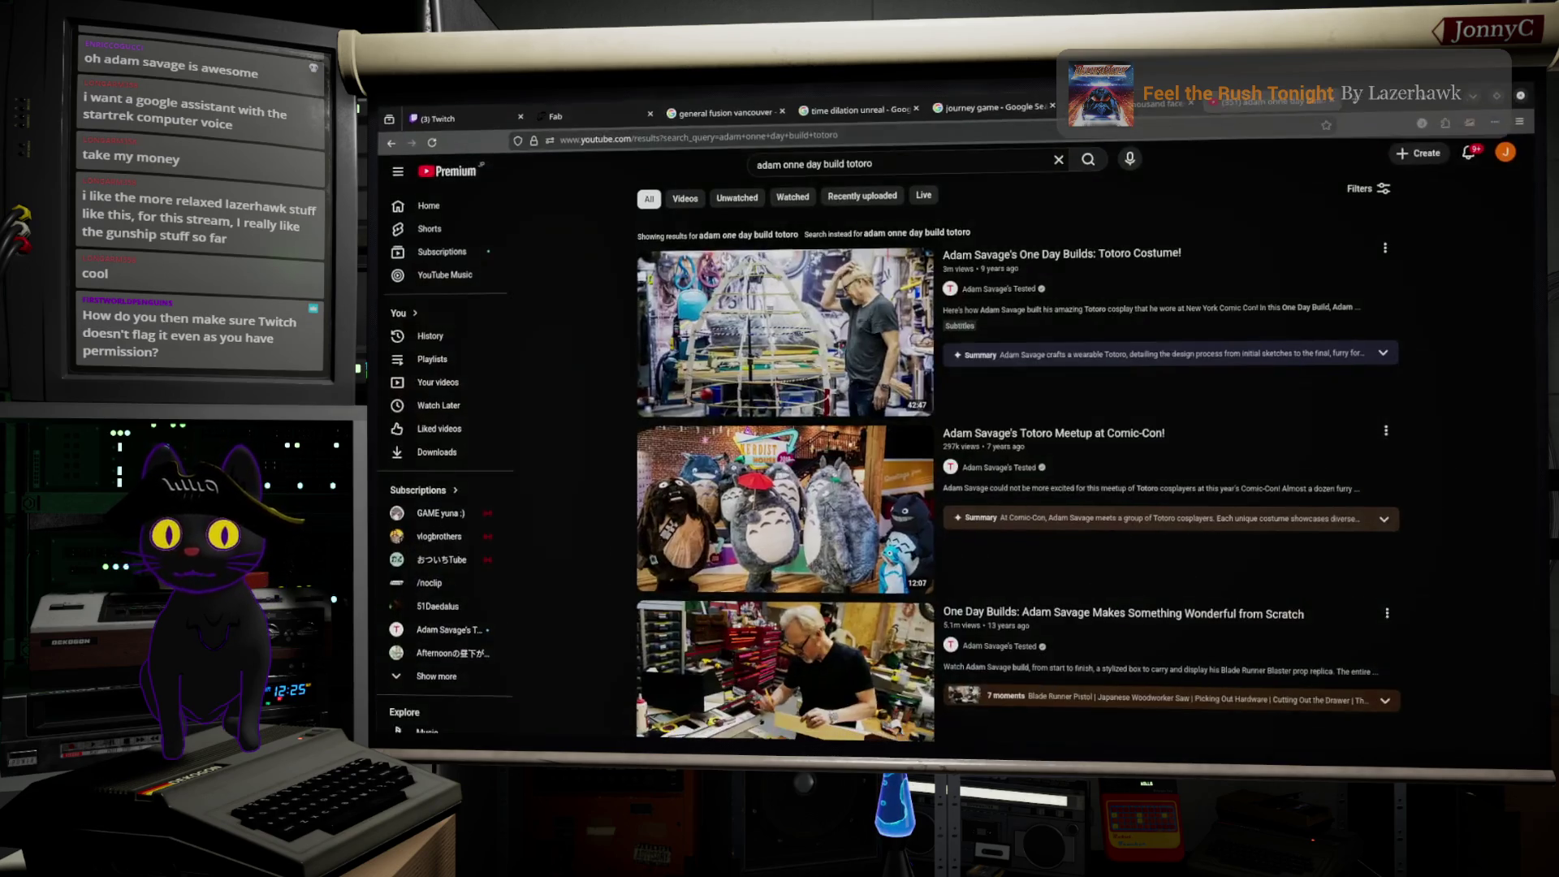
# Step: Search YouTube for 'gunship unicorn full album' via the autocomplete suggestion
pyautogui.click(886, 171)
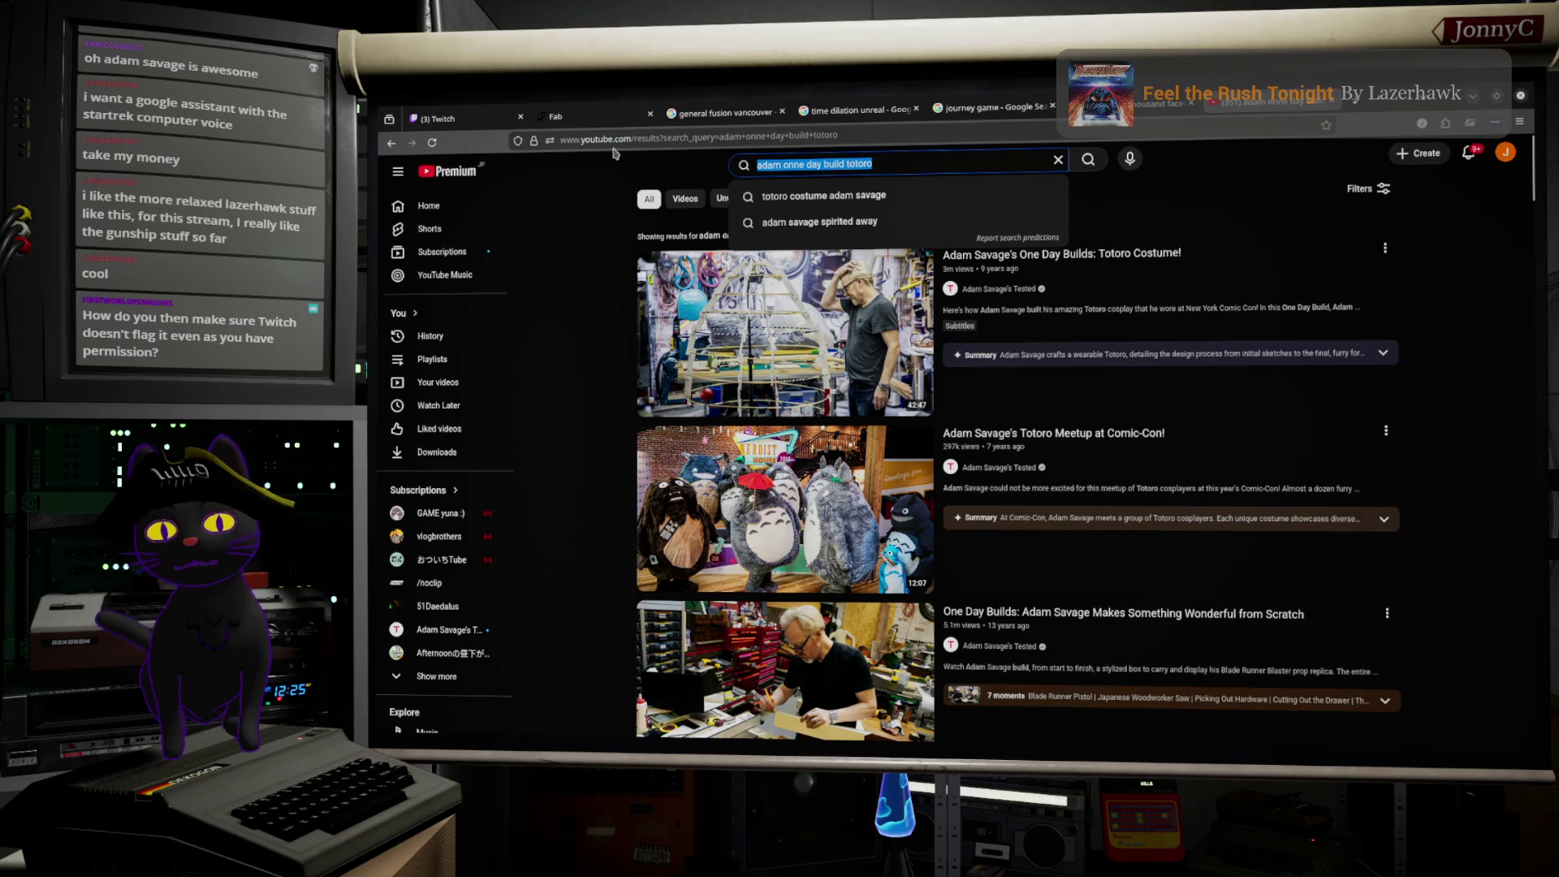
pyautogui.write('Gunship ')
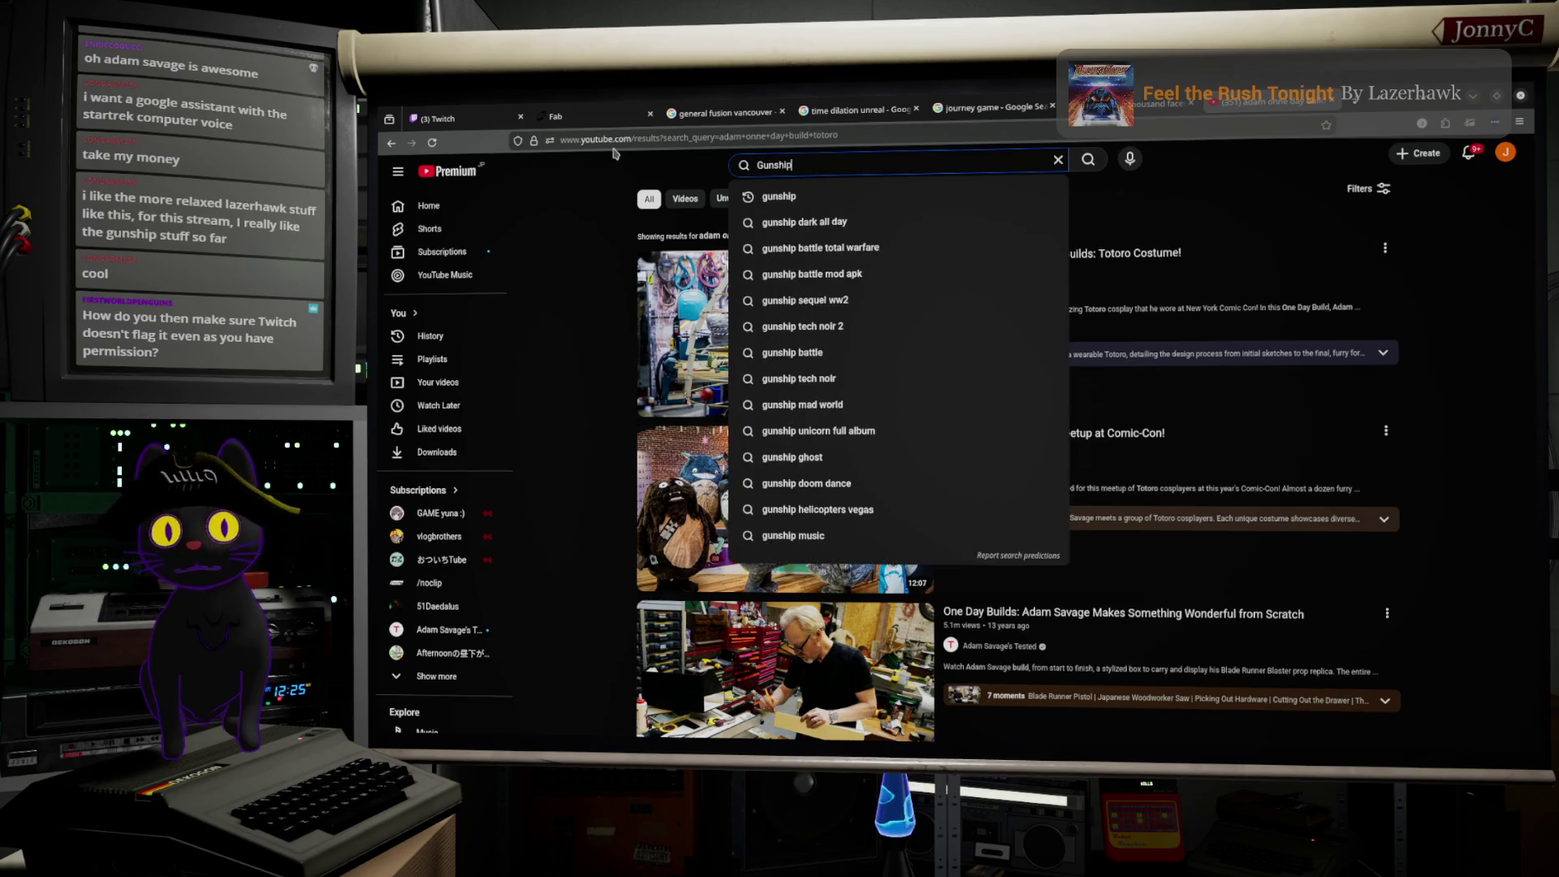
pyautogui.write('uni')
pyautogui.press('Down')
pyautogui.press('Return')
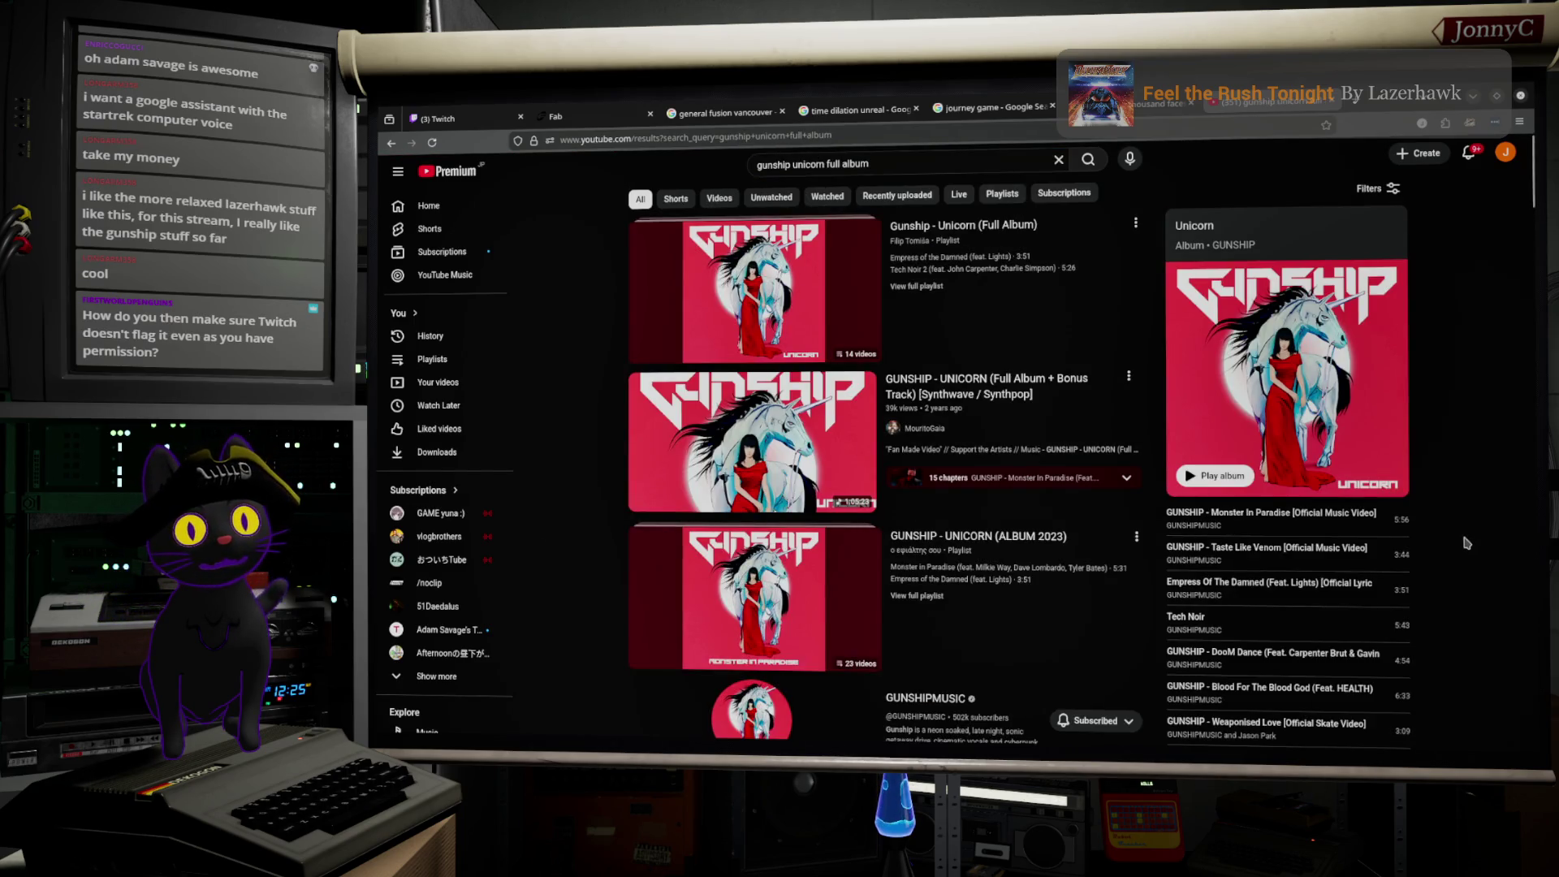
pyautogui.scroll(-2, 1466, 542)
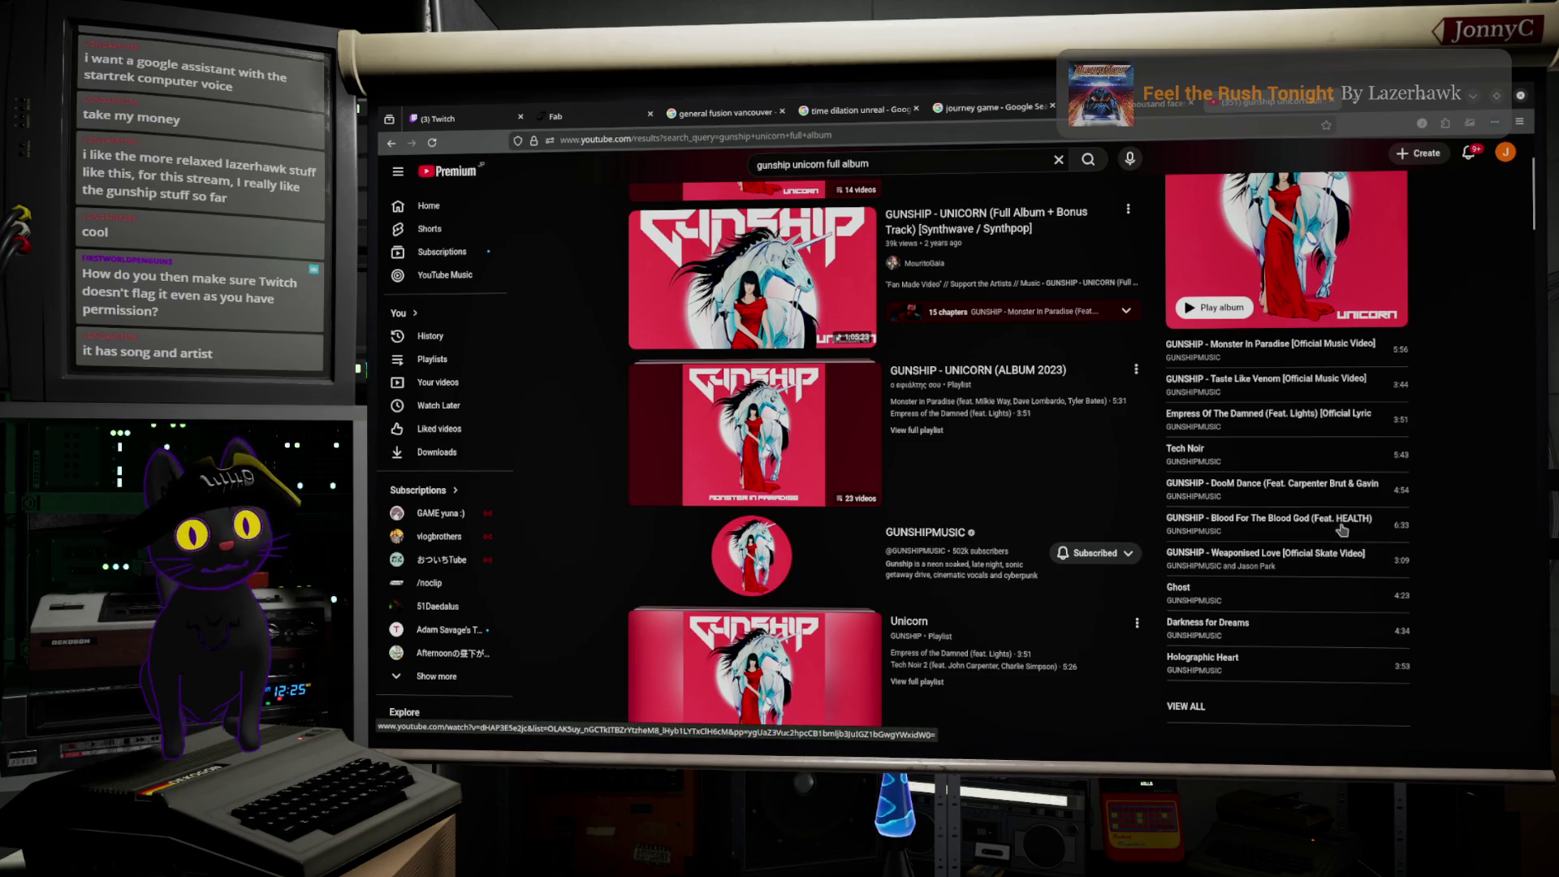
pyautogui.scroll(1, 1327, 503)
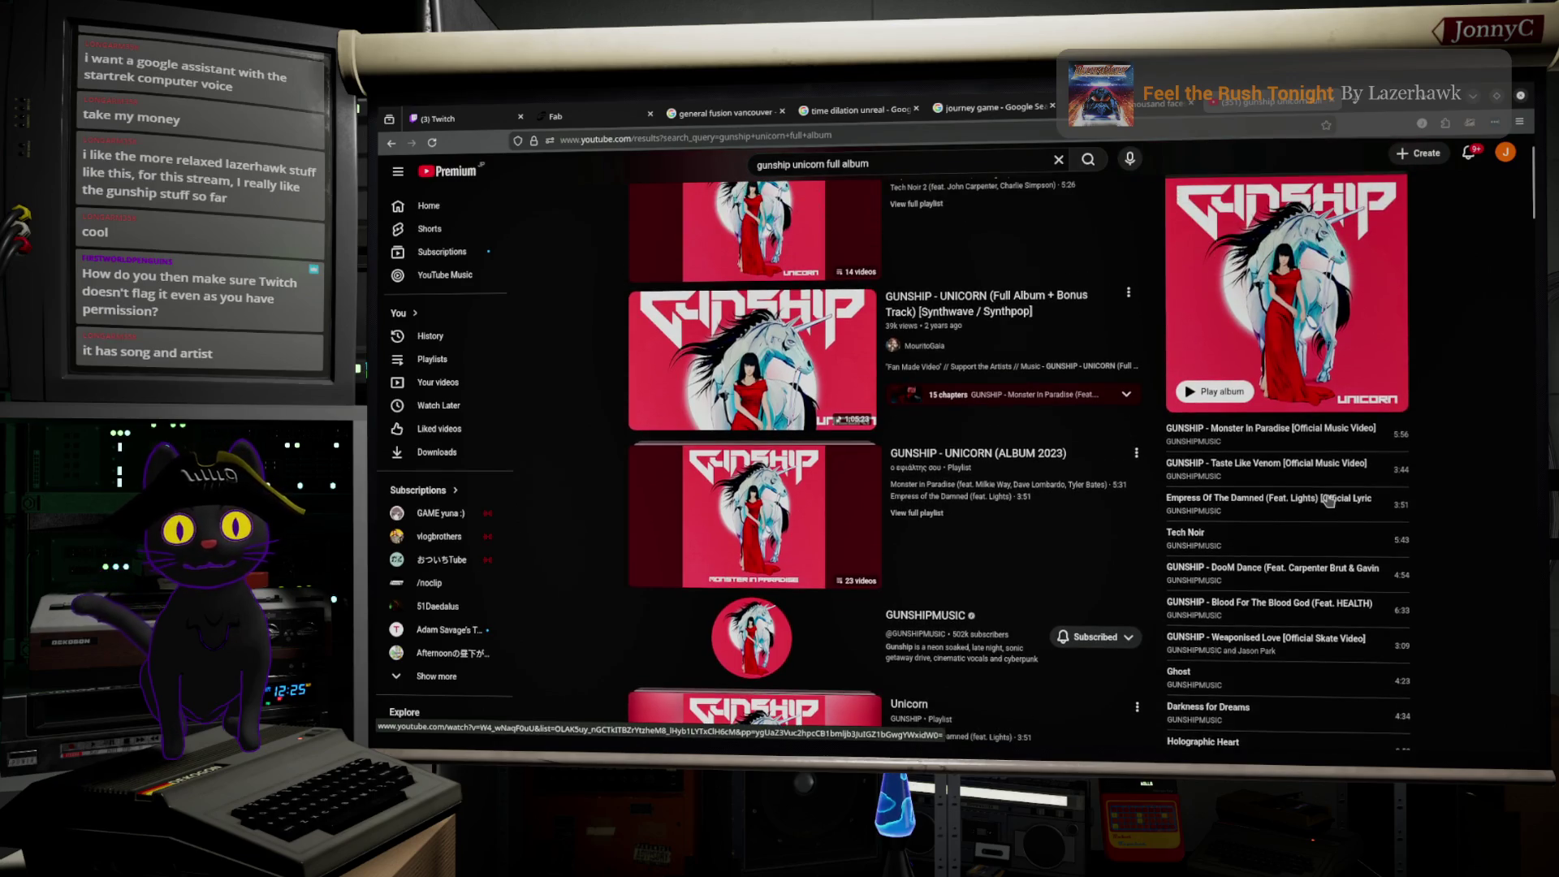
pyautogui.scroll(1, 1328, 501)
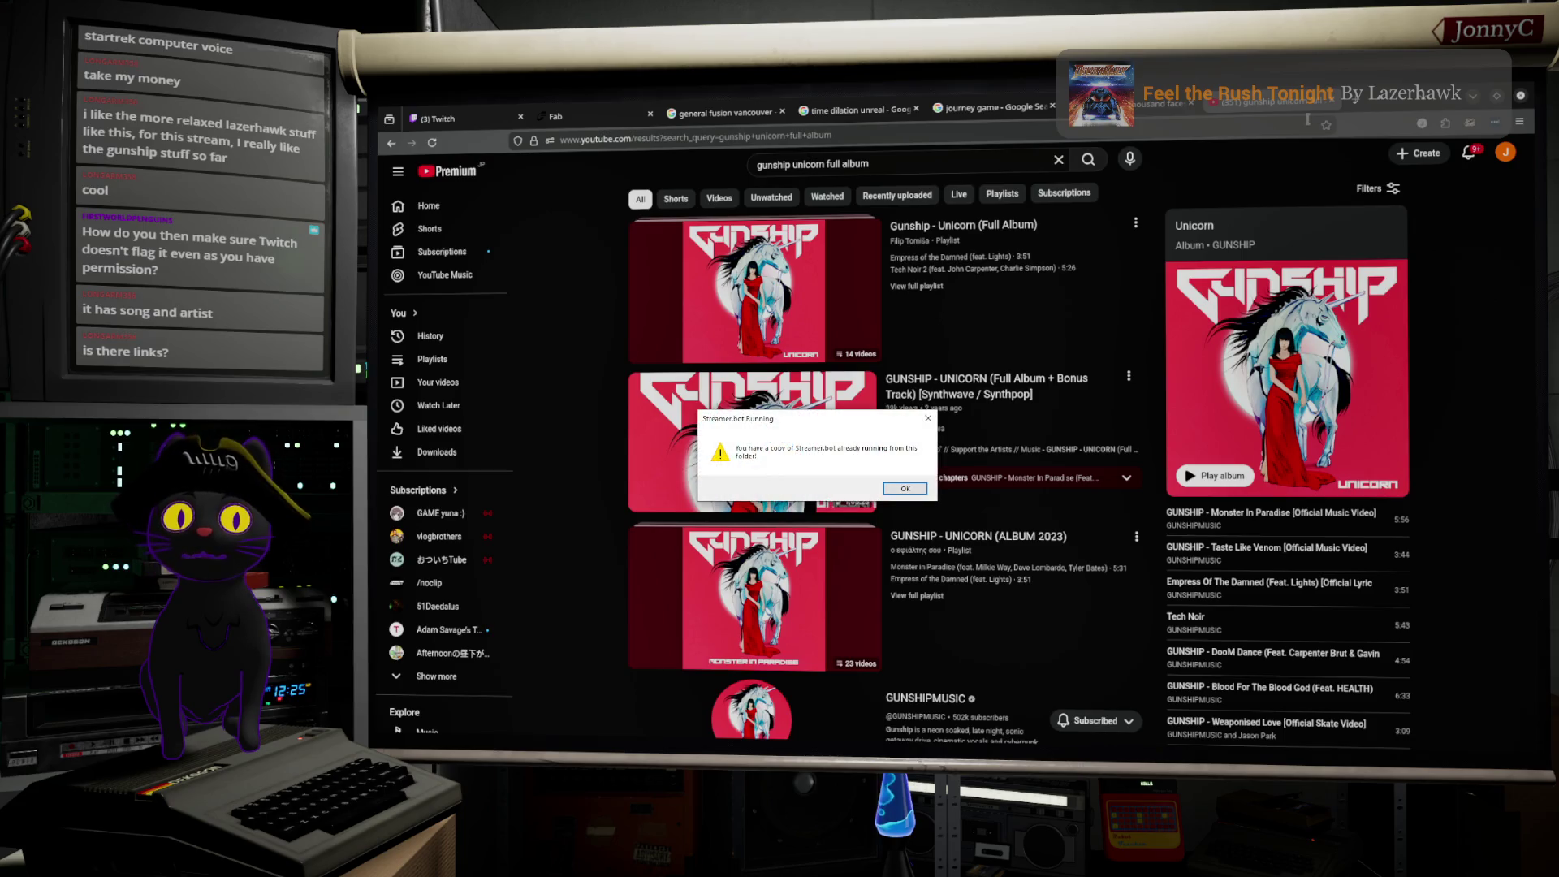
# Step: Dismiss the Streamer.bot Running warning and return to the Unreal editor
pyautogui.press('Return')
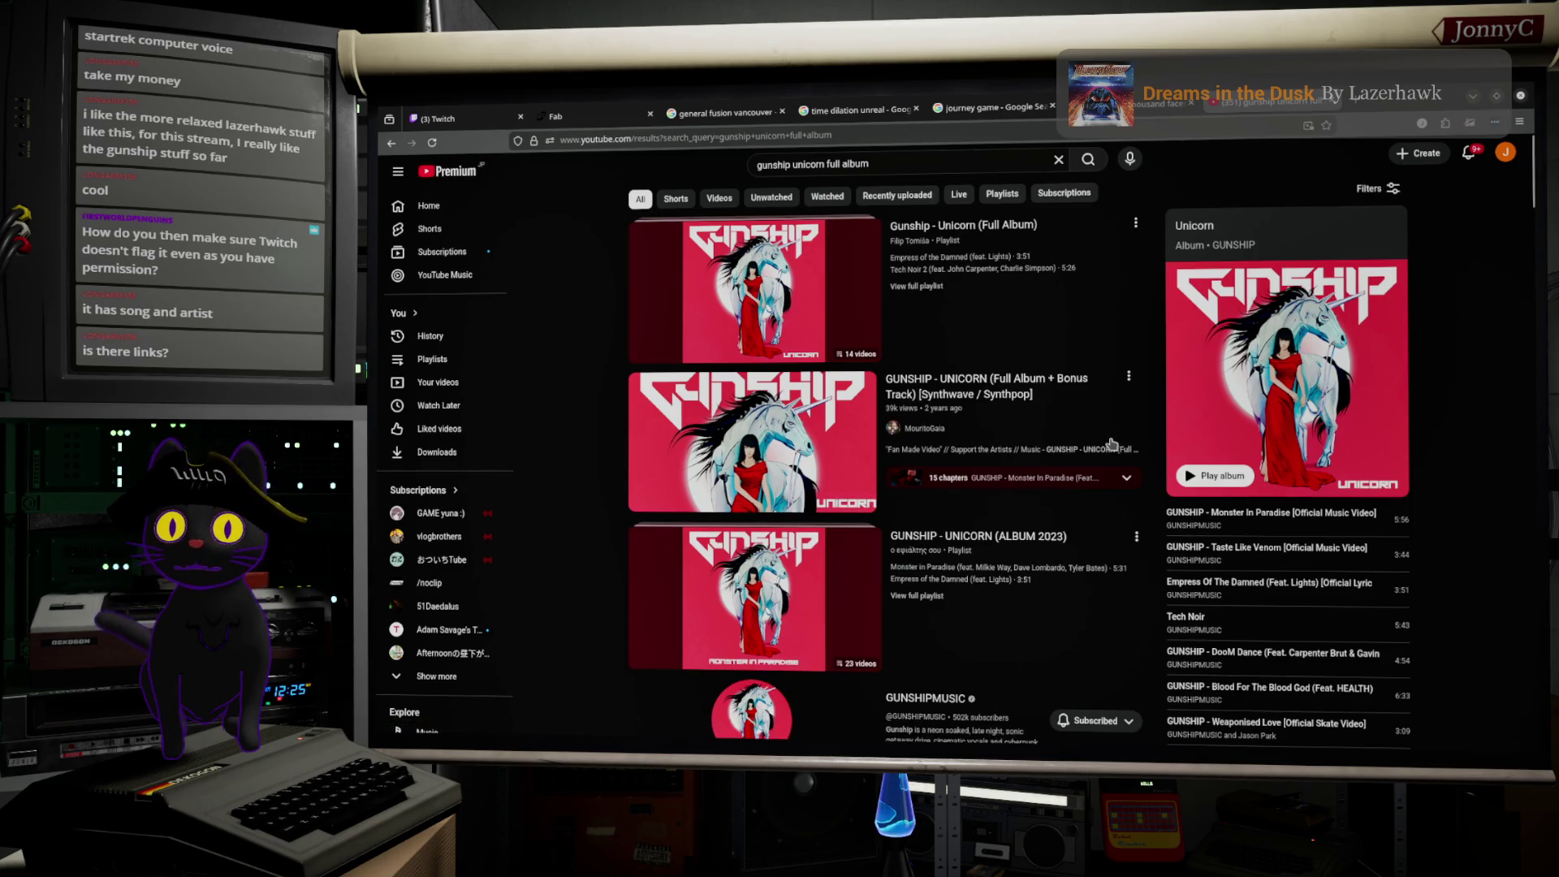
pyautogui.moveTo(1104, 407)
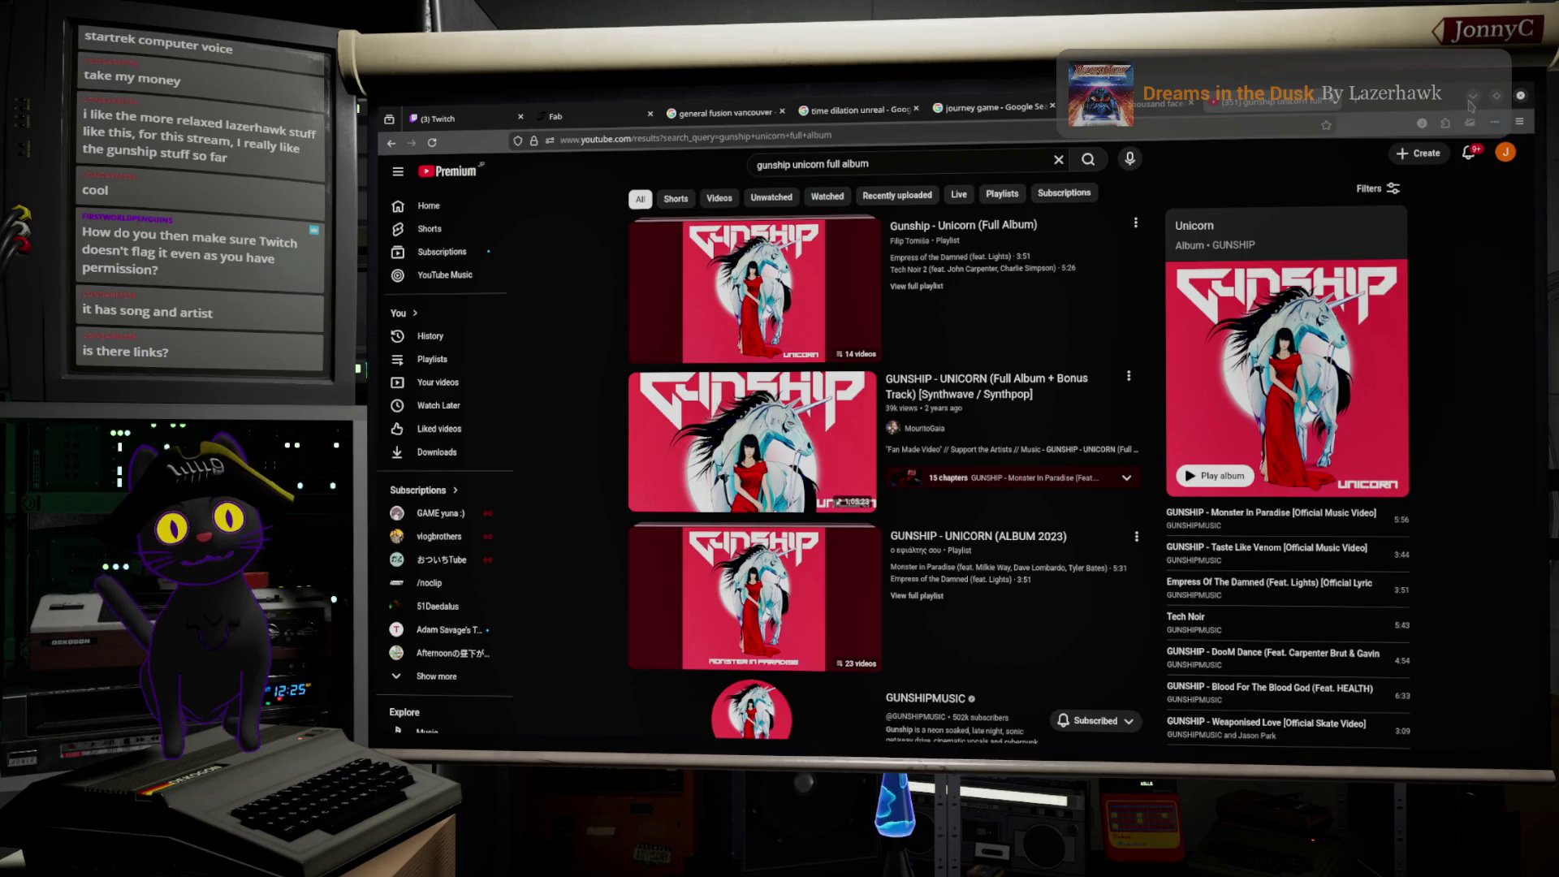
pyautogui.hotkey('alt', 'Tab')
# Step: Enlarge the viewport and content browser panels, then start Play In Editor with Alt+P
pyautogui.moveTo(983, 465)
pyautogui.mouseDown()
pyautogui.moveTo(852, 455)
pyautogui.moveTo(1015, 463)
pyautogui.mouseUp()
pyautogui.press('f')
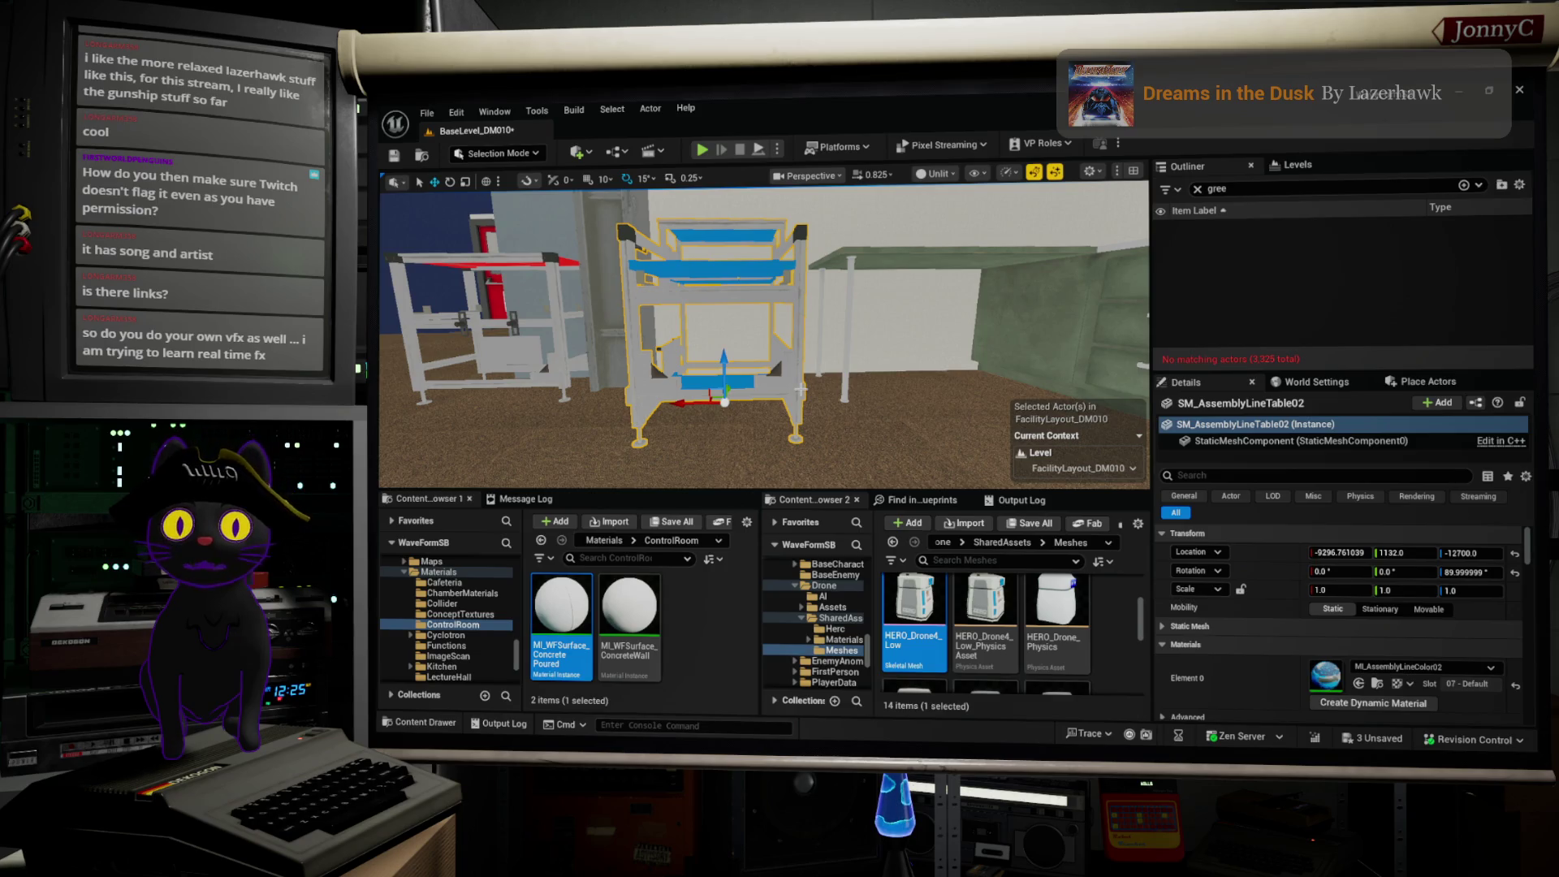
pyautogui.moveTo(851, 368)
pyautogui.mouseDown()
pyautogui.moveTo(901, 418)
pyautogui.moveTo(1039, 418)
pyautogui.mouseUp()
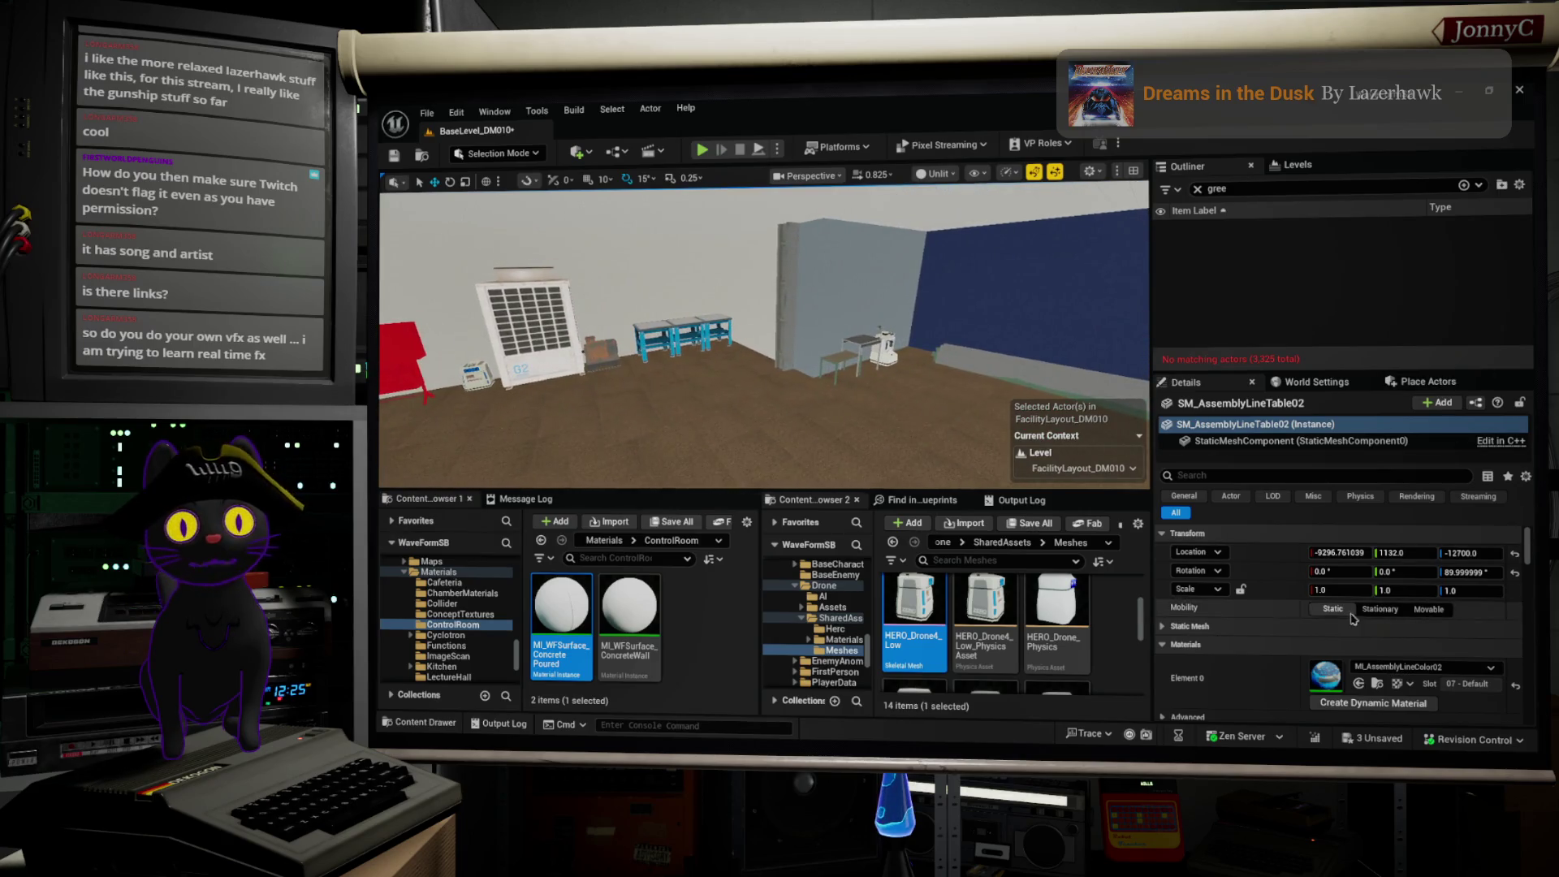
pyautogui.moveTo(1152, 447); pyautogui.dragTo(1257, 447)
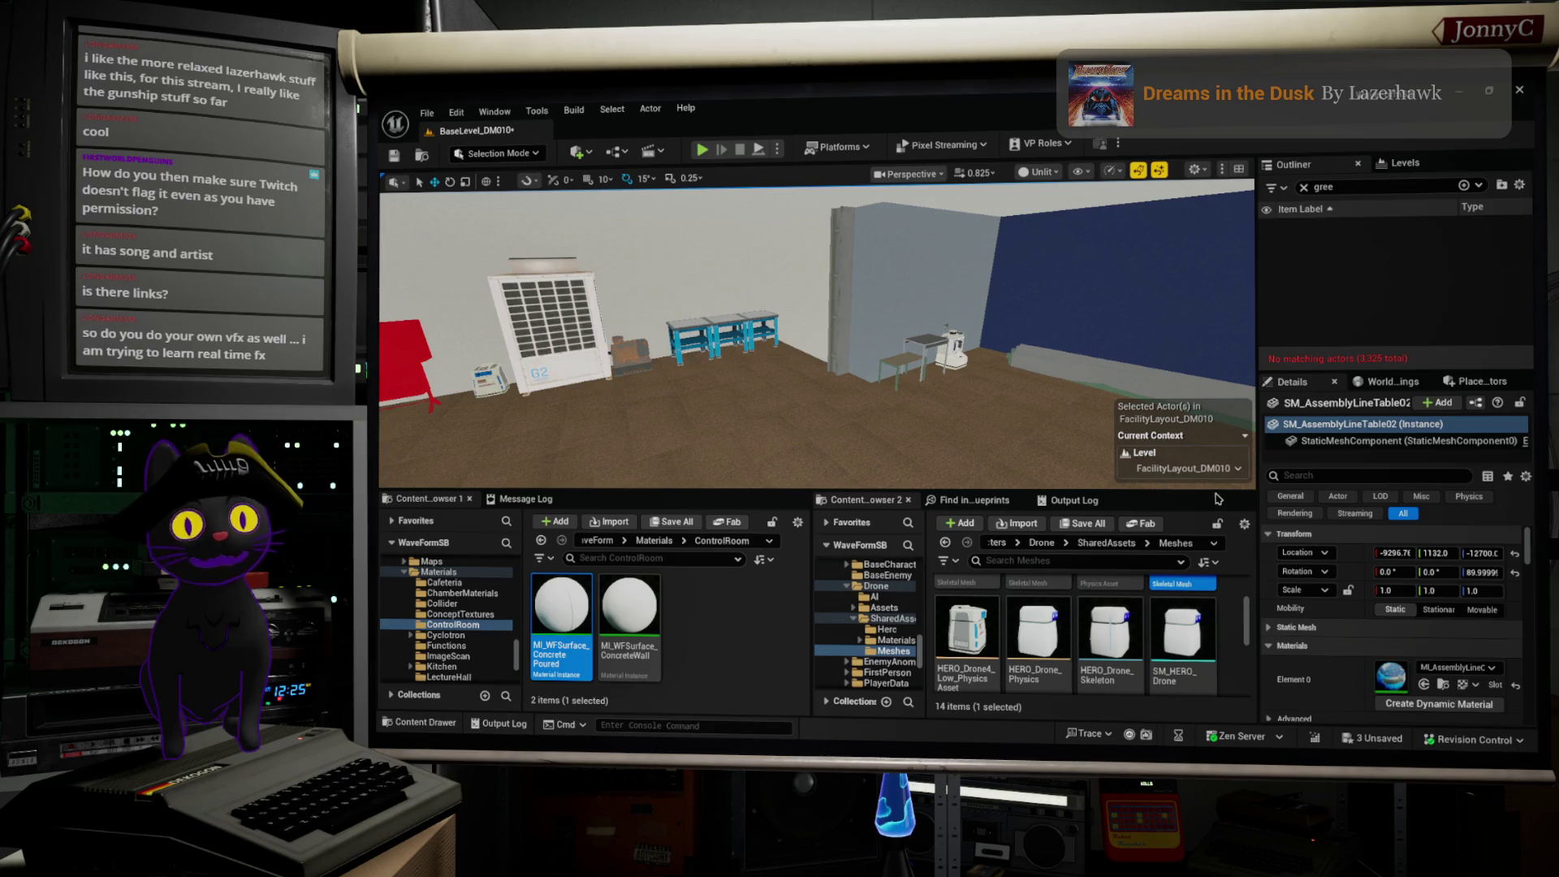
pyautogui.moveTo(1219, 480); pyautogui.dragTo(1210, 469)
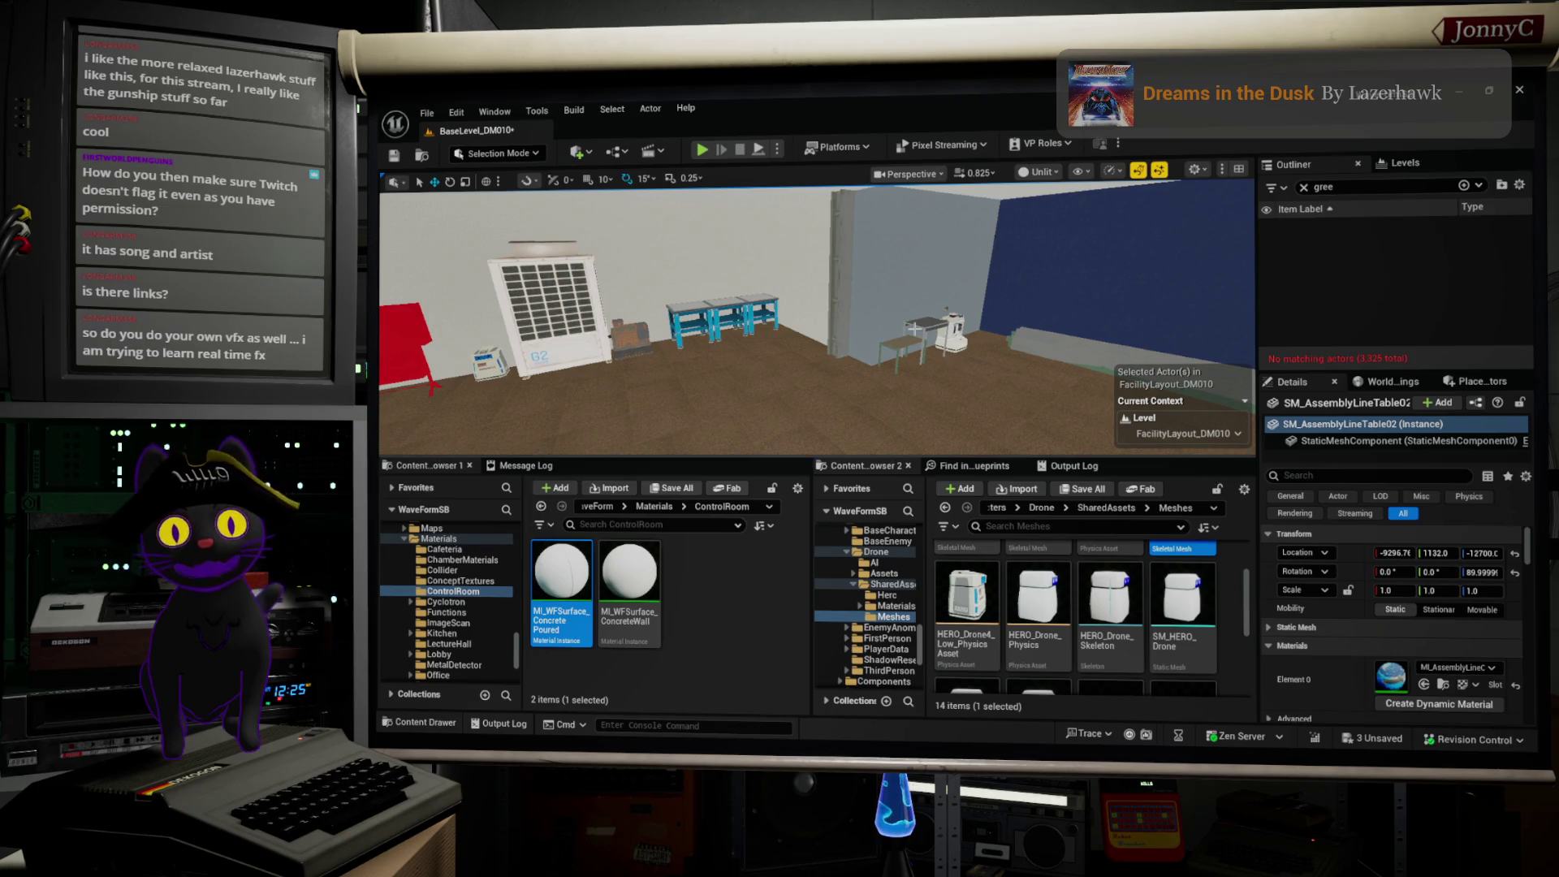
pyautogui.moveTo(915, 328)
pyautogui.mouseDown()
pyautogui.moveTo(885, 357)
pyautogui.moveTo(820, 292)
pyautogui.moveTo(902, 302)
pyautogui.mouseUp()
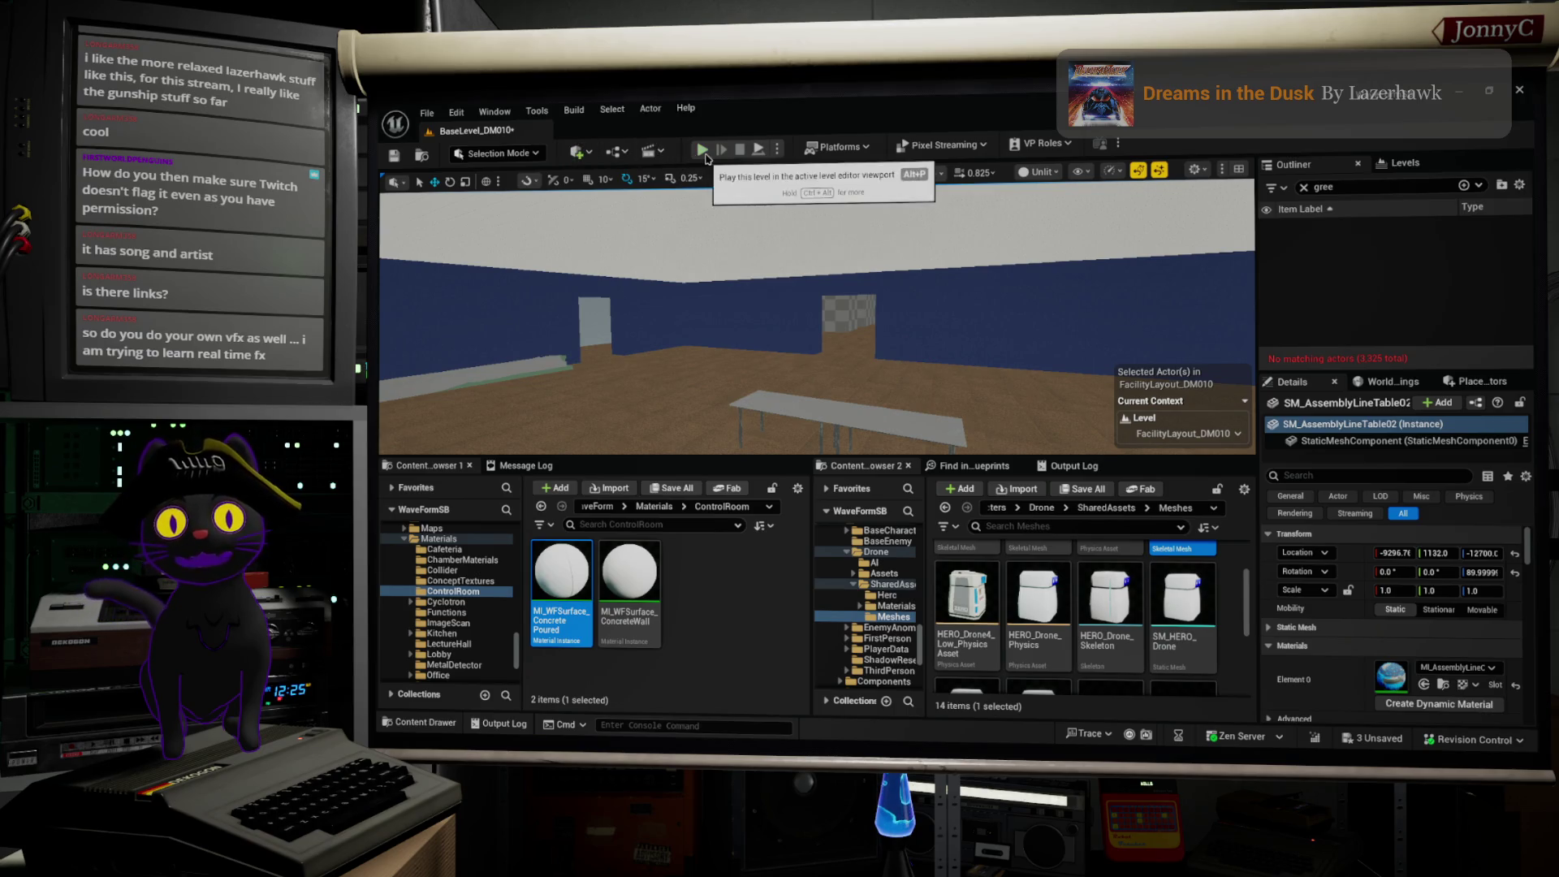
pyautogui.hotkey('alt', 'p')
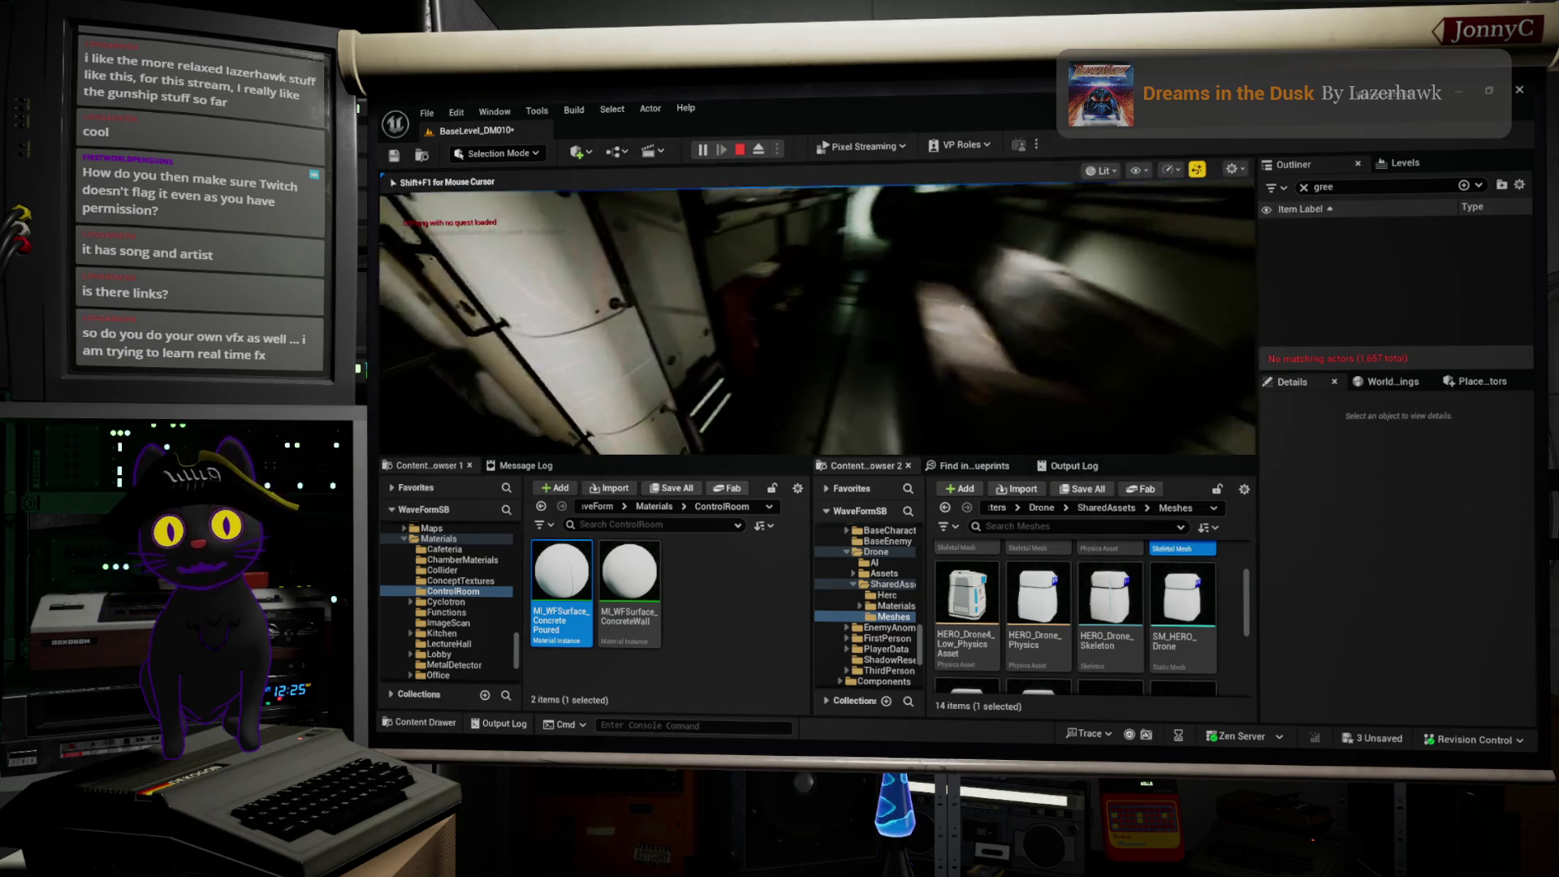
# Step: In full-screen play, accept the Welcome to ZERO study from the Study List
pyautogui.press('e')
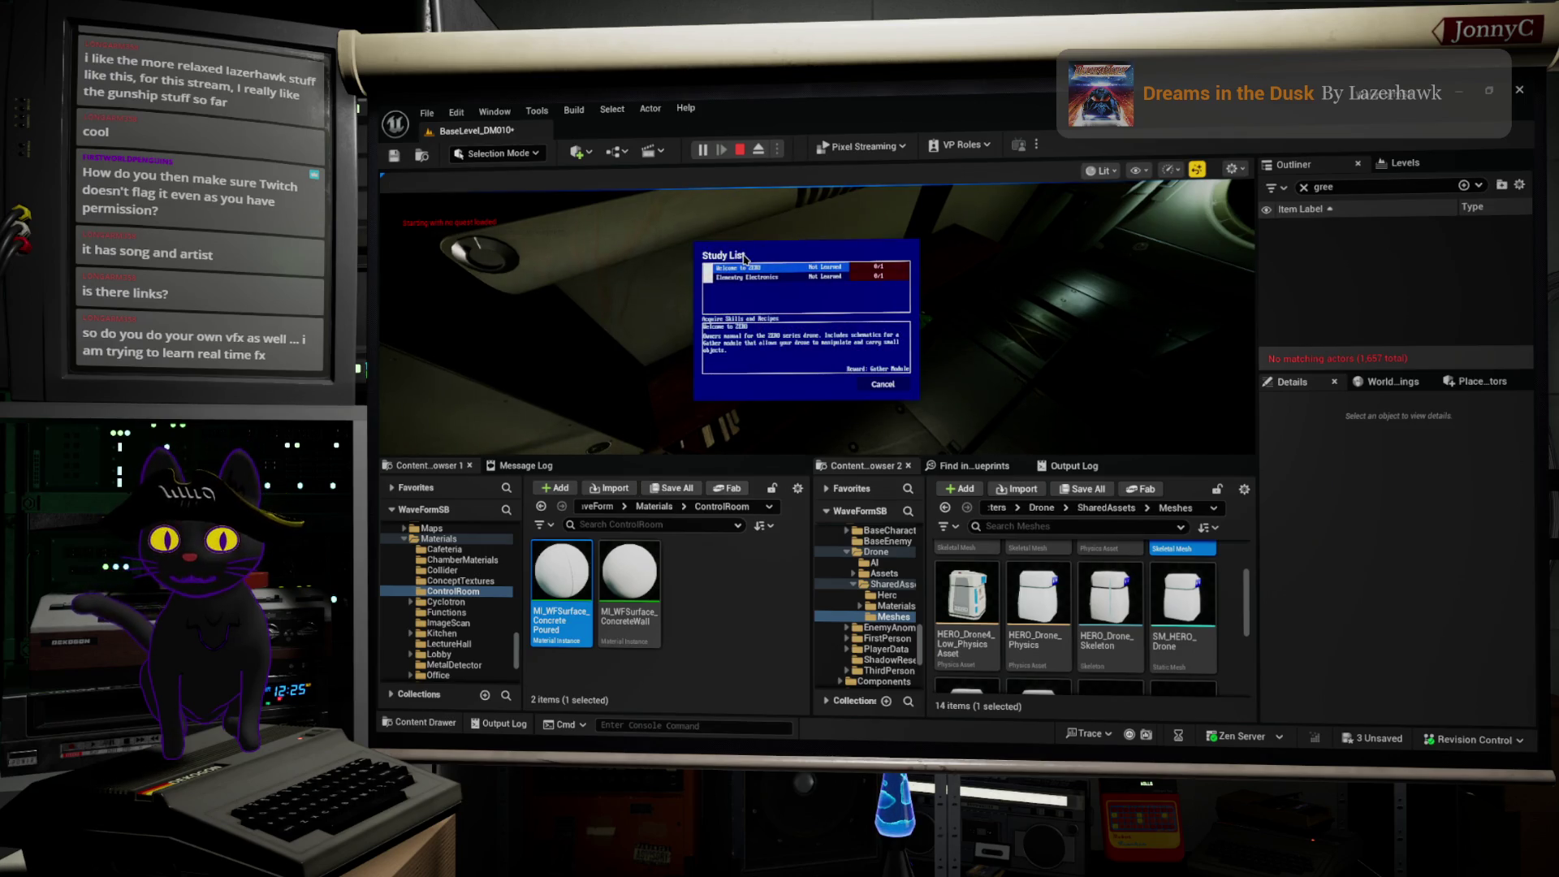
pyautogui.press('F11')
pyautogui.click(845, 319)
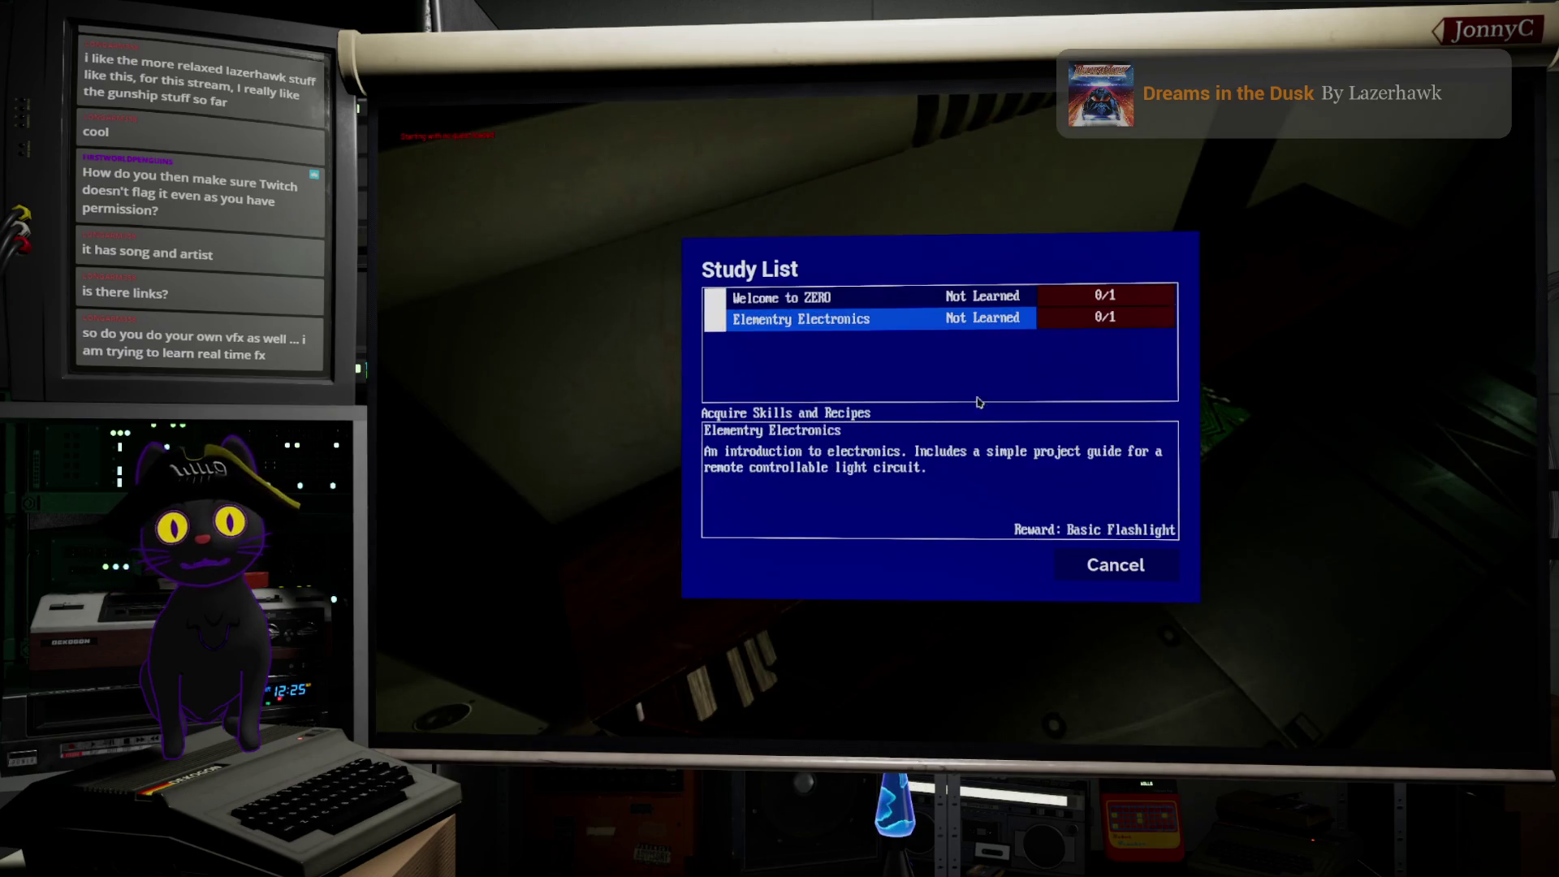
pyautogui.click(781, 298)
pyautogui.click(781, 297)
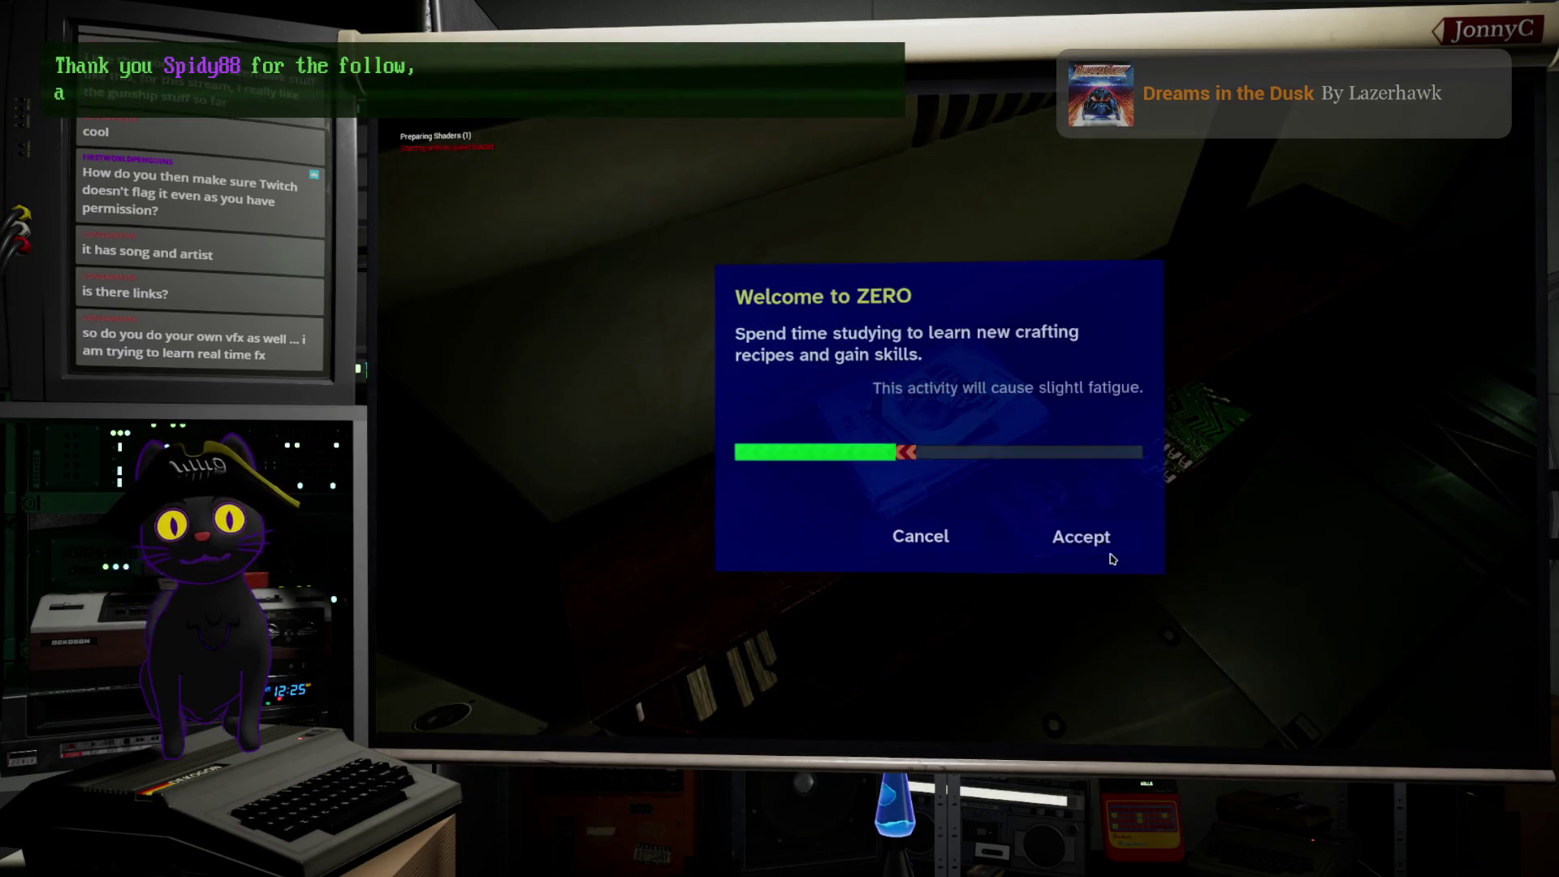
pyautogui.click(1056, 537)
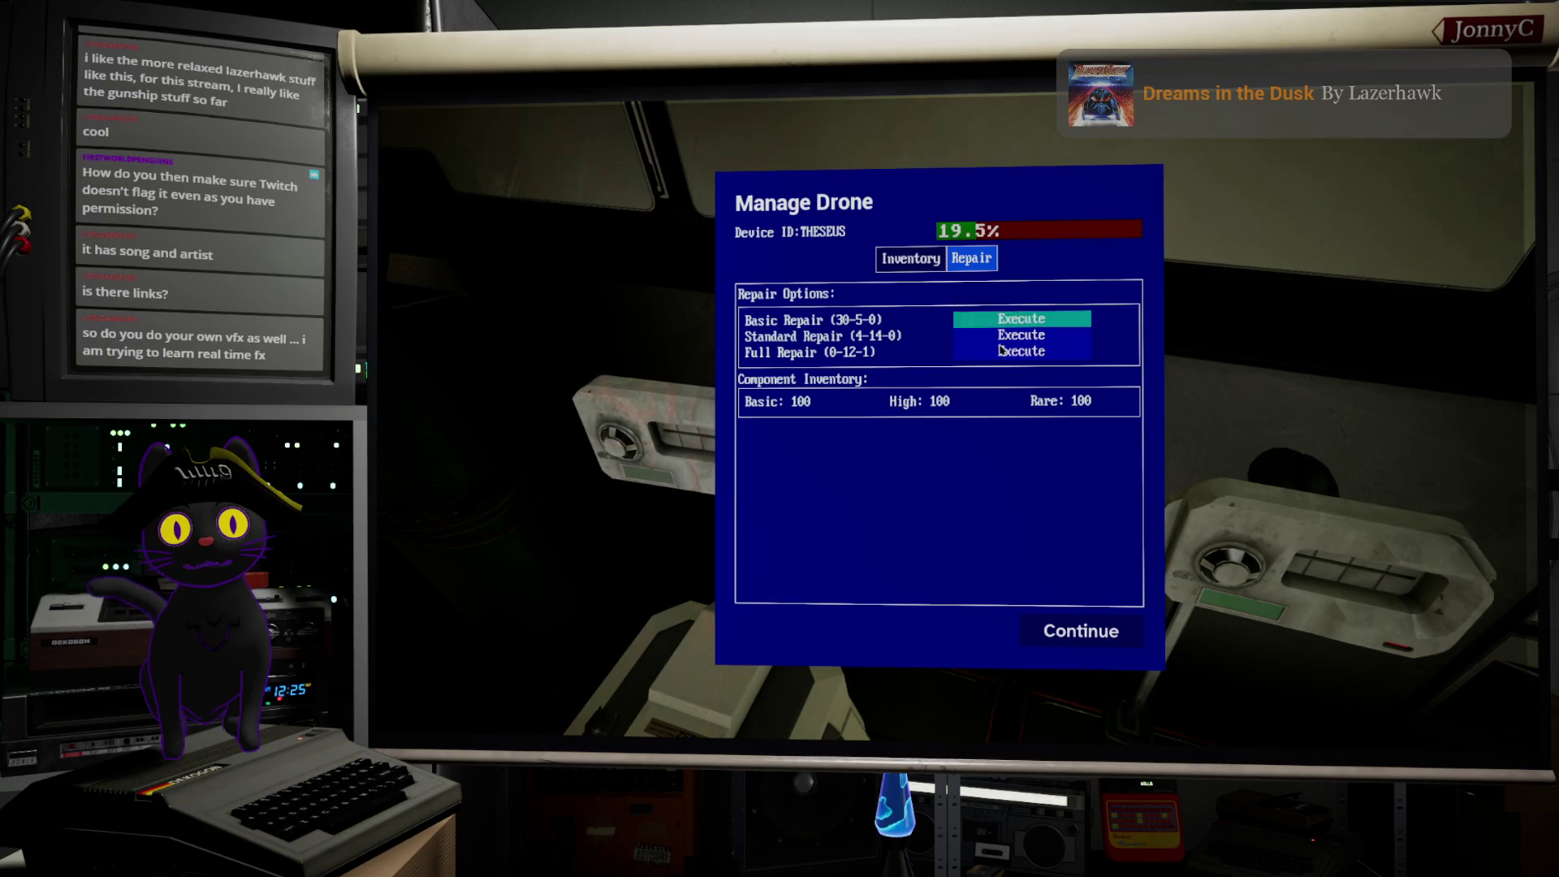
# Step: Execute a drone repair and accept it in the Repair Drone dialog
pyautogui.click(1006, 359)
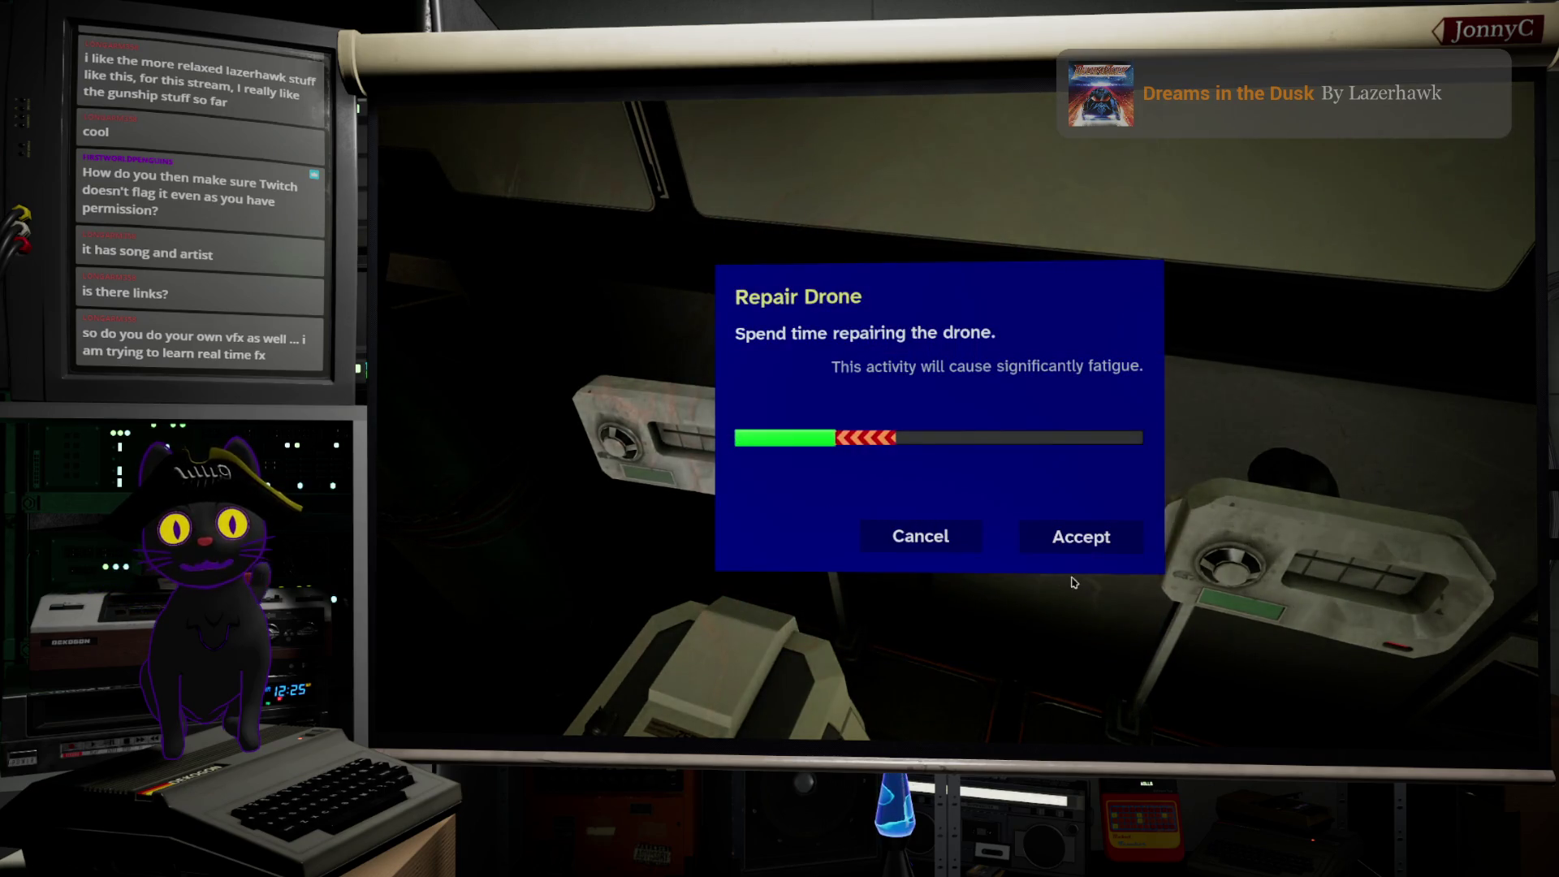
pyautogui.click(1097, 552)
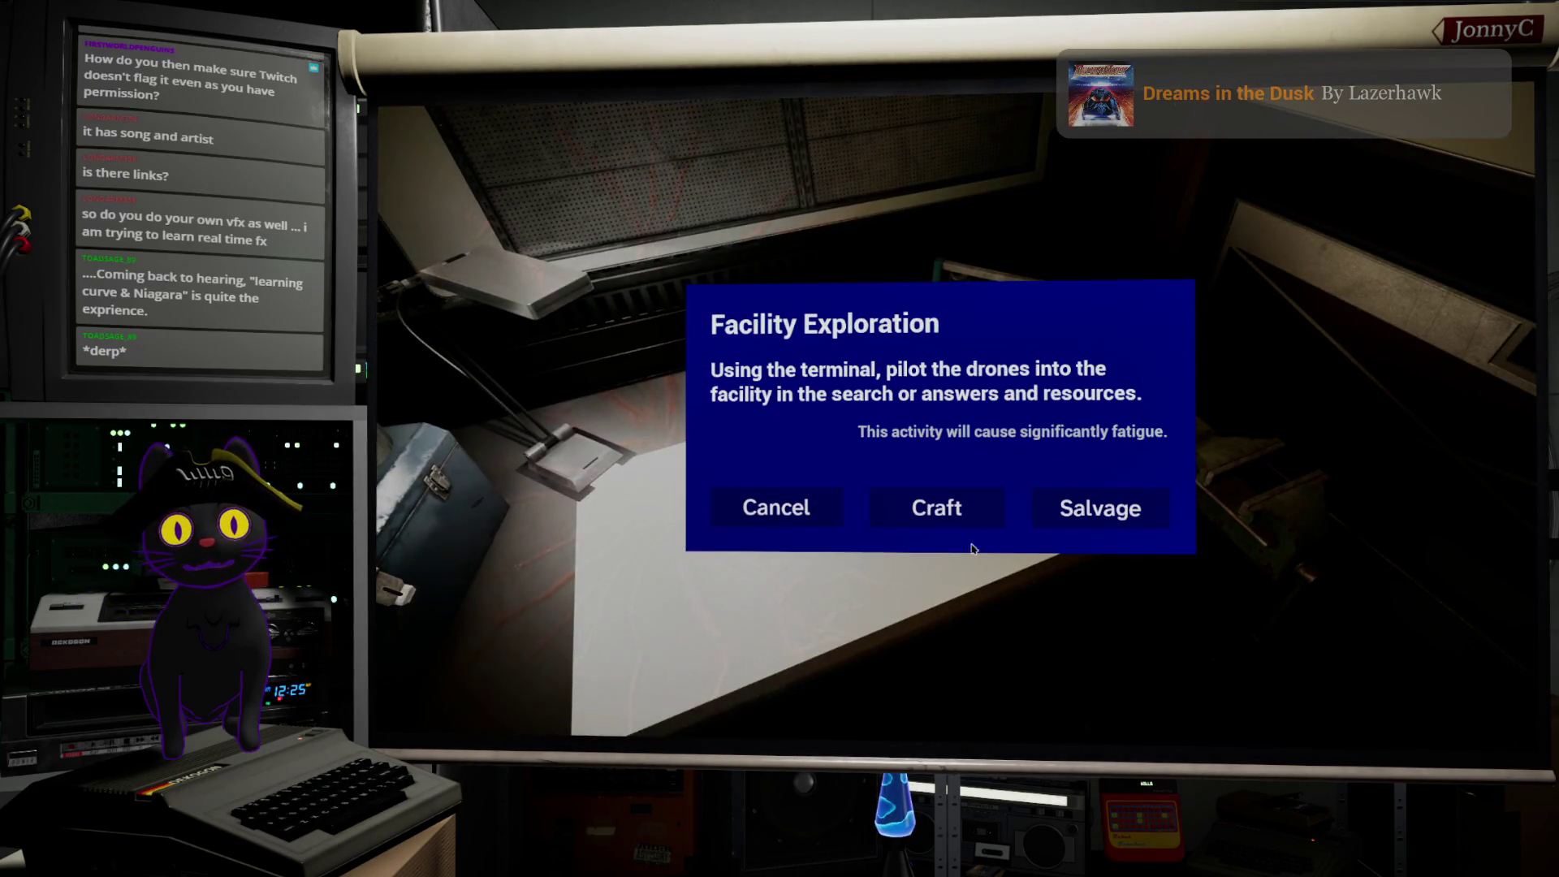
# Step: Craft a Gather Module from the Craft Upgrade list and accept it
pyautogui.click(954, 518)
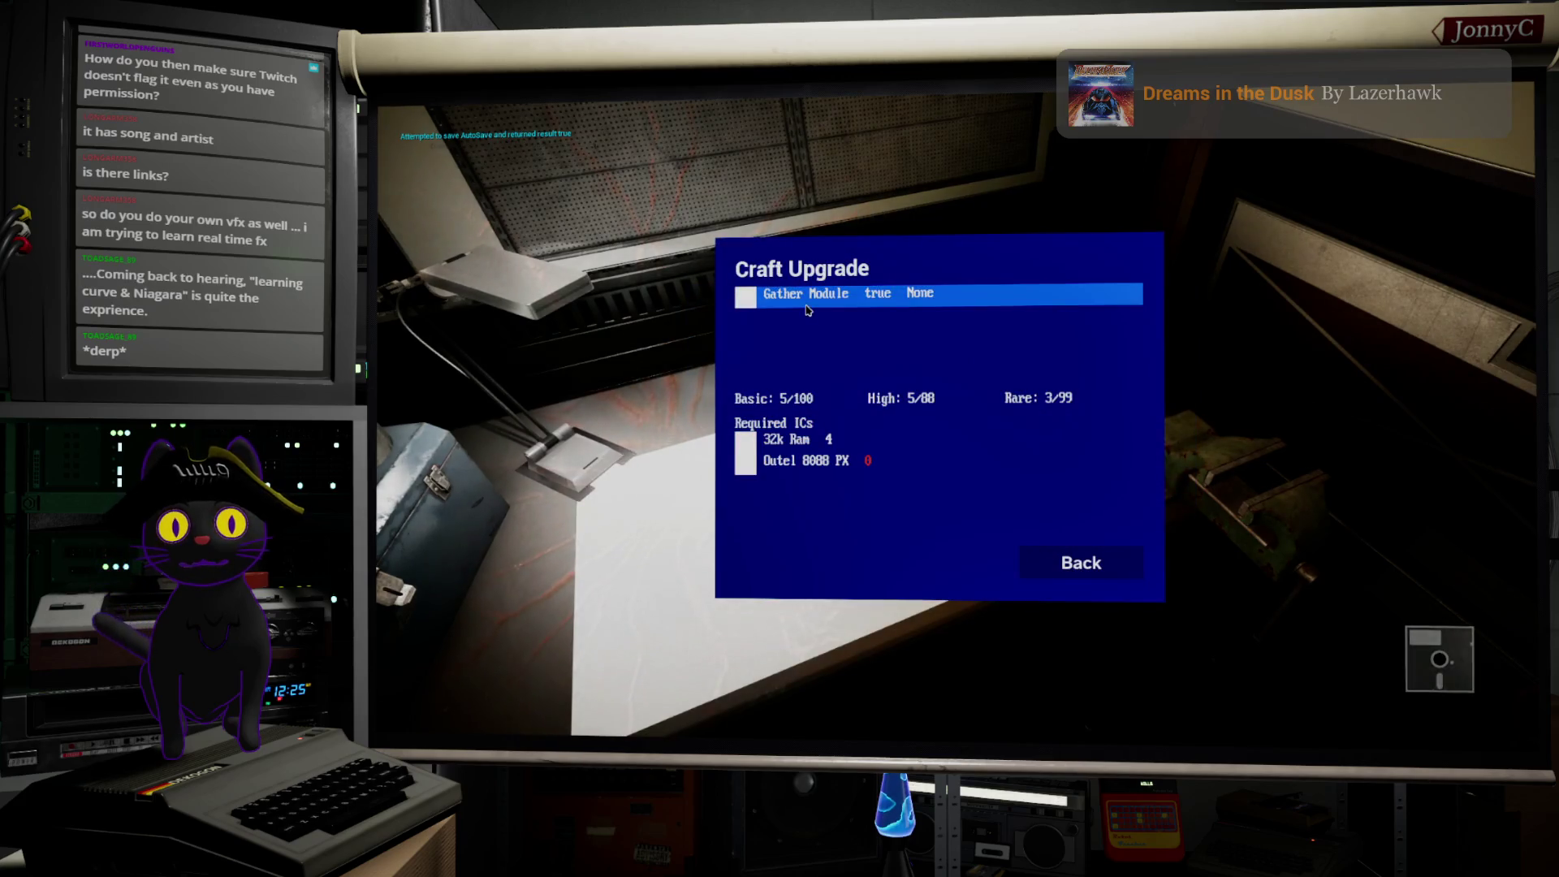
pyautogui.click(808, 307)
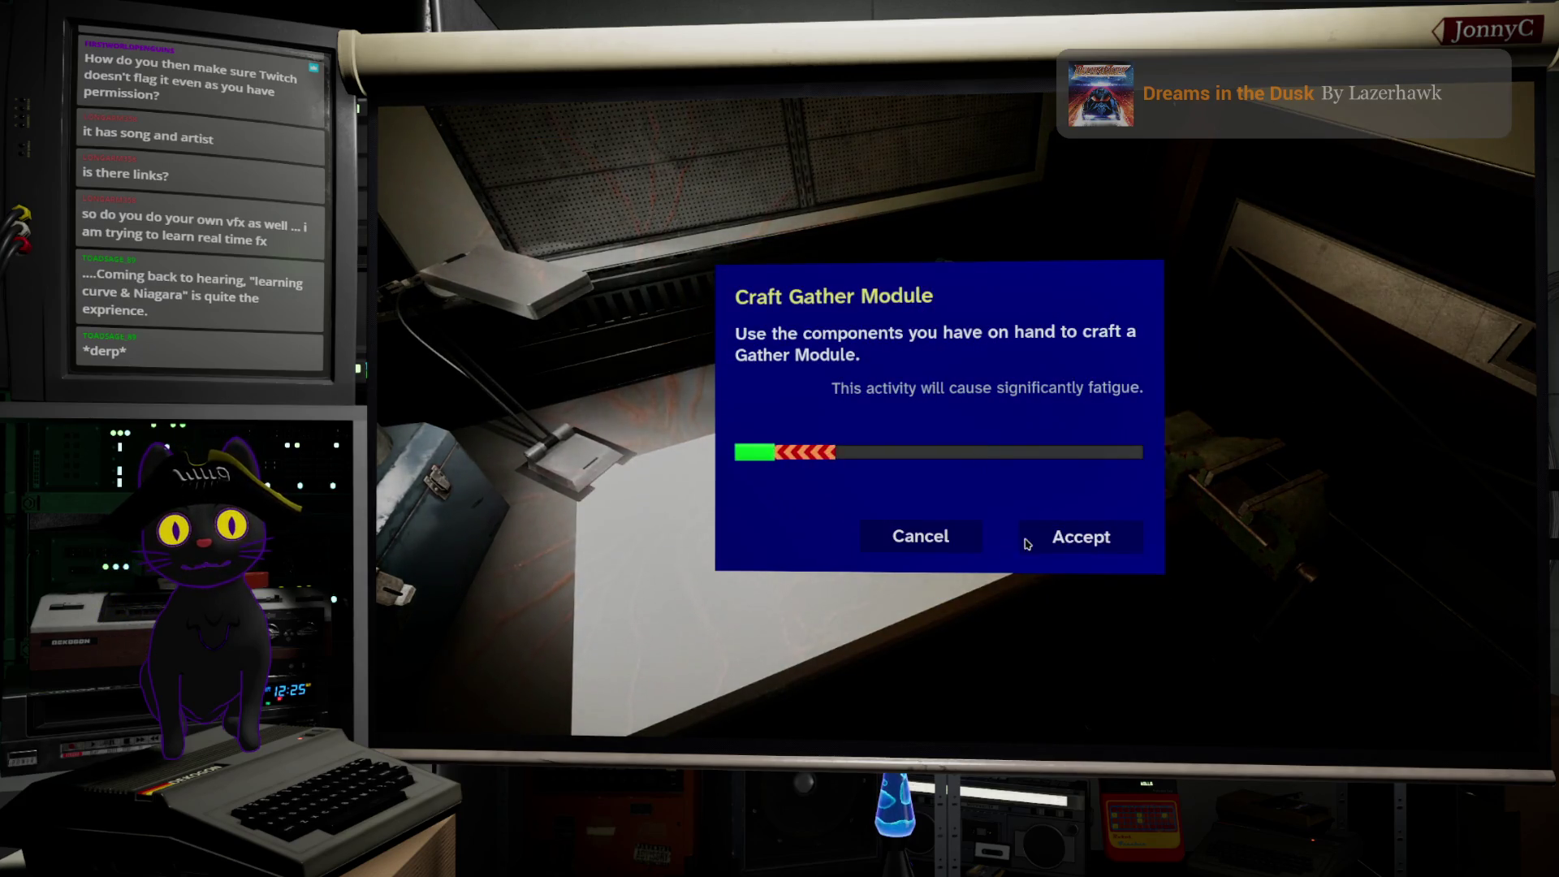
pyautogui.click(1063, 540)
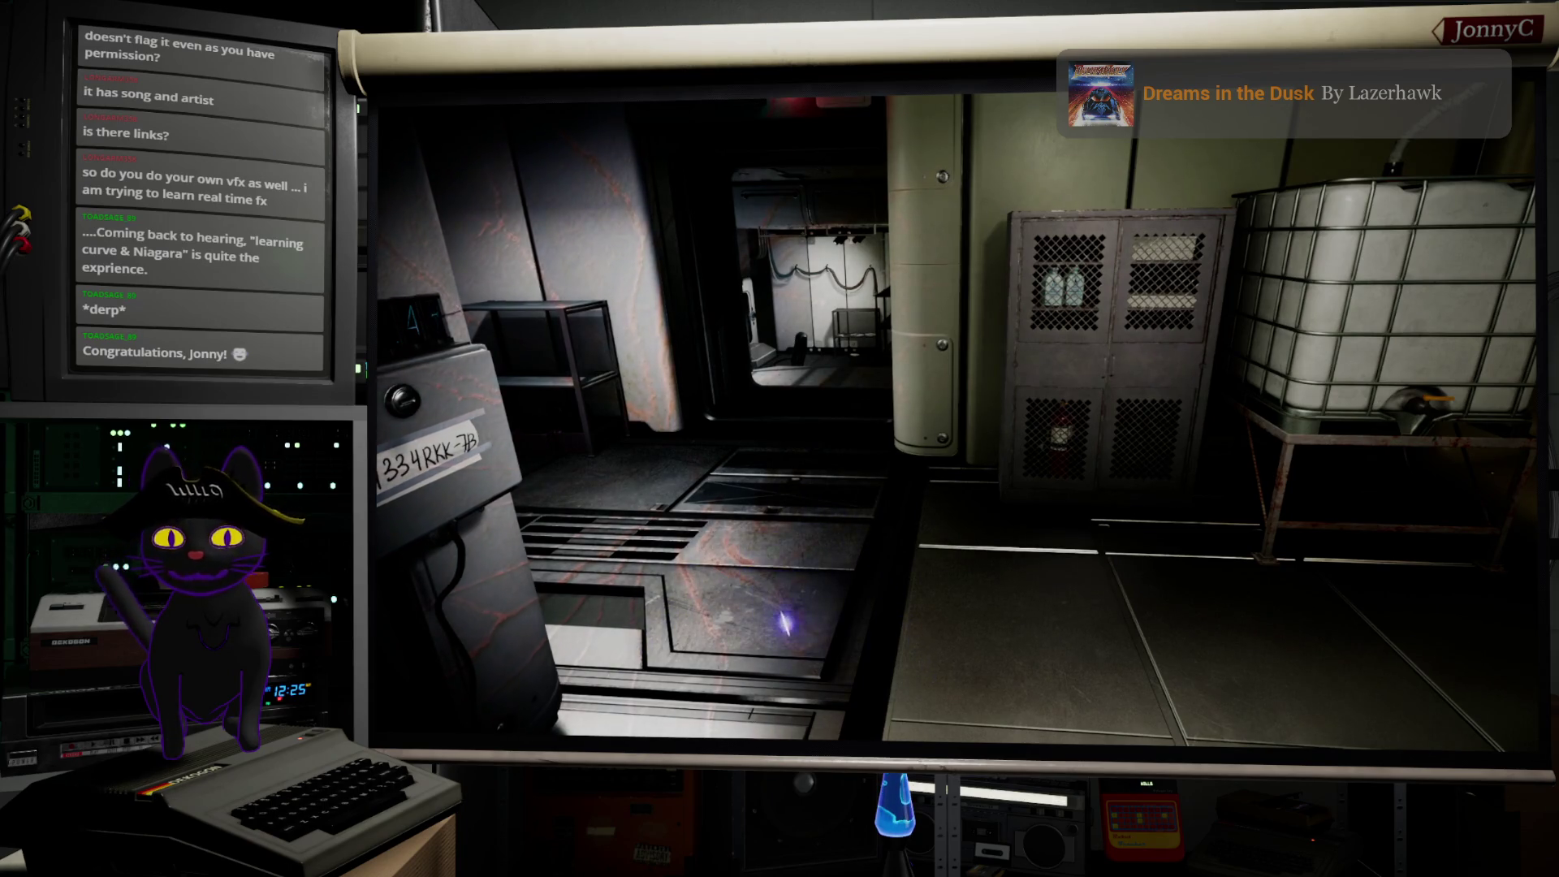
# Step: Stop play-testing, look around the room toward the red board, and exit immersive mode with F11
pyautogui.press('Escape')
pyautogui.moveTo(995, 583); pyautogui.dragTo(998, 668)
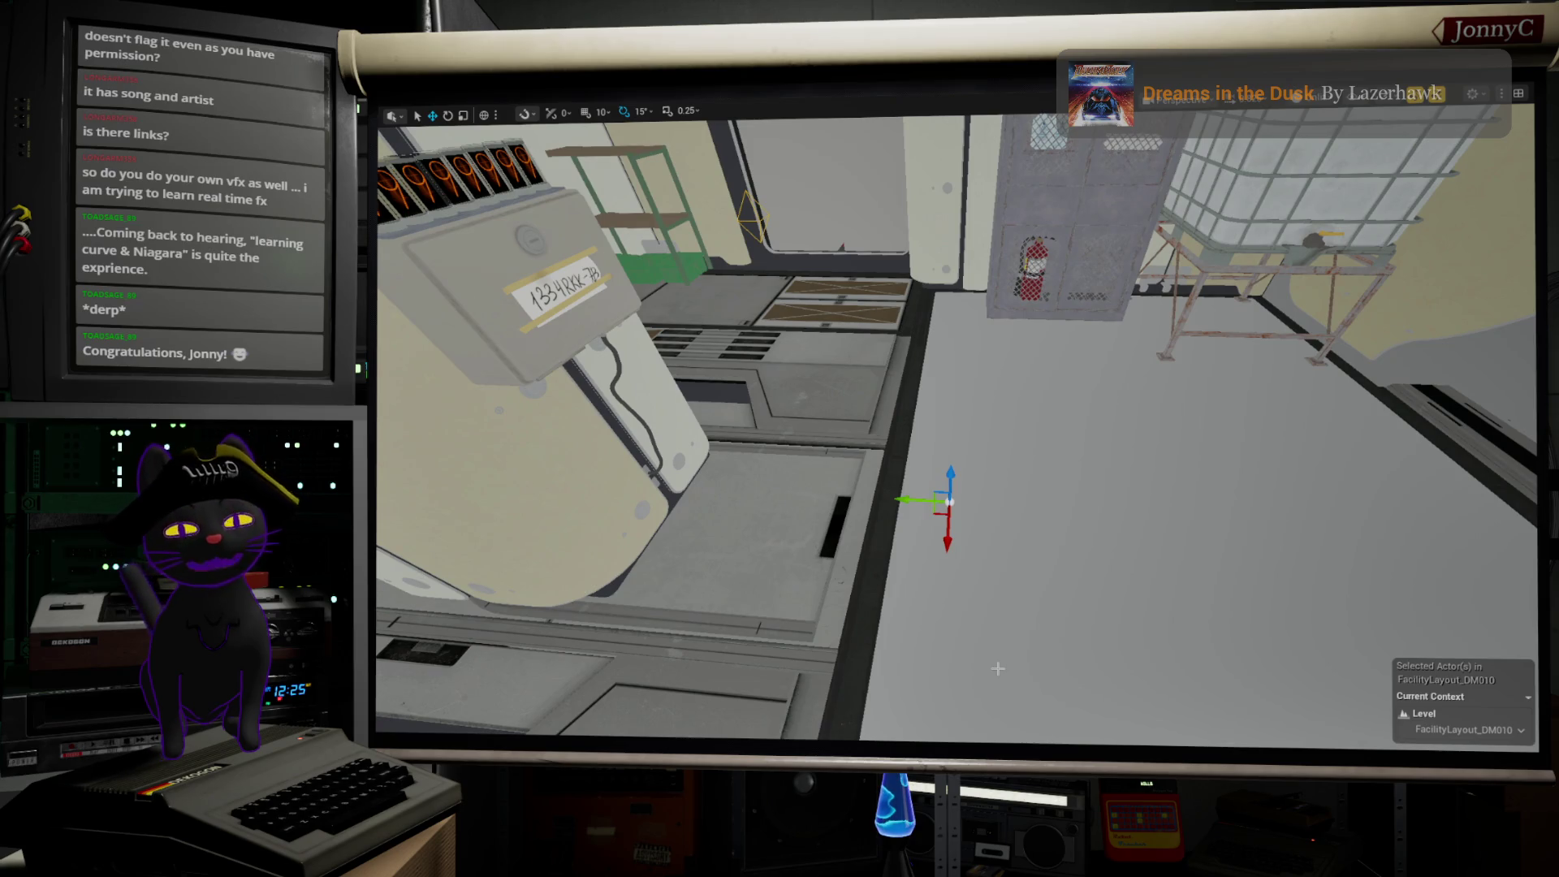
pyautogui.moveTo(1062, 624)
pyautogui.mouseDown()
pyautogui.moveTo(1062, 731)
pyautogui.moveTo(1153, 512)
pyautogui.mouseUp()
pyautogui.moveTo(809, 484)
pyautogui.mouseDown()
pyautogui.moveTo(1047, 550)
pyautogui.moveTo(1017, 533)
pyautogui.moveTo(1050, 529)
pyautogui.mouseUp()
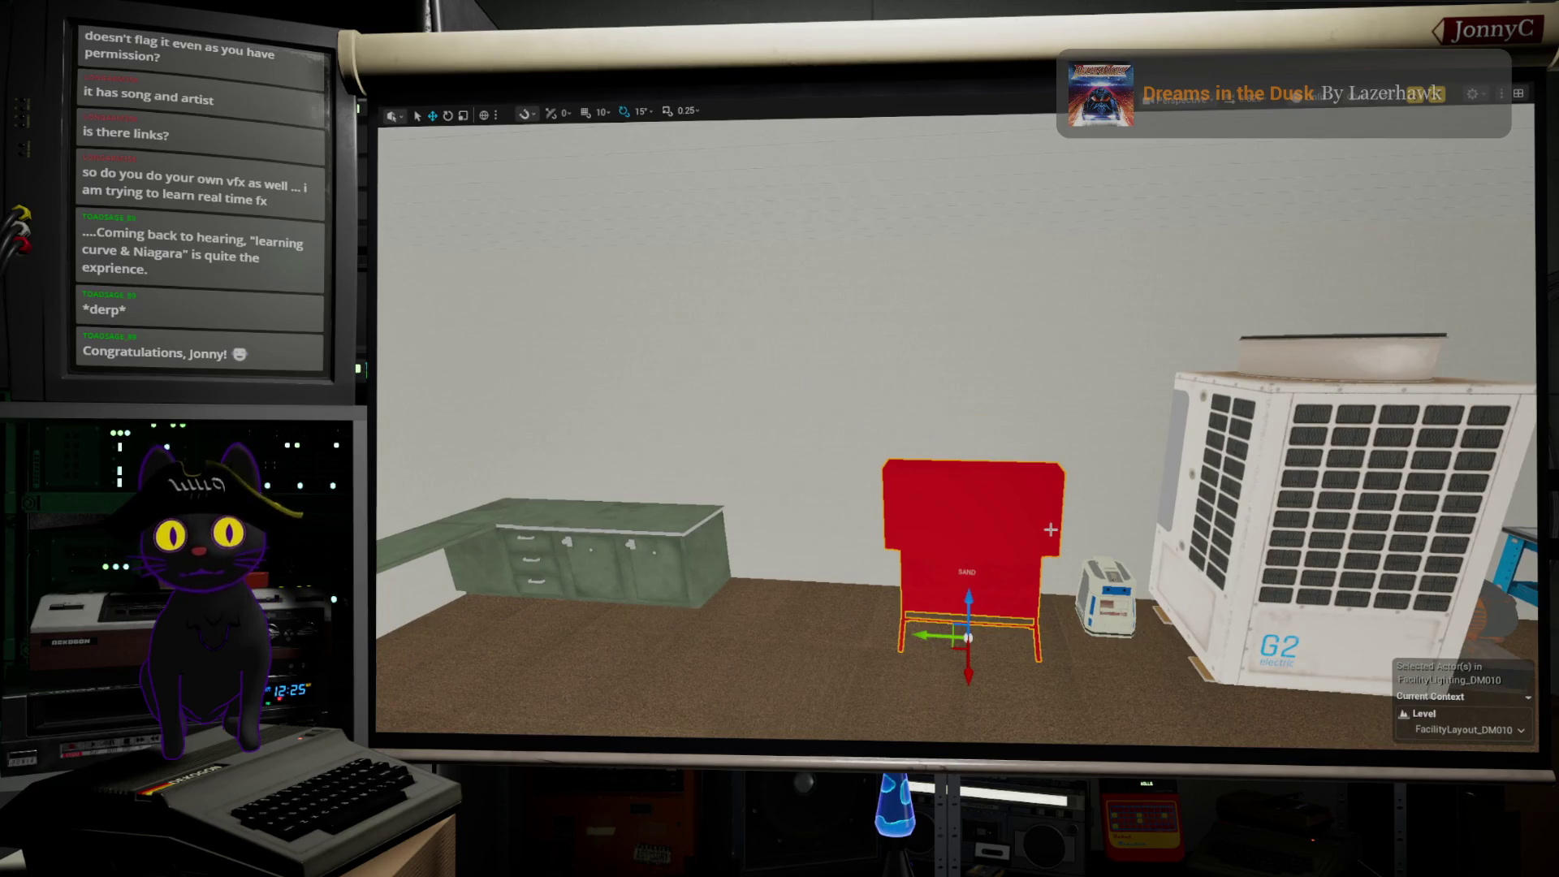
pyautogui.press('F11')
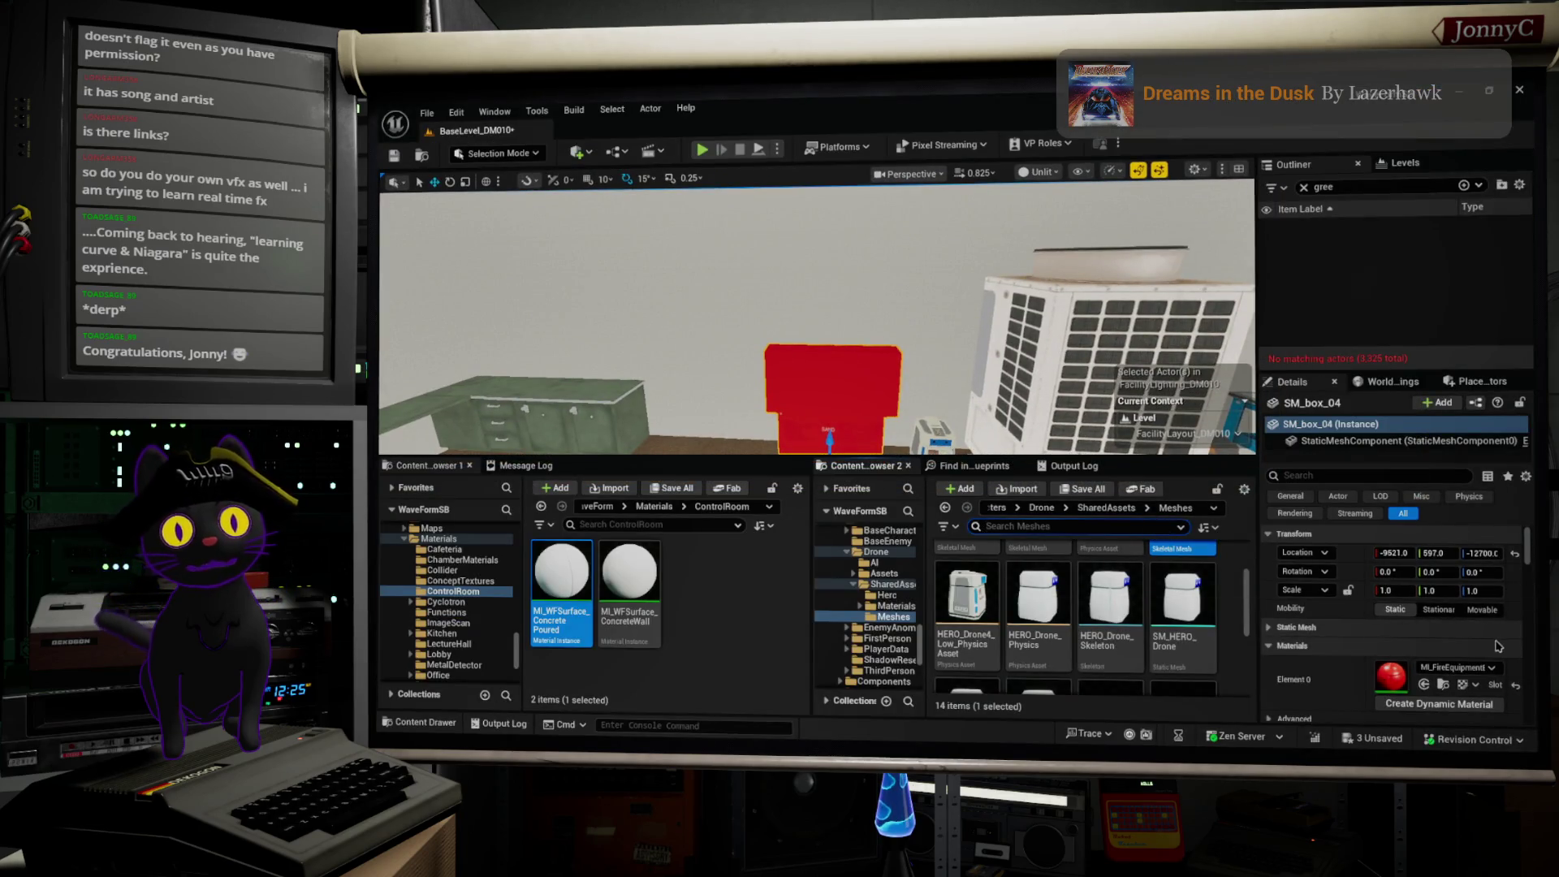
# Step: Select the whole SM_box_04 (Instance) actor in the Details panel
pyautogui.scroll(-1, 1496, 649)
pyautogui.scroll(1, 1465, 647)
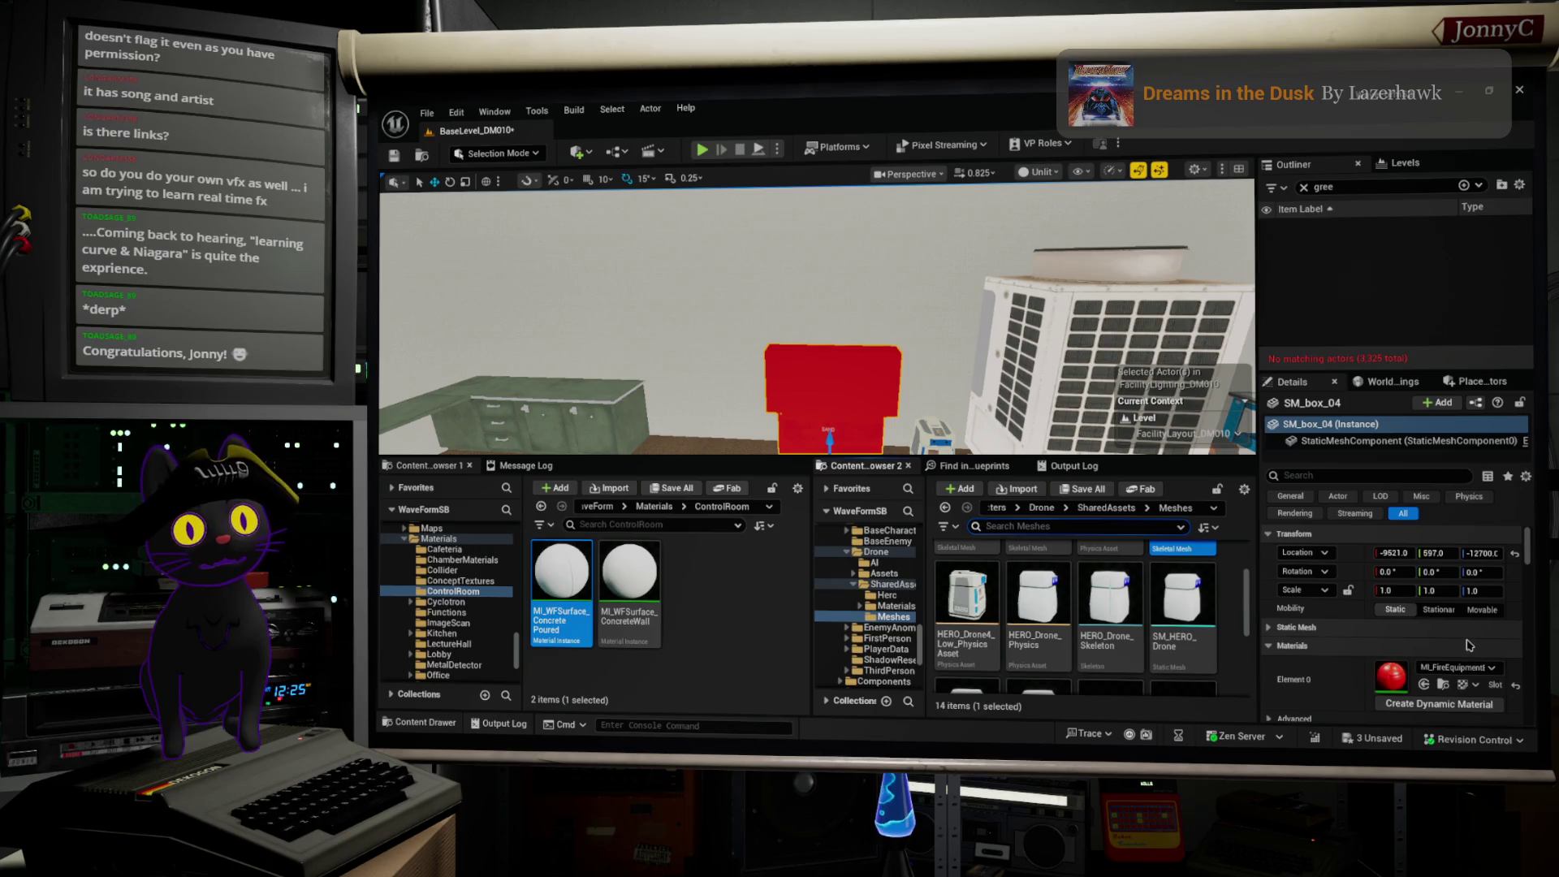
pyautogui.scroll(-10, 1469, 646)
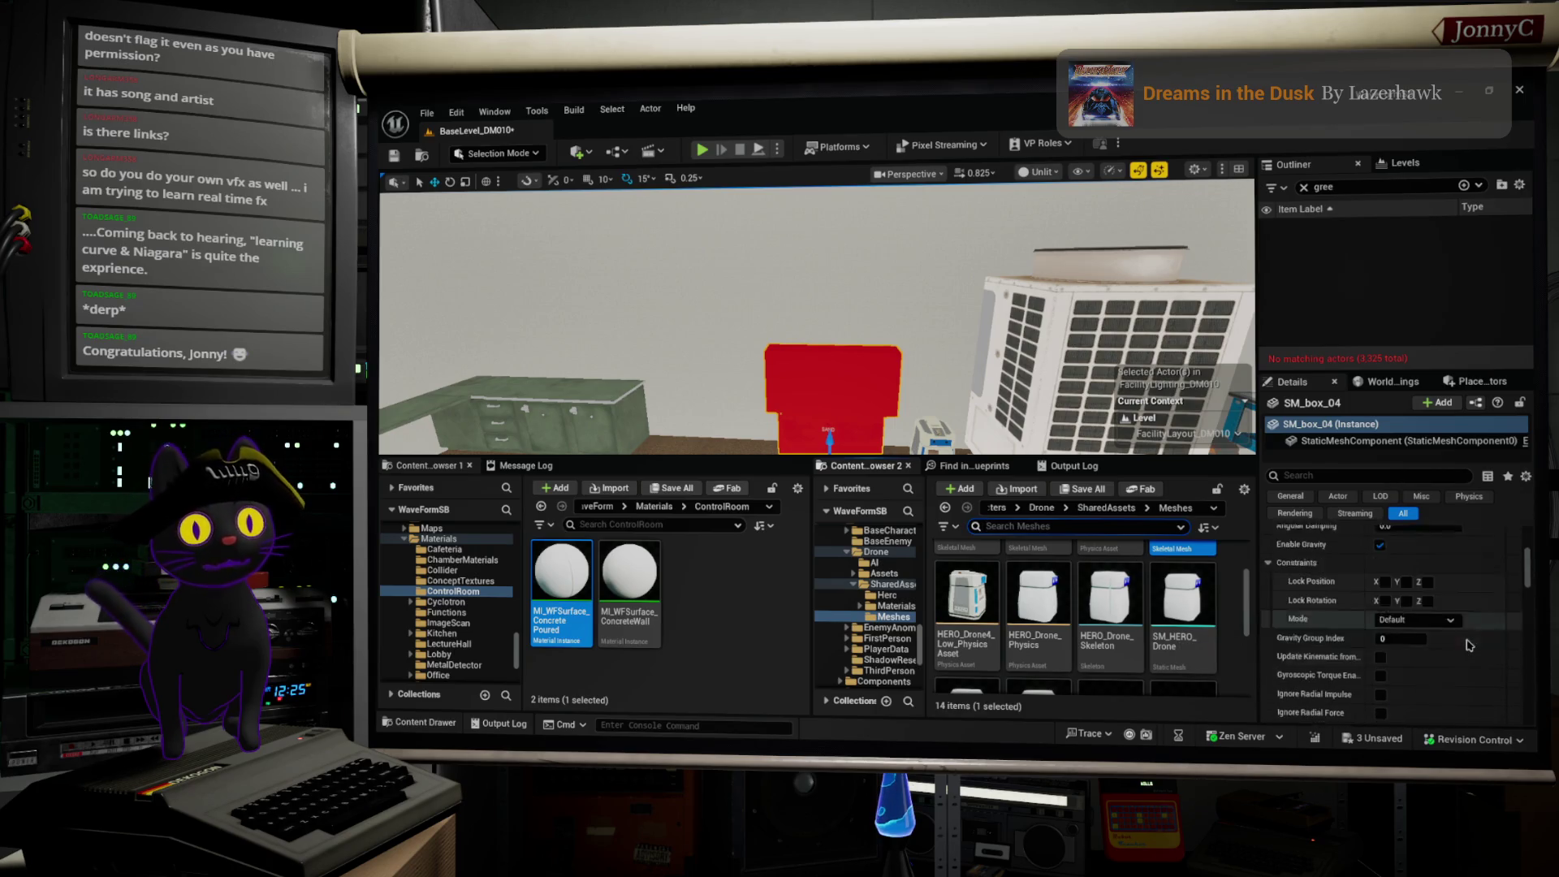
pyautogui.scroll(8, 1468, 646)
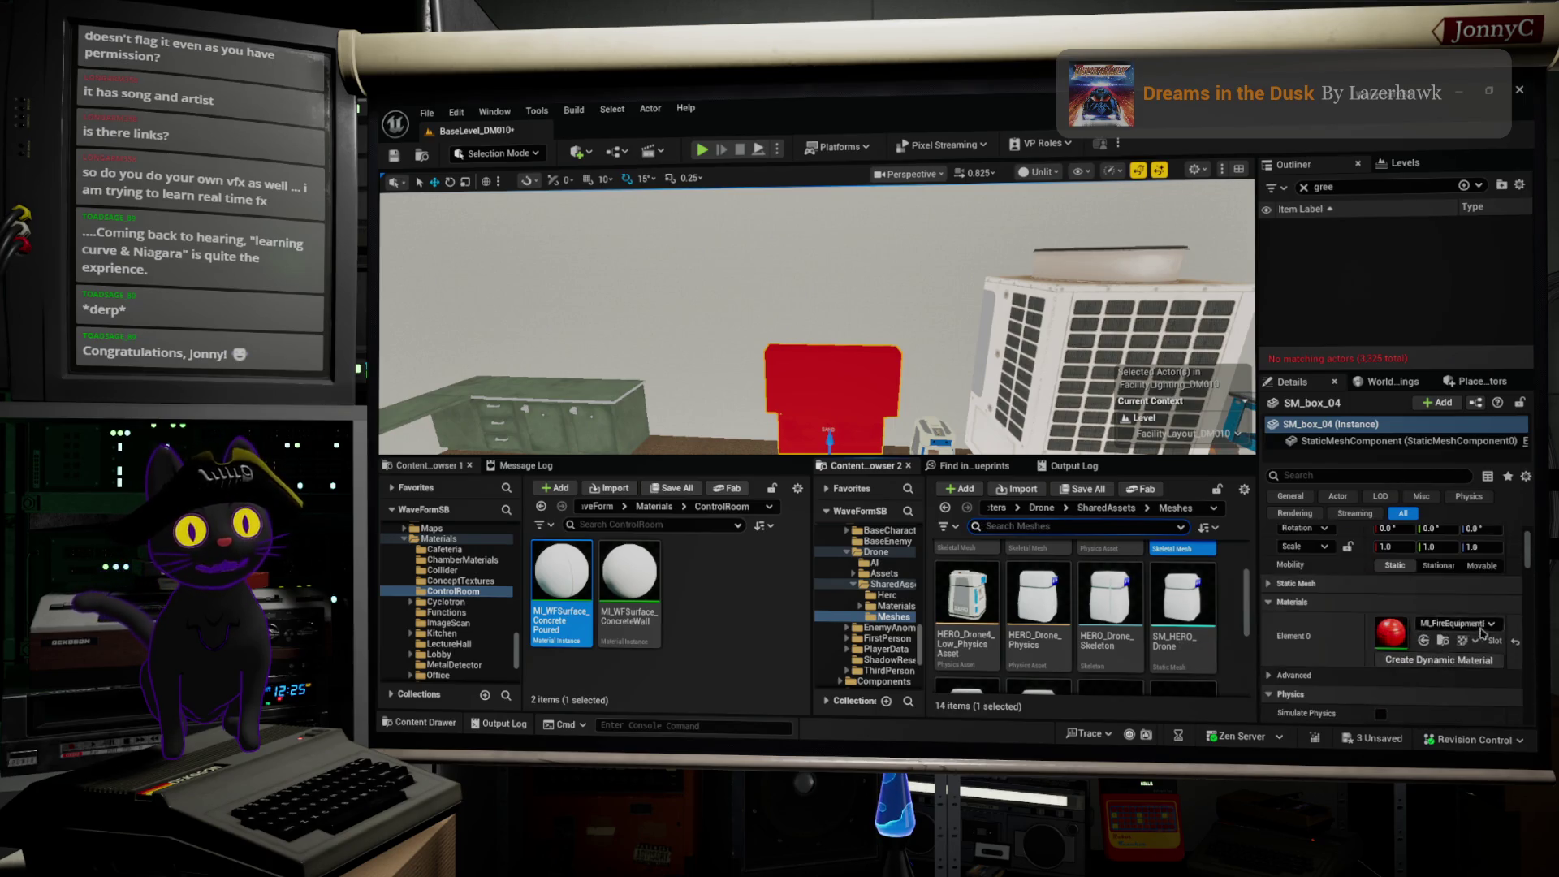
pyautogui.click(1325, 442)
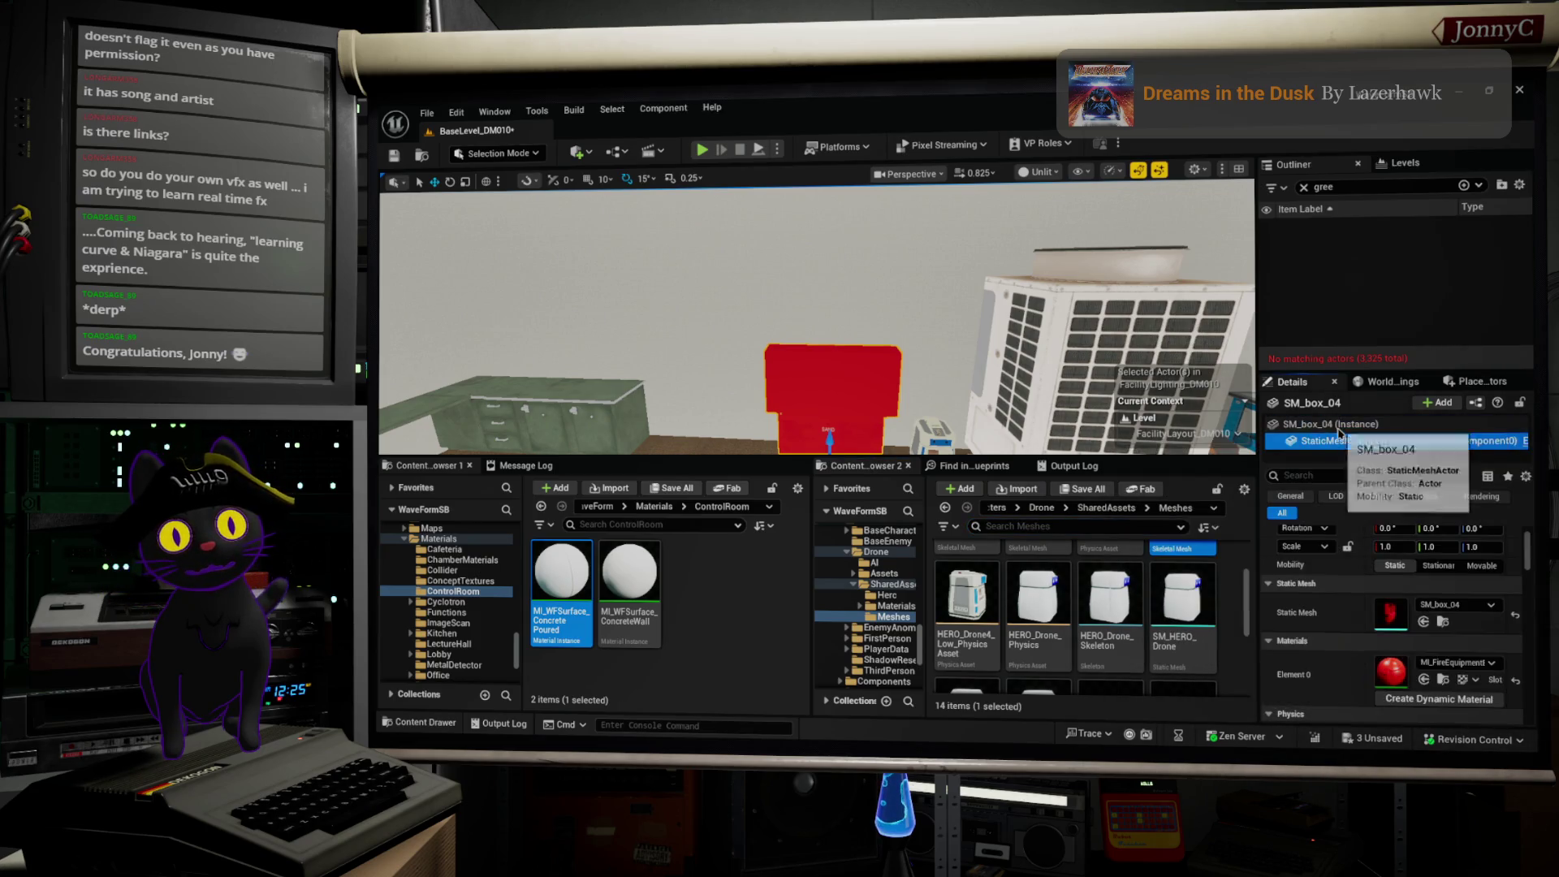
pyautogui.click(1332, 424)
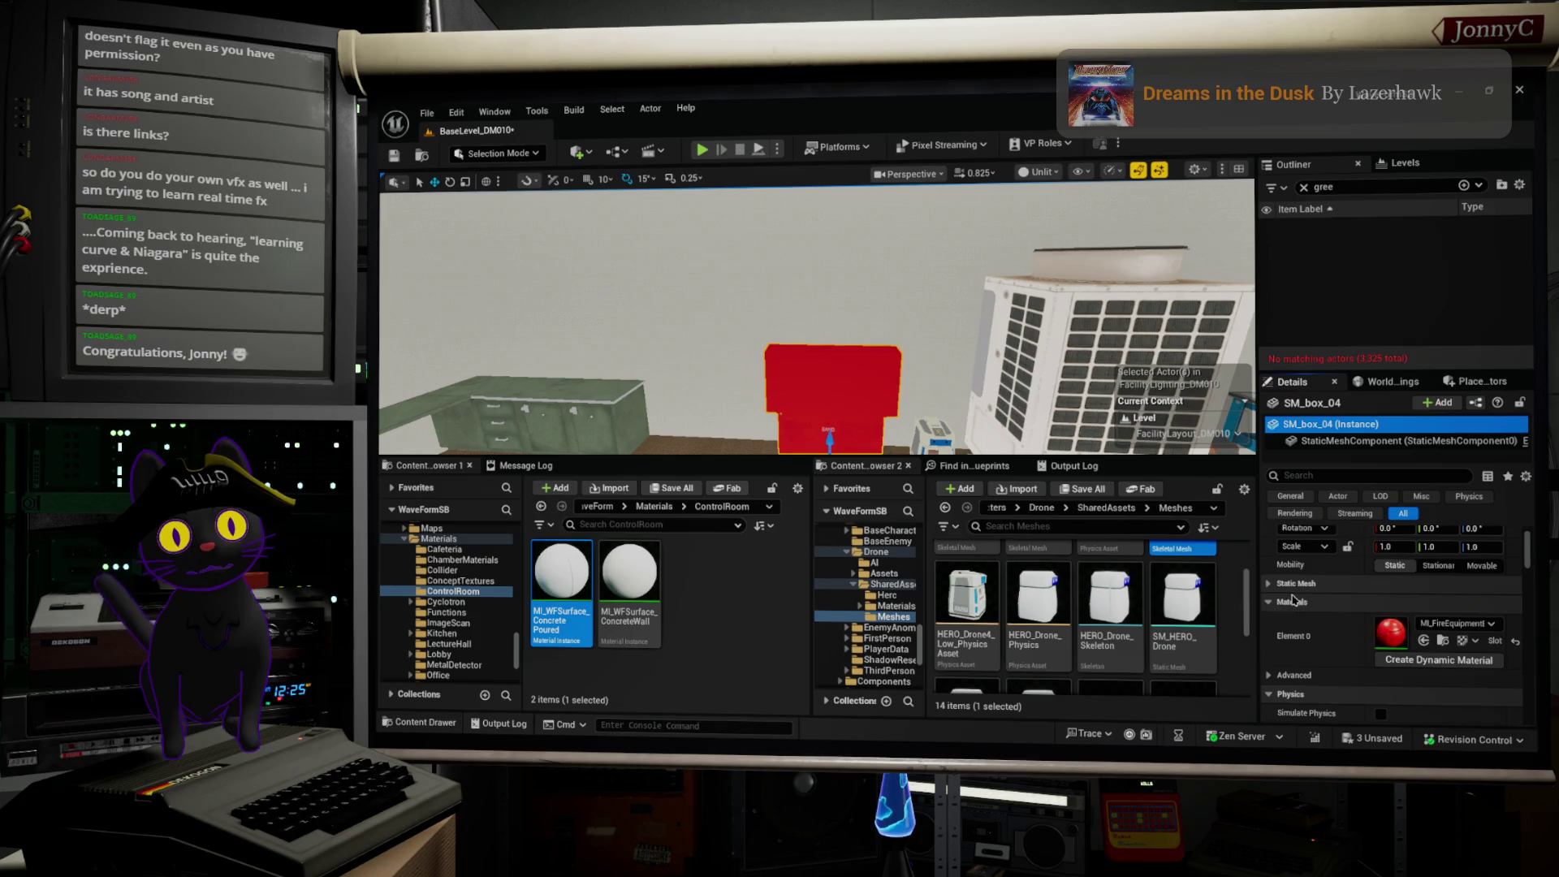
# Step: Find the box's static mesh in the Content Browser's Factory Meshes folder and select SM_box_03
pyautogui.click(1269, 585)
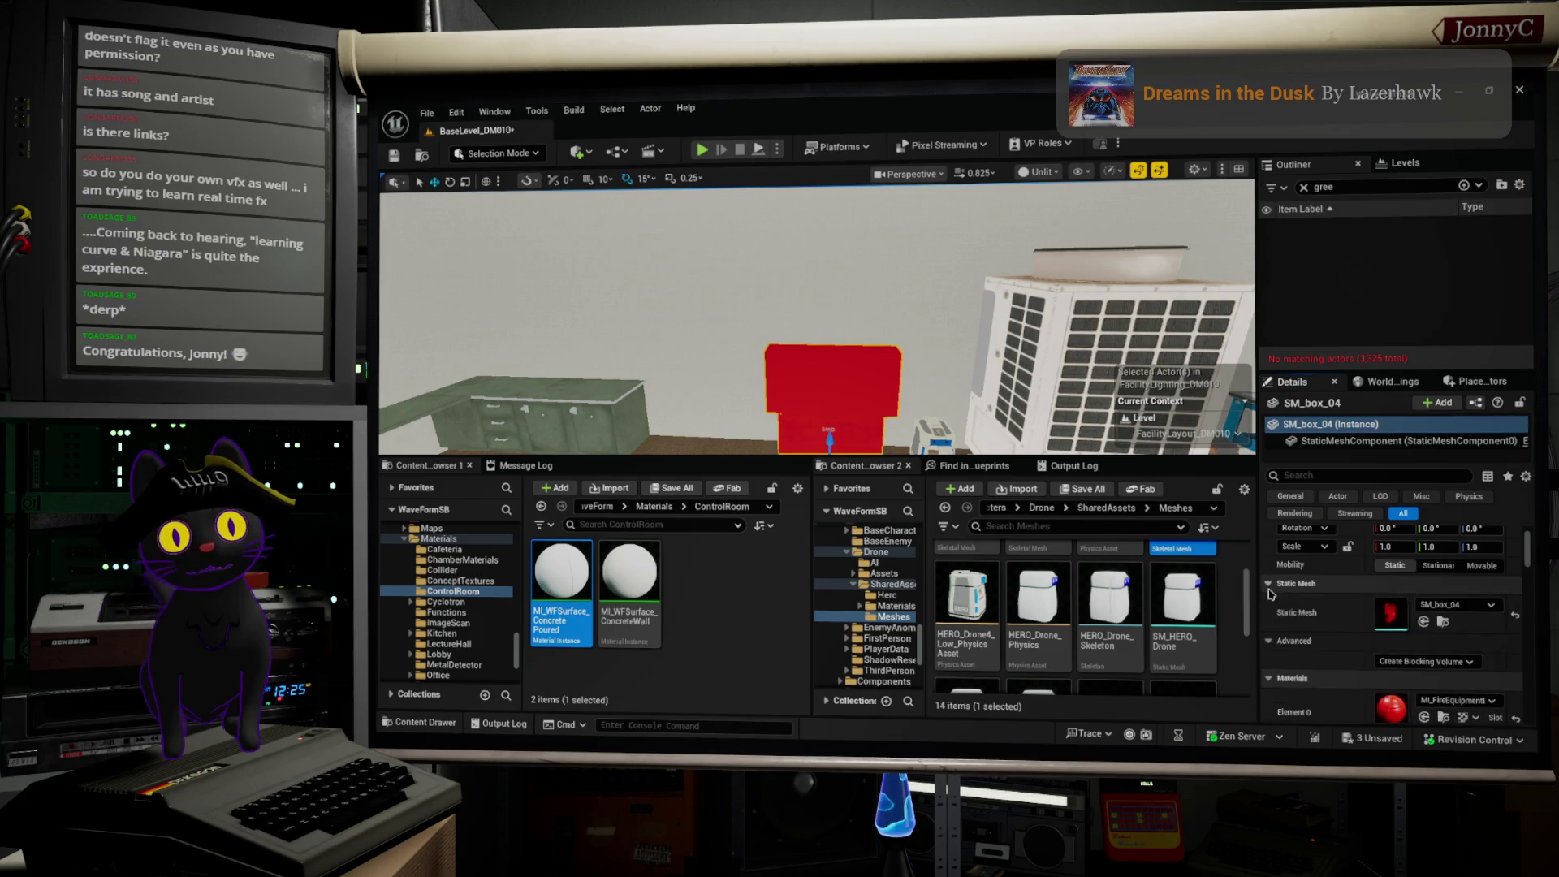
pyautogui.click(1450, 624)
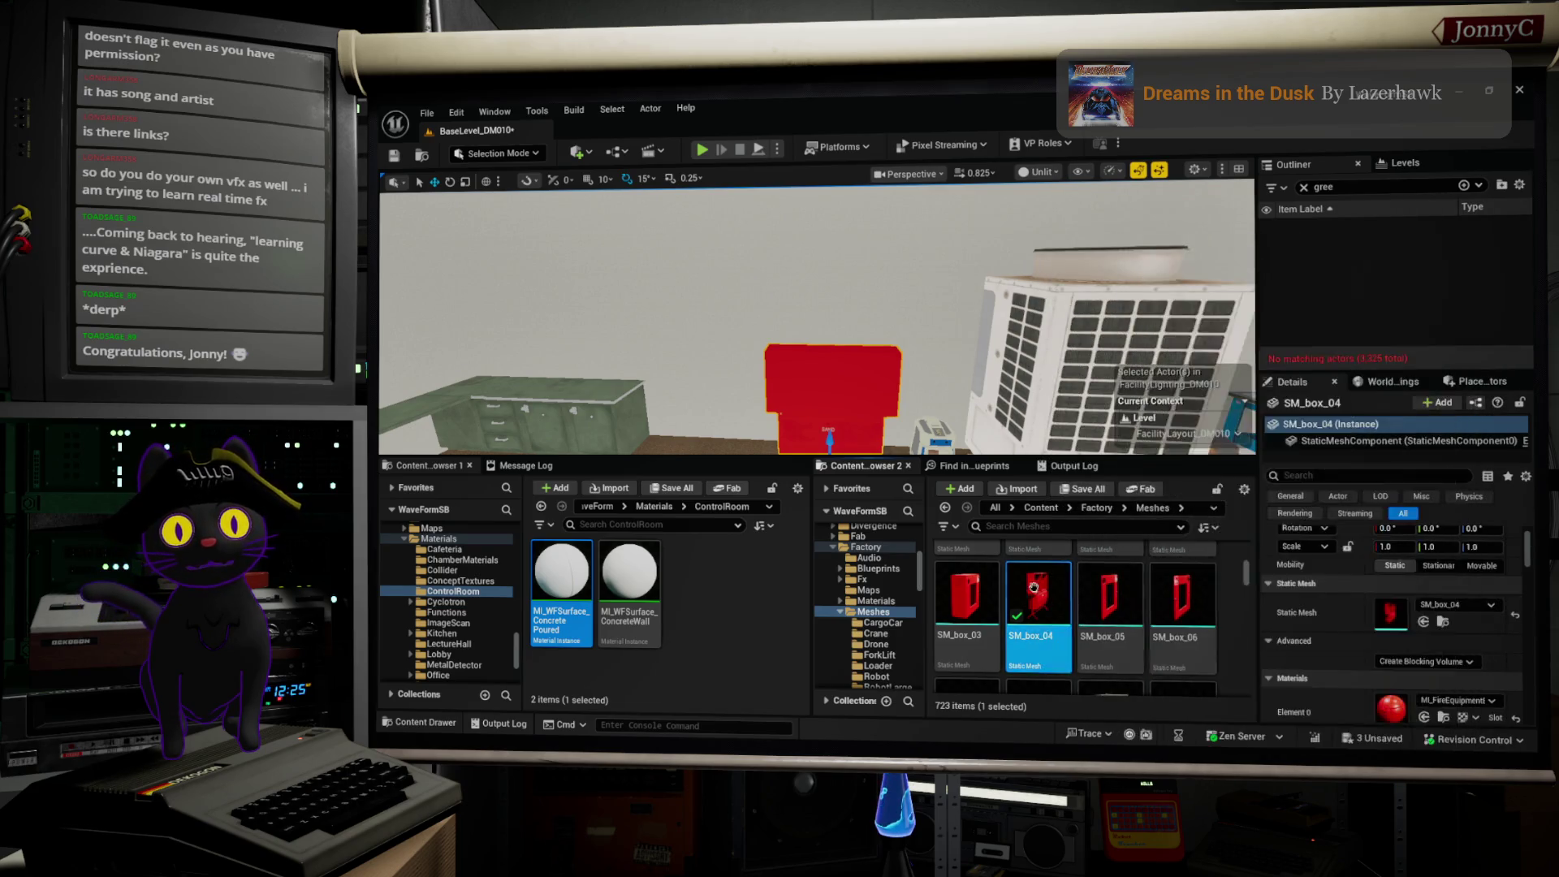
pyautogui.click(967, 597)
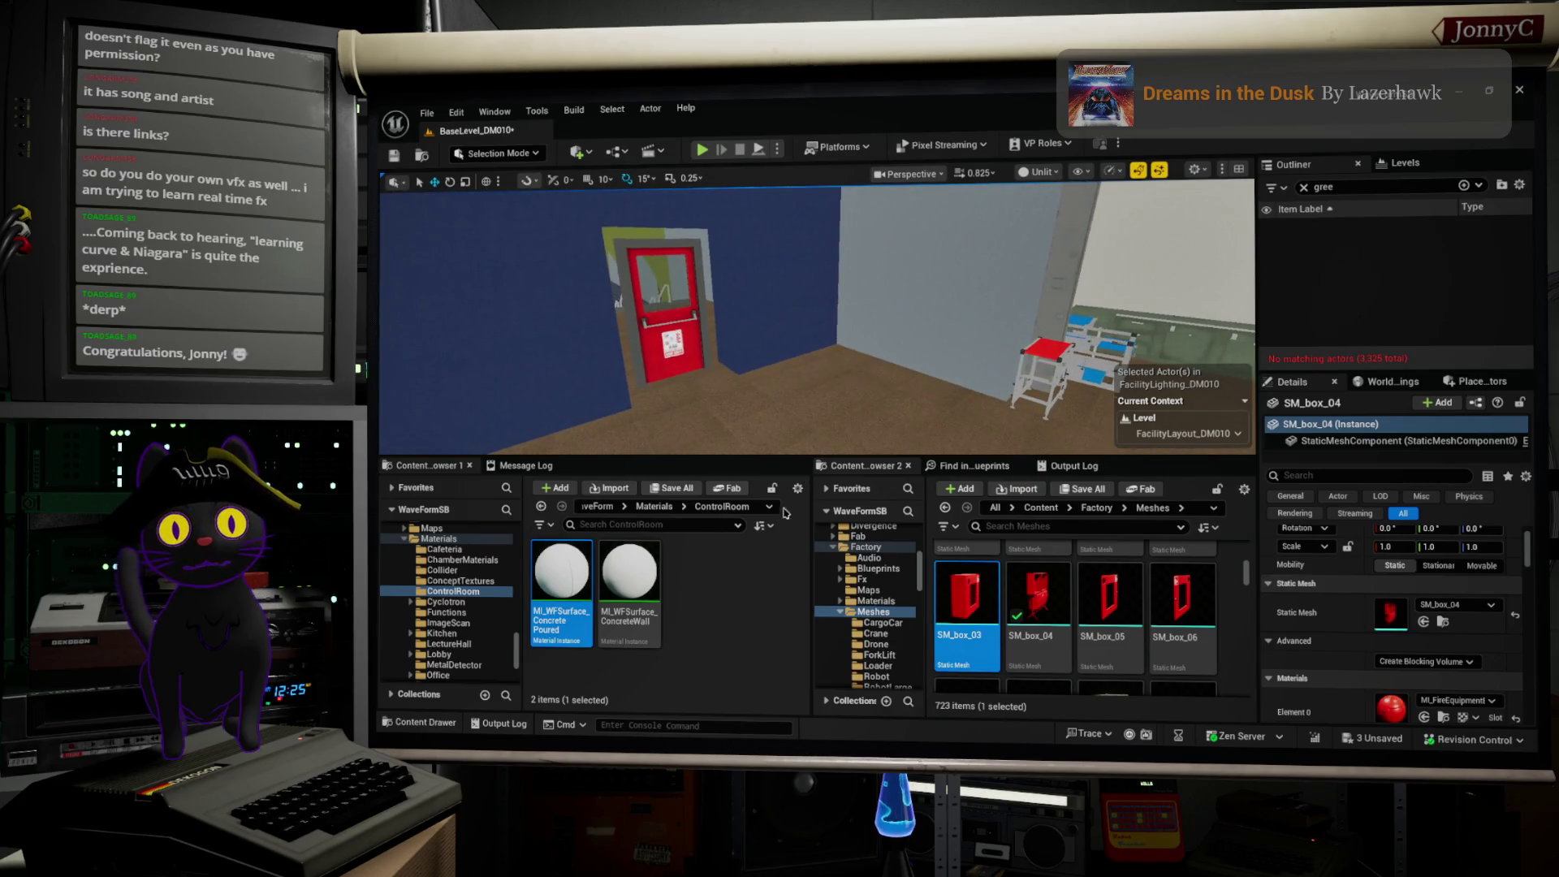
# Step: Place an SM_box_03 fire box on the wall beside the red door and frame it
pyautogui.moveTo(992, 601); pyautogui.dragTo(766, 253)
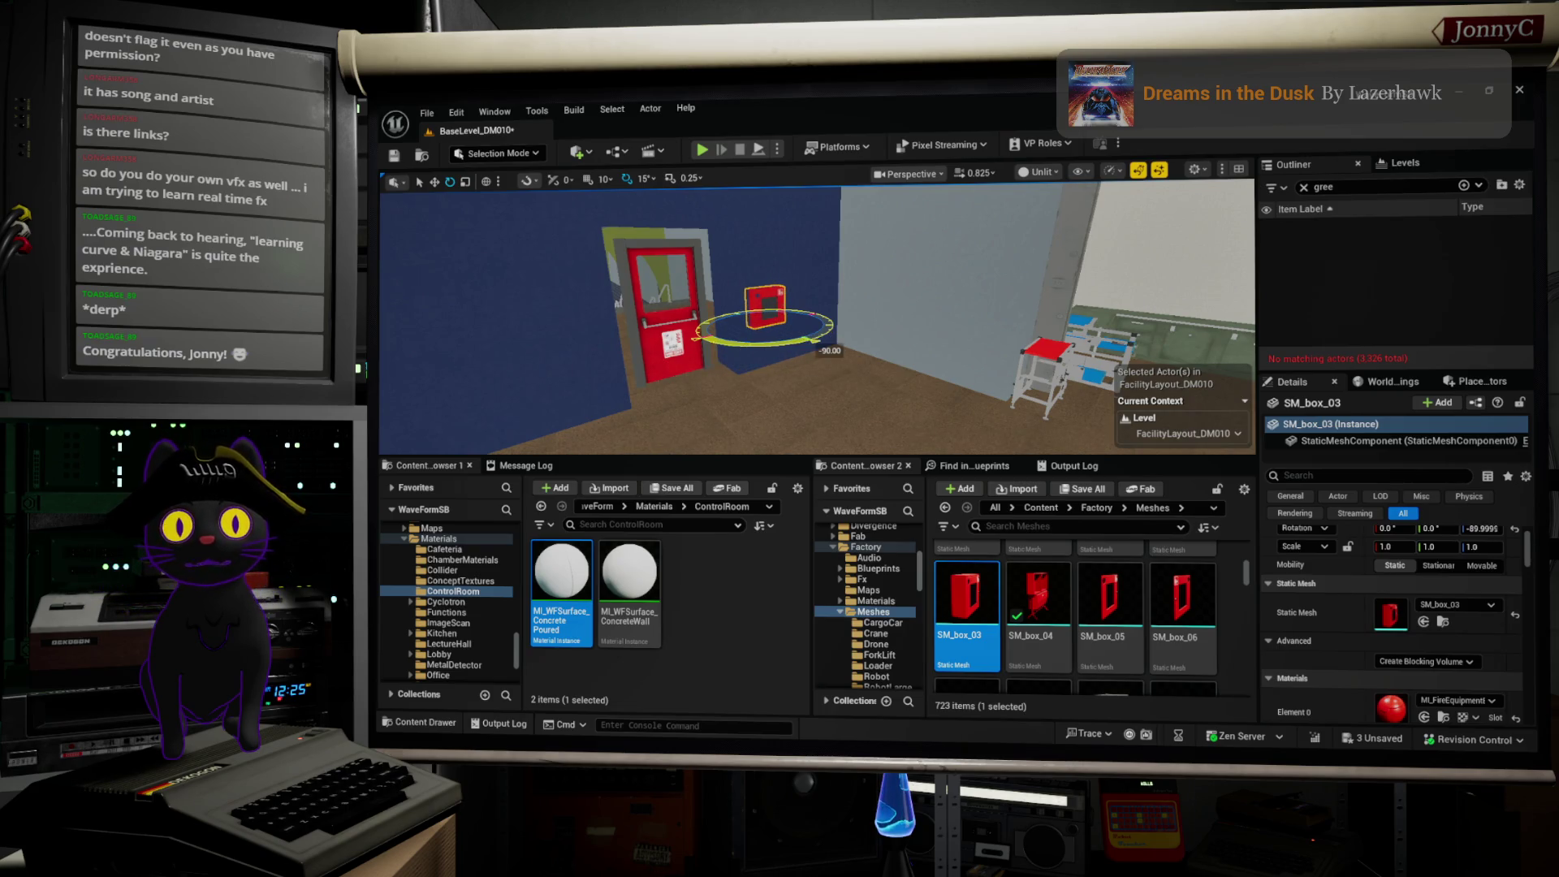
pyautogui.moveTo(1160, 329); pyautogui.dragTo(1160, 329)
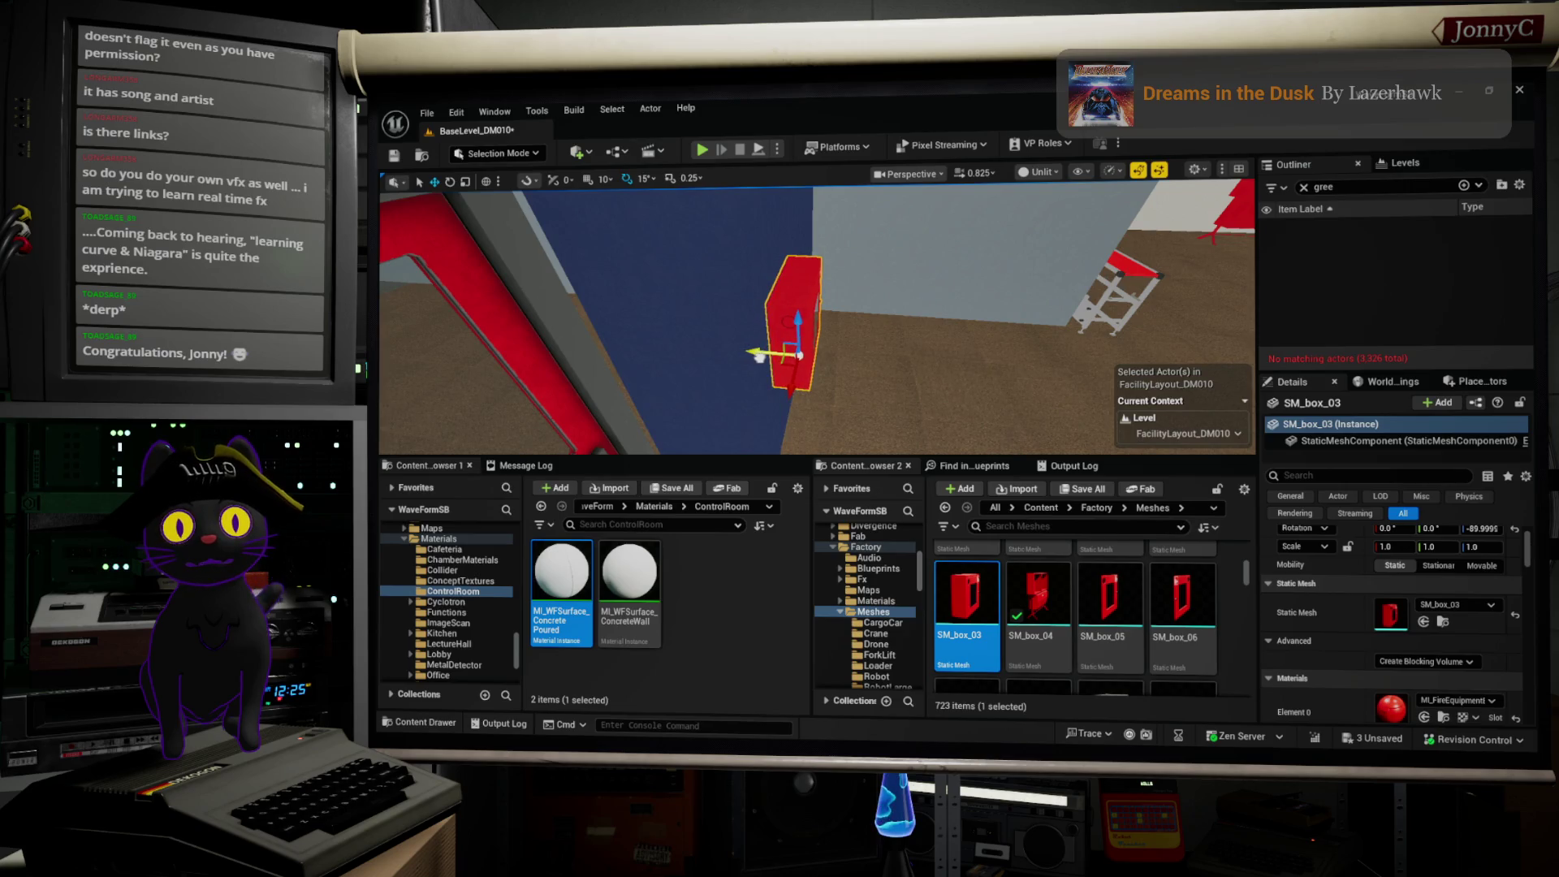
pyautogui.moveTo(967, 338); pyautogui.dragTo(966, 338)
pyautogui.moveTo(728, 216); pyautogui.dragTo(728, 217)
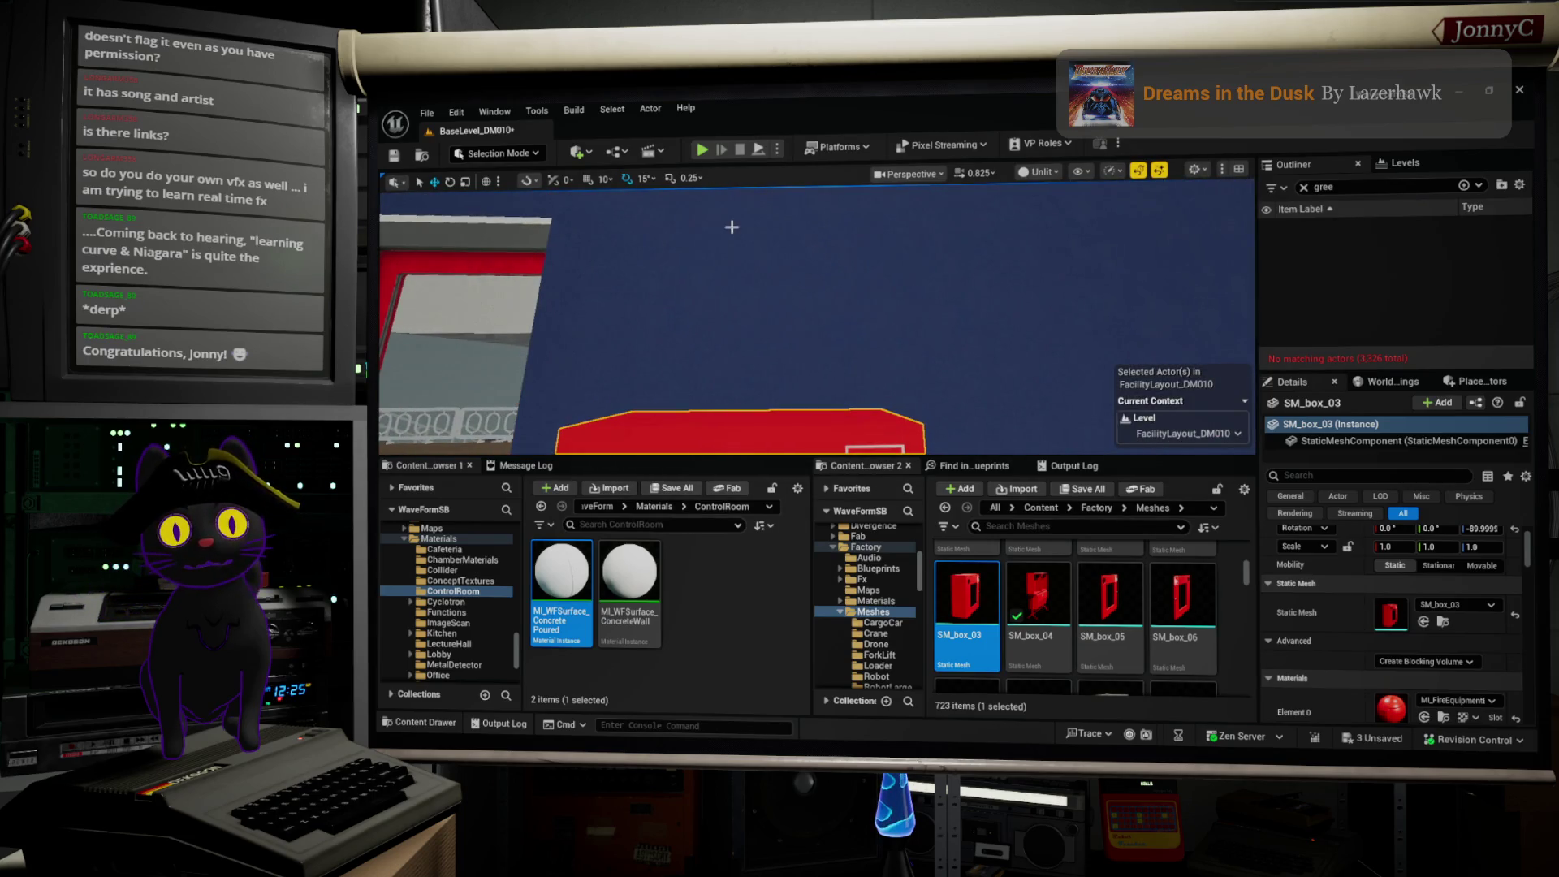
pyautogui.press('f')
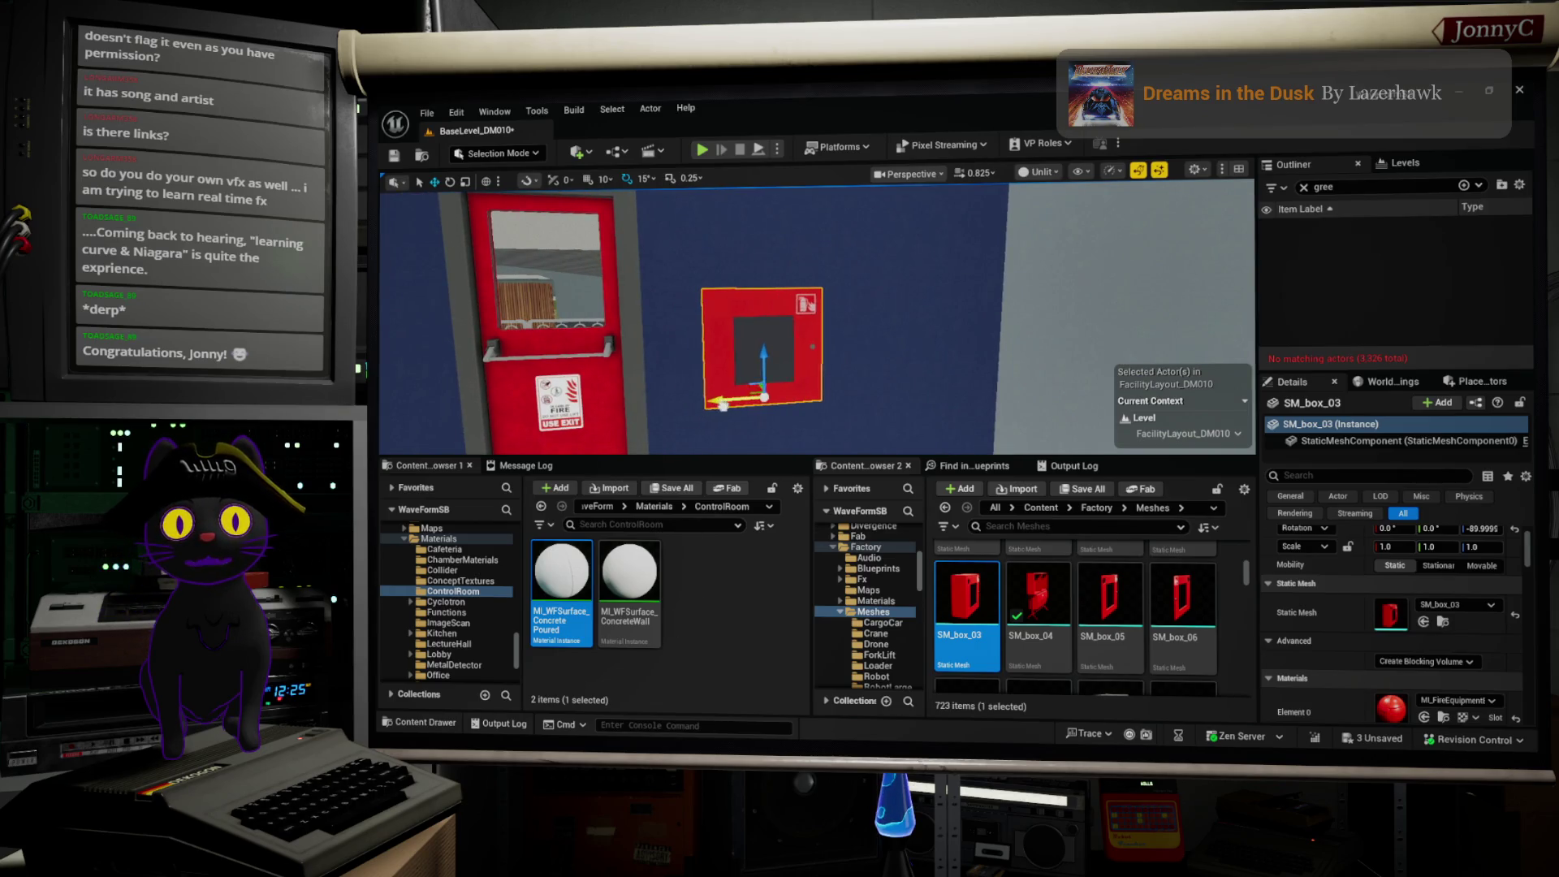
pyautogui.moveTo(657, 407); pyautogui.dragTo(657, 408)
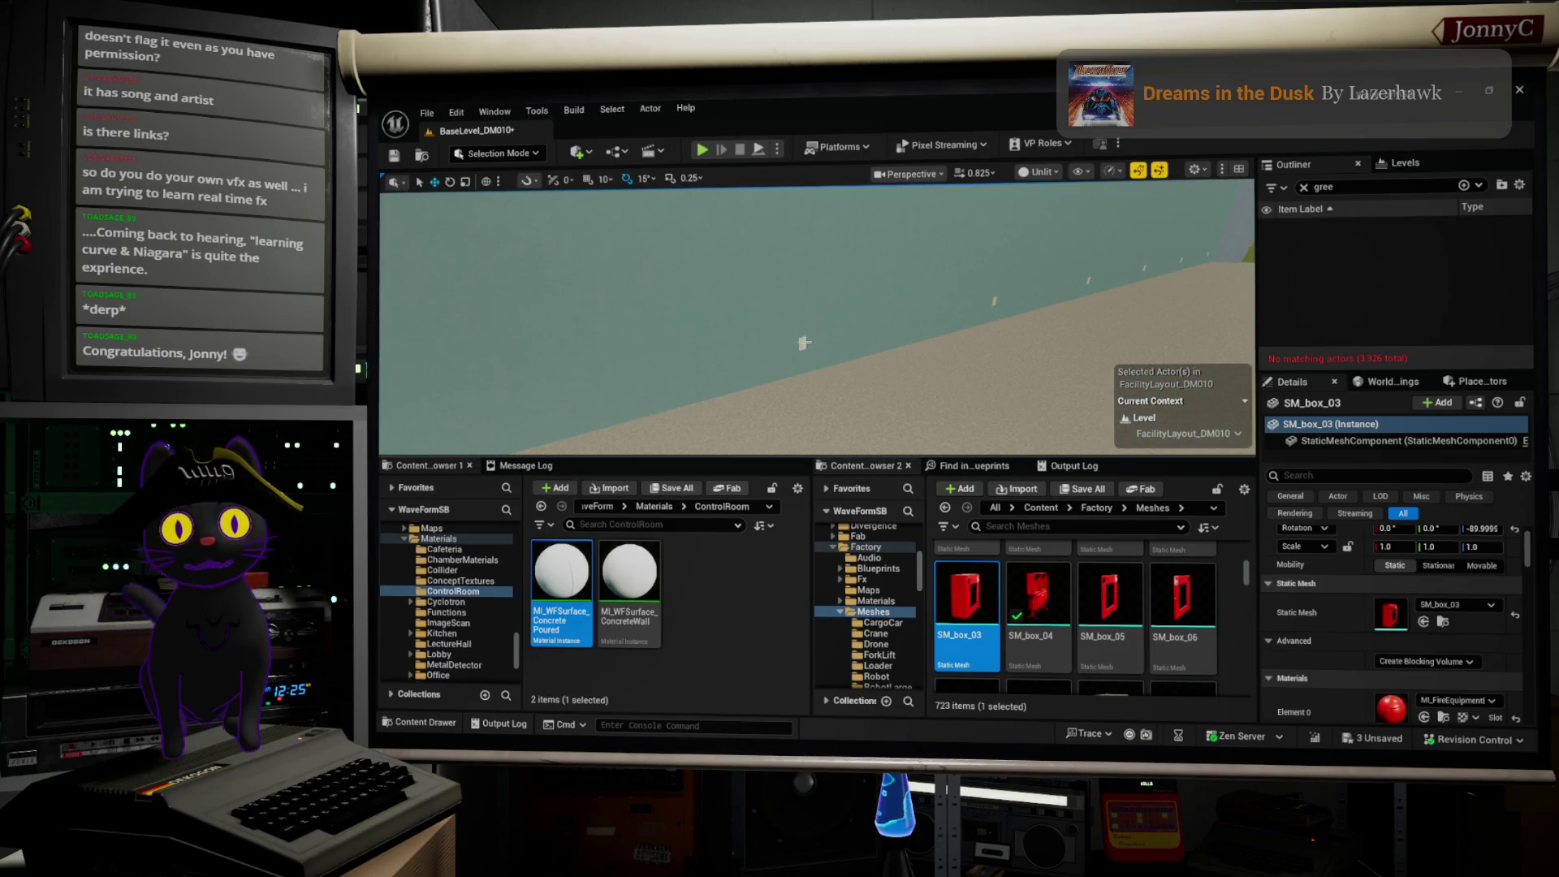
# Step: Locate the spaced-instances blueprint and fly to the blue wall near the long table
pyautogui.moveTo(657, 408); pyautogui.dragTo(657, 408)
pyautogui.moveTo(466, 376); pyautogui.dragTo(510, 390)
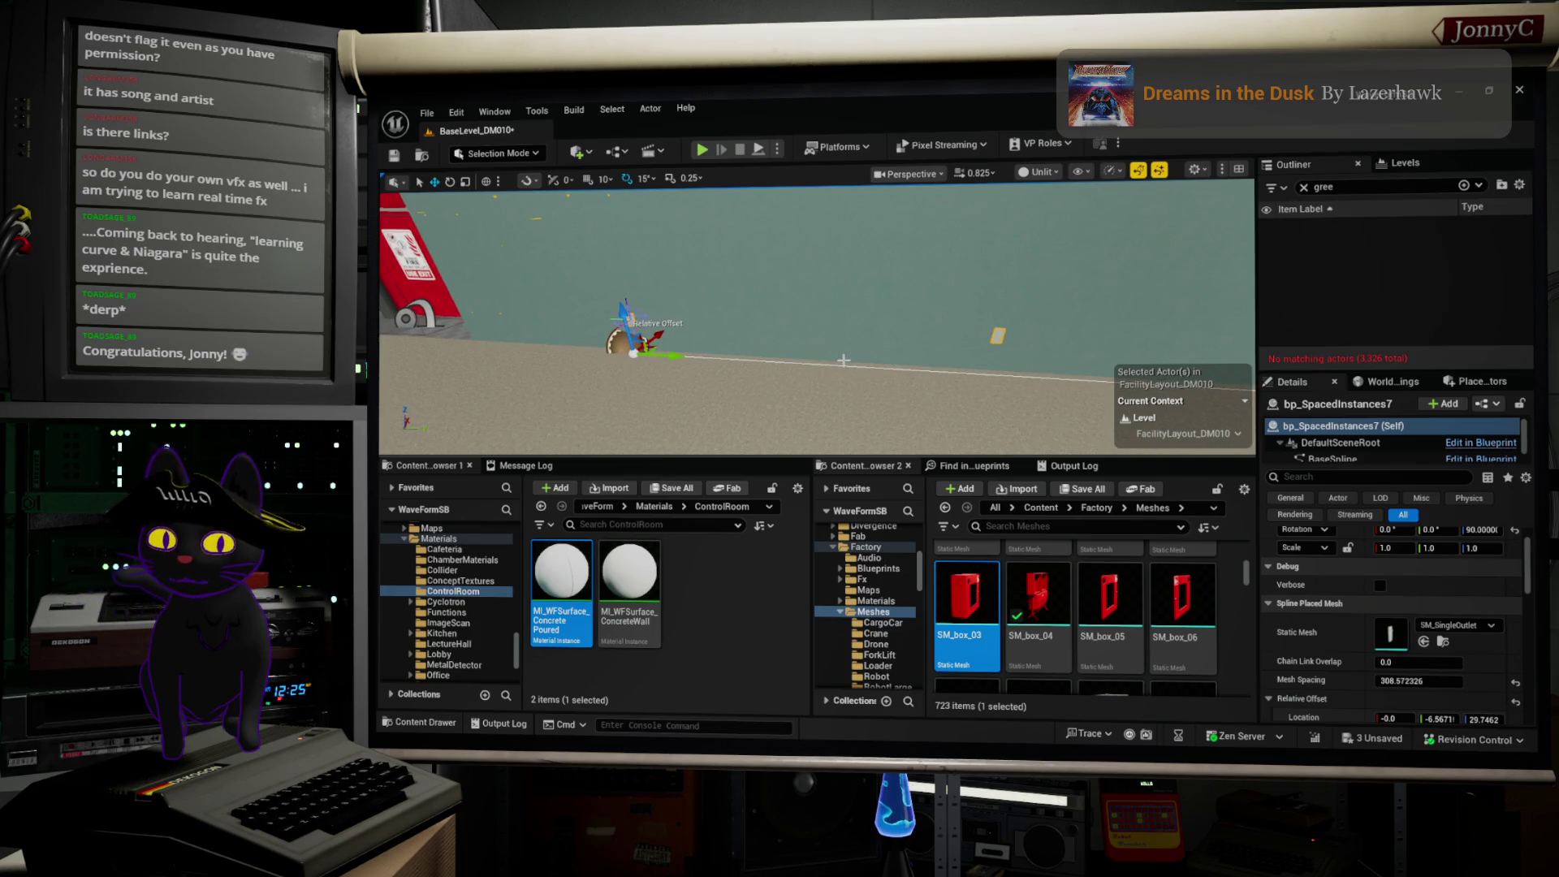
pyautogui.hotkey('ctrl', 'b')
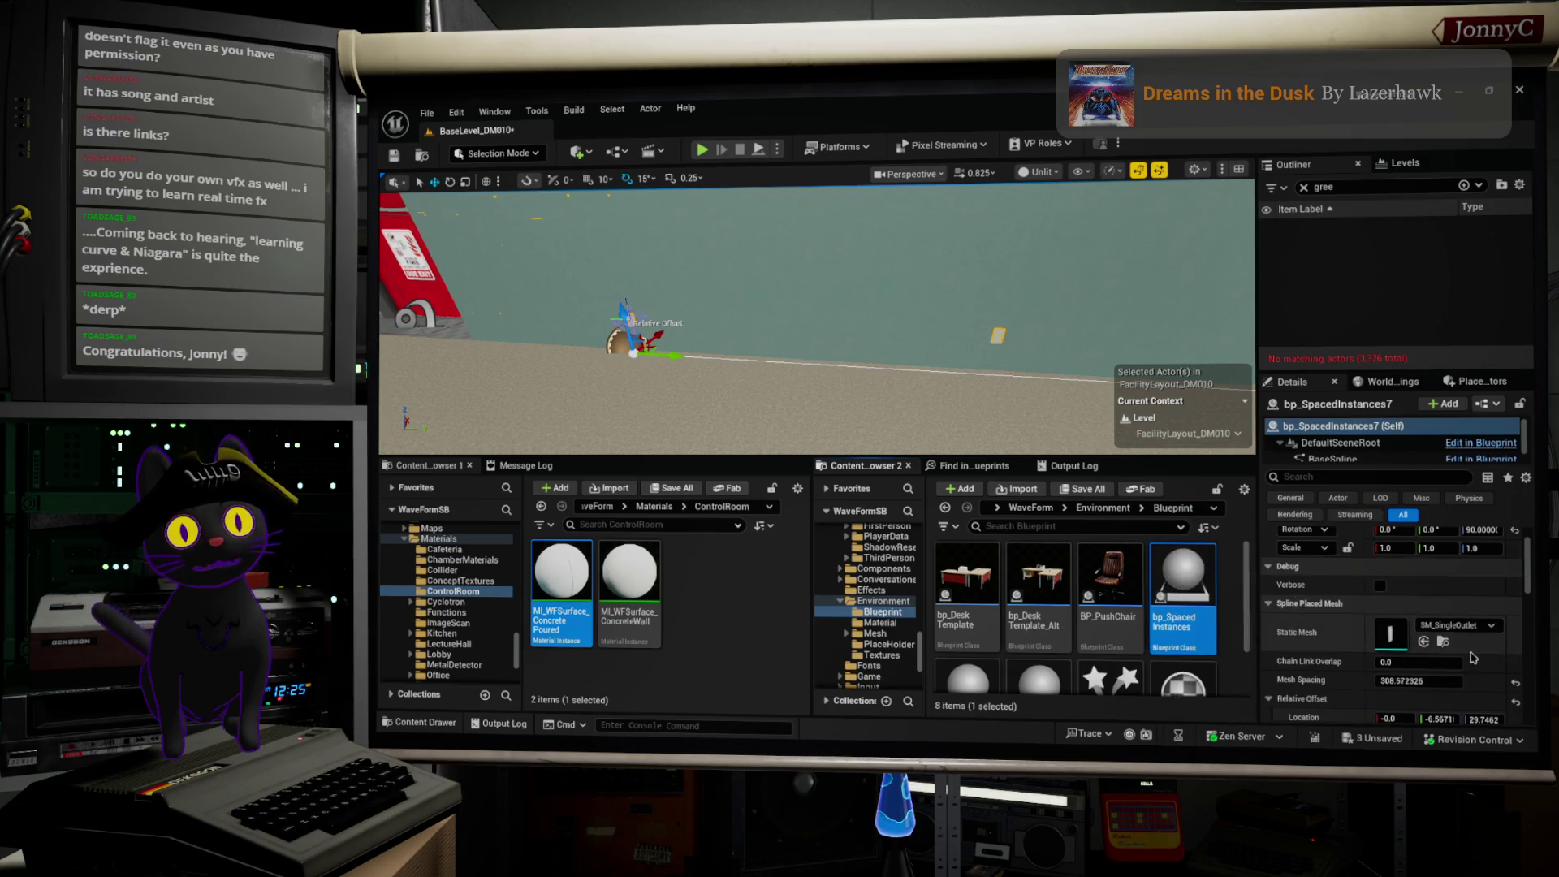
pyautogui.moveTo(707, 367); pyautogui.dragTo(687, 375)
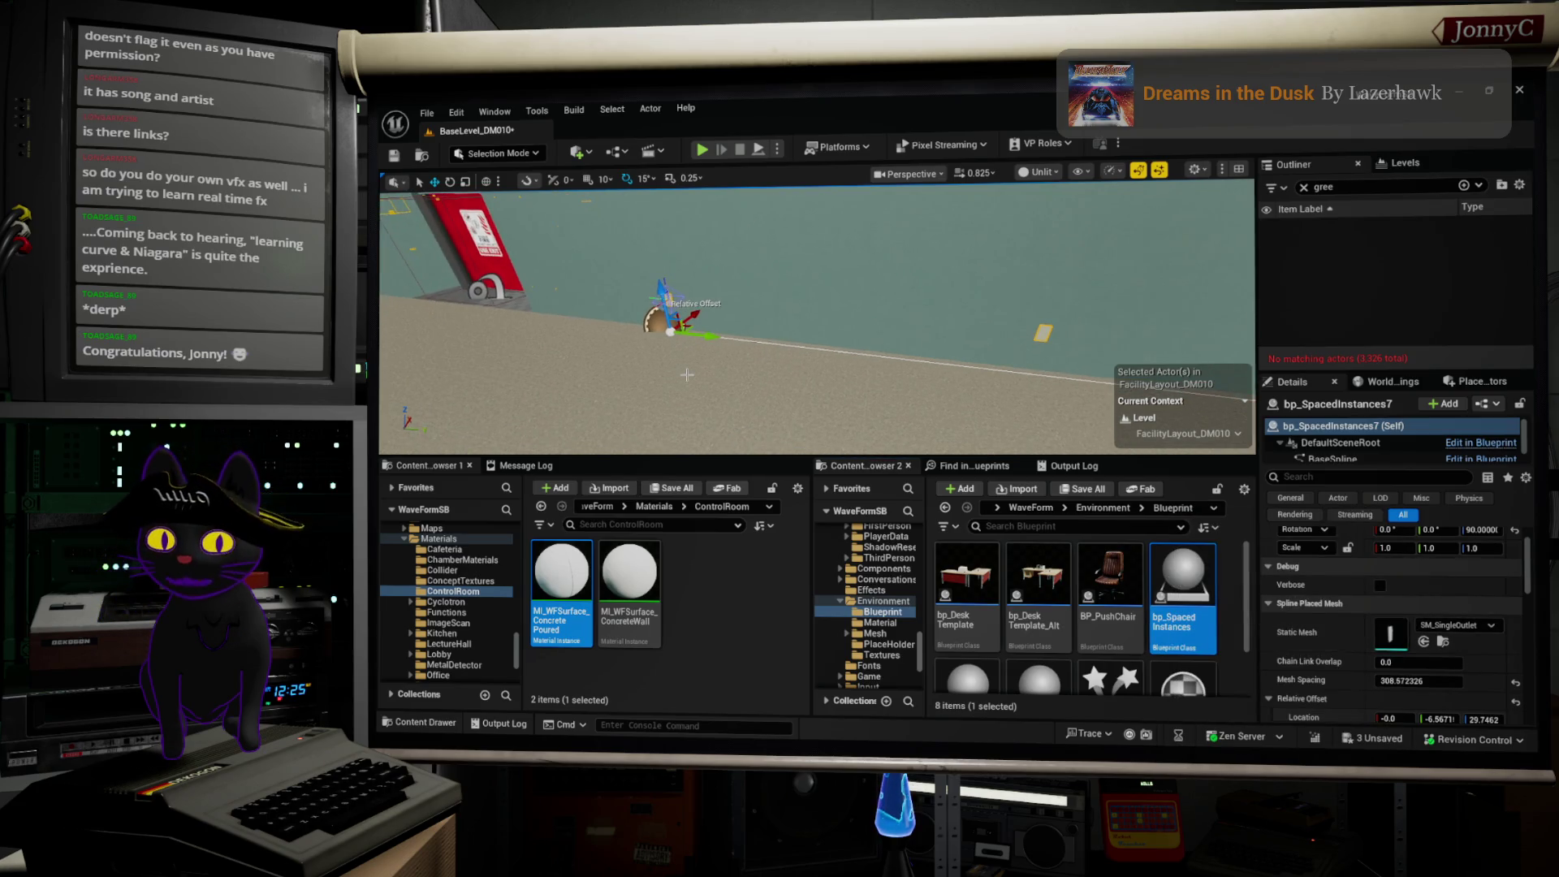
pyautogui.press('w')
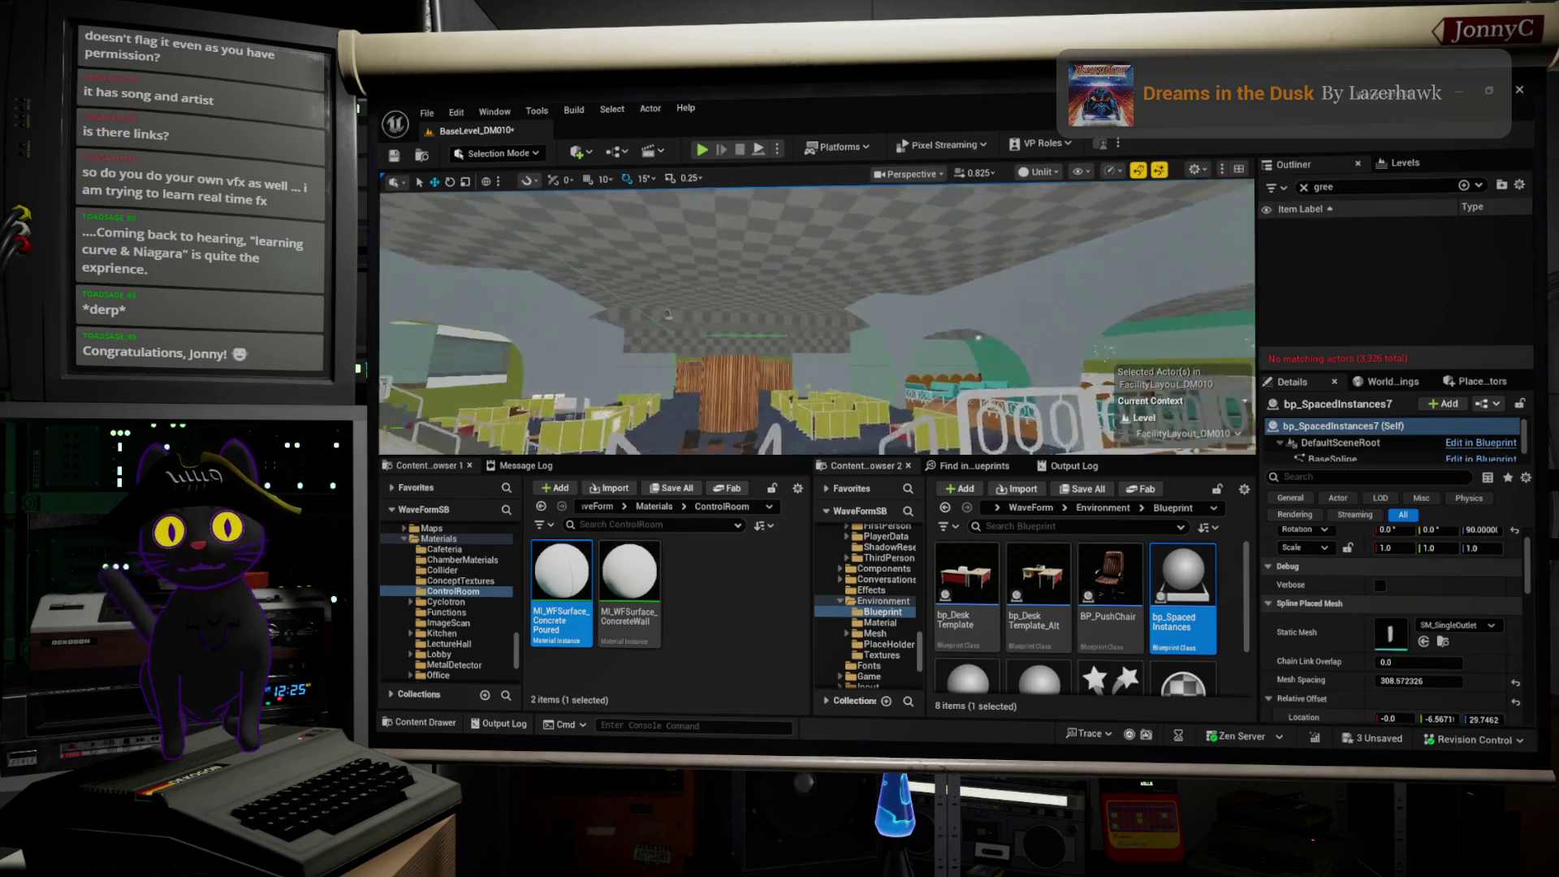
pyautogui.press('w')
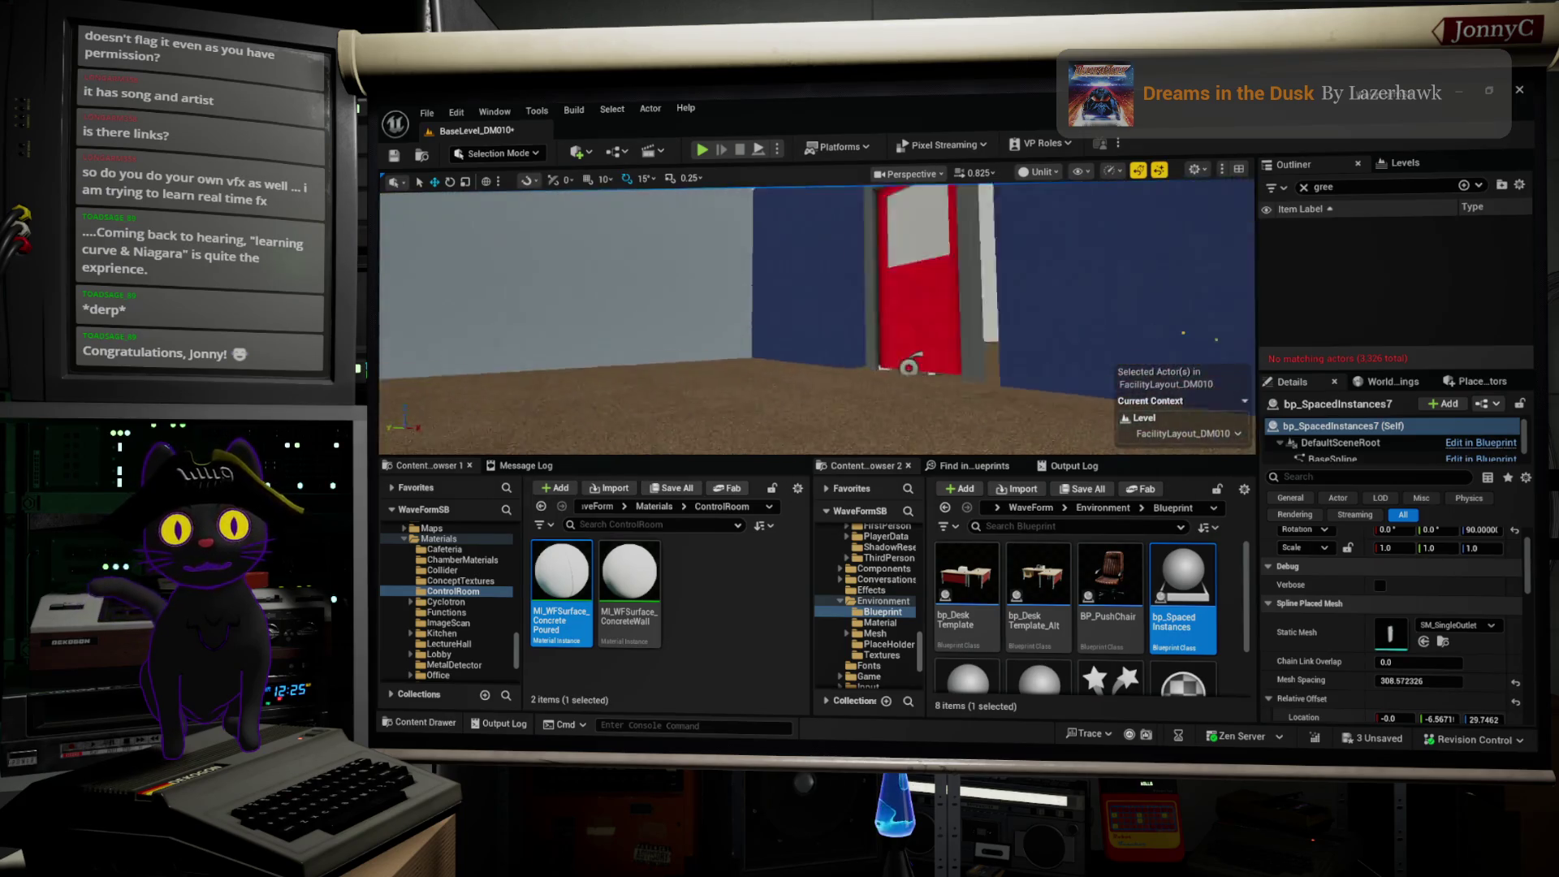
pyautogui.press('w')
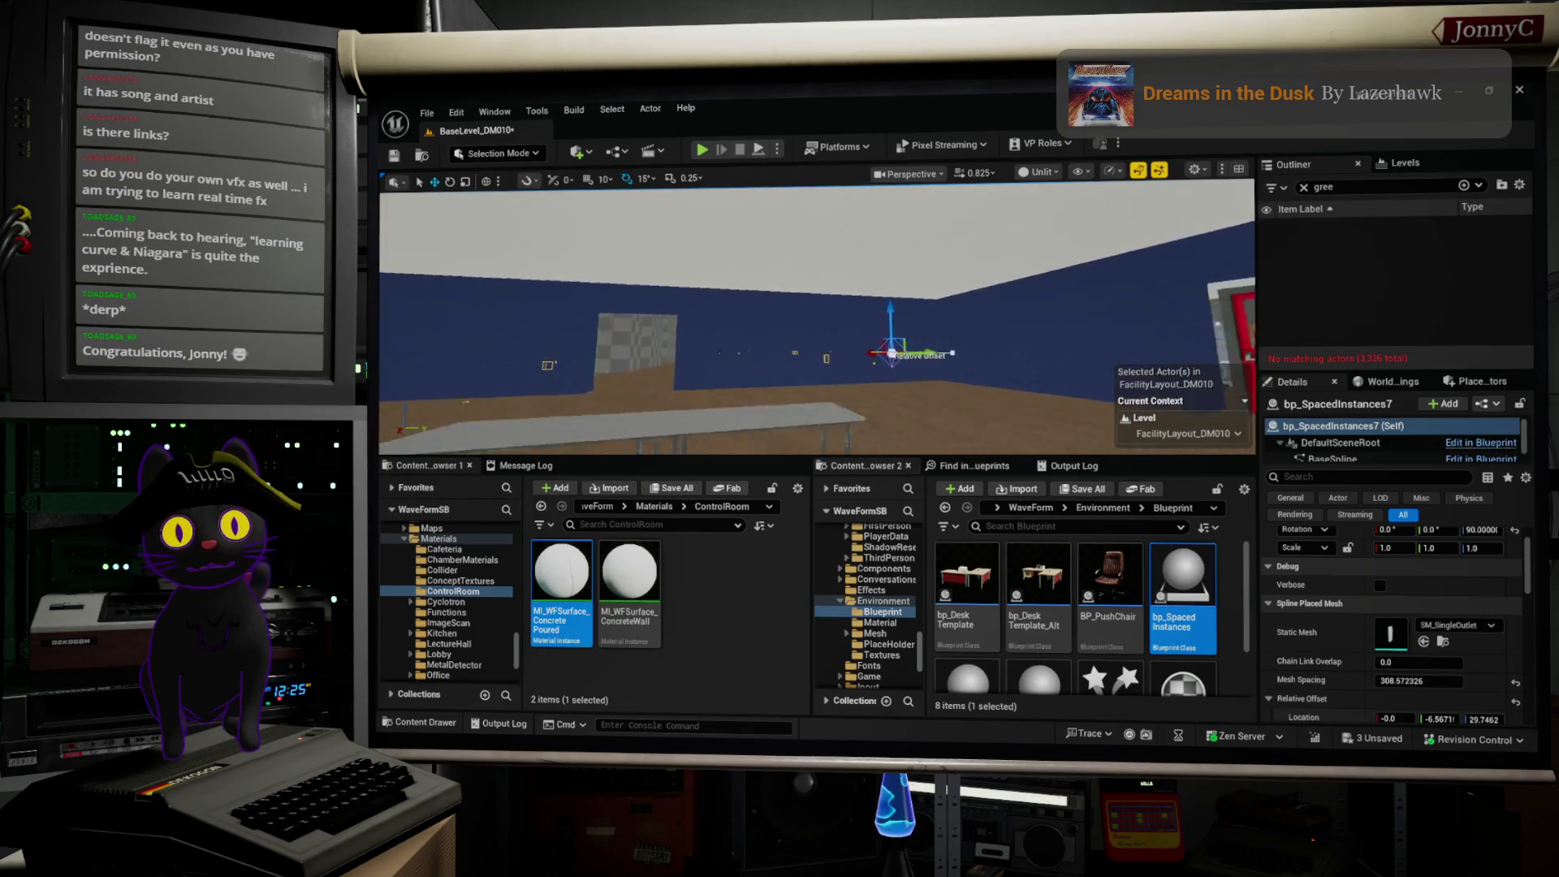
# Step: Paste the outlet spline copy on the floor and shift it along the wall base
pyautogui.rightClick(642, 403)
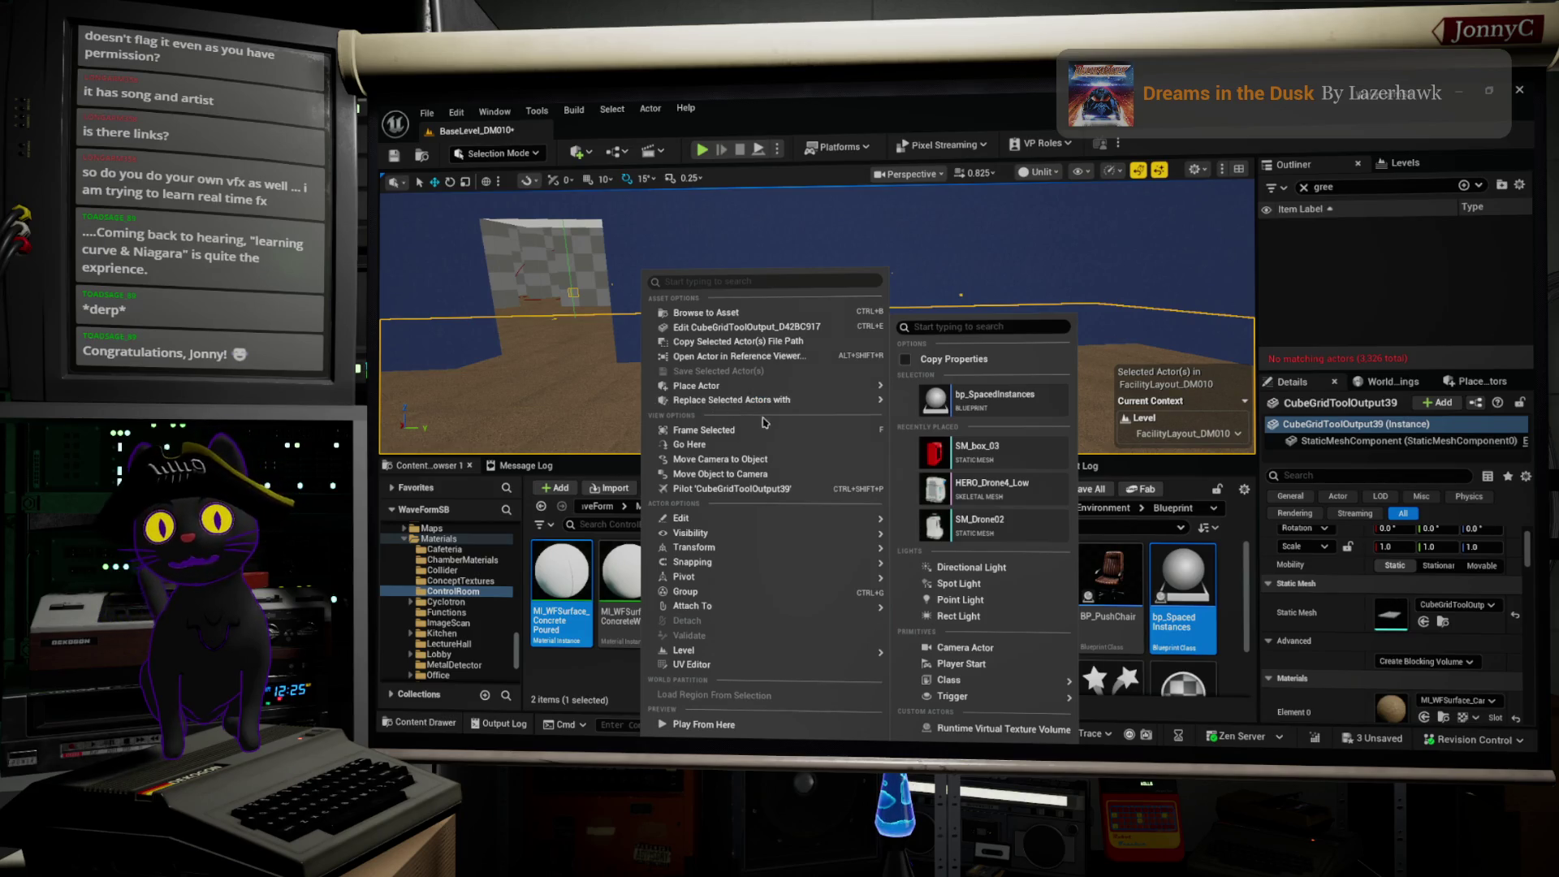
pyautogui.moveTo(792, 516)
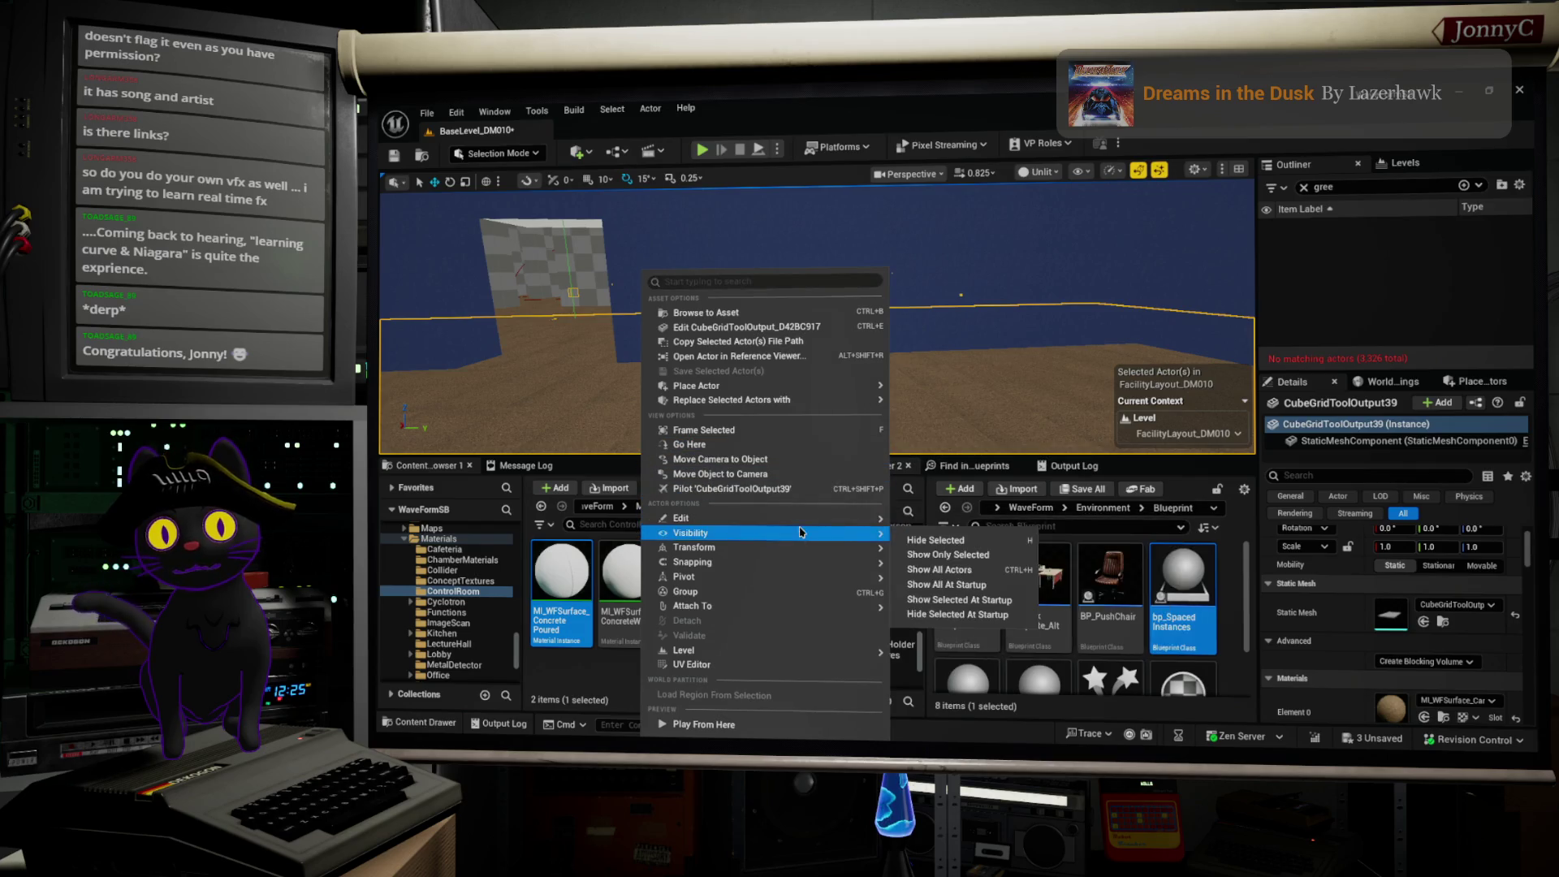
pyautogui.click(983, 571)
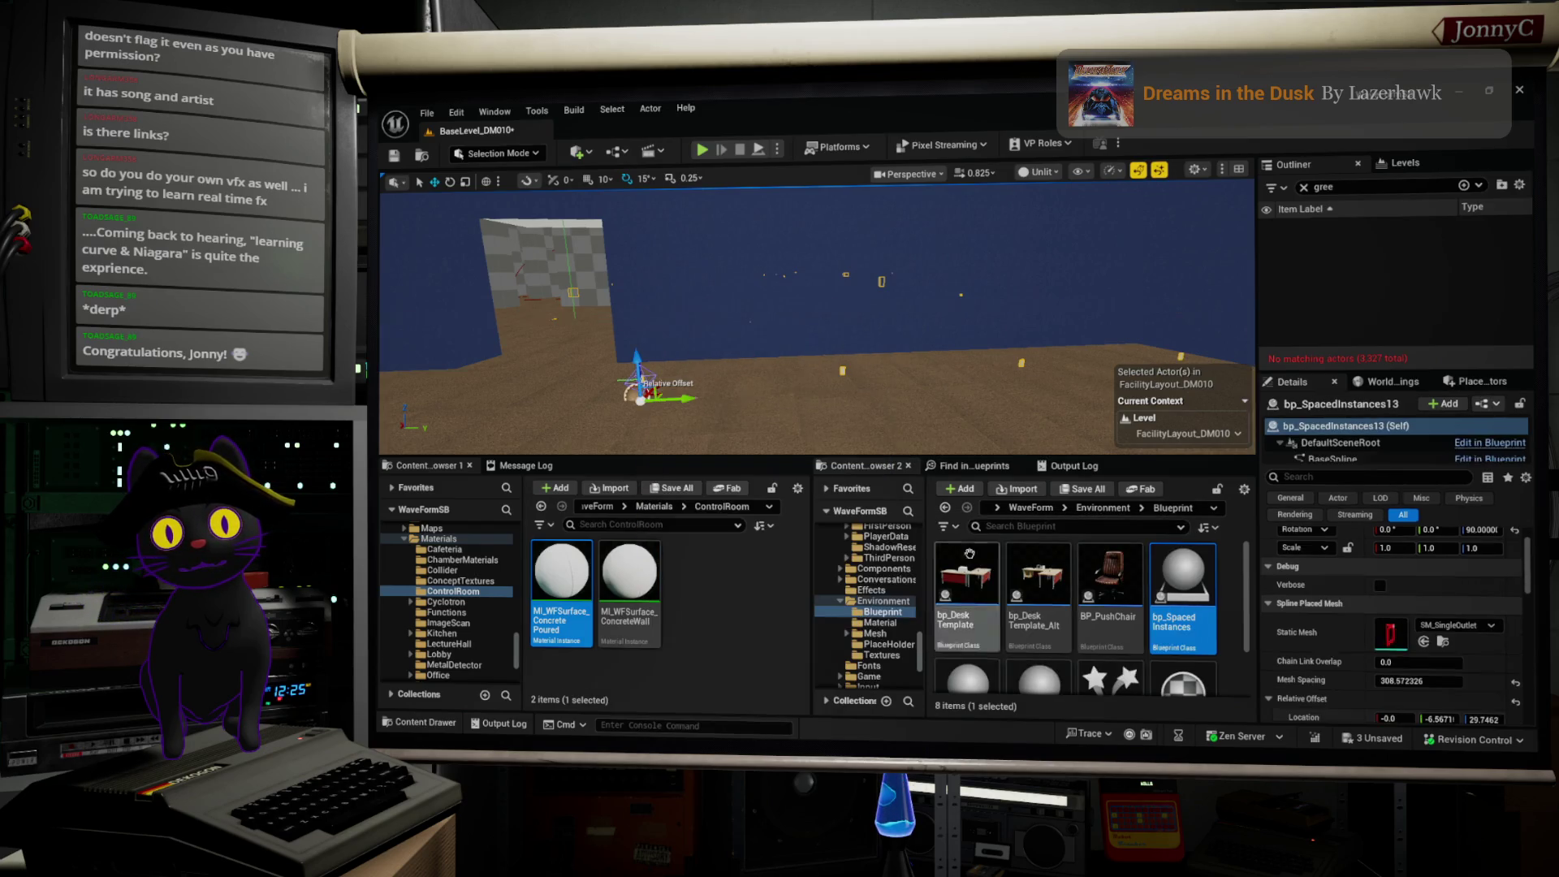
pyautogui.moveTo(1055, 390); pyautogui.dragTo(1113, 446)
pyautogui.moveTo(938, 367)
pyautogui.mouseDown()
pyautogui.moveTo(707, 361)
pyautogui.moveTo(682, 326)
pyautogui.moveTo(718, 371)
pyautogui.moveTo(637, 388)
pyautogui.moveTo(661, 363)
pyautogui.moveTo(711, 368)
pyautogui.moveTo(1060, 214)
pyautogui.mouseUp()
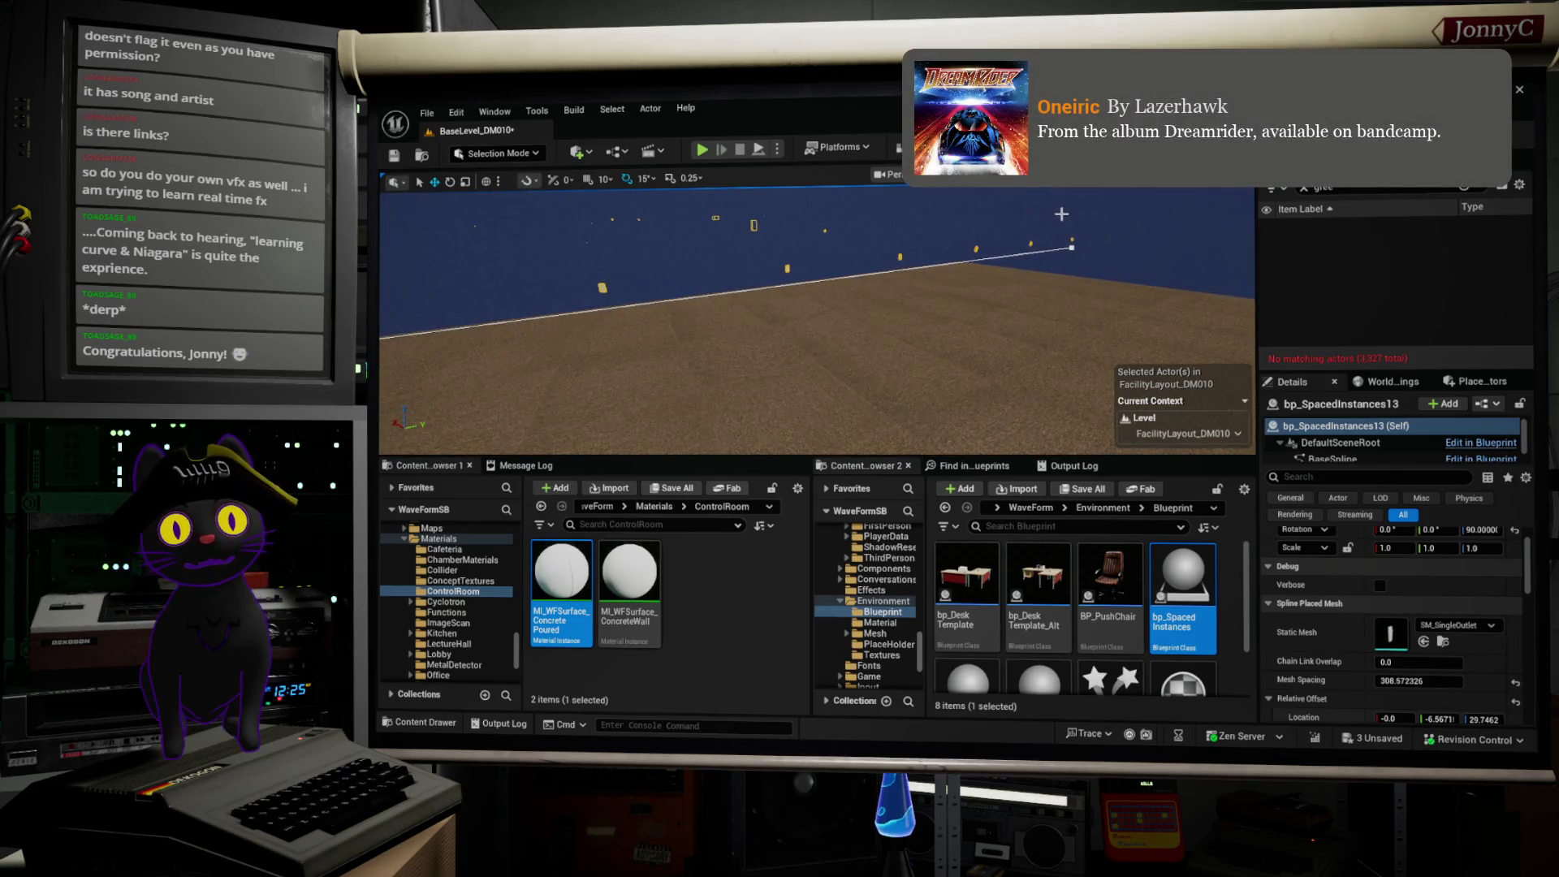
pyautogui.click(1070, 248)
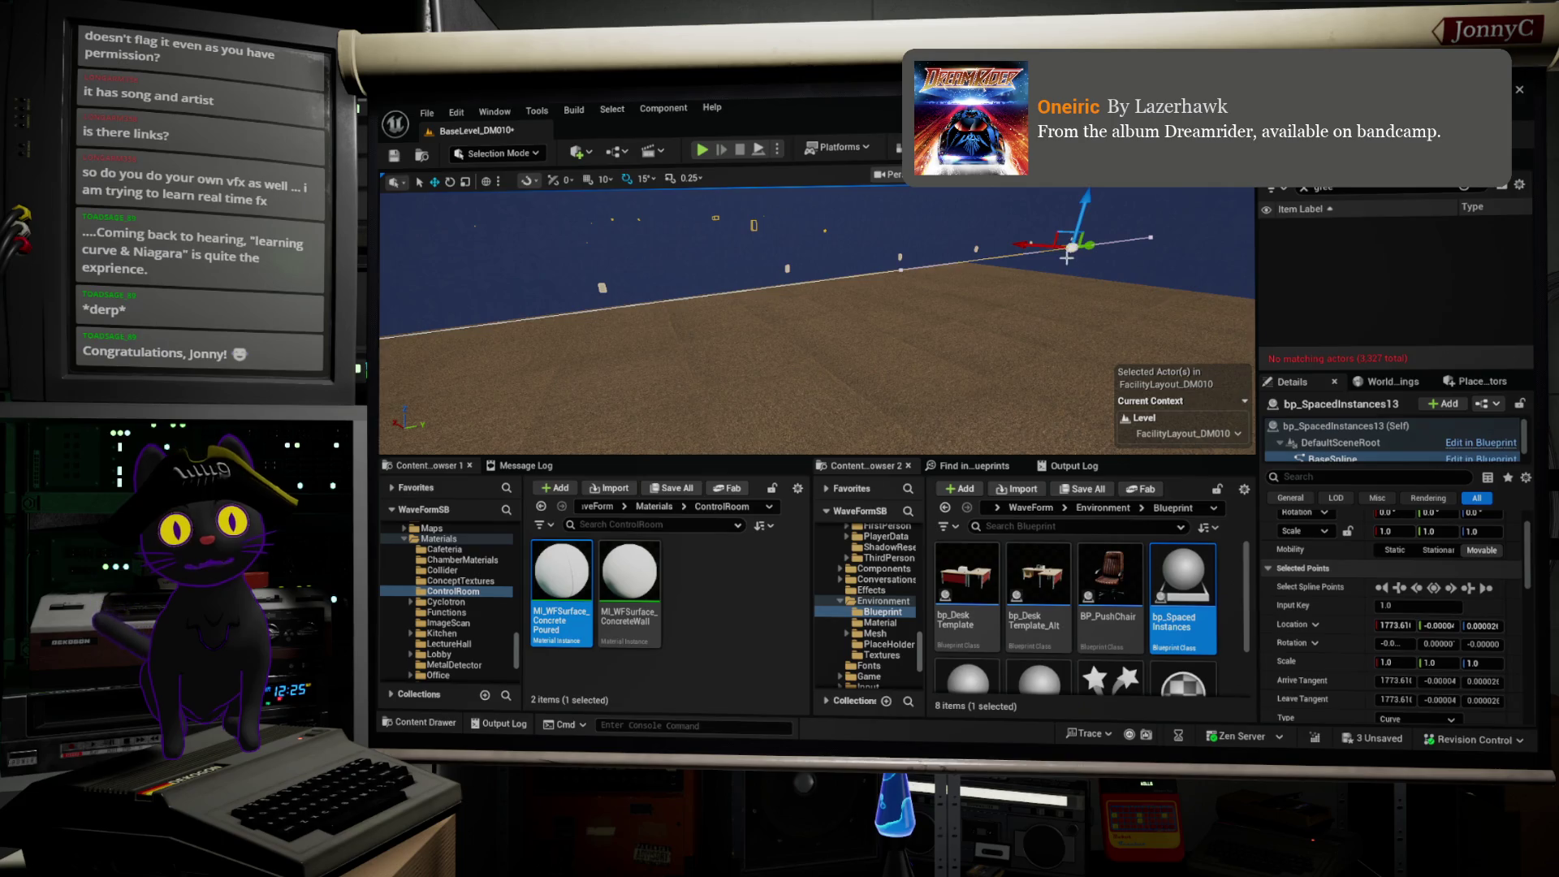
pyautogui.click(993, 272)
pyautogui.click(957, 282)
pyautogui.moveTo(957, 282)
pyautogui.mouseDown()
pyautogui.moveTo(775, 347)
pyautogui.moveTo(699, 341)
pyautogui.moveTo(691, 301)
pyautogui.moveTo(766, 322)
pyautogui.moveTo(751, 299)
pyautogui.moveTo(718, 299)
pyautogui.moveTo(800, 299)
pyautogui.moveTo(1199, 426)
pyautogui.mouseUp()
pyautogui.click(757, 325)
pyautogui.moveTo(1090, 321)
pyautogui.mouseDown()
pyautogui.moveTo(1067, 372)
pyautogui.moveTo(1067, 325)
pyautogui.mouseUp()
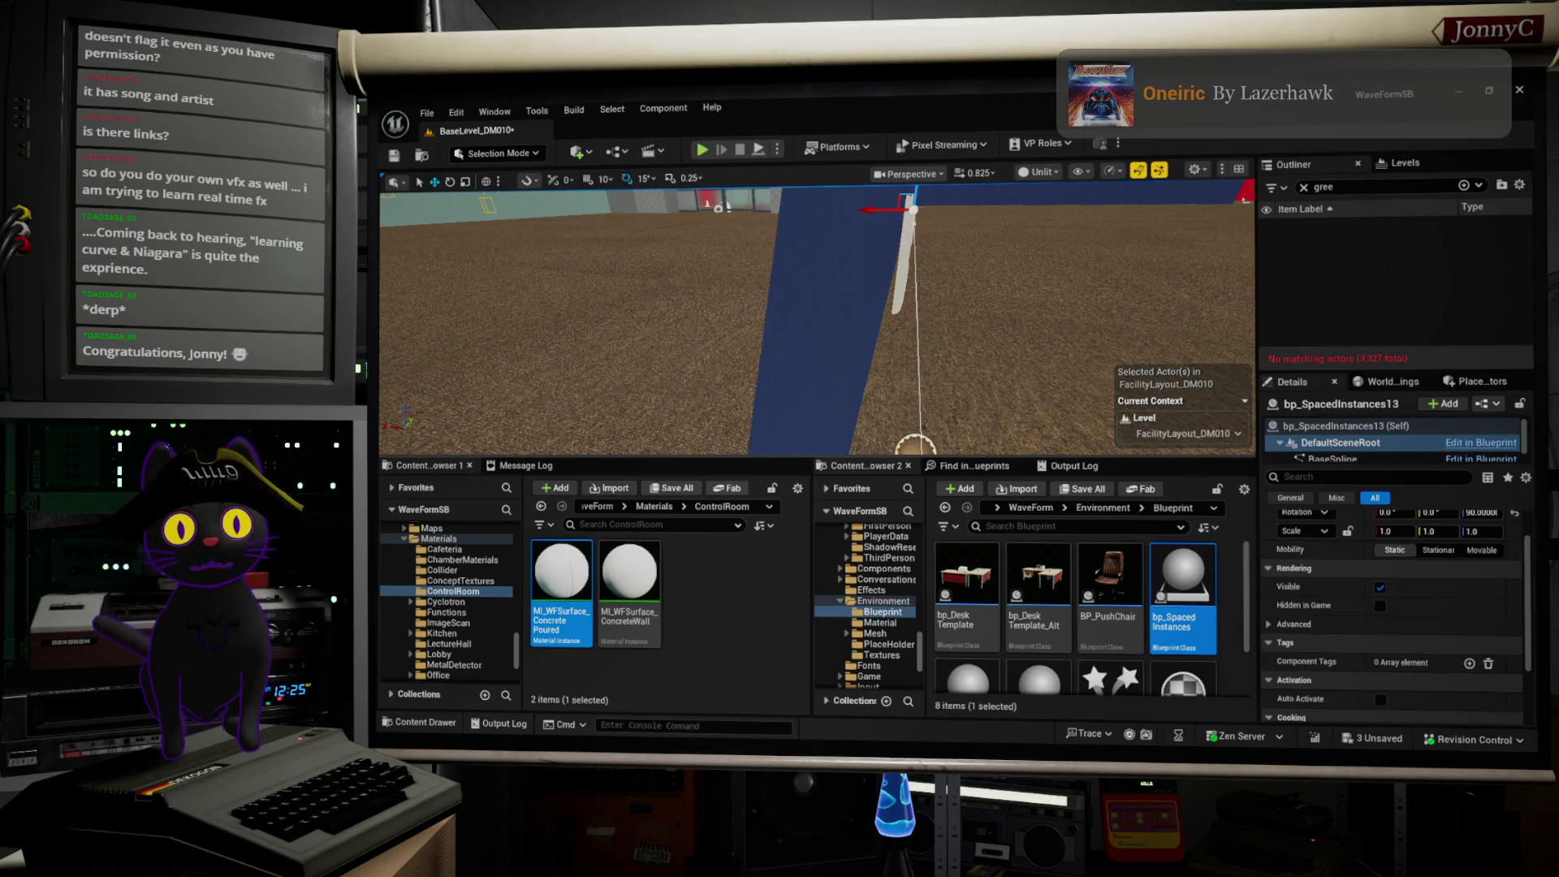
pyautogui.click(969, 417)
pyautogui.hotkey('ctrl', 'z')
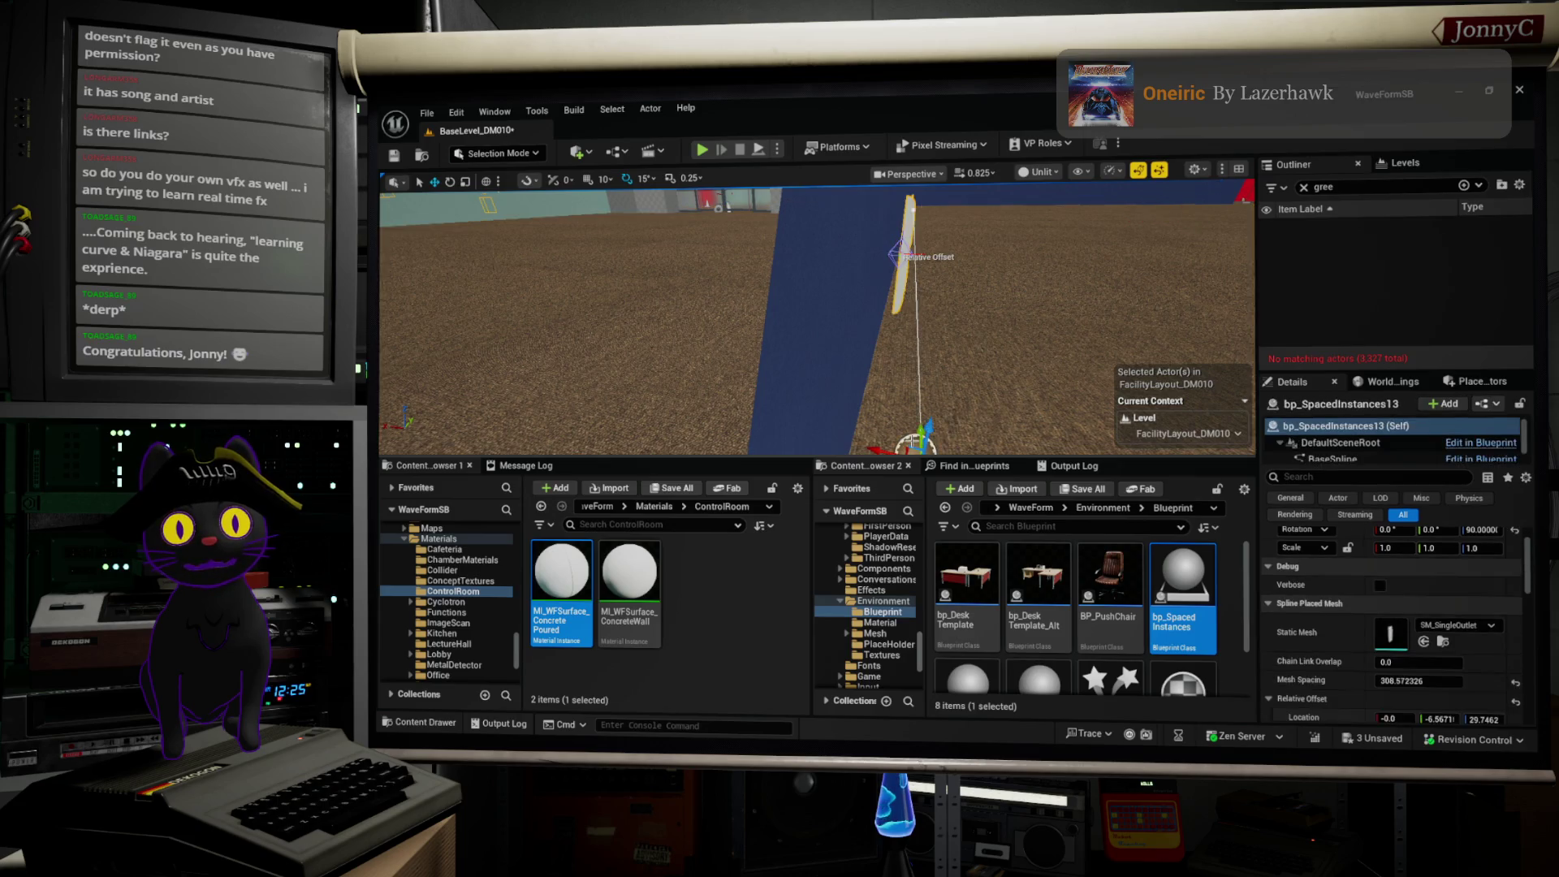
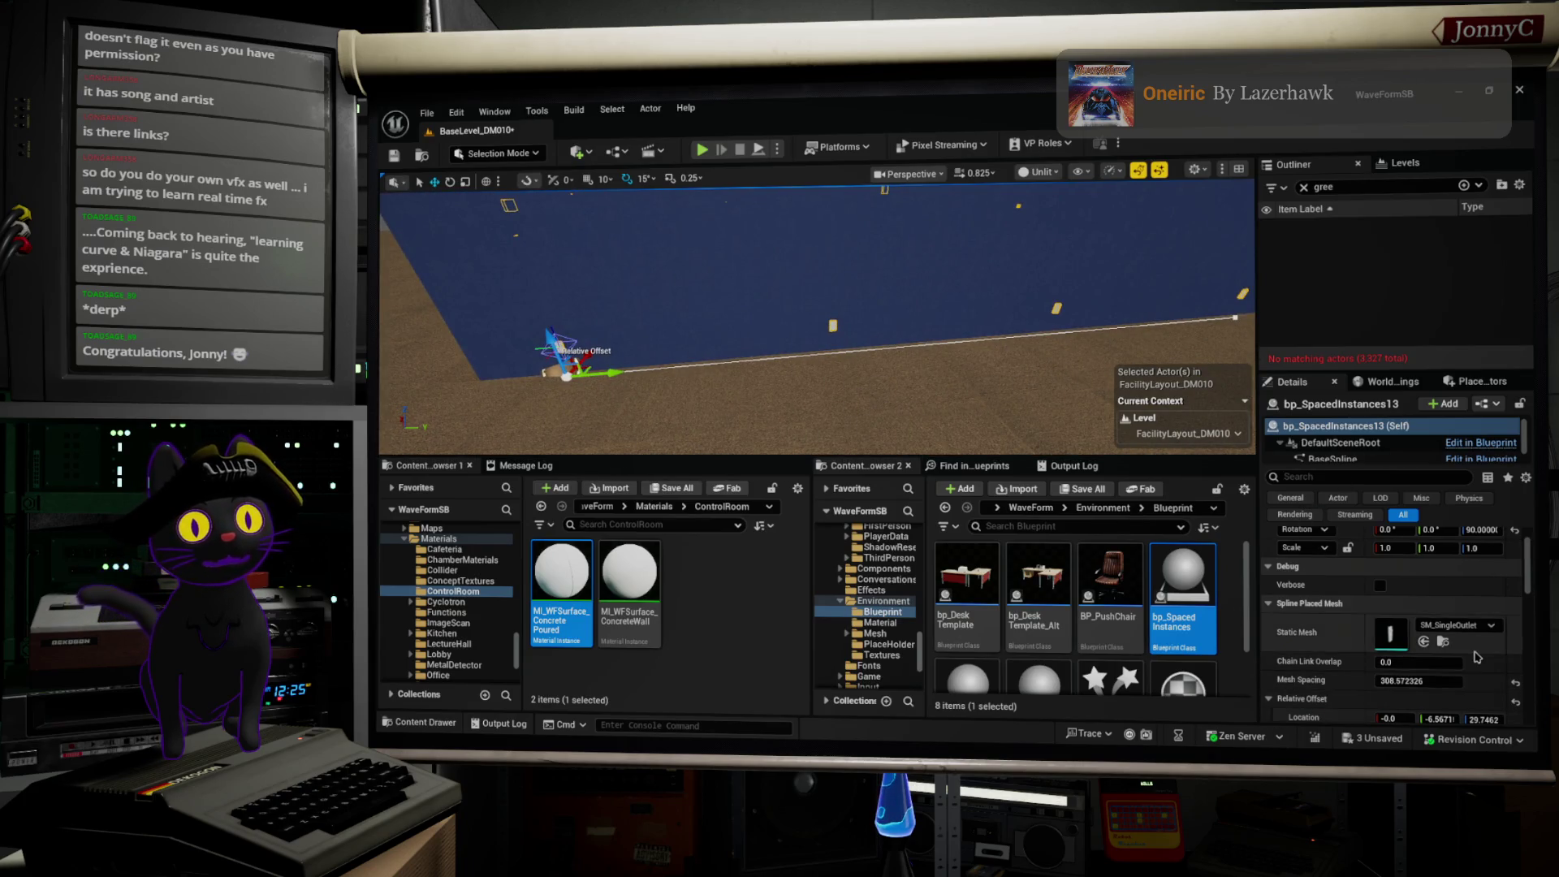
# Step: Give the outlet spline's spaced instances a Relative Offset Rotation Z of 90 so they sit along the wall
pyautogui.scroll(-1, 1477, 658)
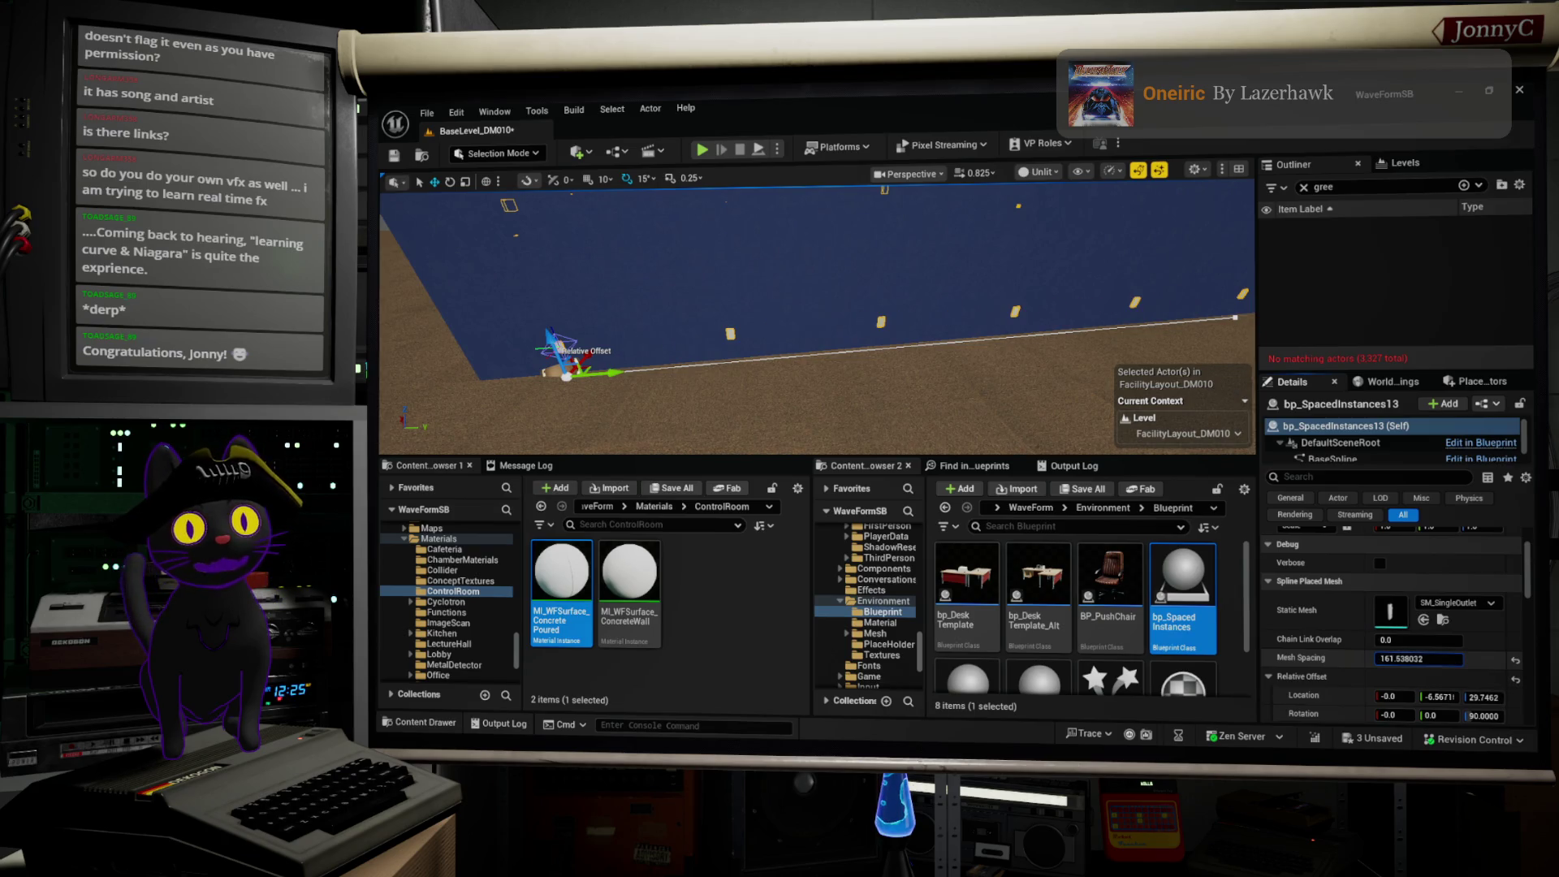
pyautogui.scroll(-2, 1413, 656)
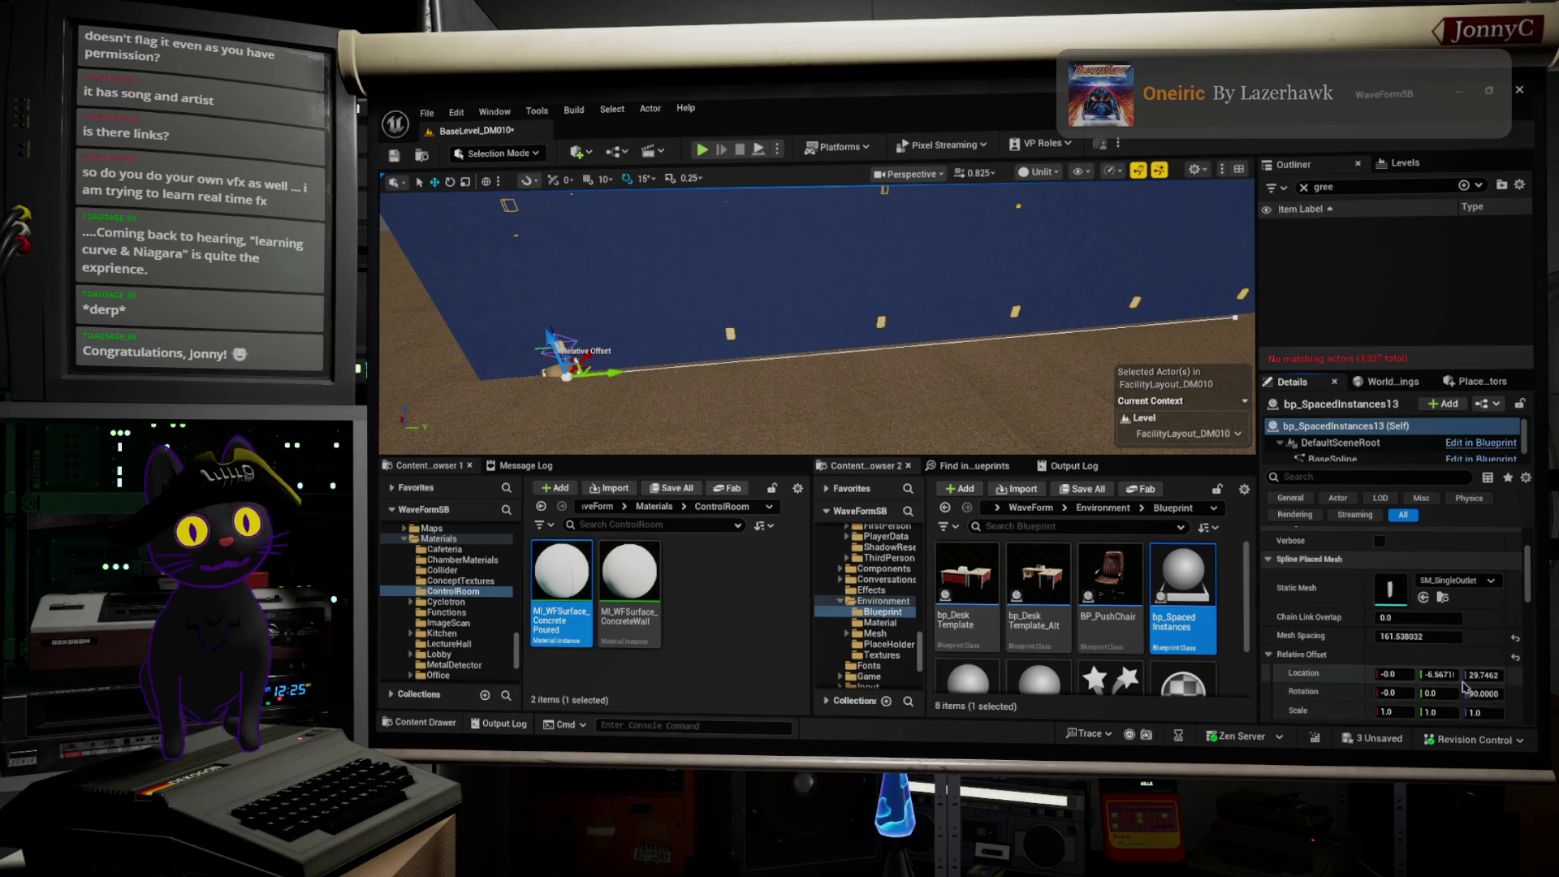
pyautogui.scroll(-1, 1462, 655)
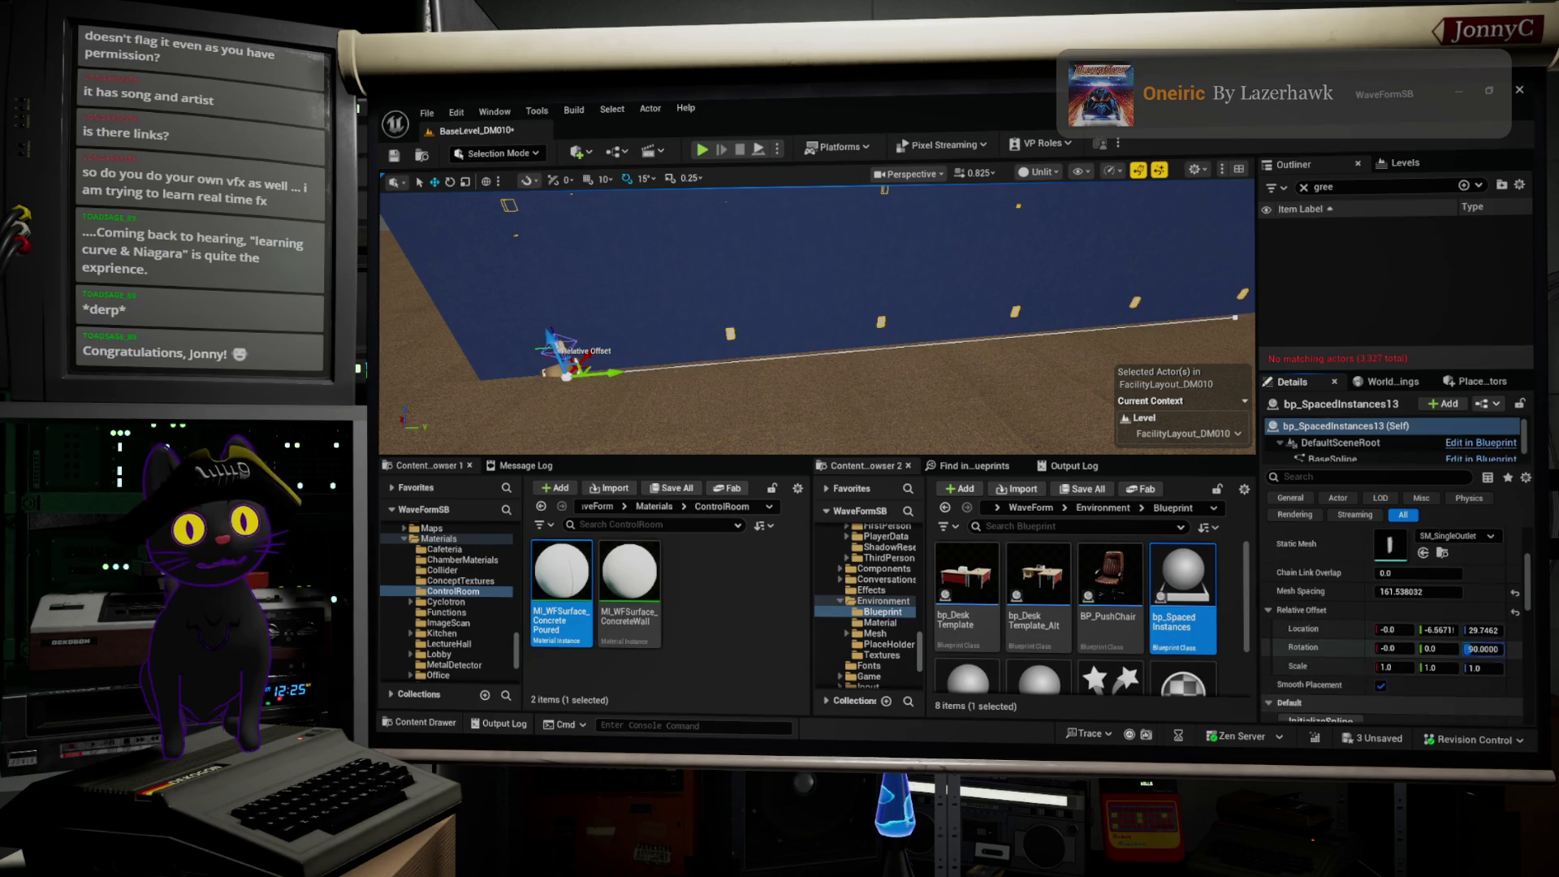
pyautogui.write('0151.200')
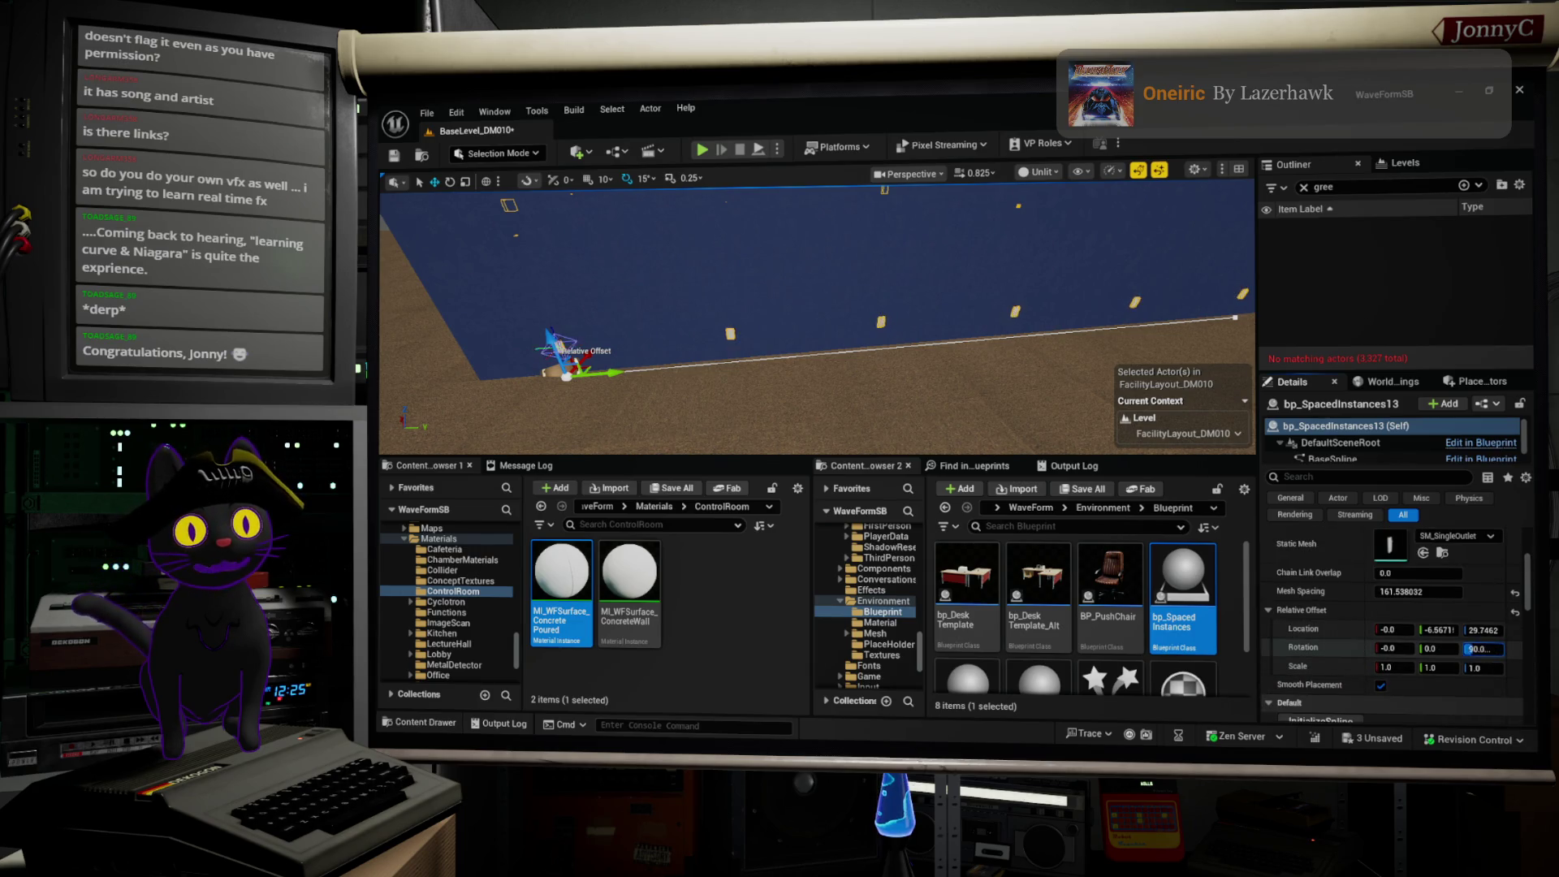
pyautogui.click(1464, 649)
pyautogui.write('90')
pyautogui.click(1478, 667)
pyautogui.moveTo(852, 367)
pyautogui.mouseDown()
pyautogui.moveTo(812, 367)
pyautogui.moveTo(869, 365)
pyautogui.moveTo(829, 370)
pyautogui.moveTo(853, 300)
pyautogui.mouseUp()
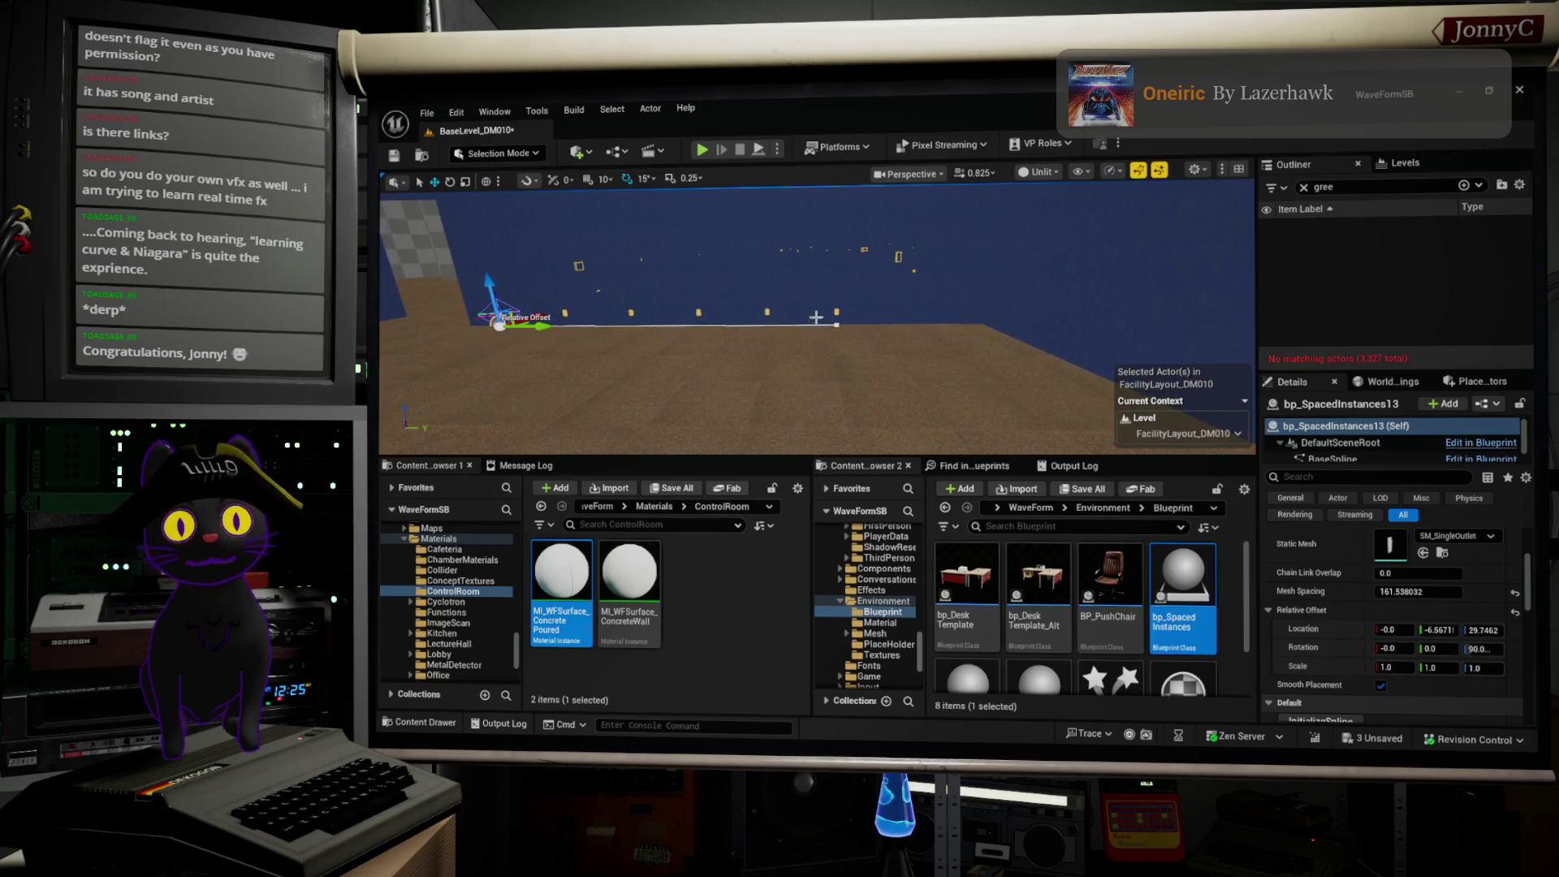
# Step: Nudge the outlet spline's end point back along X to 1055.27
pyautogui.click(836, 327)
pyautogui.moveTo(893, 328); pyautogui.dragTo(998, 329)
pyautogui.moveTo(812, 366)
pyautogui.mouseDown()
pyautogui.moveTo(925, 349)
pyautogui.moveTo(779, 366)
pyautogui.moveTo(861, 362)
pyautogui.moveTo(926, 336)
pyautogui.mouseUp()
pyautogui.moveTo(1123, 407)
pyautogui.mouseDown()
pyautogui.moveTo(1031, 406)
pyautogui.moveTo(1129, 391)
pyautogui.mouseUp()
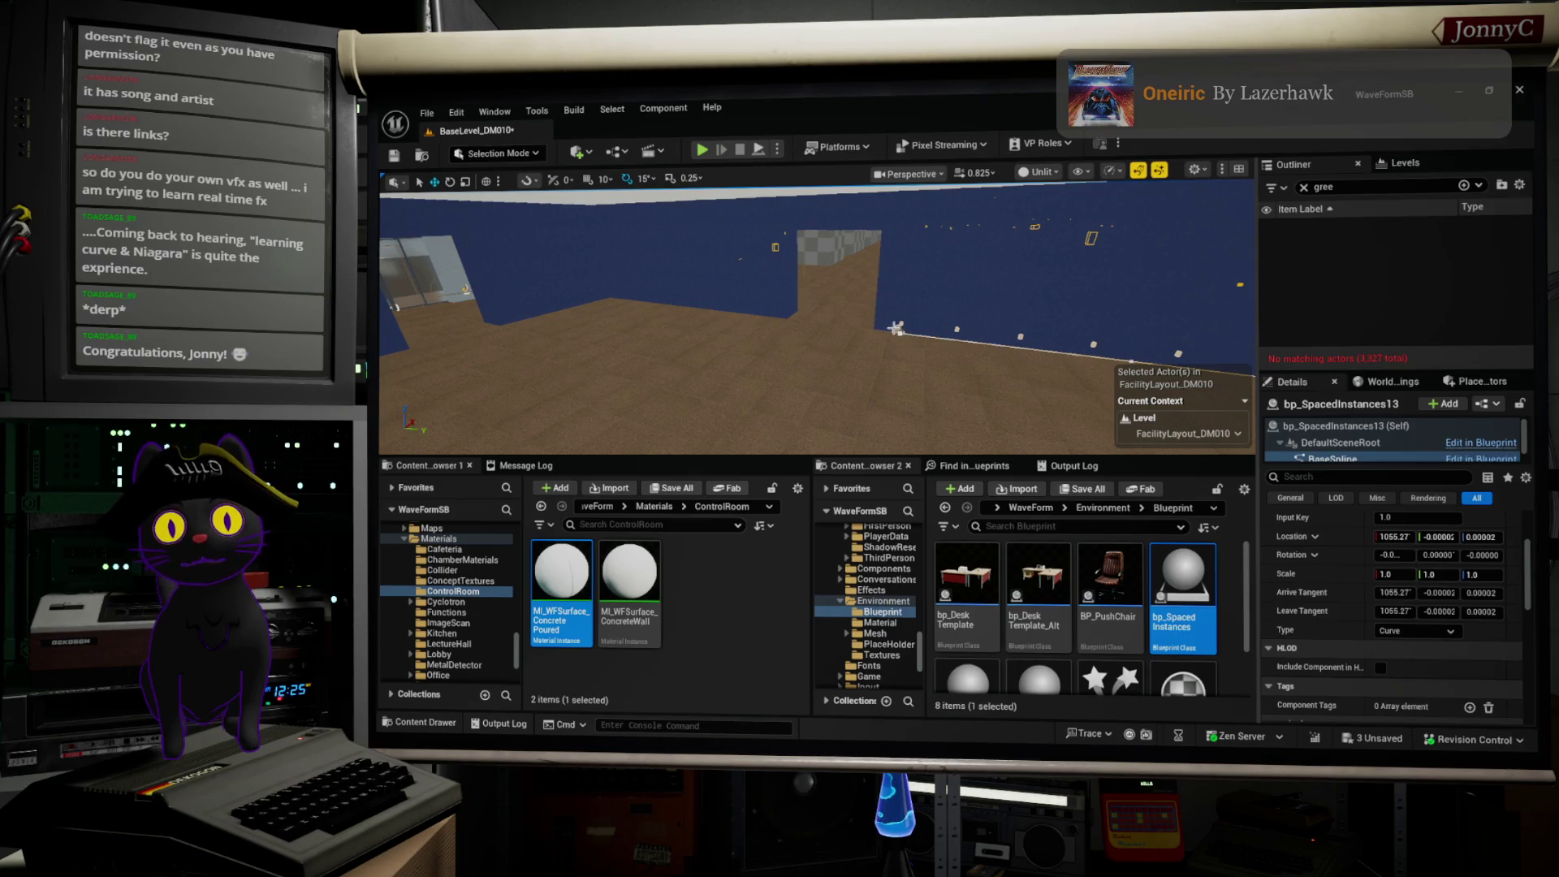
pyautogui.moveTo(907, 377); pyautogui.dragTo(933, 343)
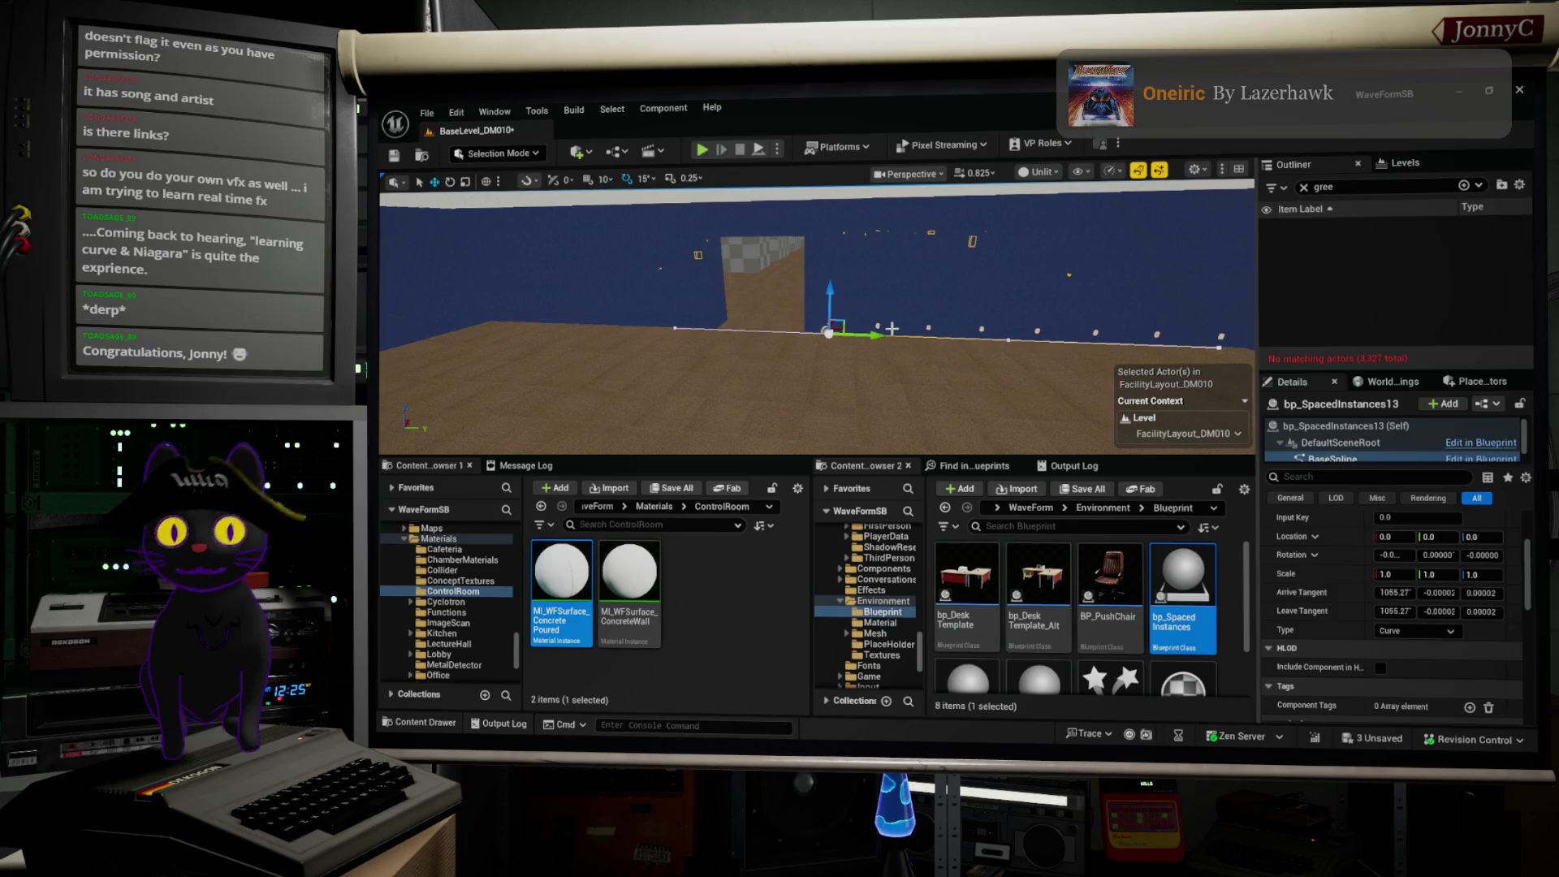
# Step: Try extending the spline farther along the wall, undo it, and select the floor mesh
pyautogui.moveTo(875, 335); pyautogui.dragTo(516, 346)
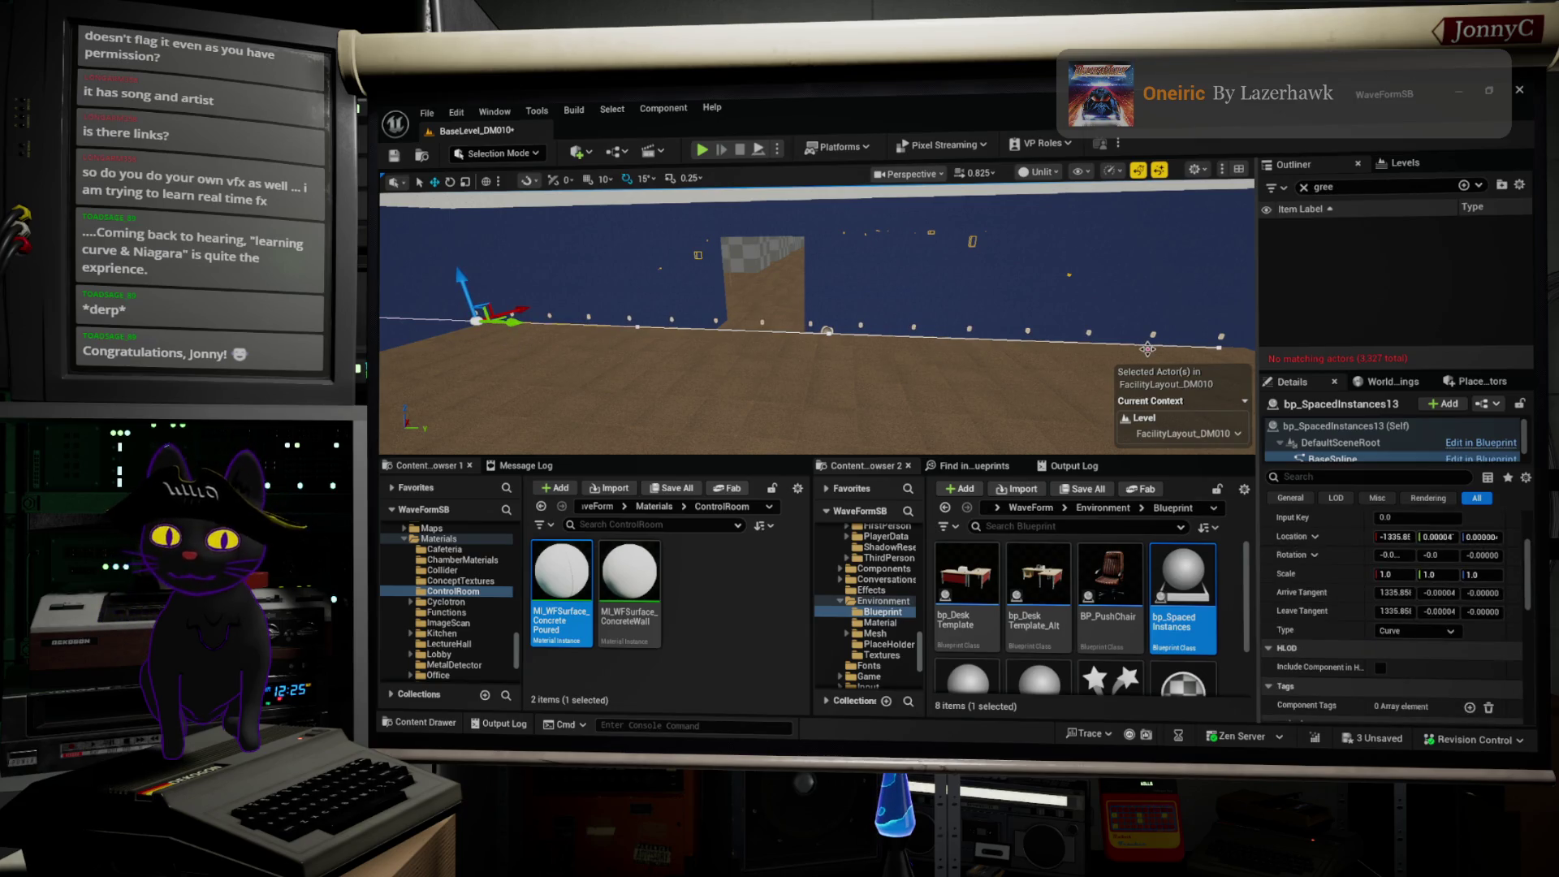
pyautogui.hotkey('ctrl', 'z')
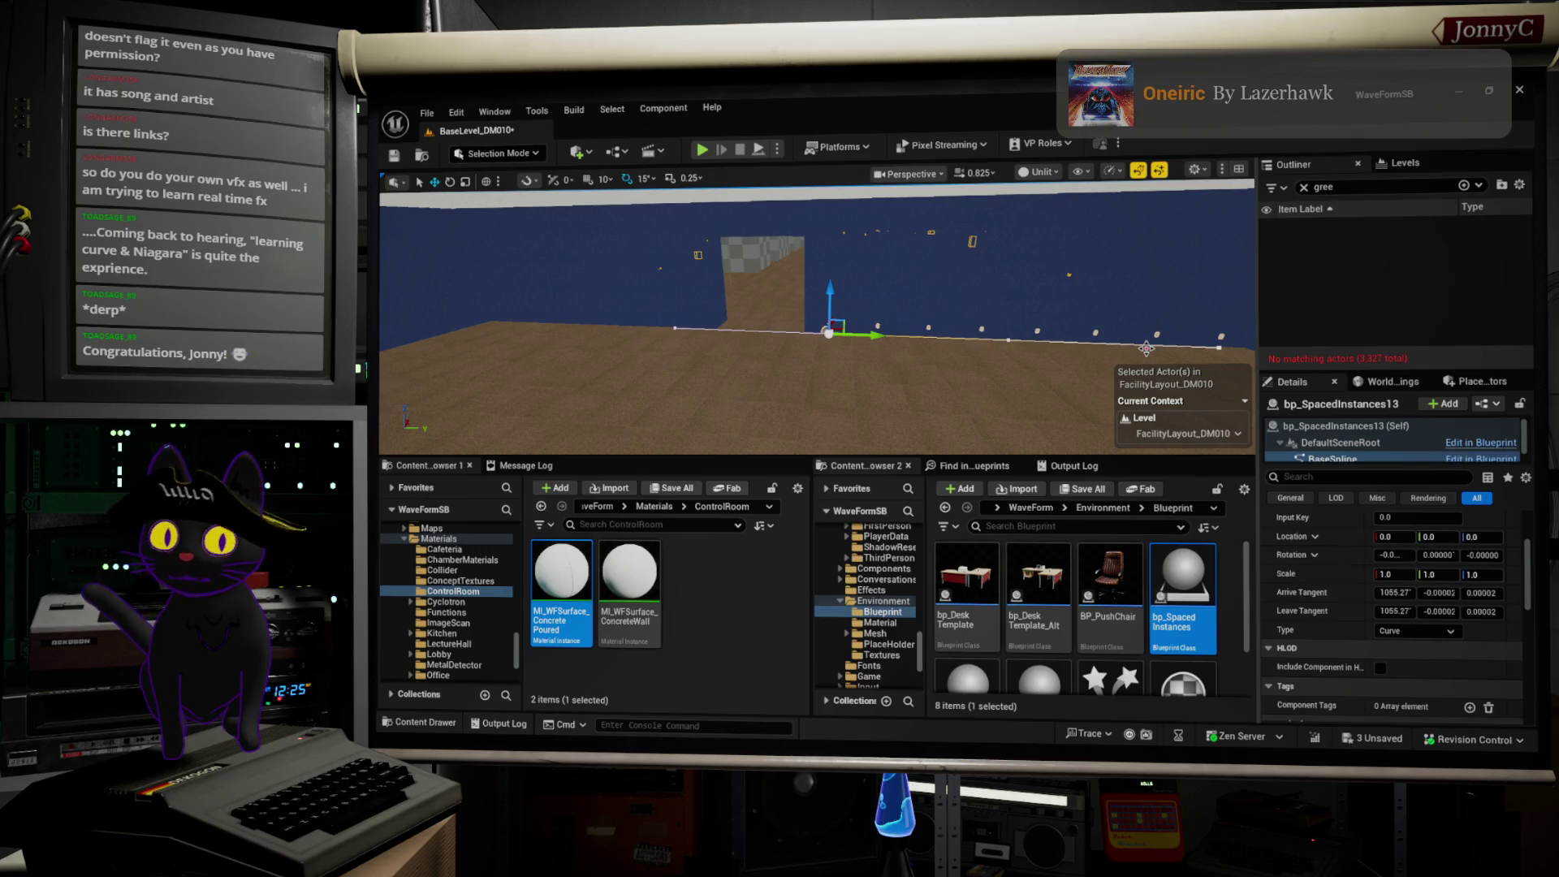
pyautogui.click(730, 412)
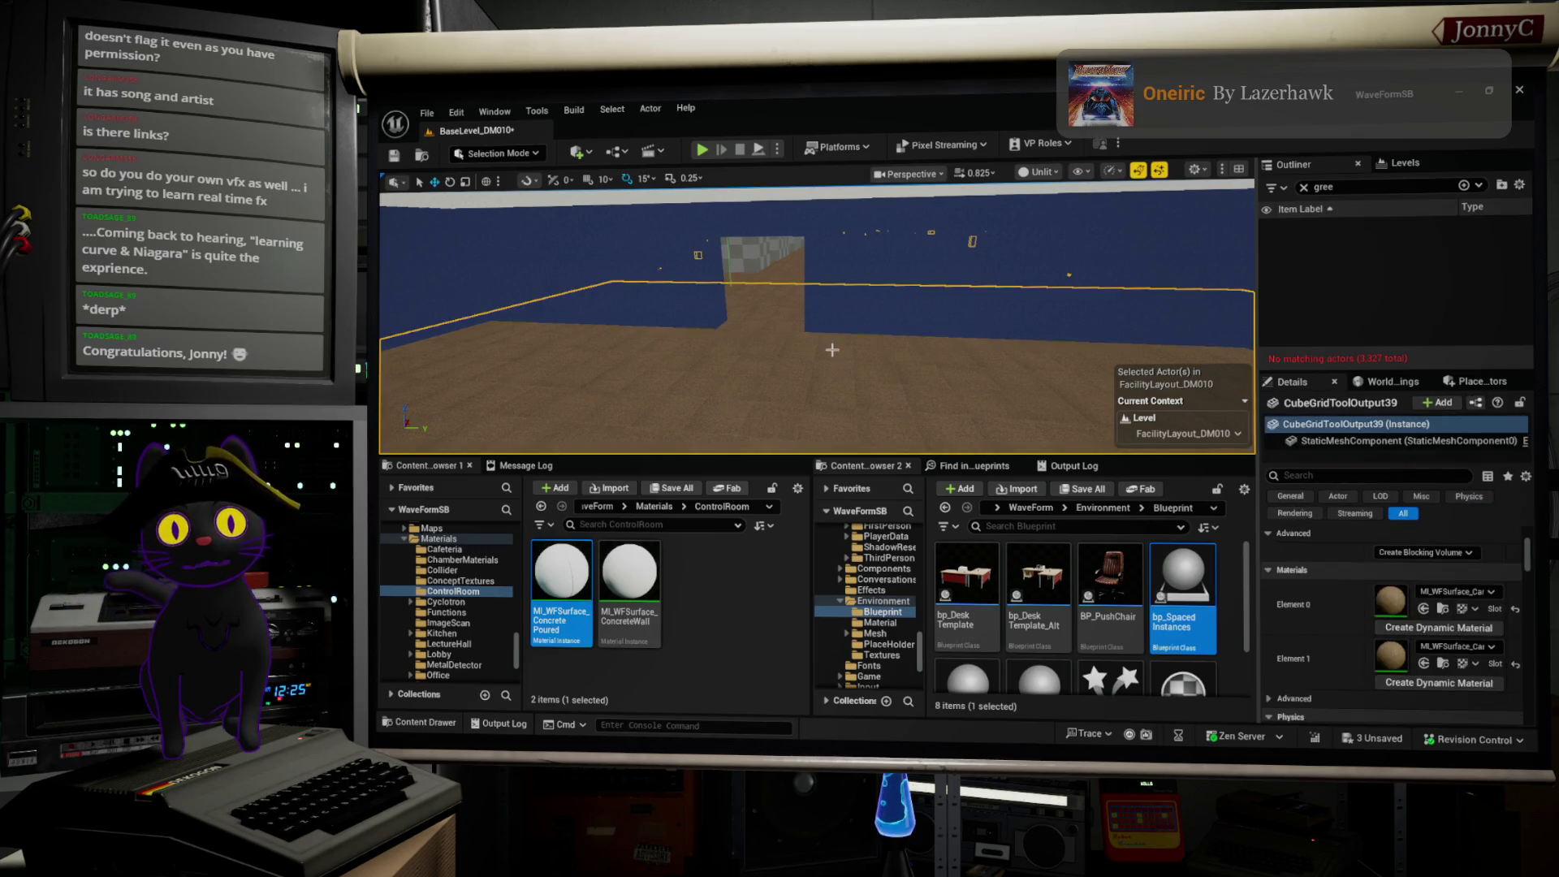
# Step: Duplicate the outlet spline as bp_SpacedInstances14, move it along the floor edge, and pull its end point in to X 743.156
pyautogui.moveTo(854, 354)
pyautogui.mouseDown()
pyautogui.moveTo(831, 299)
pyautogui.moveTo(933, 382)
pyautogui.moveTo(908, 374)
pyautogui.mouseUp()
pyautogui.click(965, 394)
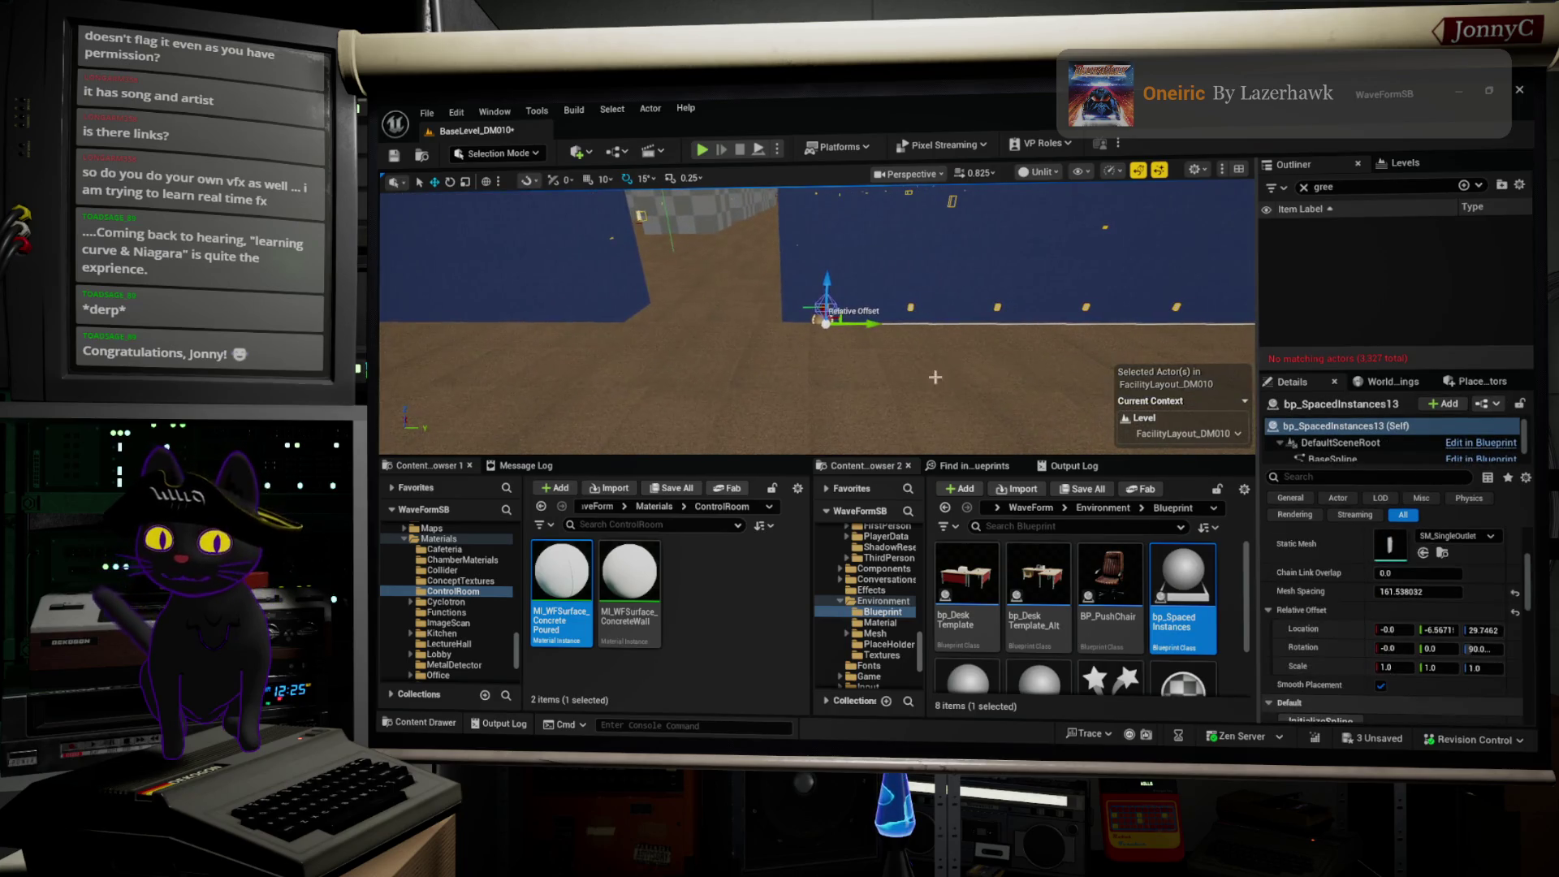
pyautogui.hotkey('ctrl', 'd')
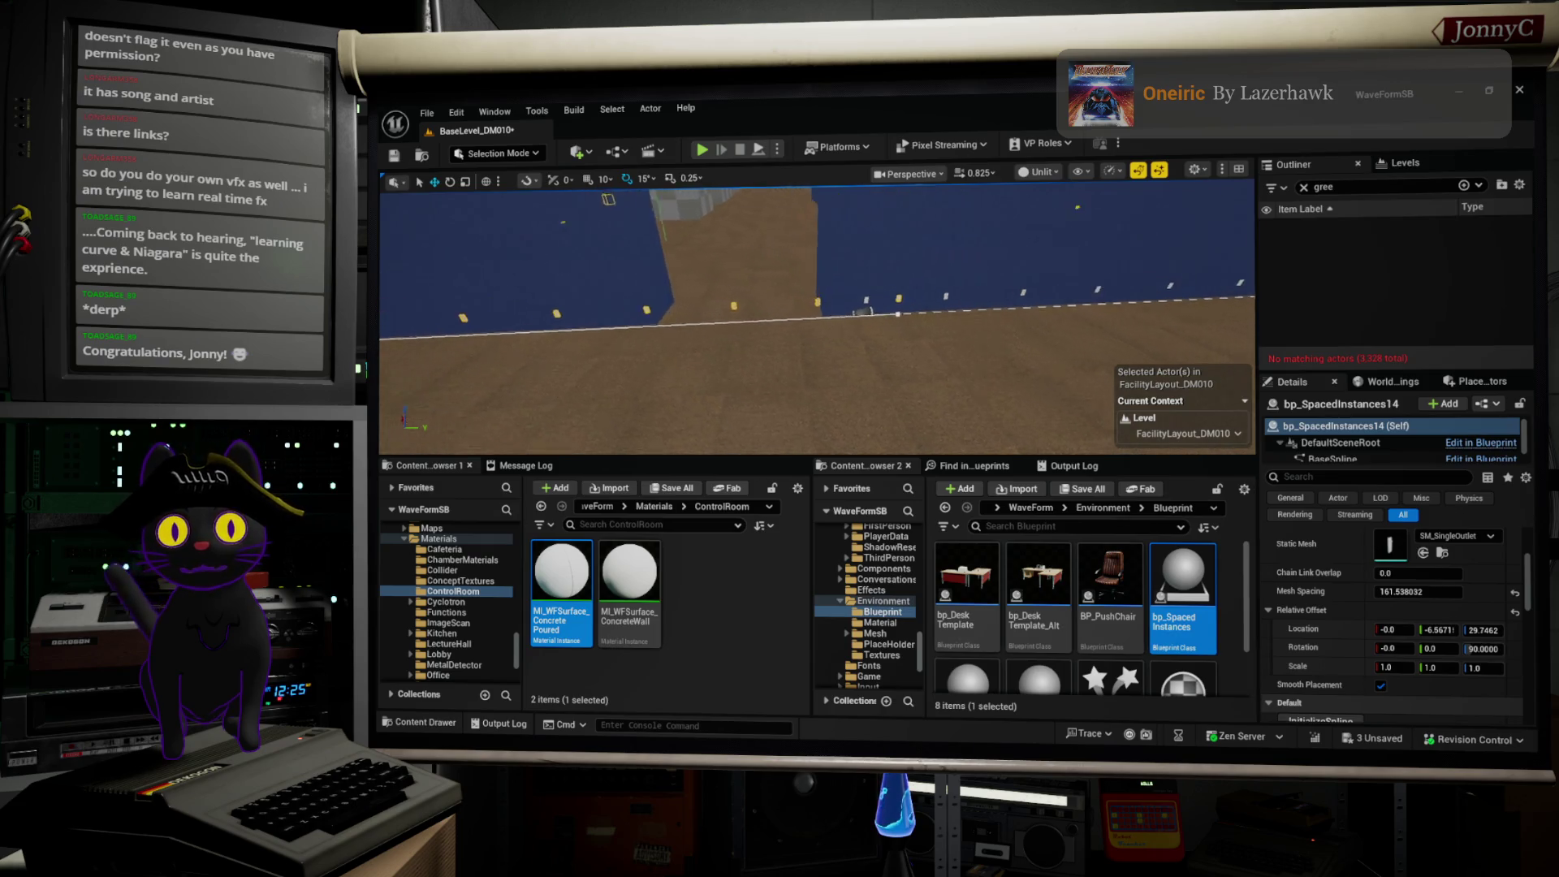
pyautogui.press('f')
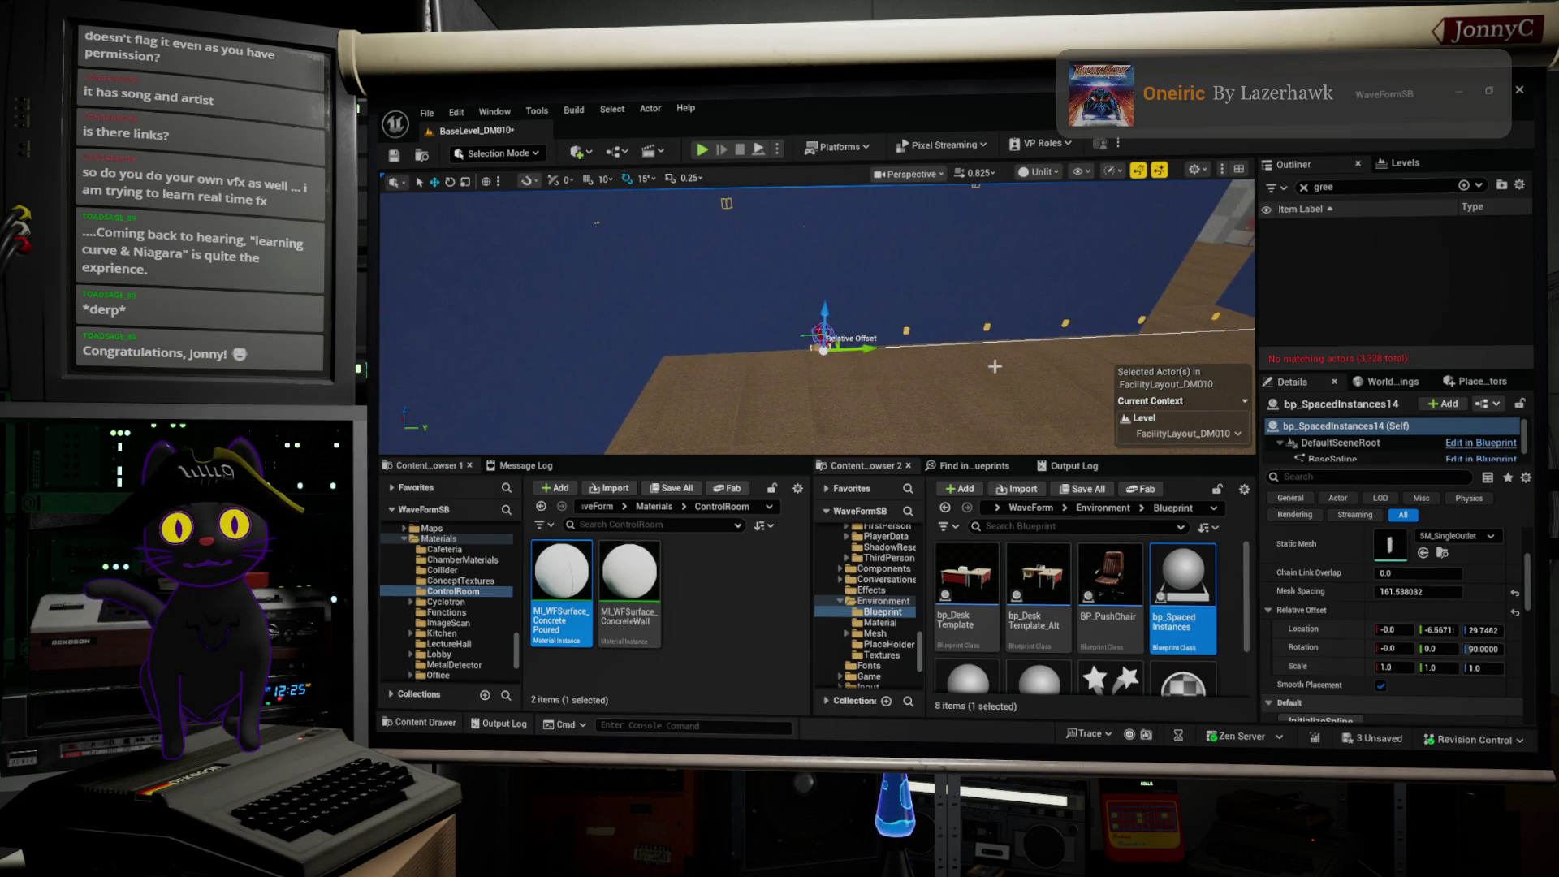
pyautogui.moveTo(847, 351)
pyautogui.mouseDown()
pyautogui.moveTo(715, 362)
pyautogui.moveTo(998, 306)
pyautogui.mouseUp()
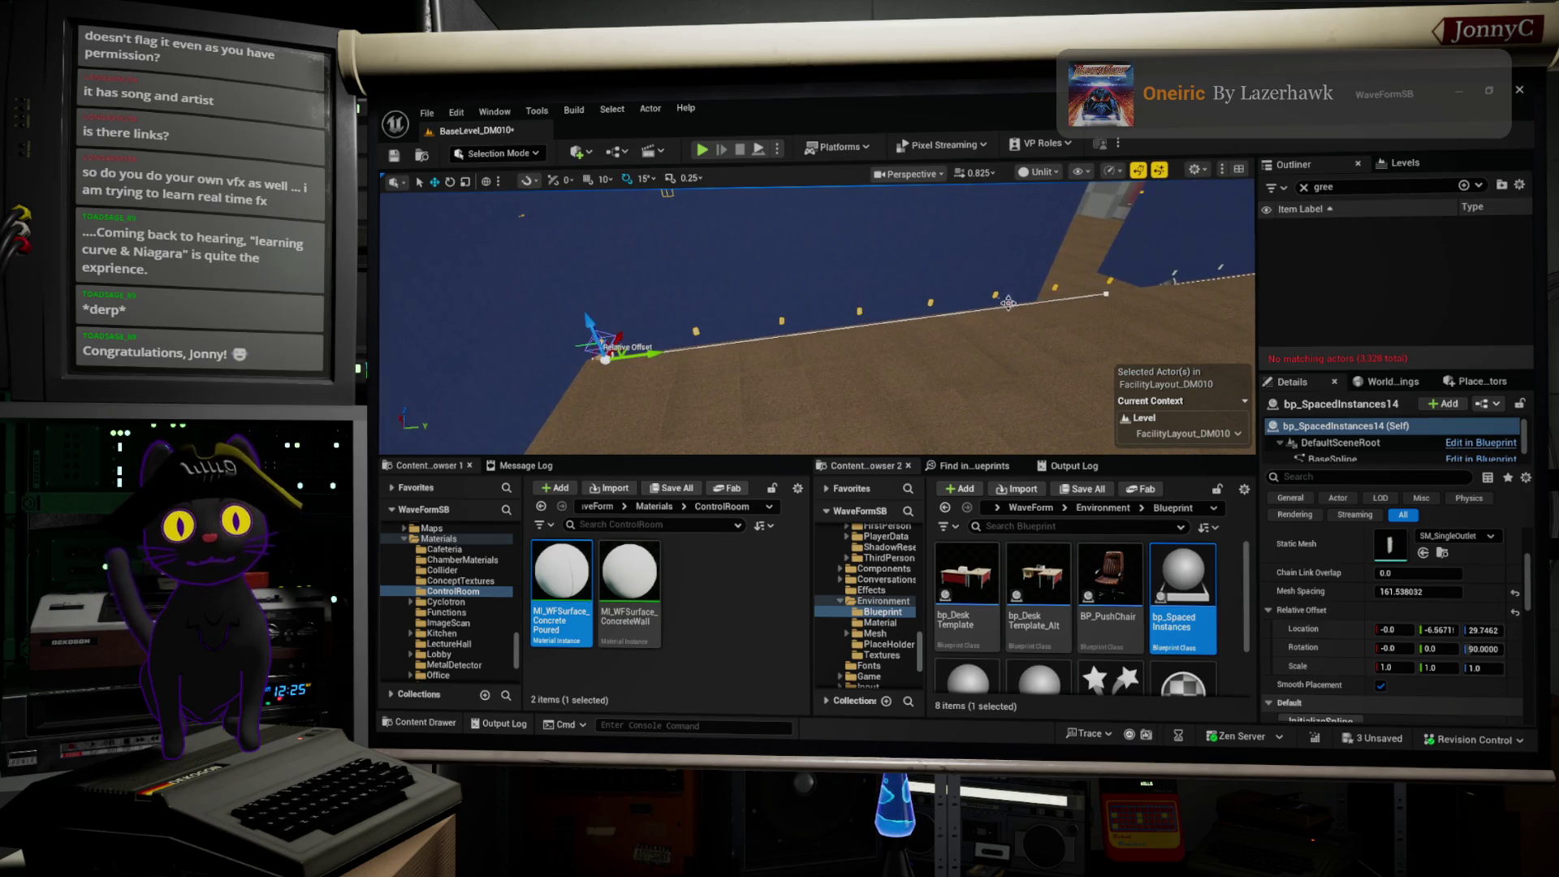
pyautogui.click(1109, 292)
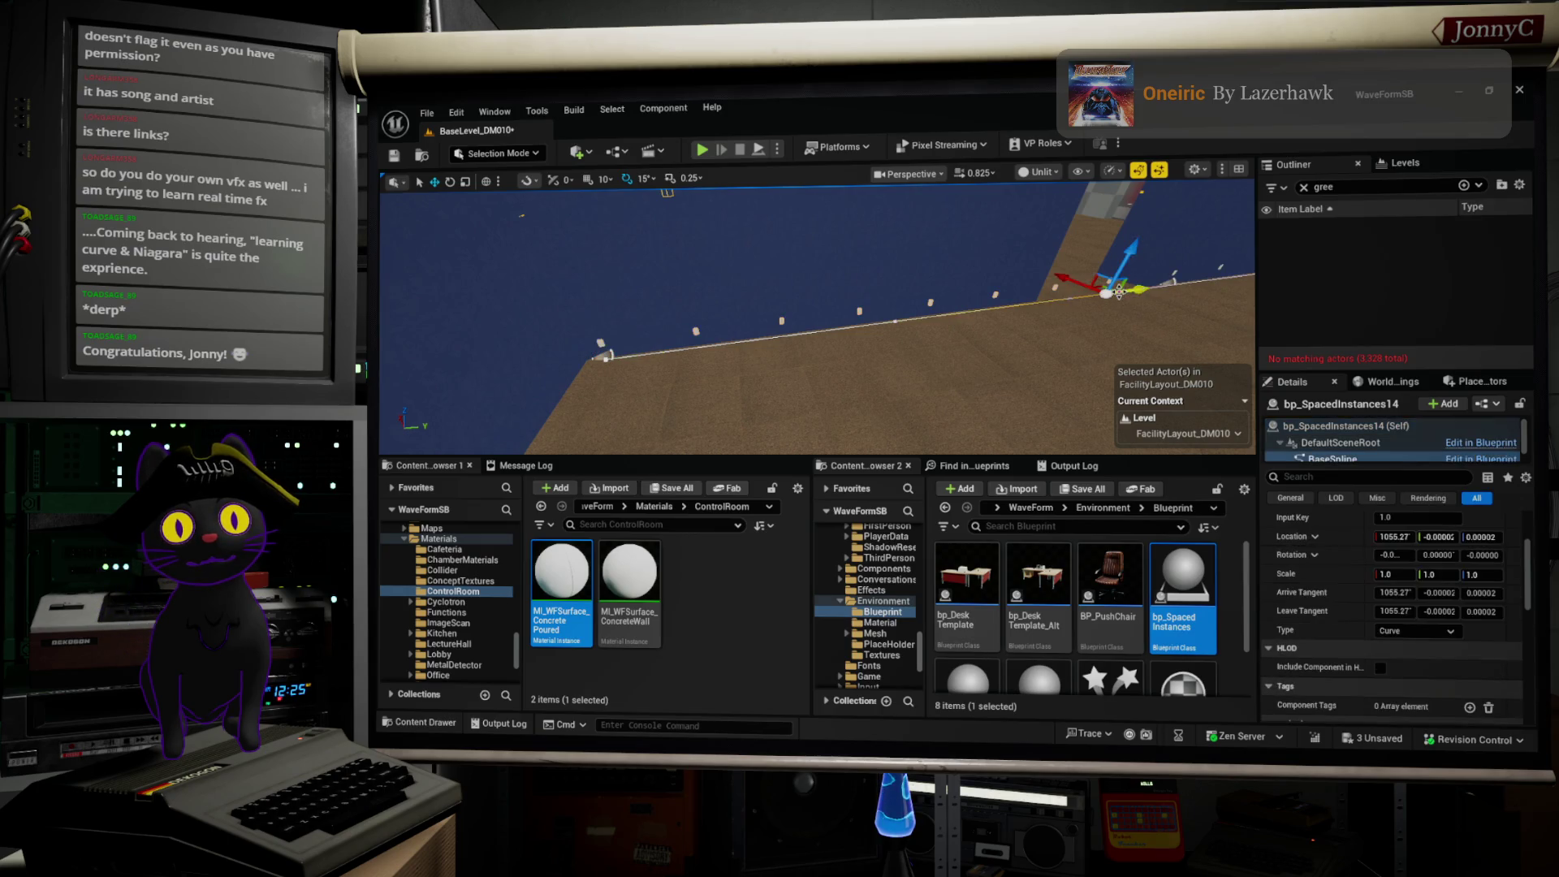
pyautogui.moveTo(1136, 286); pyautogui.dragTo(1022, 313)
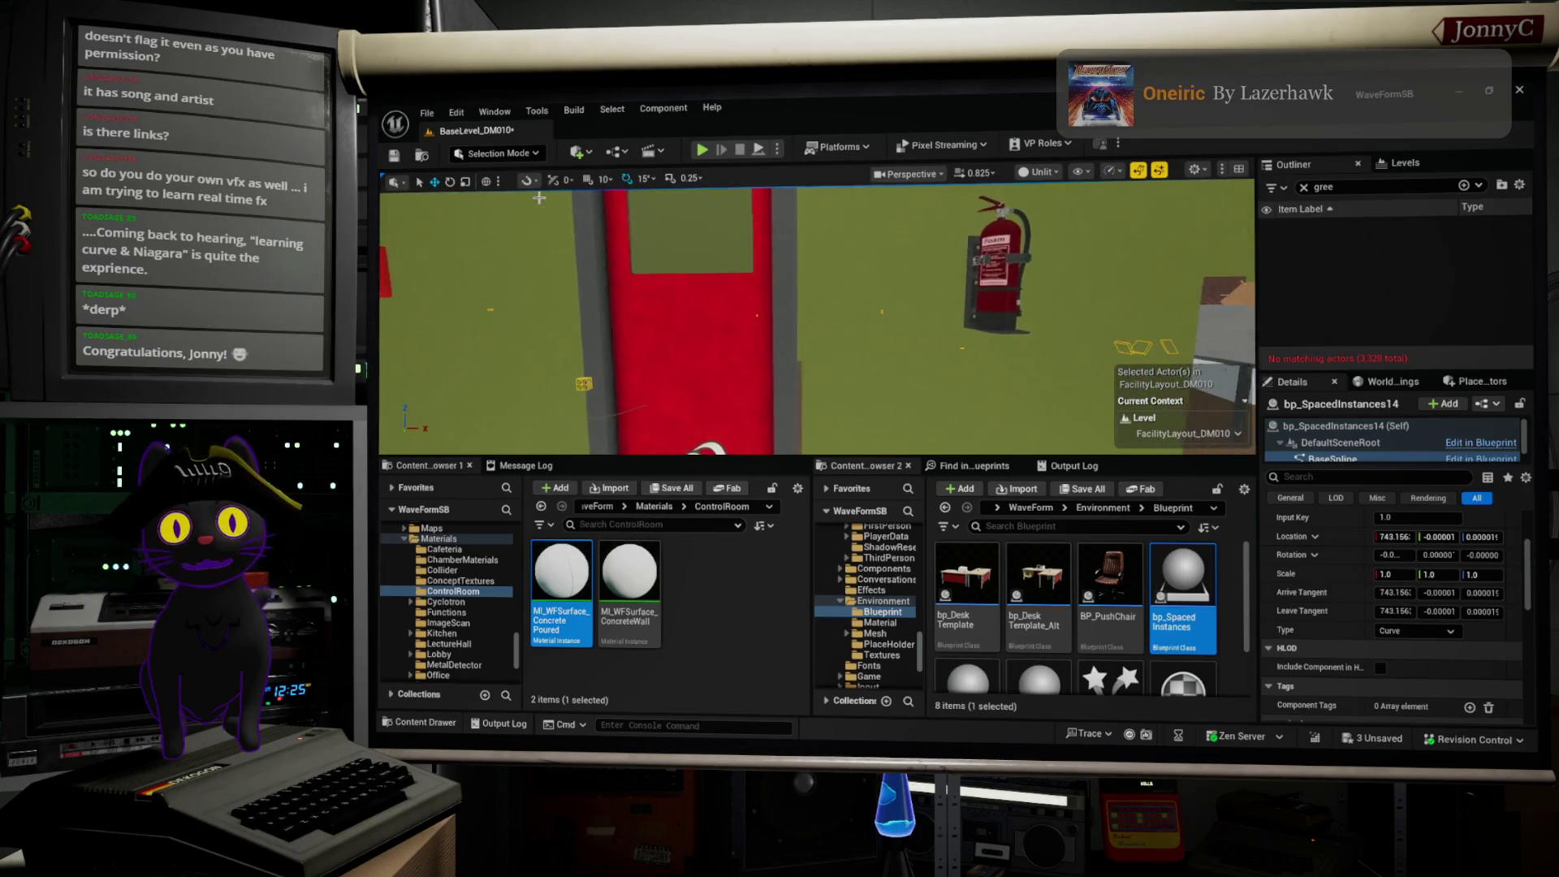
# Step: Select the fire extinguisher, red door and small red wall box together, then bring up actions on the opposite wall
pyautogui.click(1007, 307)
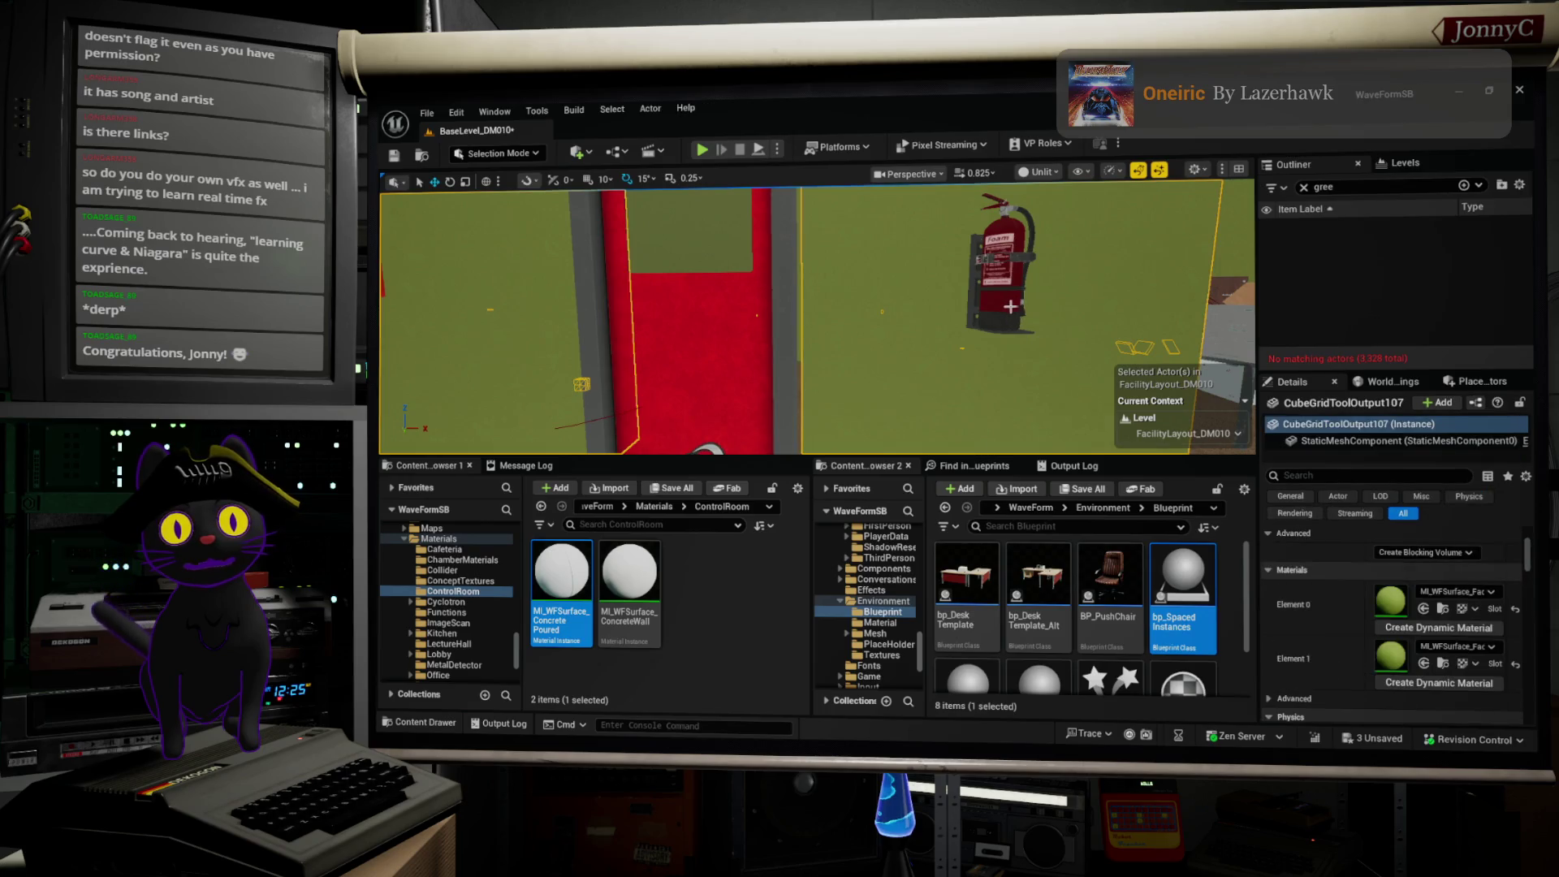
pyautogui.keyDown('ctrl'); pyautogui.click(972, 311); pyautogui.keyUp('ctrl')
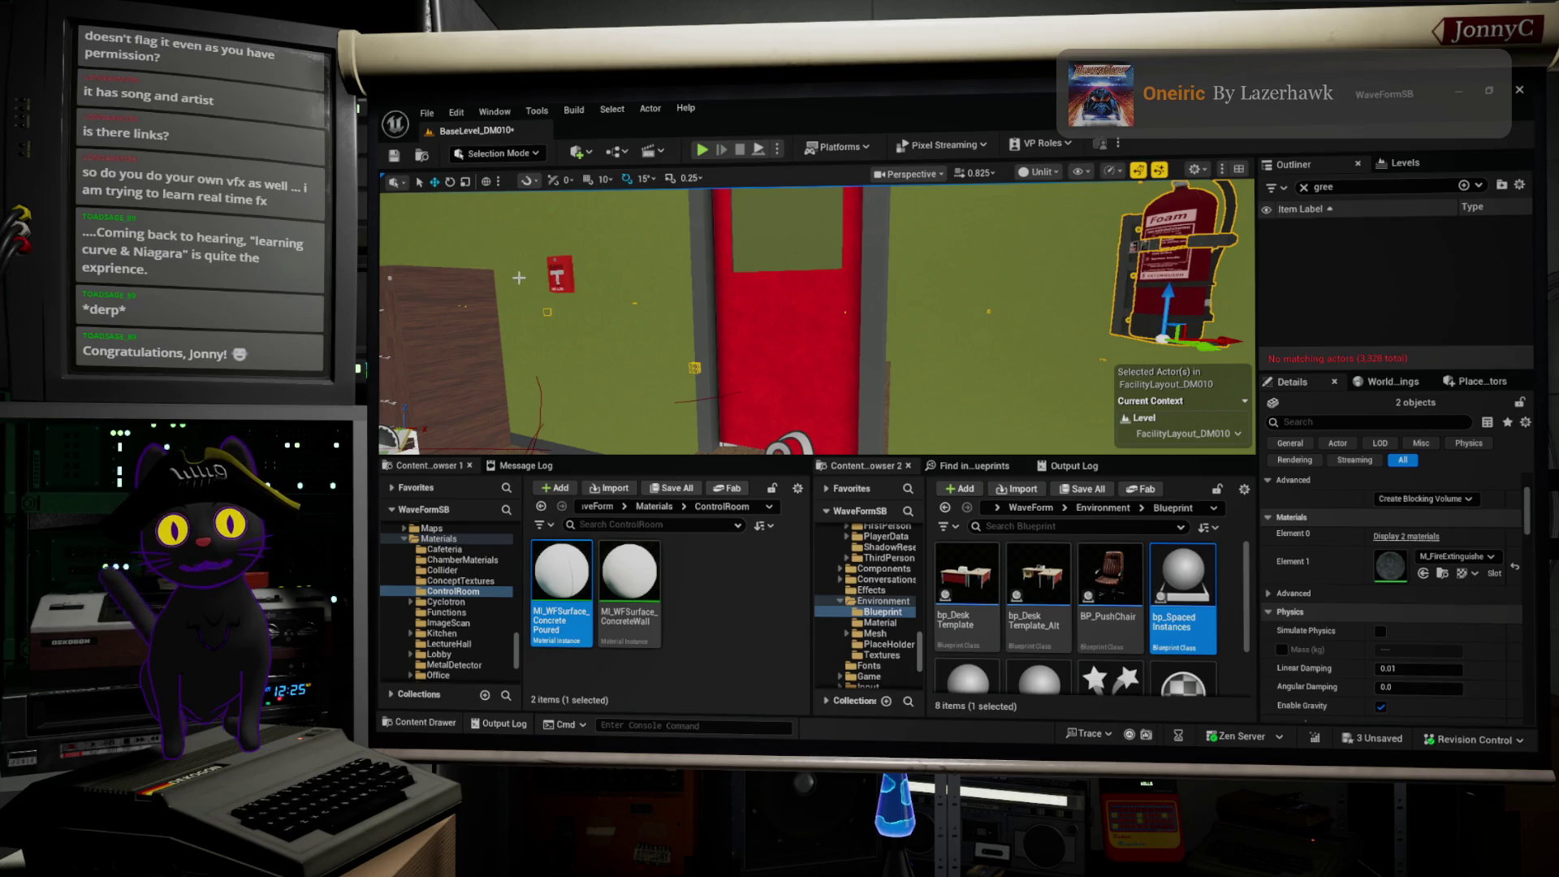
pyautogui.keyDown('ctrl'); pyautogui.click(558, 281); pyautogui.keyUp('ctrl')
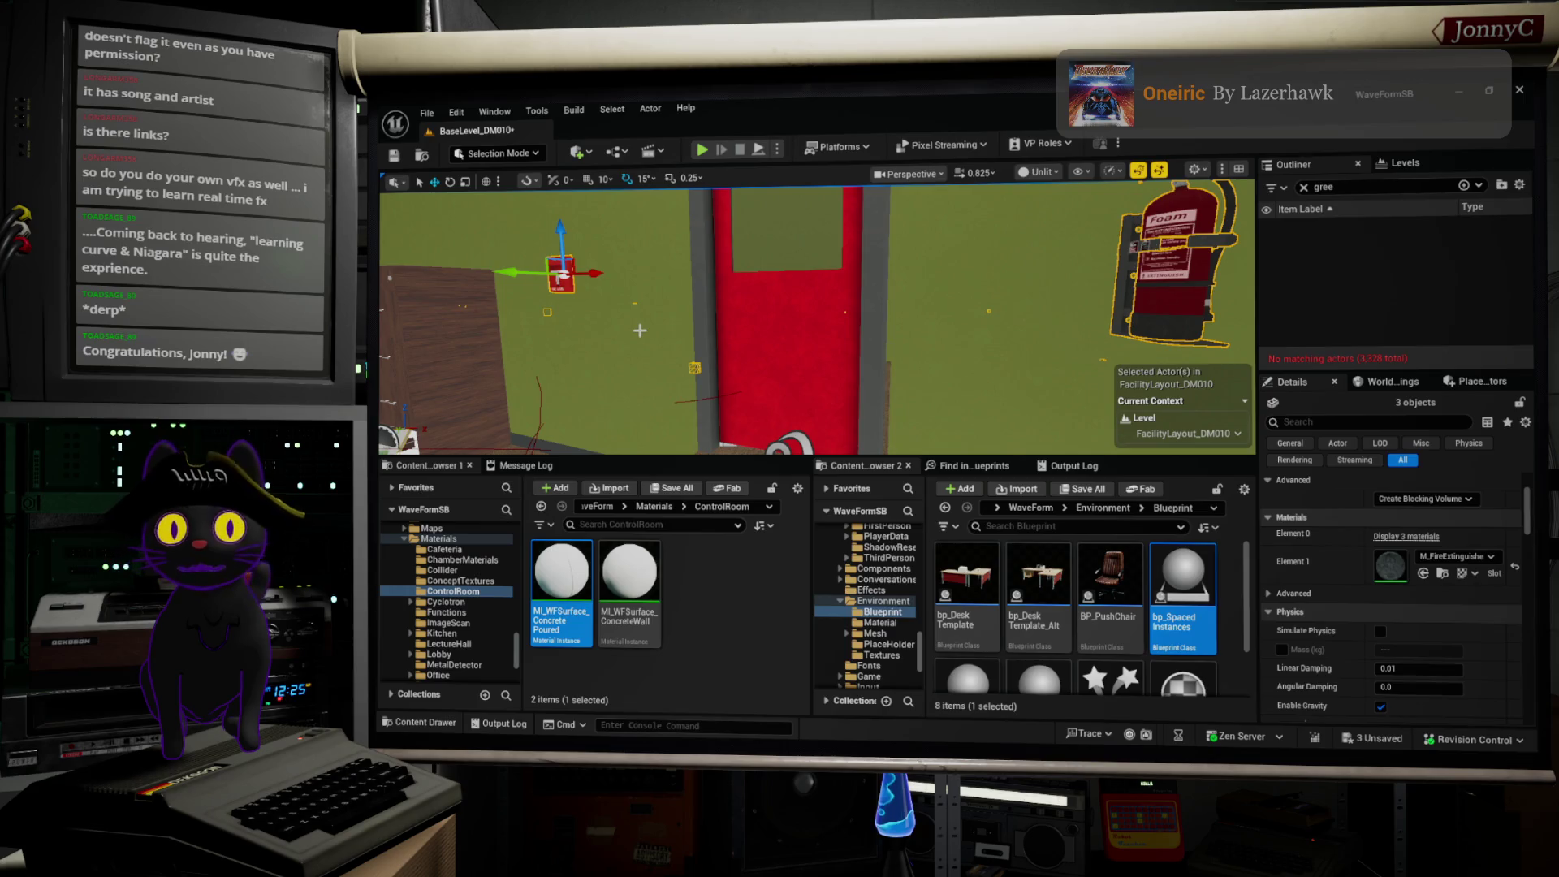
pyautogui.moveTo(784, 336)
pyautogui.mouseDown()
pyautogui.moveTo(772, 378)
pyautogui.moveTo(666, 357)
pyautogui.moveTo(769, 333)
pyautogui.moveTo(1037, 393)
pyautogui.moveTo(428, 288)
pyautogui.mouseUp()
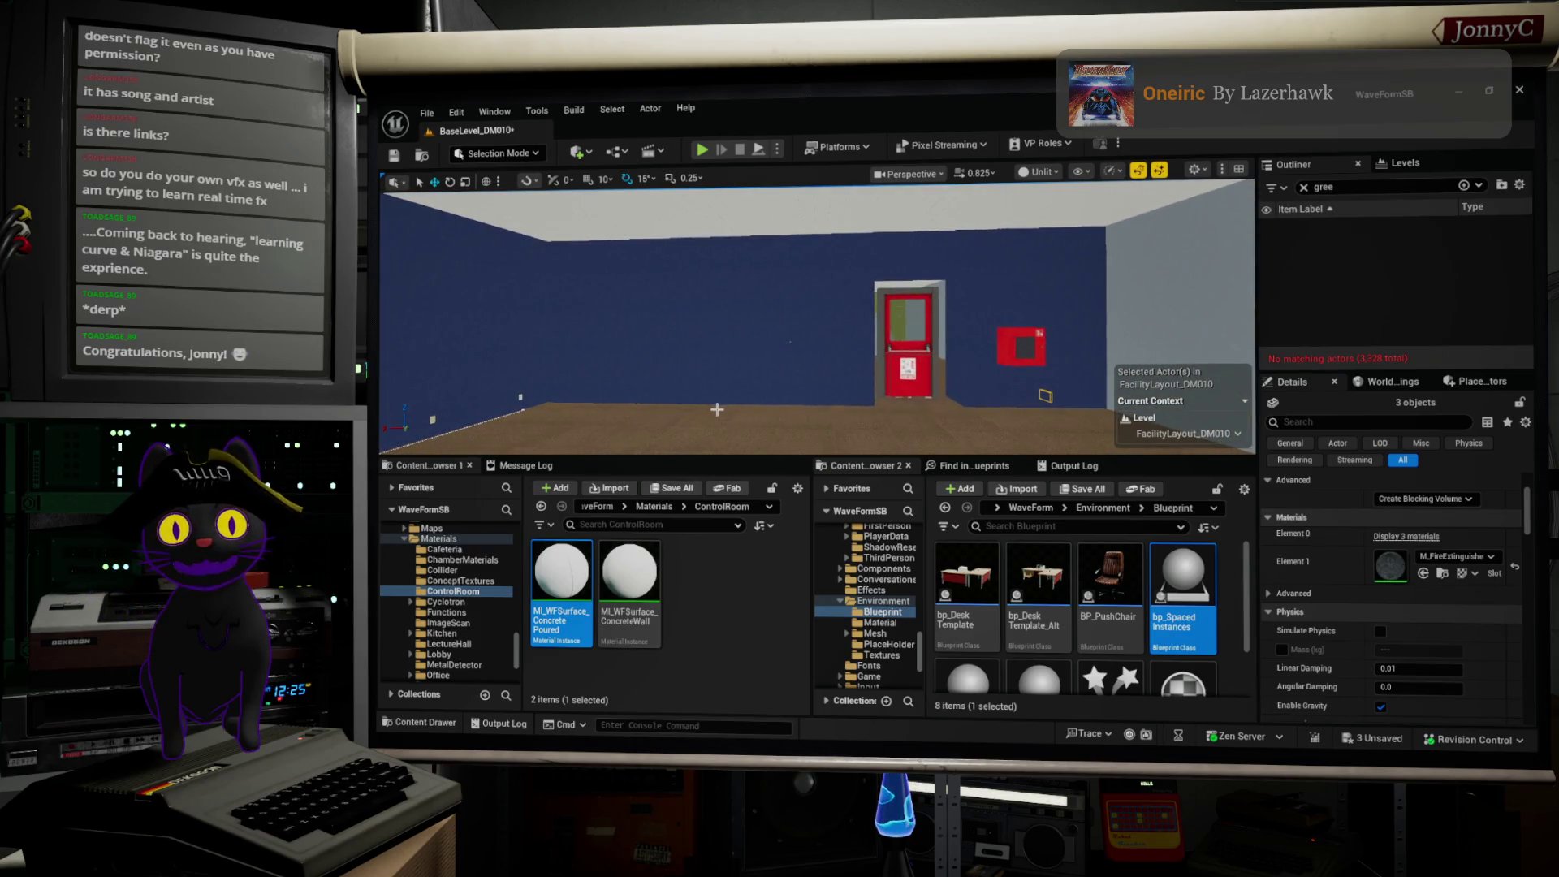
pyautogui.rightClick(739, 430)
# Step: Paste copies of the three wall fixtures onto the wall
pyautogui.moveTo(974, 524)
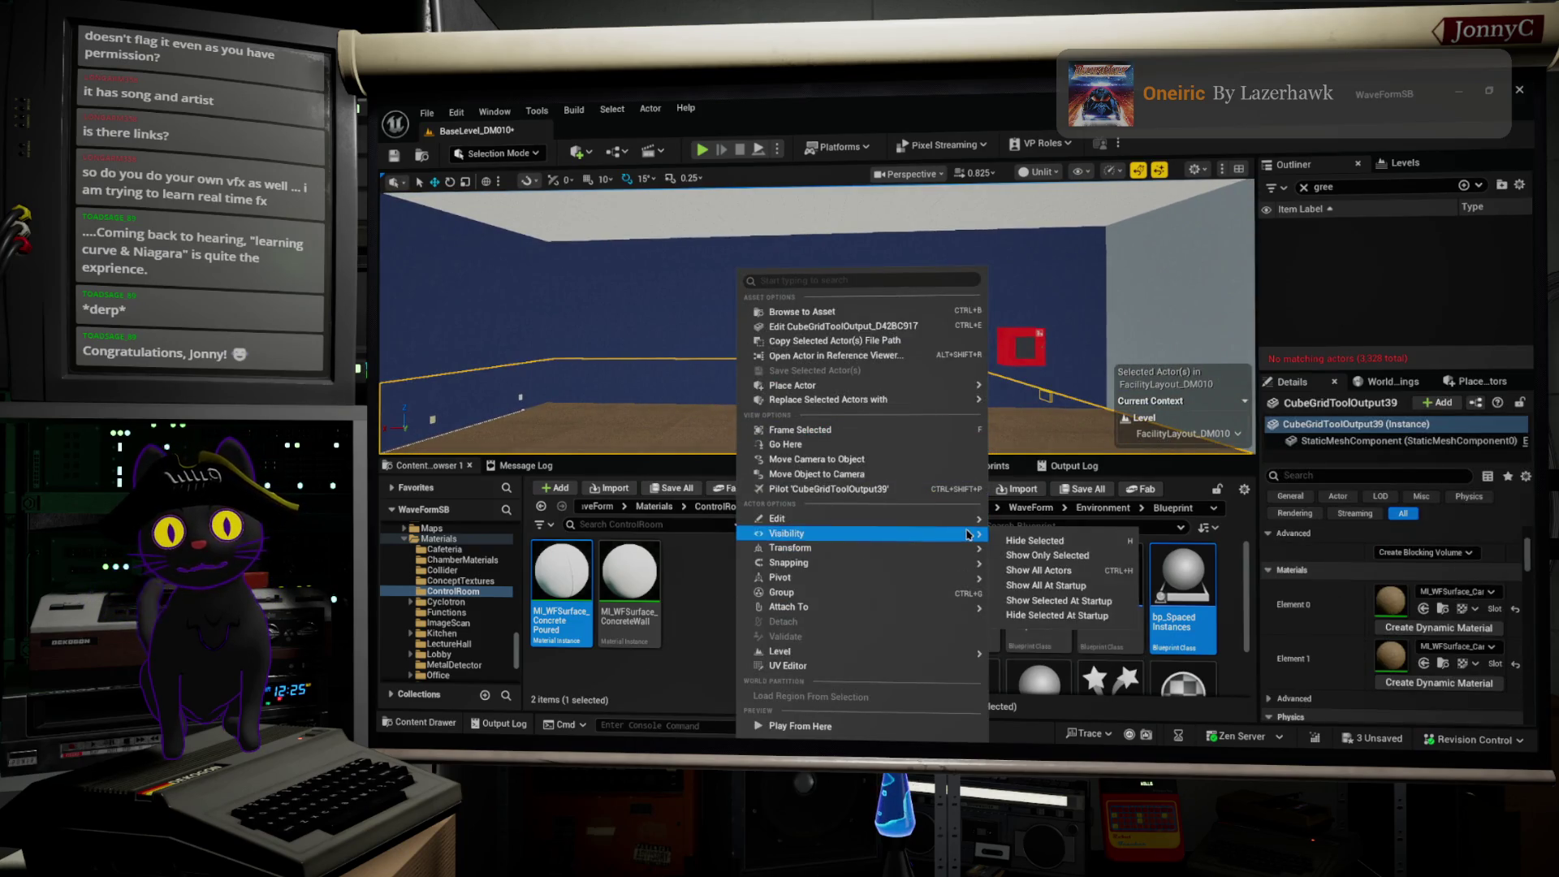
pyautogui.click(1104, 572)
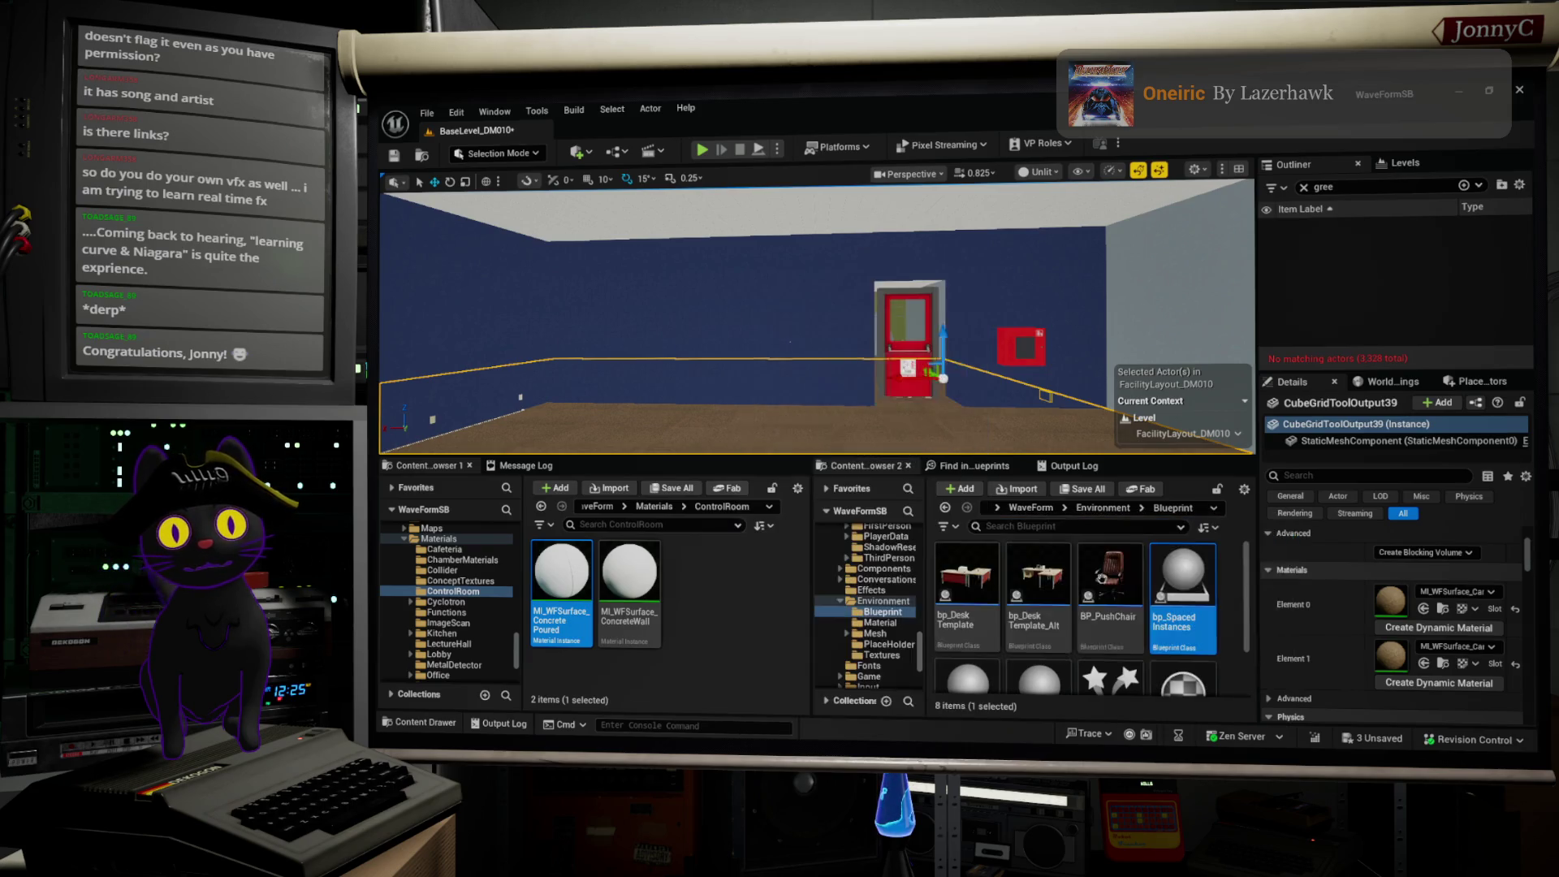
pyautogui.moveTo(873, 342); pyautogui.dragTo(835, 347)
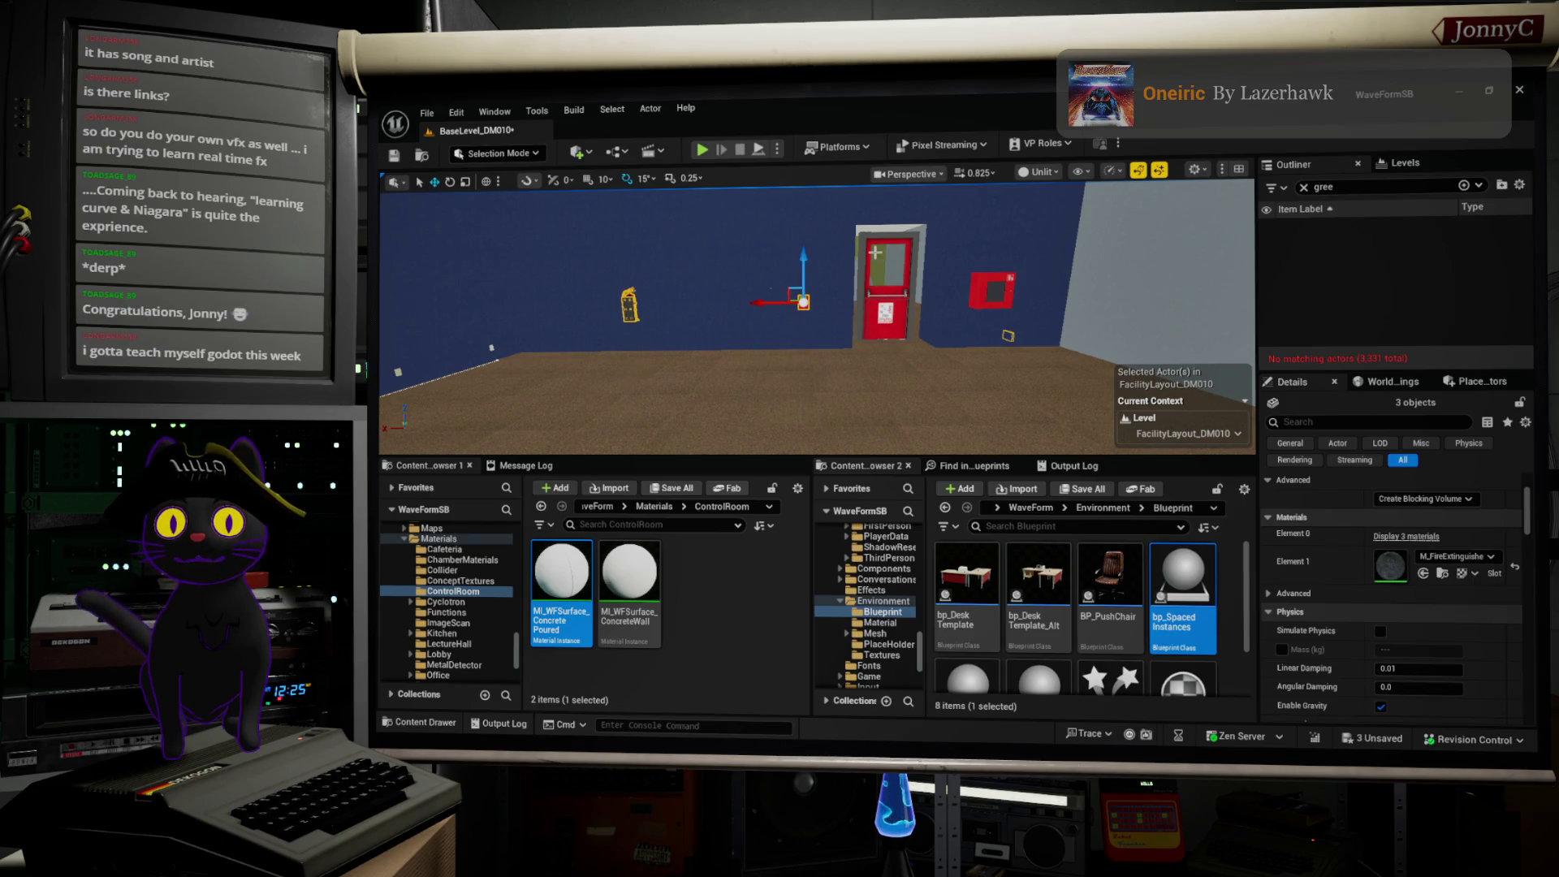
pyautogui.moveTo(879, 292); pyautogui.dragTo(1017, 312)
# Step: Rotate the pasted fixtures to -180 degrees on Z and slide them left along the blue wall
pyautogui.press('e')
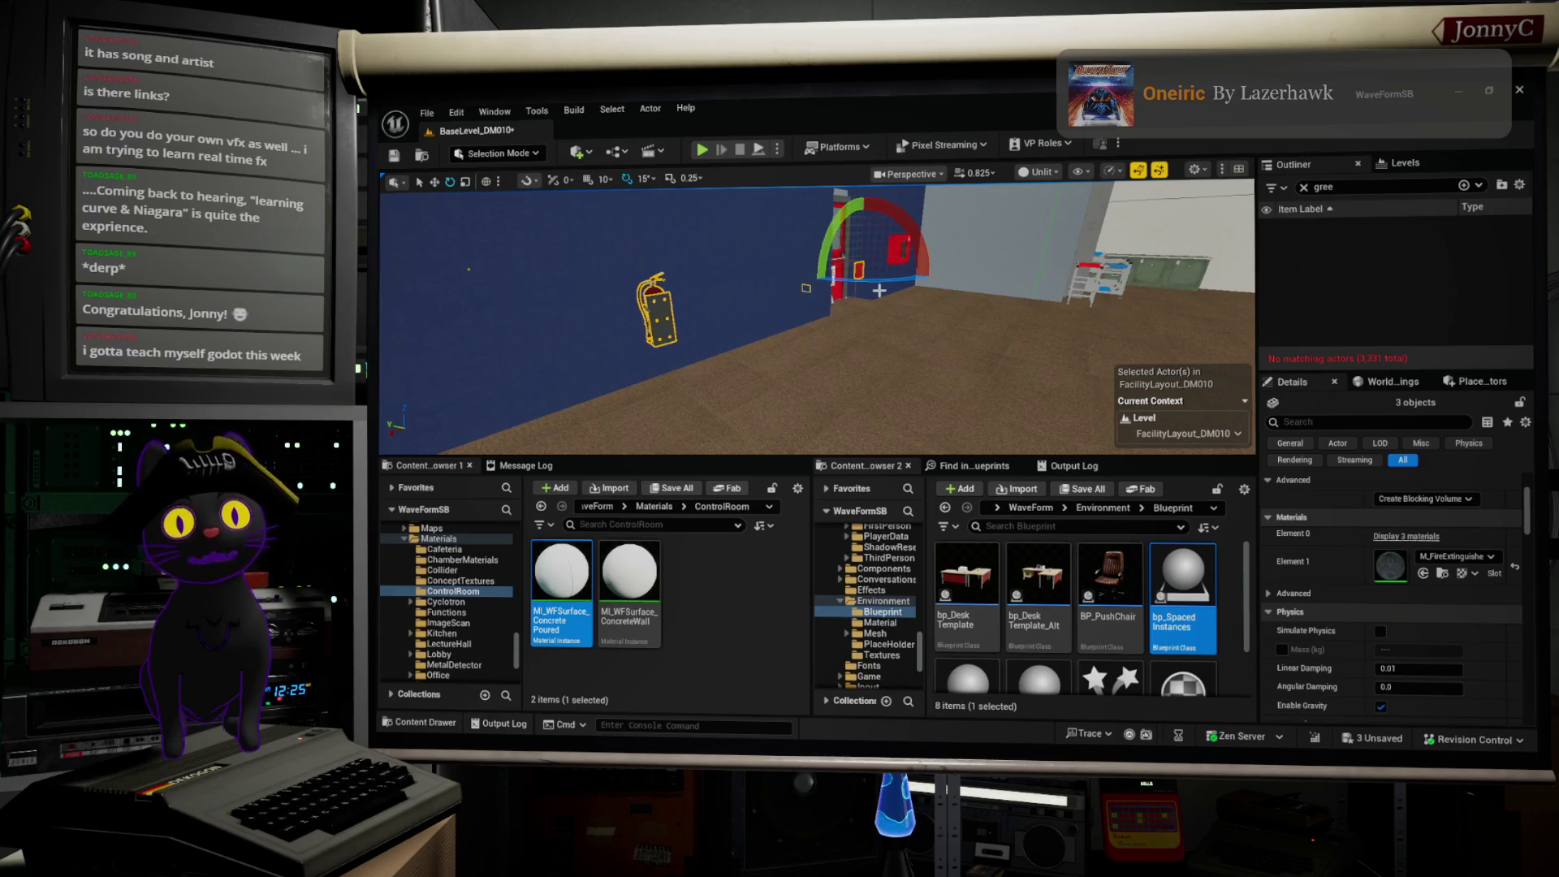
pyautogui.moveTo(841, 281)
pyautogui.mouseDown()
pyautogui.moveTo(934, 276)
pyautogui.moveTo(917, 271)
pyautogui.mouseUp()
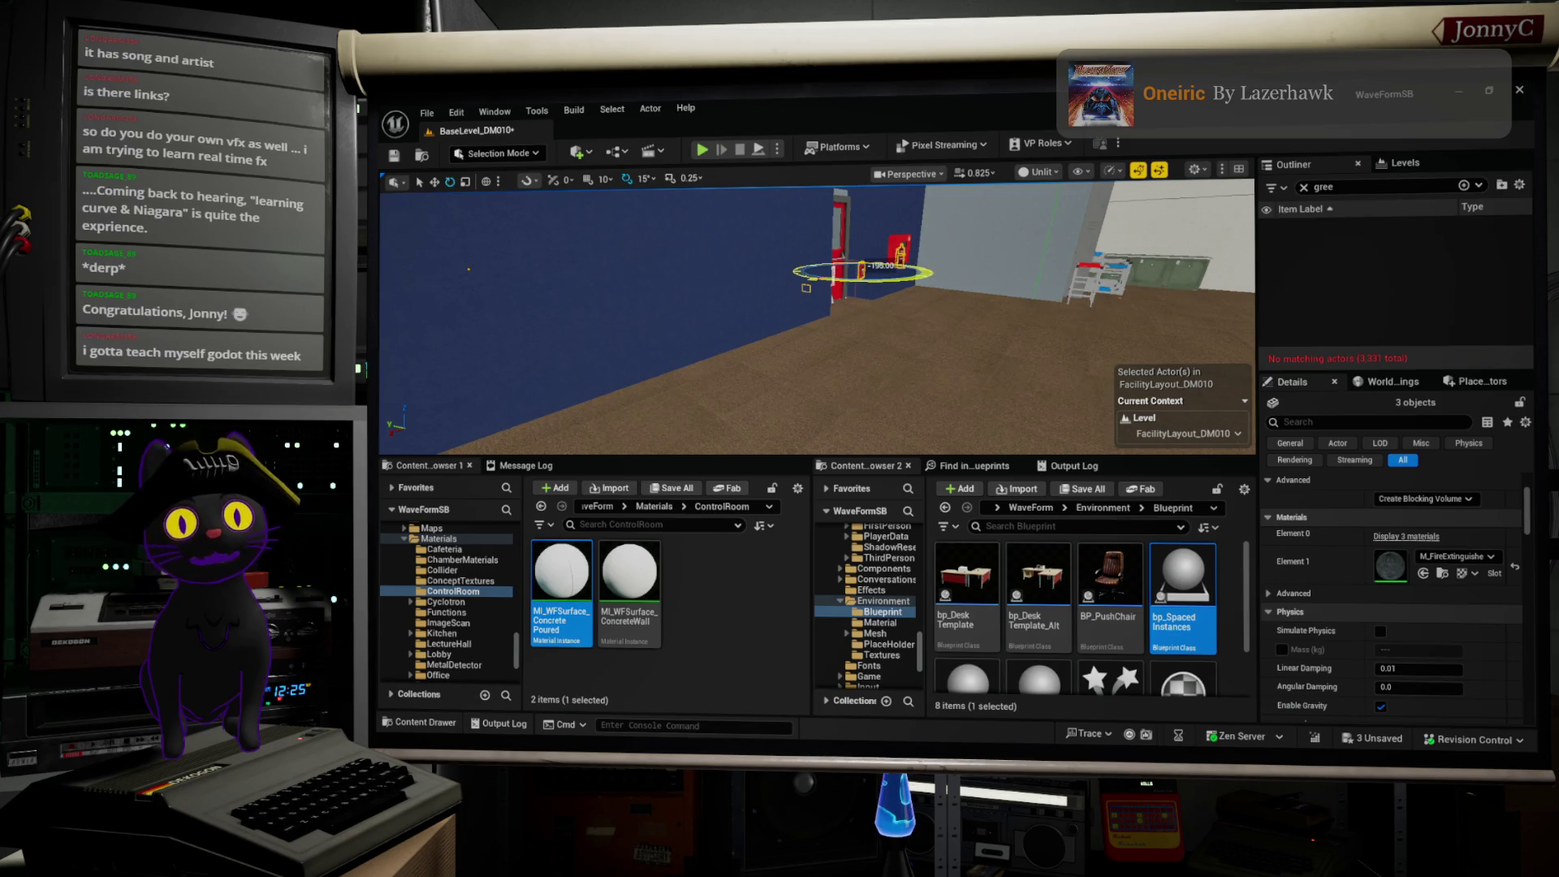
pyautogui.moveTo(899, 268); pyautogui.dragTo(900, 268)
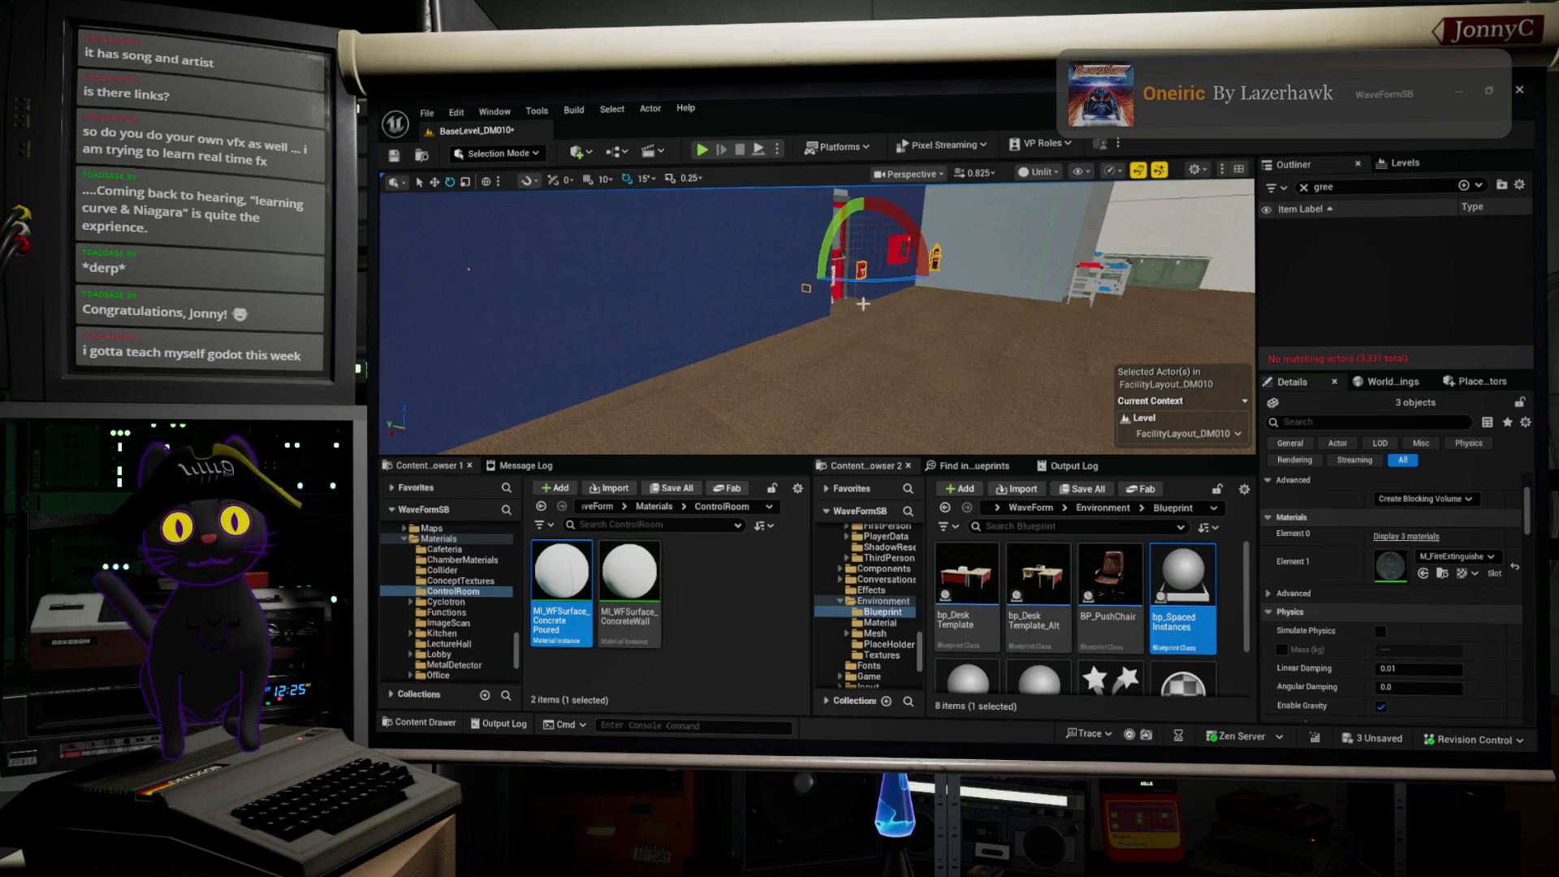
pyautogui.scroll(5, 865, 302)
pyautogui.press('w')
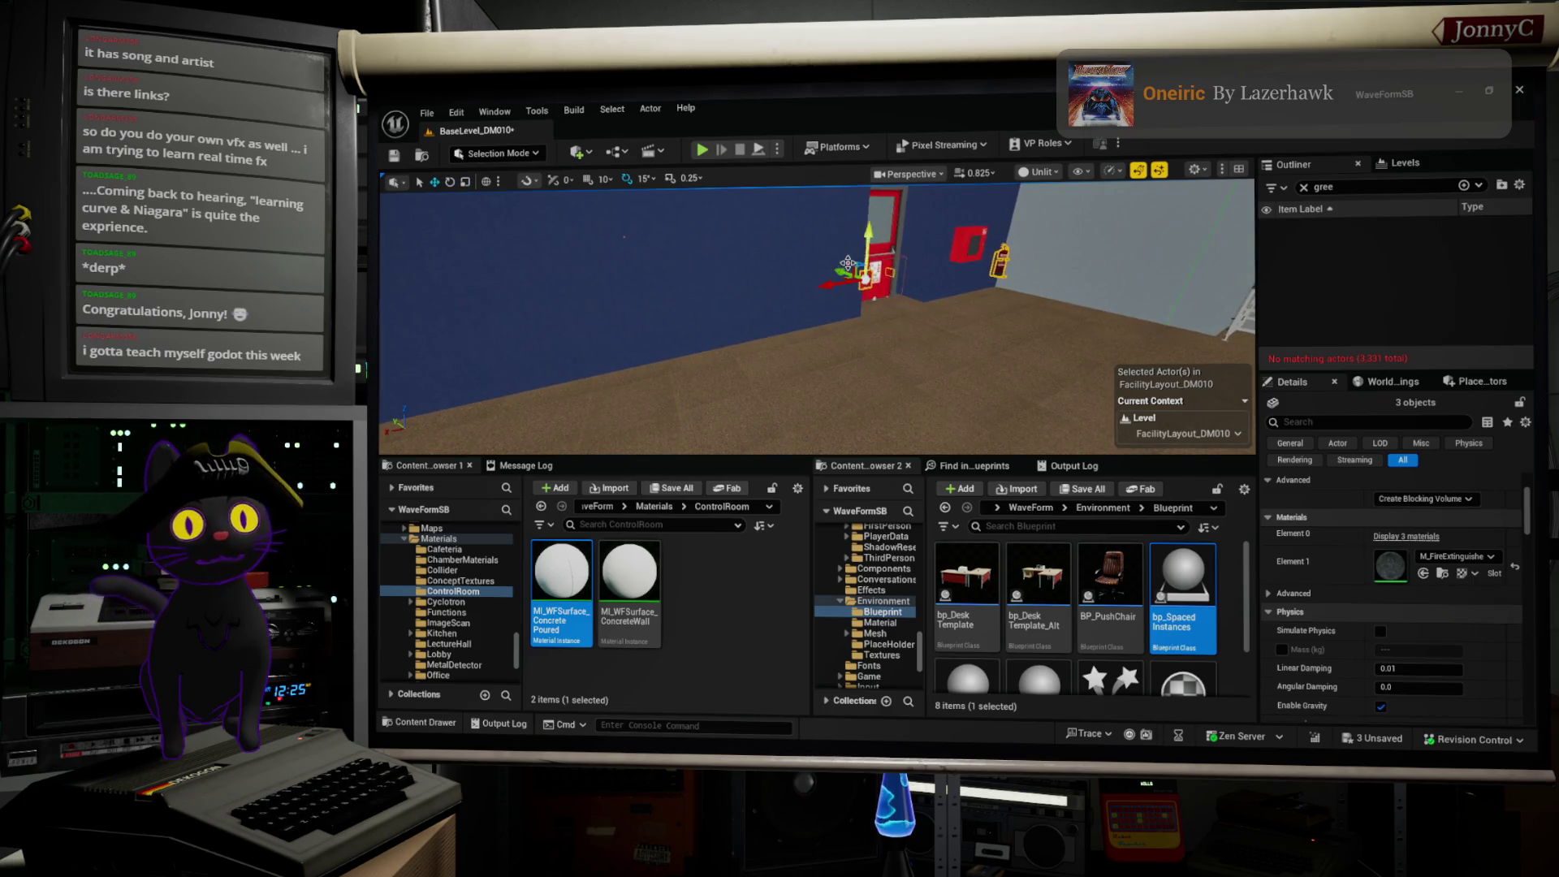
pyautogui.moveTo(825, 283)
pyautogui.mouseDown()
pyautogui.moveTo(512, 394)
pyautogui.moveTo(649, 325)
pyautogui.moveTo(944, 330)
pyautogui.mouseUp()
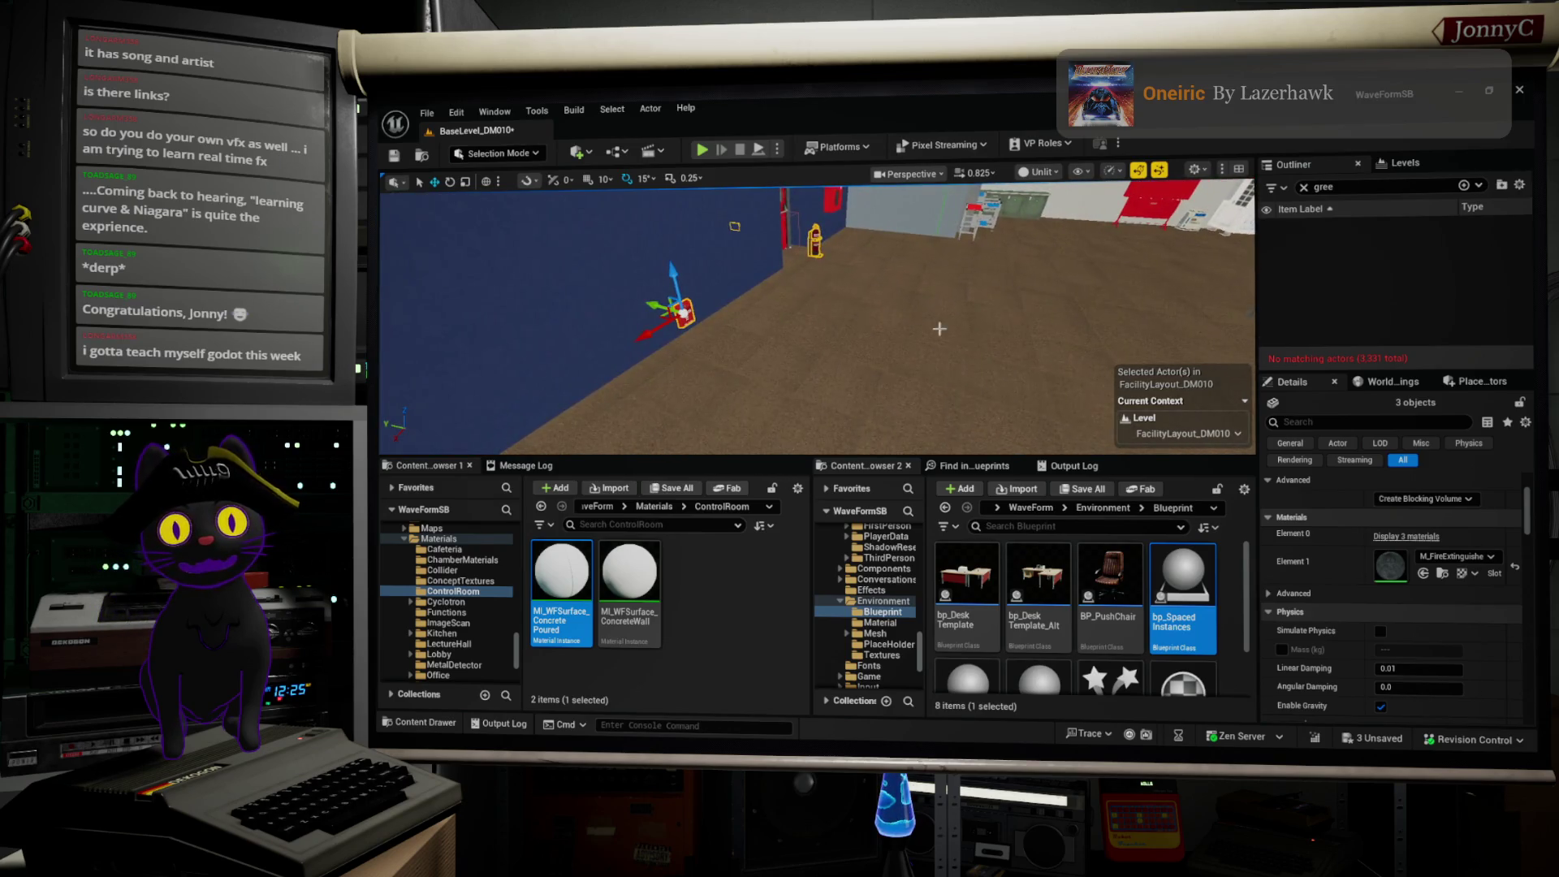
pyautogui.moveTo(683, 313)
pyautogui.mouseDown()
pyautogui.moveTo(592, 288)
pyautogui.moveTo(714, 301)
pyautogui.moveTo(724, 127)
pyautogui.mouseUp()
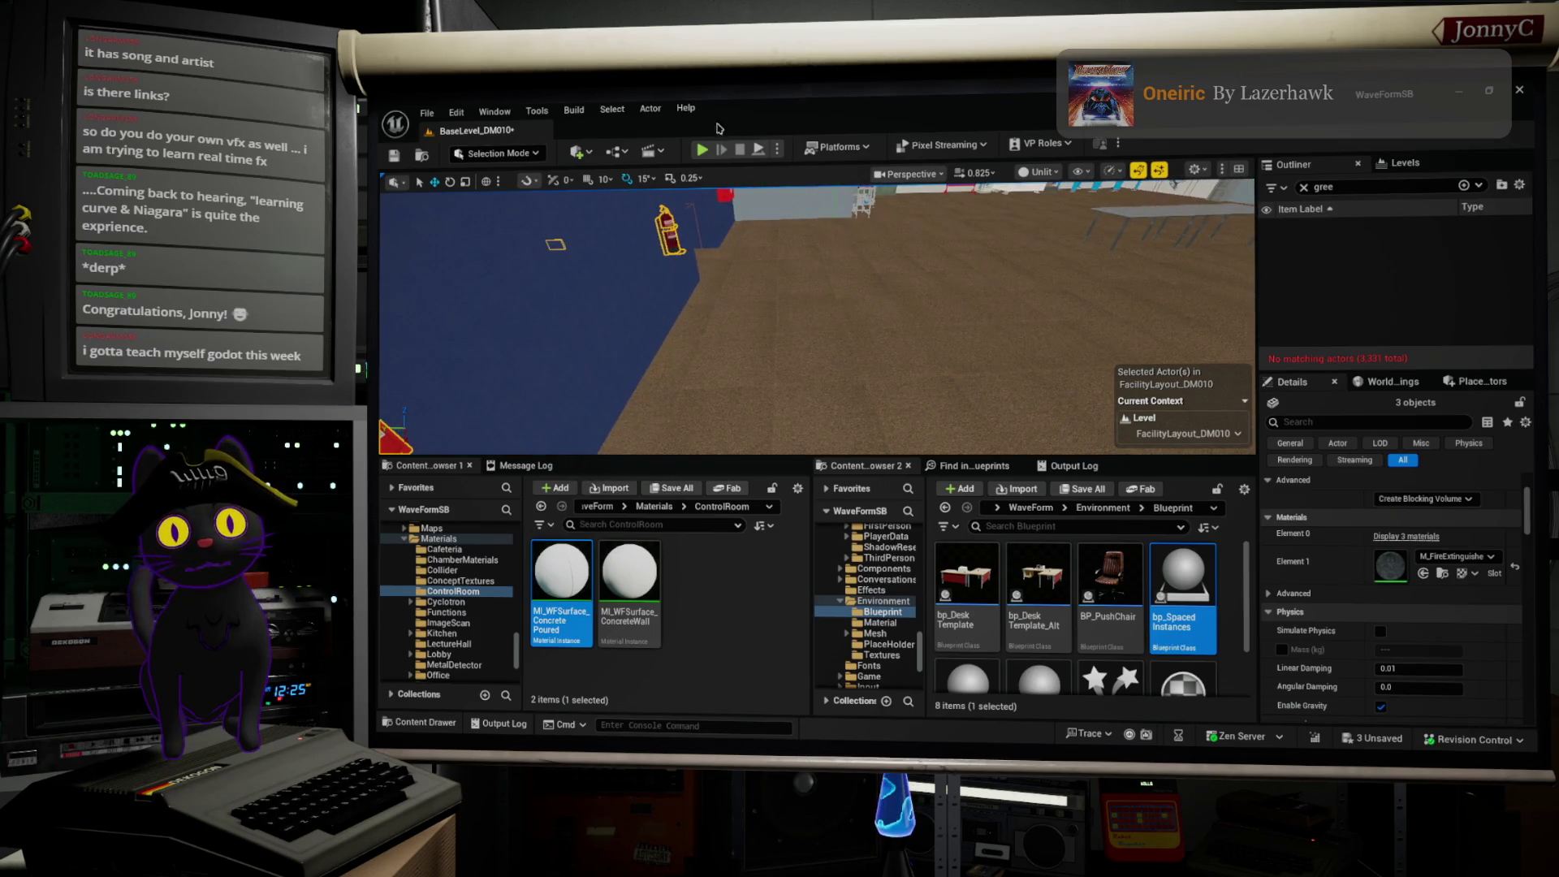
# Step: Nudge the red fixtures slightly left along X and frame the three selected fixtures
pyautogui.press('f')
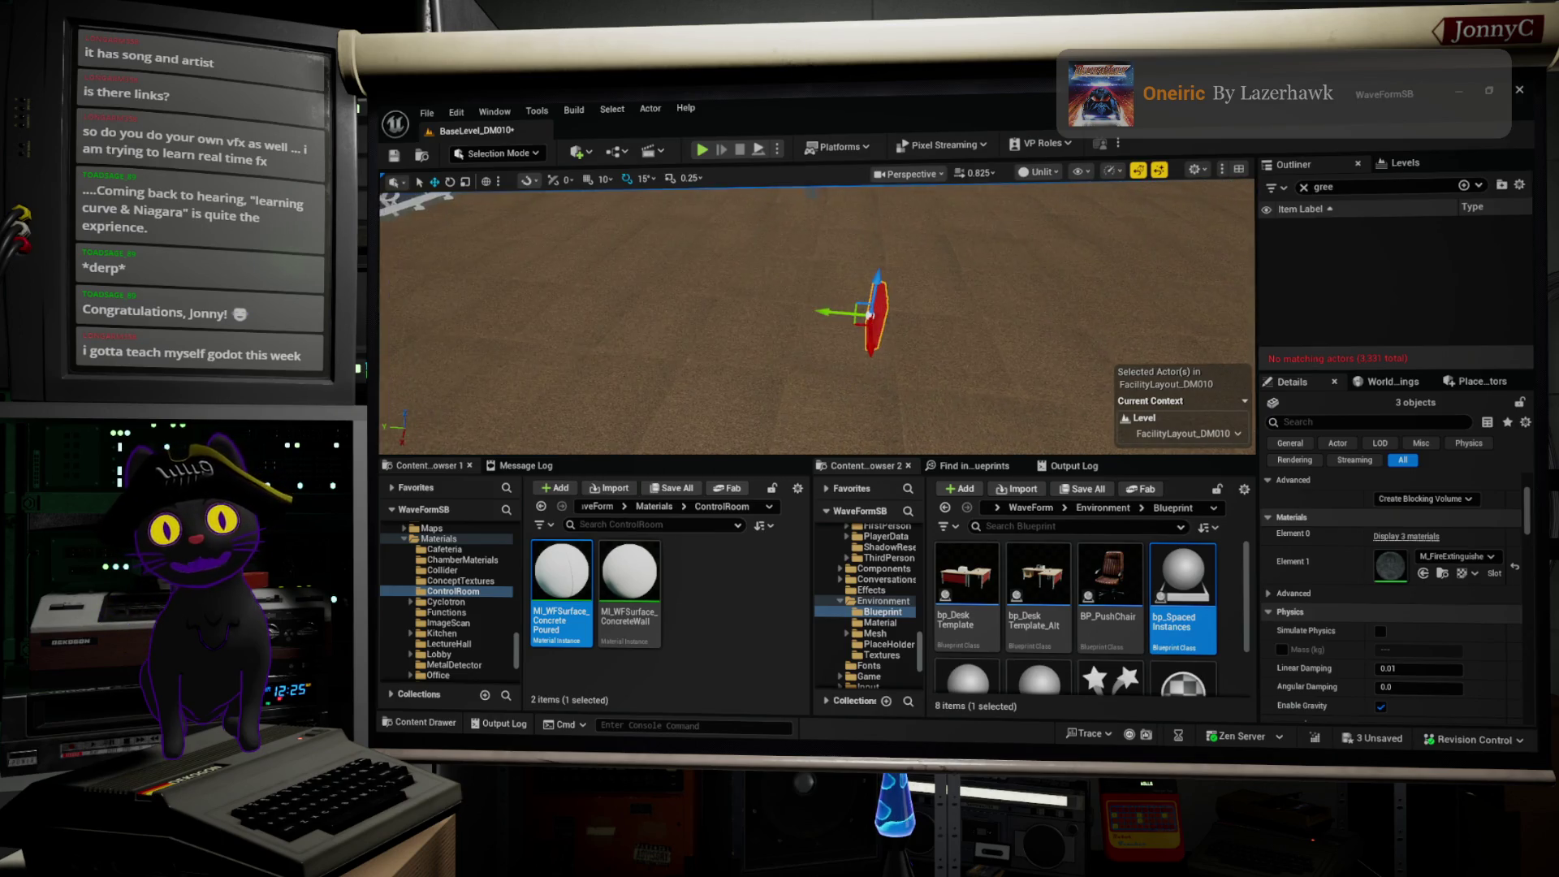
pyautogui.moveTo(942, 373); pyautogui.dragTo(943, 374)
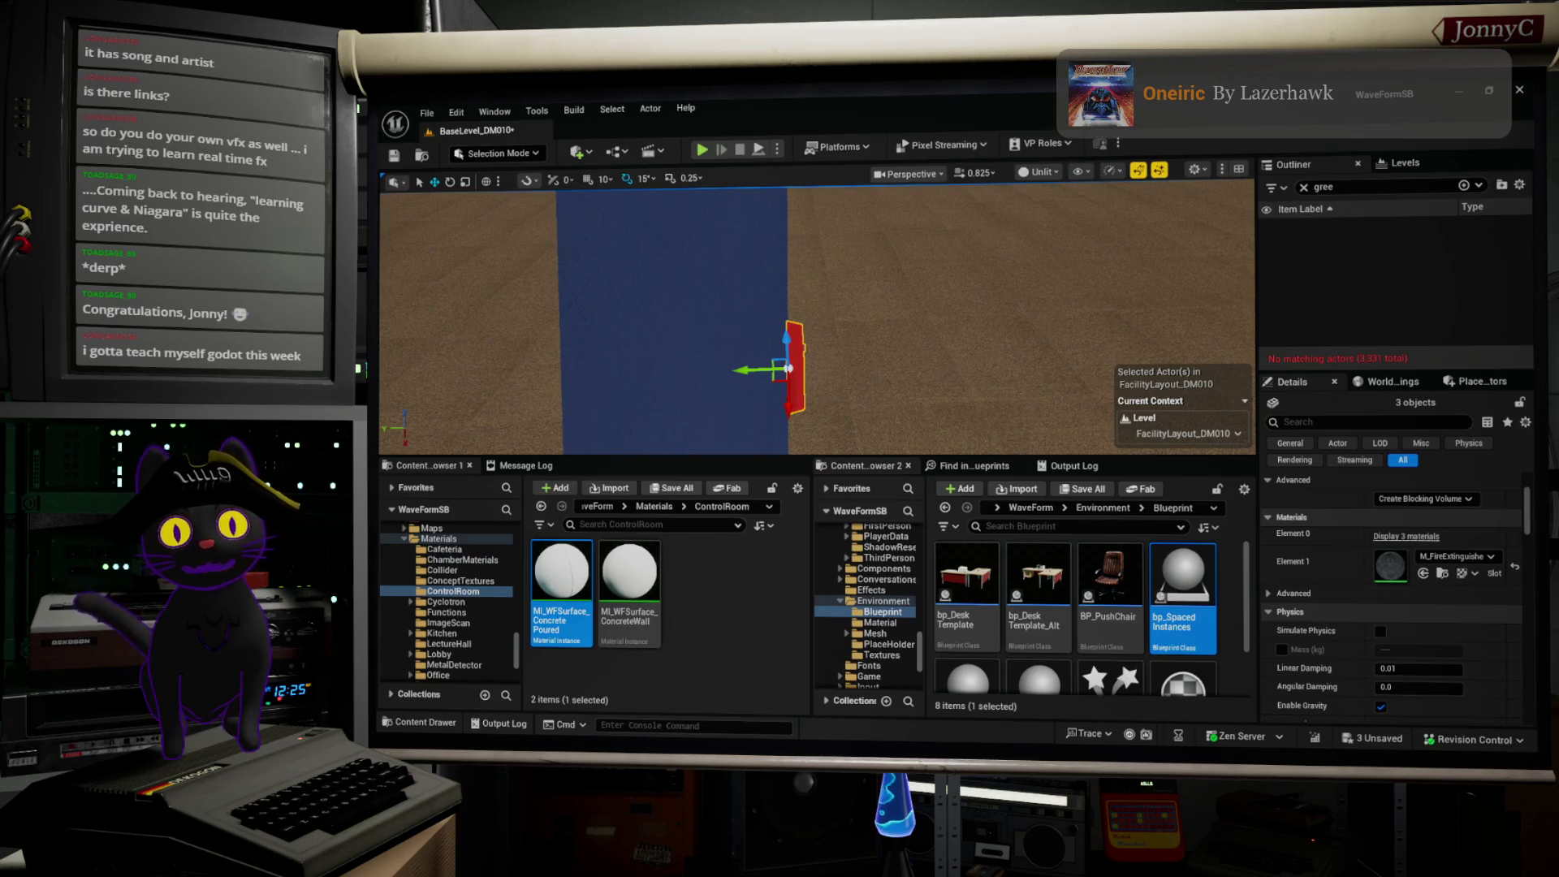
pyautogui.moveTo(769, 376); pyautogui.dragTo(761, 374)
pyautogui.moveTo(994, 317); pyautogui.dragTo(994, 318)
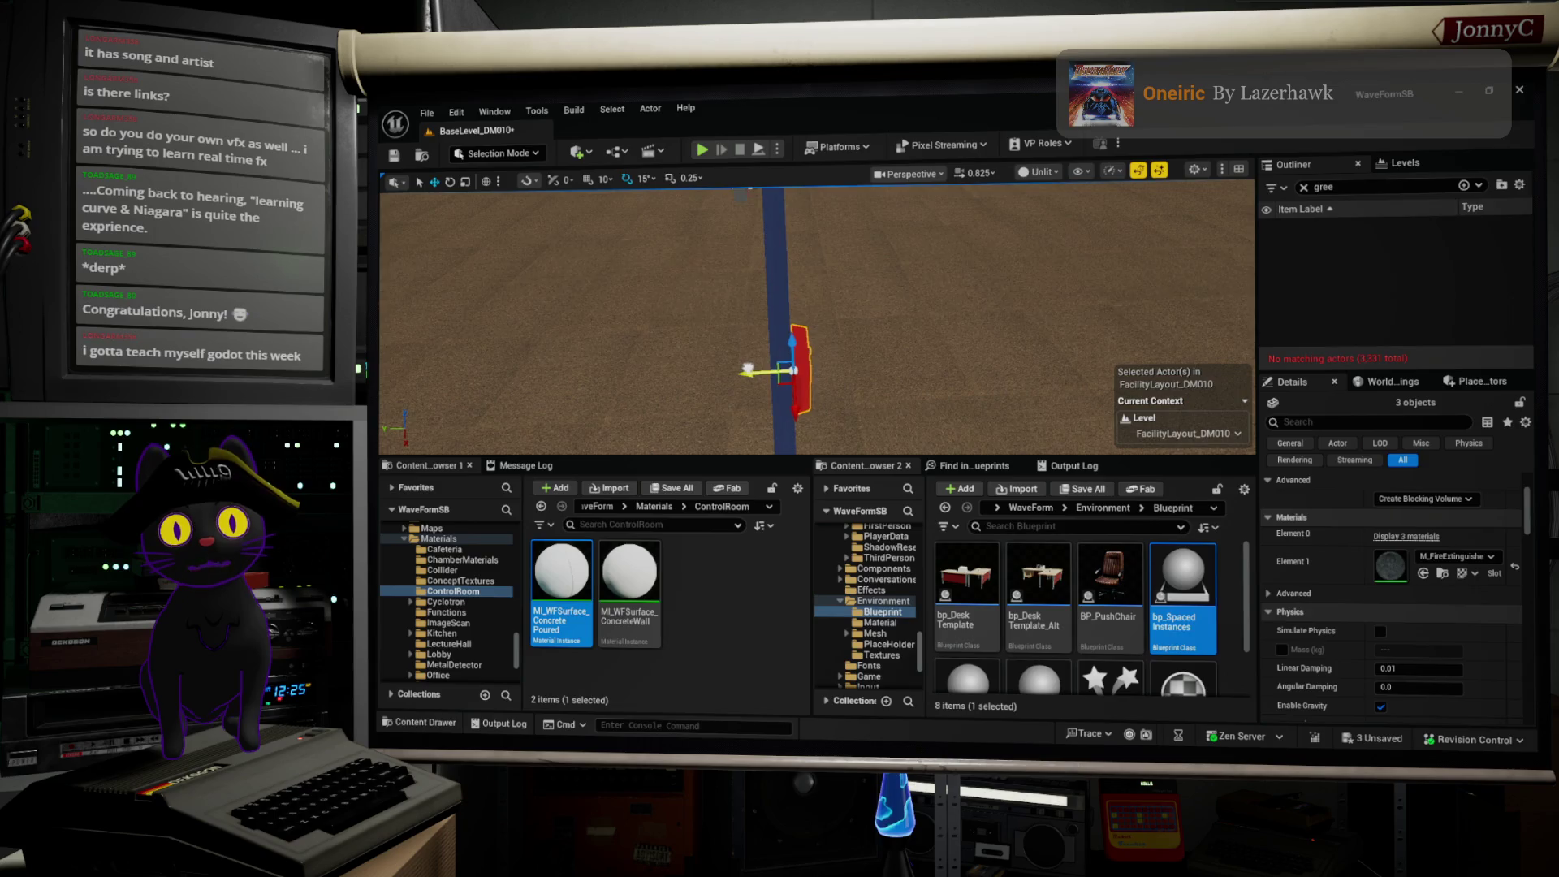
pyautogui.moveTo(746, 368); pyautogui.dragTo(747, 367)
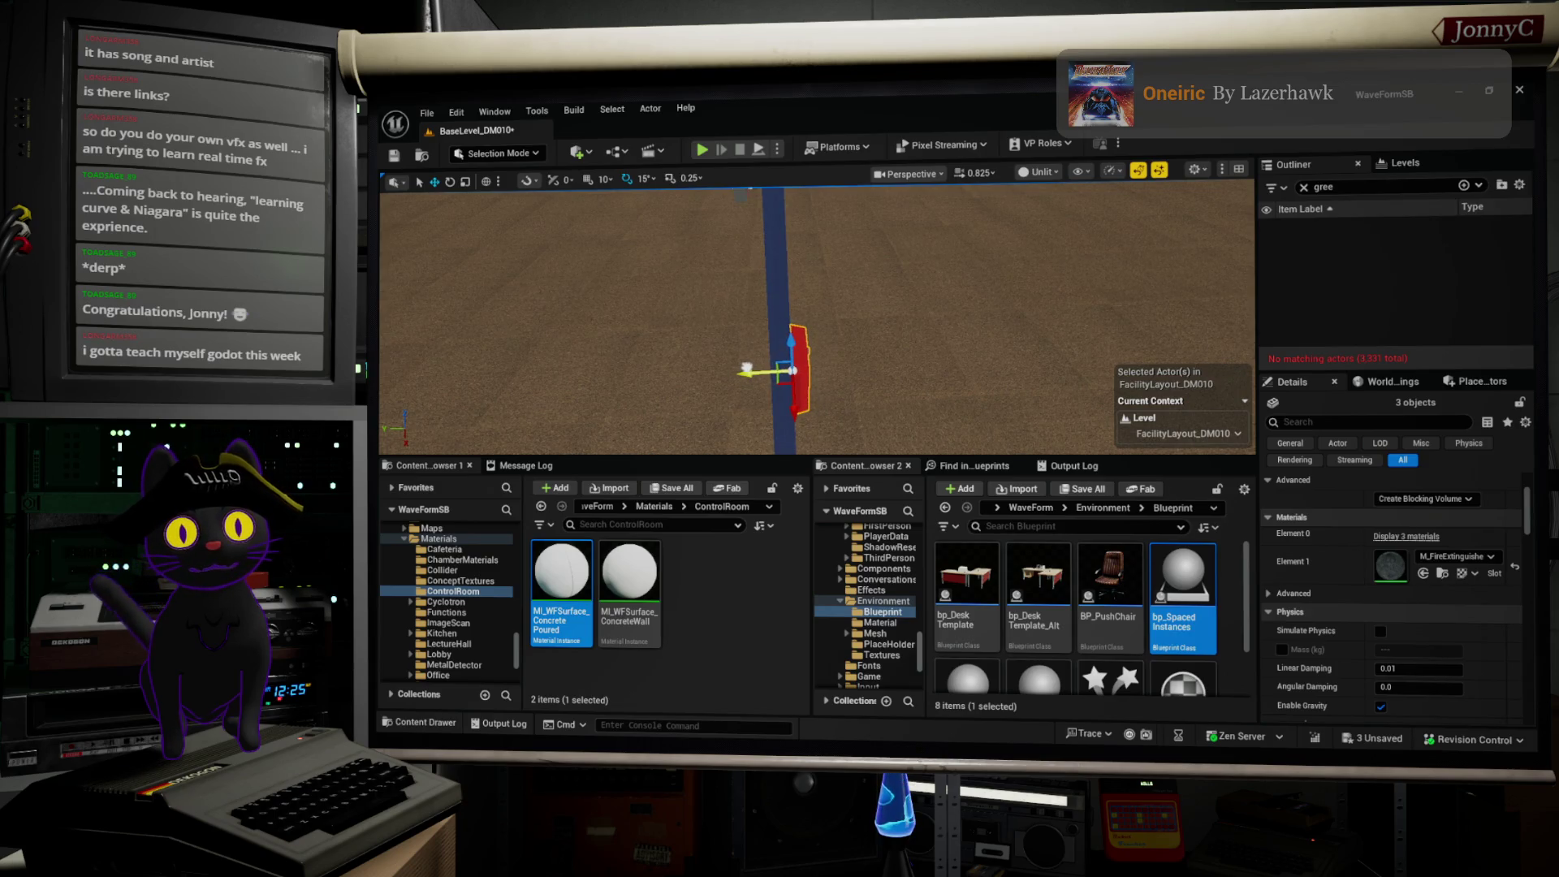
pyautogui.moveTo(977, 299); pyautogui.dragTo(978, 299)
pyautogui.press('f')
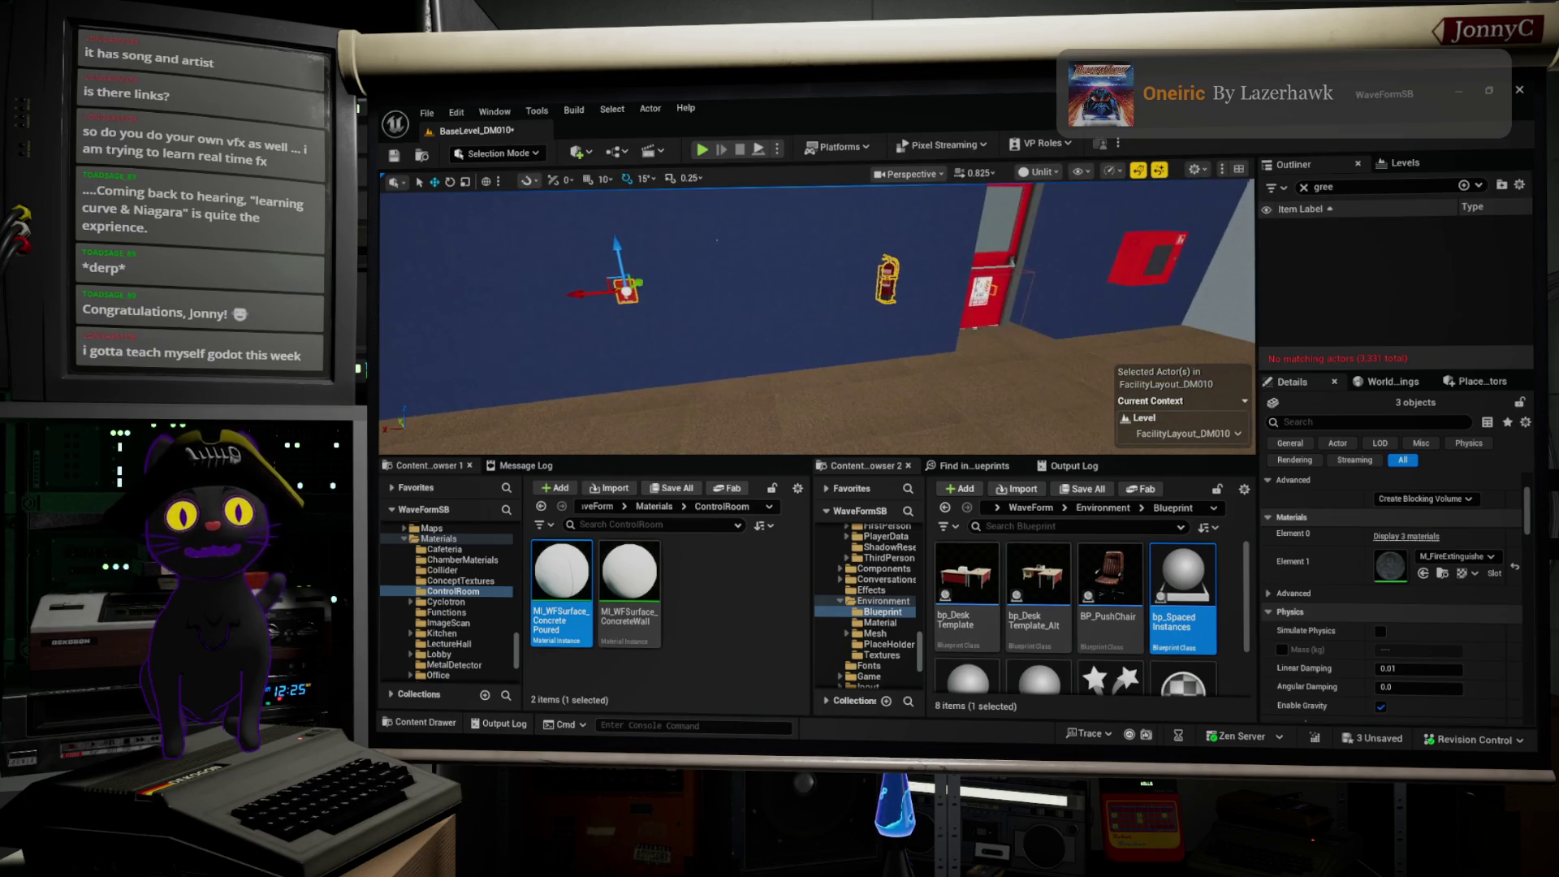
# Step: Move SM_FirePullStation5 alone across the wall to sit beside the red door
pyautogui.click(624, 294)
pyautogui.moveTo(624, 294)
pyautogui.mouseDown()
pyautogui.moveTo(942, 260)
pyautogui.moveTo(902, 325)
pyautogui.moveTo(793, 367)
pyautogui.mouseUp()
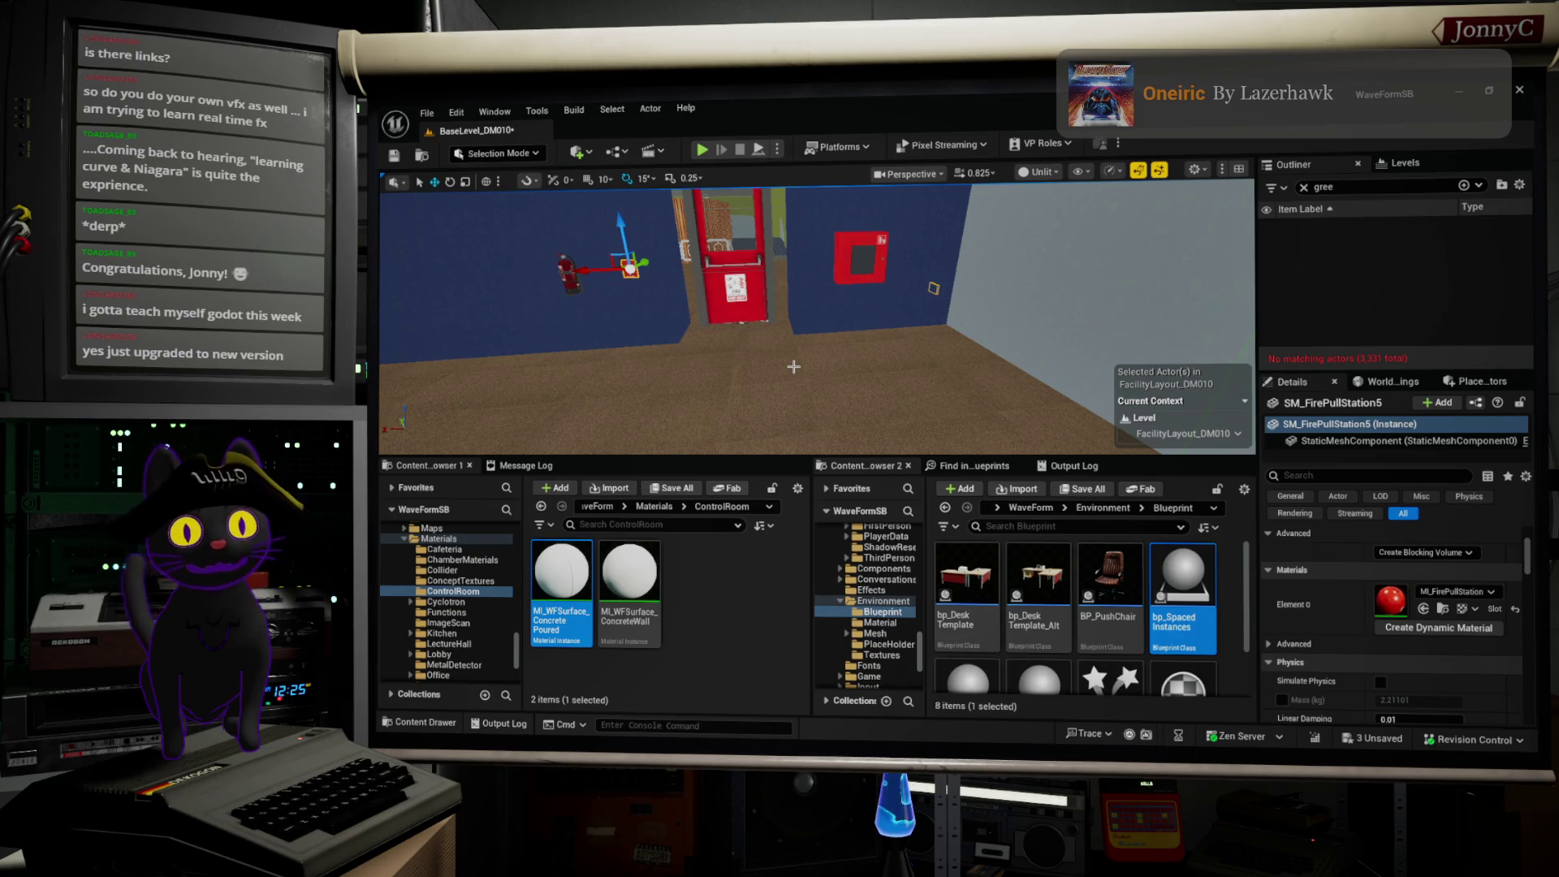
pyautogui.moveTo(802, 367)
pyautogui.mouseDown()
pyautogui.moveTo(739, 349)
pyautogui.moveTo(1045, 365)
pyautogui.mouseUp()
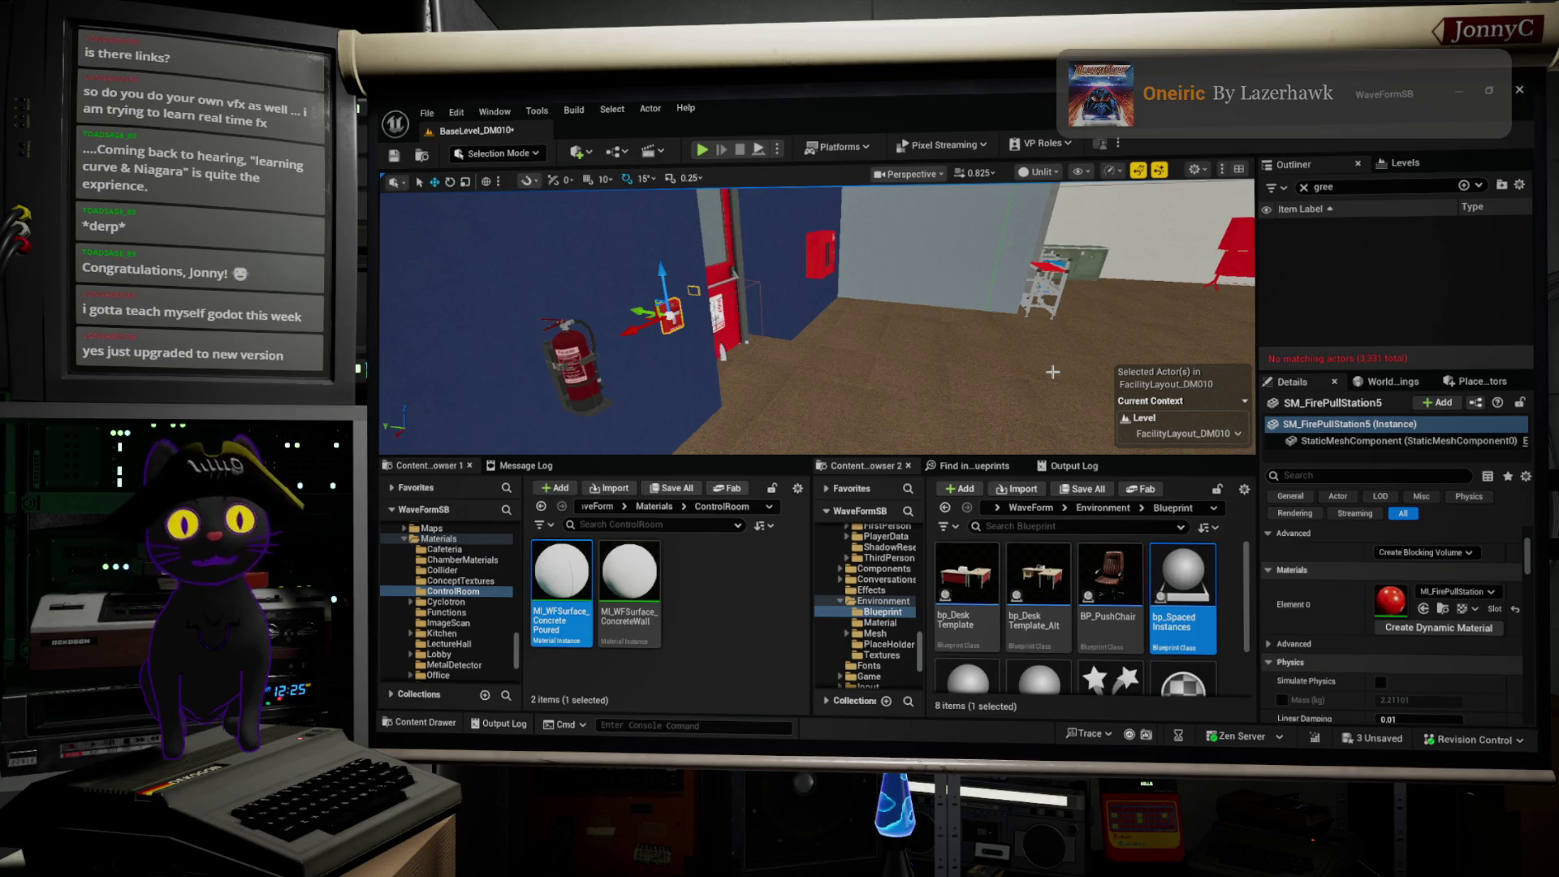
pyautogui.moveTo(1053, 364)
pyautogui.mouseDown()
pyautogui.moveTo(1242, 367)
pyautogui.moveTo(1080, 363)
pyautogui.mouseUp()
pyautogui.moveTo(837, 329); pyautogui.dragTo(837, 329)
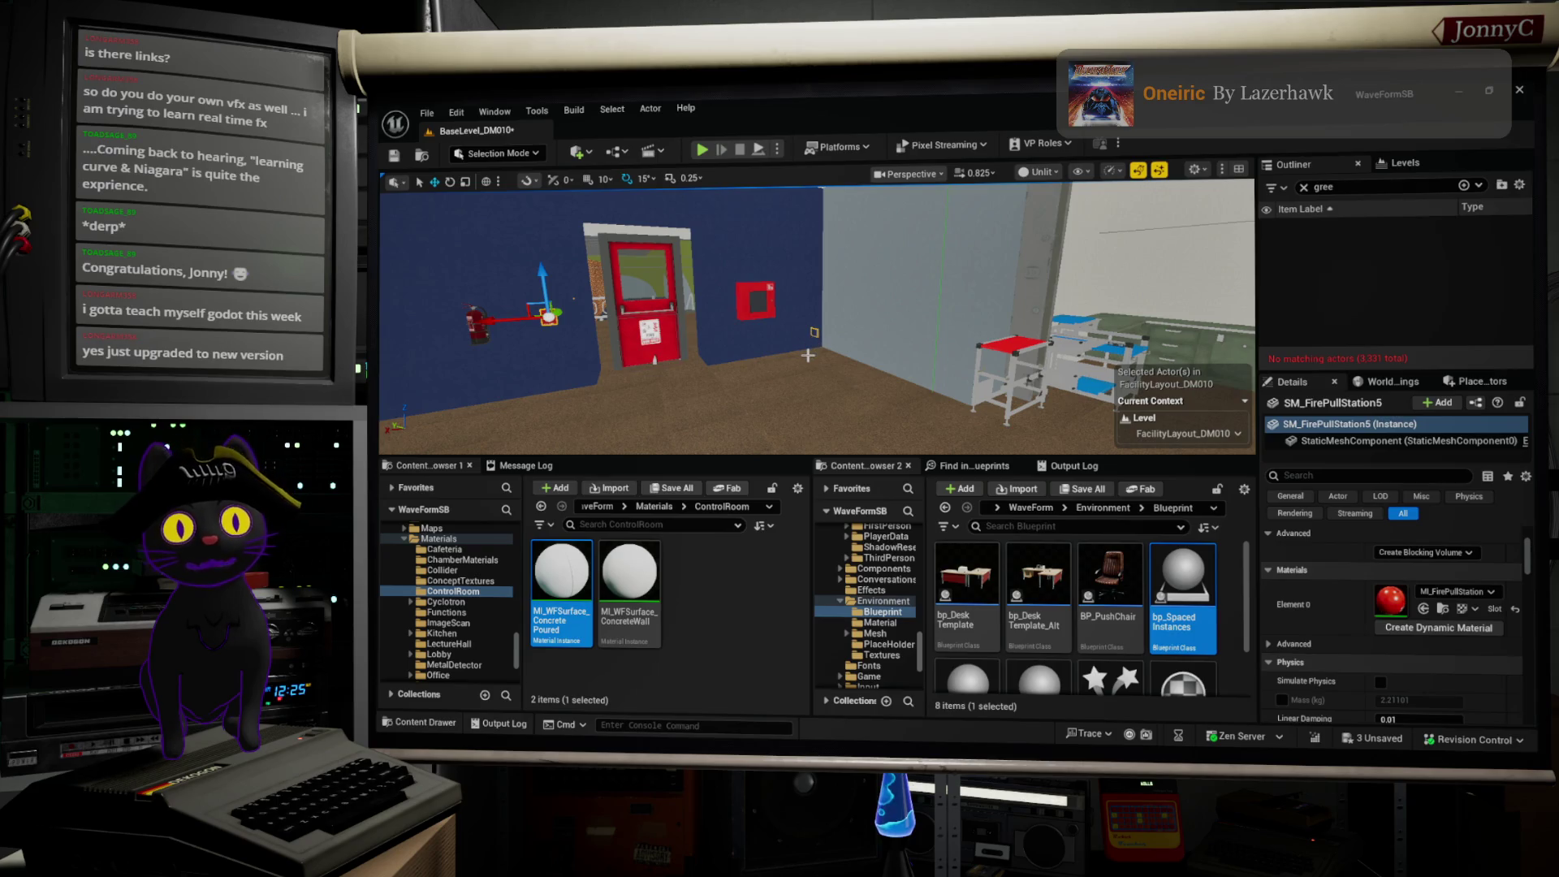
# Step: Select the red alarm box SM_box_03 near the extinguisher
pyautogui.moveTo(805, 354)
pyautogui.mouseDown()
pyautogui.moveTo(885, 355)
pyautogui.moveTo(776, 357)
pyautogui.mouseUp()
pyautogui.moveTo(436, 346); pyautogui.dragTo(451, 347)
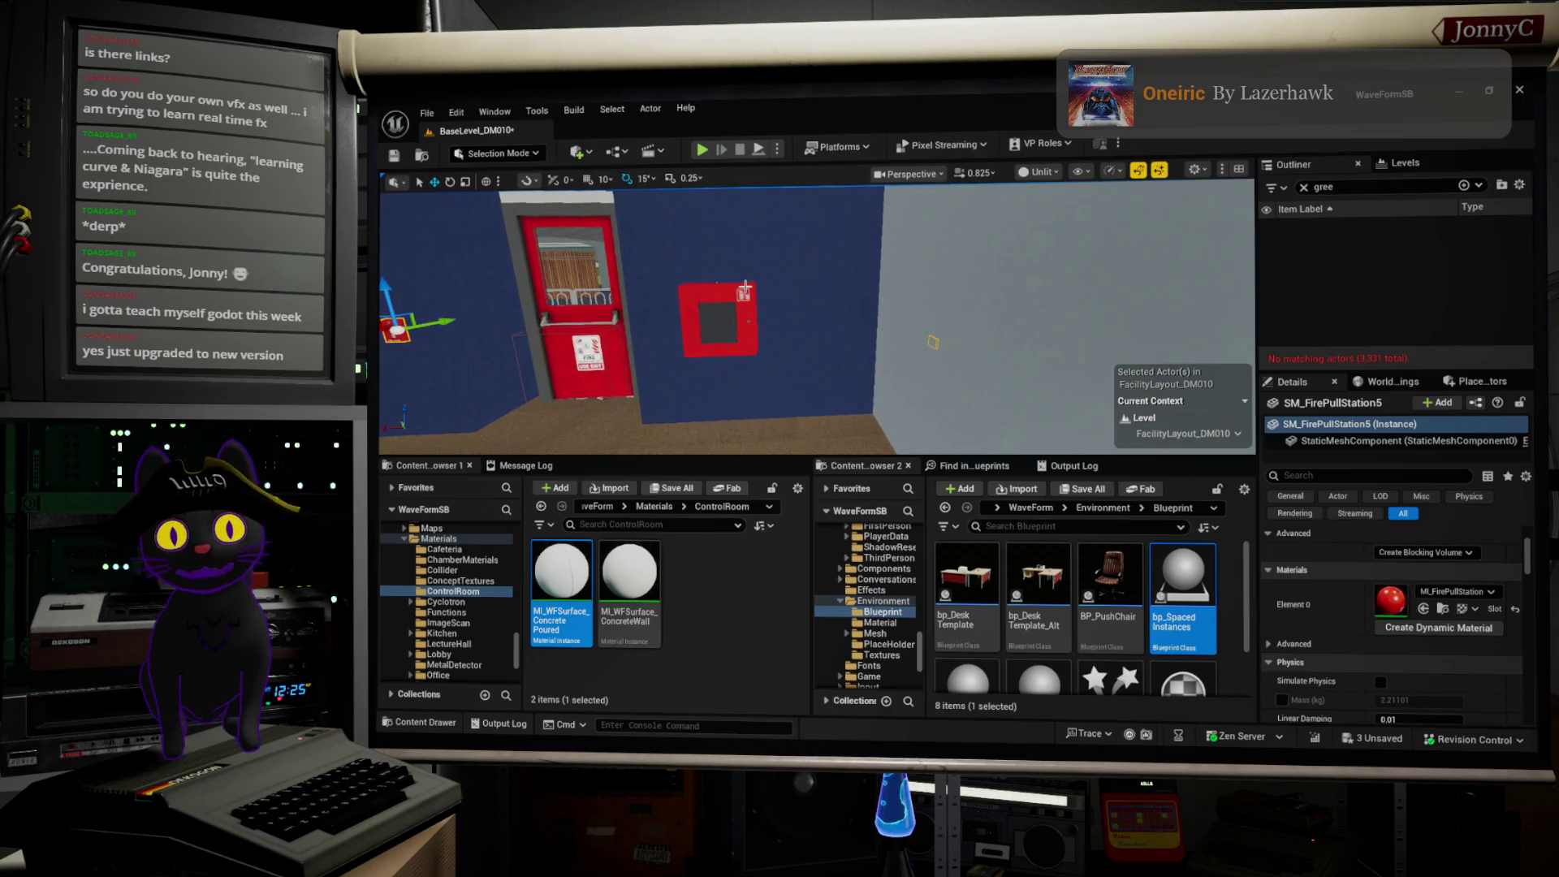
pyautogui.click(718, 321)
pyautogui.moveTo(857, 344)
pyautogui.mouseDown()
pyautogui.moveTo(772, 344)
pyautogui.moveTo(755, 392)
pyautogui.moveTo(771, 390)
pyautogui.moveTo(738, 391)
pyautogui.mouseUp()
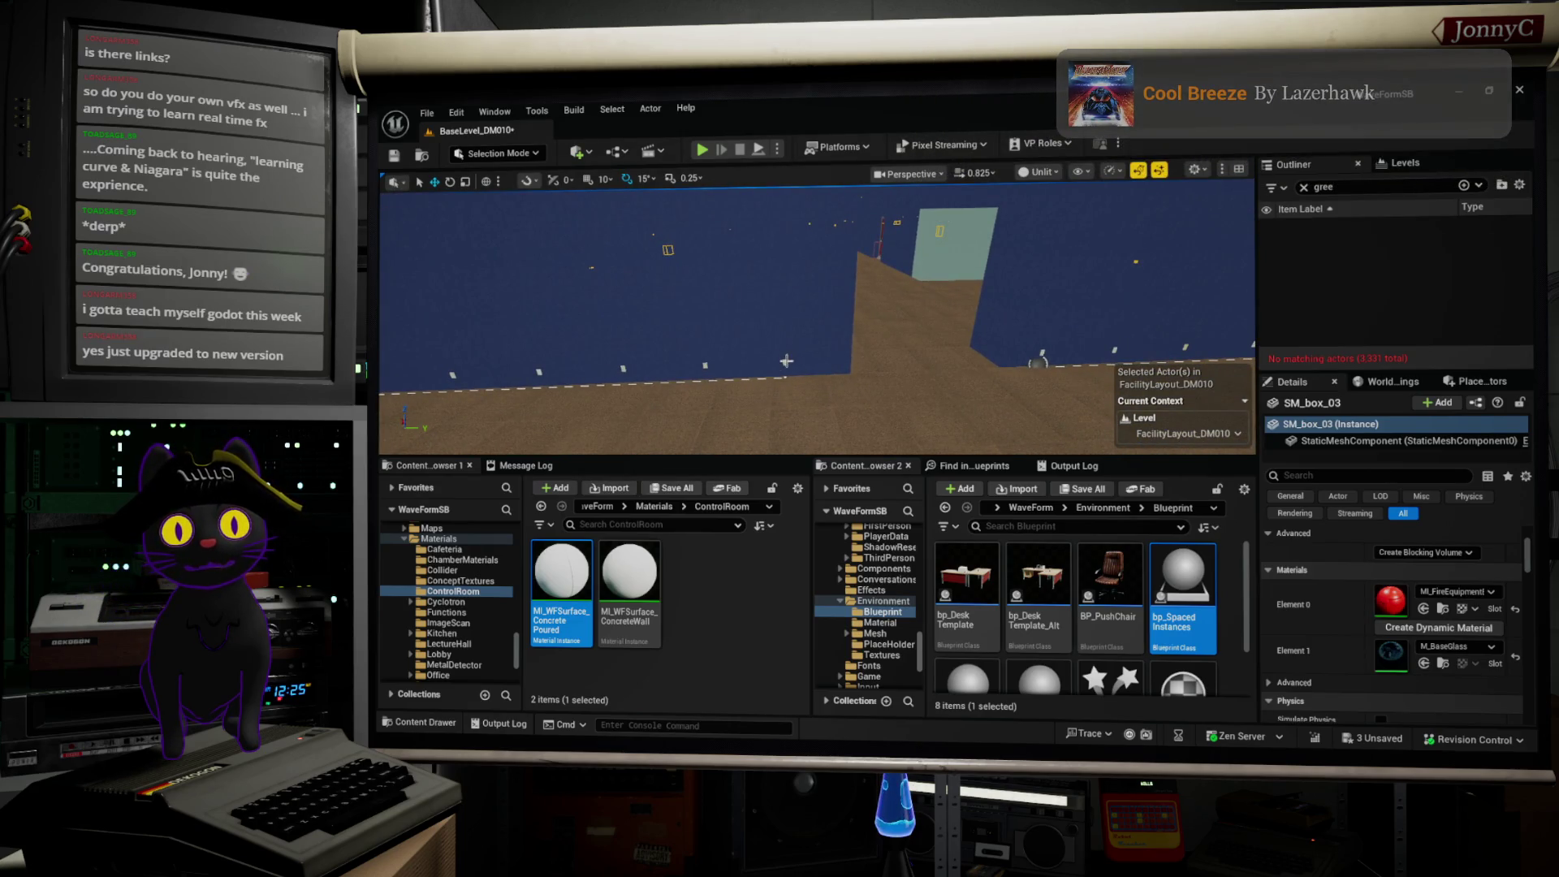
# Step: Move a bp_SpacedInstances14 spline point along X from about 743 to 798
pyautogui.click(782, 371)
pyautogui.click(783, 376)
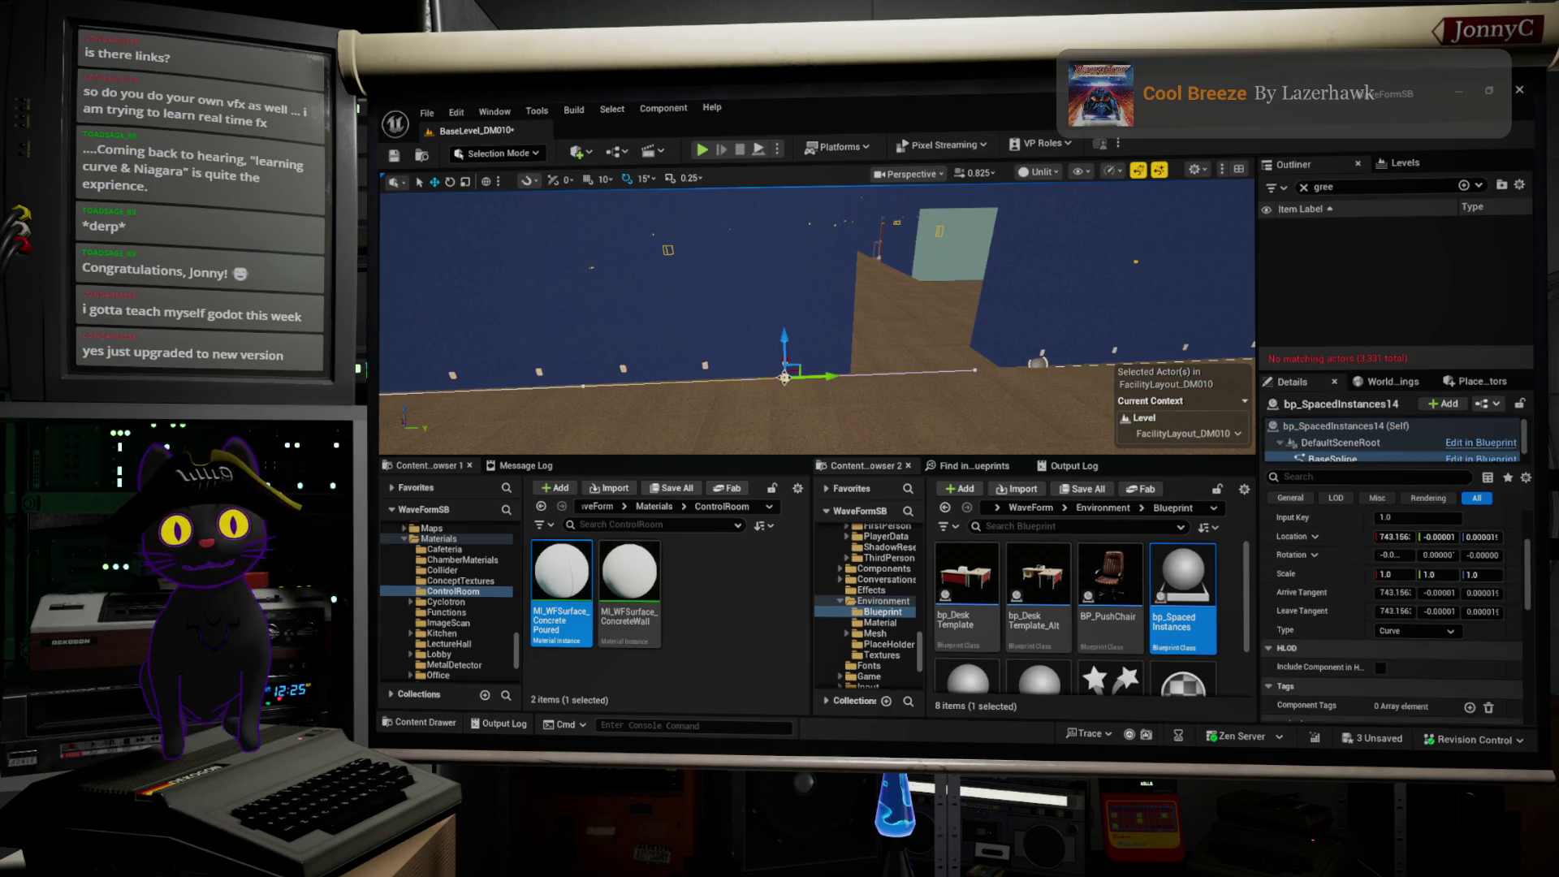
pyautogui.moveTo(836, 376)
pyautogui.mouseDown()
pyautogui.moveTo(857, 377)
pyautogui.moveTo(776, 341)
pyautogui.moveTo(759, 406)
pyautogui.moveTo(922, 410)
pyautogui.mouseUp()
# Step: Select the grey rack table SM_RackTable_4 and turn toward the red door wall
pyautogui.click(966, 339)
pyautogui.moveTo(966, 338); pyautogui.dragTo(901, 366)
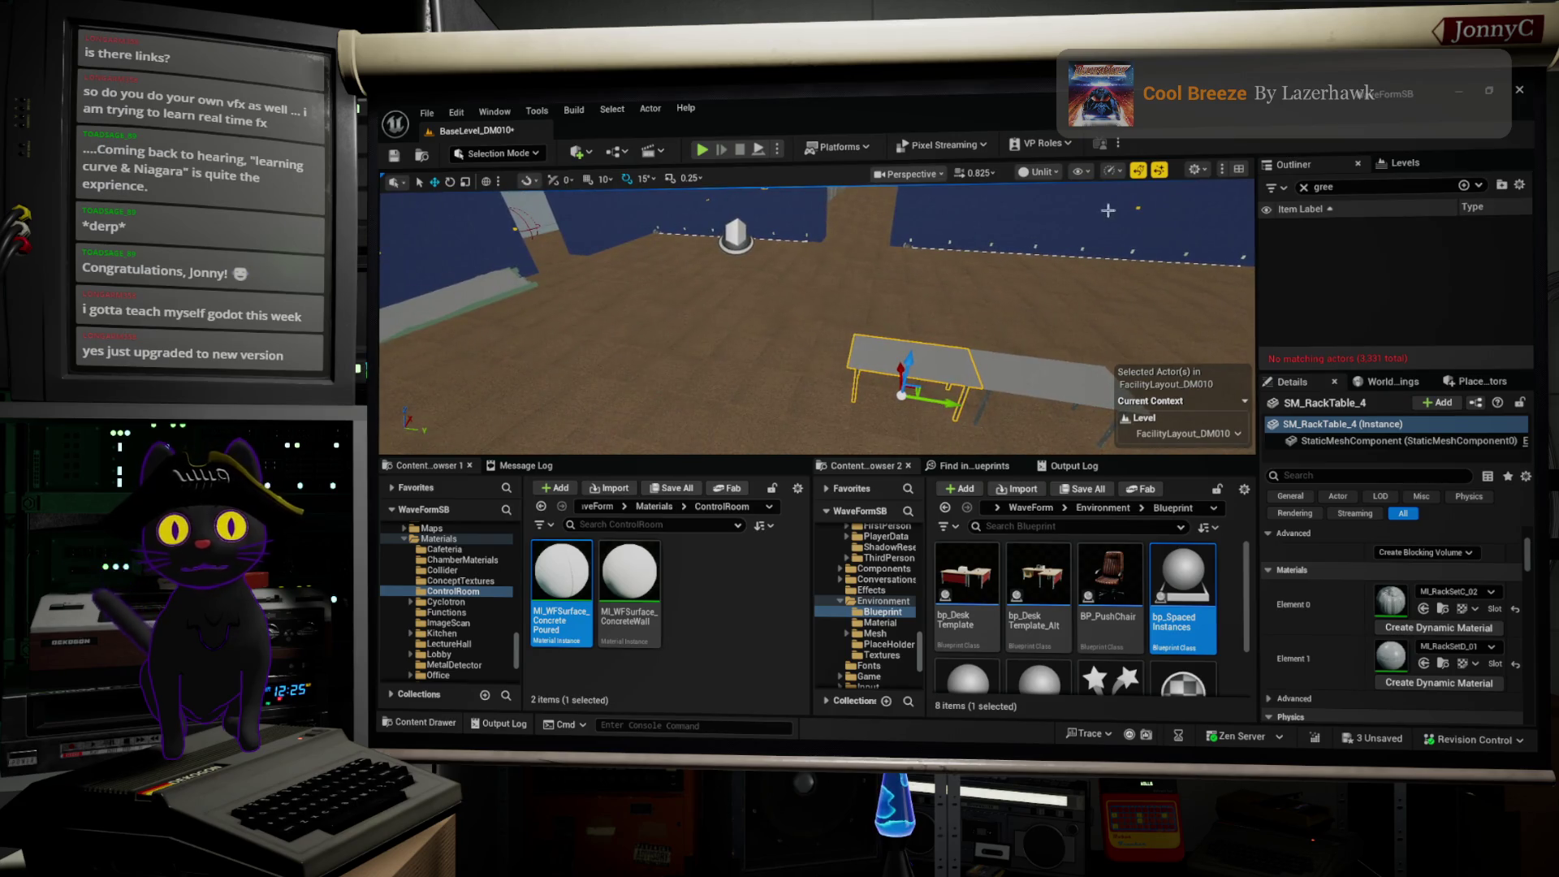
pyautogui.moveTo(765, 286)
pyautogui.mouseDown()
pyautogui.moveTo(633, 264)
pyautogui.moveTo(614, 231)
pyautogui.mouseUp()
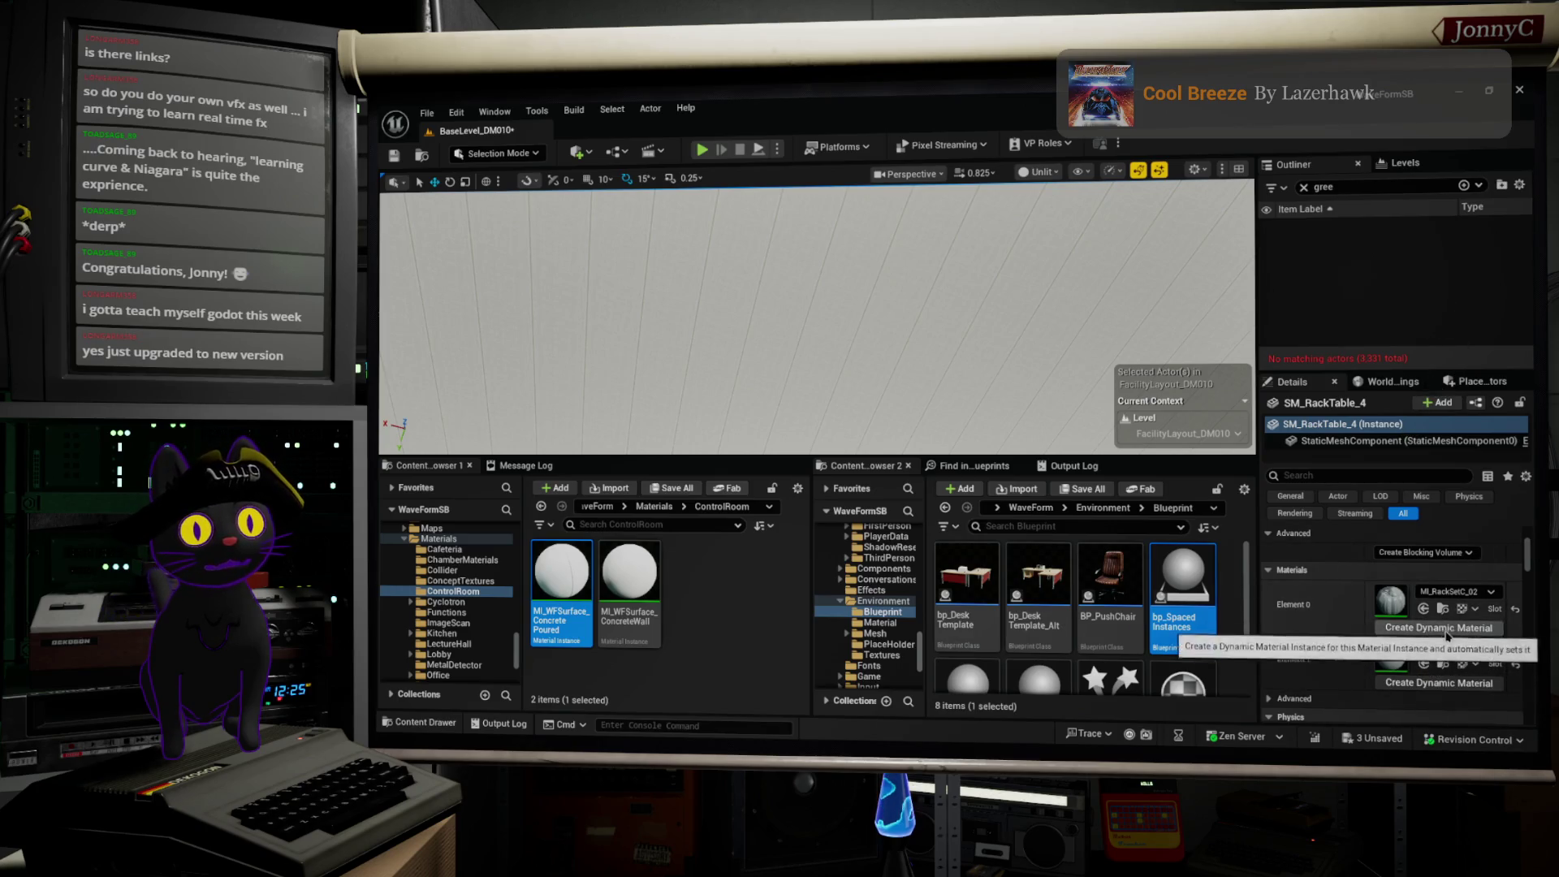
# Step: Select the ceiling mesh, inspect its poured concrete material, and make it a dynamic instance
pyautogui.click(869, 333)
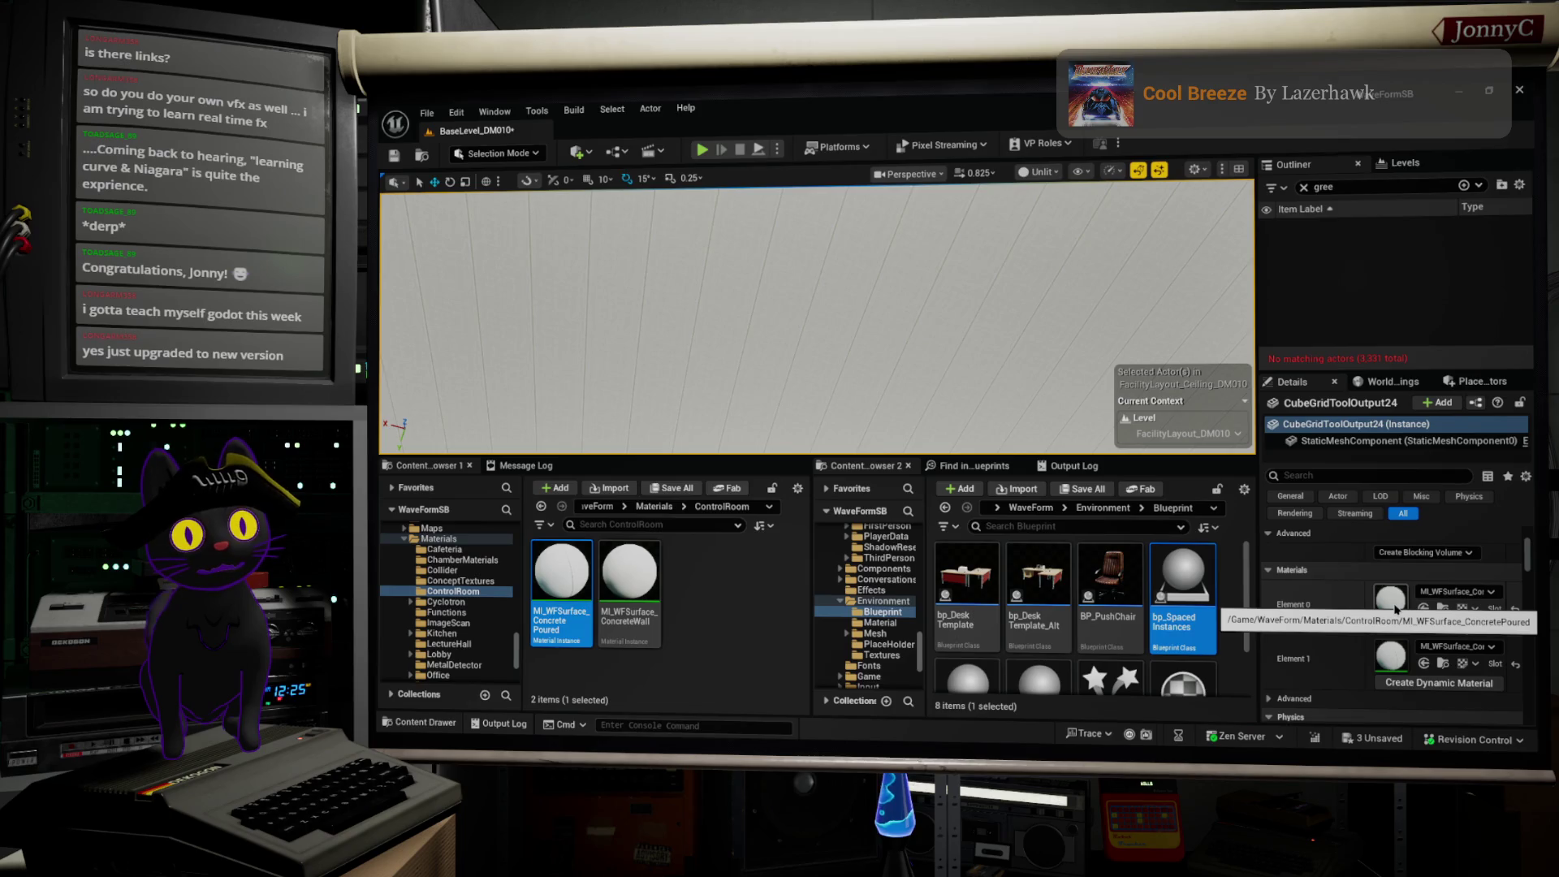
pyautogui.doubleClick(1396, 608)
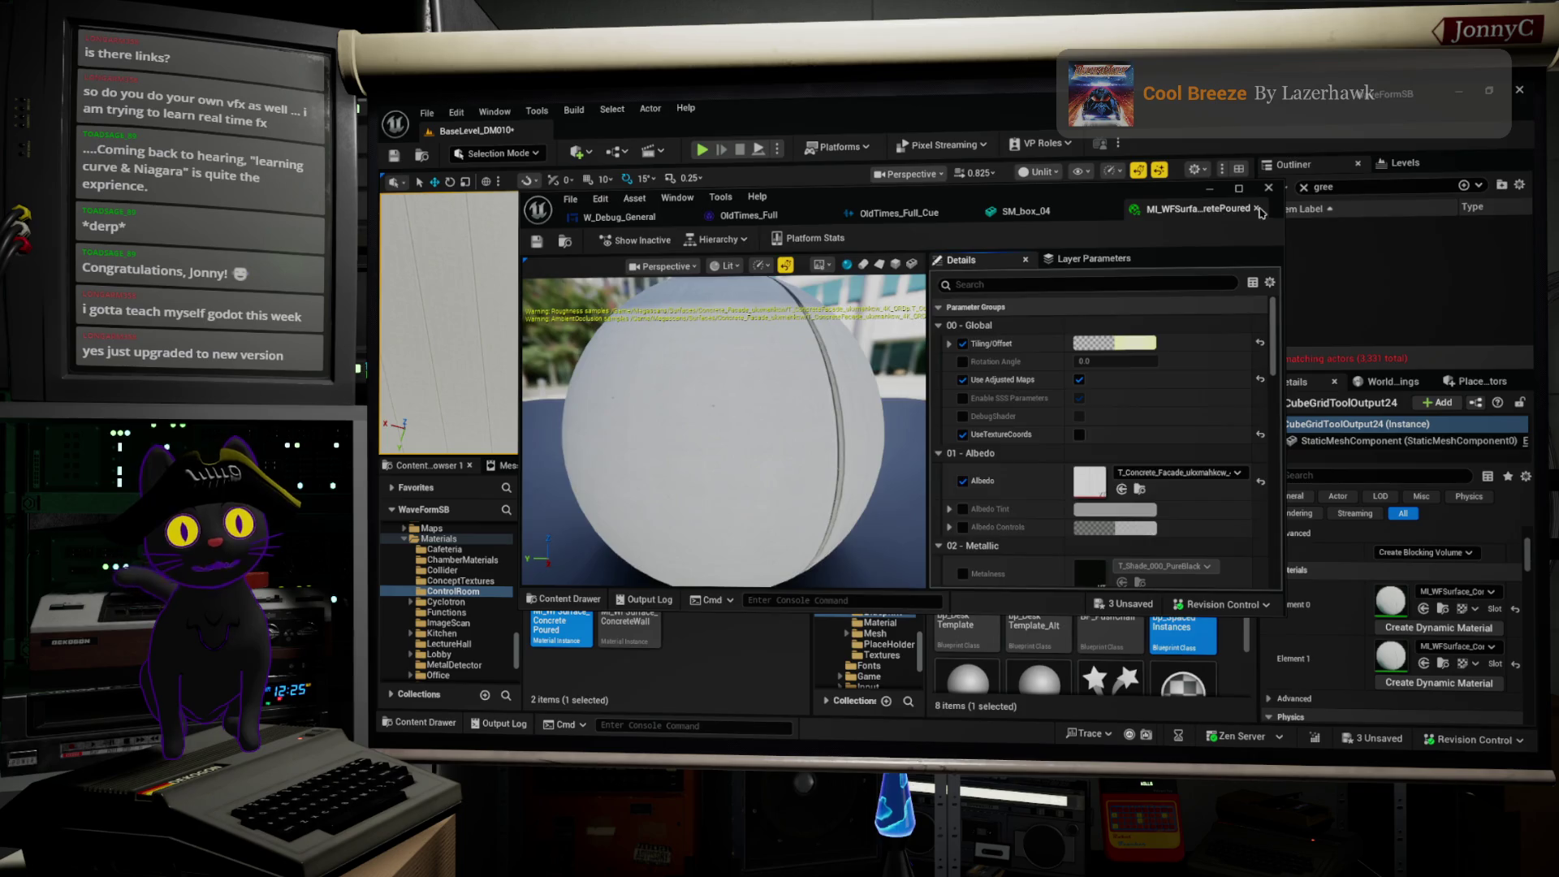
pyautogui.click(1256, 208)
pyautogui.click(1269, 188)
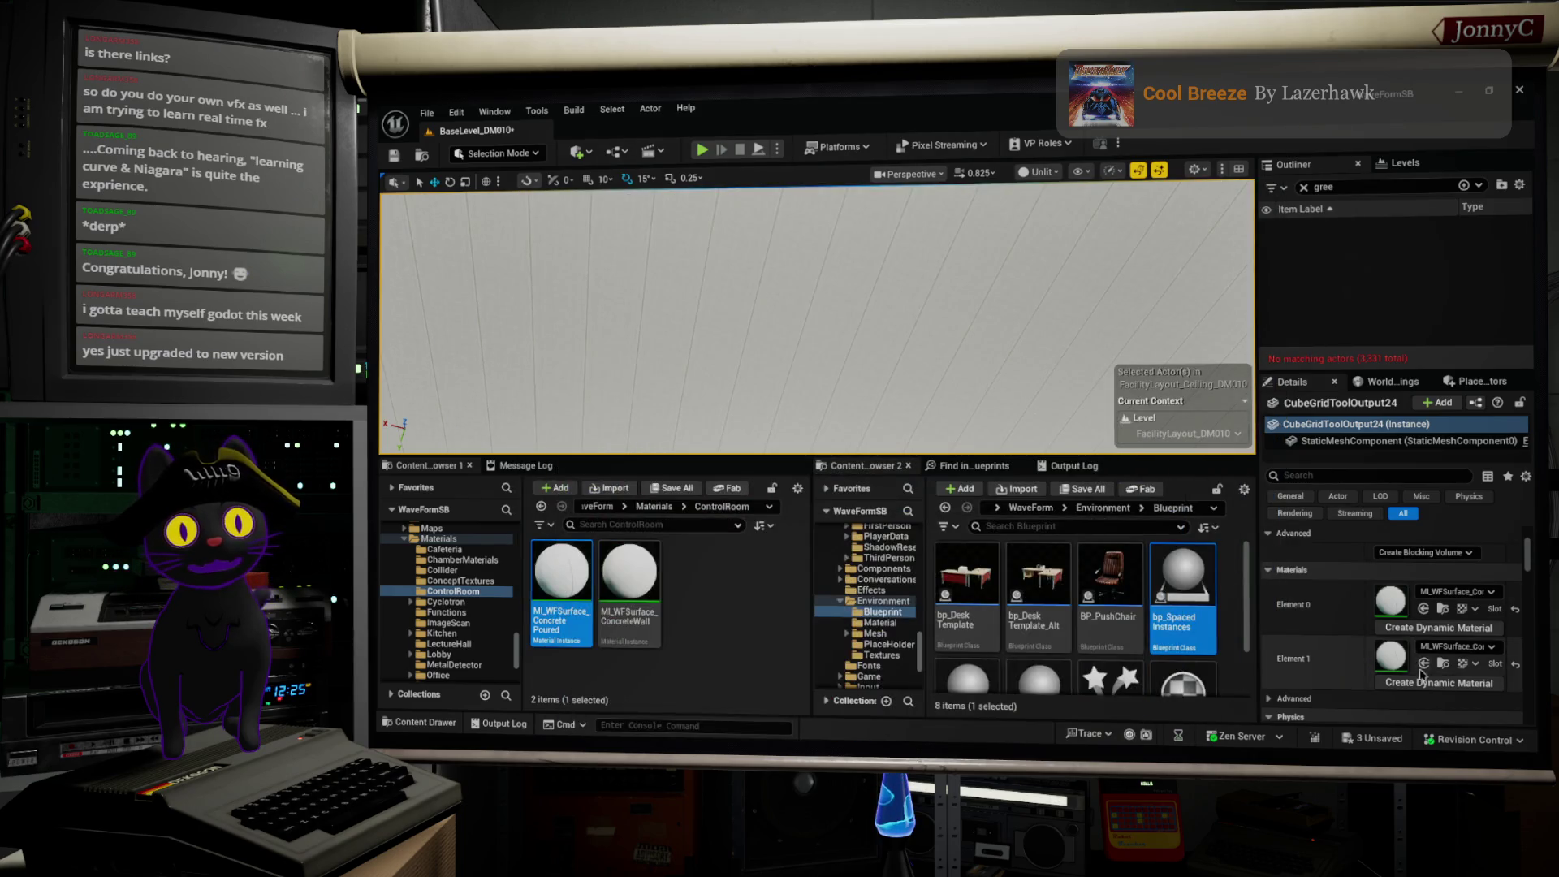
pyautogui.click(1436, 629)
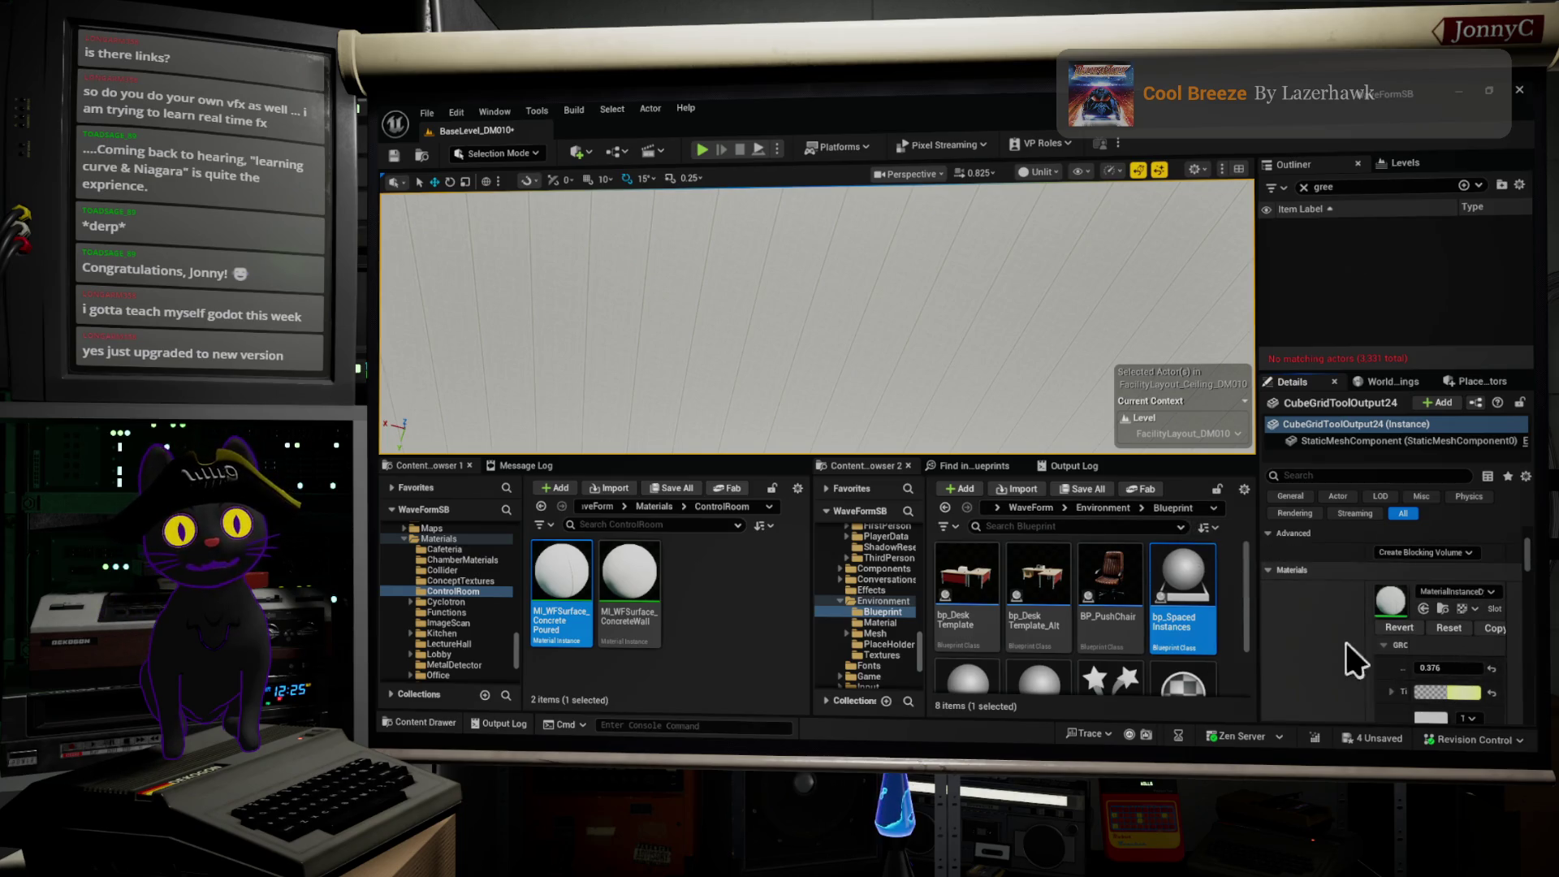
pyautogui.scroll(-3, 1440, 663)
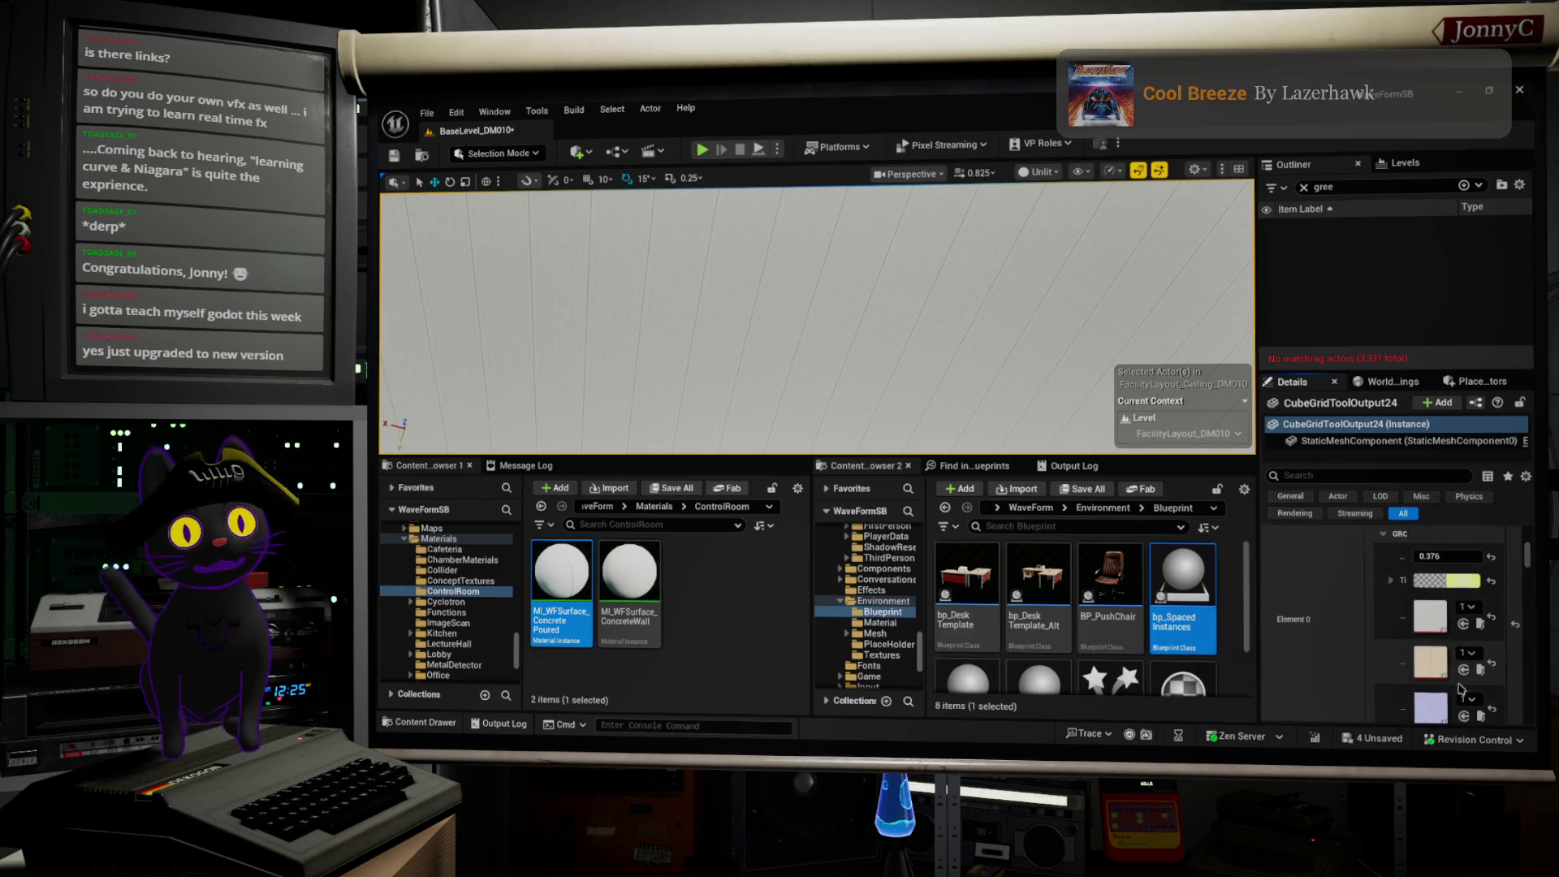
pyautogui.scroll(3, 1373, 650)
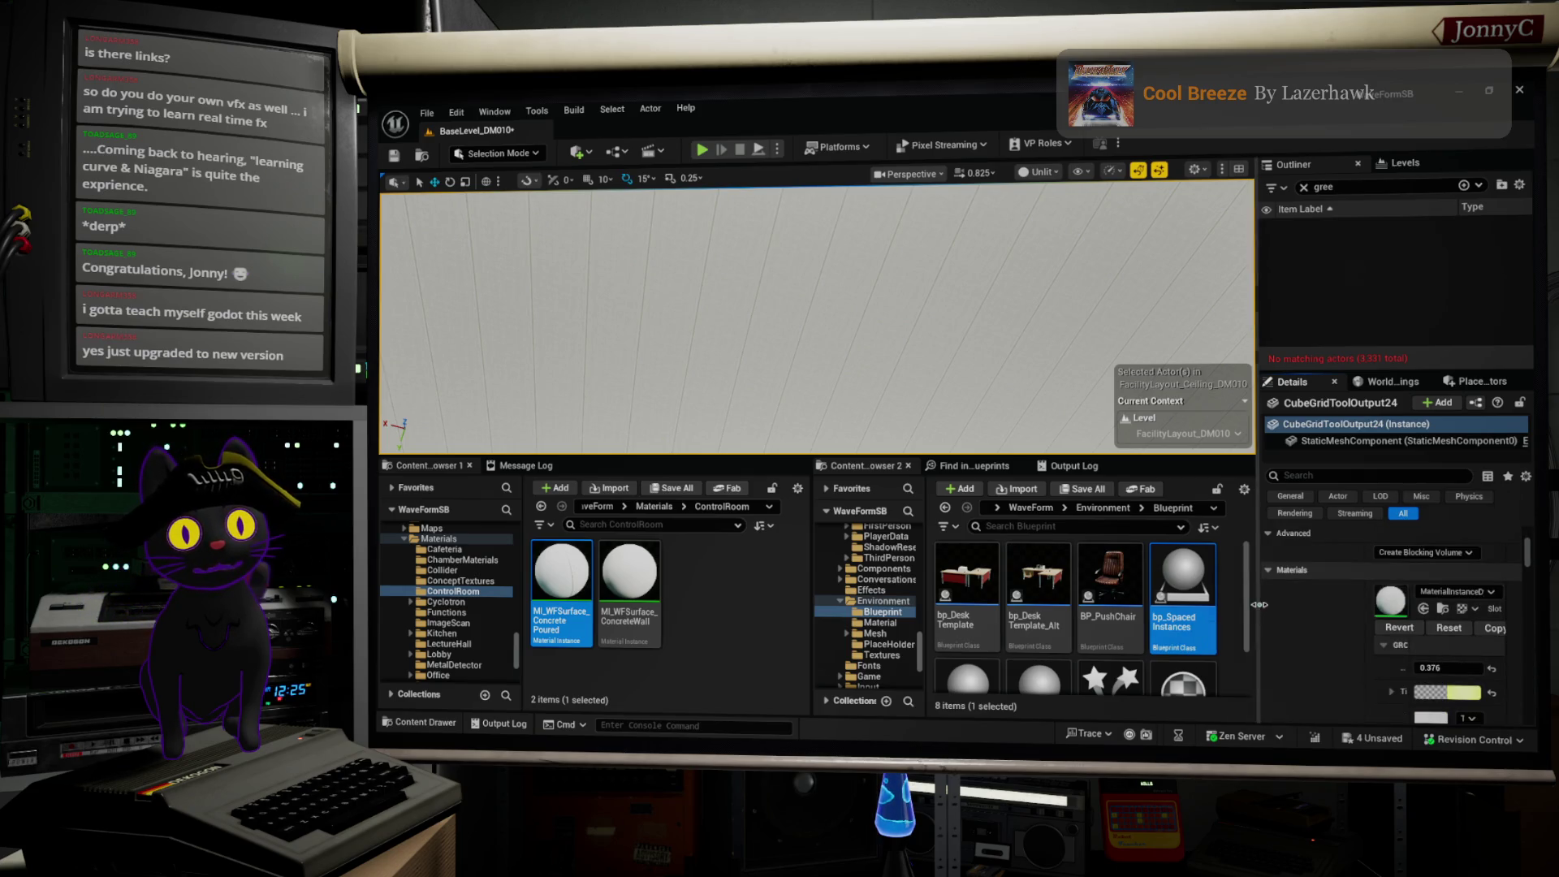
# Step: Widen the Outliner/Details column and its name column to show full material names
pyautogui.moveTo(1258, 604)
pyautogui.mouseDown()
pyautogui.moveTo(1106, 587)
pyautogui.moveTo(1135, 589)
pyautogui.mouseUp()
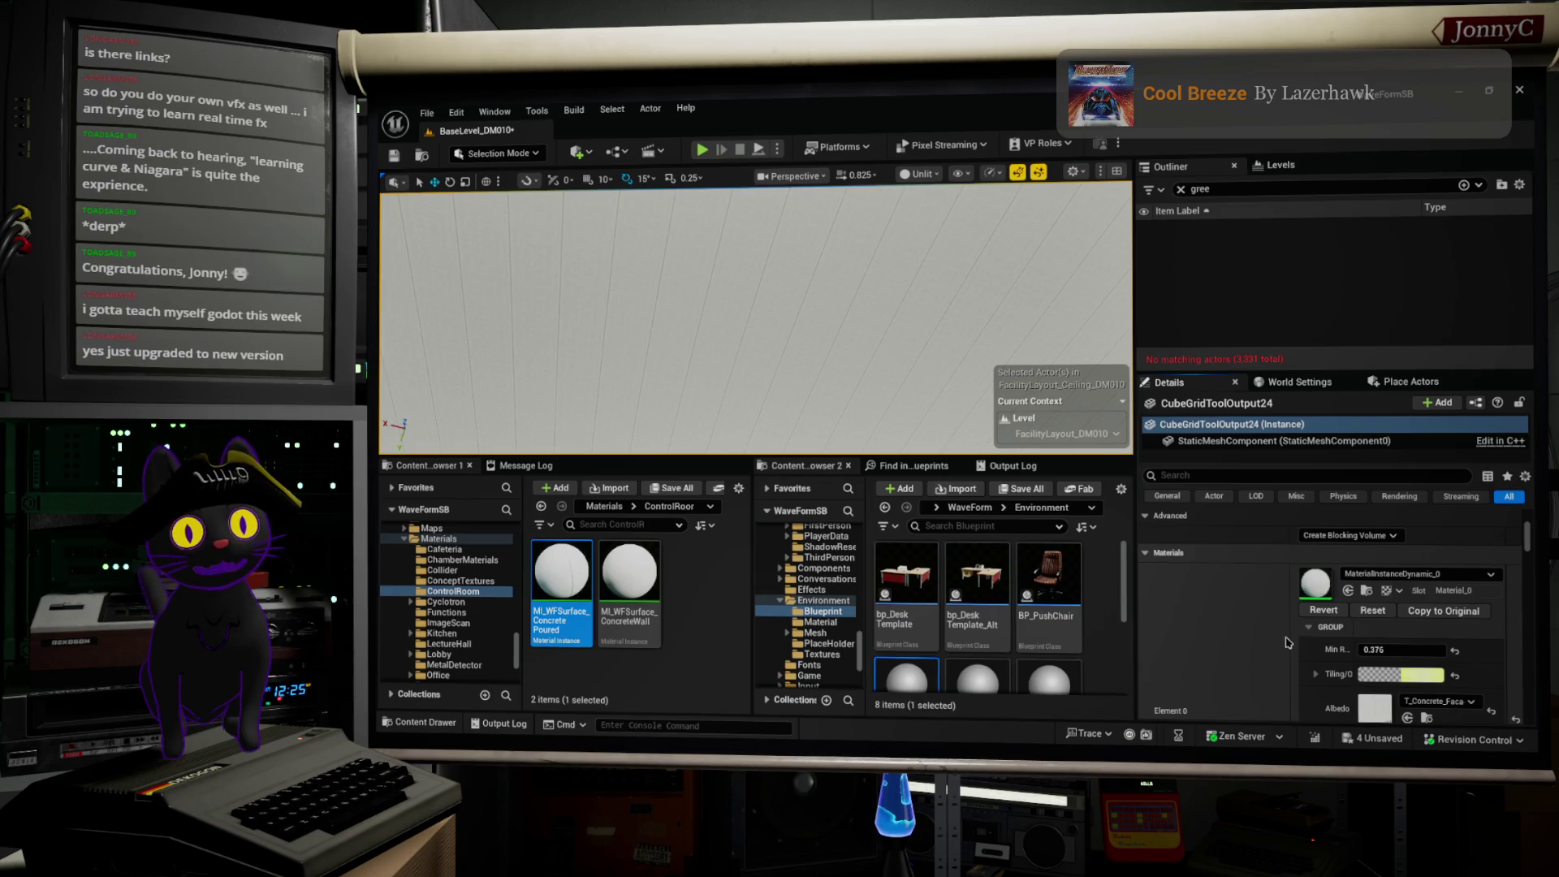
pyautogui.moveTo(1287, 638); pyautogui.dragTo(1236, 638)
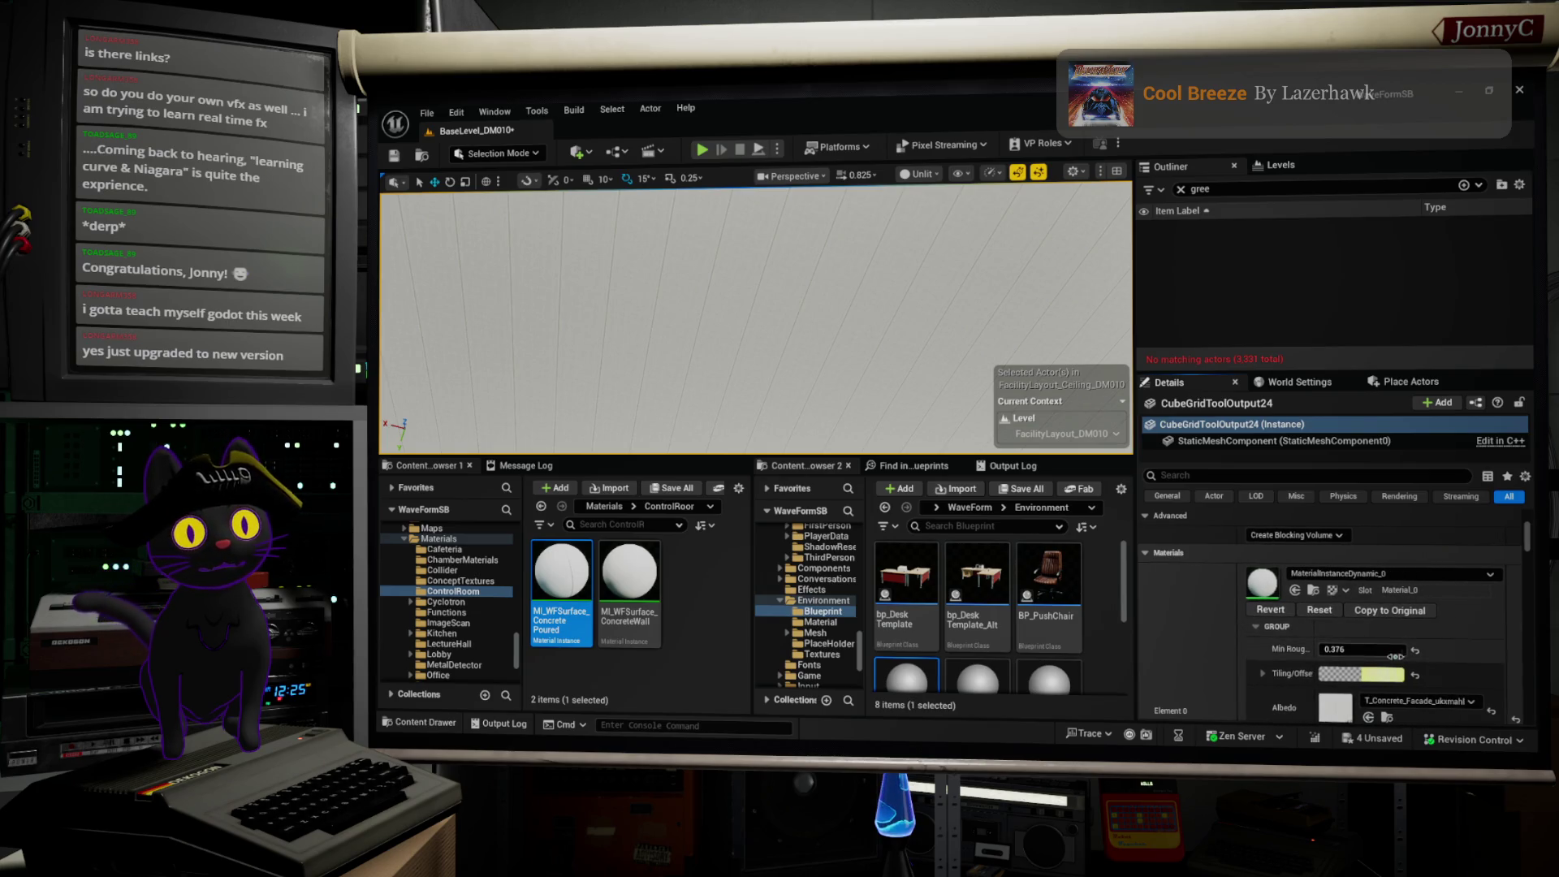
pyautogui.scroll(2, 1417, 668)
pyautogui.scroll(-5, 1417, 669)
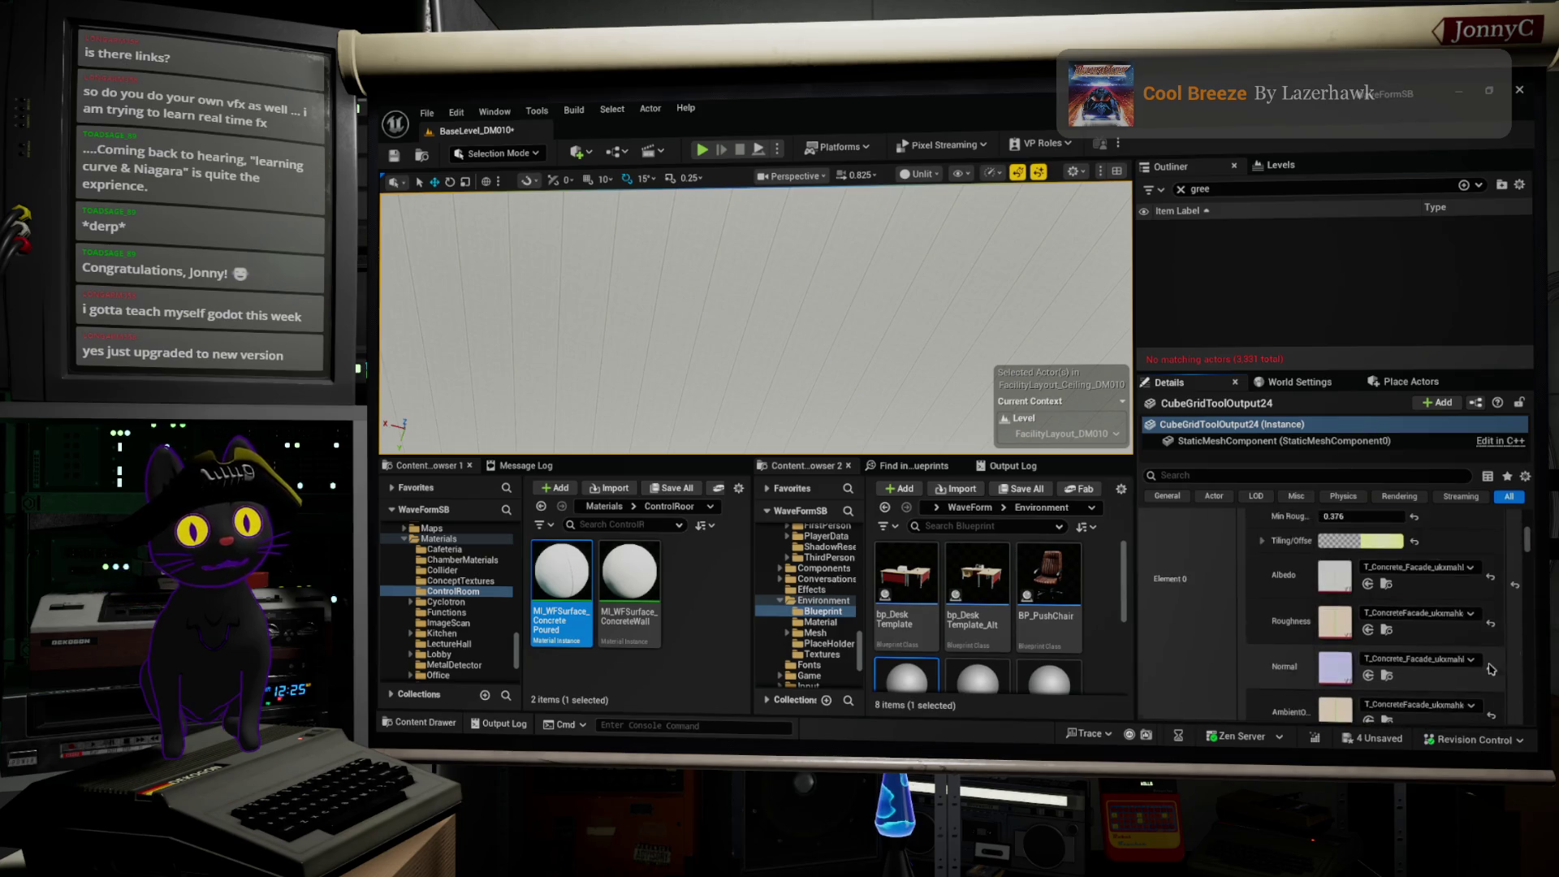
pyautogui.scroll(3, 1491, 668)
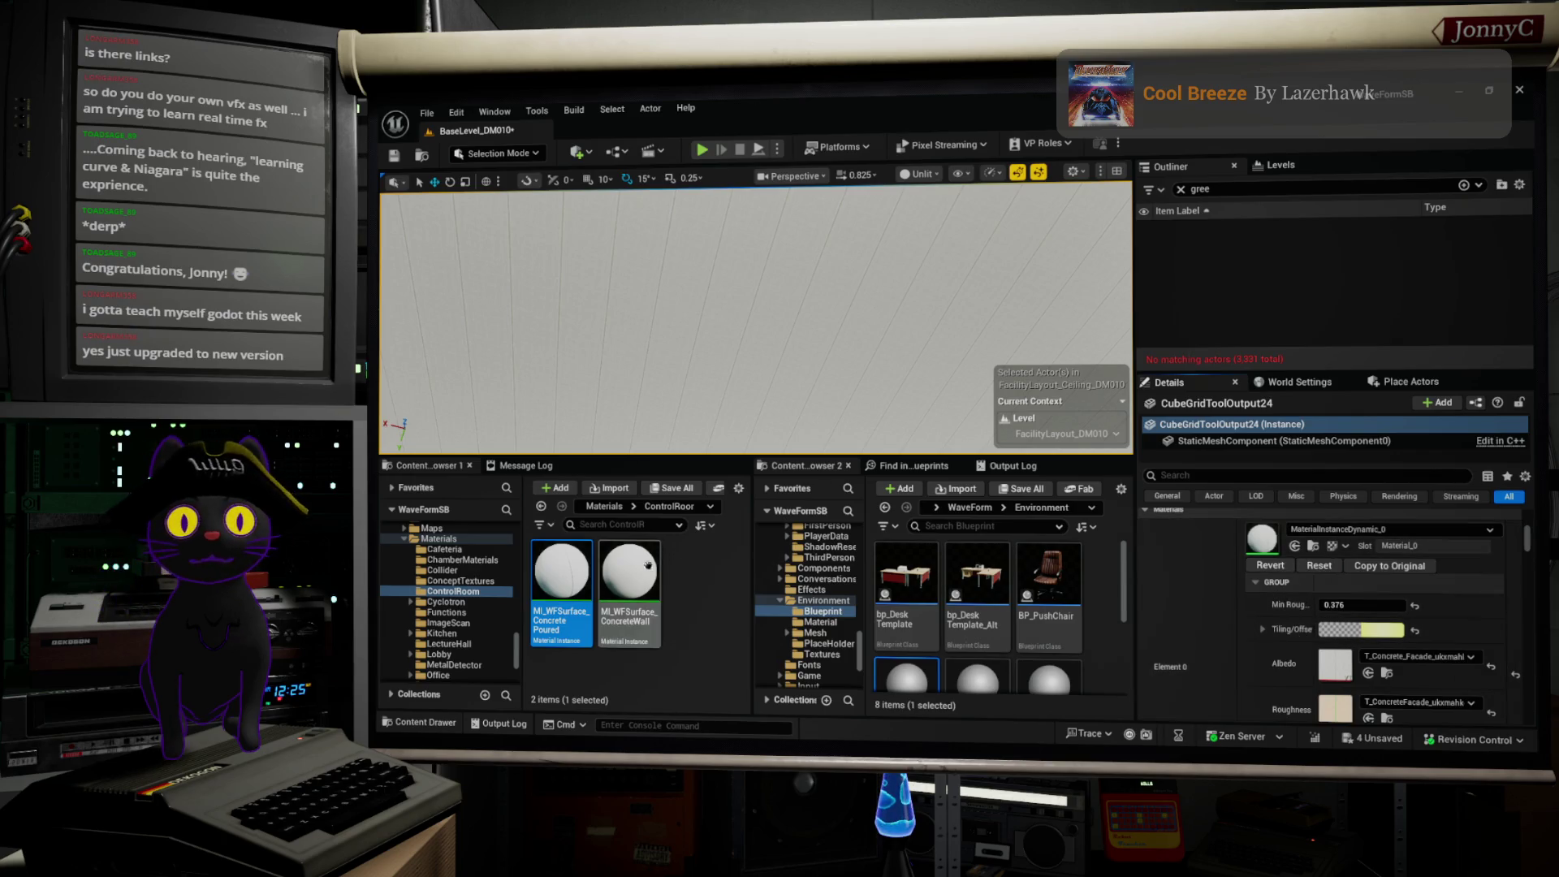
# Step: Create a material instance from the poured concrete instance named MI_WFSurface_ConcretePoured_Scalable
pyautogui.rightClick(582, 567)
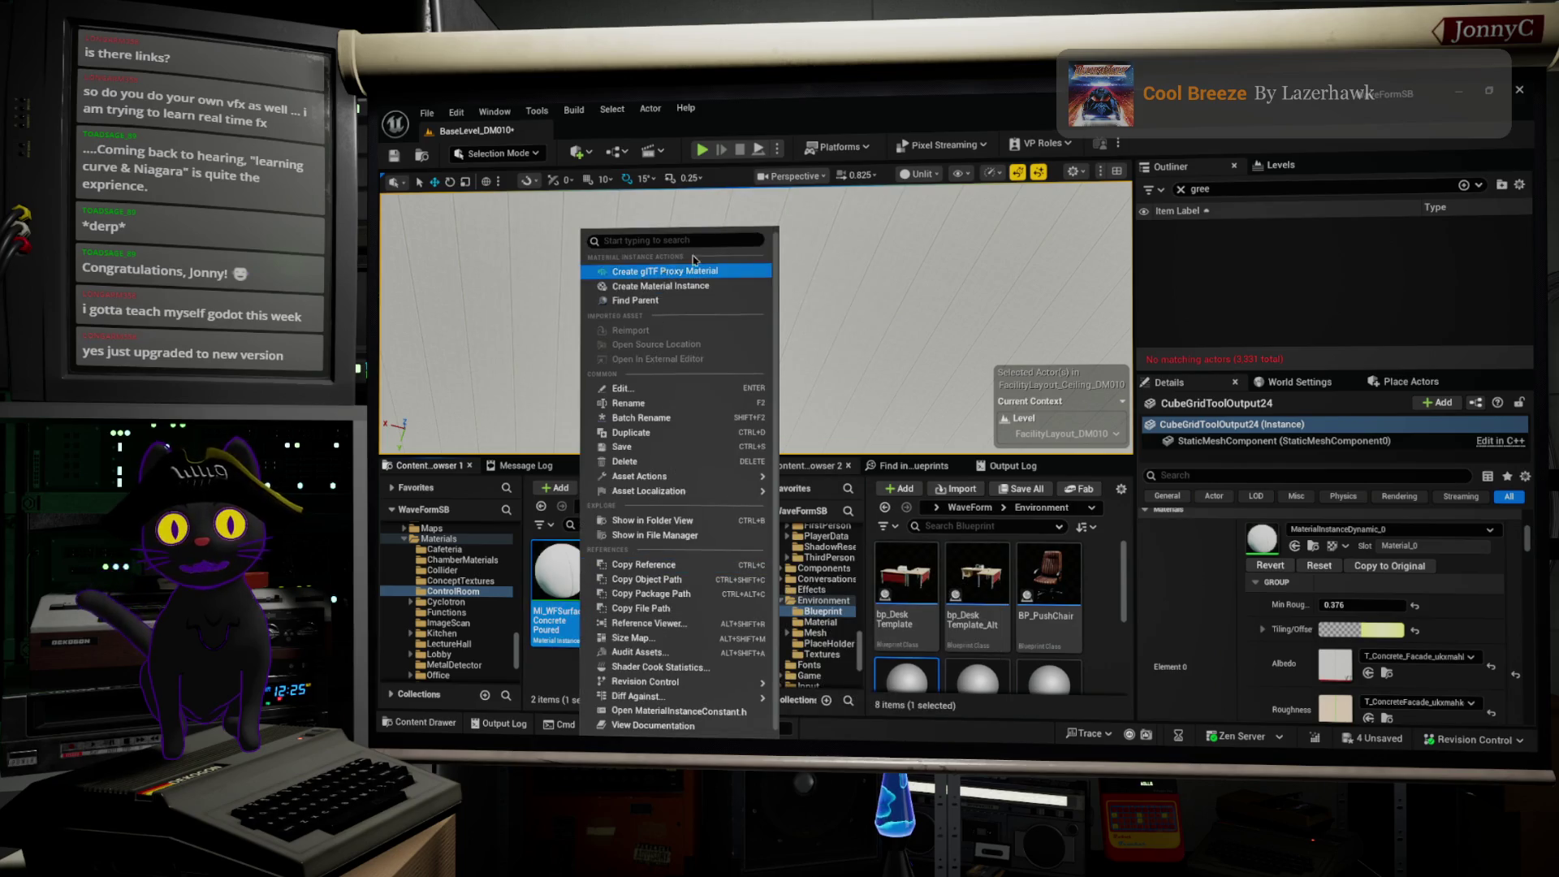
pyautogui.click(718, 286)
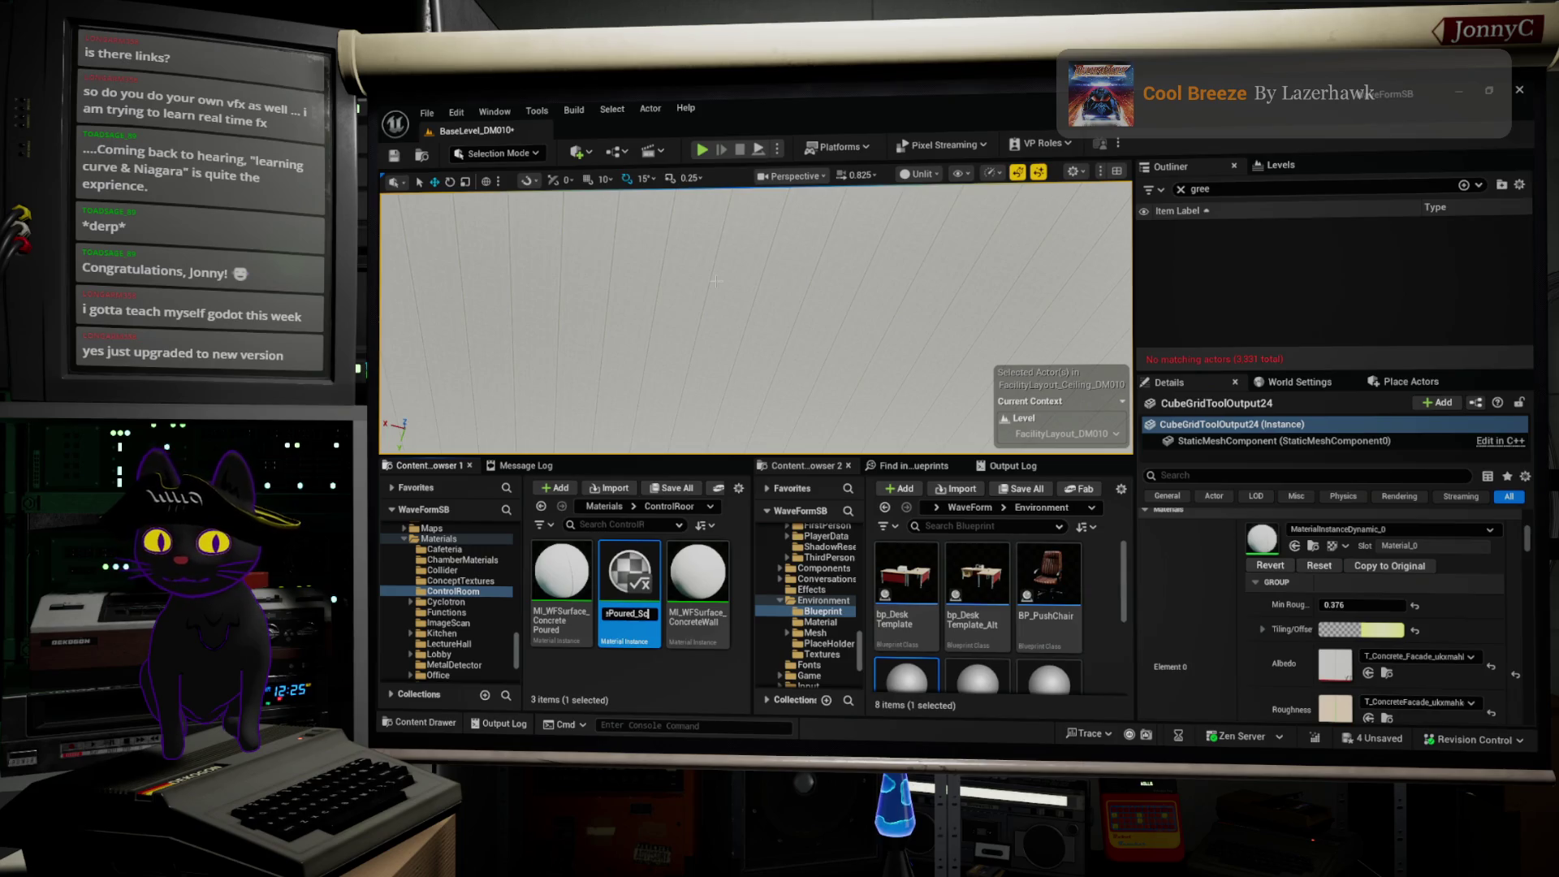
pyautogui.press('Return')
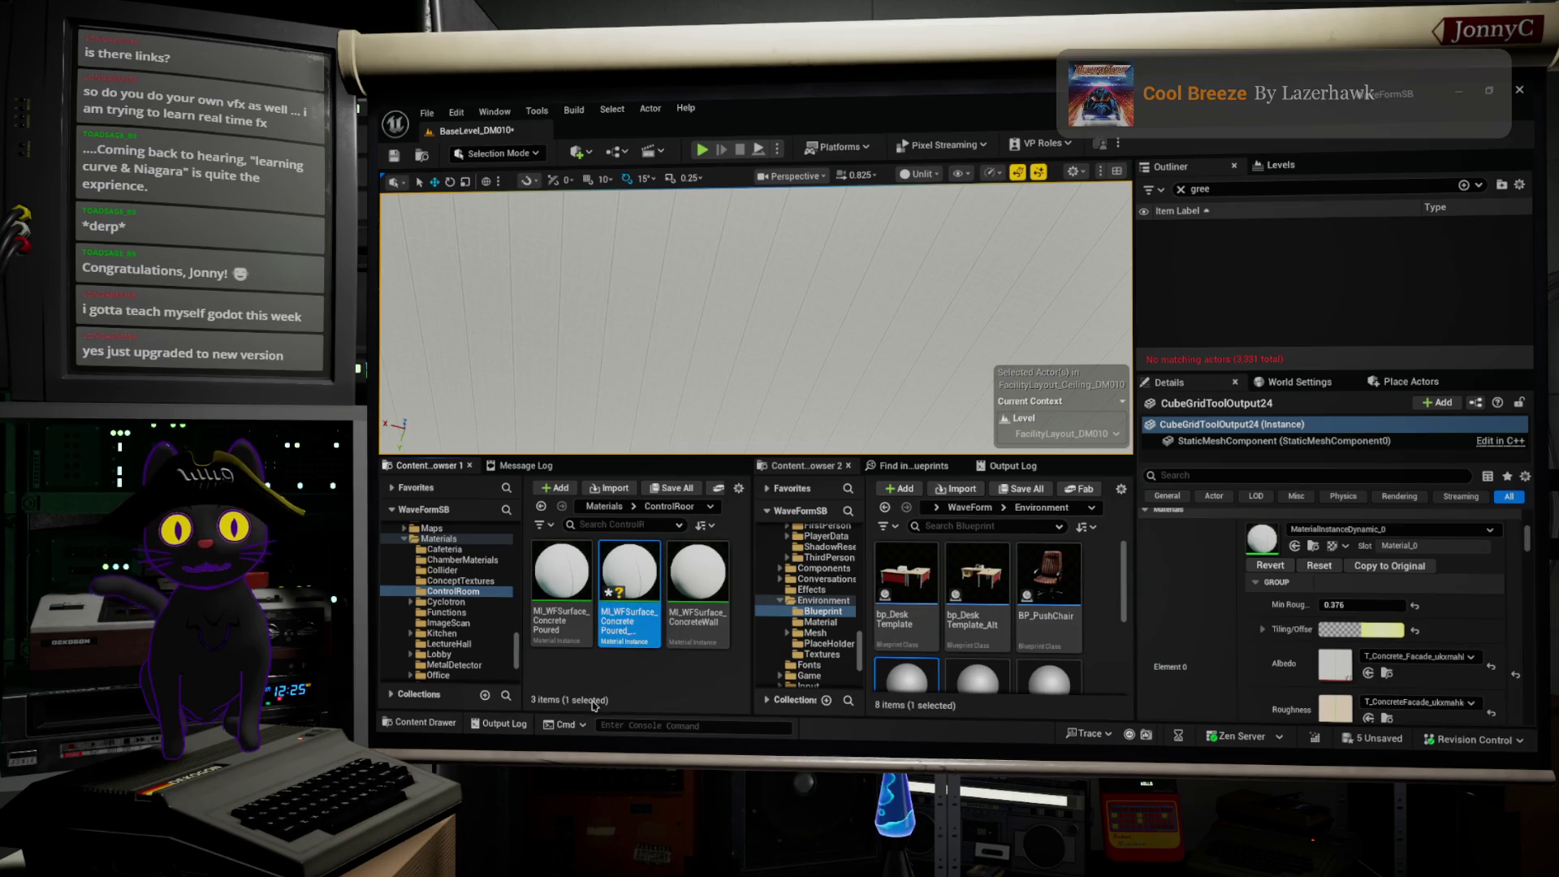
pyautogui.click(623, 632)
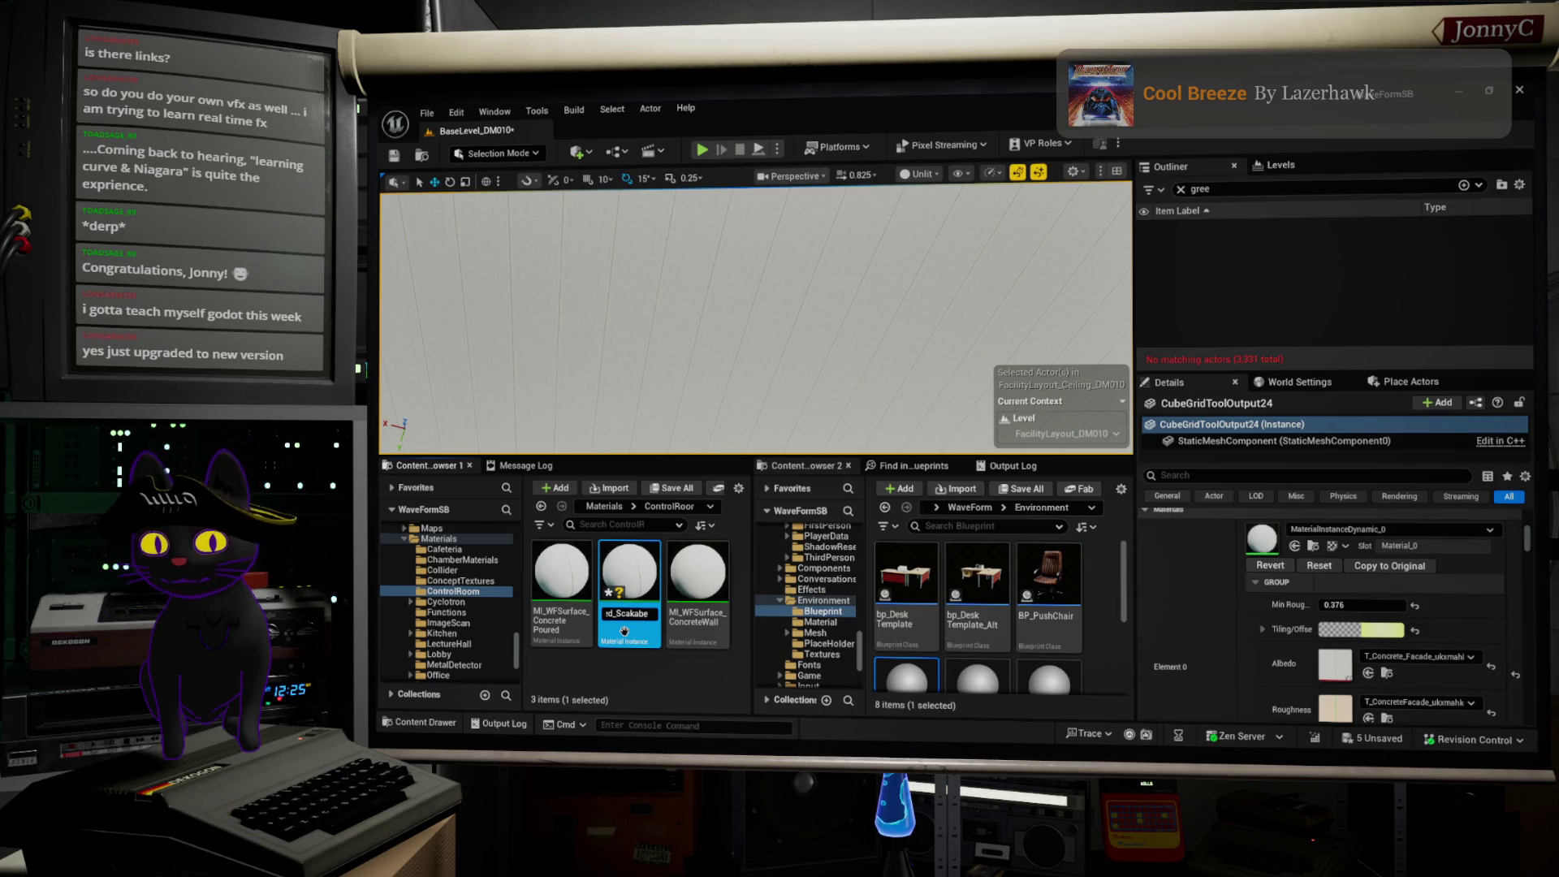
pyautogui.press('Escape')
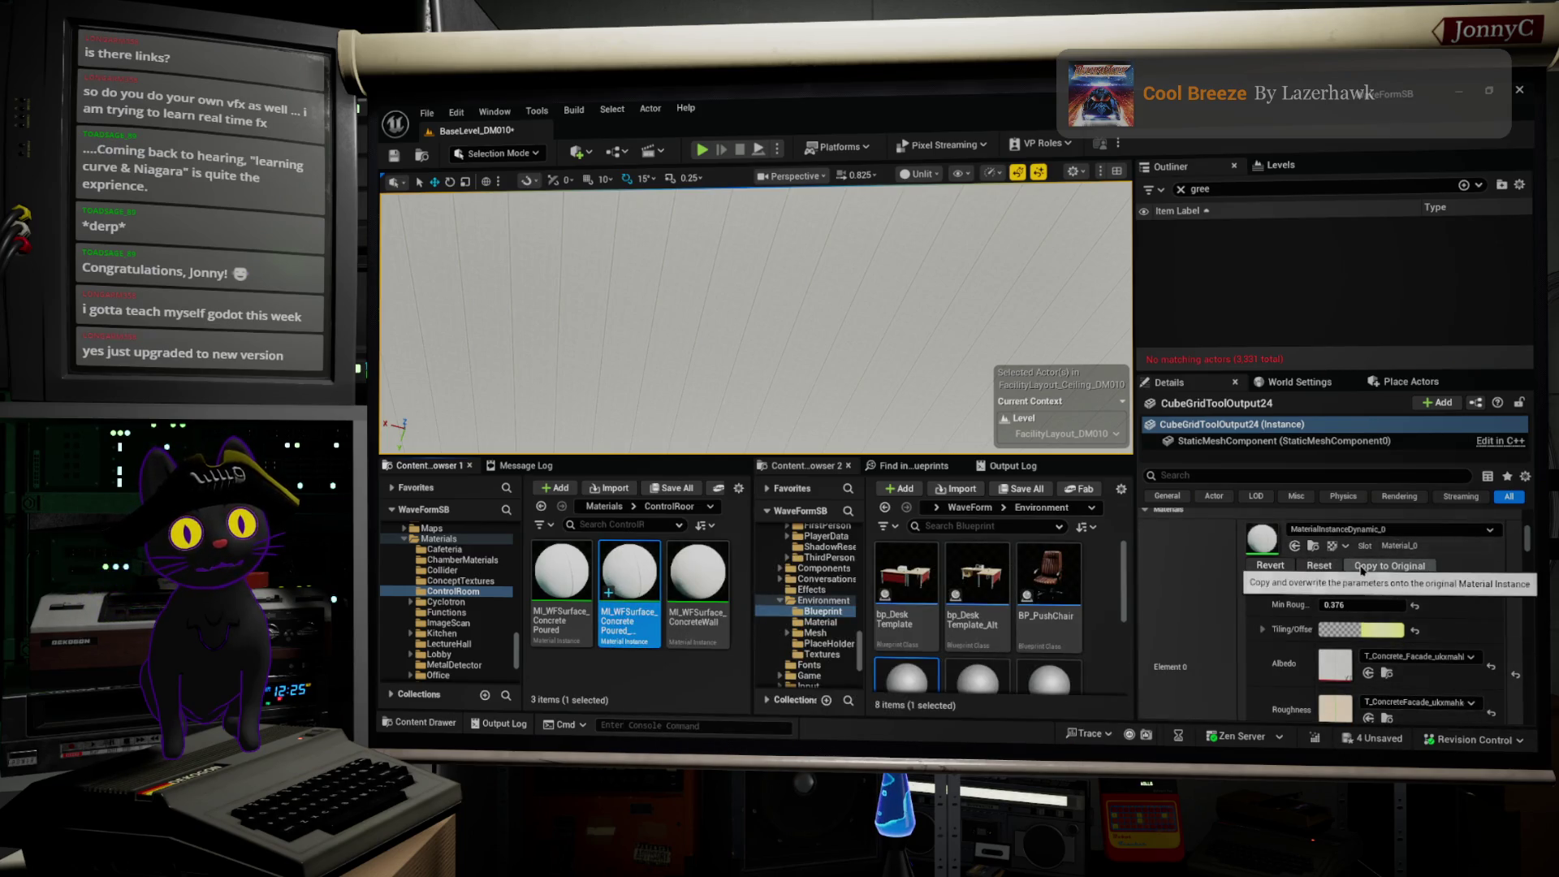
# Step: Revert the ceiling's dynamic material and assign the Scalable instance to Element 0 and Element 1
pyautogui.click(1279, 563)
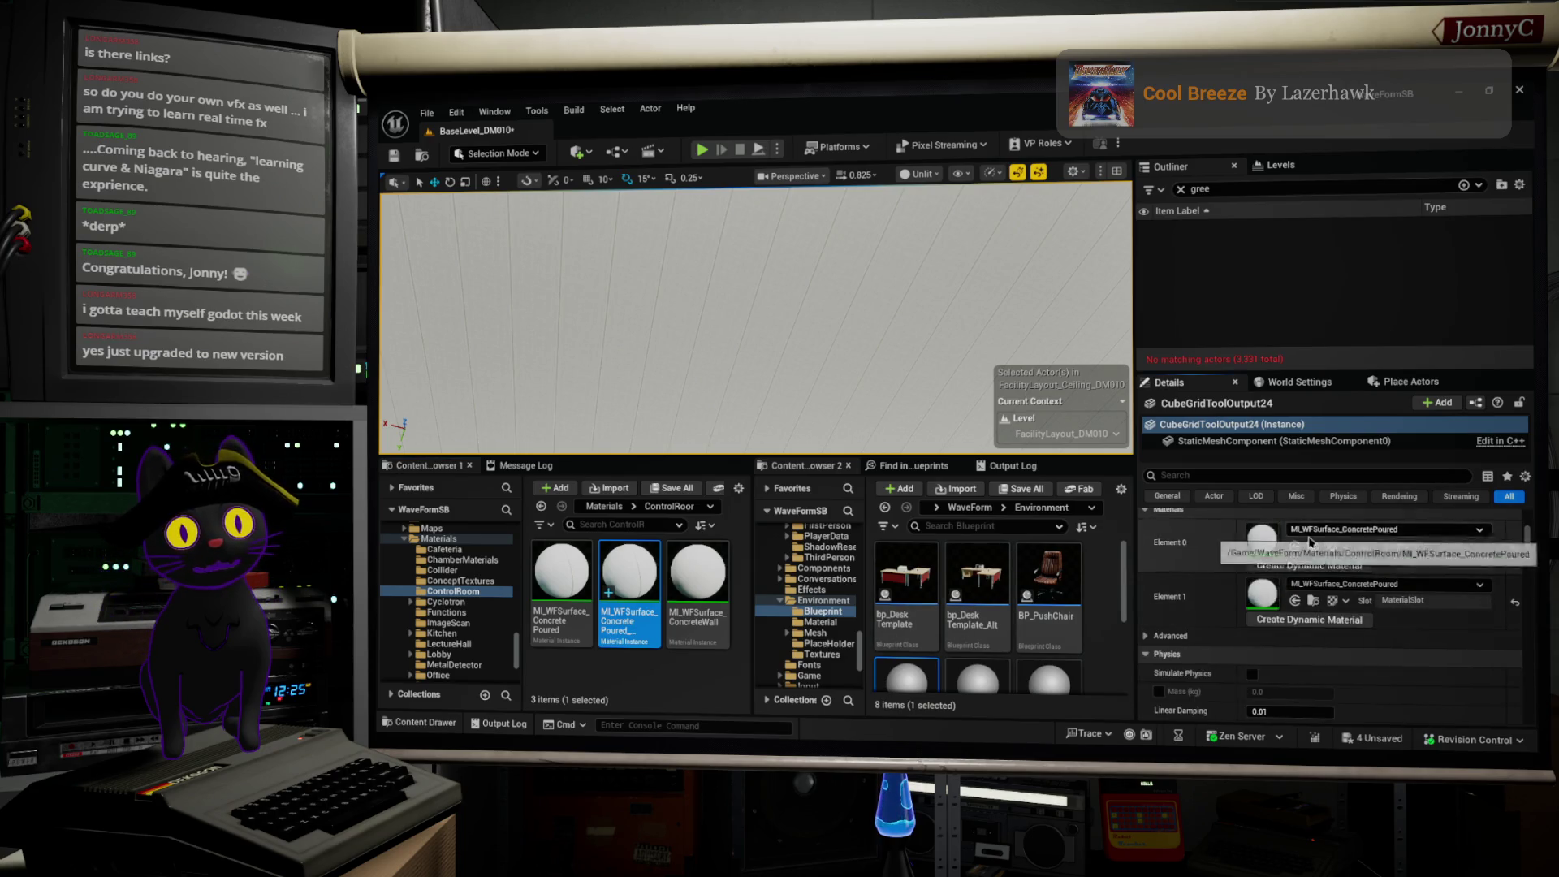
pyautogui.click(1295, 546)
pyautogui.click(1294, 601)
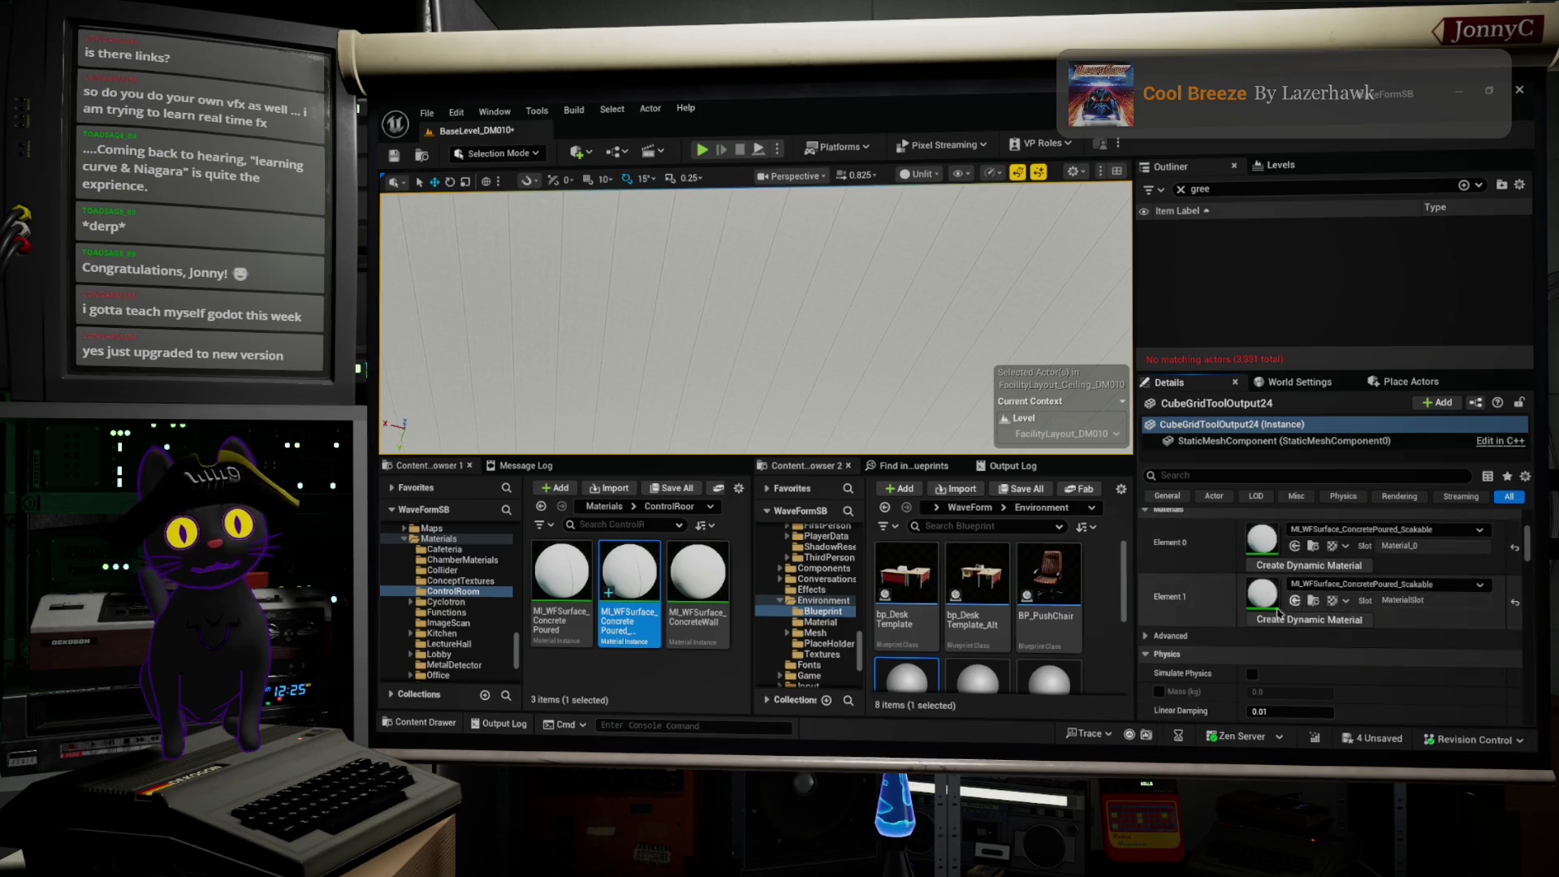
pyautogui.doubleClick(629, 579)
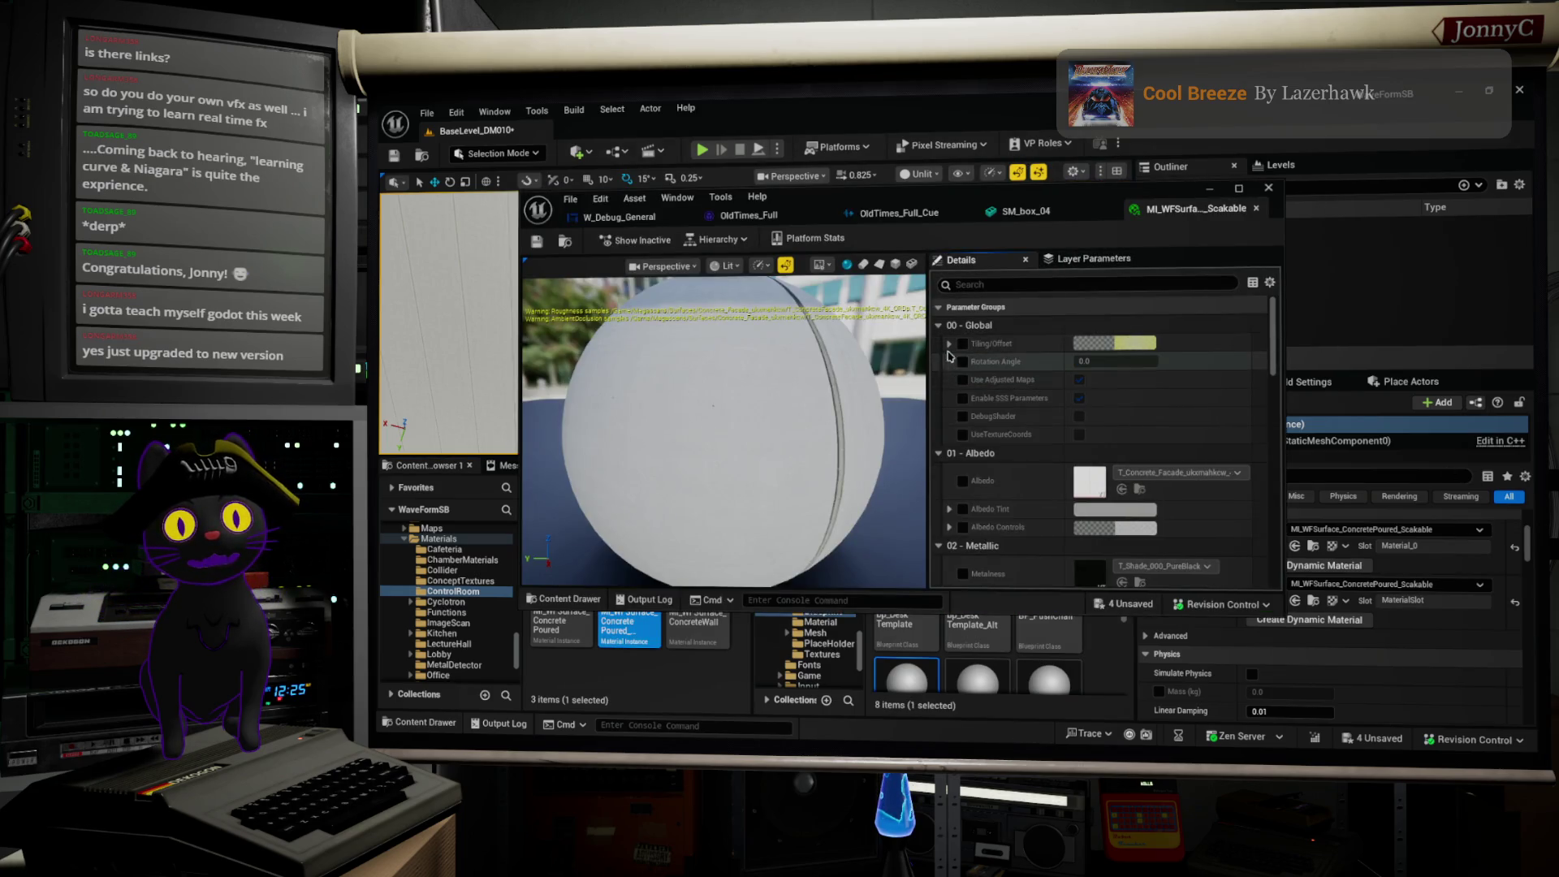
# Step: Enable Tiling/Offset and UseTextureCoords overrides, revealing Tiling X 3.8 and Tiling Y 3.9
pyautogui.click(963, 345)
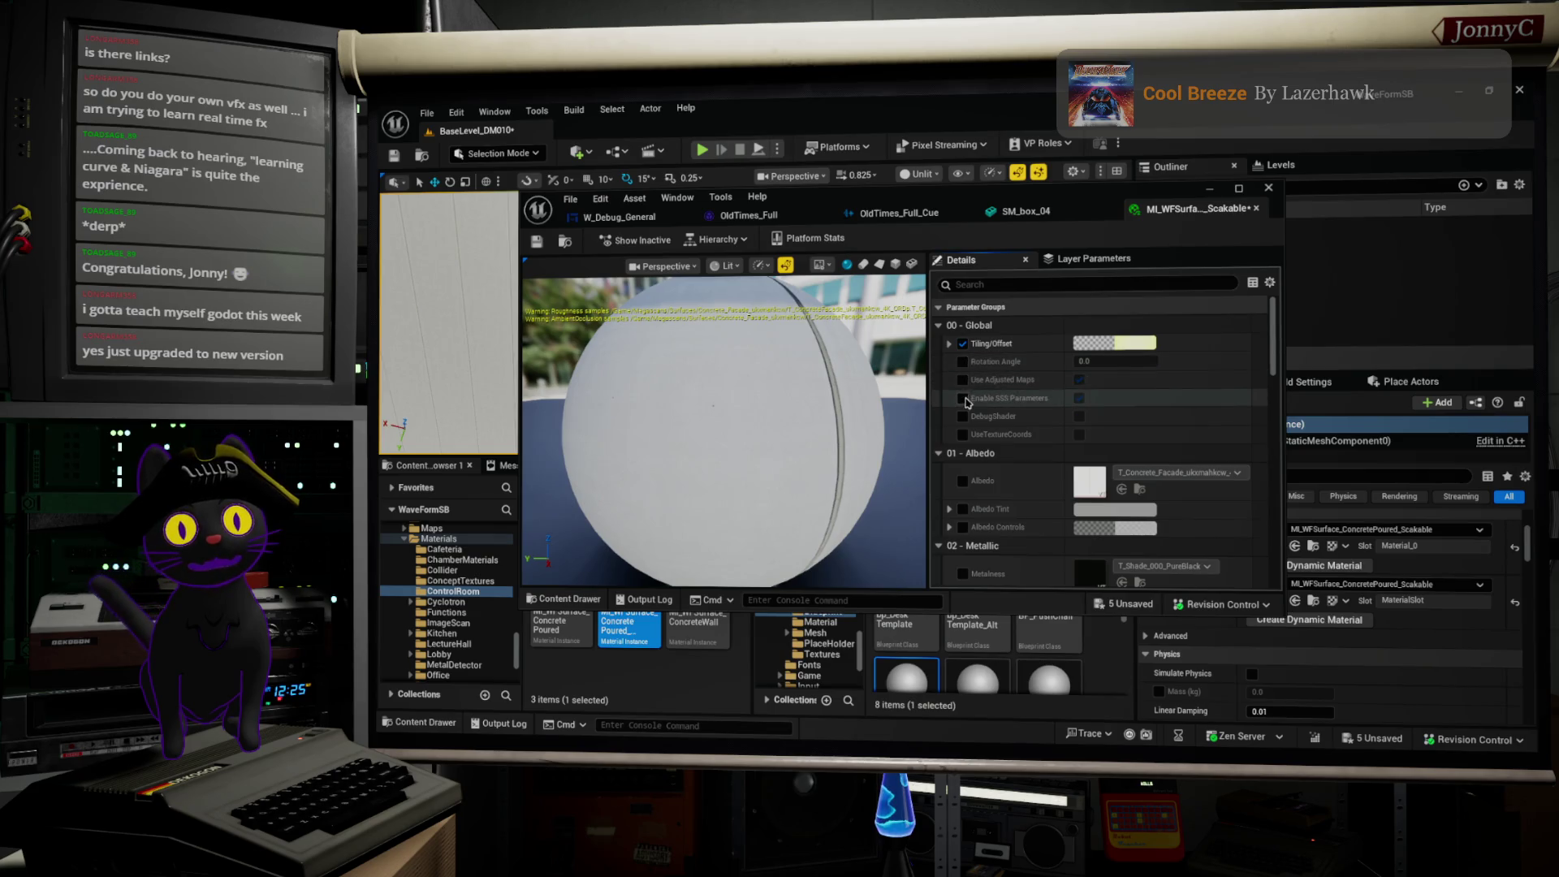
pyautogui.click(963, 436)
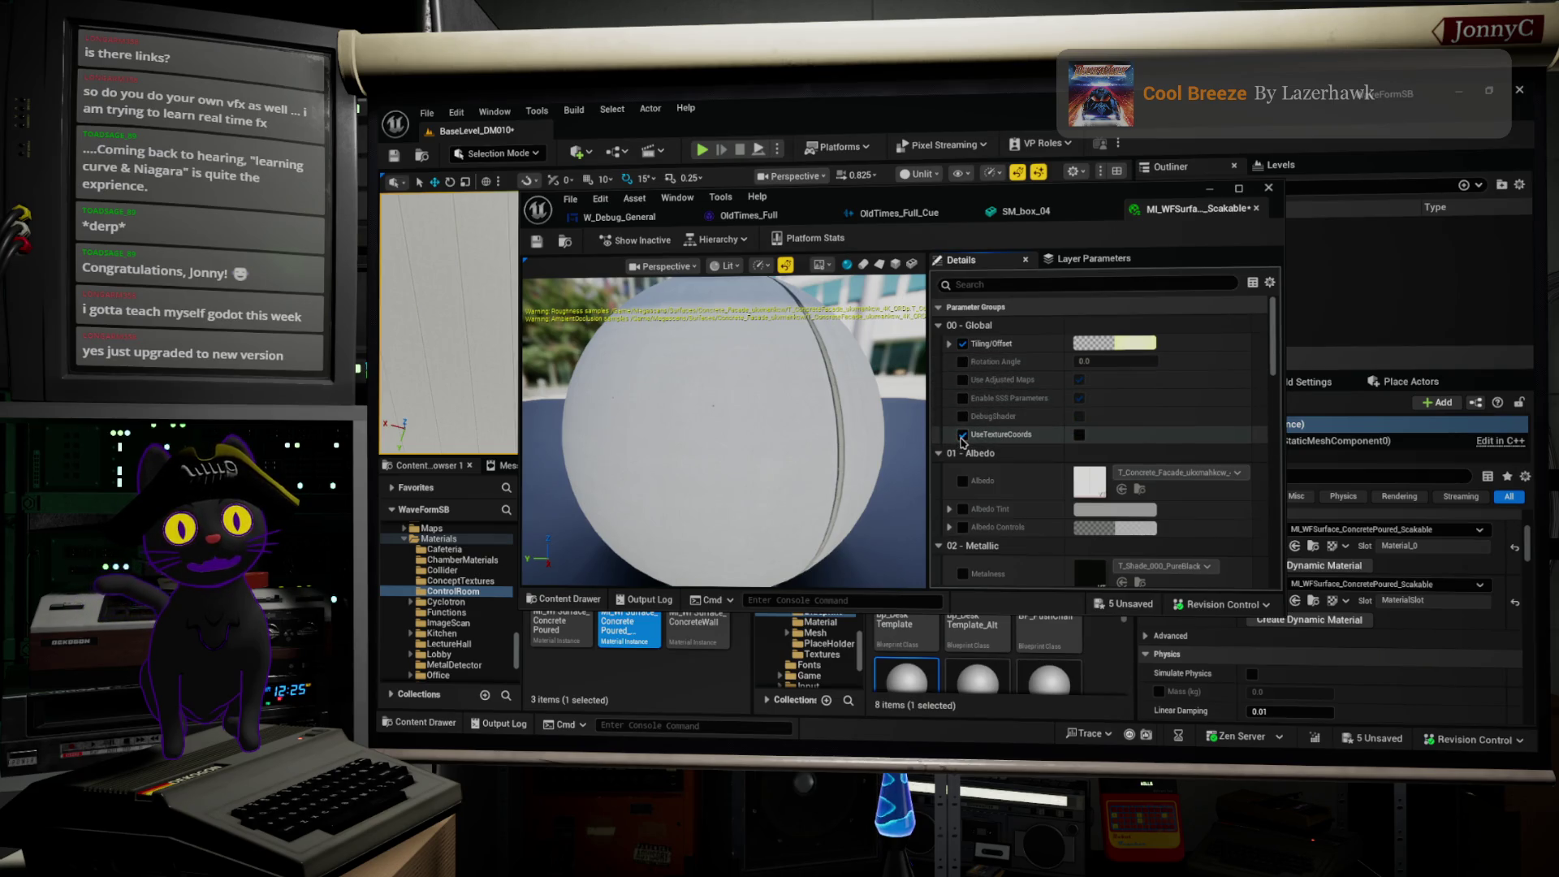
pyautogui.click(1080, 436)
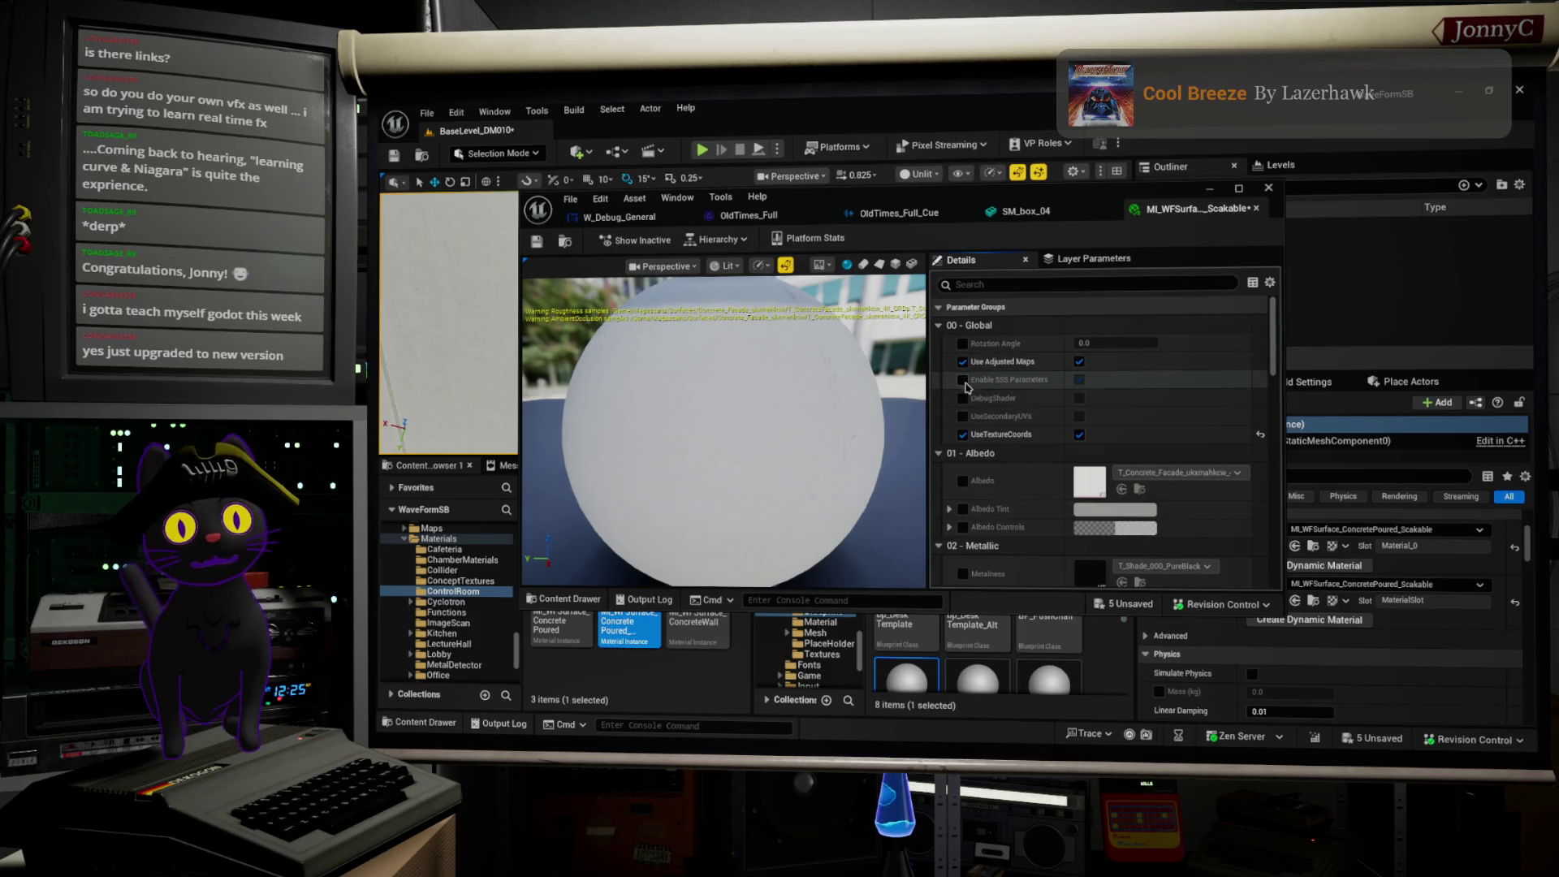
pyautogui.click(1080, 435)
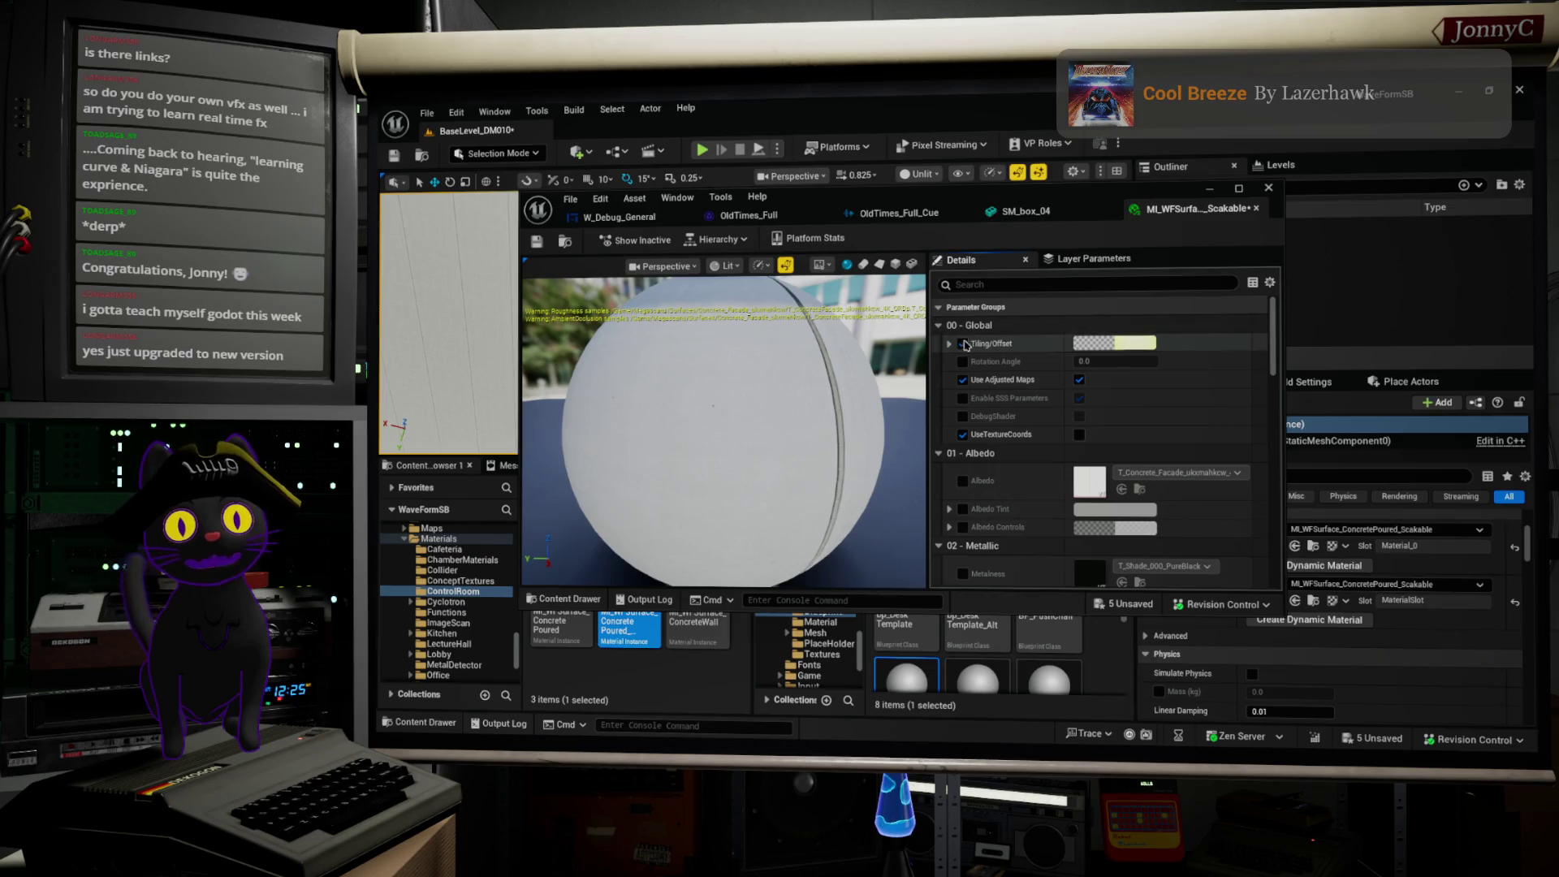
pyautogui.click(947, 346)
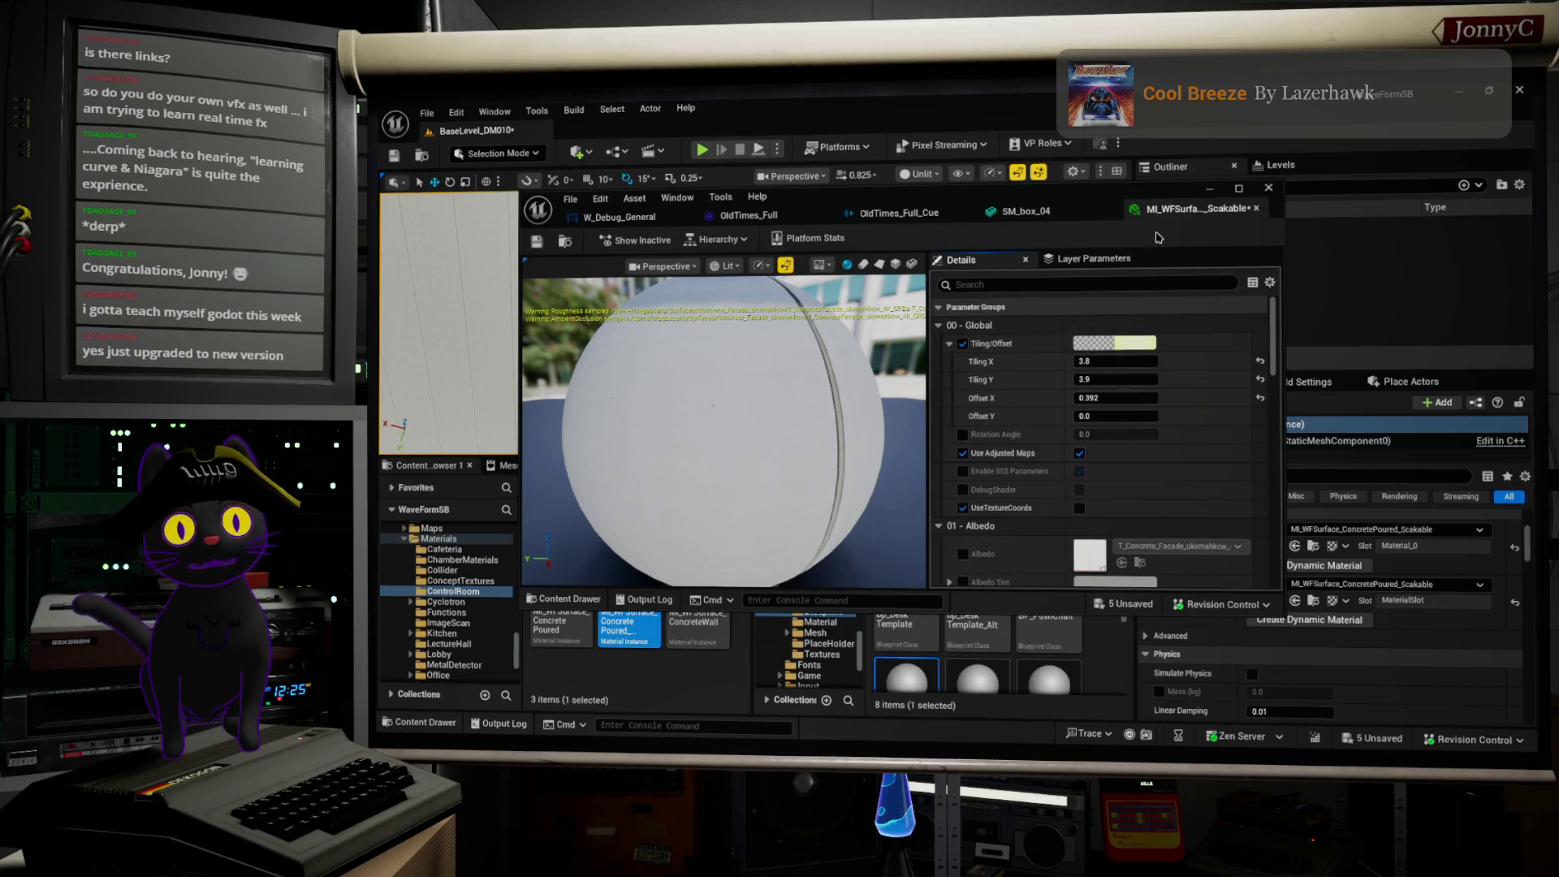
pyautogui.moveTo(1082, 195)
pyautogui.mouseDown()
pyautogui.moveTo(958, 524)
pyautogui.moveTo(975, 536)
pyautogui.moveTo(950, 479)
pyautogui.moveTo(997, 522)
pyautogui.mouseUp()
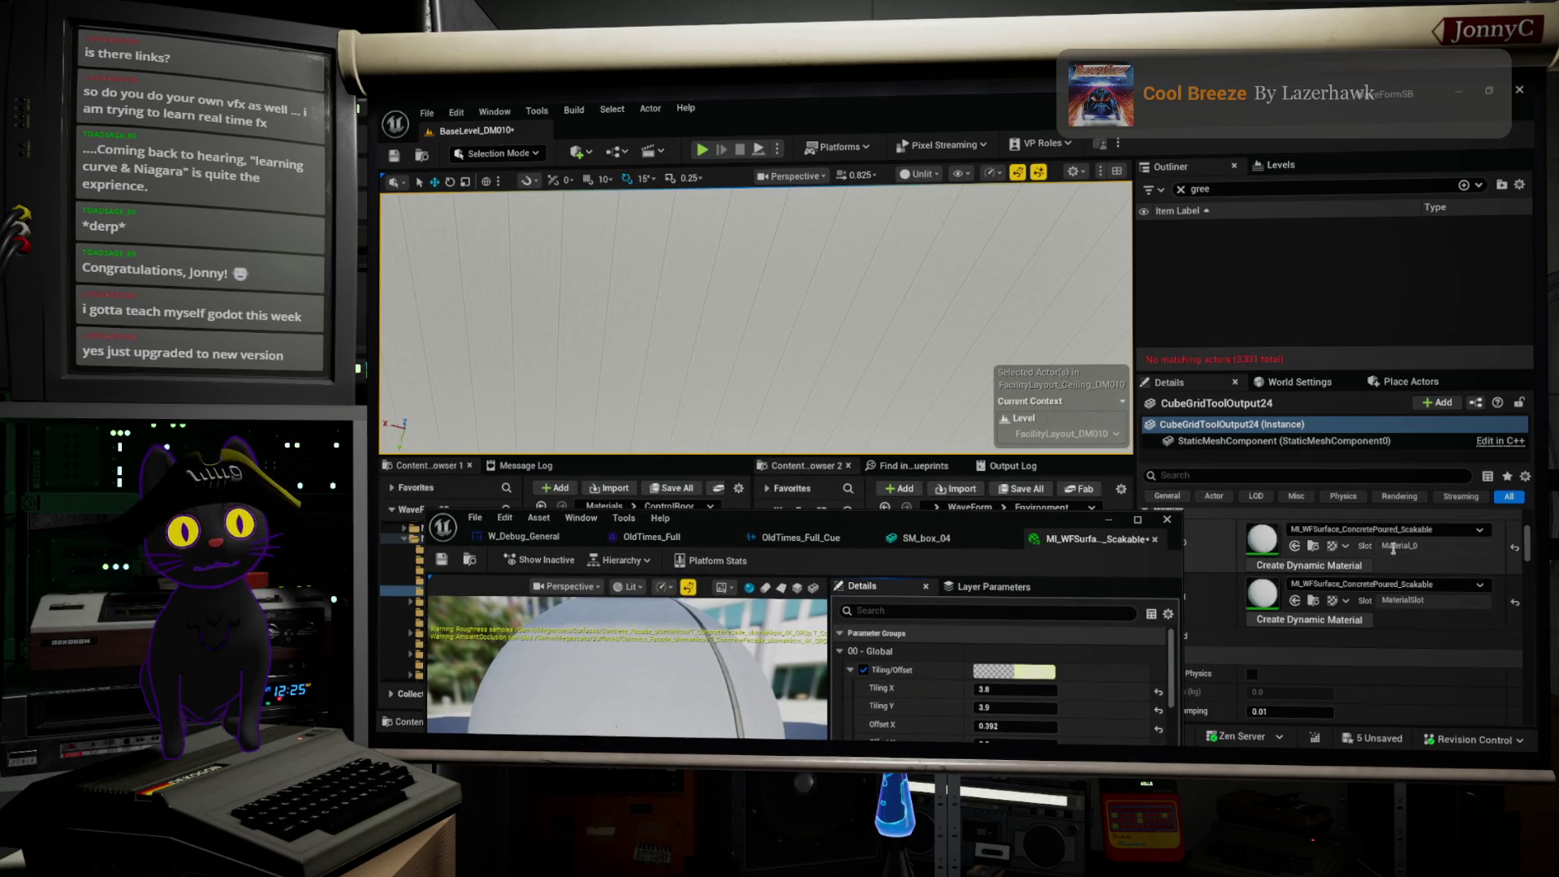